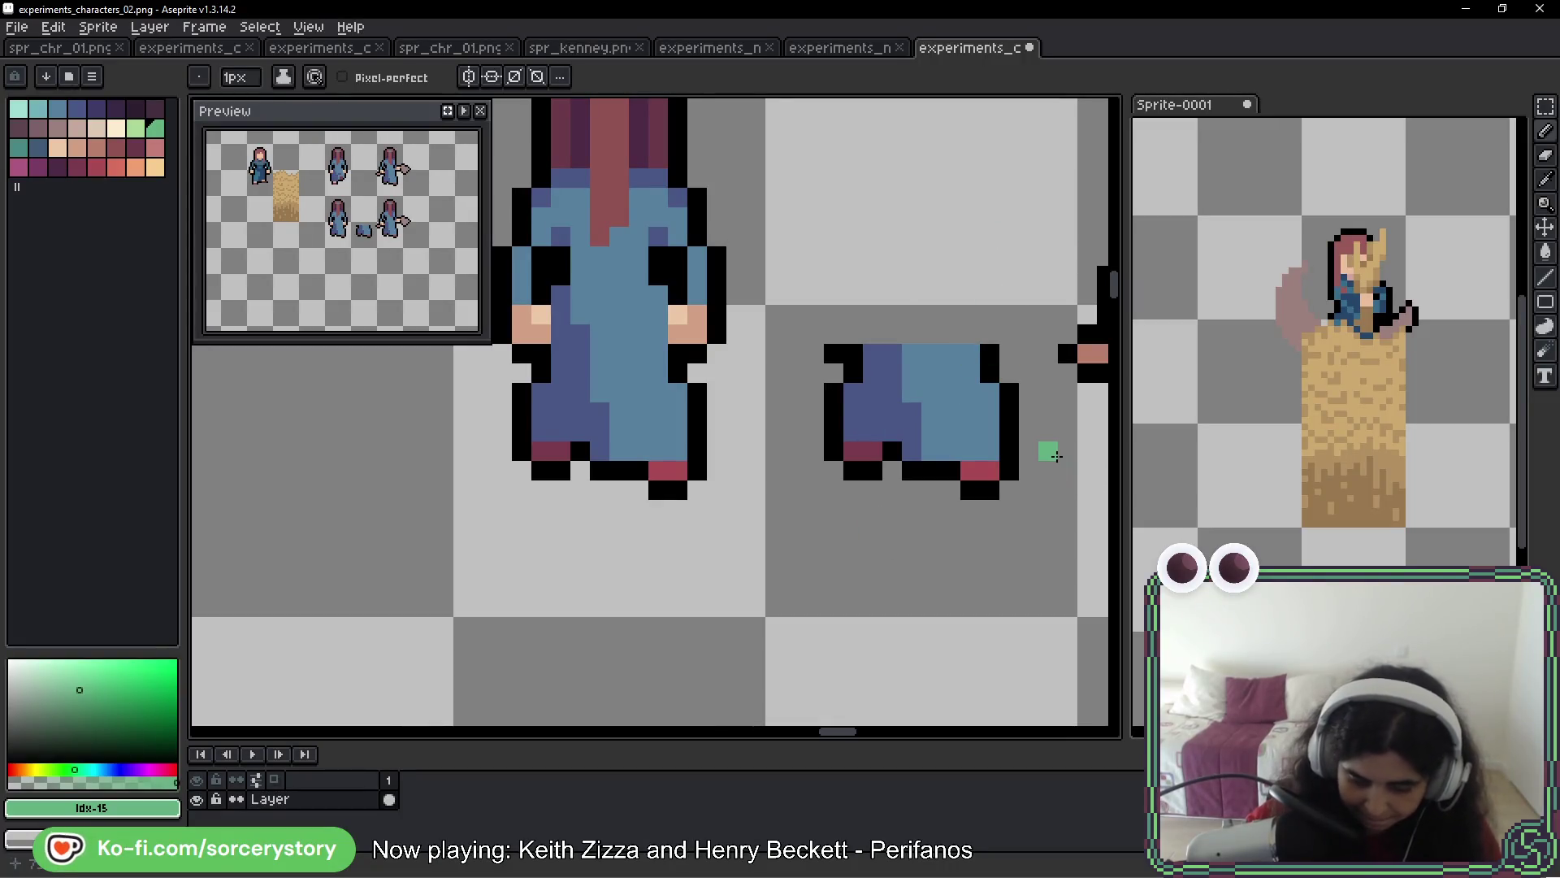
Switch to the rectangular marquee and pan over to the robed characters
key(m)
key(minus)
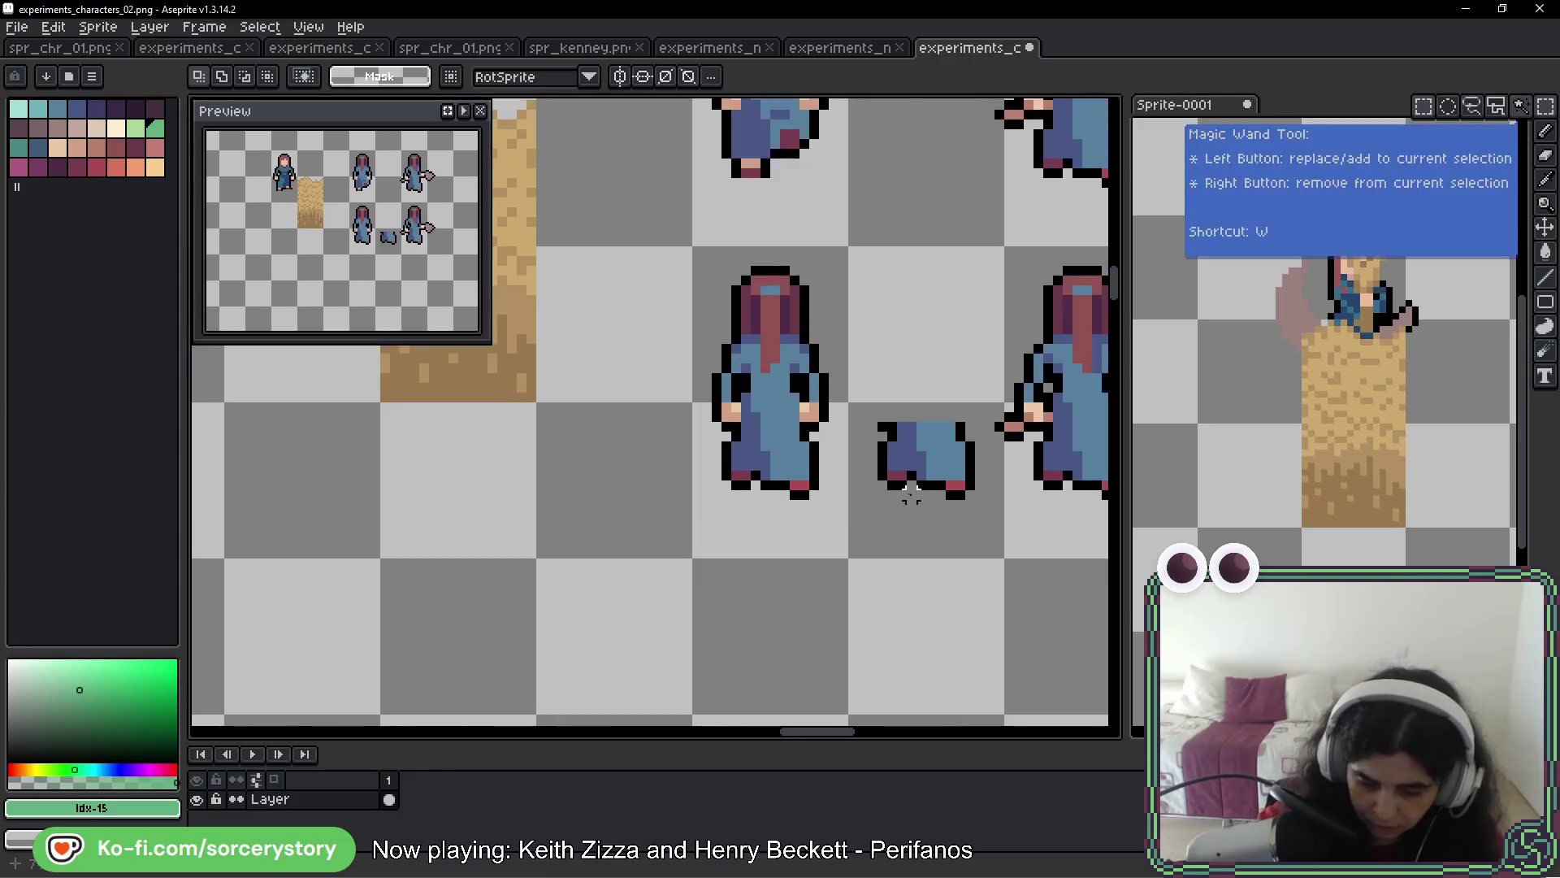
scroll(776, 475, right, 3)
scroll(776, 476, up, 3)
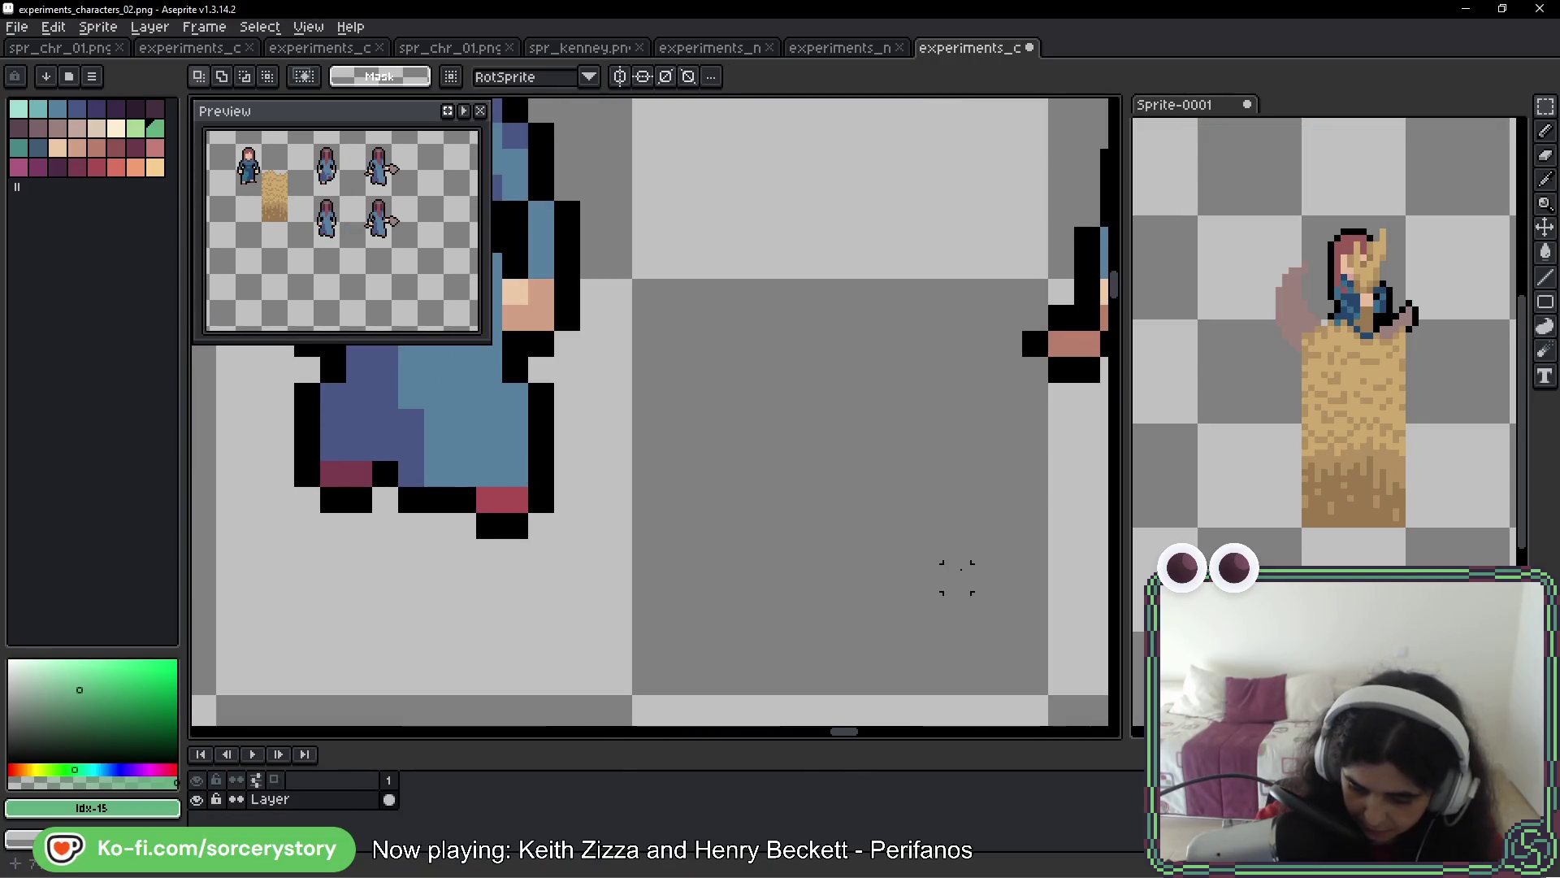
scroll(958, 577, down, 3)
mouse_move(958, 585)
mouse_down()
mouse_move(714, 533)
mouse_move(648, 550)
mouse_move(672, 588)
mouse_up()
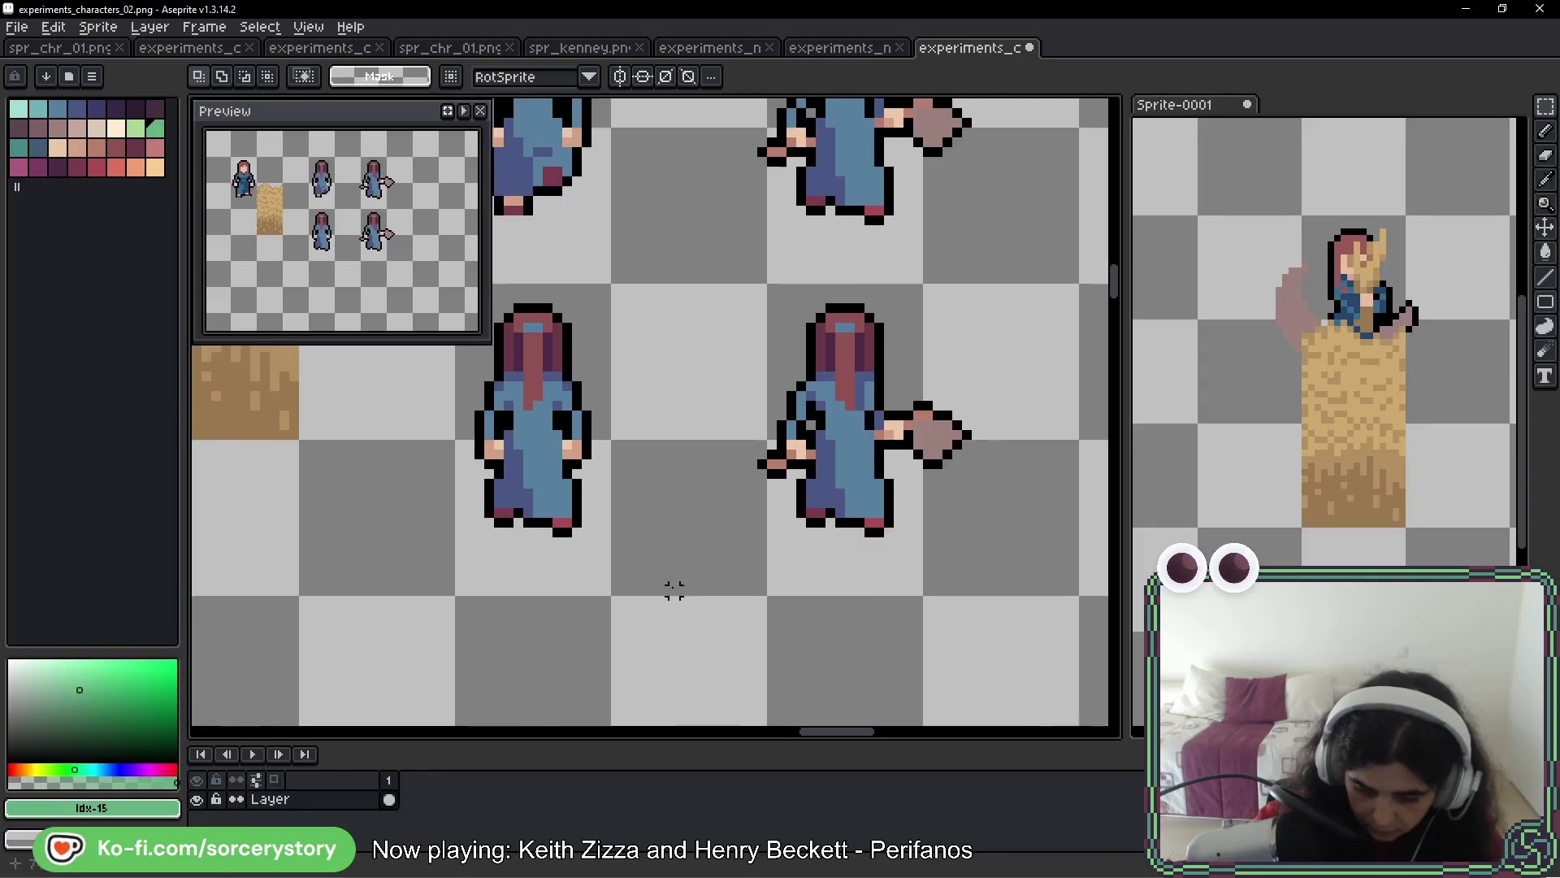
scroll(663, 422, down, 1)
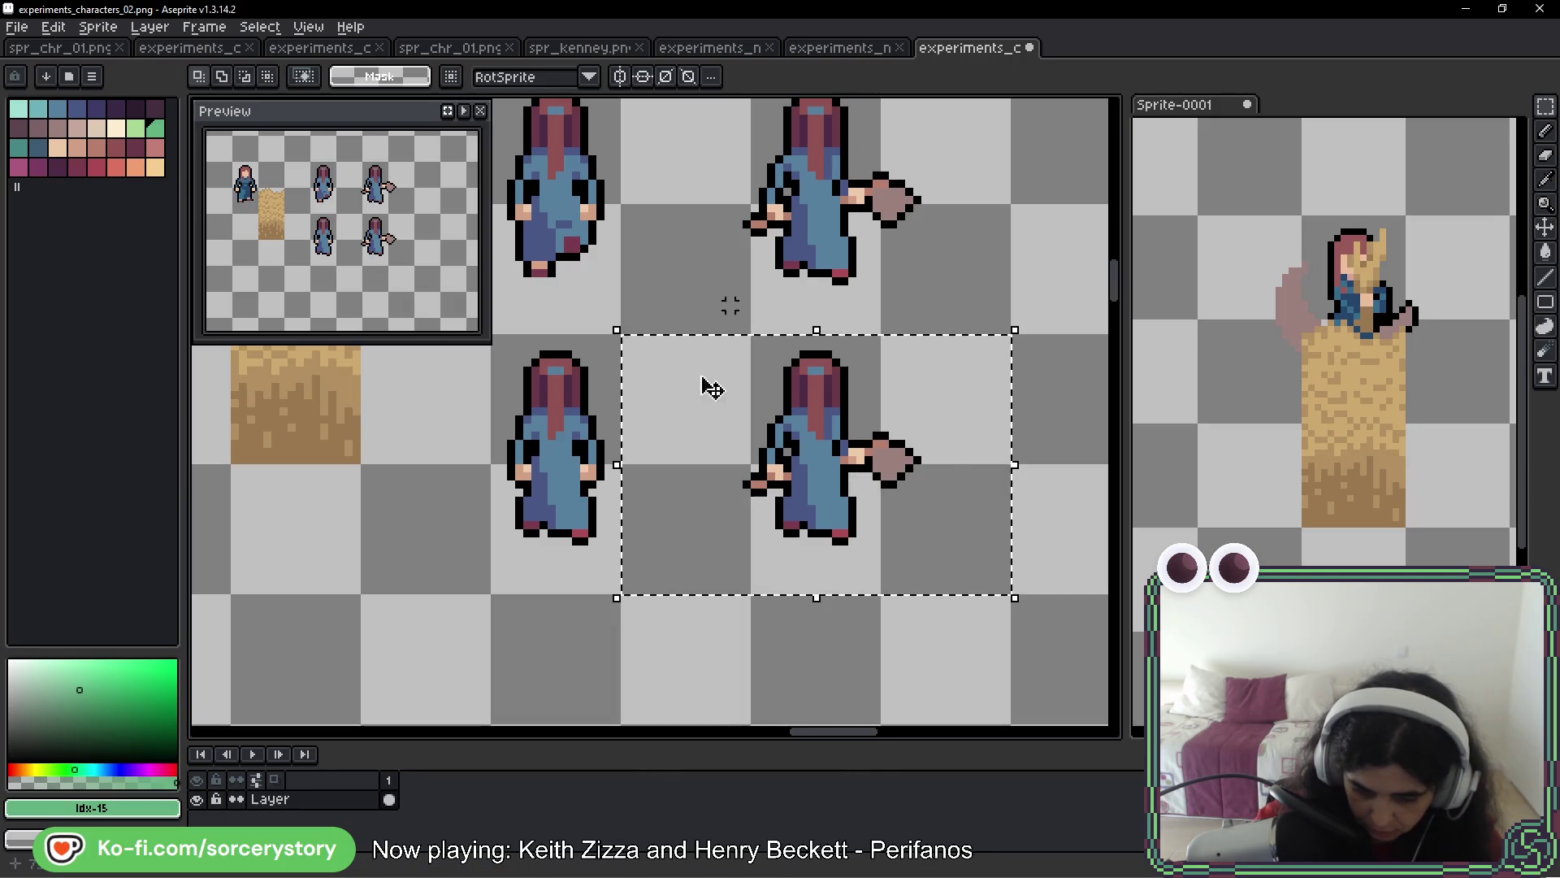
scroll(559, 371, down, 3)
scroll(559, 371, up, 10)
scroll(760, 495, left, 10)
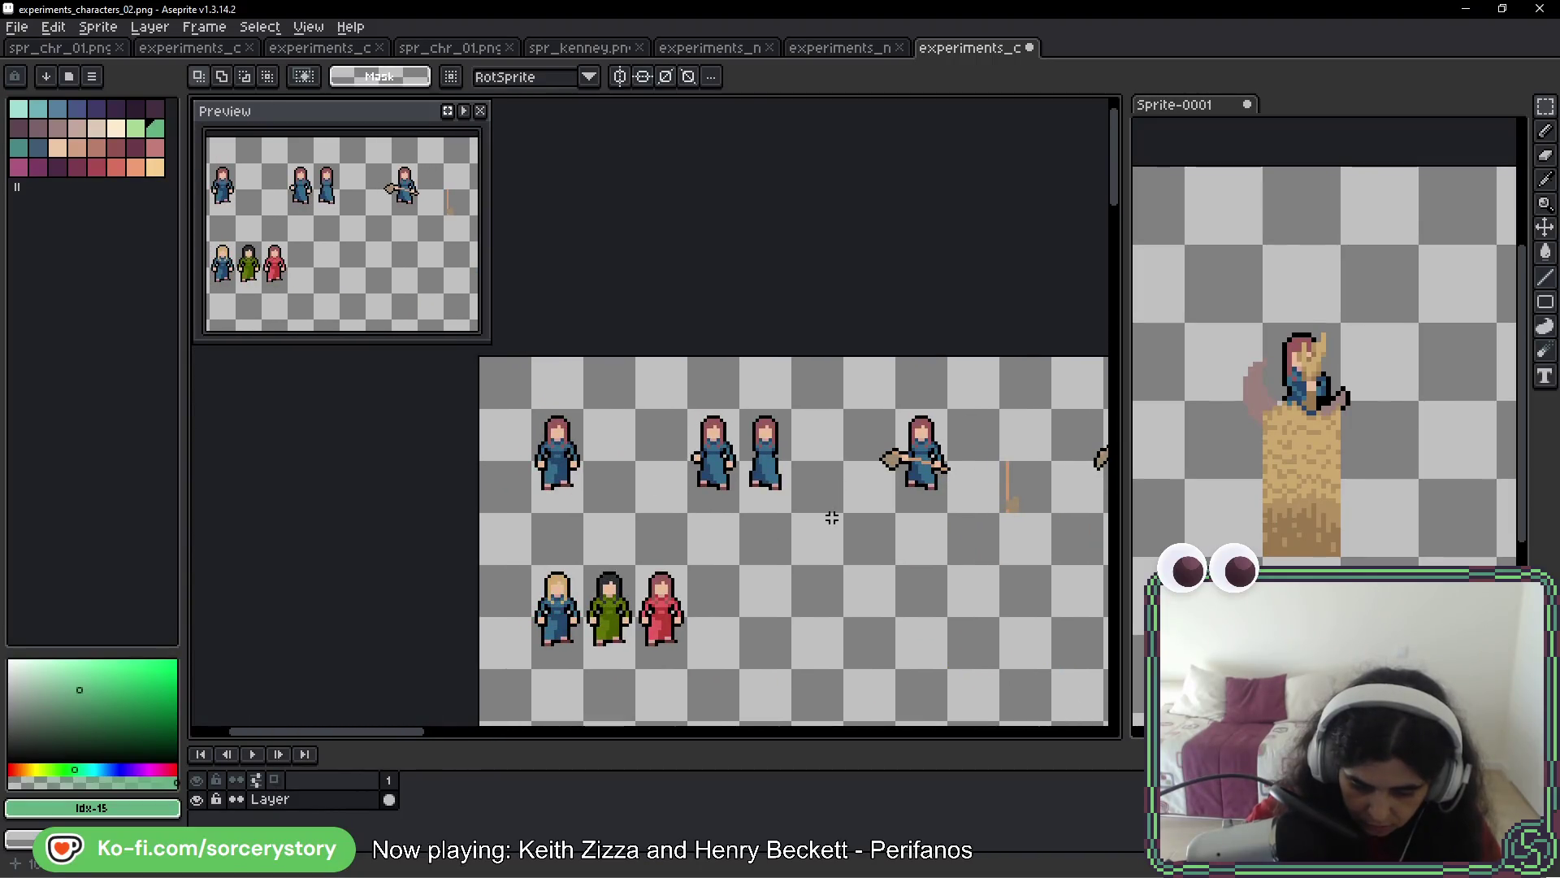
Move the right-hand robed sprite left into its intended spot and drop the selection
mouse_move(479, 409)
mouse_down()
mouse_move(634, 512)
mouse_move(739, 512)
mouse_move(1110, 733)
mouse_move(1119, 289)
mouse_move(400, 236)
mouse_move(1038, 286)
mouse_move(945, 233)
mouse_up()
scroll(945, 233, up, 2)
mouse_move(860, 122)
mouse_down()
mouse_move(936, 197)
mouse_move(1083, 237)
mouse_up()
drag(972, 202, 894, 201)
key(ctrl+d)
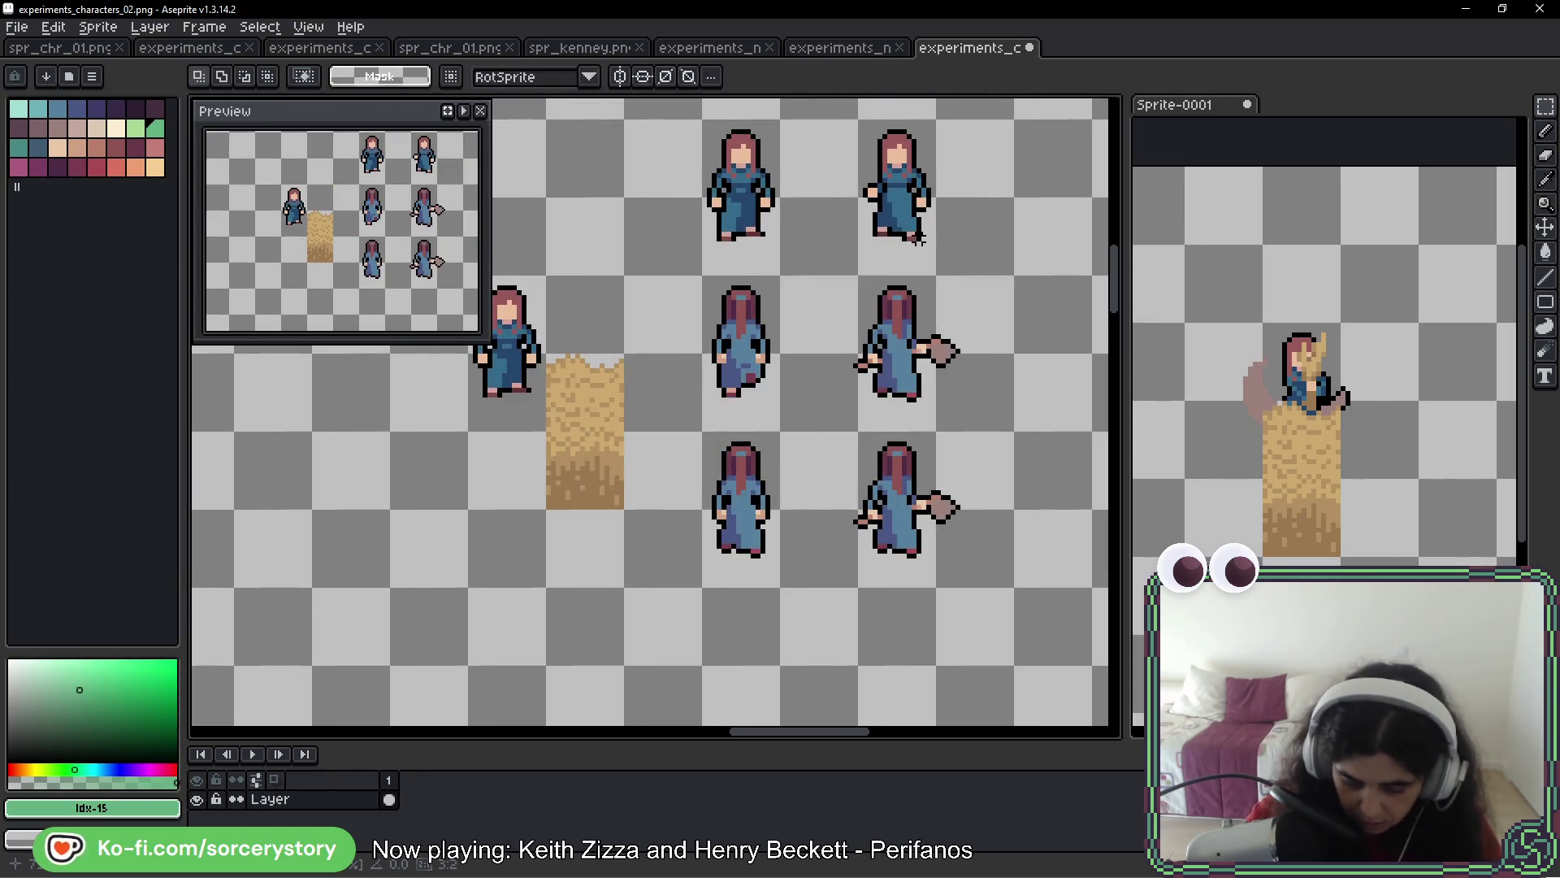
Select the lower-left character's feet
scroll(894, 202, up, 1)
scroll(893, 243, up, 2)
scroll(890, 317, up, 1)
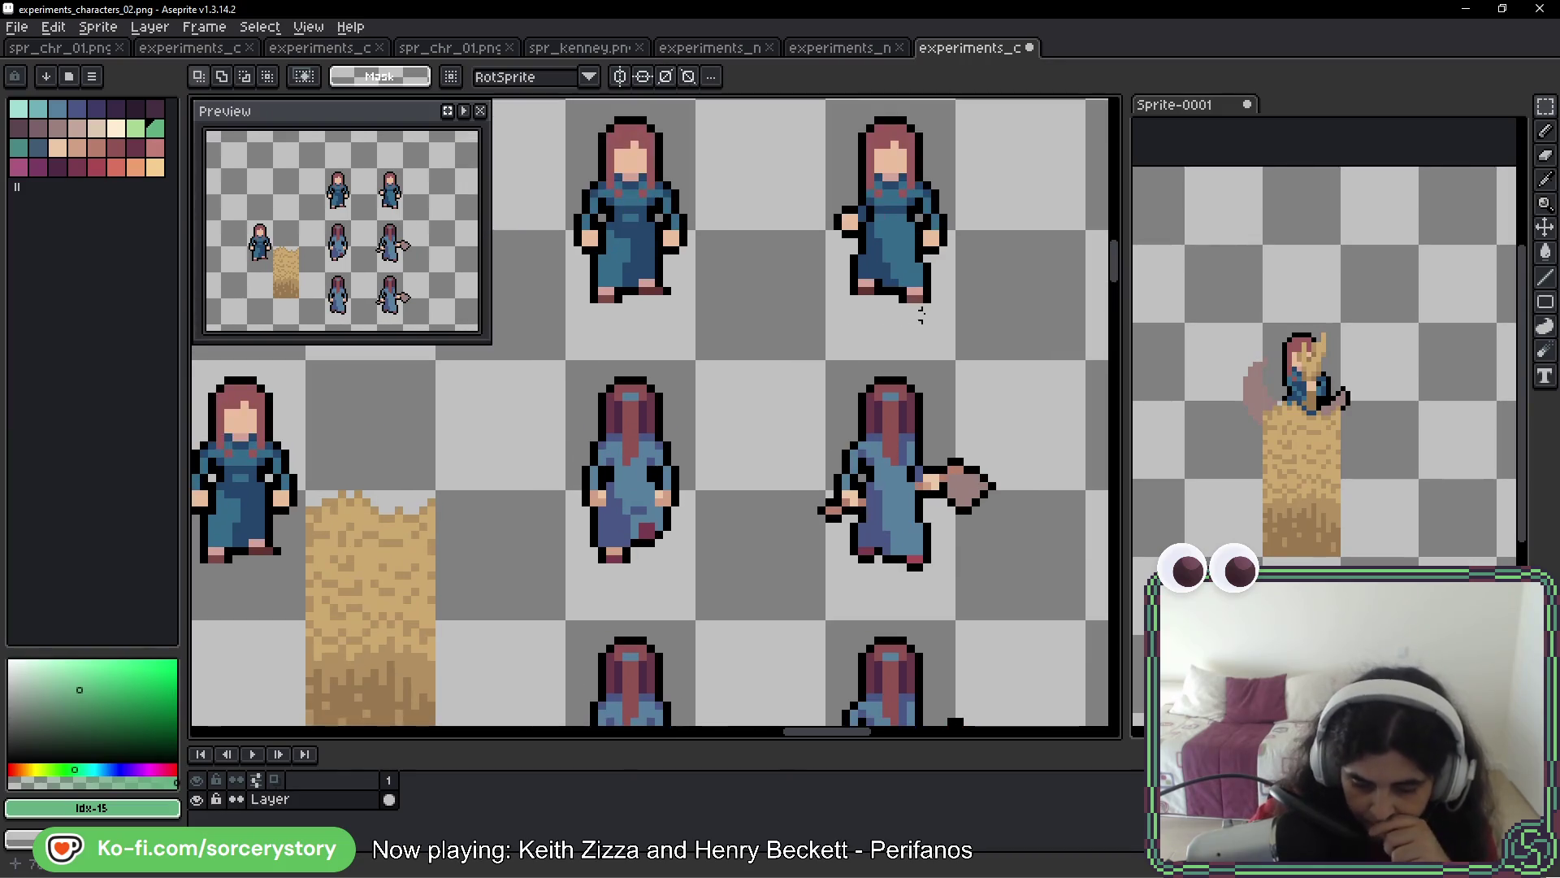
scroll(679, 435, down, 3)
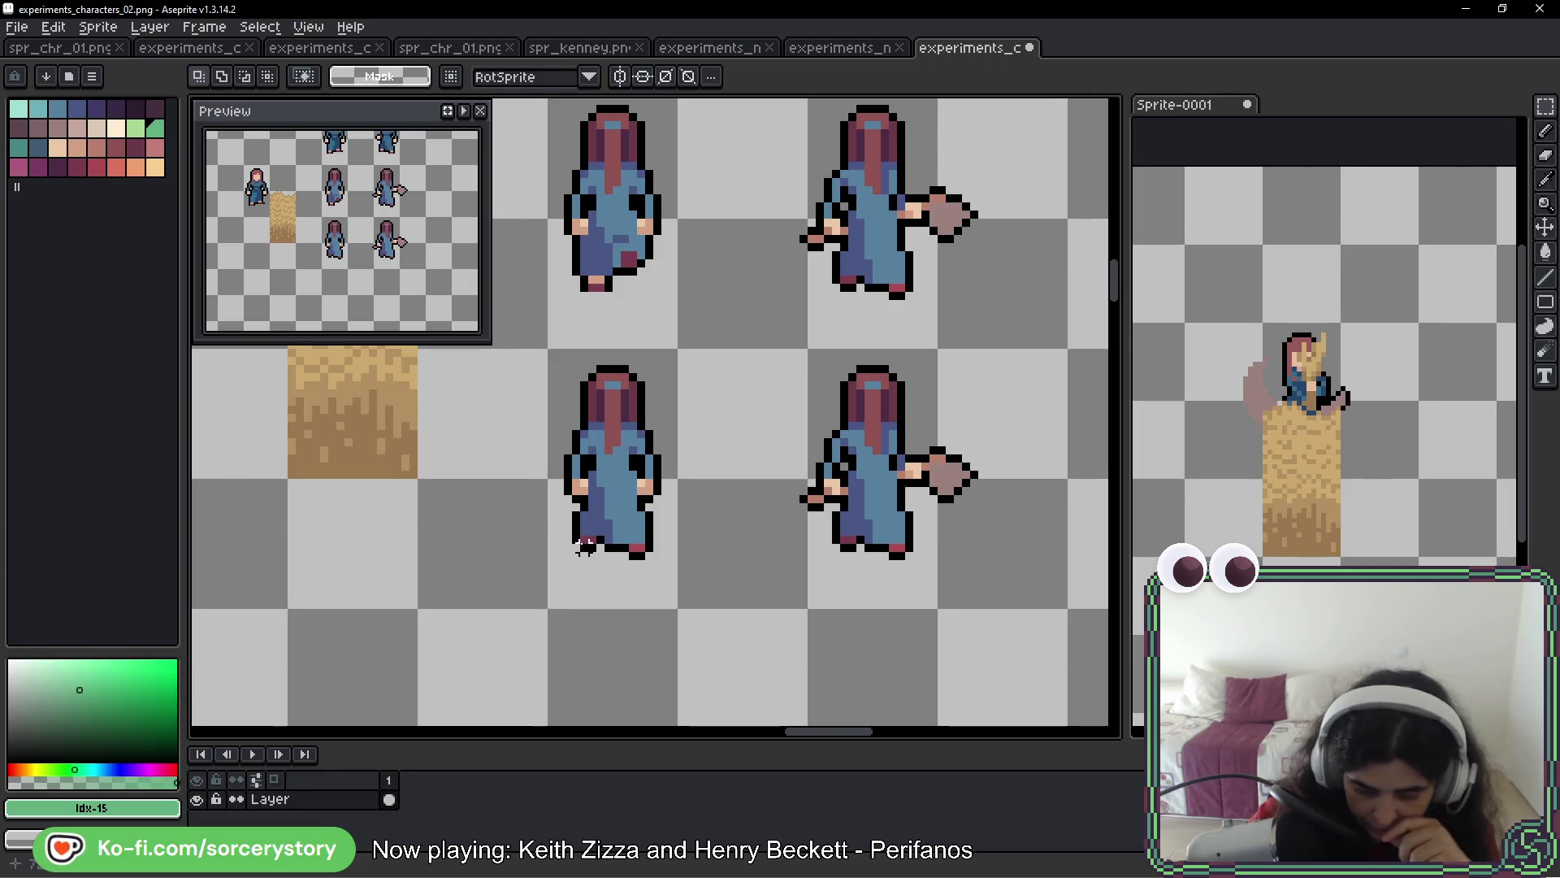
scroll(584, 544, up, 2)
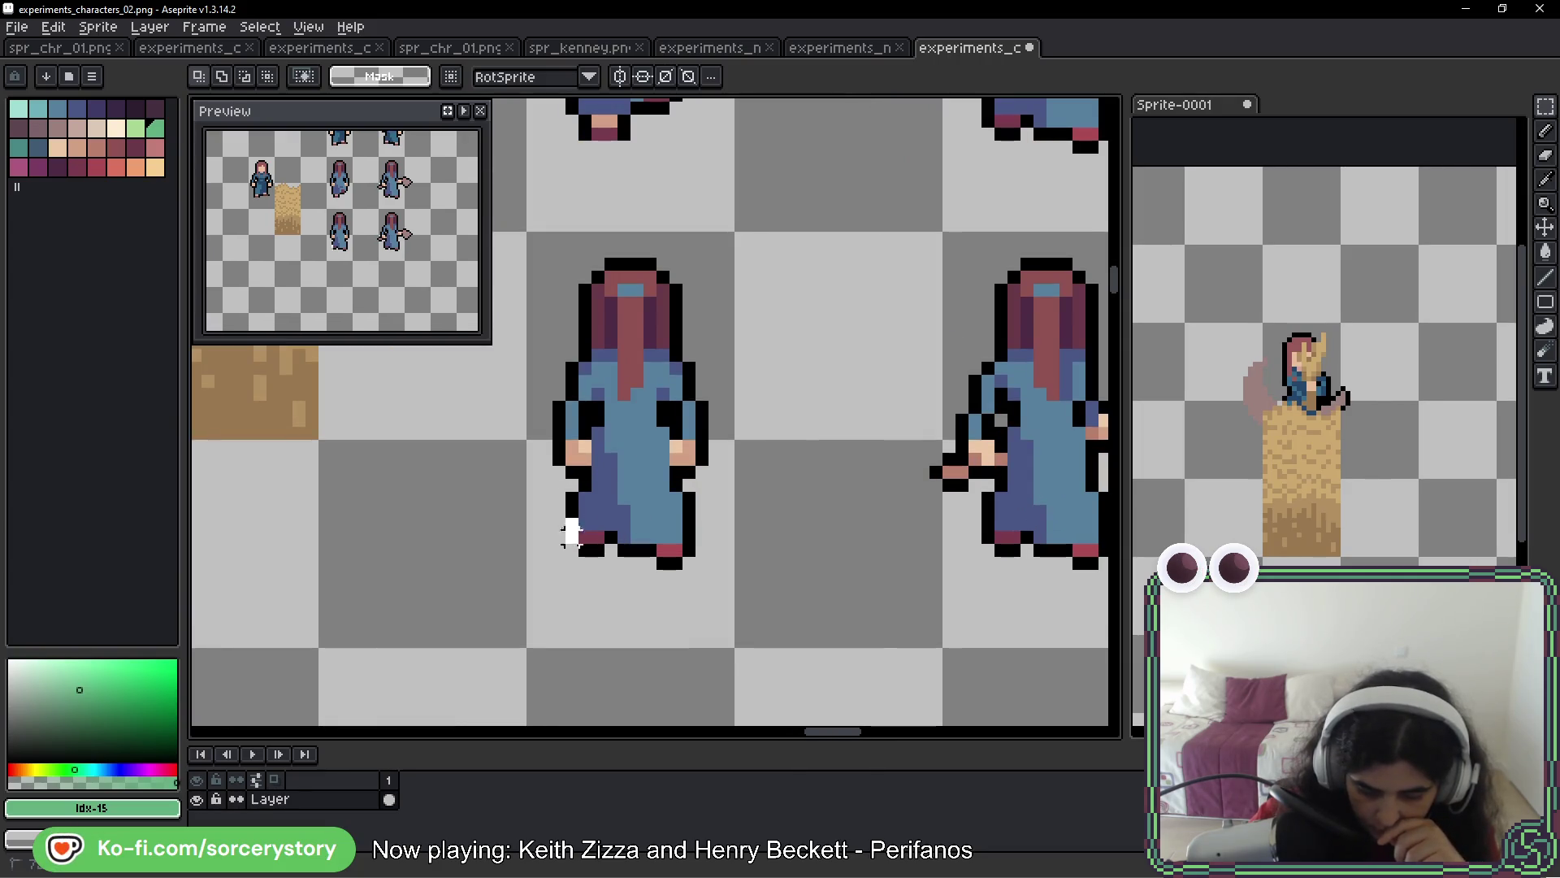
drag(562, 514, 634, 573)
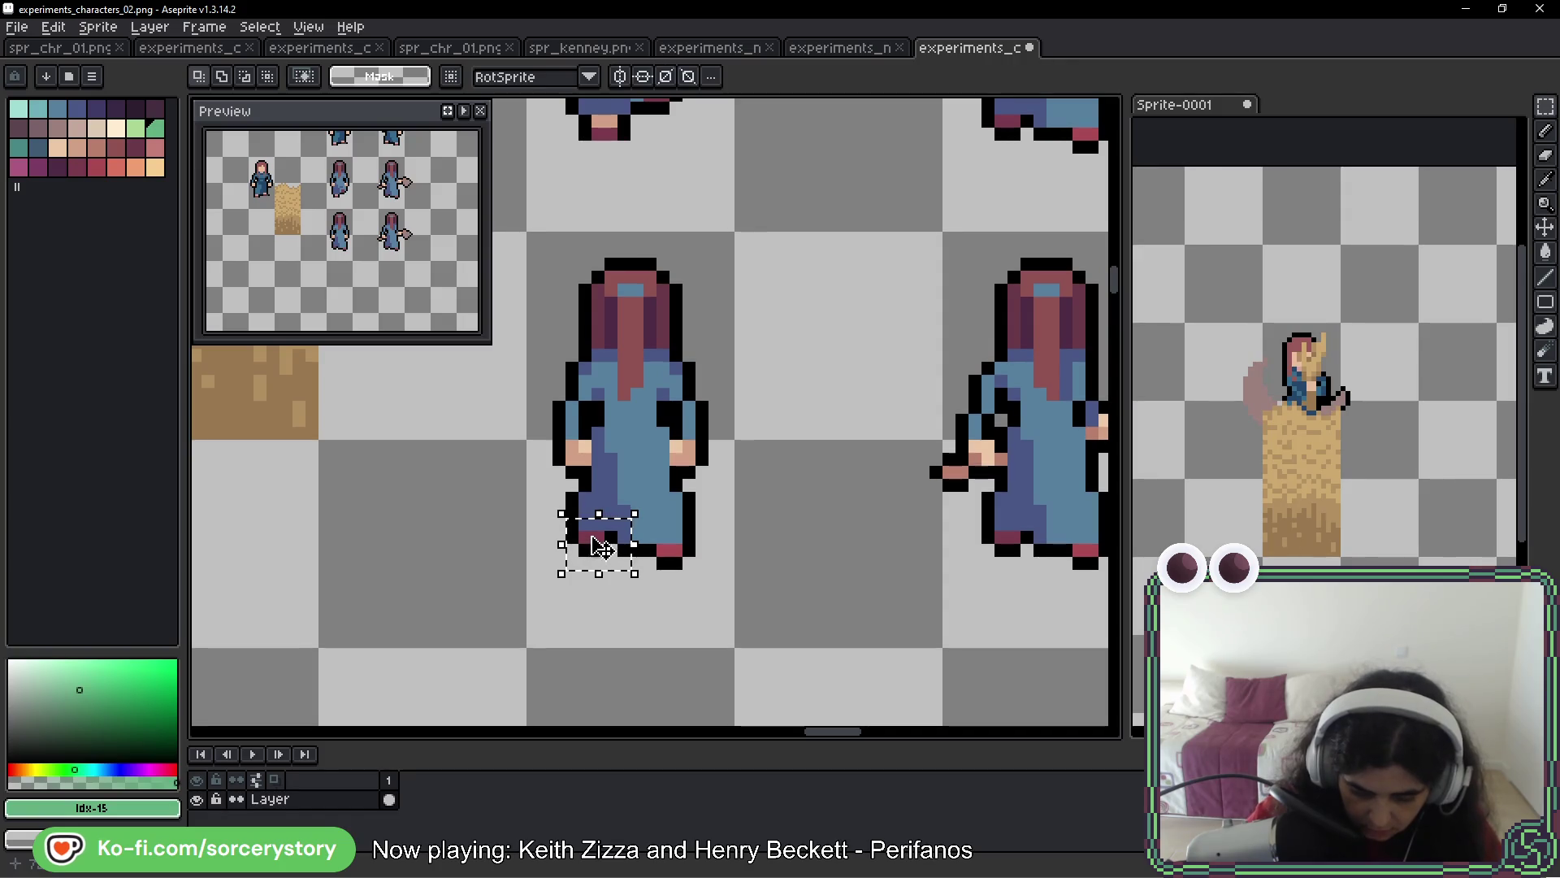
Flip the lower-left character's feet horizontally and nudge them one pixel right
key(ctrl+d)
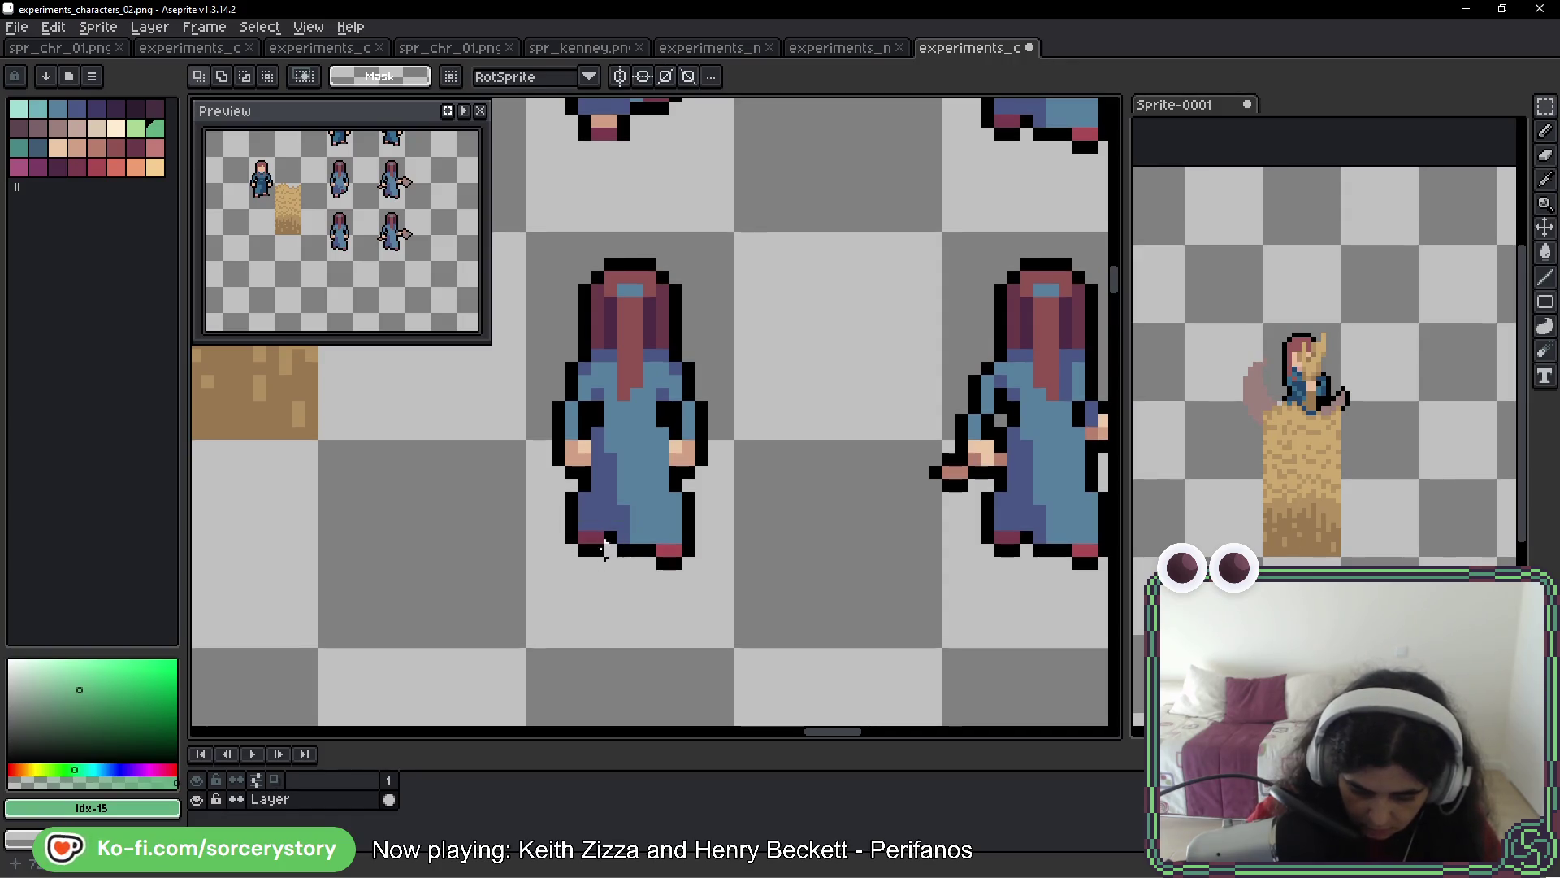
drag(545, 510, 707, 596)
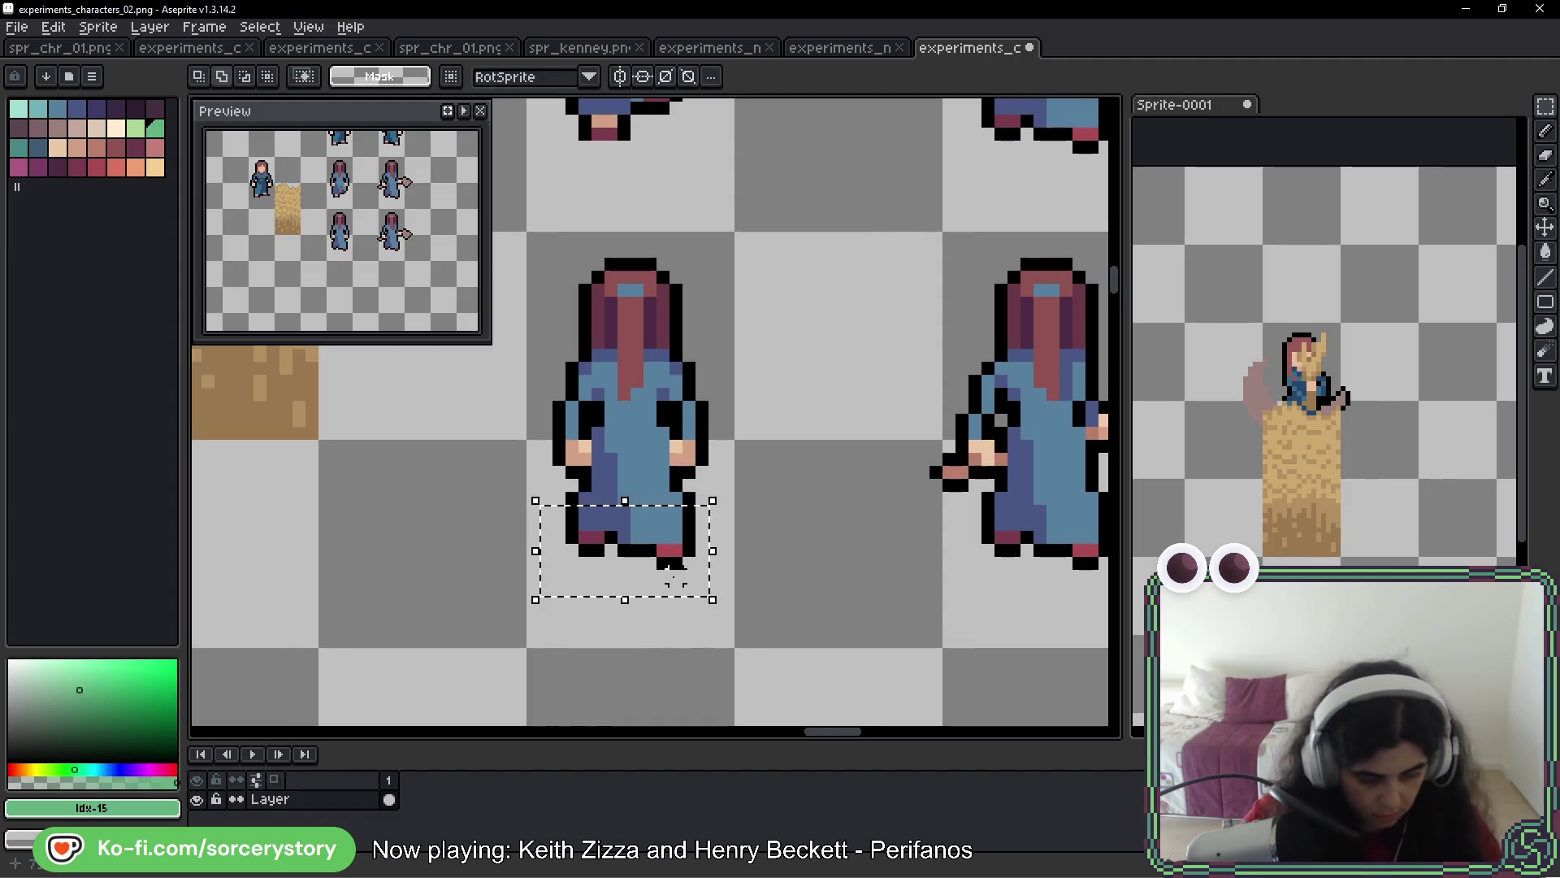
key(shift+h)
drag(601, 524, 634, 541)
key(ctrl+d)
scroll(635, 541, up, 2)
With the pencil, paint dark blue shading into the robe and lower robe
key(b)
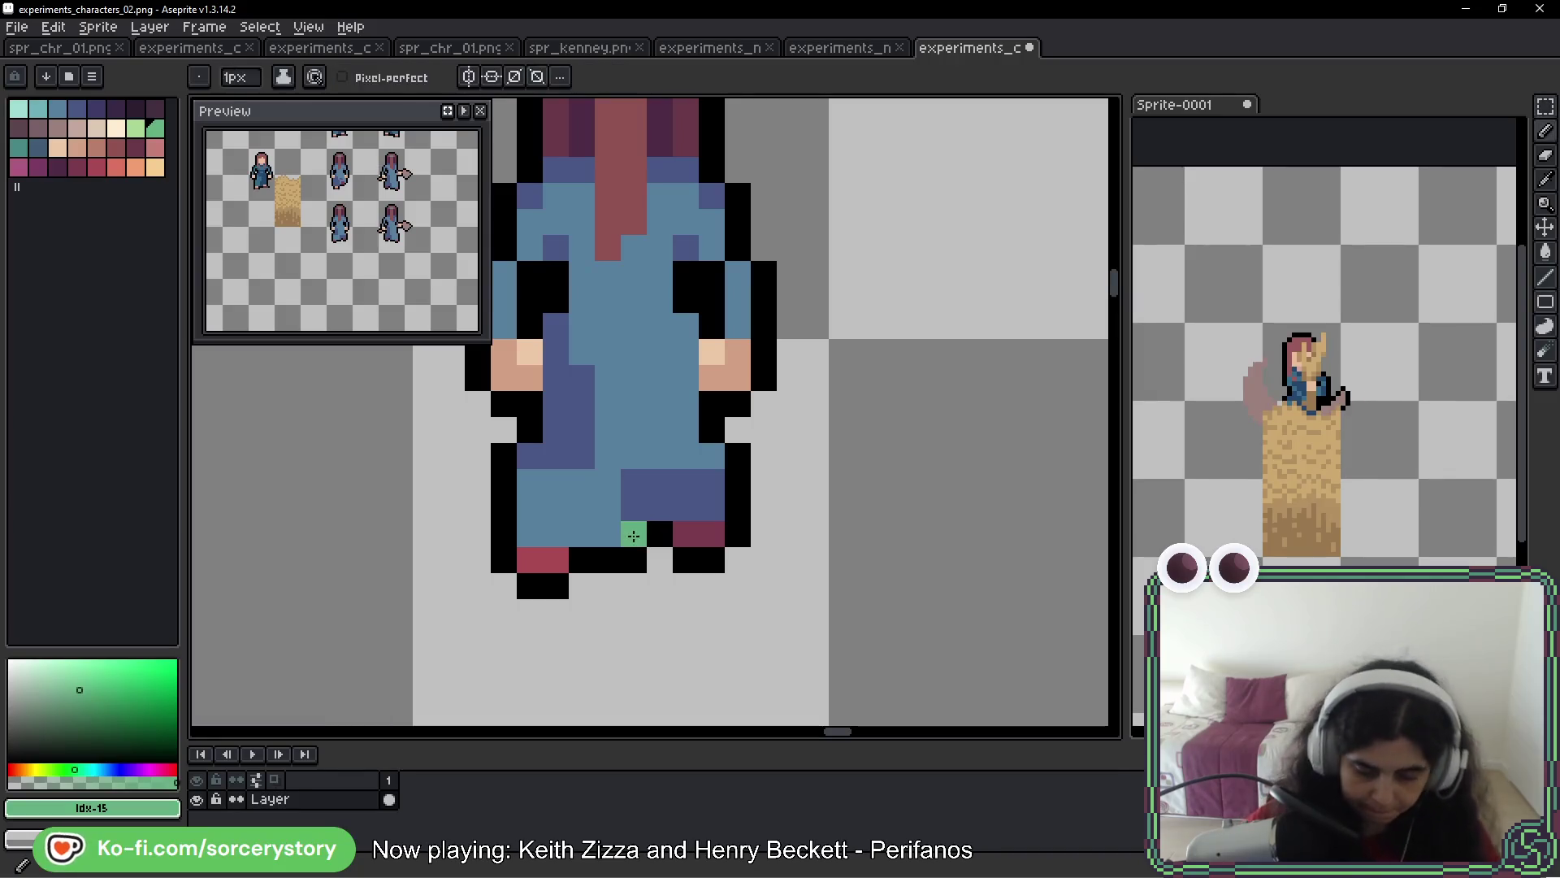
alt+click(630, 515)
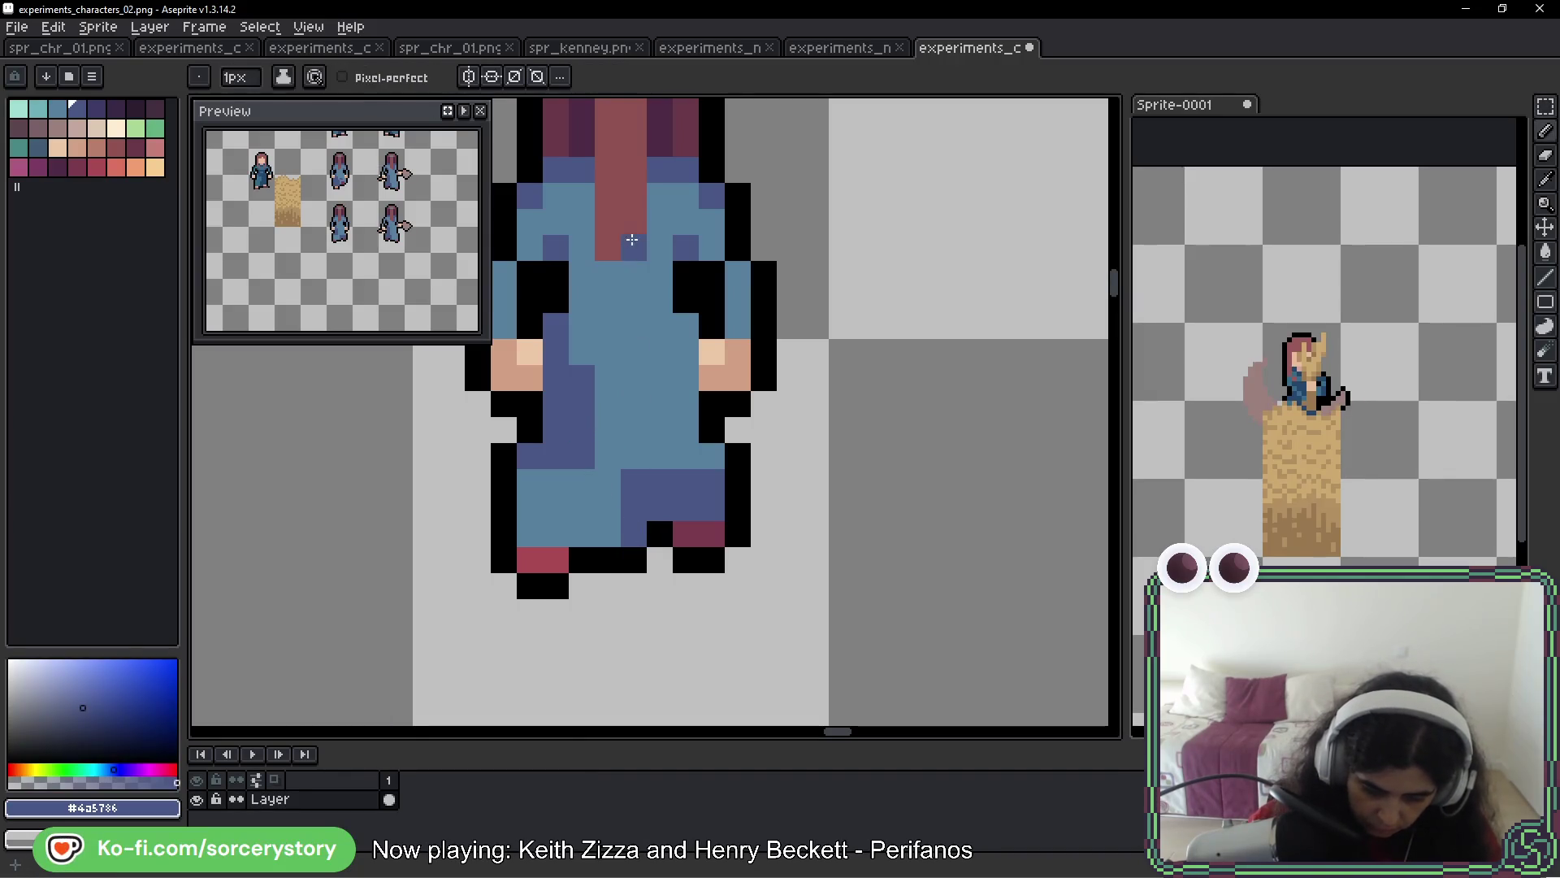
click(707, 529)
key(ctrl+z)
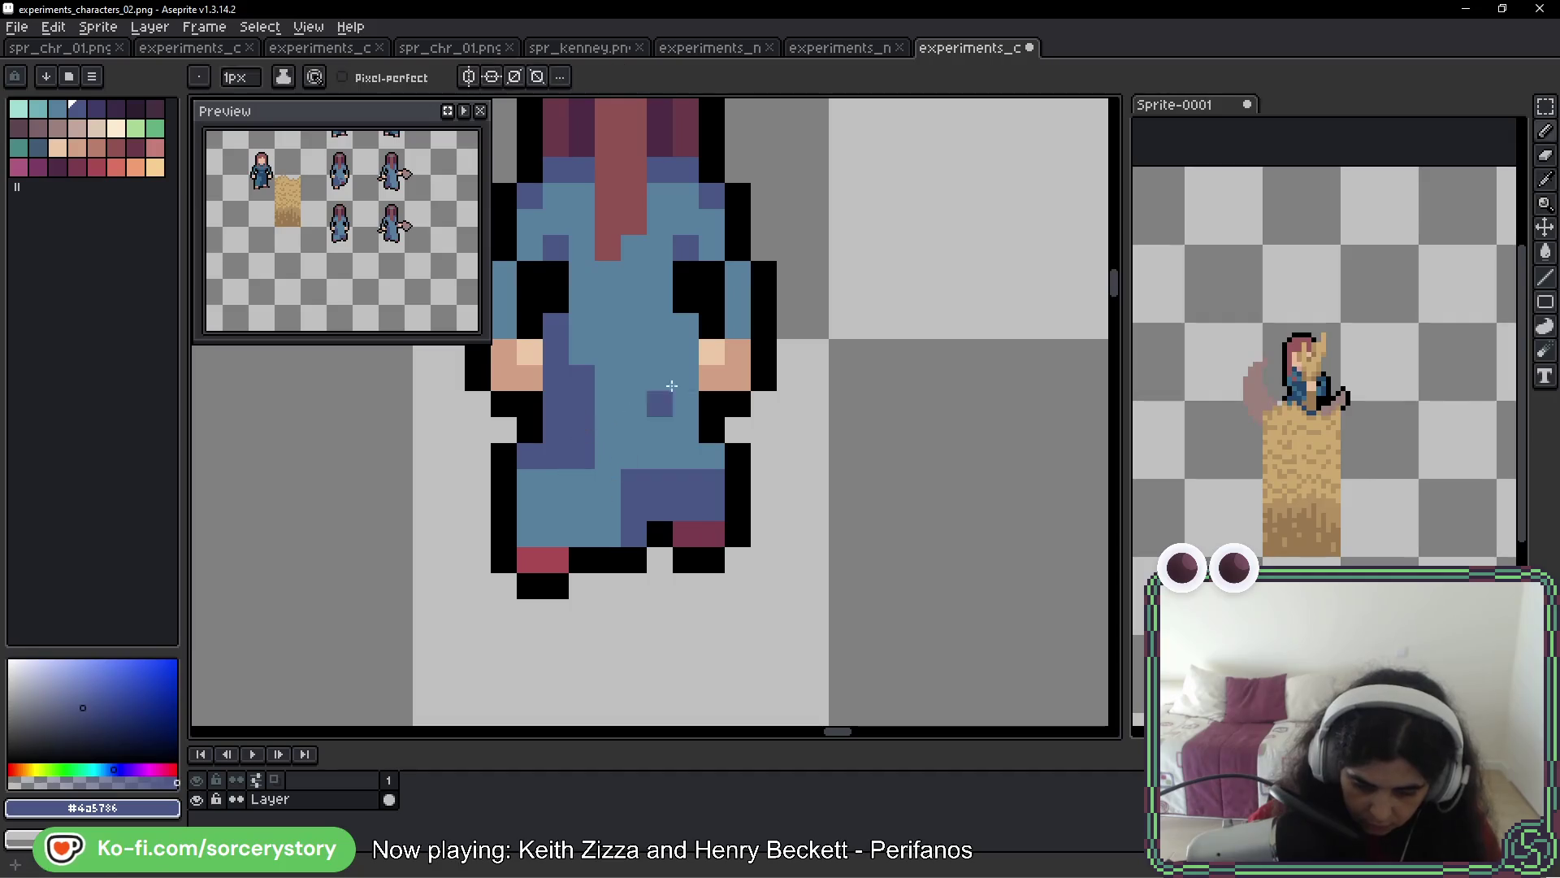
mouse_move(686, 378)
mouse_down()
mouse_move(634, 431)
mouse_move(635, 469)
mouse_move(641, 382)
mouse_up()
drag(657, 455, 706, 463)
Repaint robe columns and single pixels in the lighter blue
alt+click(605, 430)
drag(581, 369, 589, 455)
drag(556, 321, 556, 463)
click(530, 456)
click(738, 585)
key(ctrl+z)
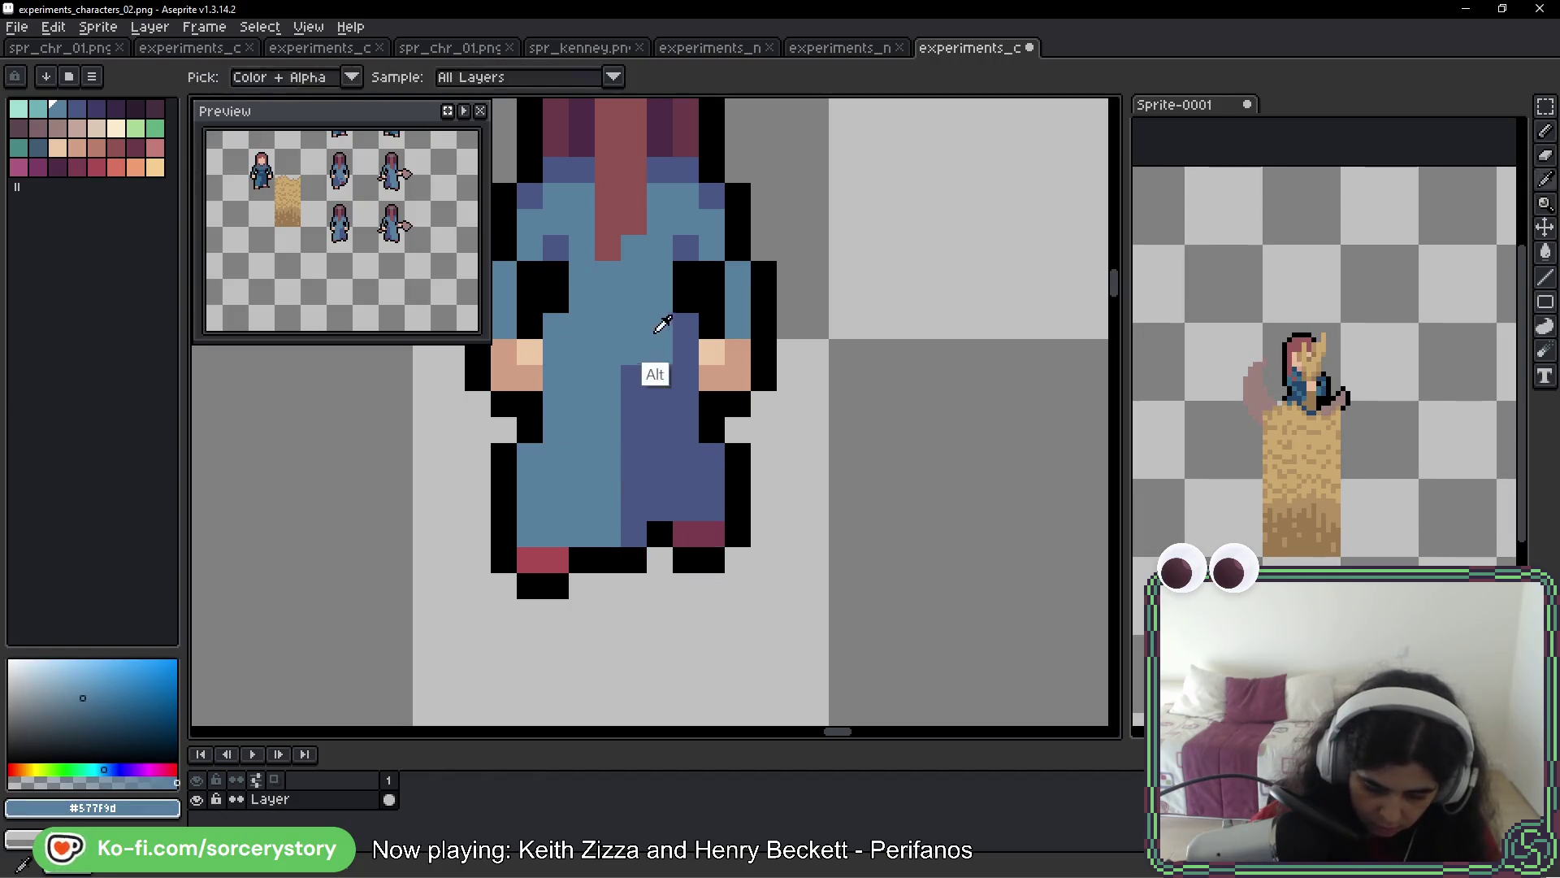
click(685, 506)
Bring both back-facing characters into view and sample the robe's dark and light blues
scroll(684, 500, down, 3)
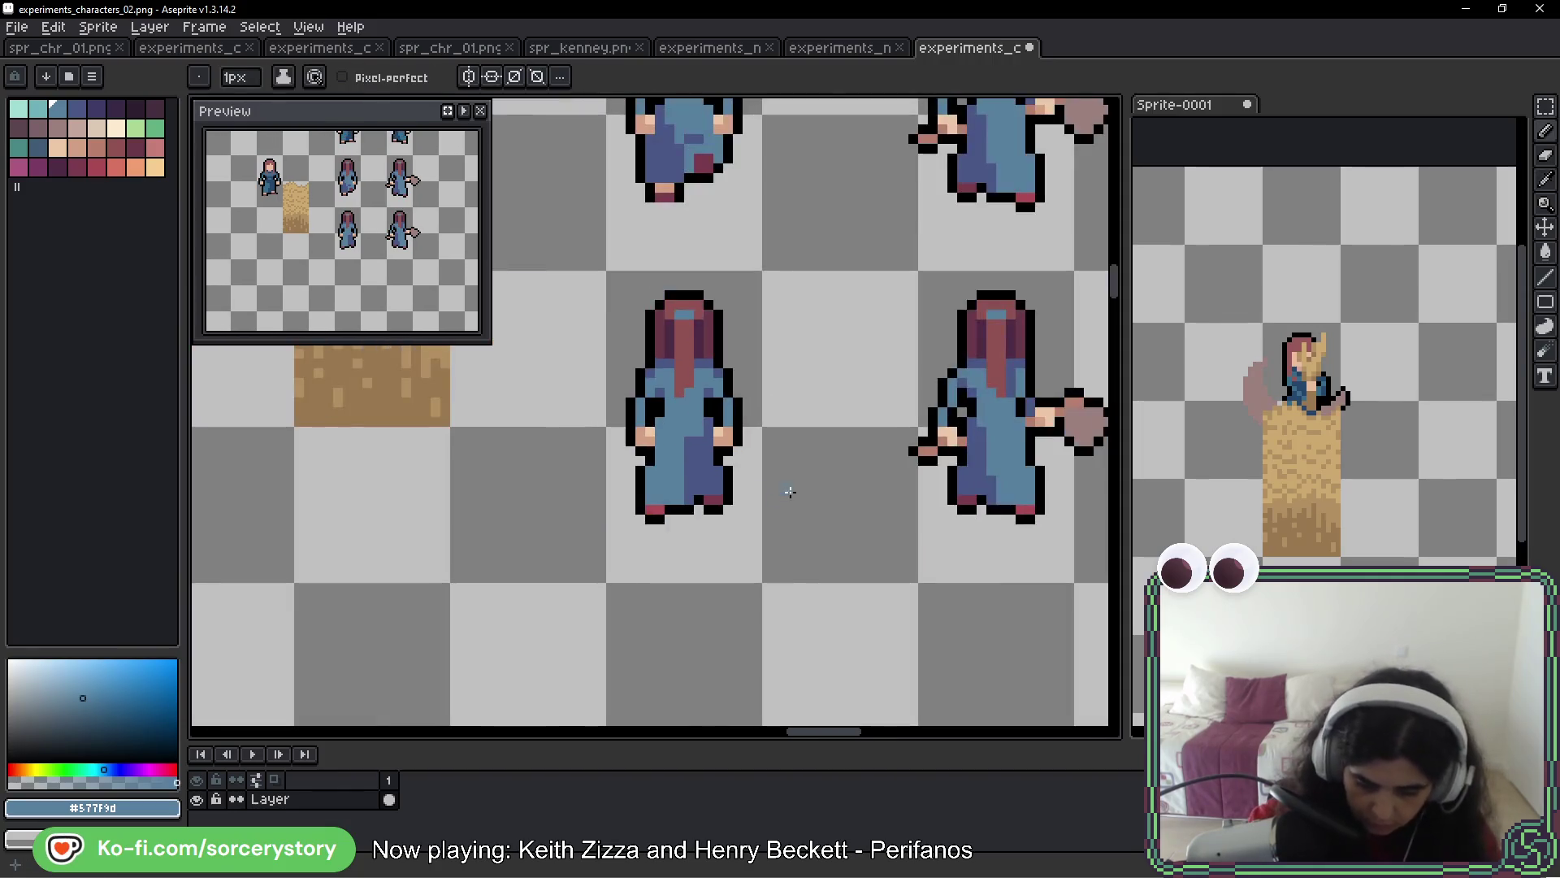
scroll(717, 491, up, 1)
drag(799, 484, 619, 473)
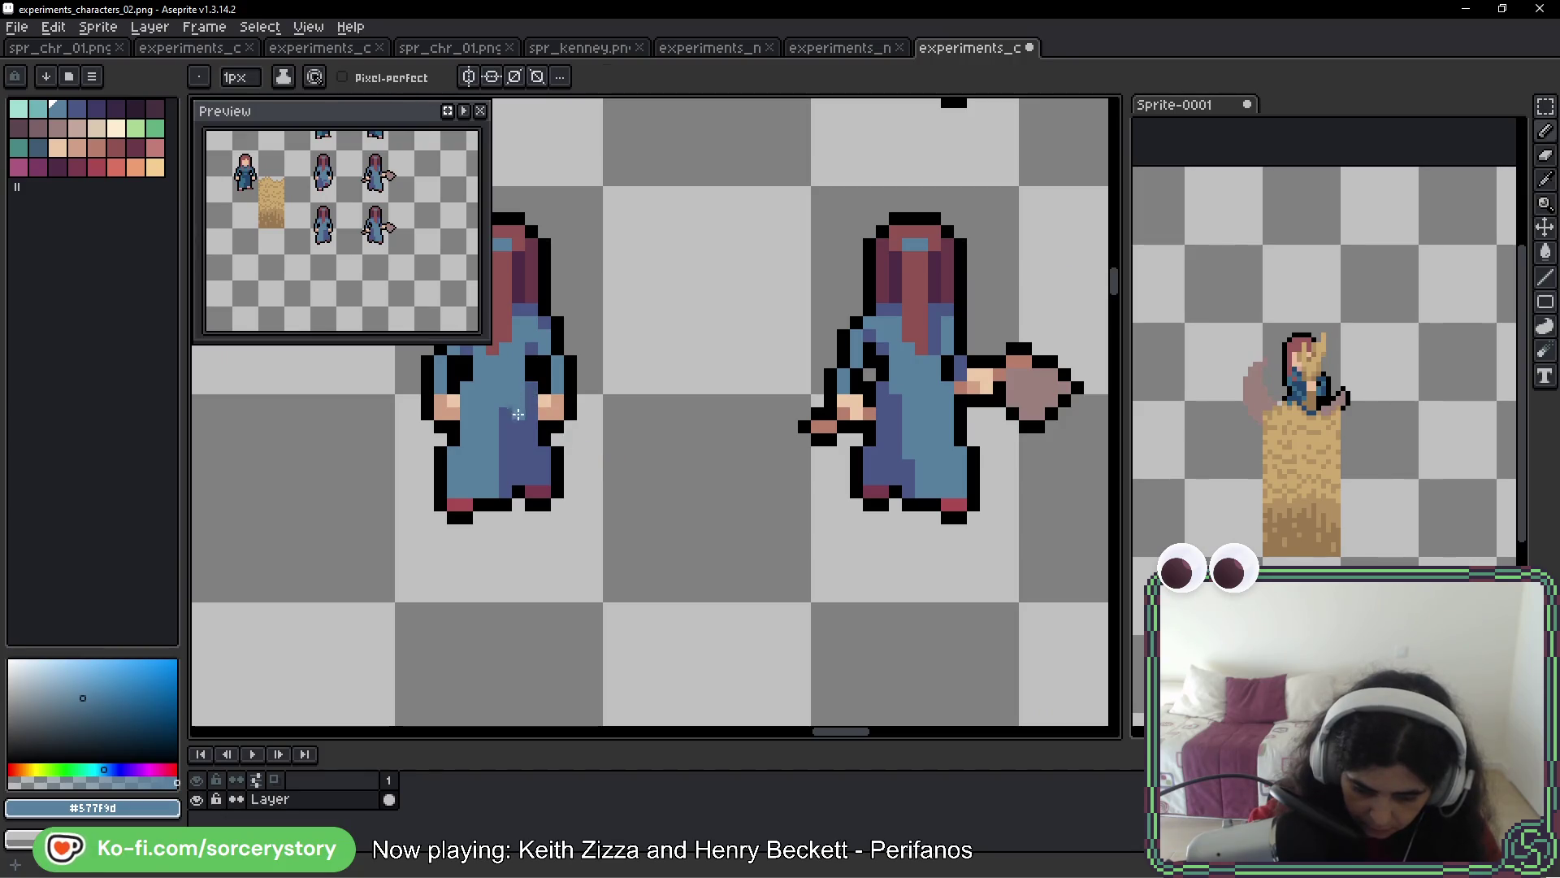
alt+click(517, 402)
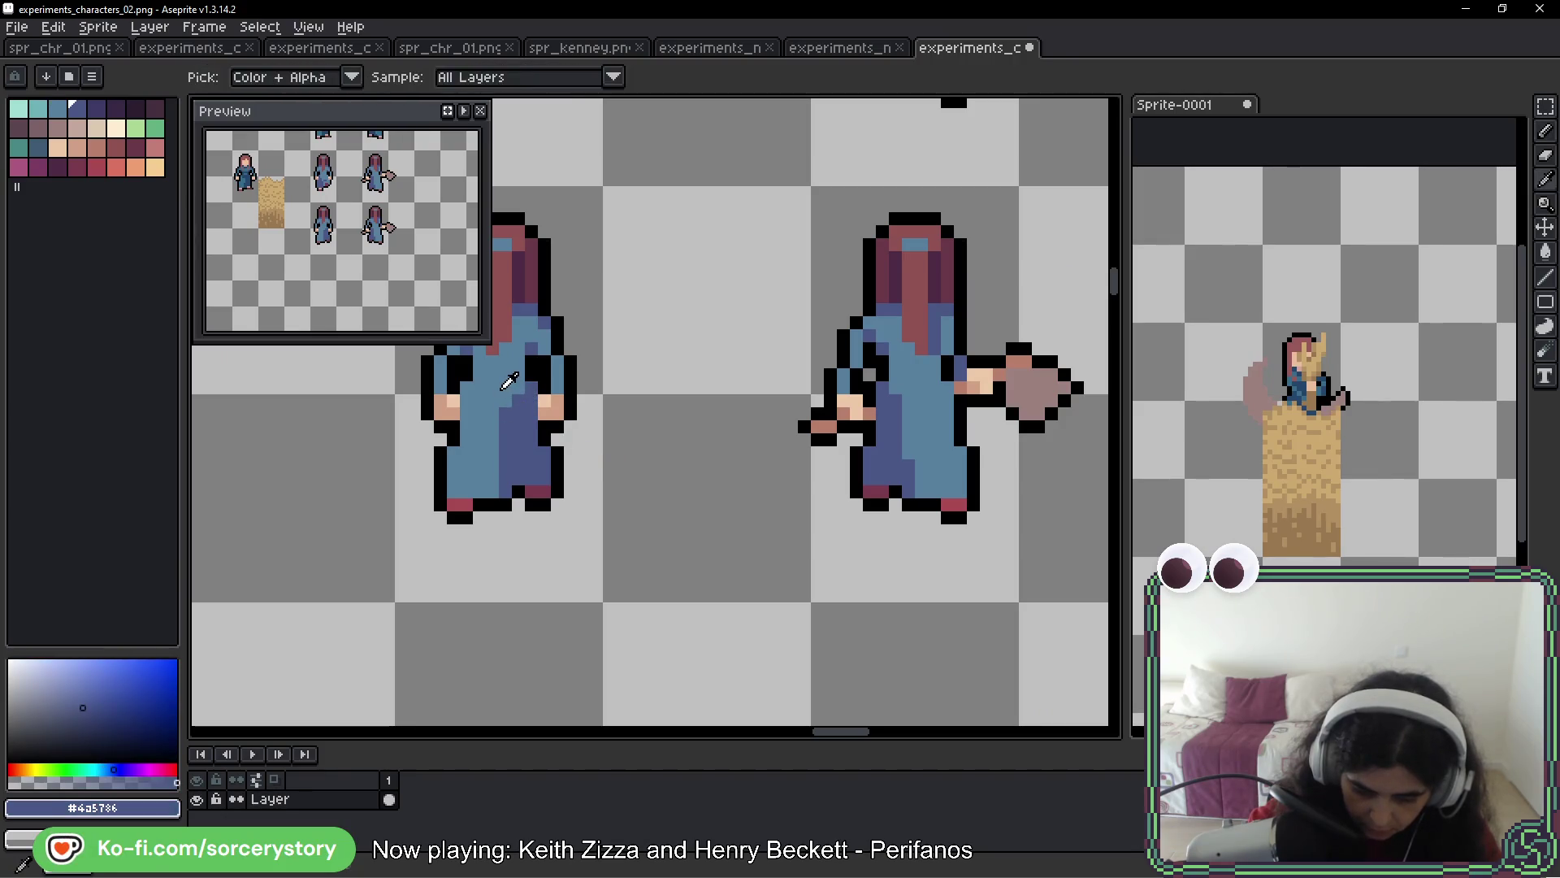
alt+click(503, 412)
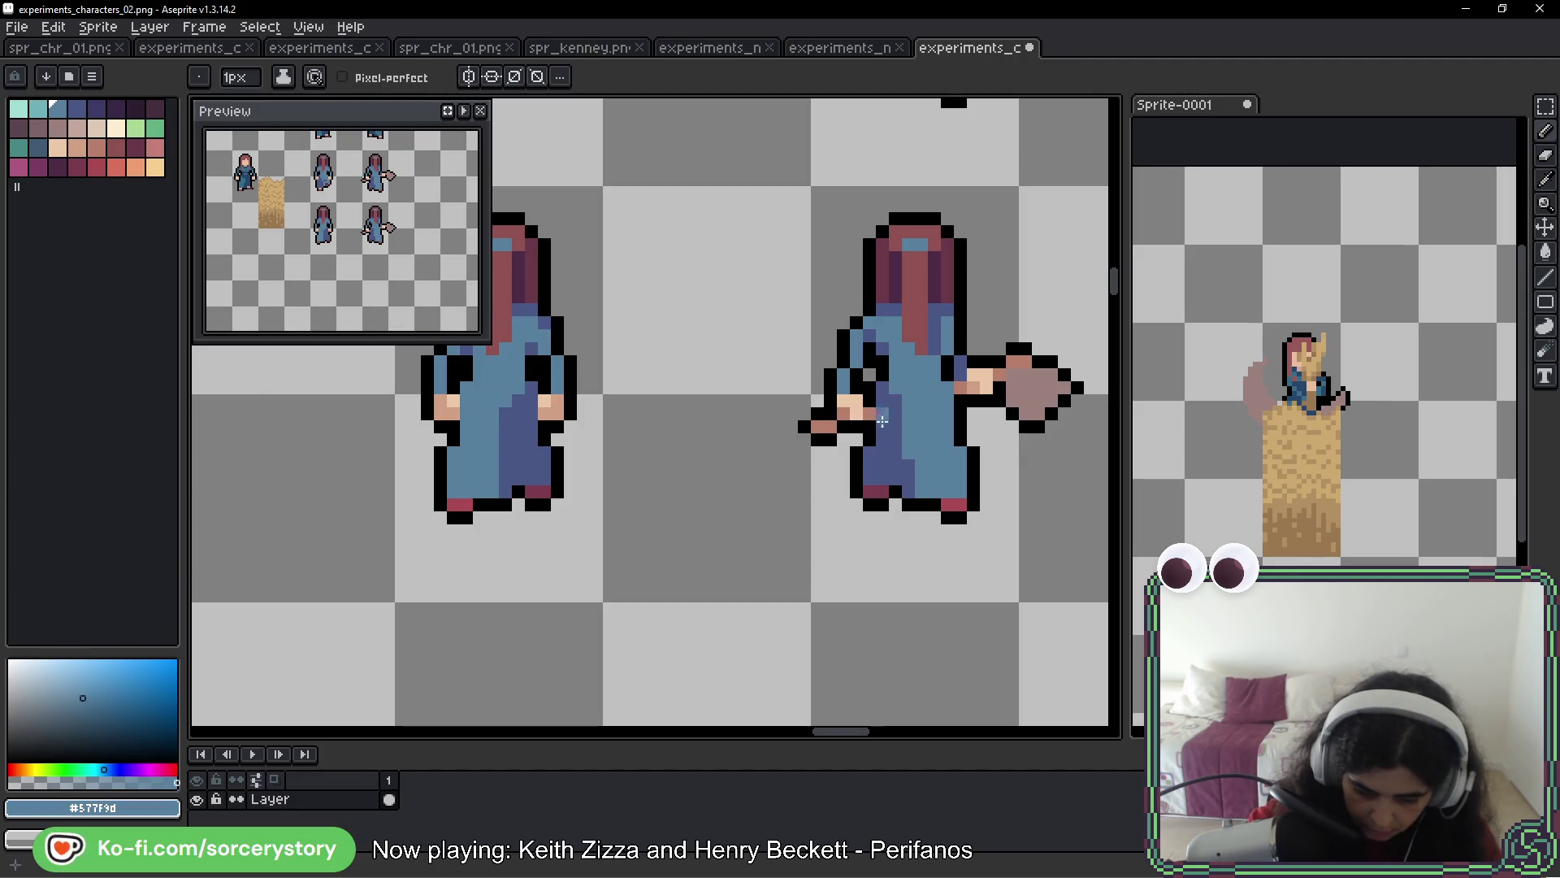
Pan to show more of the sheet and switch to rectangular selection
scroll(885, 440, up, 2)
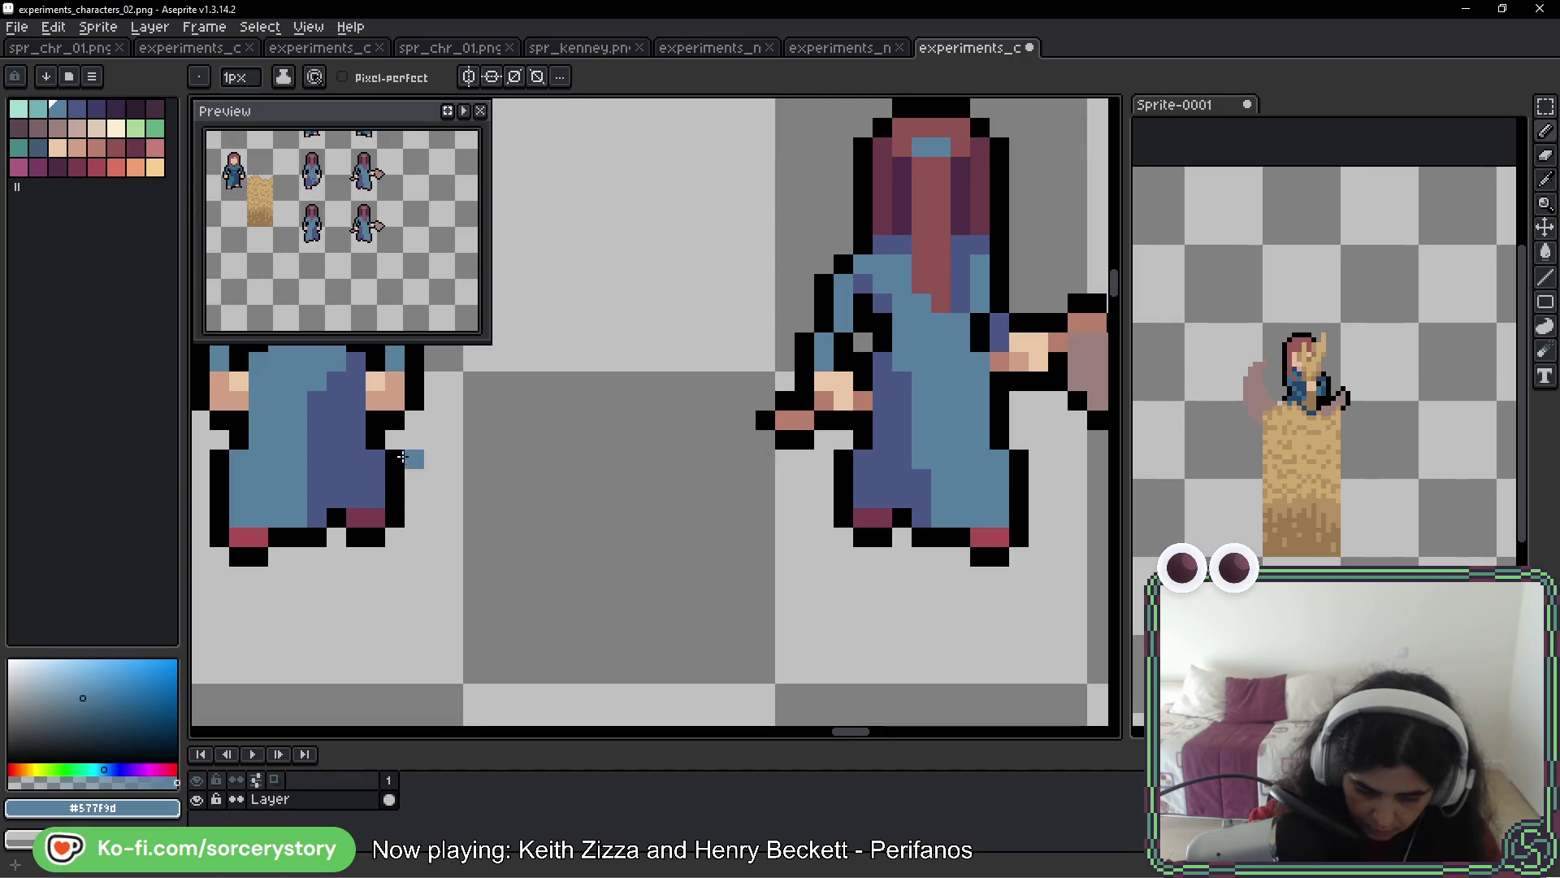
scroll(620, 521, down, 2)
scroll(620, 521, down, 1)
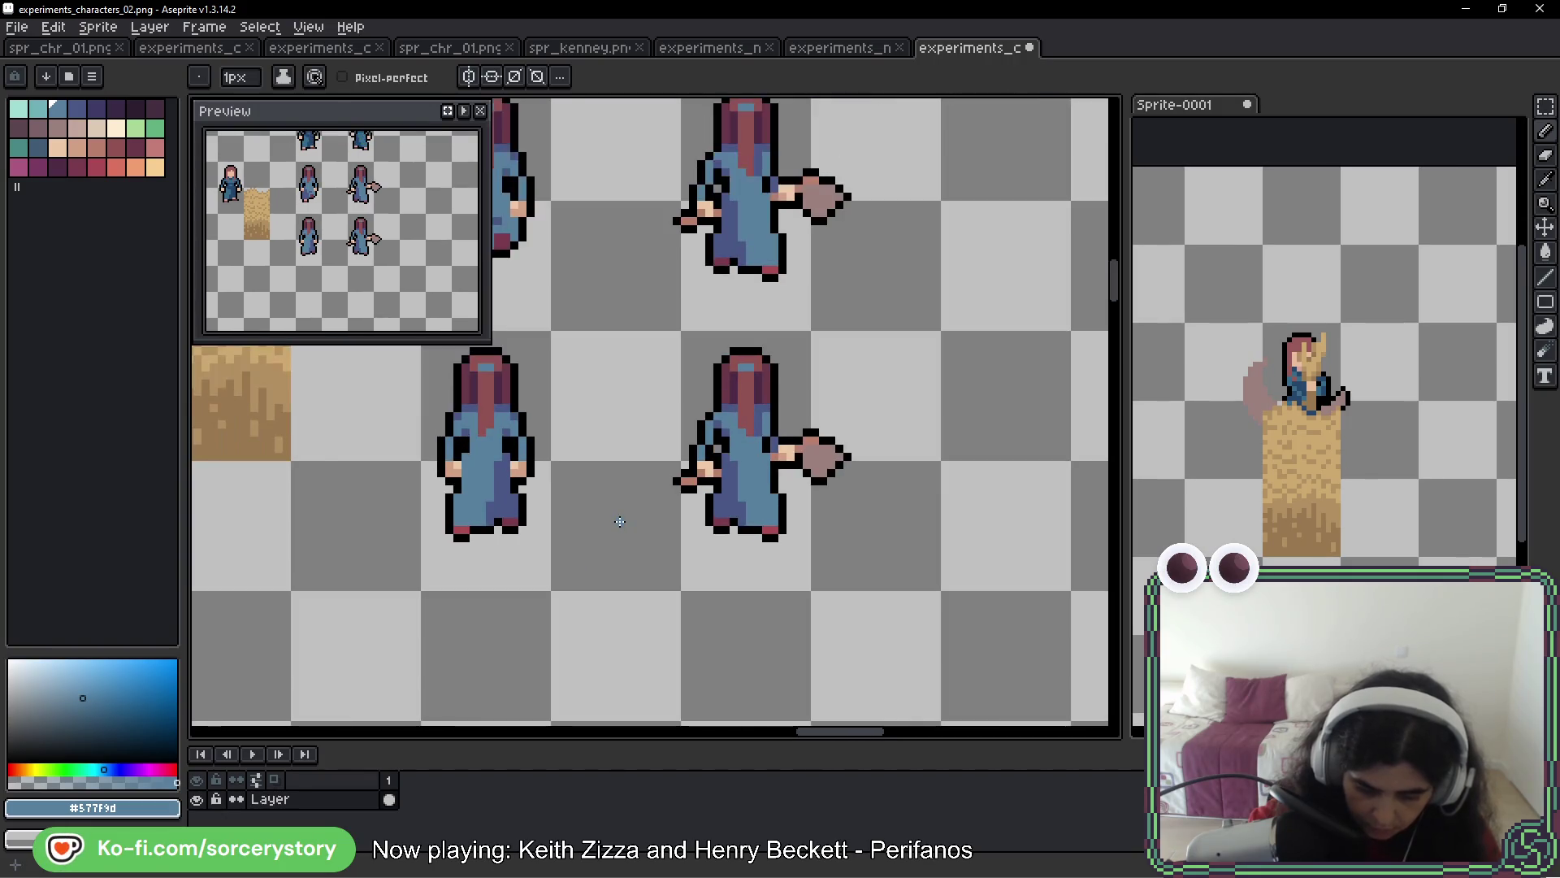
mouse_move(589, 527)
mouse_down()
mouse_move(773, 551)
mouse_move(808, 592)
mouse_move(846, 599)
mouse_up()
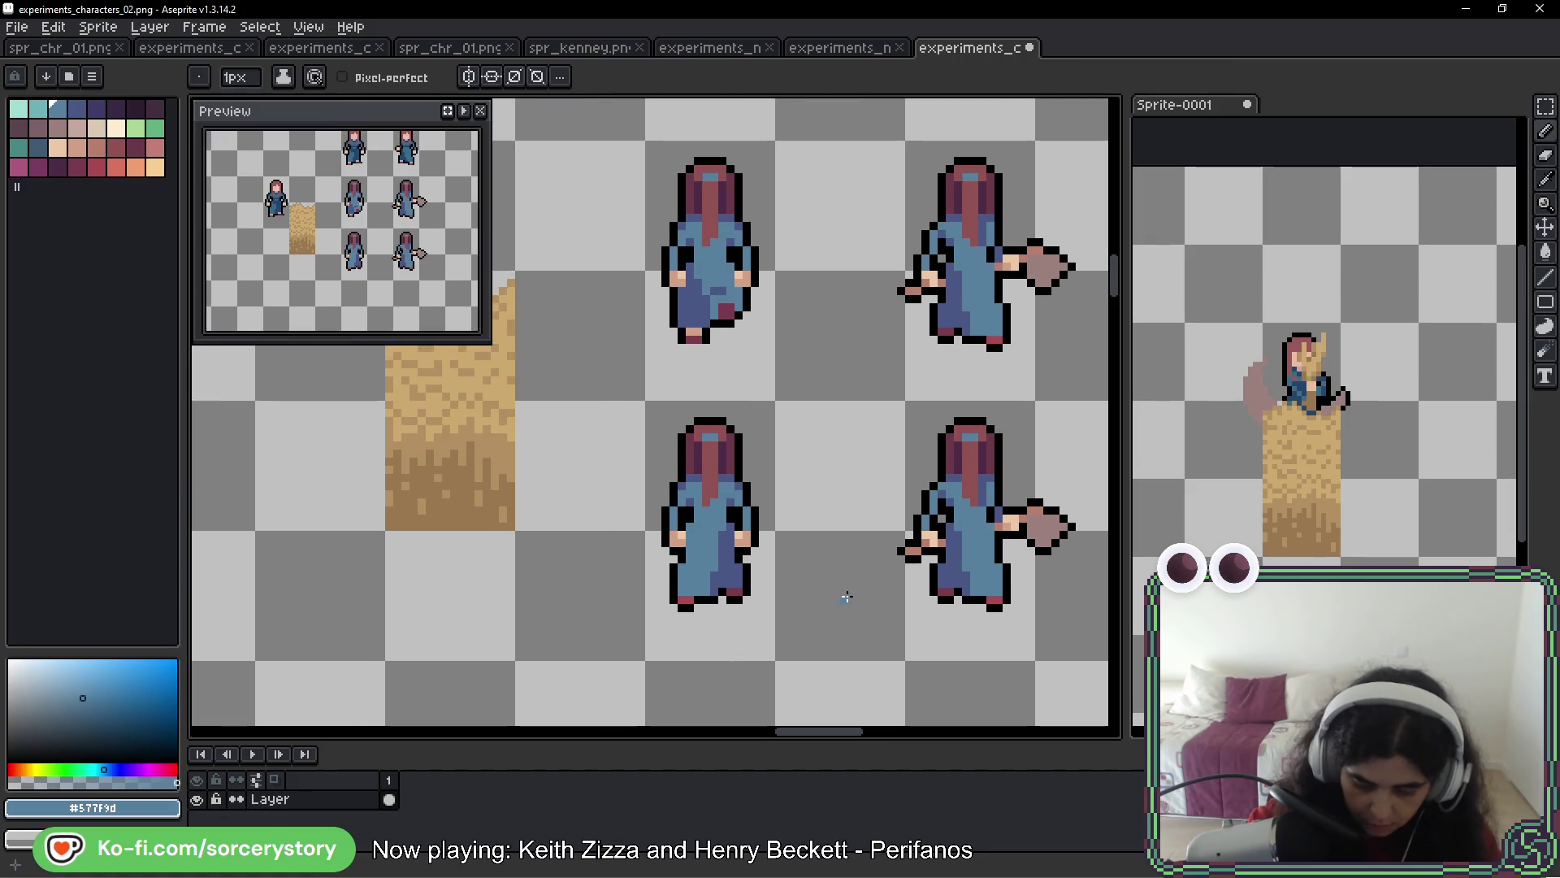
scroll(847, 597, down, 1)
scroll(847, 597, down, 1)
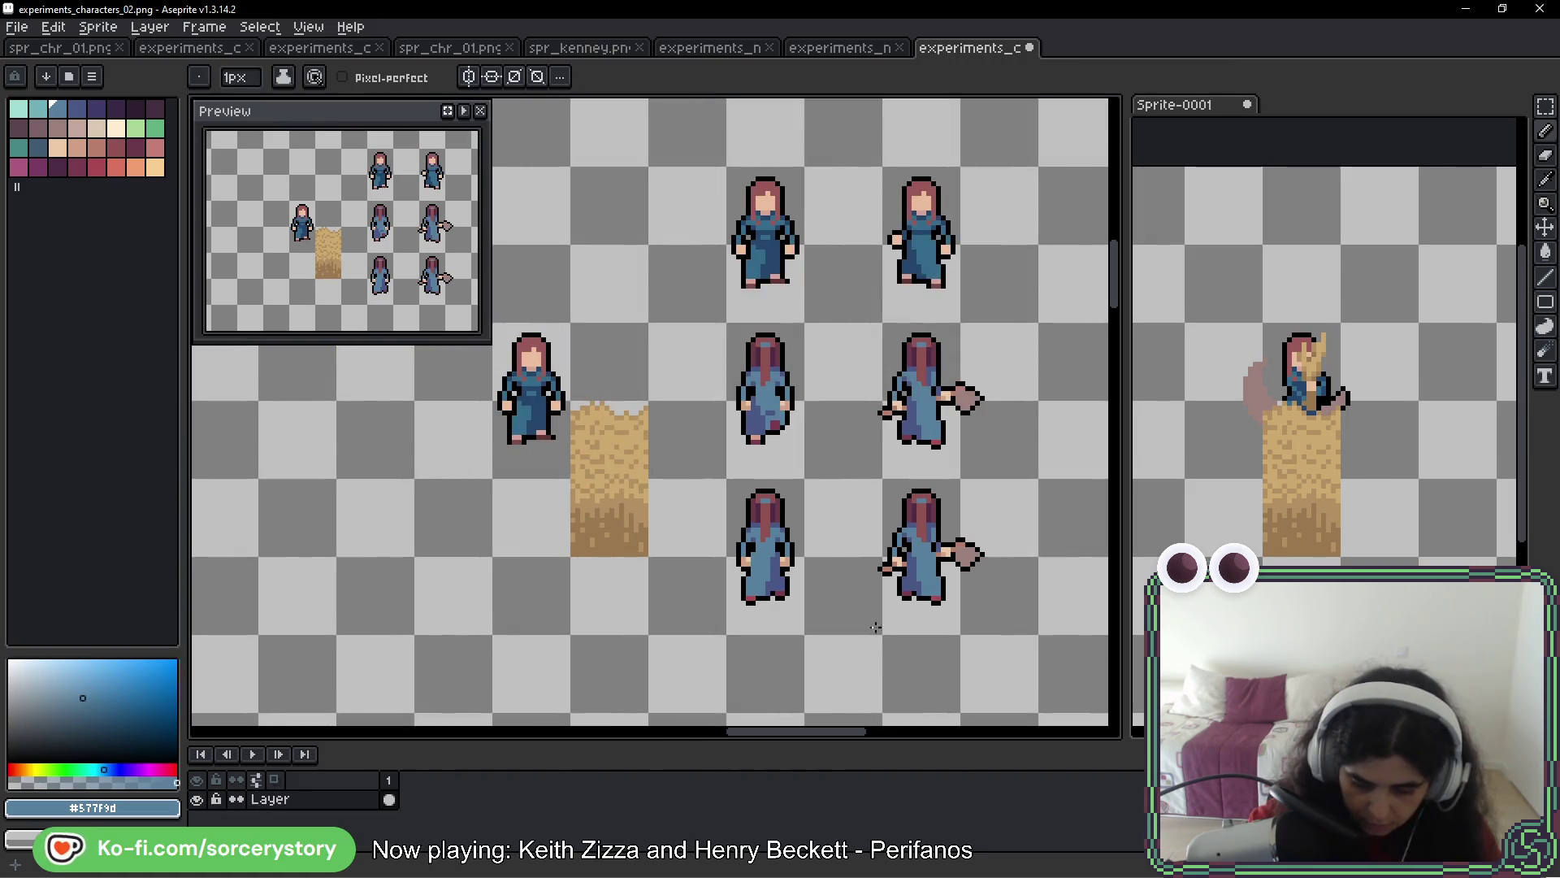
click(1546, 107)
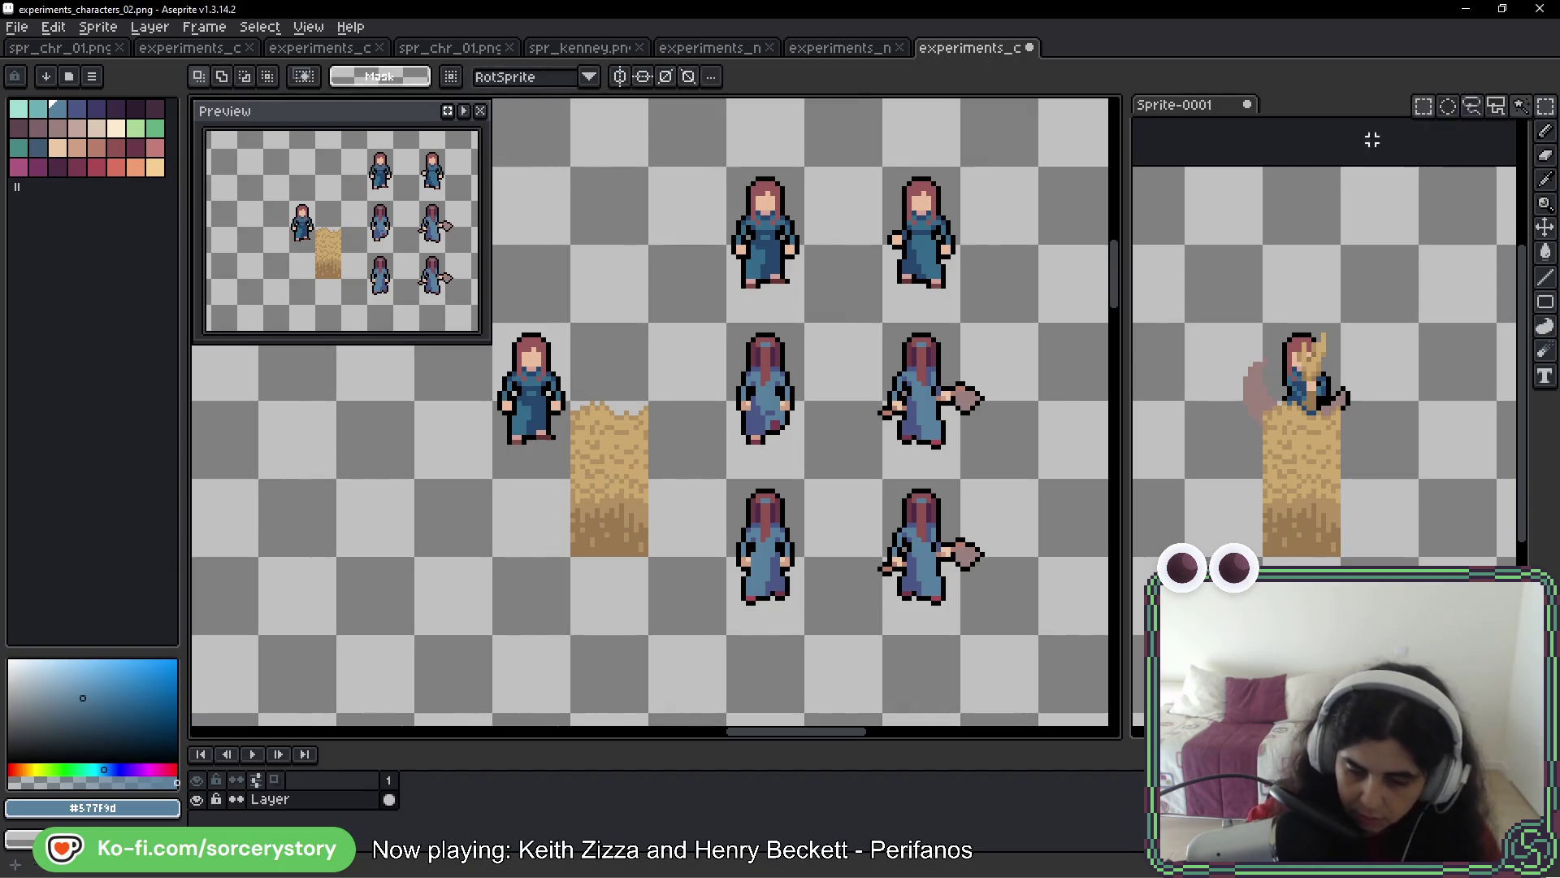
Move the top-middle character below the upper one and delete the stray black pixels beneath
mouse_move(726, 166)
mouse_down()
mouse_move(807, 324)
mouse_move(768, 727)
mouse_move(706, 303)
mouse_move(785, 455)
mouse_up()
mouse_move(768, 243)
mouse_down()
mouse_move(754, 317)
mouse_move(787, 315)
mouse_move(863, 471)
mouse_up()
scroll(863, 472, up, 3)
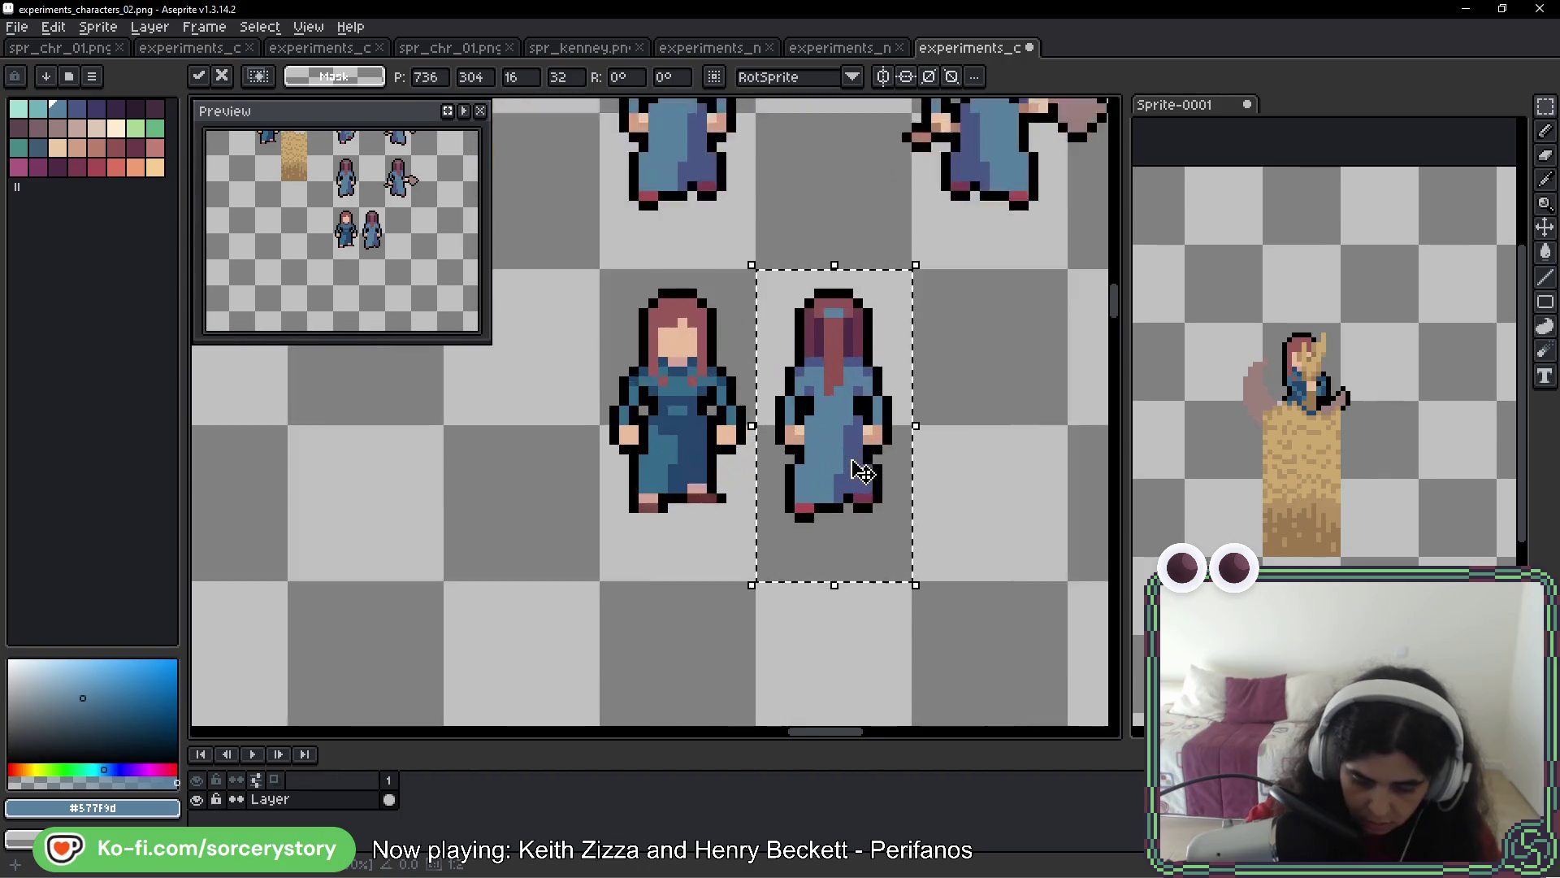
key(ctrl+d)
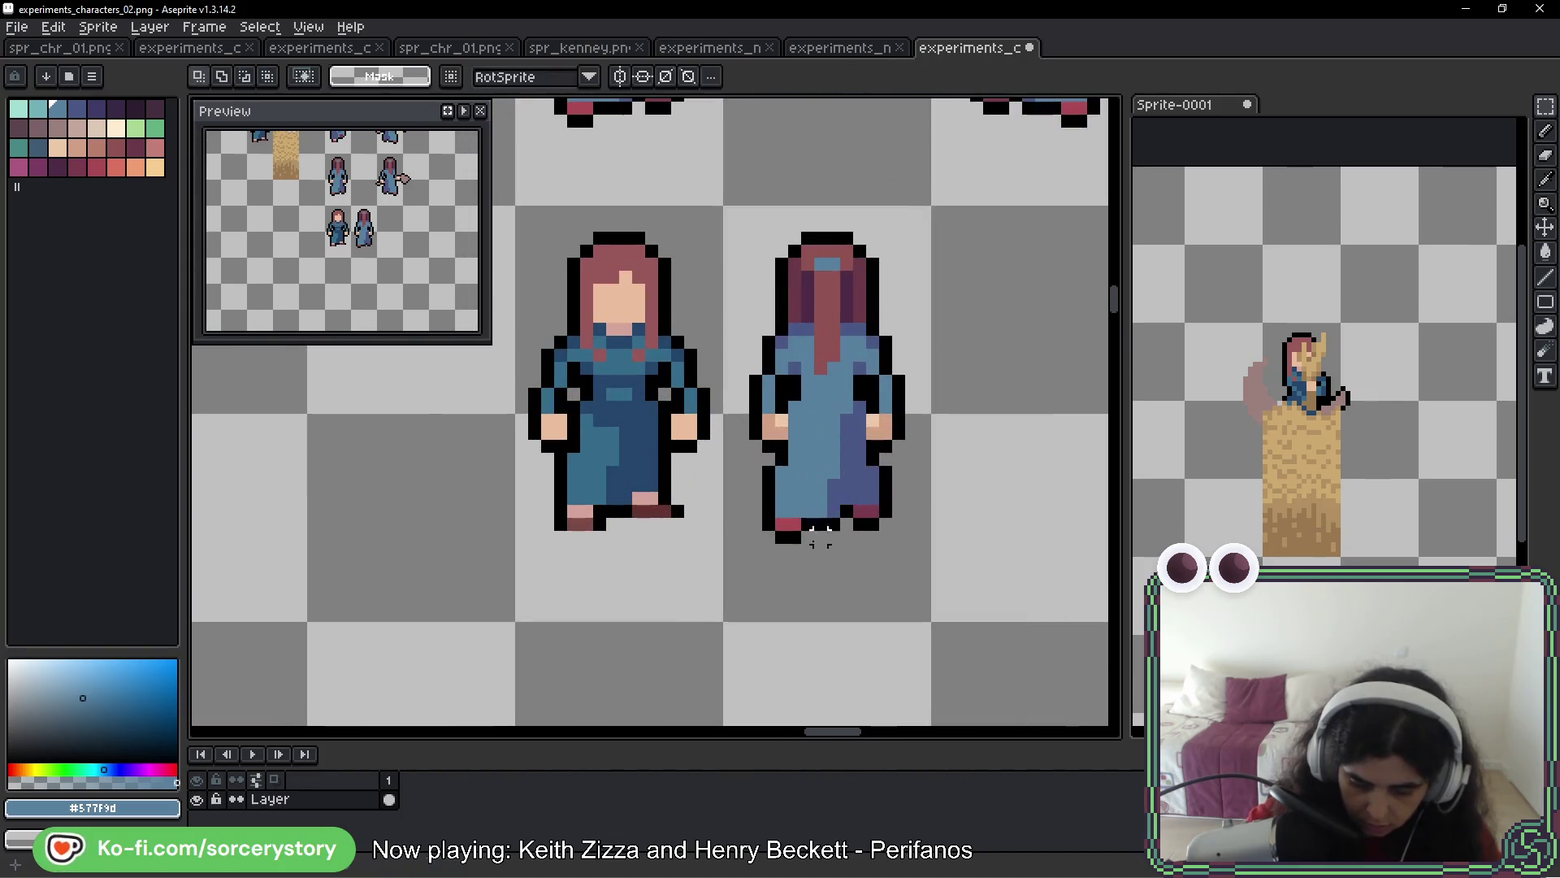
drag(757, 524, 922, 583)
key(Delete)
key(ctrl+d)
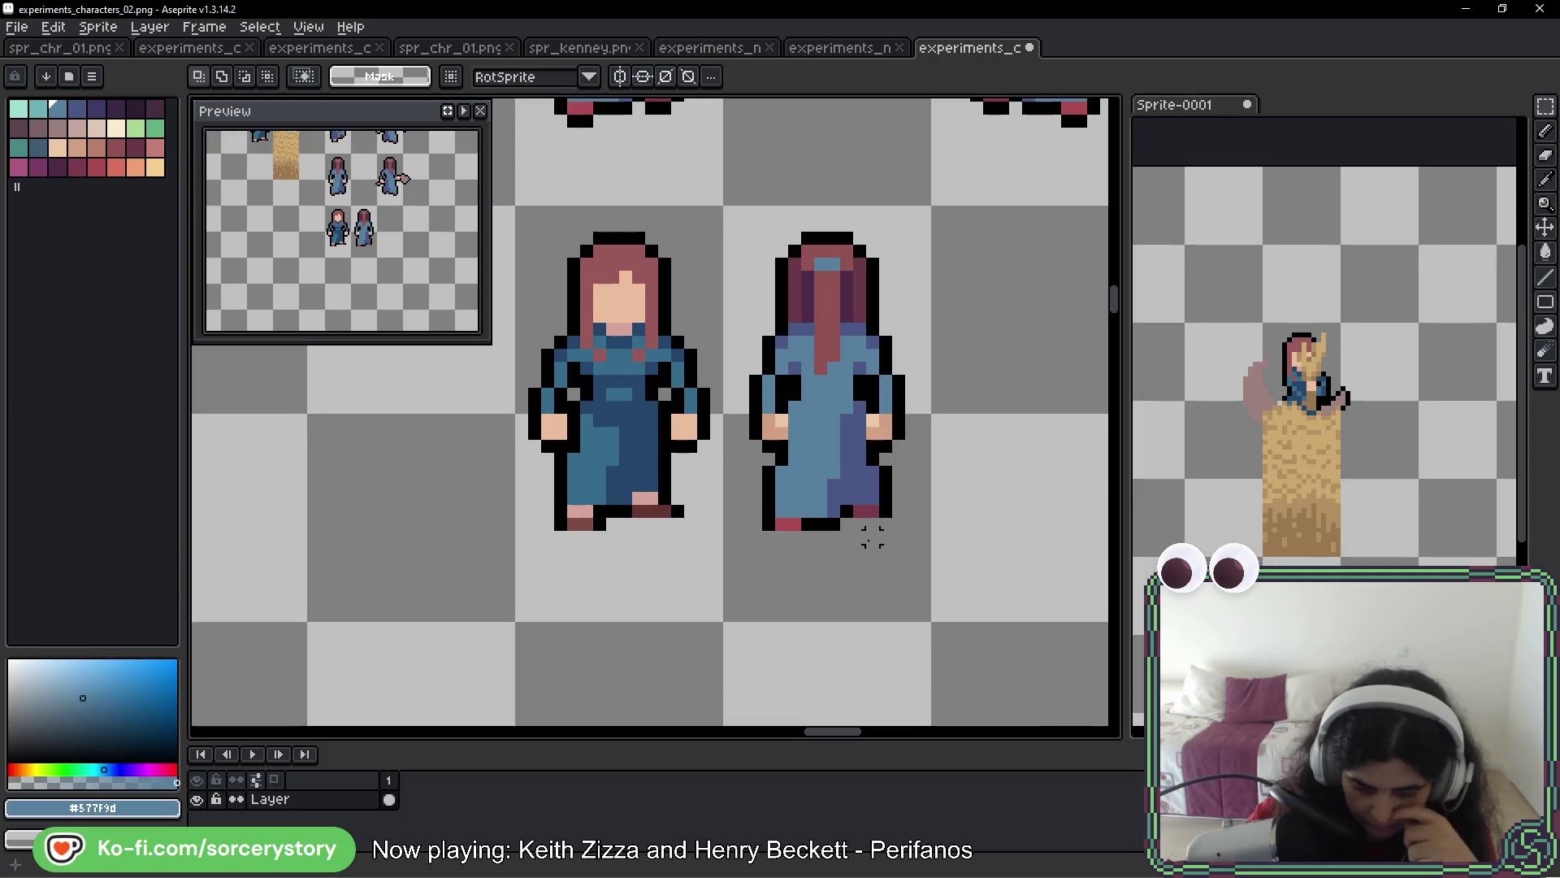
Select the back-view sprite, switch to Paint Bucket, and pick the darker hair tone #8f5252
mouse_move(780, 335)
mouse_down()
mouse_move(845, 406)
mouse_move(843, 515)
mouse_up()
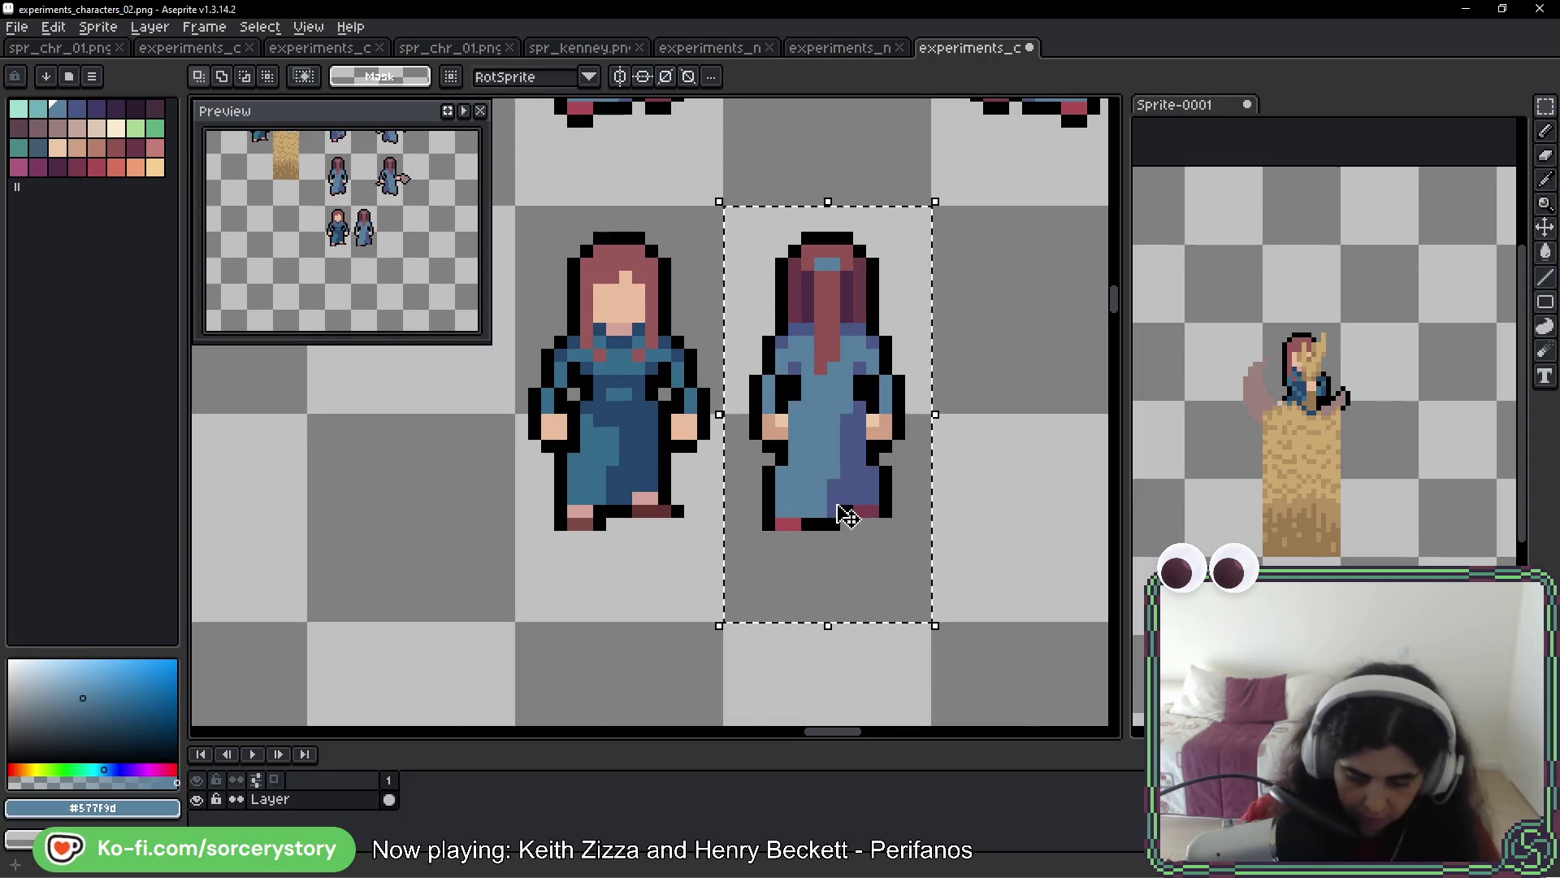
scroll(843, 515, down, 1)
scroll(851, 520, up, 1)
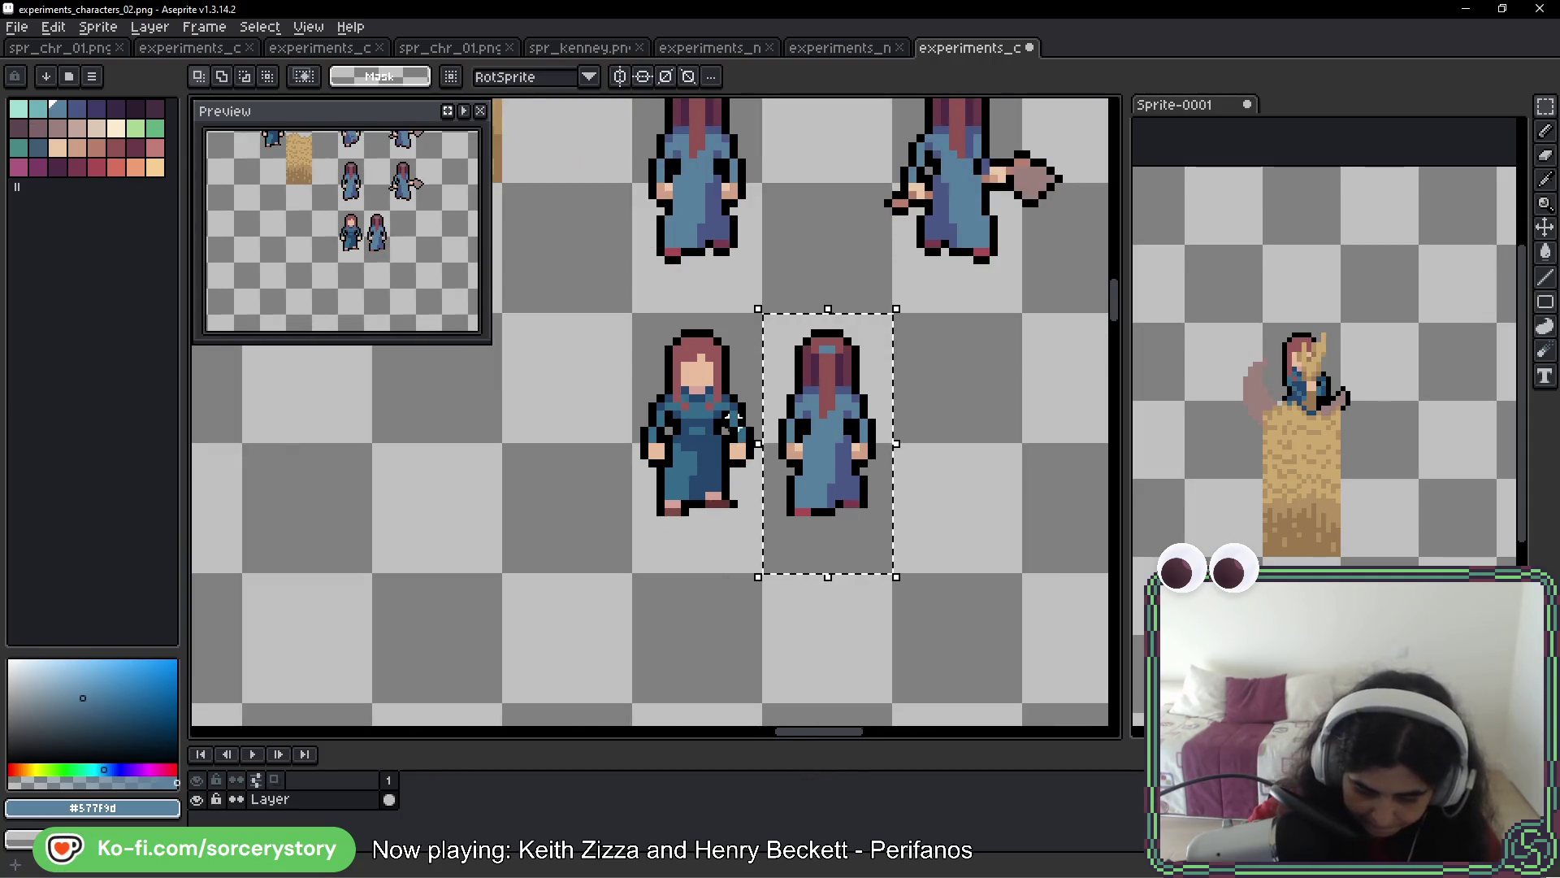
scroll(725, 406, up, 1)
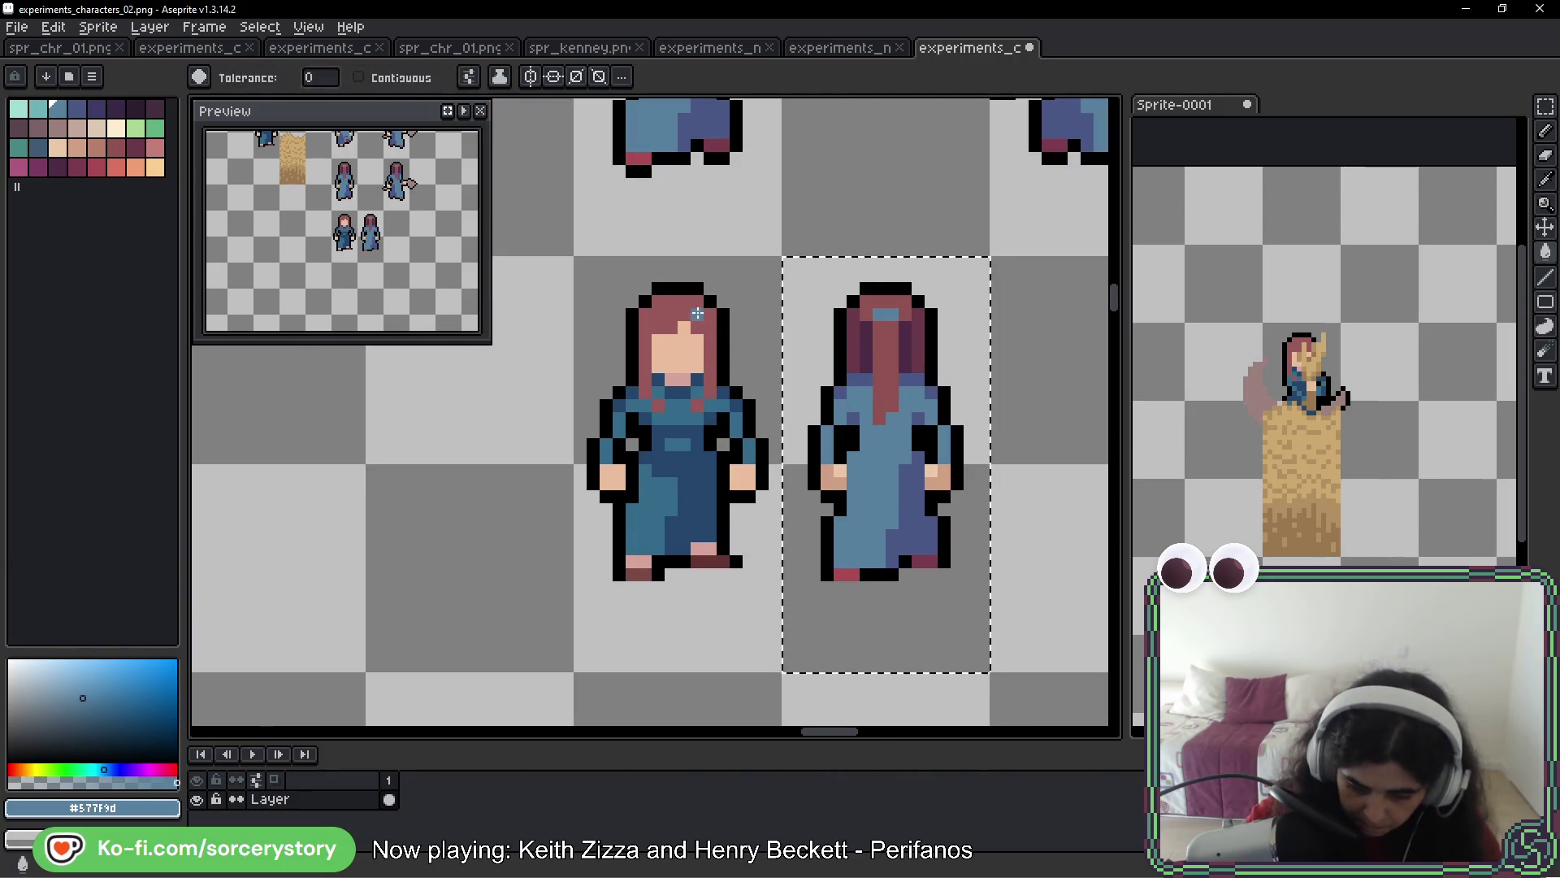
key(g)
alt+click(848, 323)
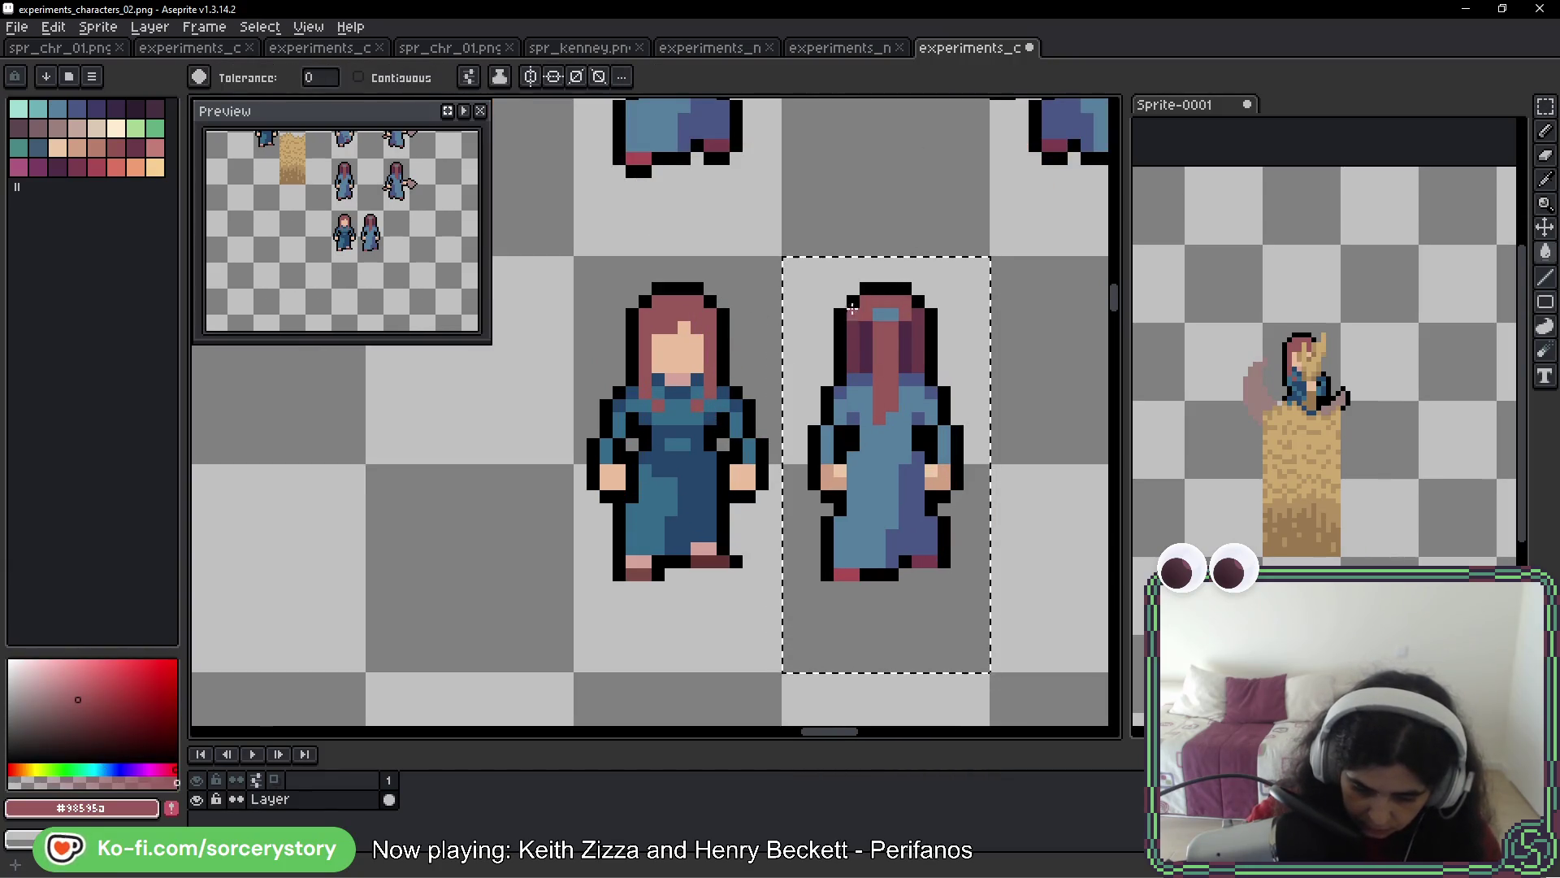
key(alt)
alt+click(888, 301)
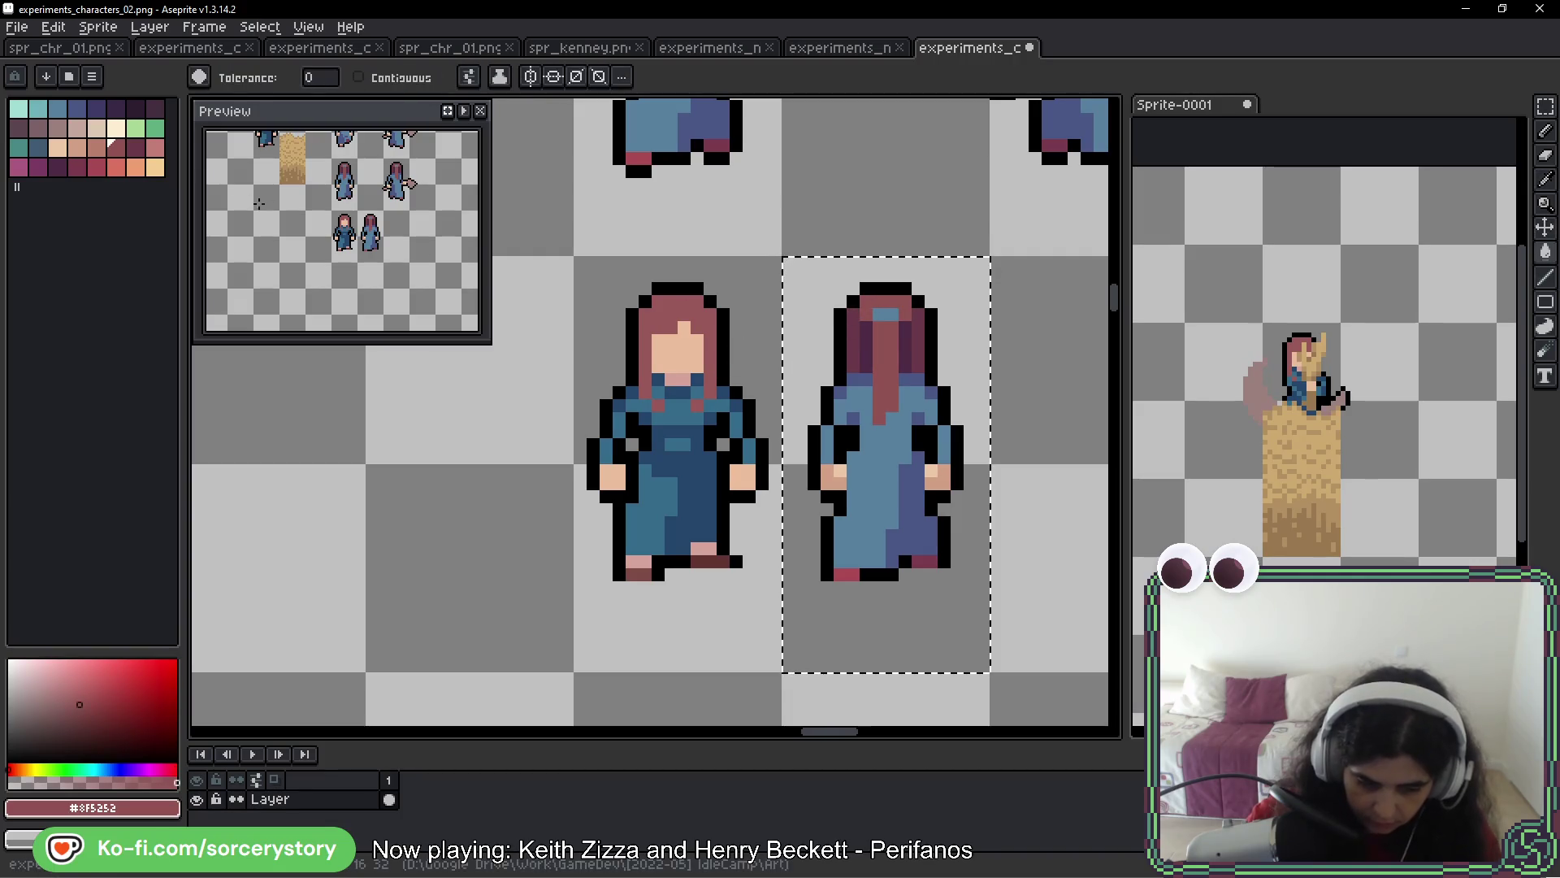
key(ctrl+d)
scroll(1015, 374, down, 2)
scroll(1015, 373, down, 2)
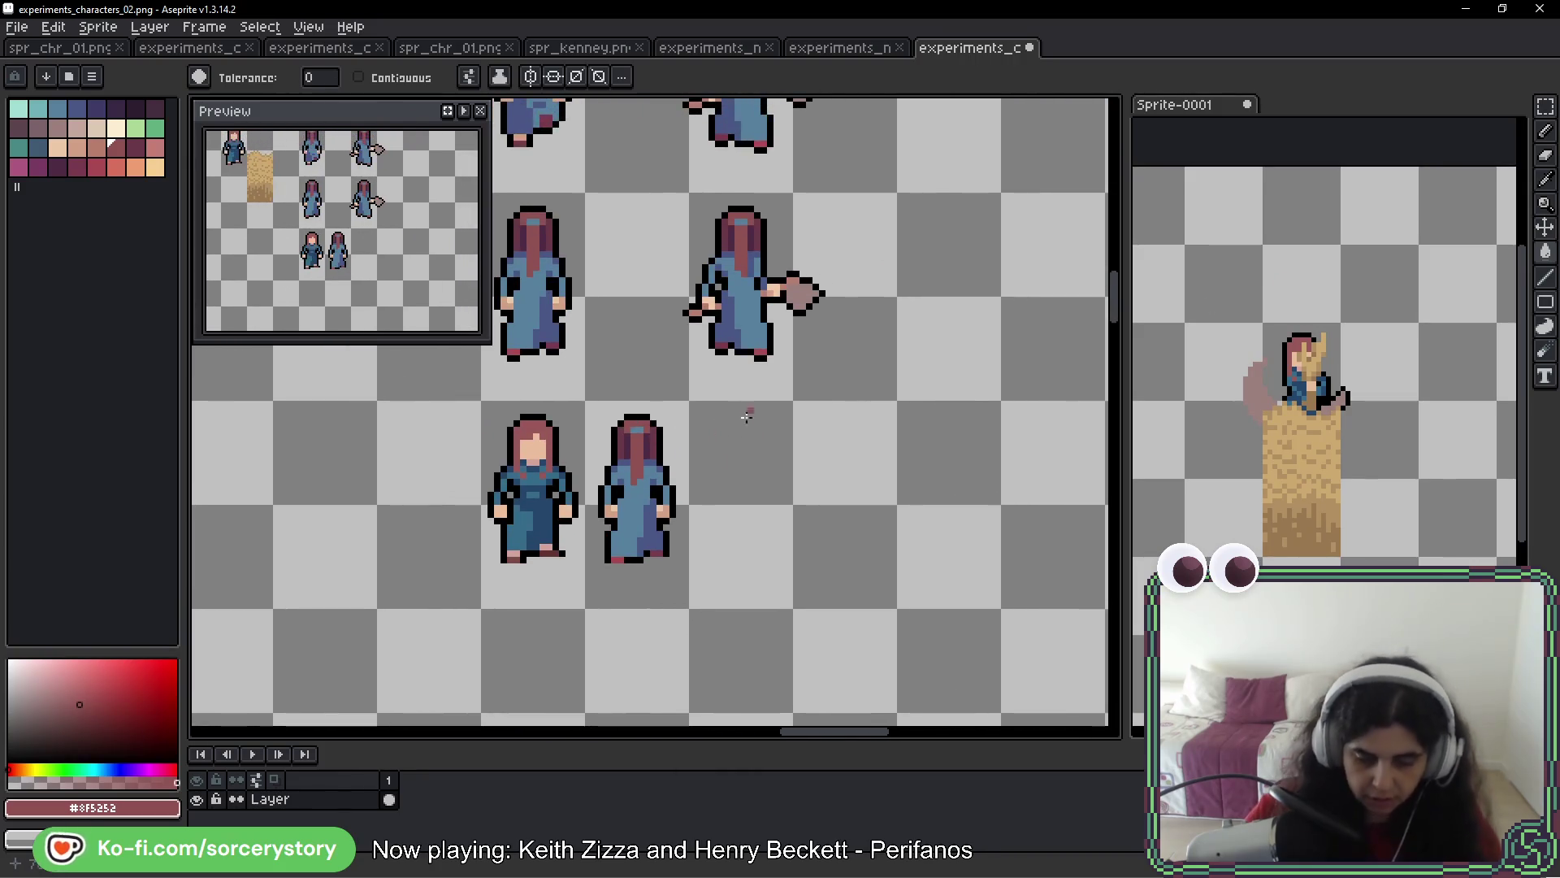
click(1544, 107)
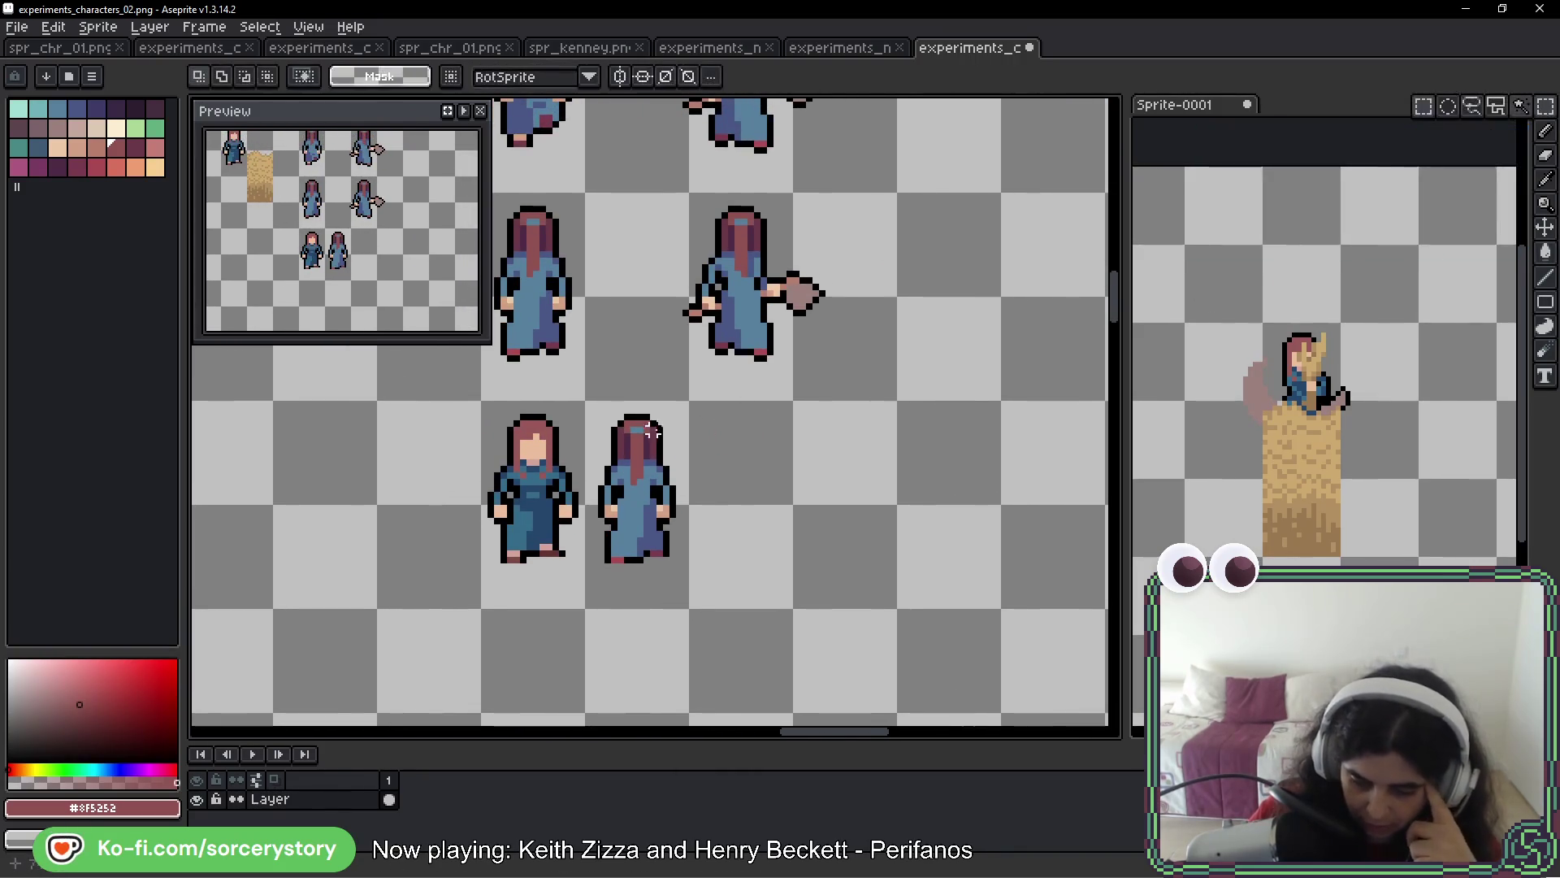
Try shifting the sand block left, then cancel to leave it in place
scroll(730, 446, down, 2)
scroll(731, 446, up, 1)
mouse_move(730, 446)
mouse_down()
mouse_move(881, 508)
mouse_move(863, 500)
mouse_up()
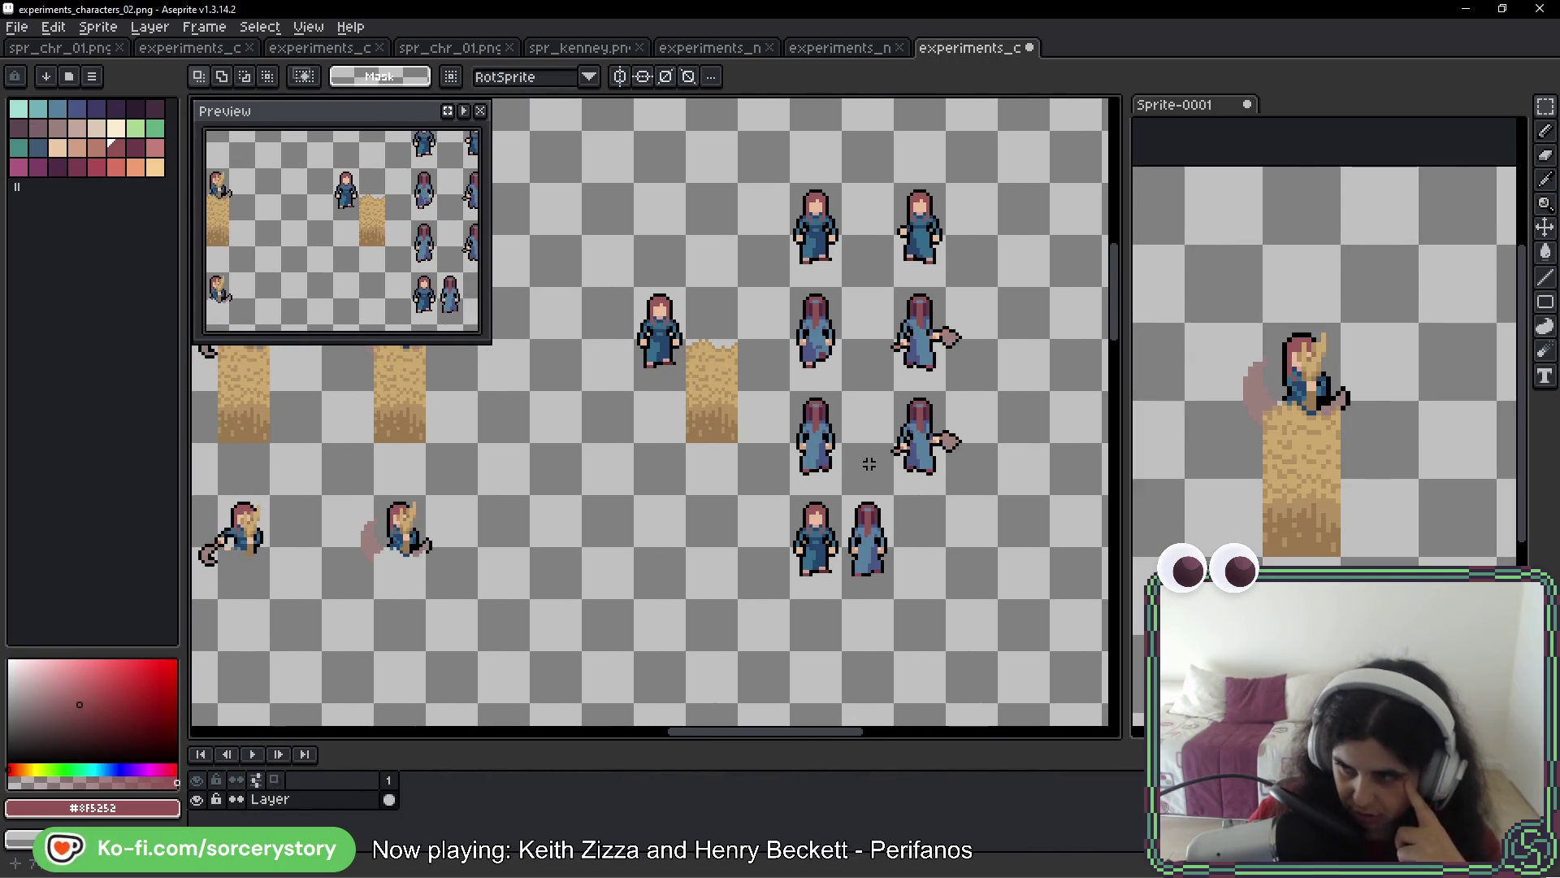
drag(885, 431, 801, 459)
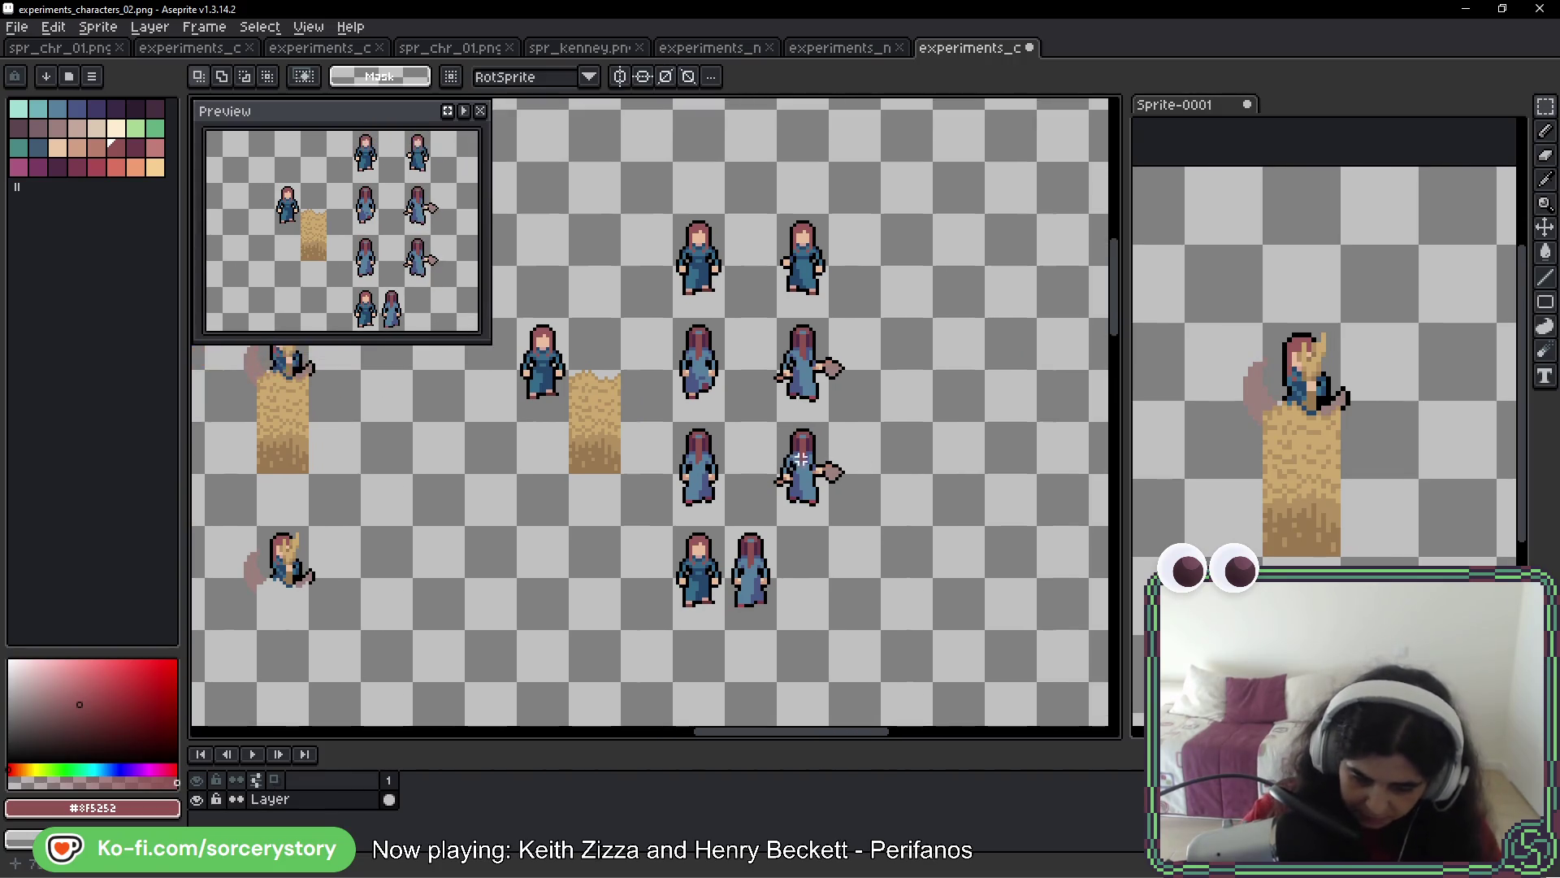
mouse_move(600, 384)
mouse_down()
mouse_move(619, 473)
mouse_move(720, 452)
mouse_move(199, 460)
mouse_move(651, 429)
mouse_move(582, 436)
mouse_move(975, 448)
mouse_up()
key(Escape)
key(ctrl+d)
Select the bottom row's characters, redoing a rough first selection
mouse_move(671, 536)
mouse_down()
mouse_move(723, 568)
mouse_move(718, 602)
mouse_move(1093, 548)
mouse_move(983, 445)
mouse_up()
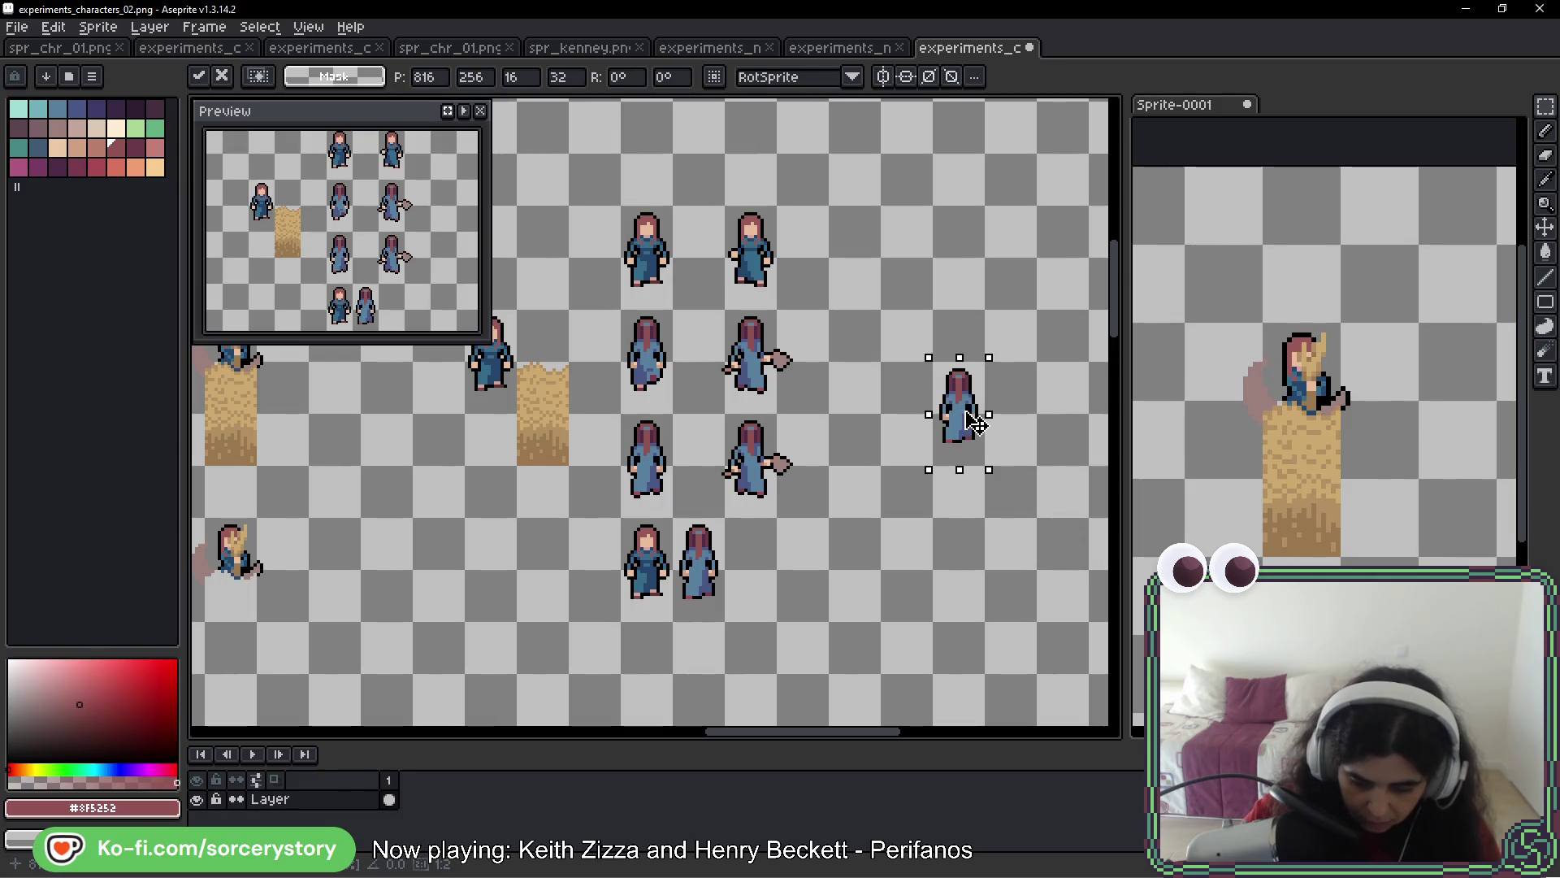
key(Escape)
scroll(963, 416, down, 3)
scroll(622, 584, up, 3)
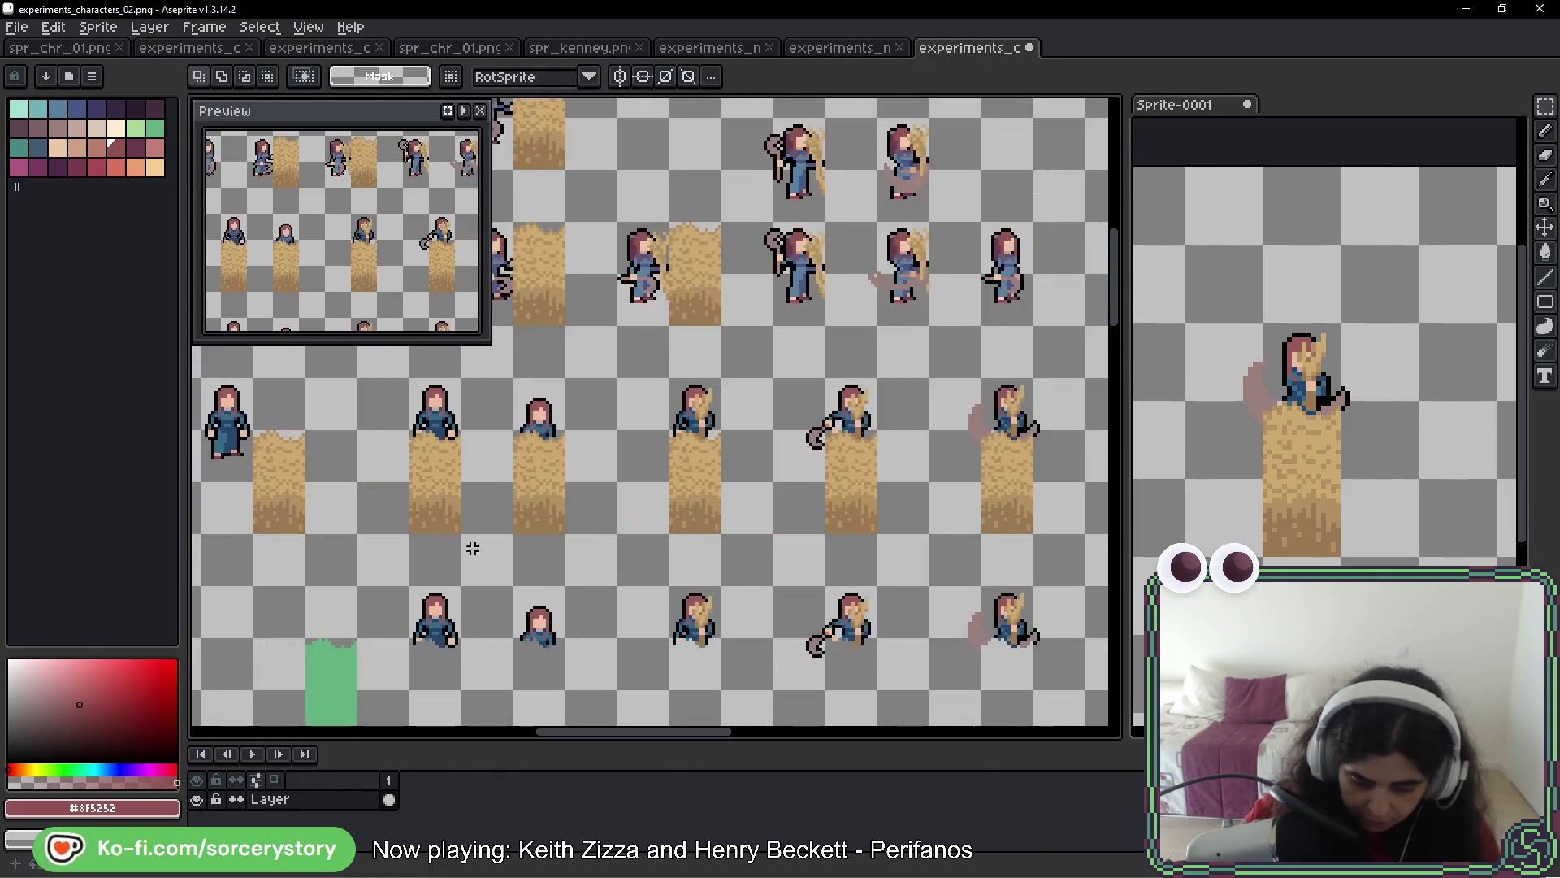
scroll(621, 583, down, 2)
scroll(440, 485, up, 2)
drag(371, 463, 975, 585)
click(358, 446)
mouse_move(335, 423)
mouse_down()
mouse_move(1010, 576)
mouse_move(942, 541)
mouse_move(203, 589)
mouse_move(1020, 442)
mouse_move(940, 383)
mouse_move(999, 167)
mouse_move(1026, 279)
mouse_move(1027, 470)
mouse_move(1025, 427)
mouse_move(1062, 418)
mouse_move(742, 436)
mouse_move(596, 422)
mouse_move(1077, 384)
mouse_move(671, 360)
mouse_up()
Place copies of the bottom back-view character to the right and left along the row
mouse_move(410, 517)
mouse_down()
mouse_move(466, 573)
mouse_move(468, 628)
mouse_move(653, 480)
mouse_move(918, 487)
mouse_up()
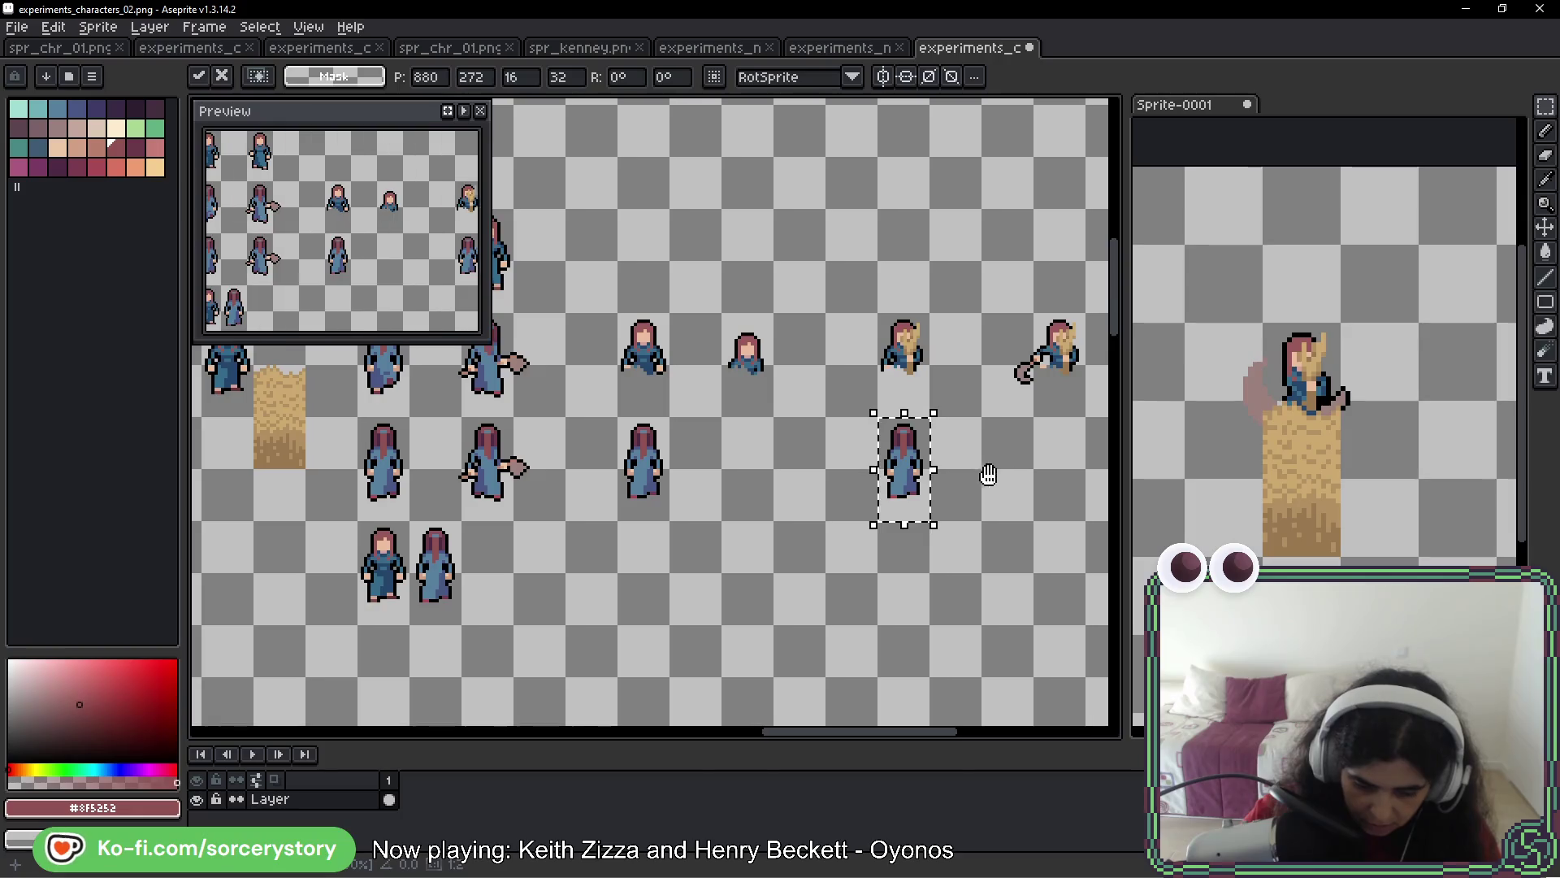
scroll(919, 488, right, 5)
drag(524, 488, 827, 469)
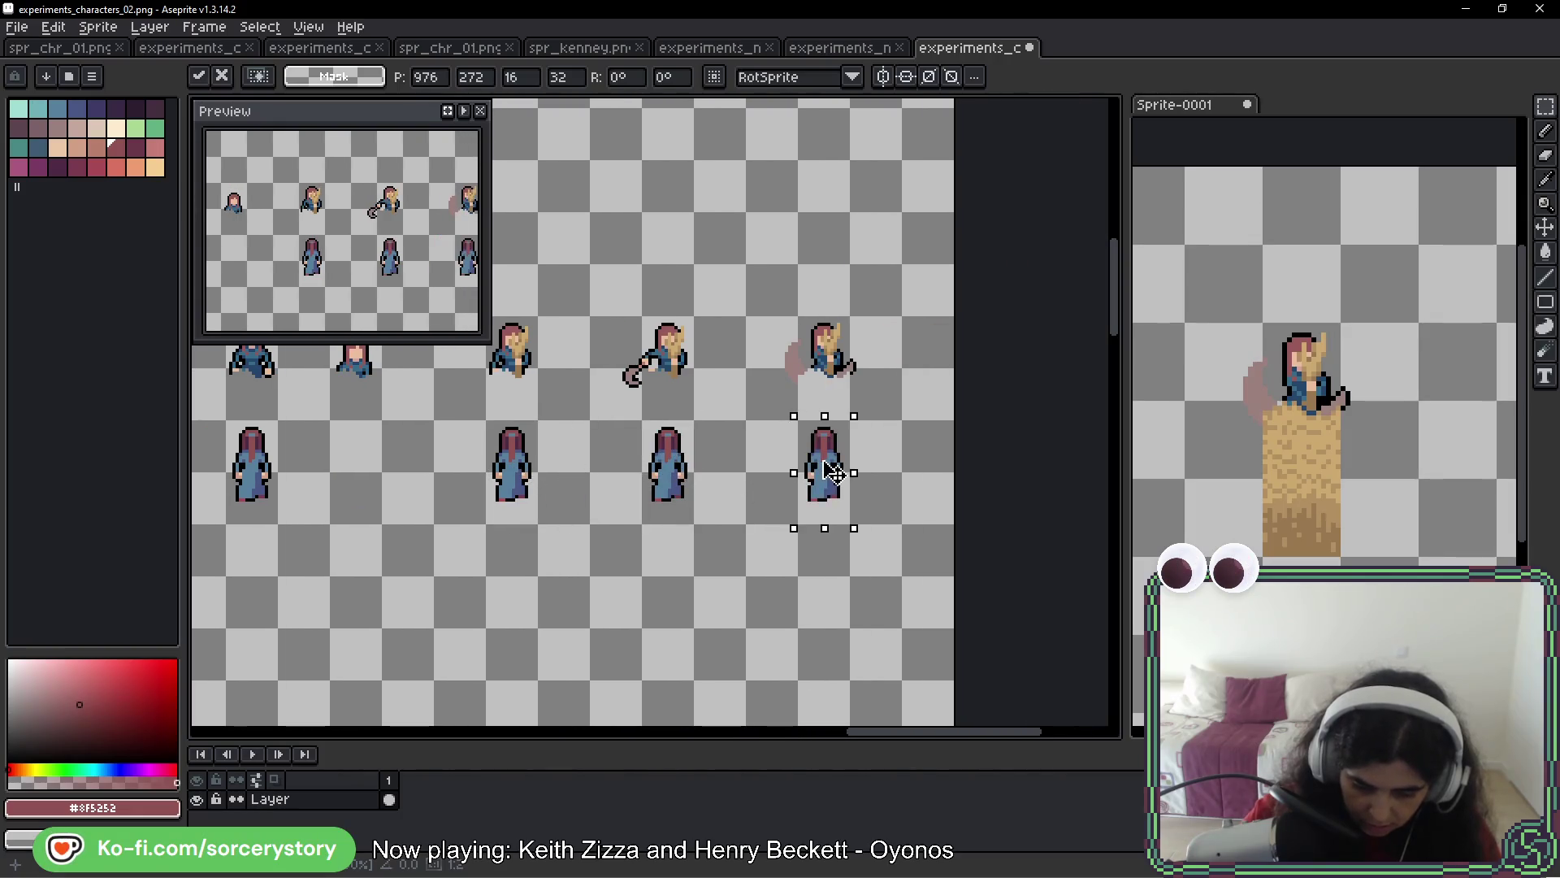
key(Return)
drag(618, 493, 861, 493)
mouse_move(726, 422)
mouse_down()
mouse_move(780, 529)
mouse_move(644, 480)
mouse_move(602, 483)
mouse_up()
Lower the centre back-view character's head, then upper body, by one pixel and deselect
scroll(601, 483, up, 3)
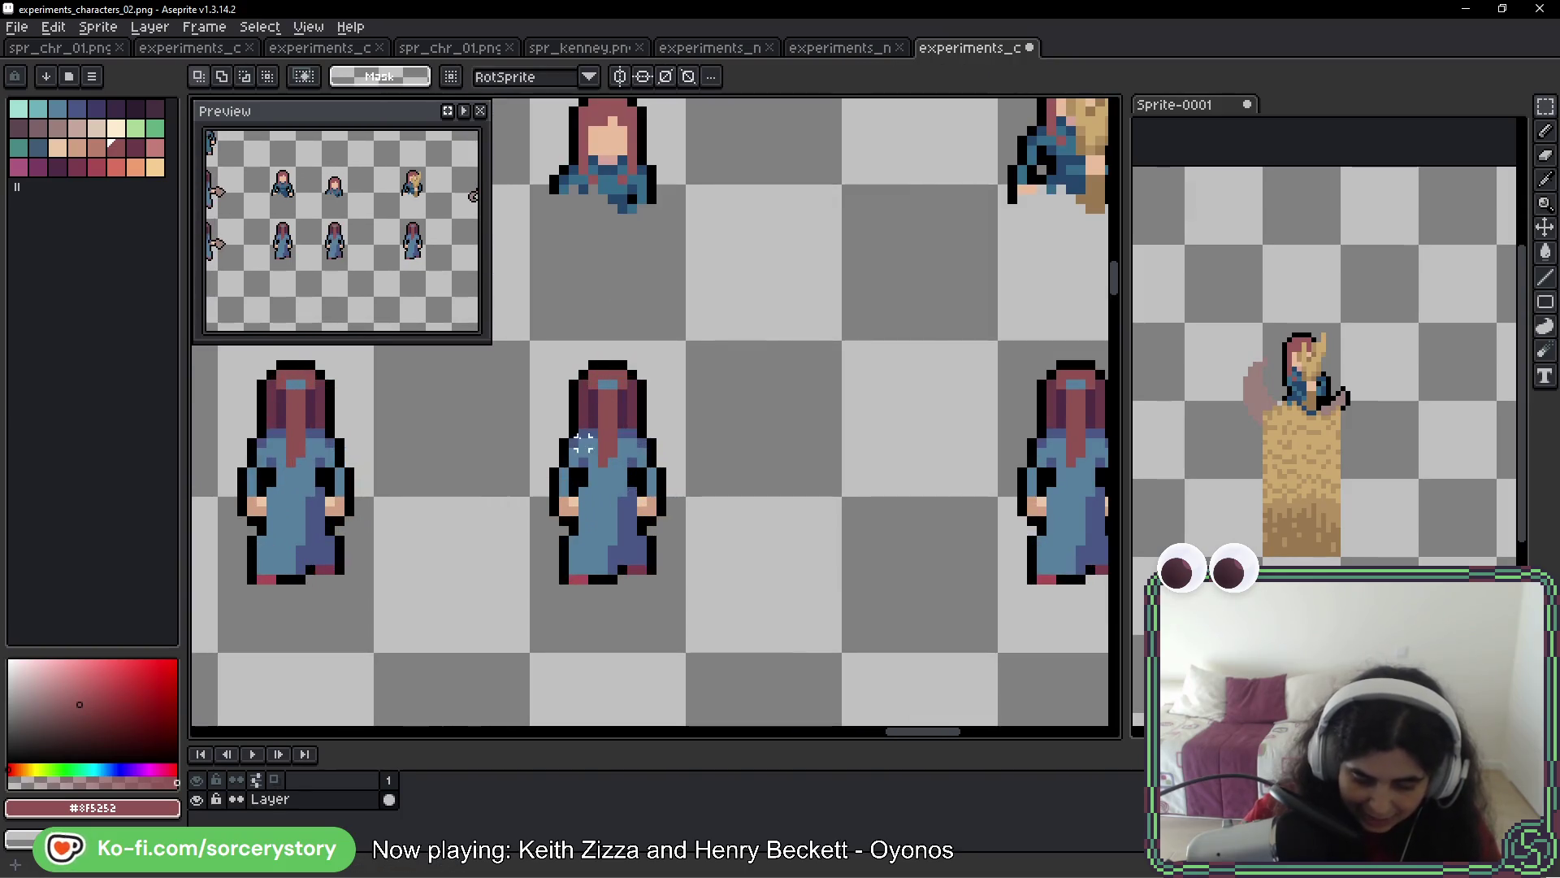
mouse_move(507, 337)
mouse_down()
mouse_move(598, 411)
mouse_move(690, 451)
mouse_up()
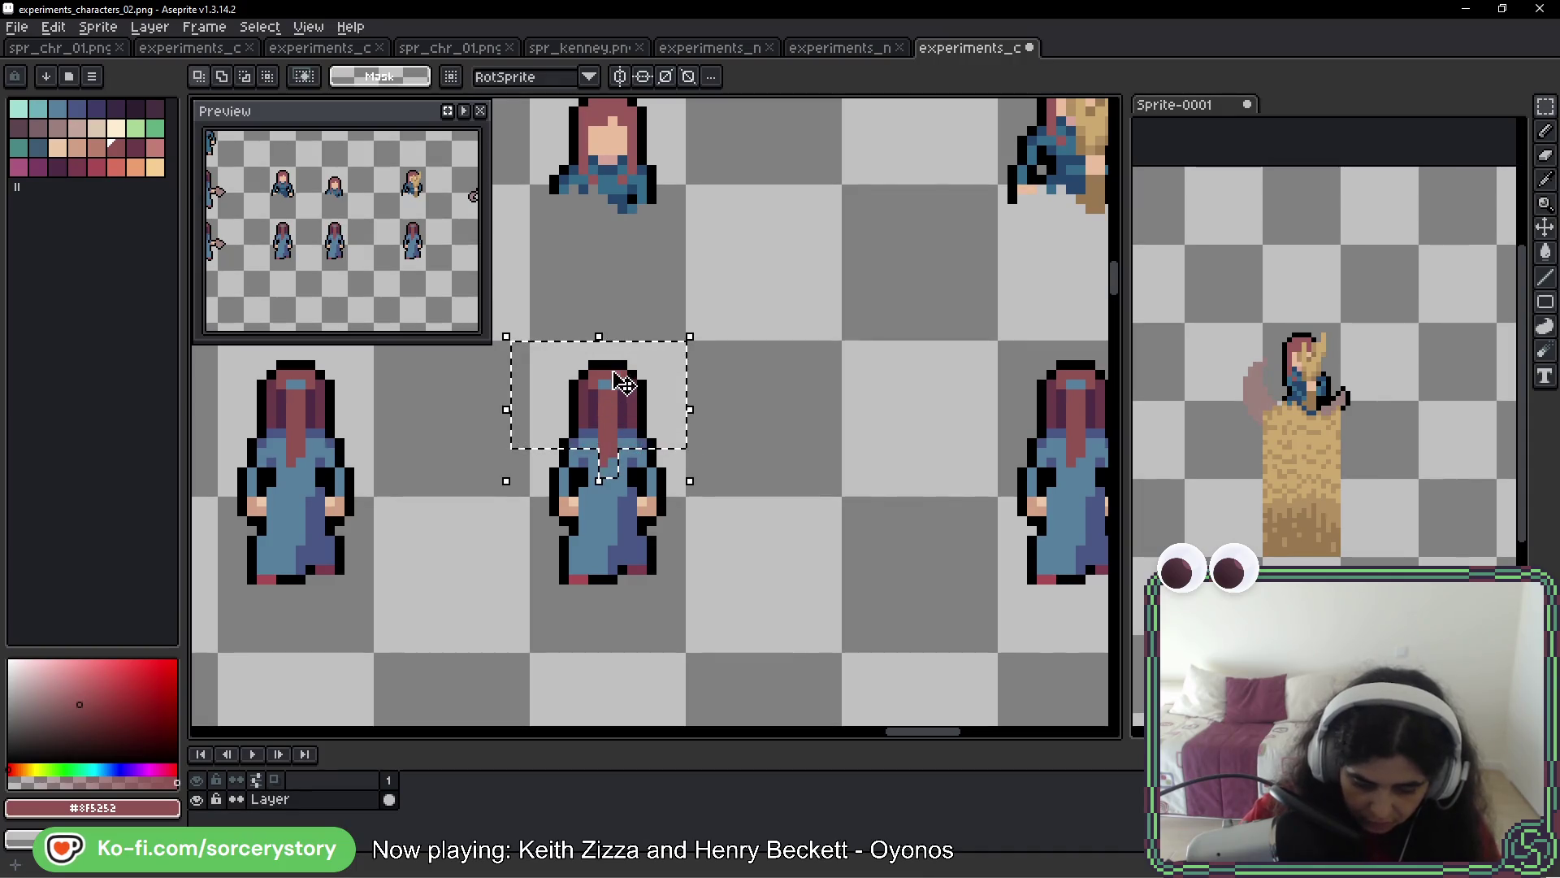
drag(620, 378, 625, 389)
key(Return)
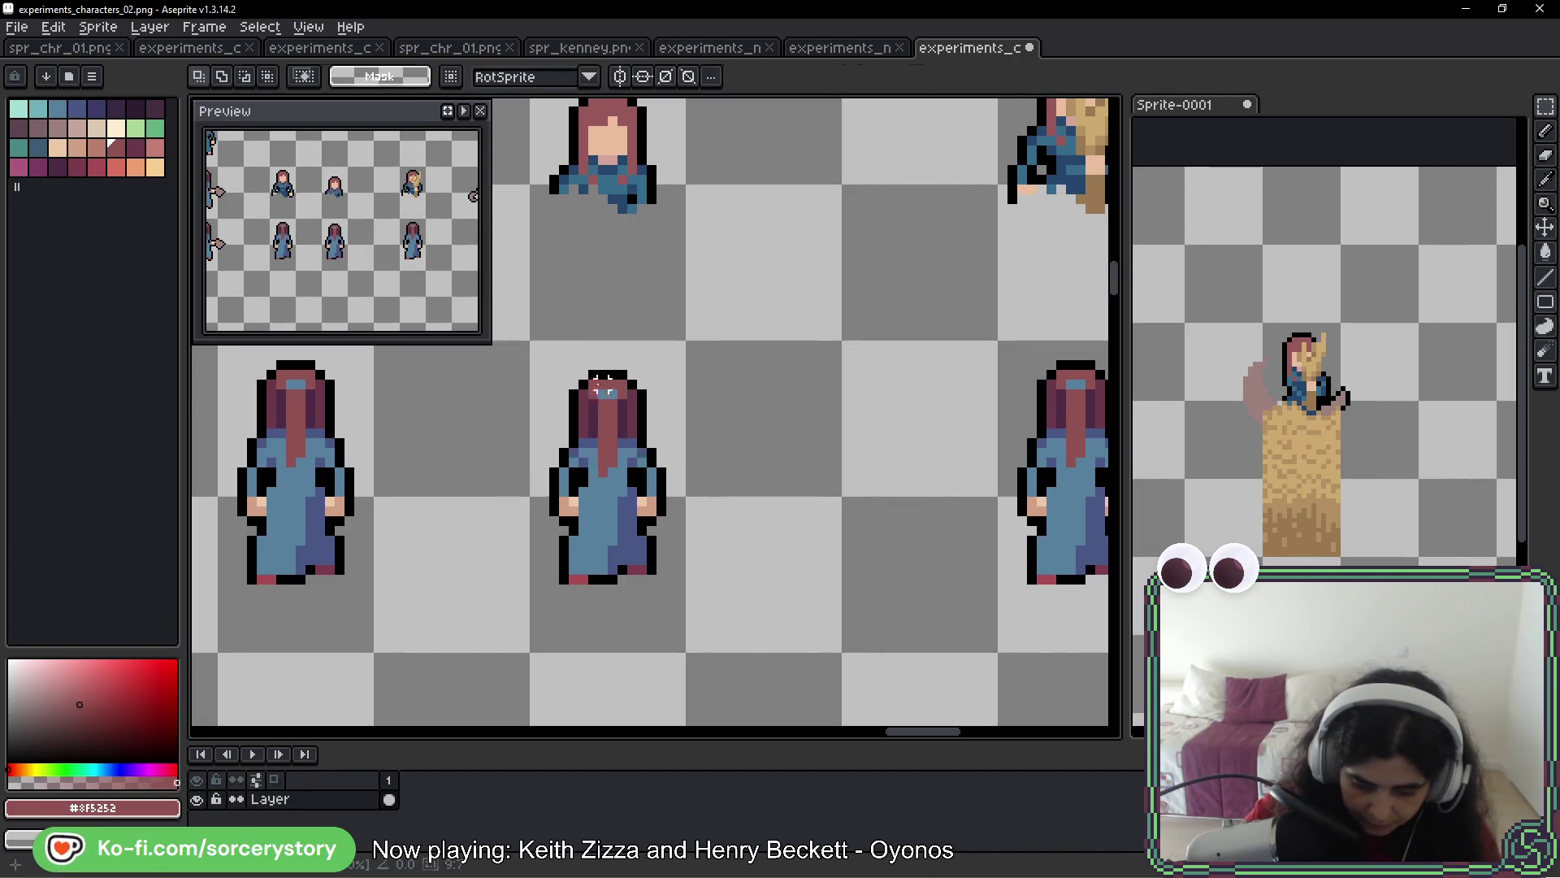
drag(550, 333, 714, 477)
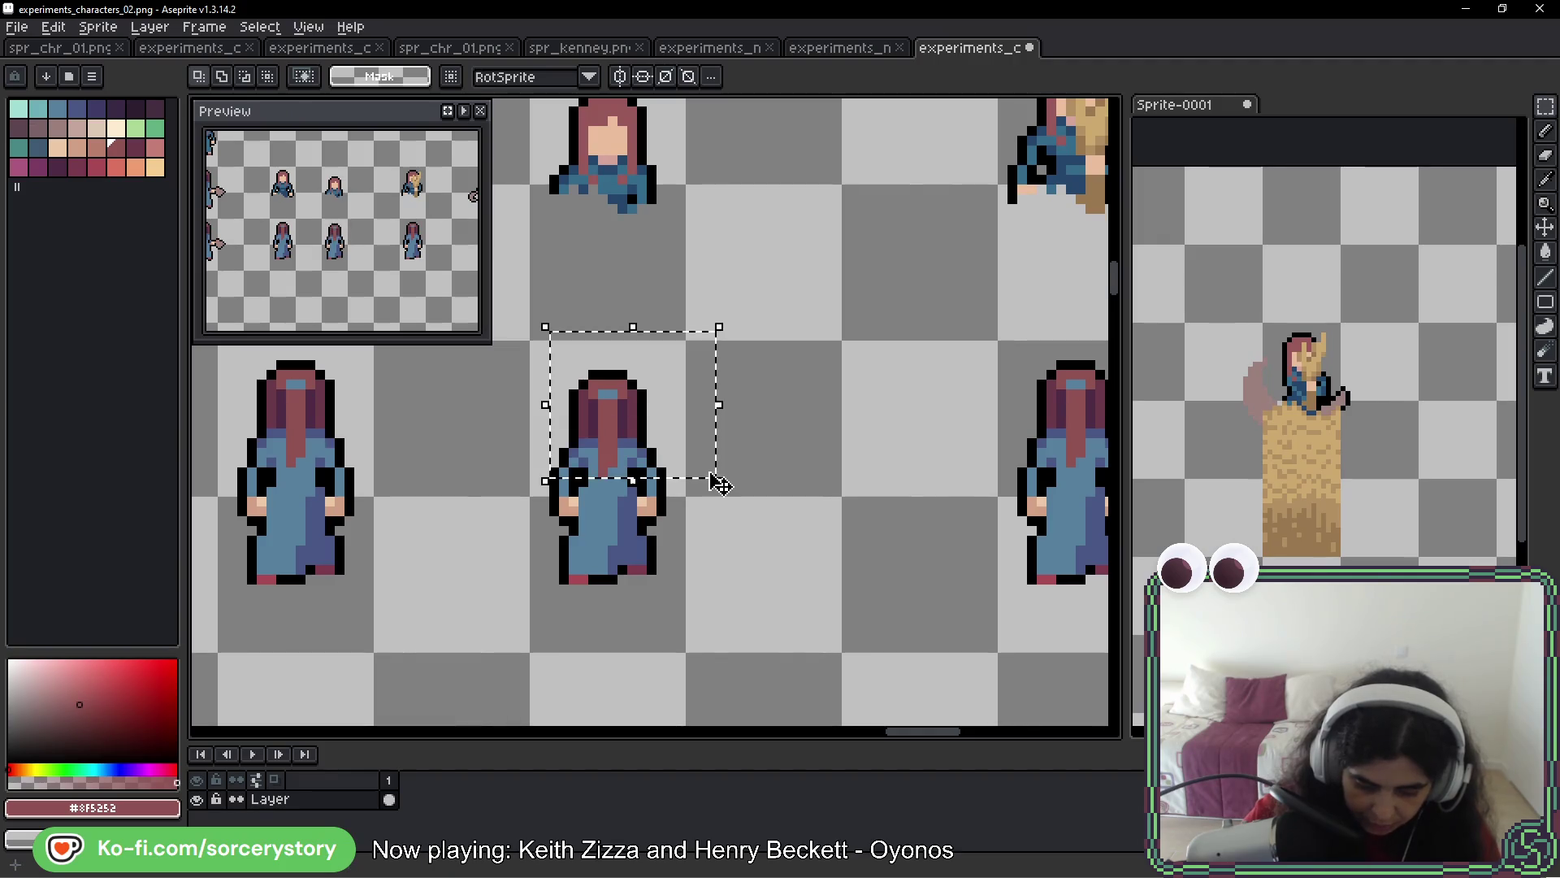
click(614, 404)
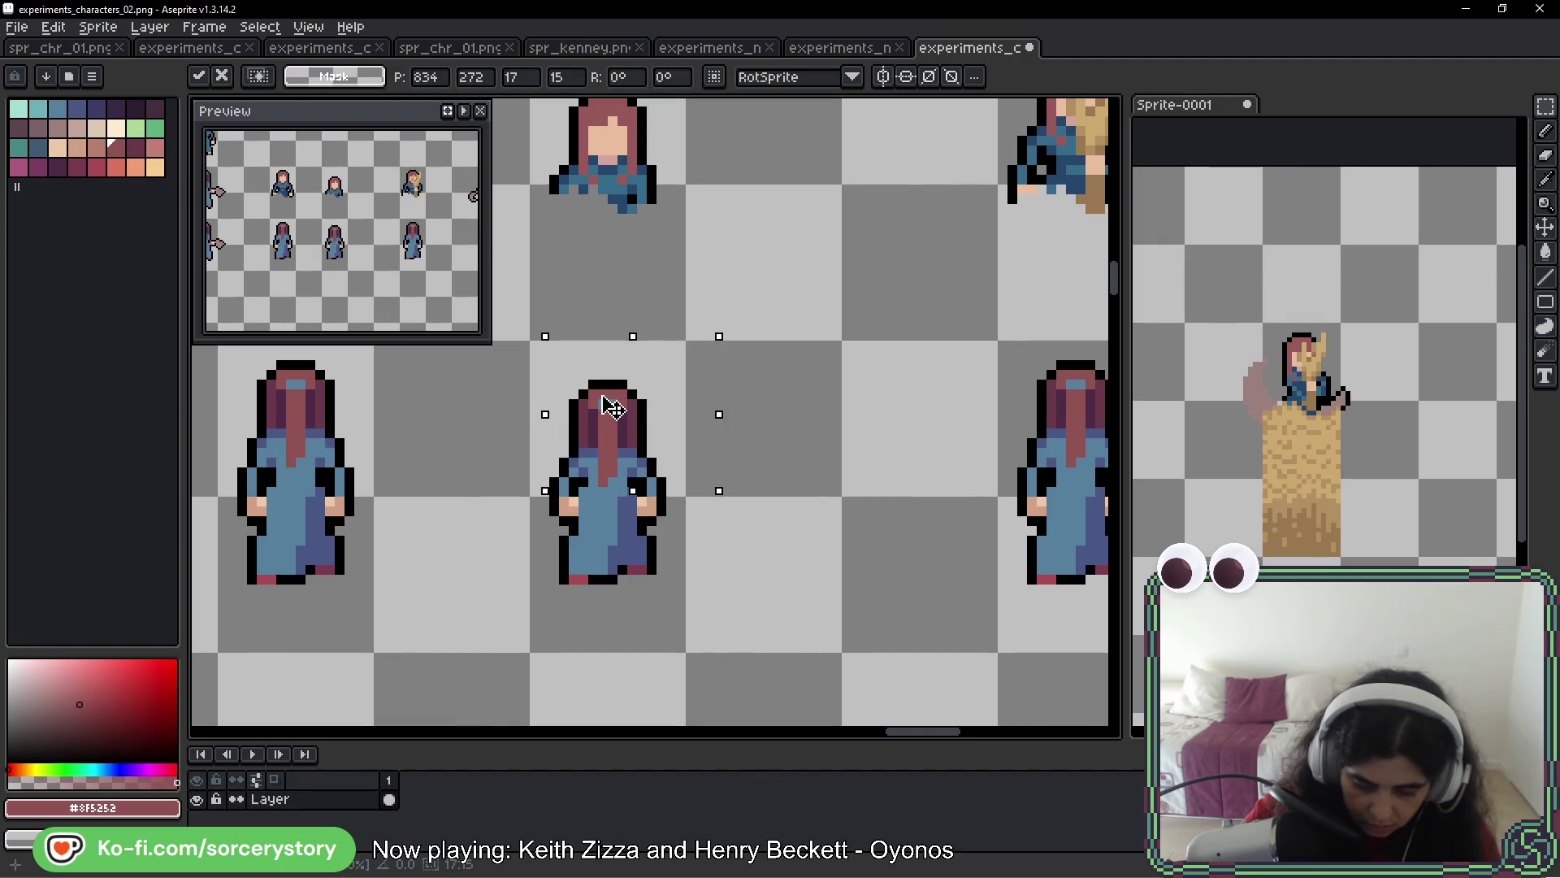
key(ctrl+d)
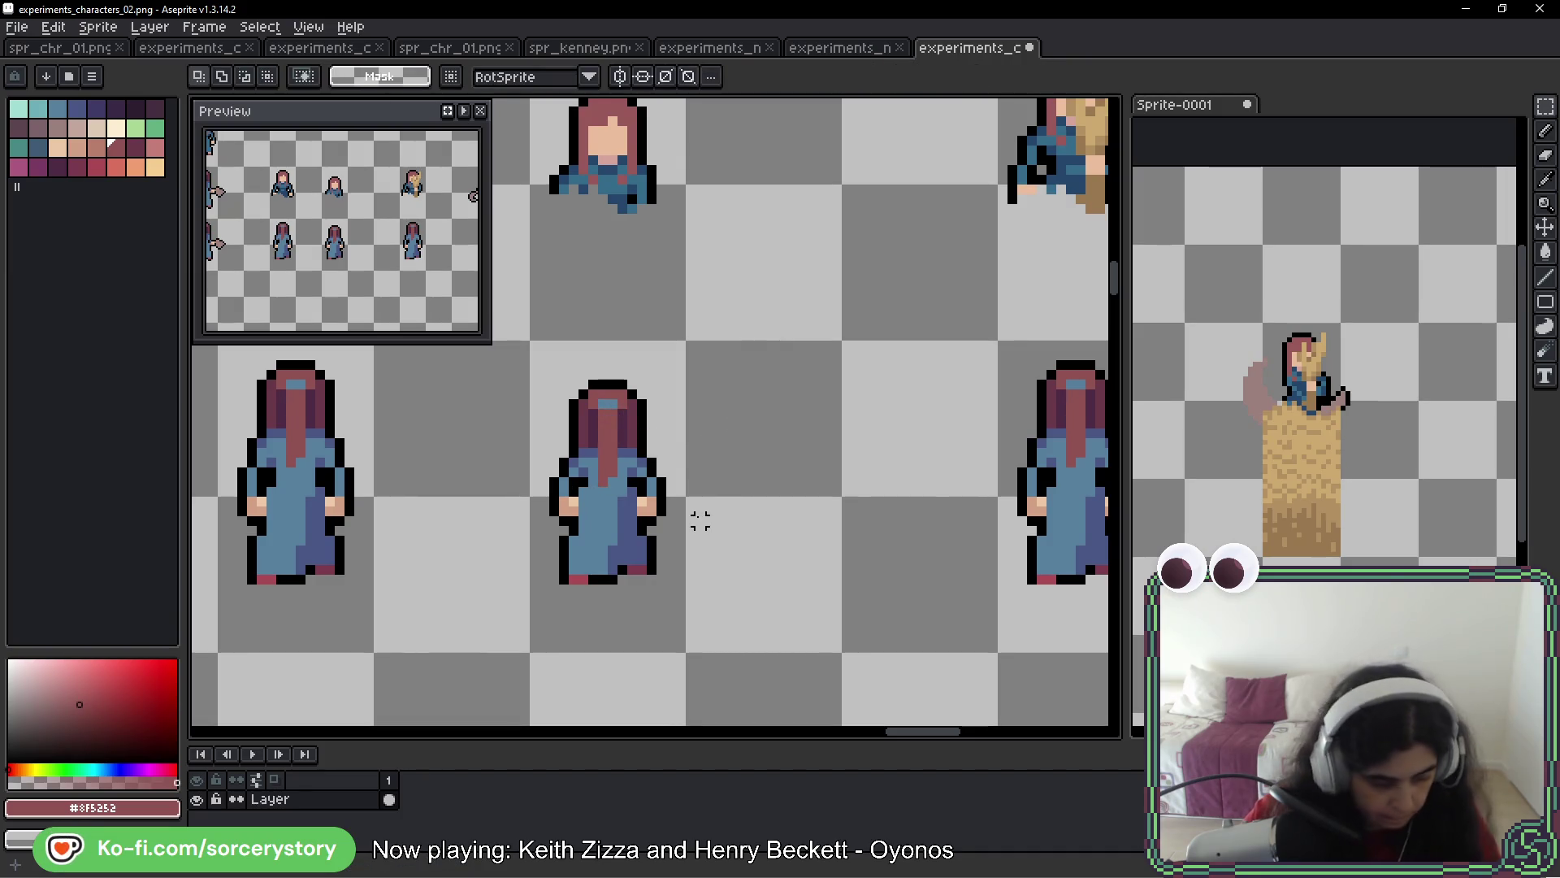
key(b)
scroll(637, 574, up, 3)
Repaint the feet with maroon pixels and a black outline, erasing stray foot pixels
alt+click(646, 564)
click(624, 547)
click(647, 546)
alt+click(673, 560)
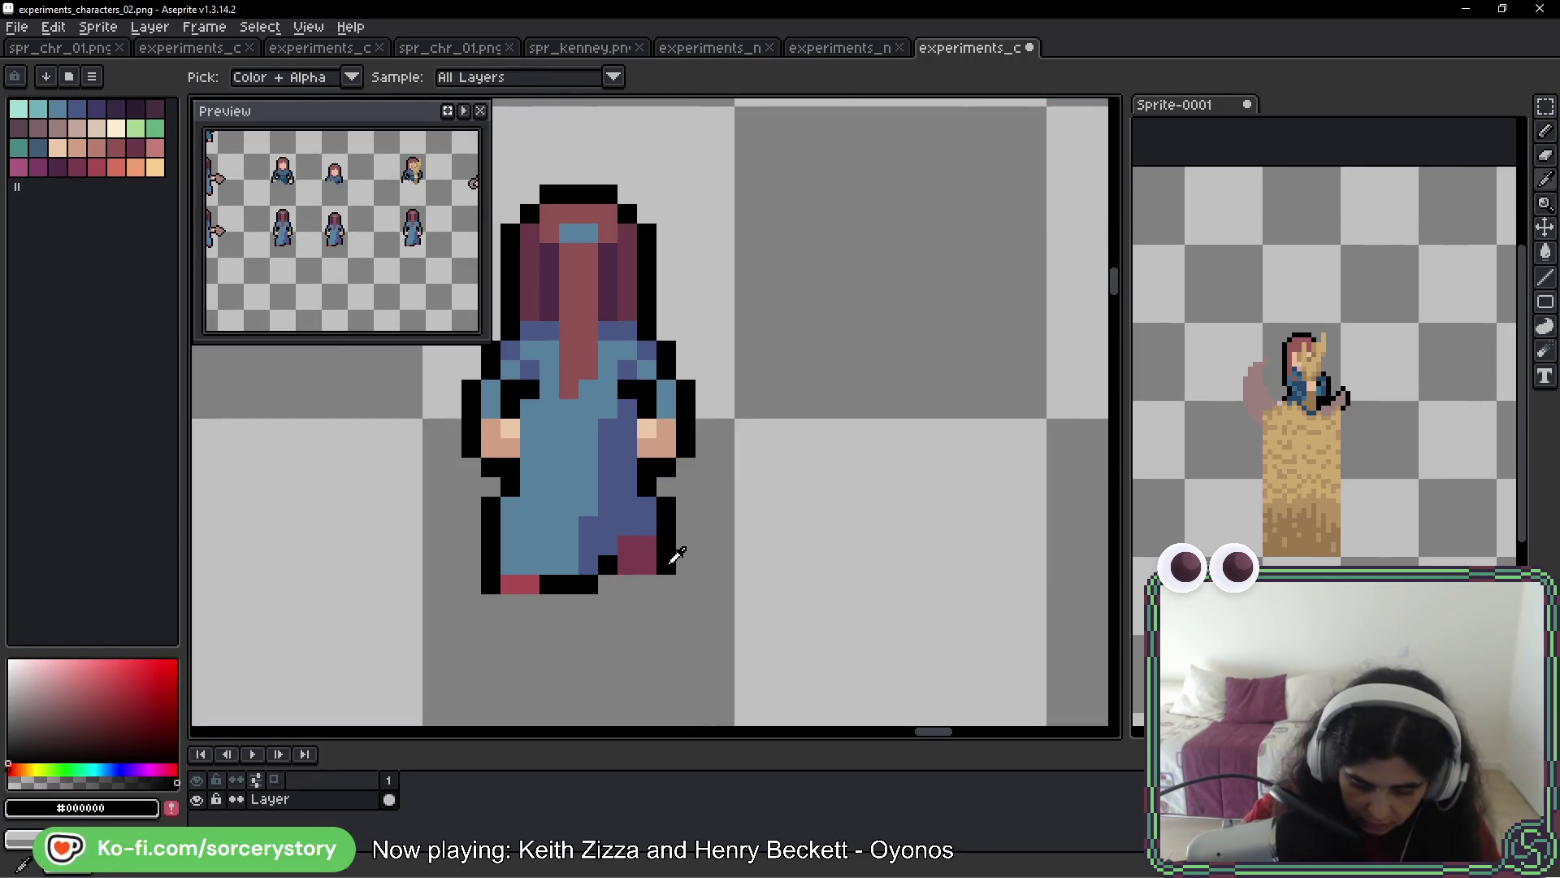
right_click(666, 565)
right_click(645, 565)
right_click(612, 569)
click(631, 598)
right_click(628, 579)
Recolour two skirt pixels dark blue #4a5786 and raise the black foot pixel one row
scroll(627, 579, down, 2)
scroll(642, 528, up, 2)
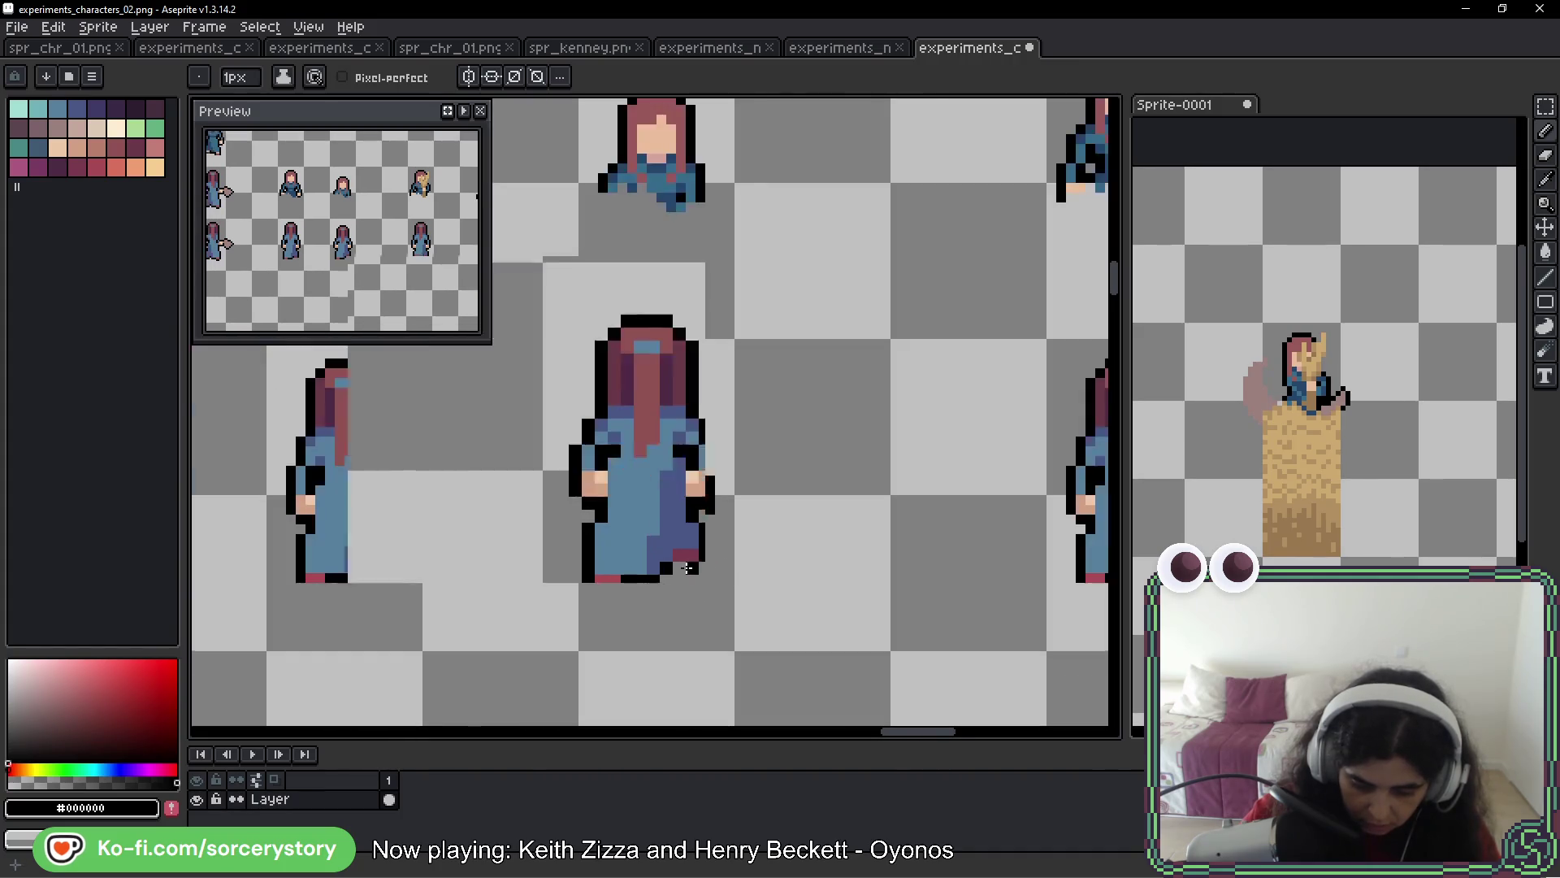
alt+click(649, 482)
click(636, 511)
click(616, 568)
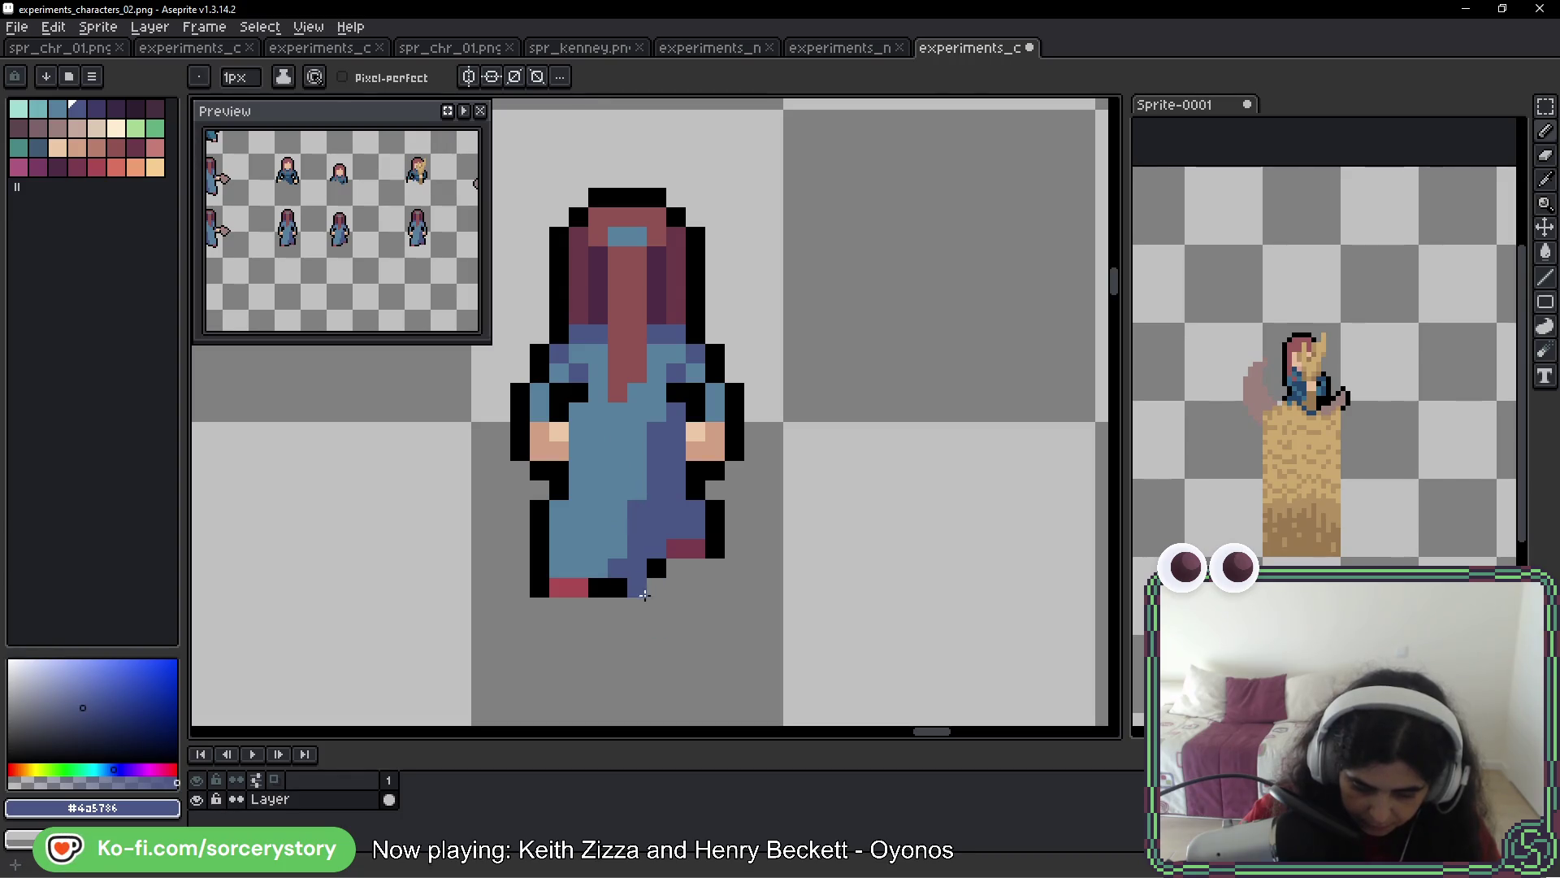
alt+click(641, 585)
right_click(637, 587)
click(637, 567)
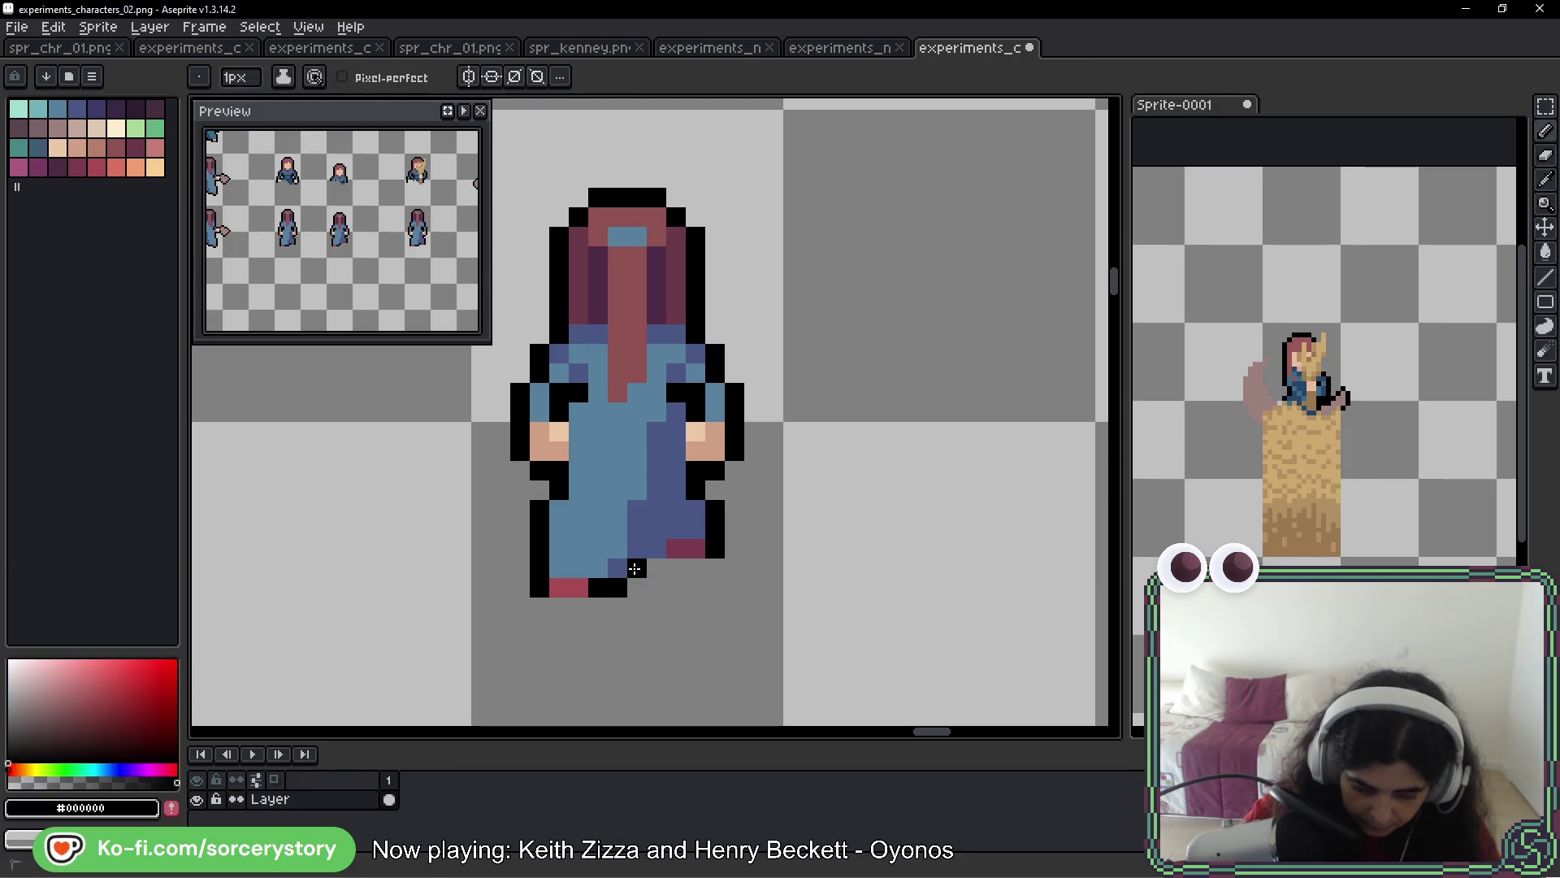
Outline the character's left shoulder in black
scroll(756, 603, down, 2)
scroll(733, 594, up, 1)
scroll(733, 594, up, 1)
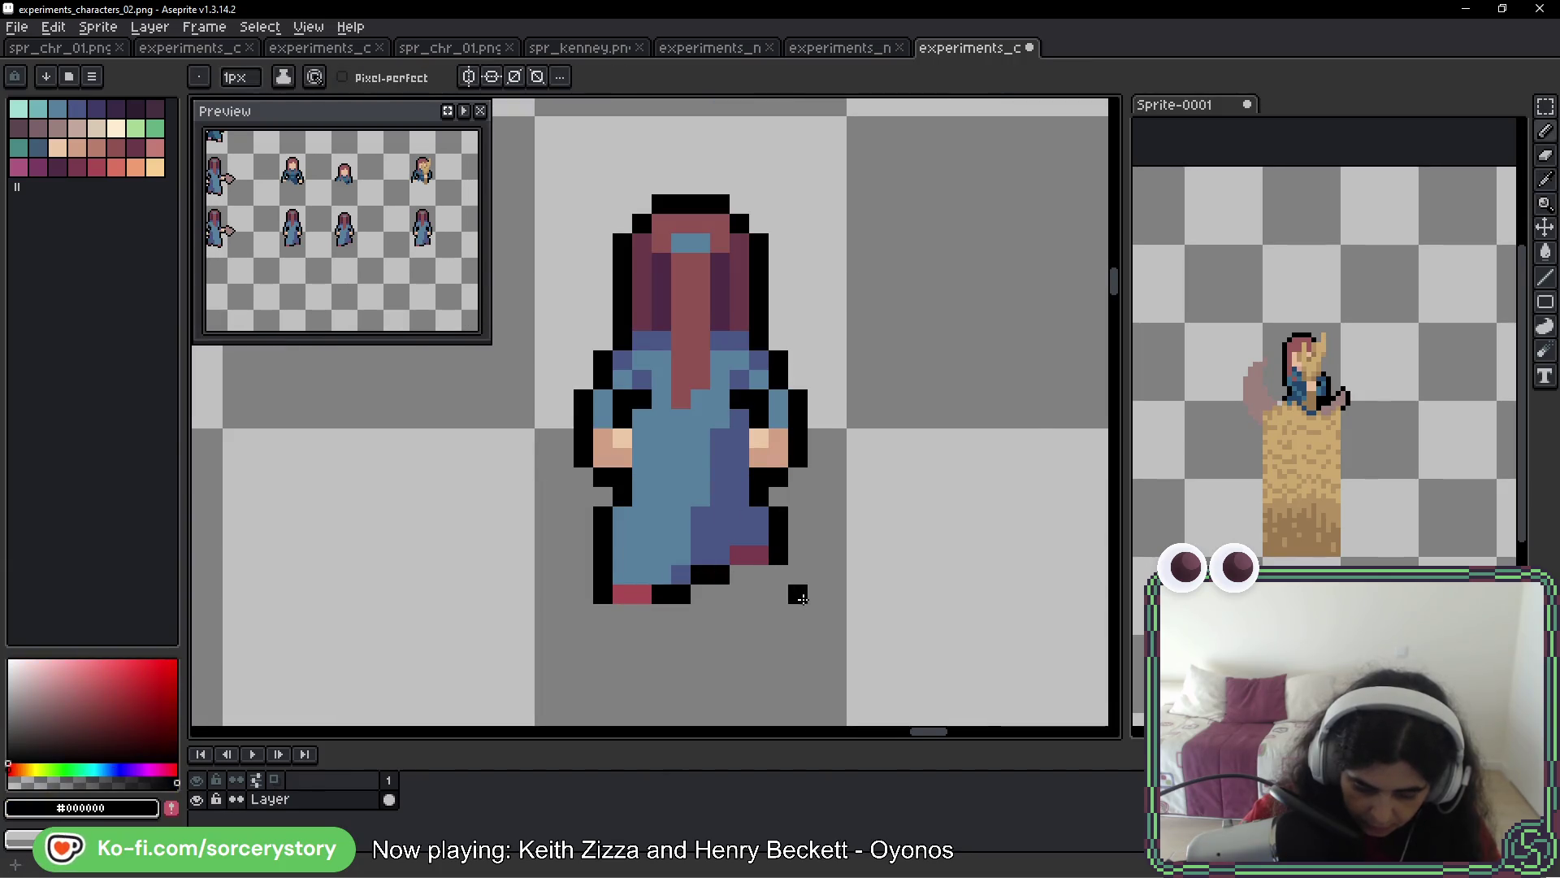
scroll(794, 592, down, 4)
scroll(853, 585, up, 2)
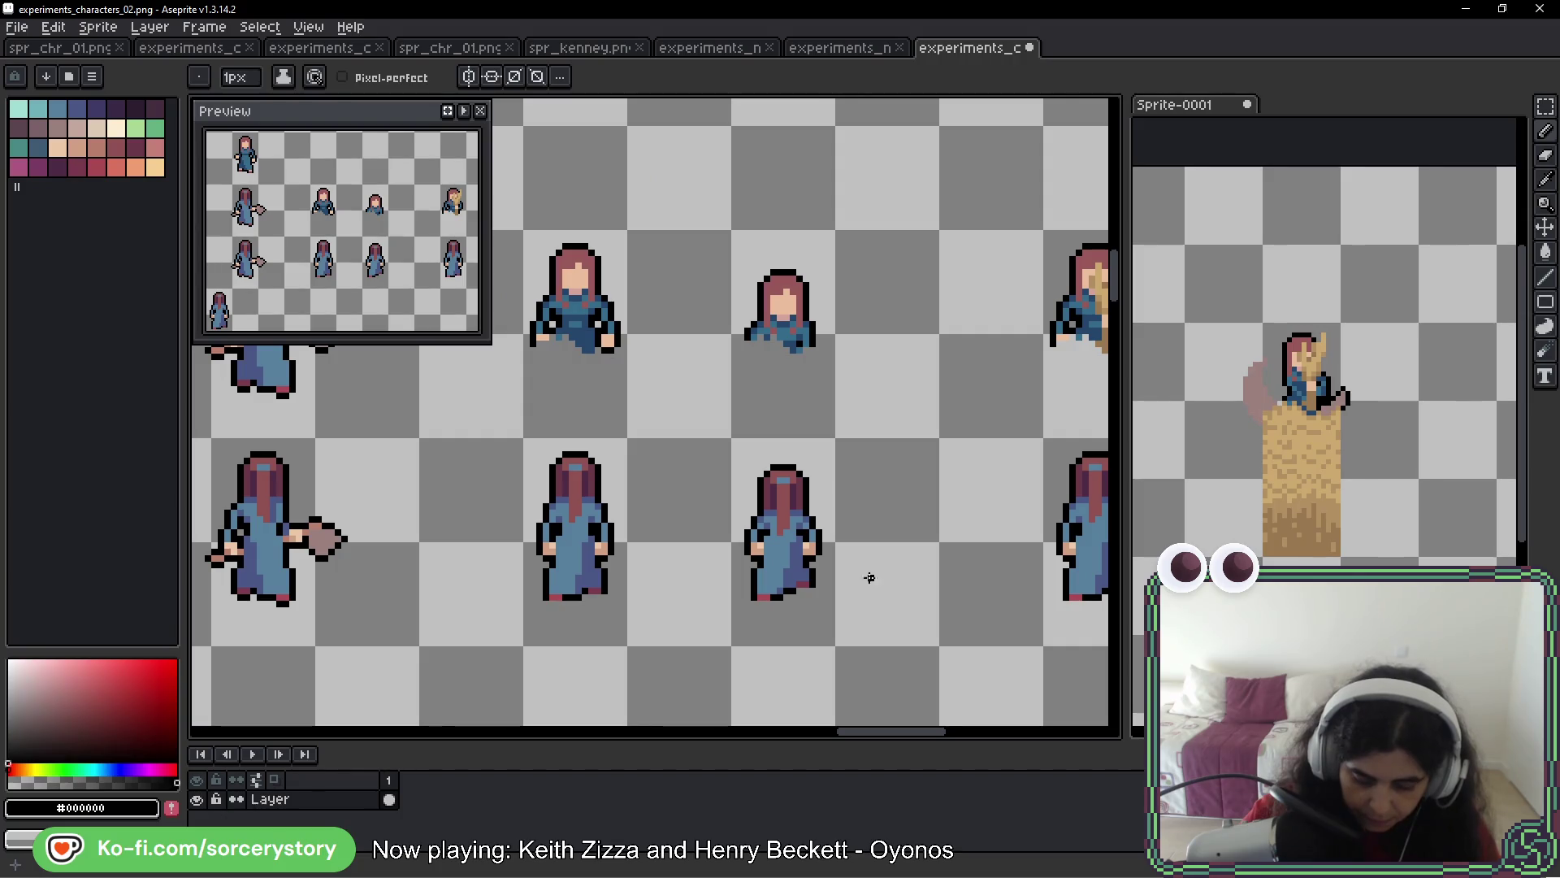
scroll(759, 533, up, 5)
click(776, 505)
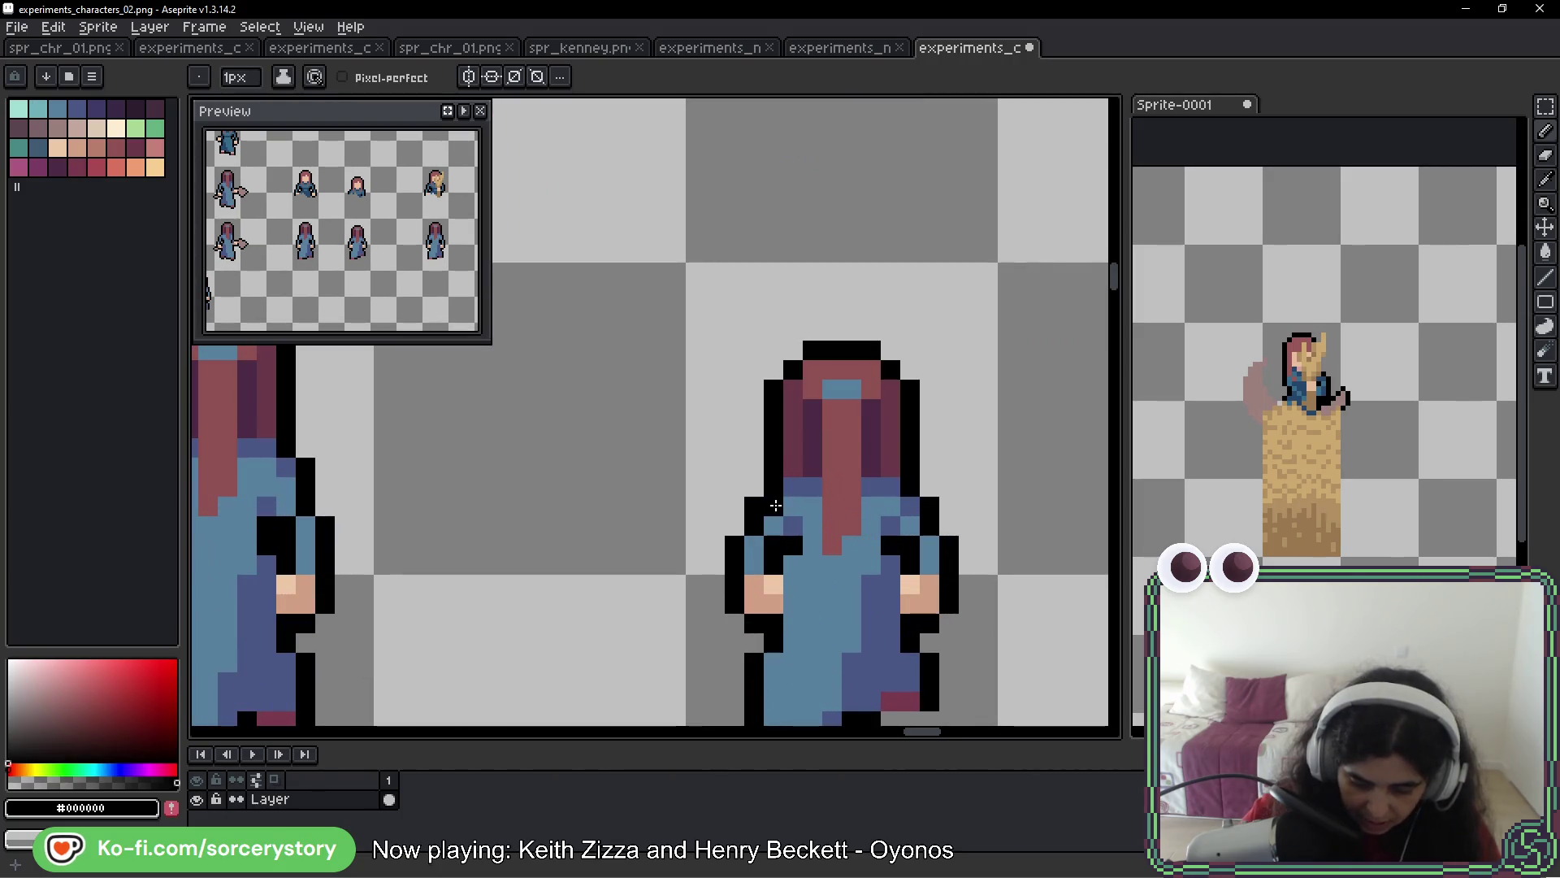
mouse_move(772, 507)
mouse_down()
mouse_move(753, 547)
mouse_move(754, 626)
mouse_move(735, 540)
mouse_up()
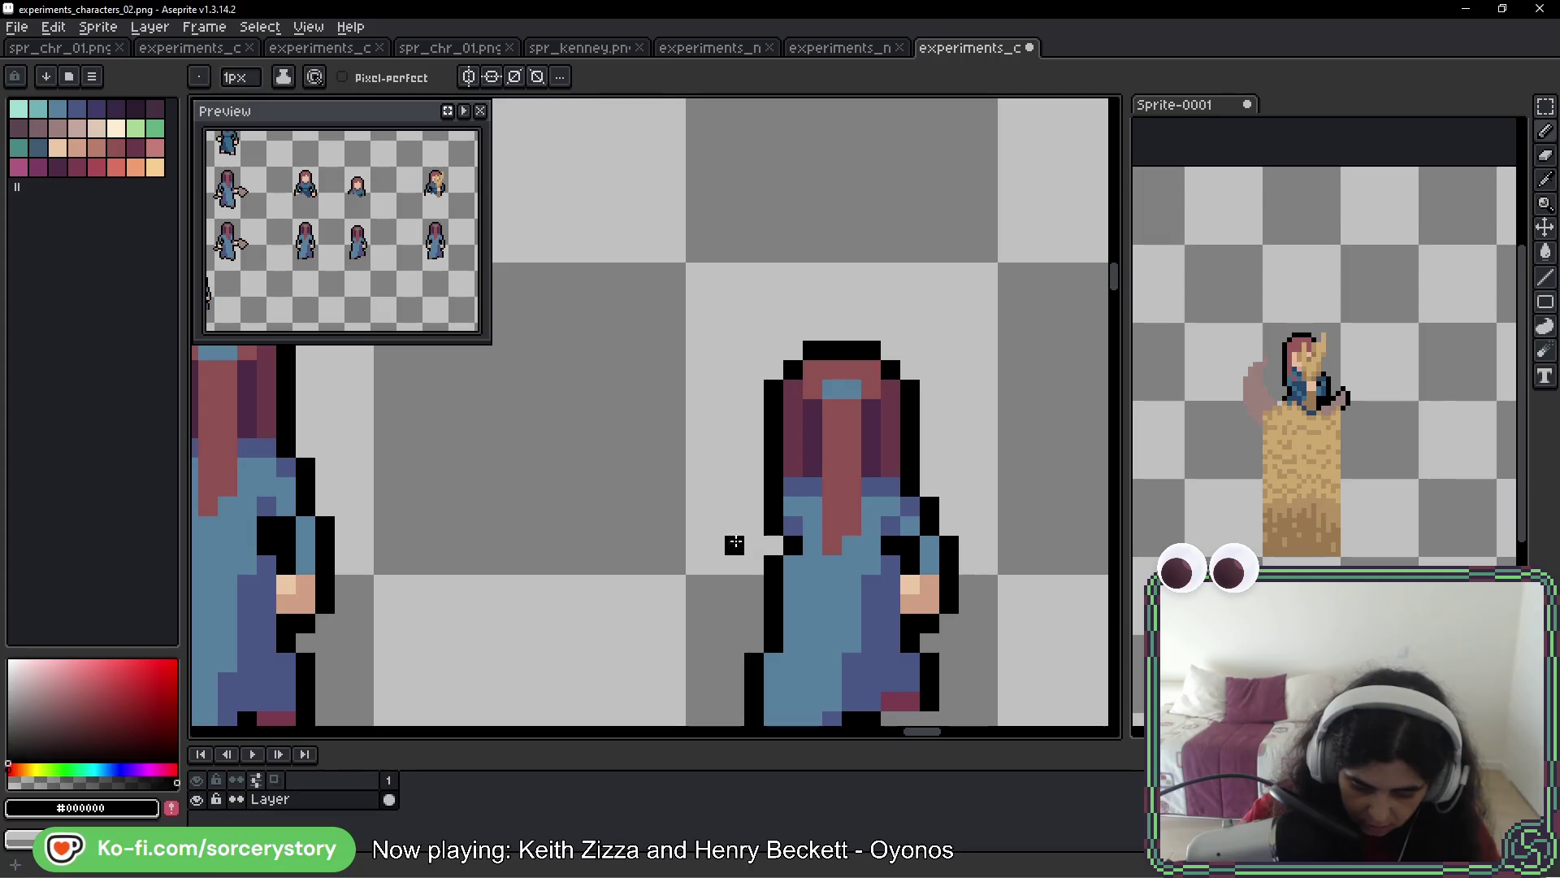
scroll(812, 570, down, 3)
scroll(887, 567, down, 1)
scroll(908, 574, down, 2)
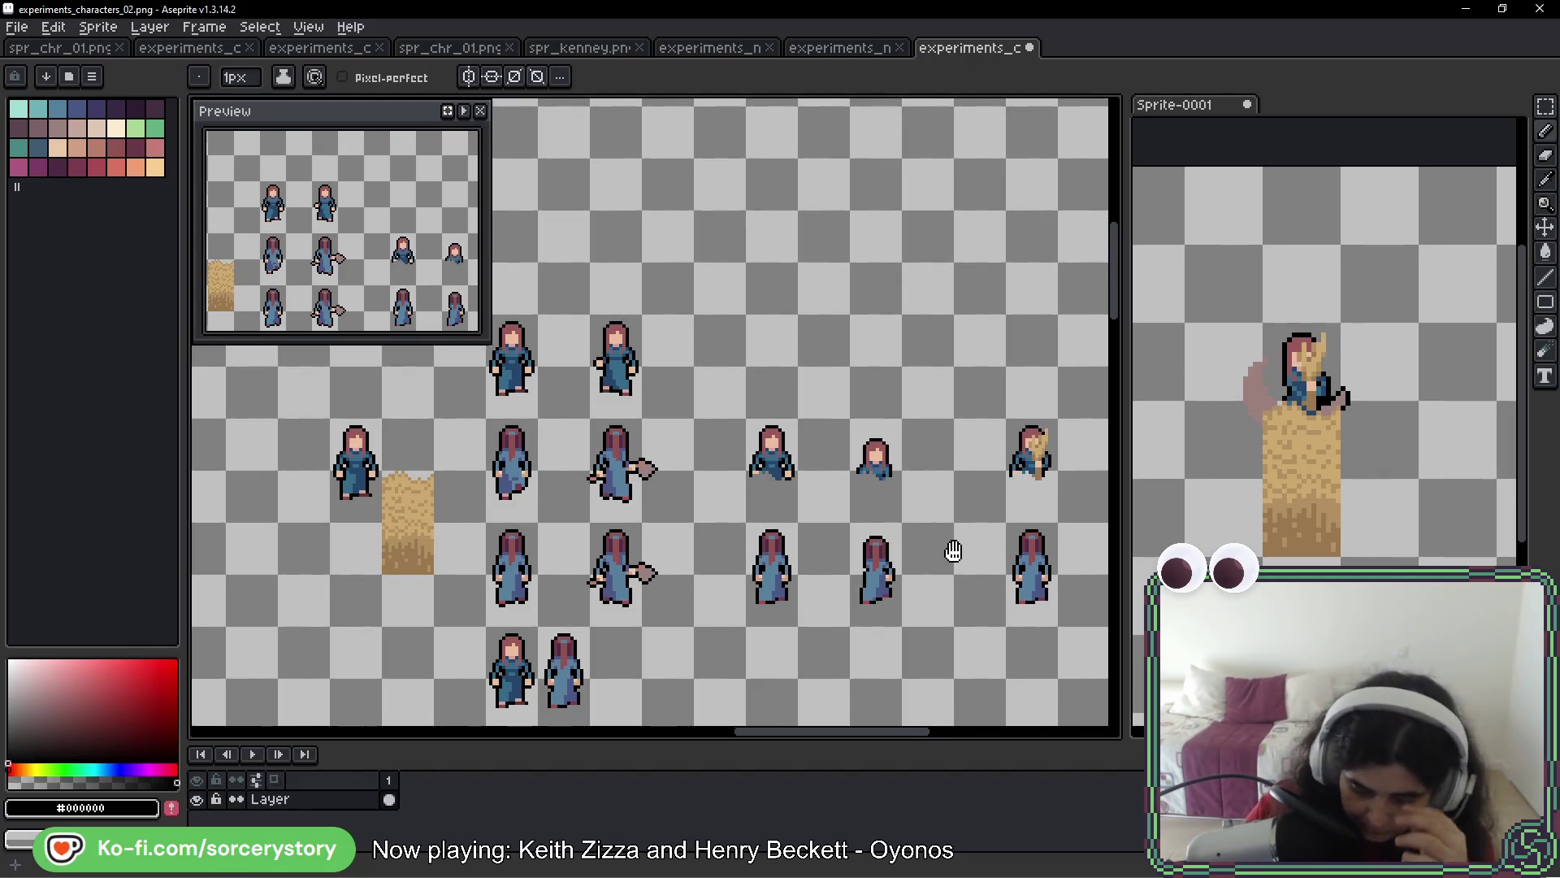
On another back-view copy, thicken the left shoulder outline and erase the left arm and hand
drag(950, 550, 833, 472)
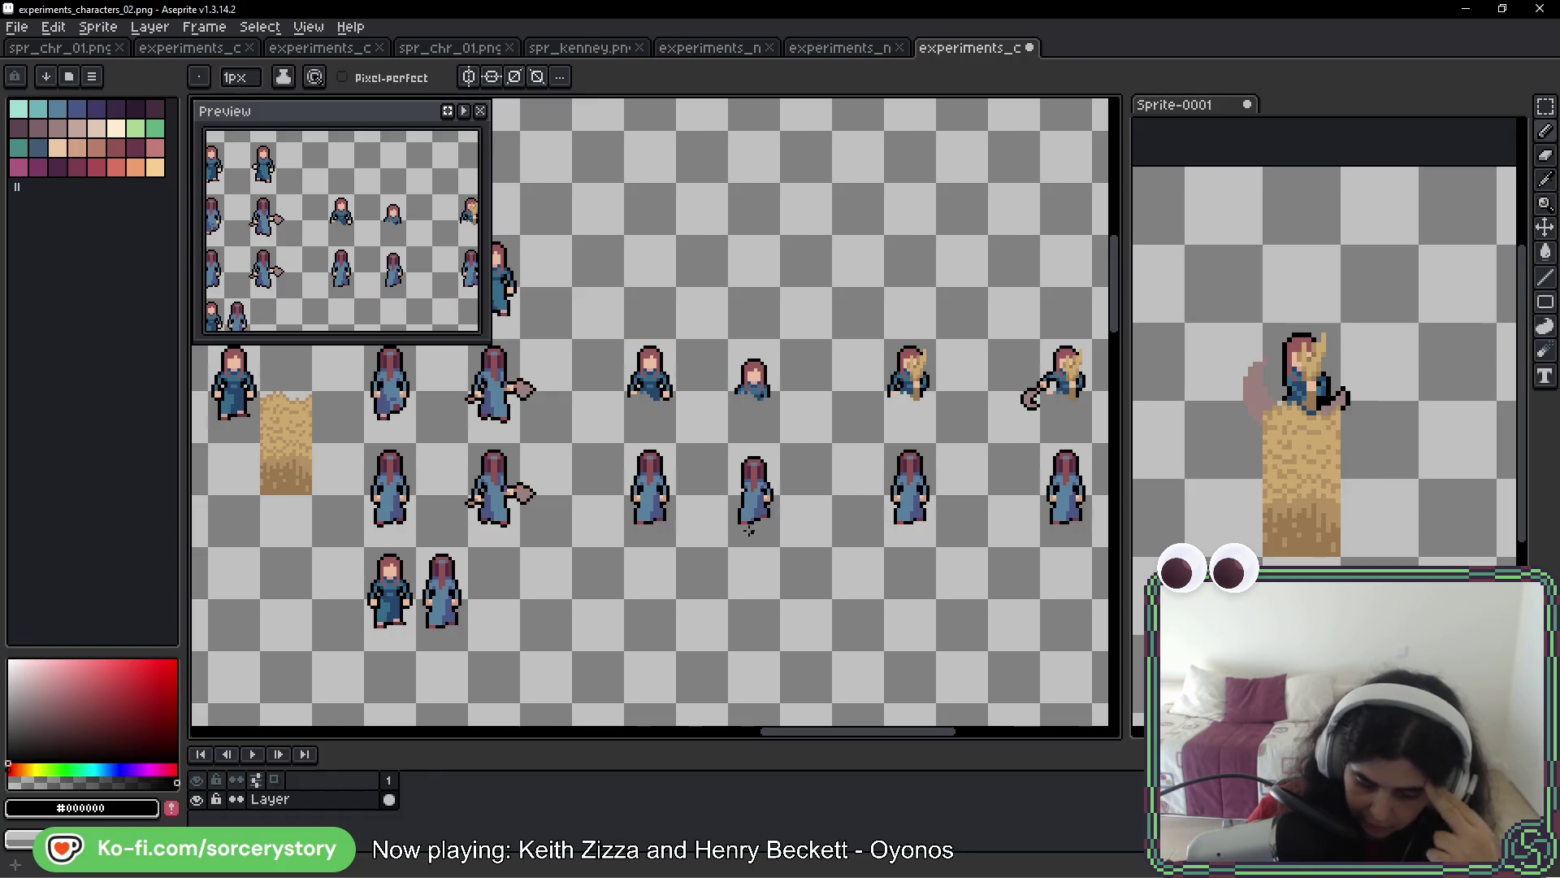
drag(838, 521, 701, 486)
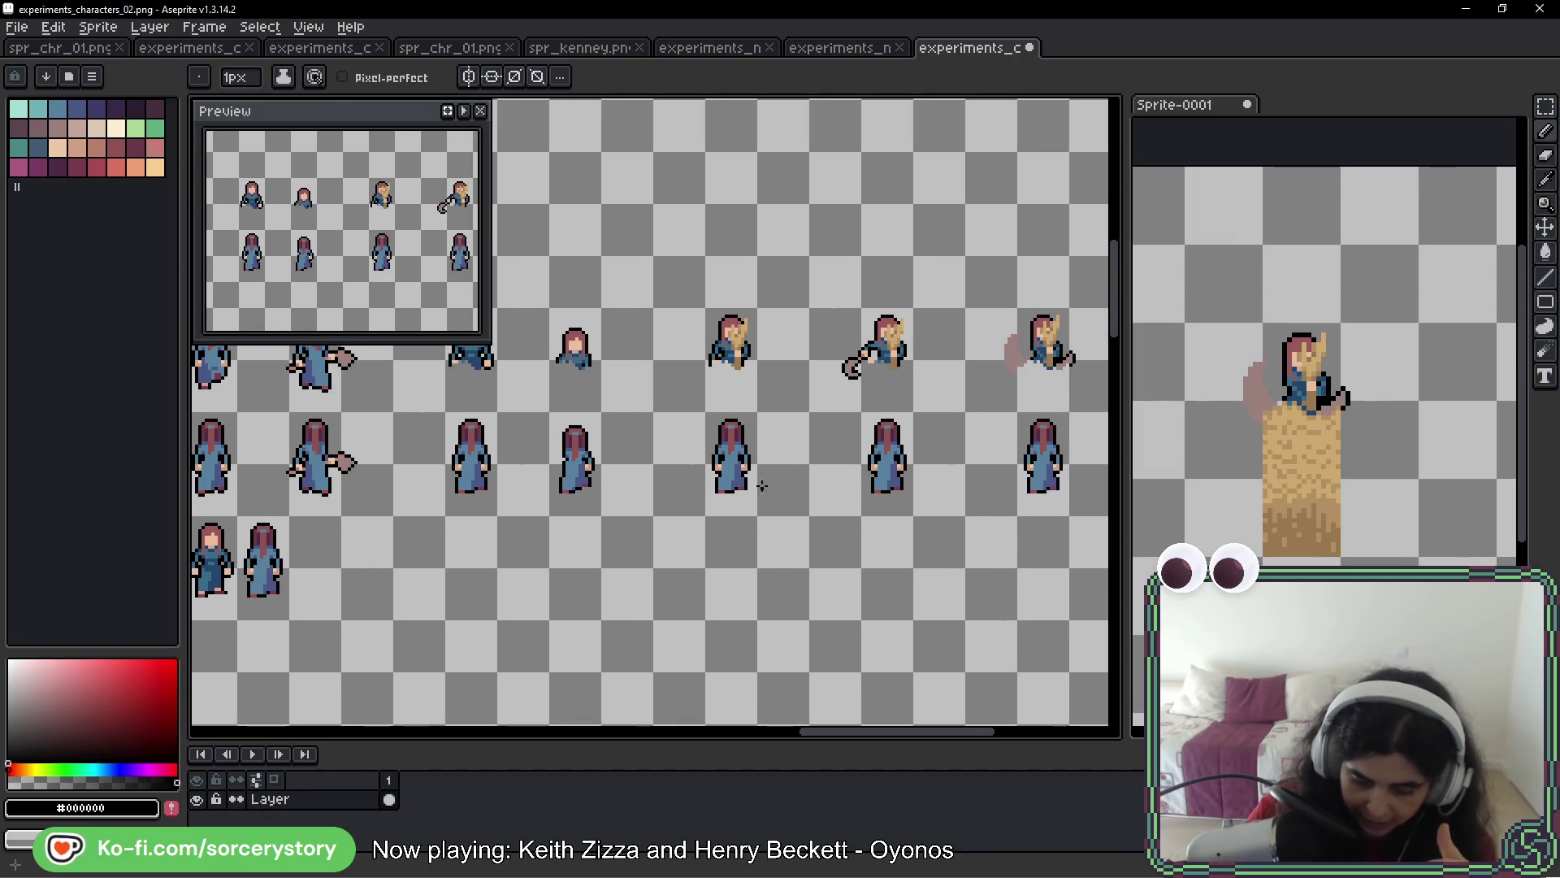
scroll(724, 440, up, 3)
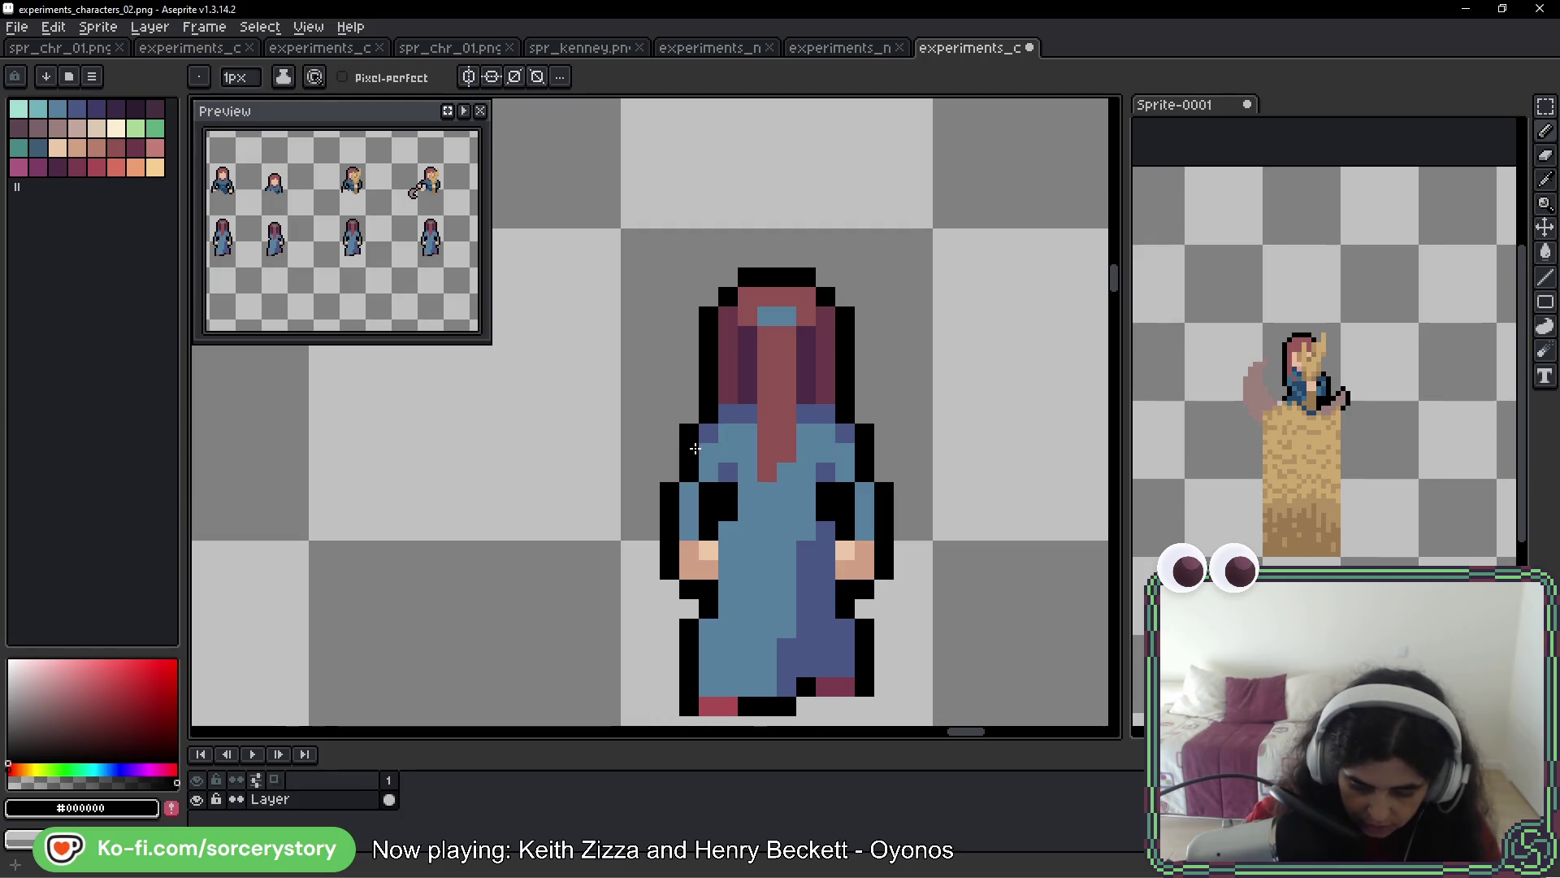
drag(709, 430, 711, 481)
mouse_move(689, 414)
mouse_down()
mouse_move(708, 512)
mouse_move(670, 492)
mouse_move(706, 549)
mouse_up()
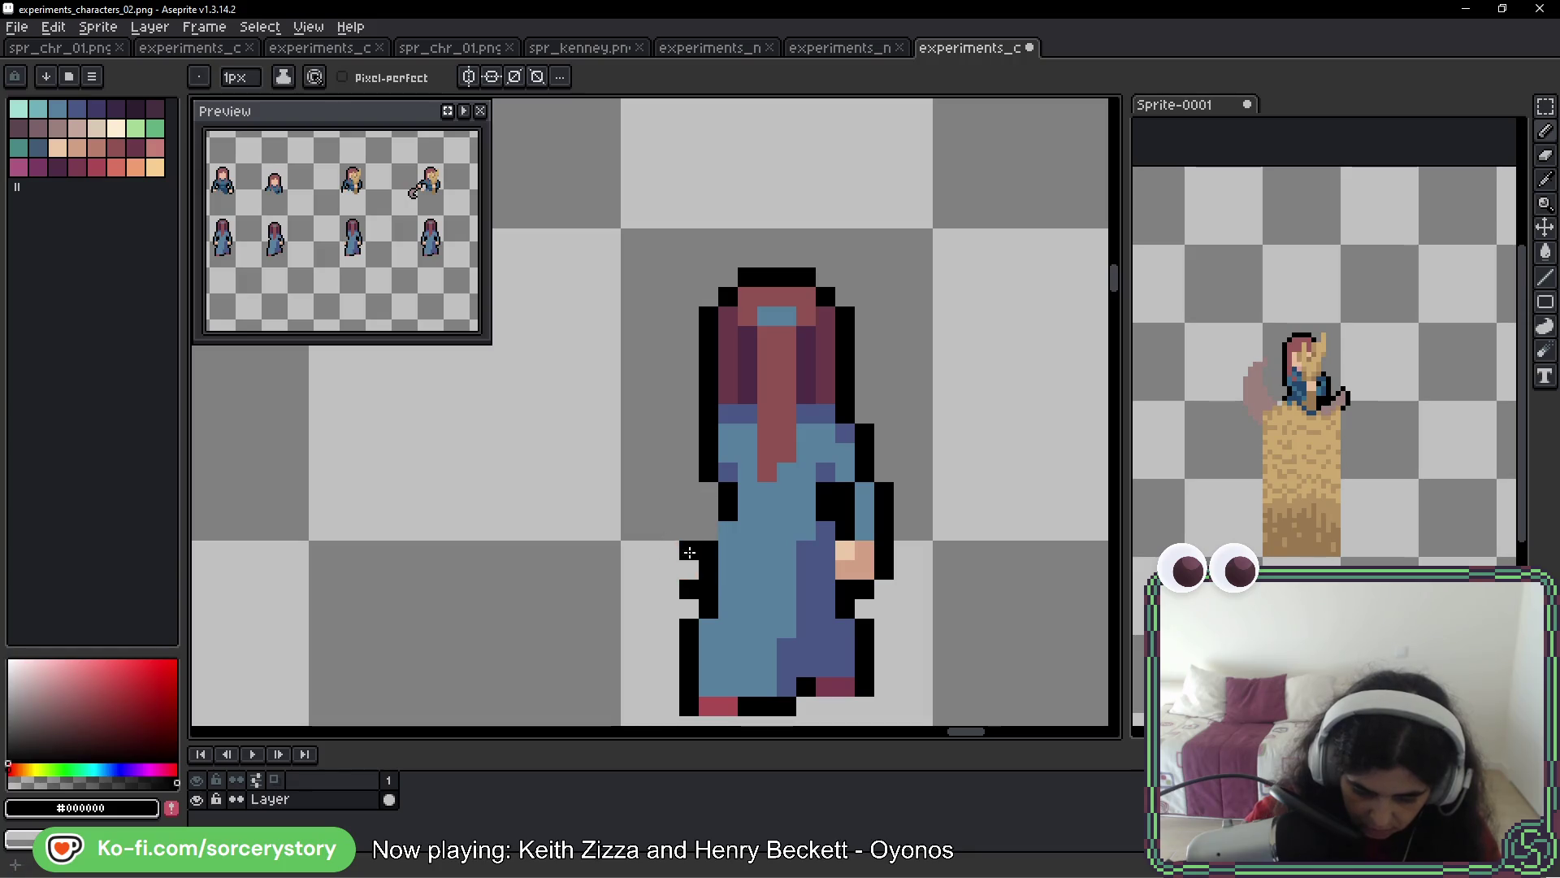
scroll(588, 547, down, 2)
mouse_move(512, 547)
mouse_down()
mouse_move(741, 539)
mouse_move(547, 540)
mouse_up()
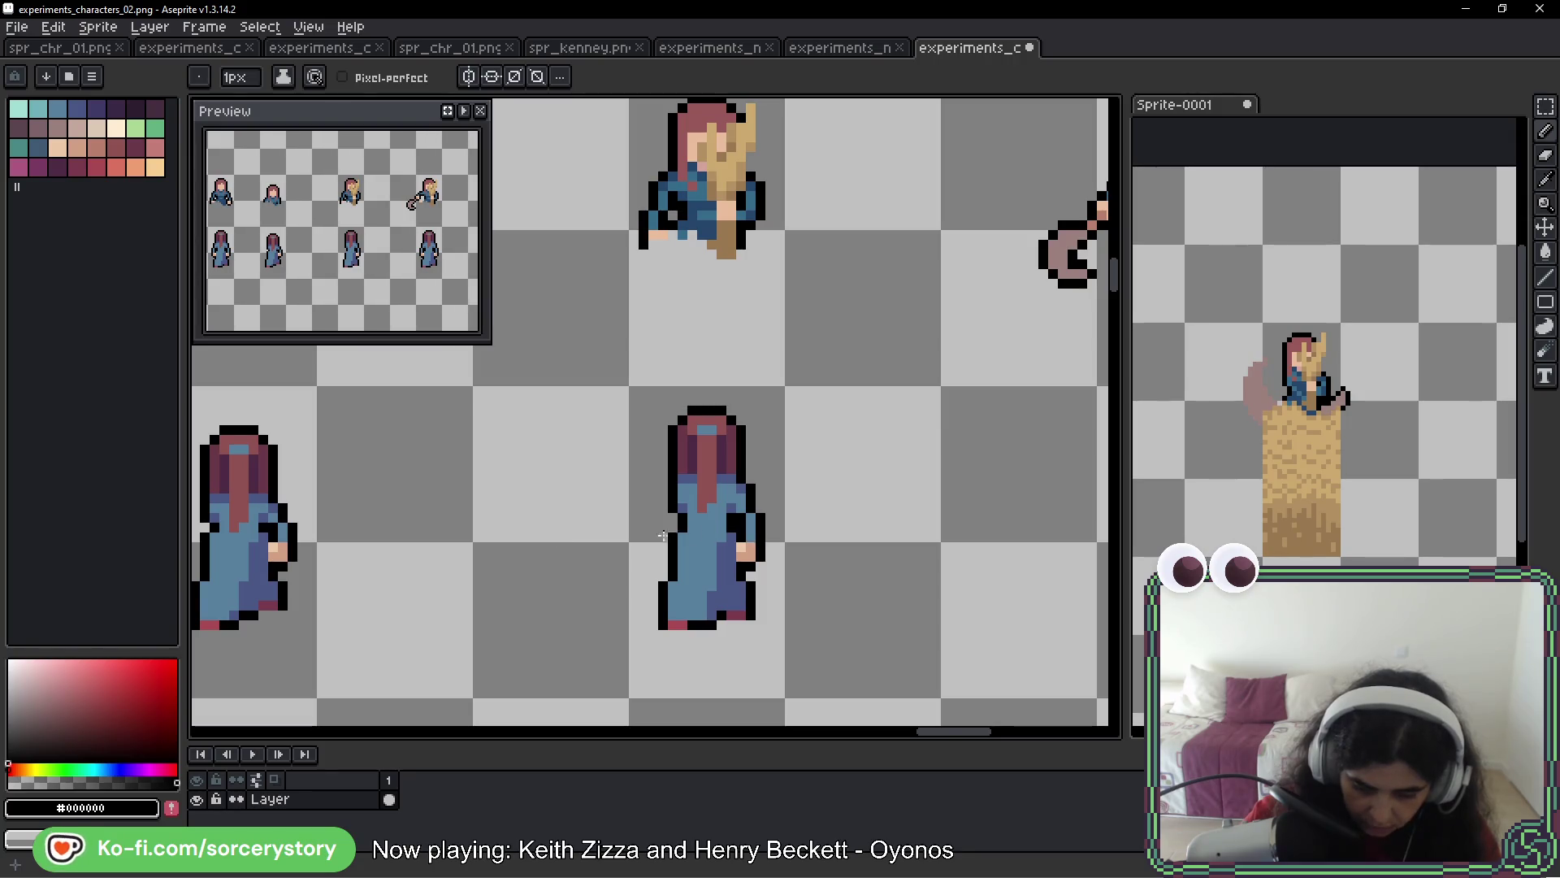
Touch up the robe's left edge pixels with its main blue, darker blue, transparency and black outline
alt+click(674, 490)
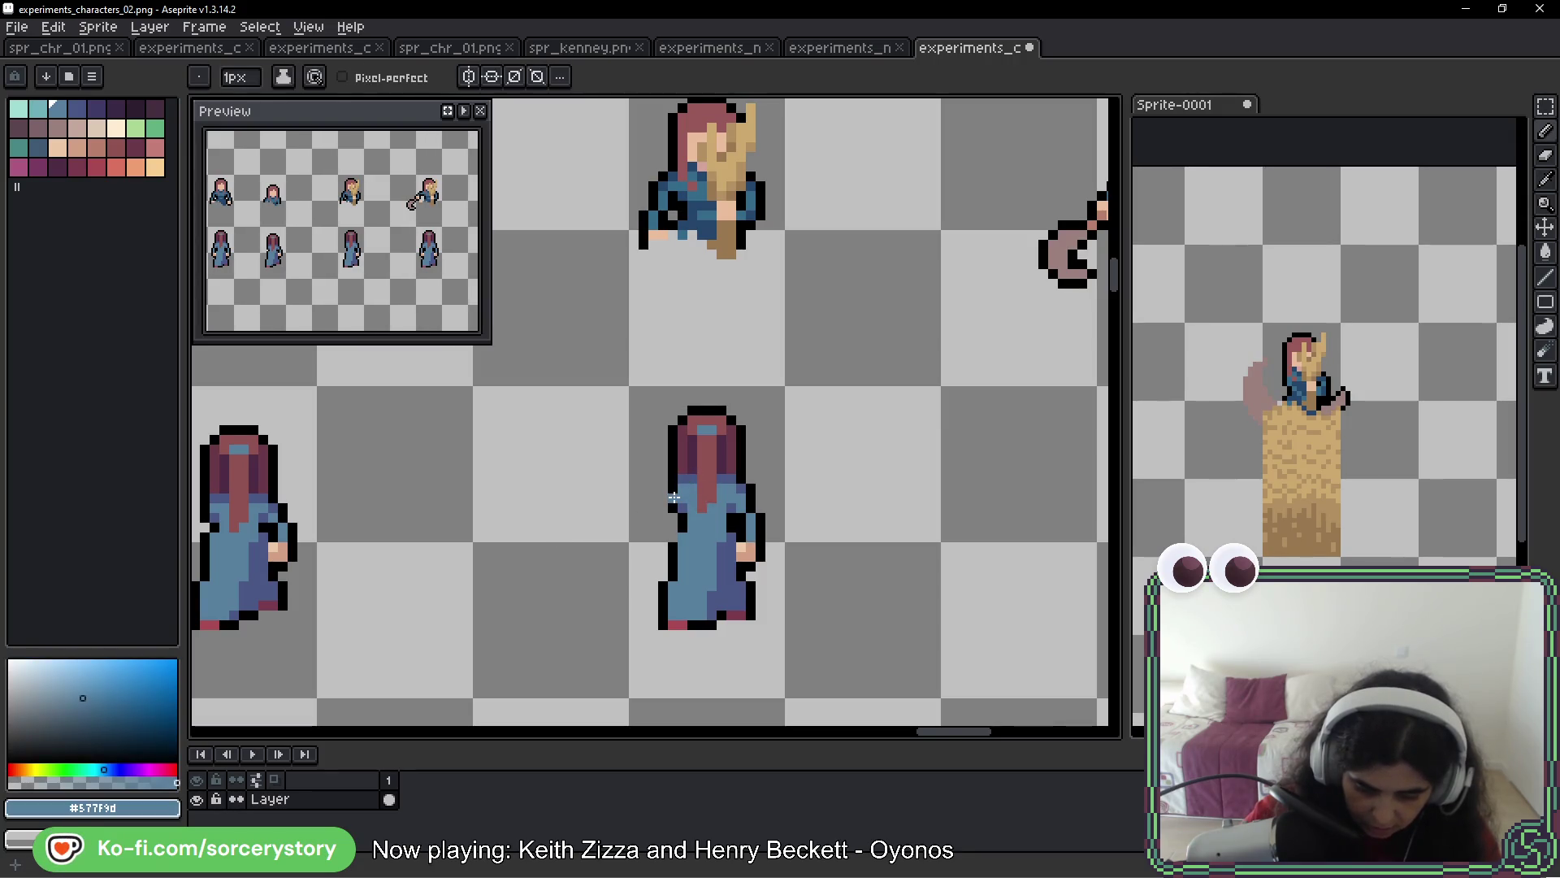
alt+click(693, 502)
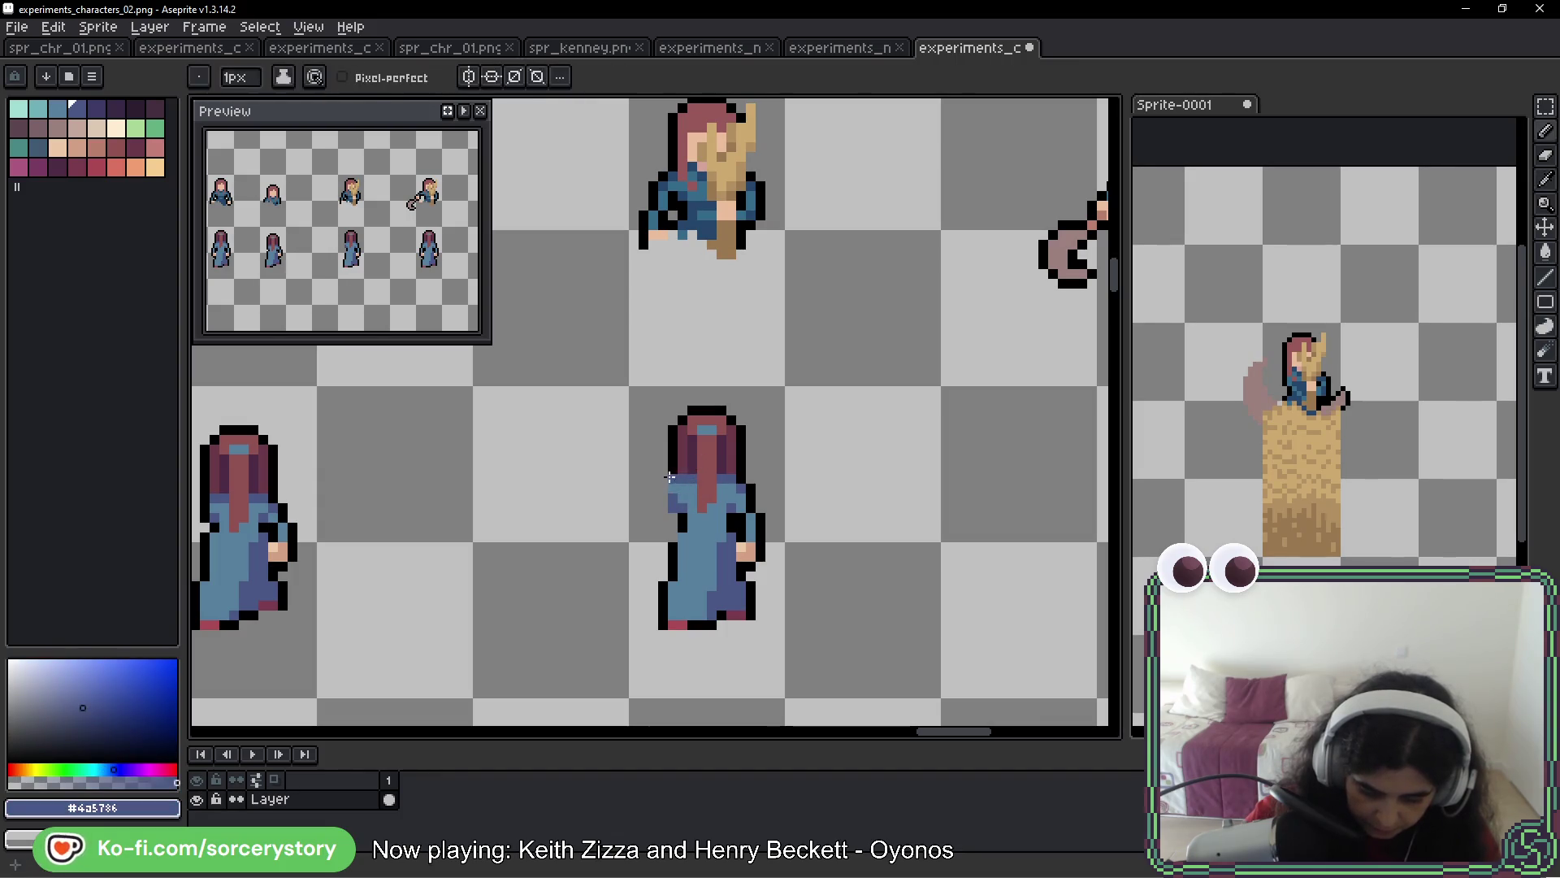
alt+click(663, 489)
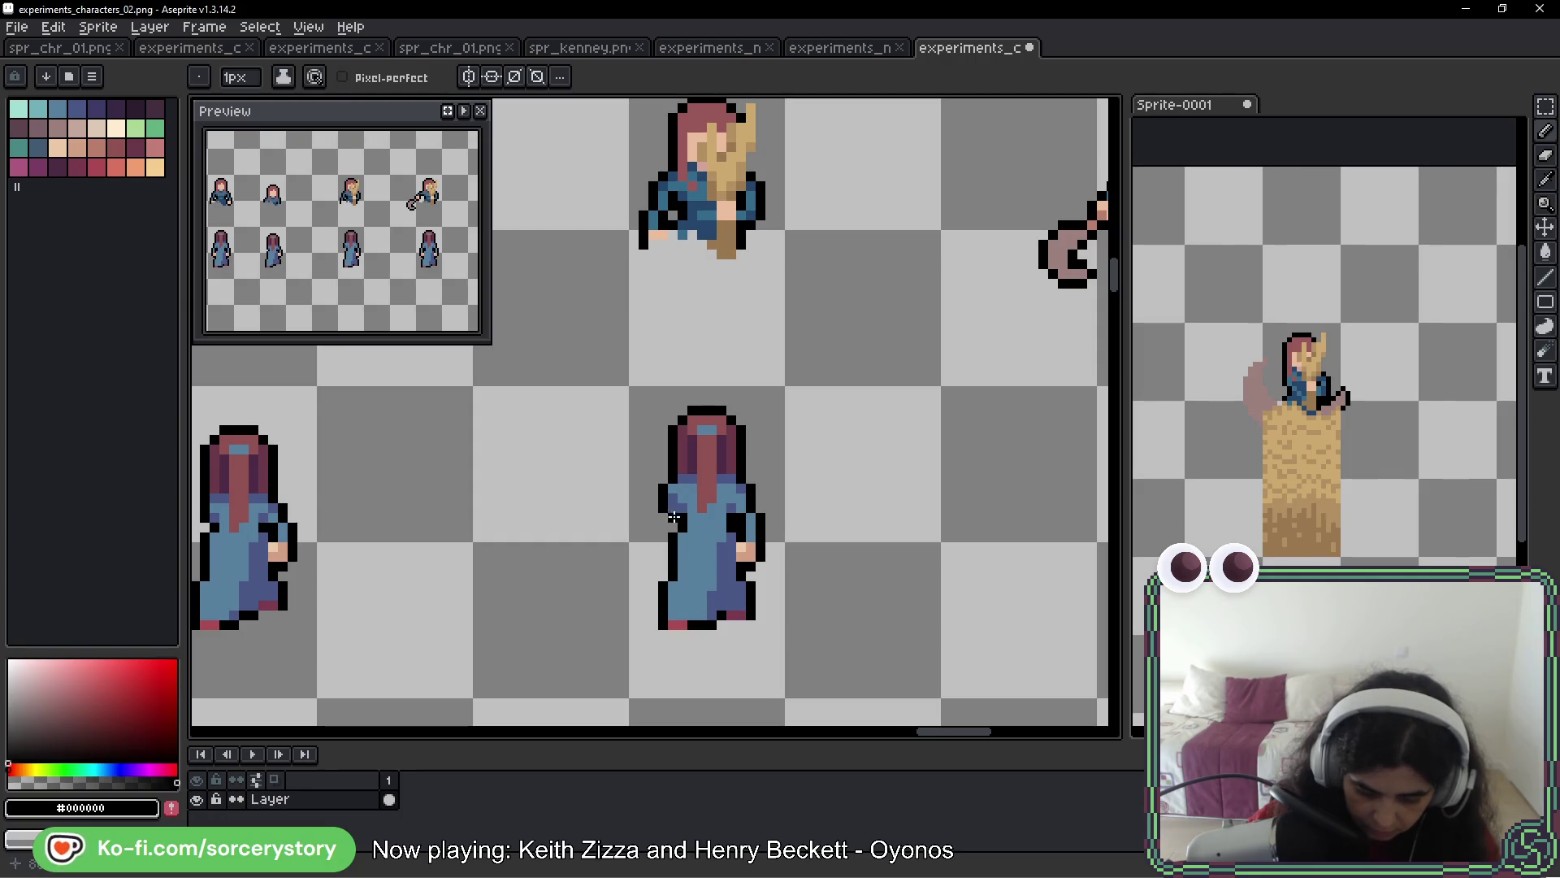
alt+click(676, 515)
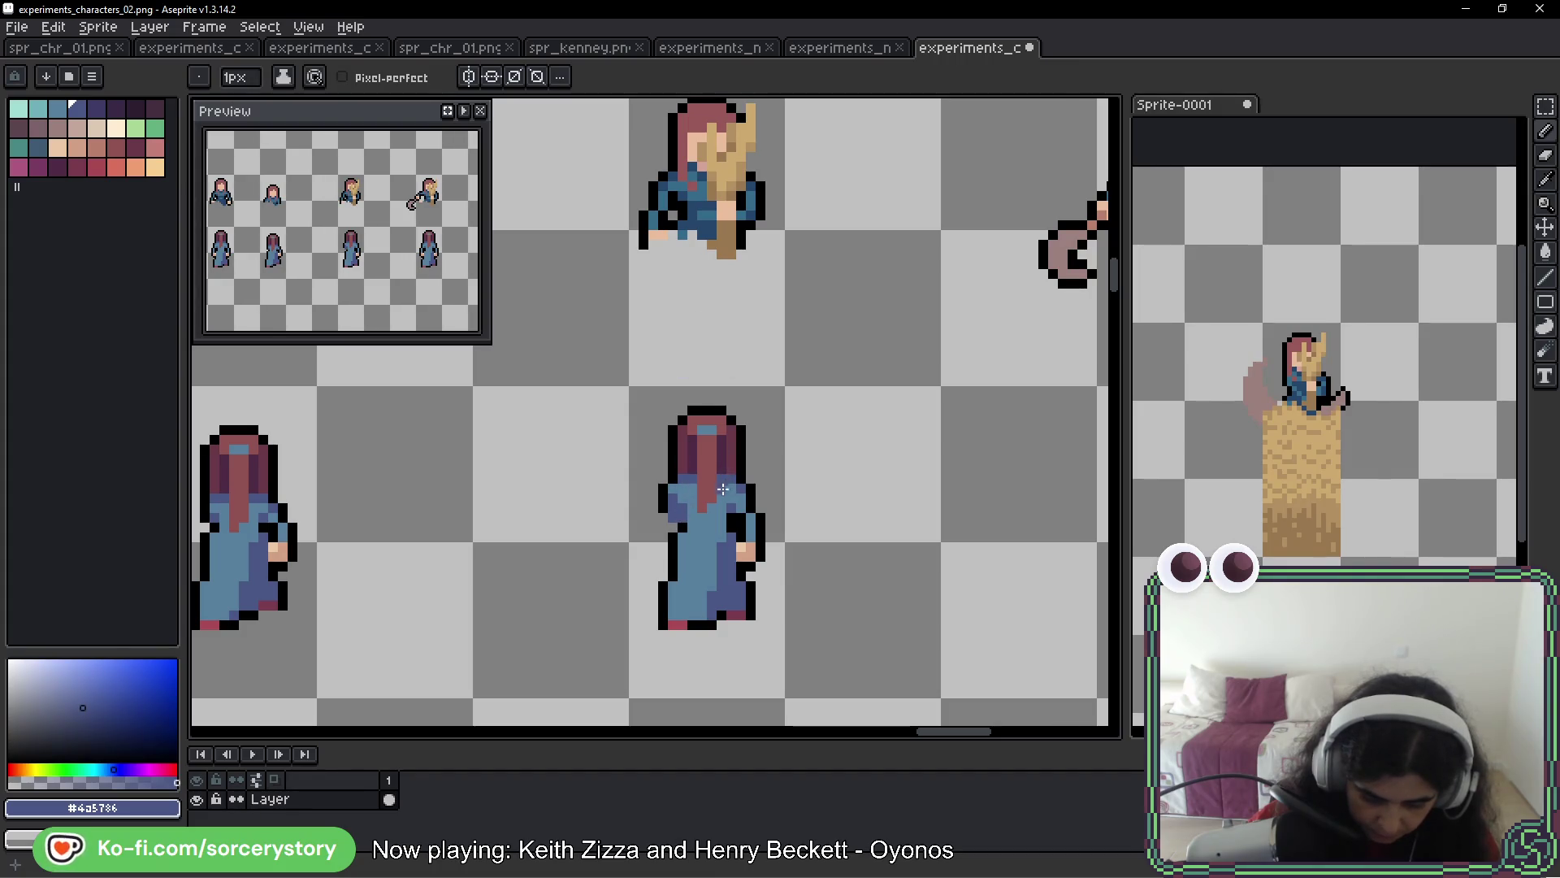
key(ctrl)
key(shift)
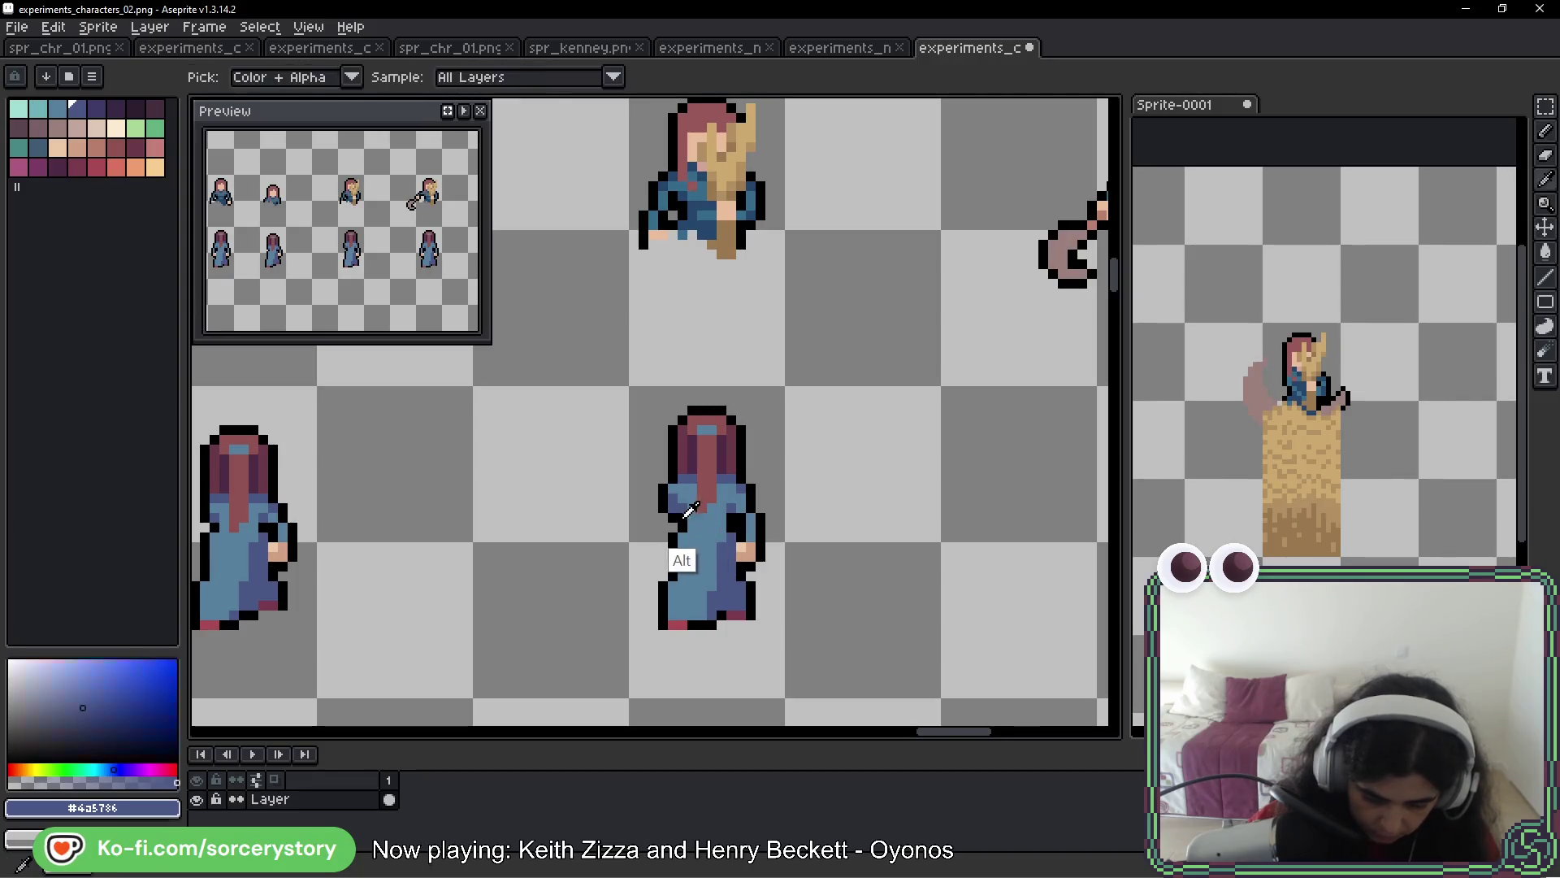
alt+click(675, 507)
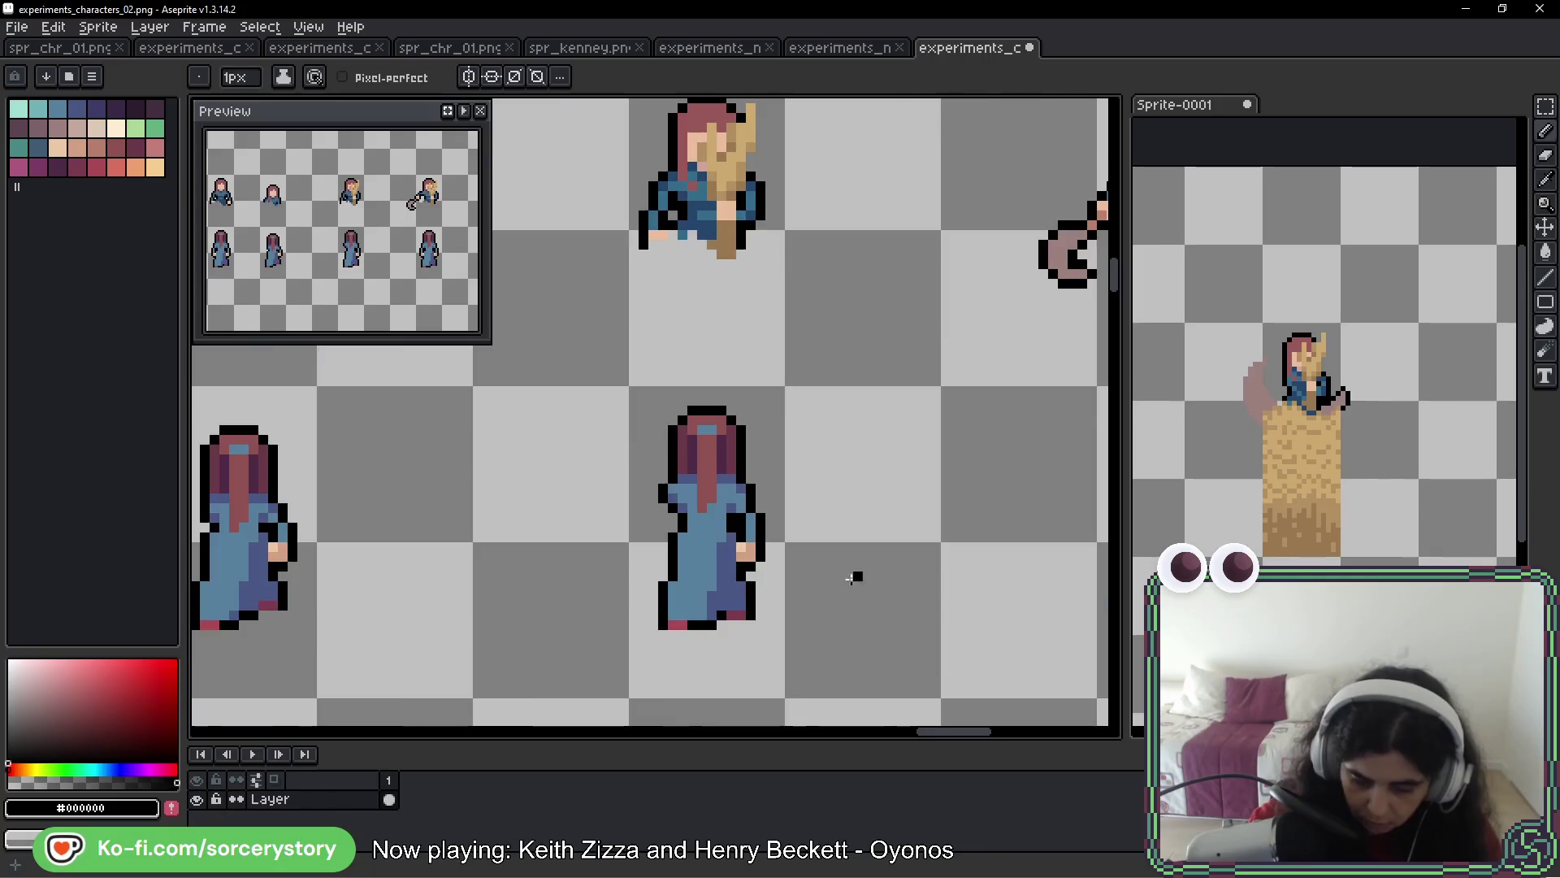
scroll(813, 537, down, 1)
scroll(798, 423, up, 1)
key(alt)
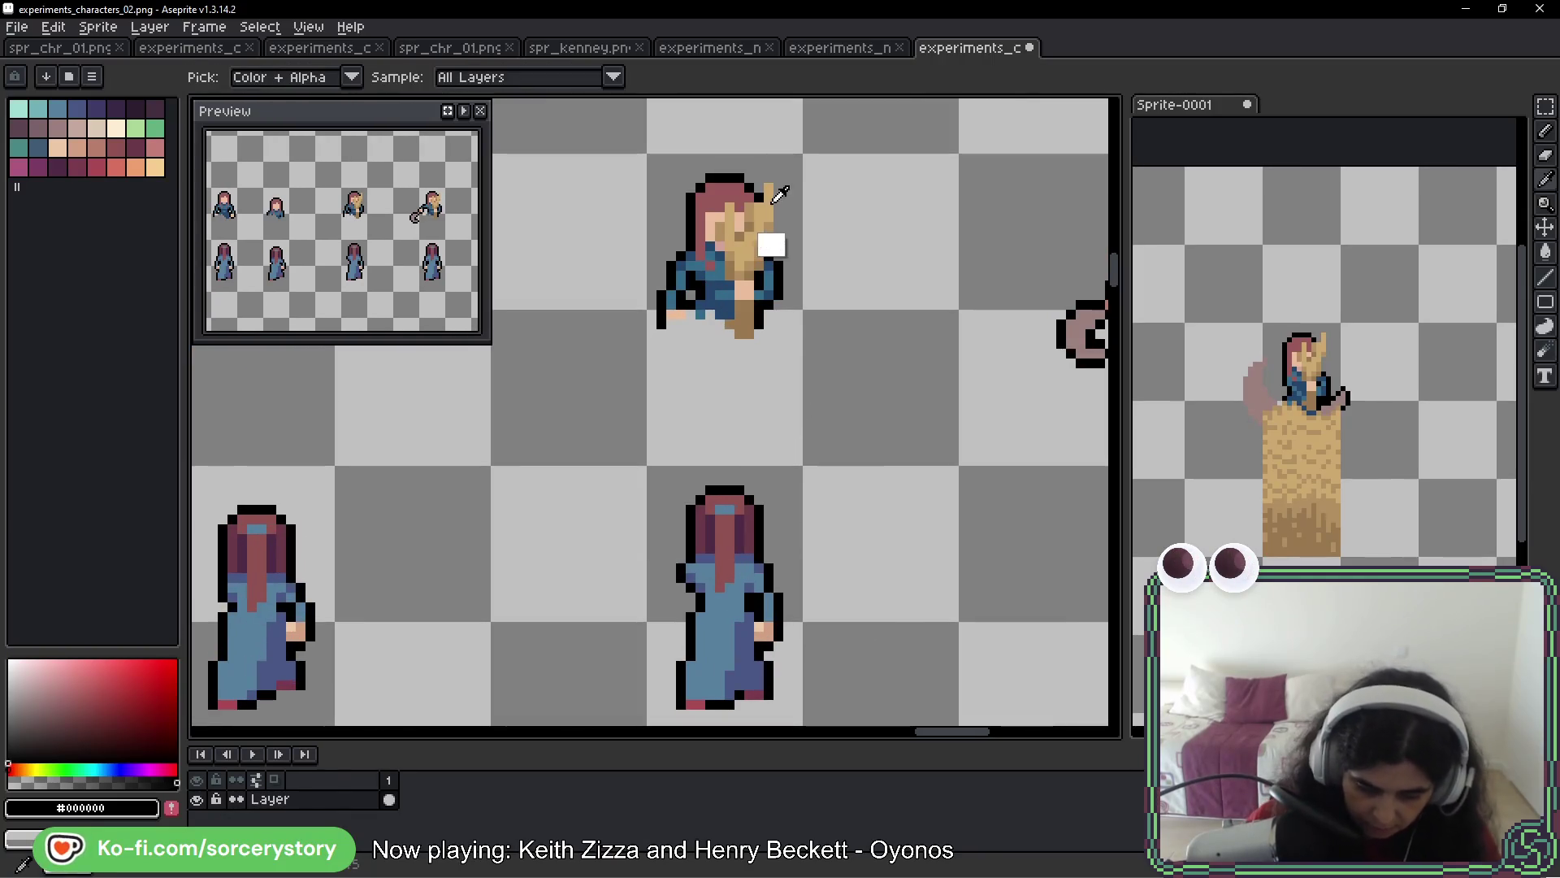
Try painting tan pixels near the lower figure's head, then undo them
alt+click(763, 244)
drag(667, 490, 675, 443)
key(ctrl+z)
key(ctrl+z)
scroll(659, 381, down, 1)
scroll(659, 381, right, 3)
scroll(652, 453, down, 1)
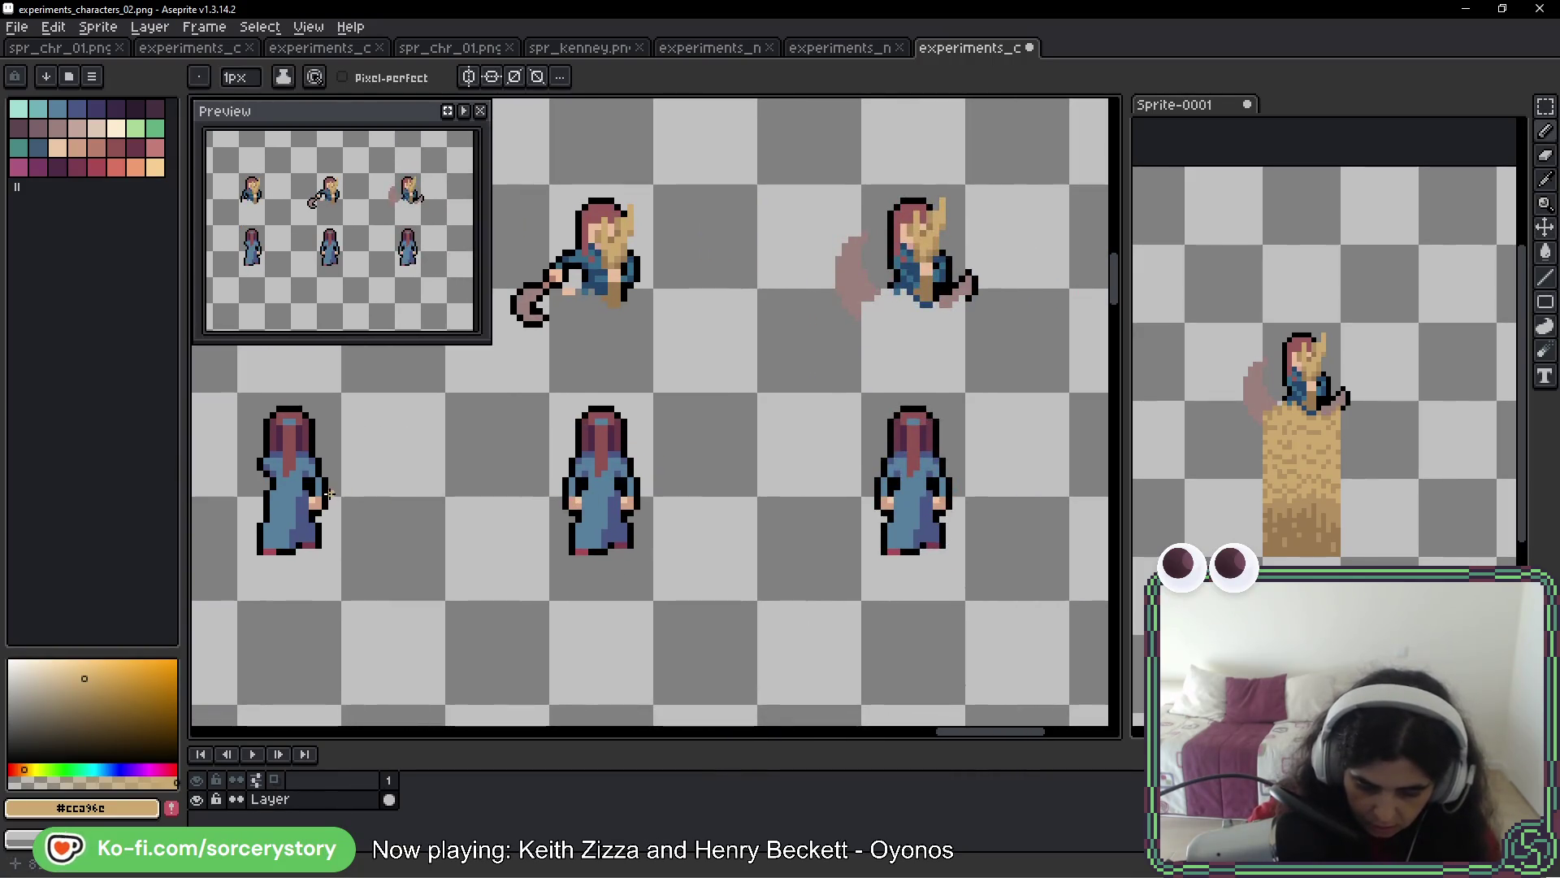
Copy the left figure's 16x16 head cell sideways with the Rectangular Marquee
click(1548, 109)
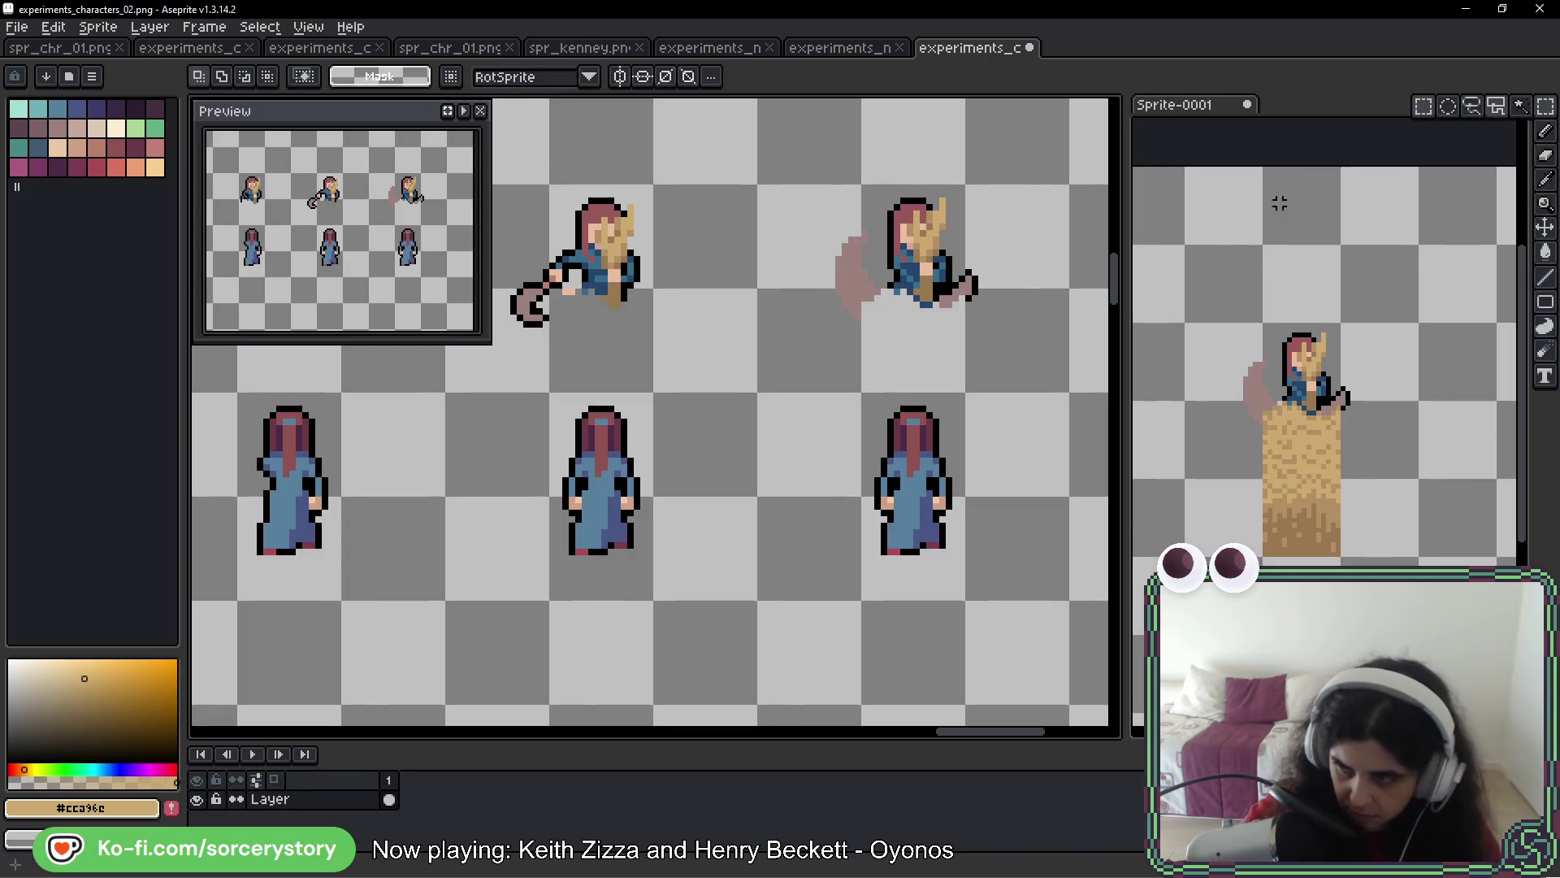
scroll(761, 508, up, 2)
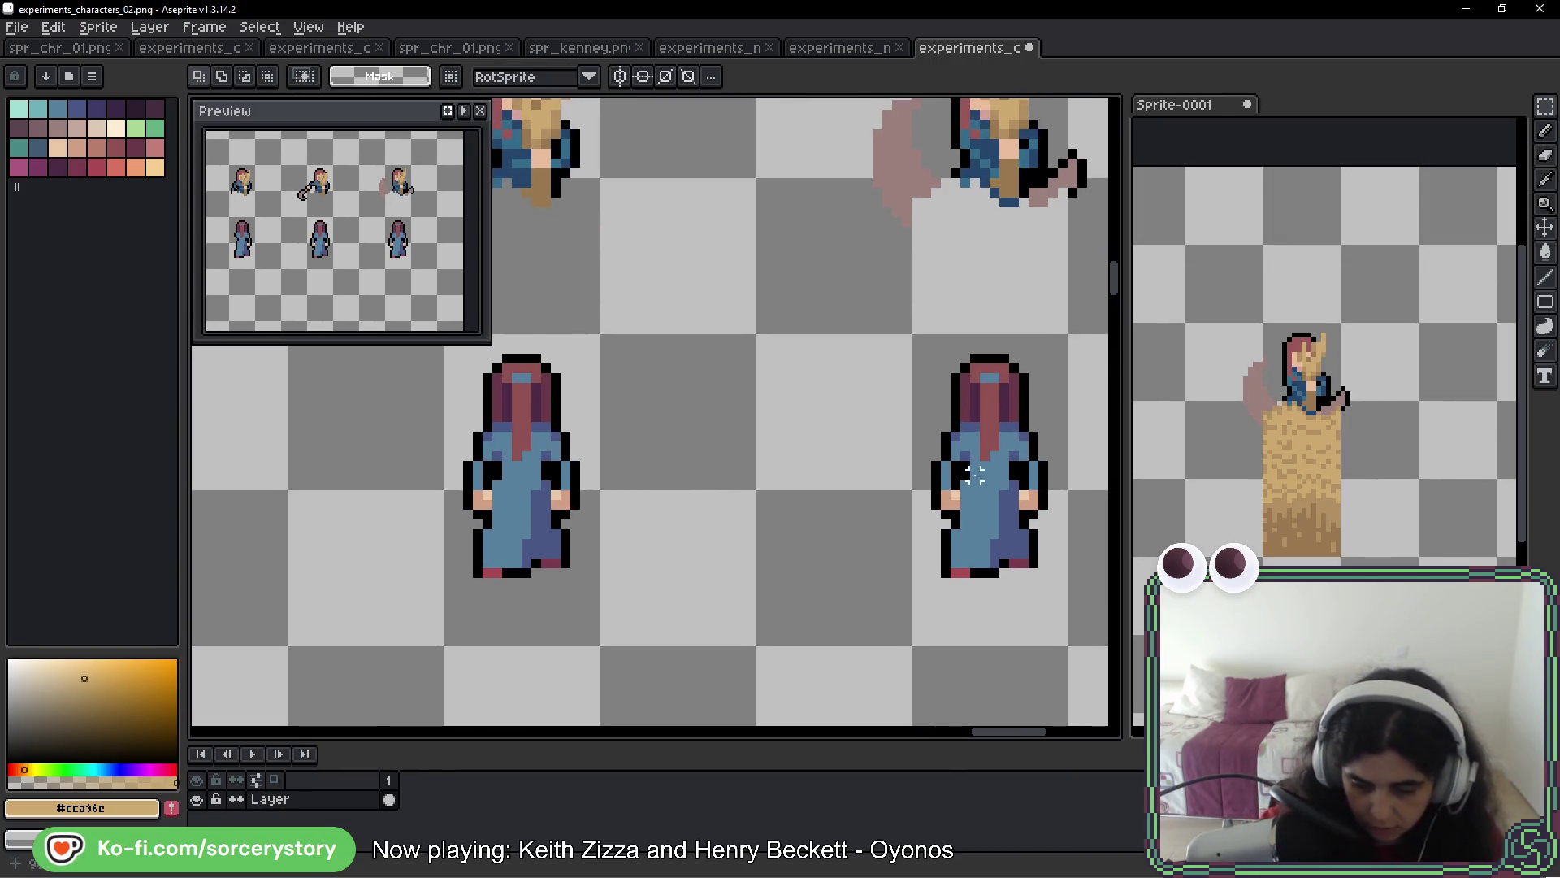
mouse_move(624, 328)
mouse_down()
mouse_move(888, 355)
mouse_move(494, 345)
mouse_move(699, 324)
mouse_move(602, 456)
mouse_move(686, 473)
mouse_move(547, 471)
mouse_move(863, 461)
mouse_up()
mouse_move(522, 425)
mouse_down()
mouse_move(560, 492)
mouse_move(975, 449)
mouse_up()
mouse_move(587, 478)
mouse_down()
mouse_move(585, 443)
mouse_move(1107, 400)
mouse_move(807, 415)
mouse_up()
key(Return)
Replace the left figure's head with the right figure's head and delete the stray middle copy
mouse_move(715, 366)
mouse_down()
mouse_move(760, 419)
mouse_move(663, 411)
mouse_up()
key(Delete)
mouse_move(900, 398)
mouse_down()
mouse_move(932, 442)
mouse_move(495, 443)
mouse_up()
drag(655, 432, 878, 432)
key(Return)
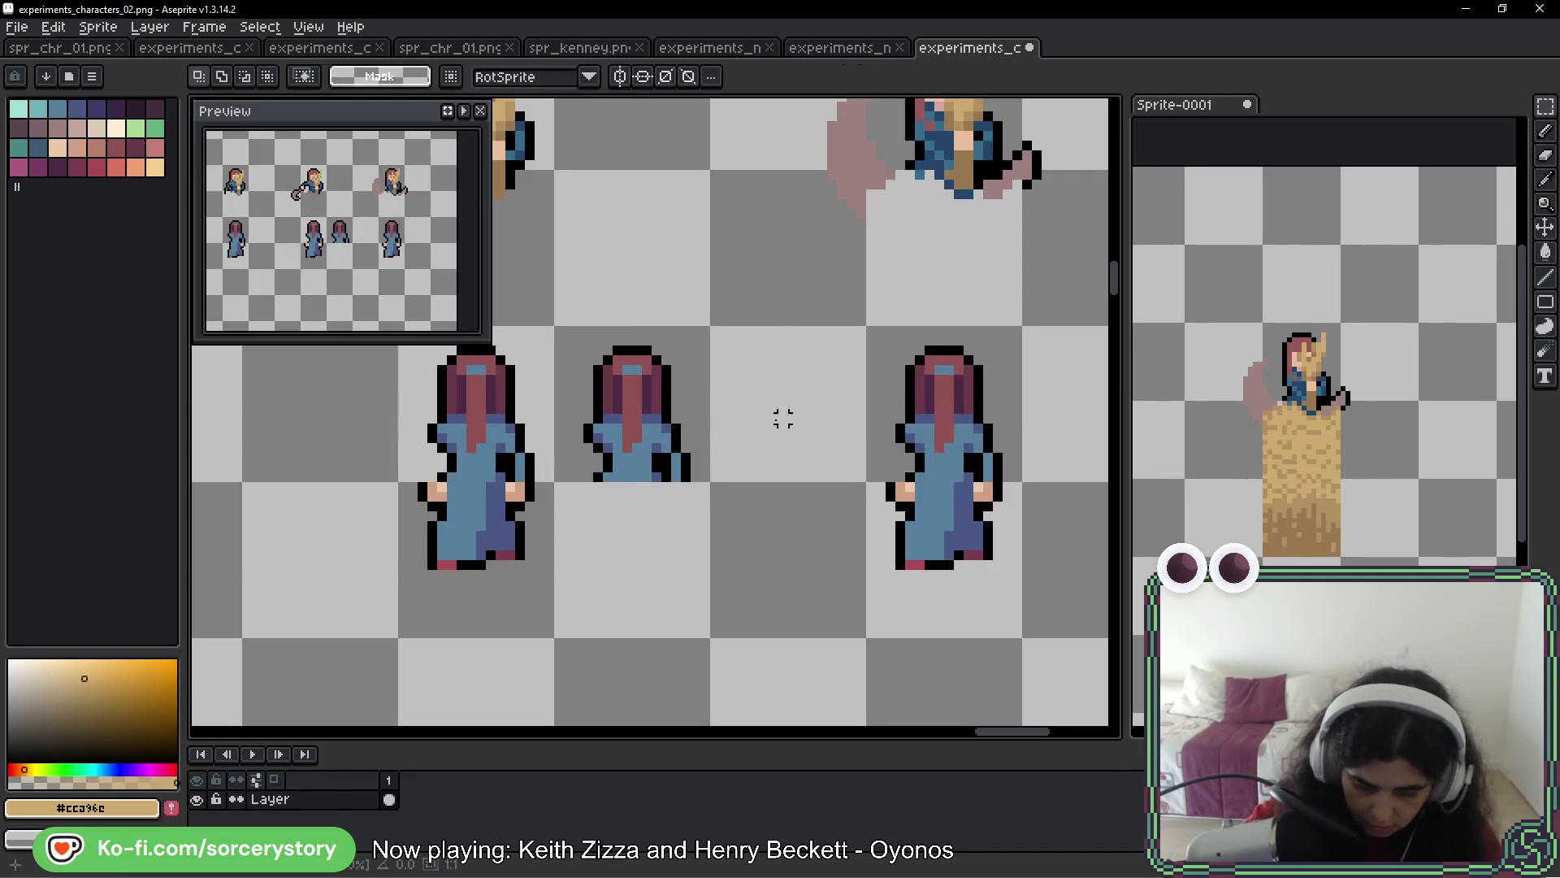
key(Delete)
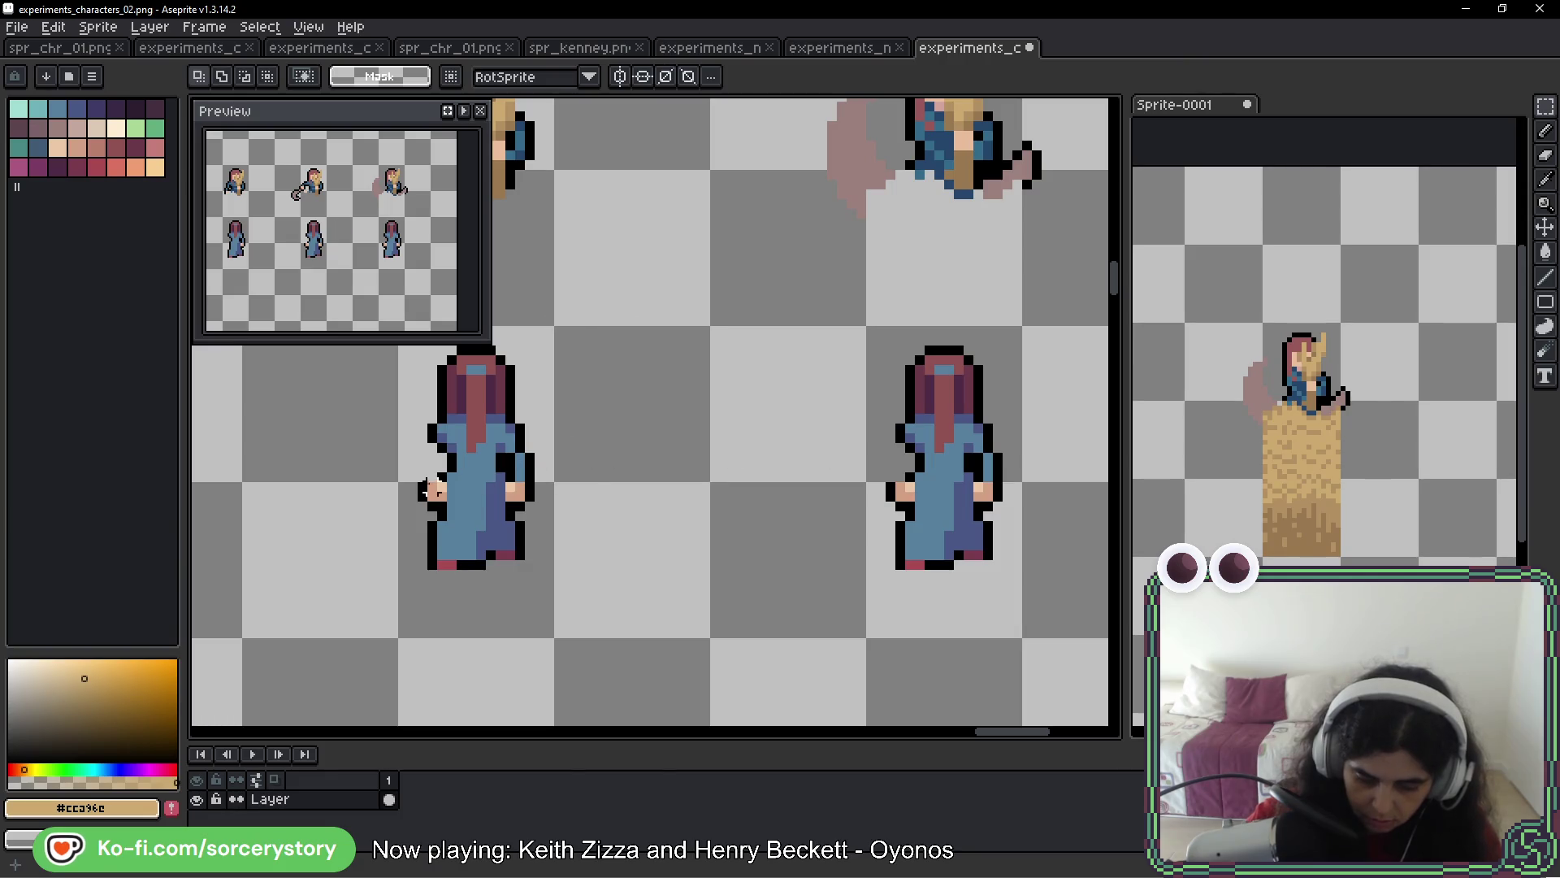
scroll(426, 487, up, 3)
Repaint the black outline pixels around the left figure's hand with the Pencil
key(b)
alt+click(423, 488)
drag(474, 486, 475, 512)
right_click(439, 512)
click(444, 431)
drag(1016, 602, 211, 544)
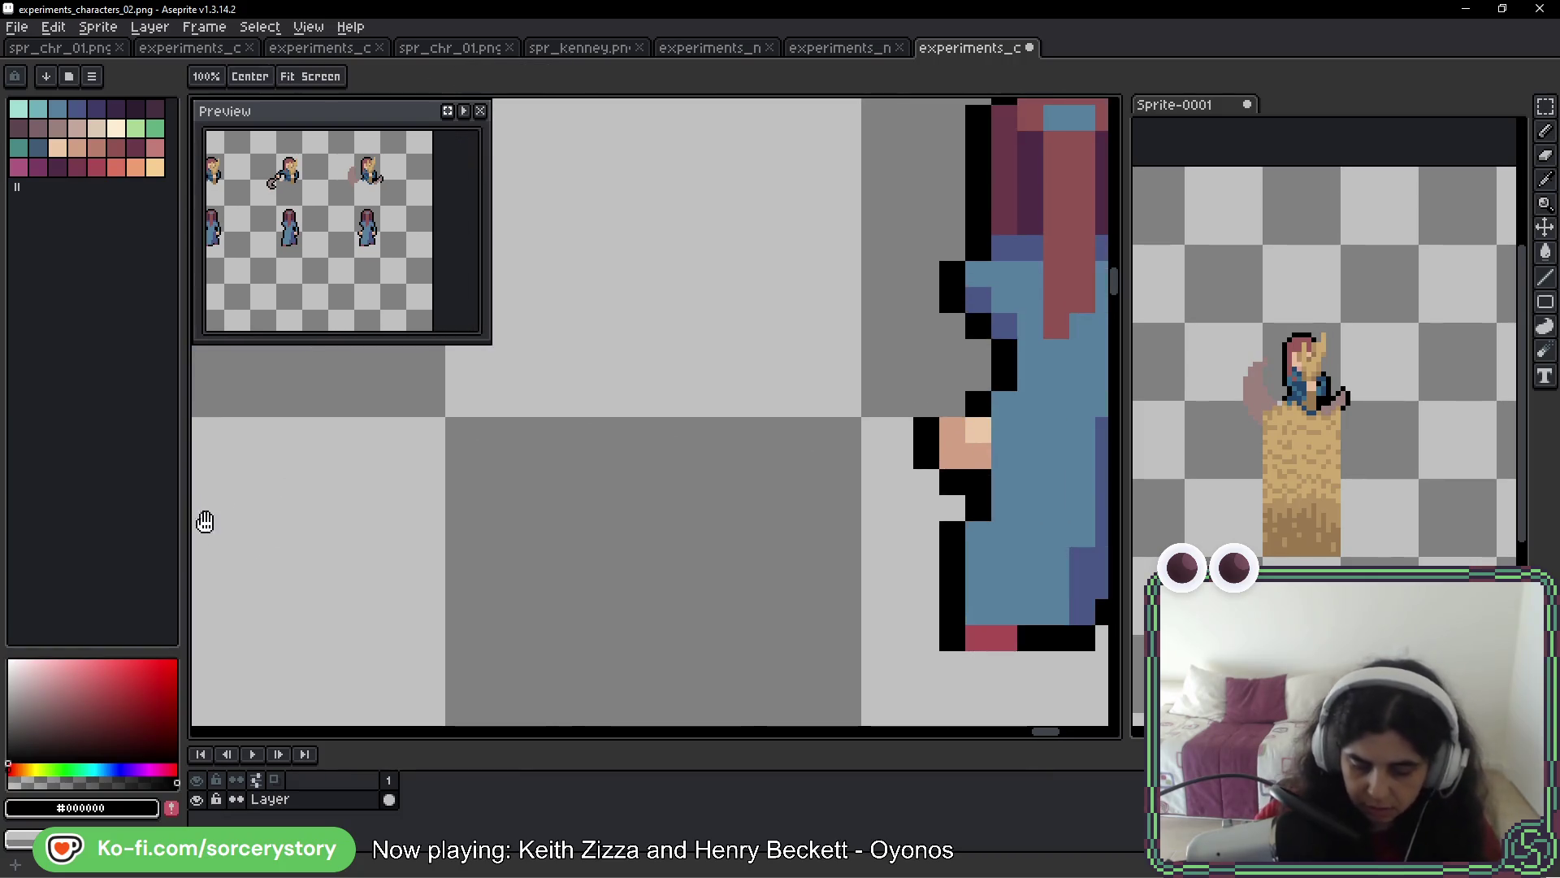
Erase the hand pixels beside the left robe, then review the row of back-view frames
right_click(942, 442)
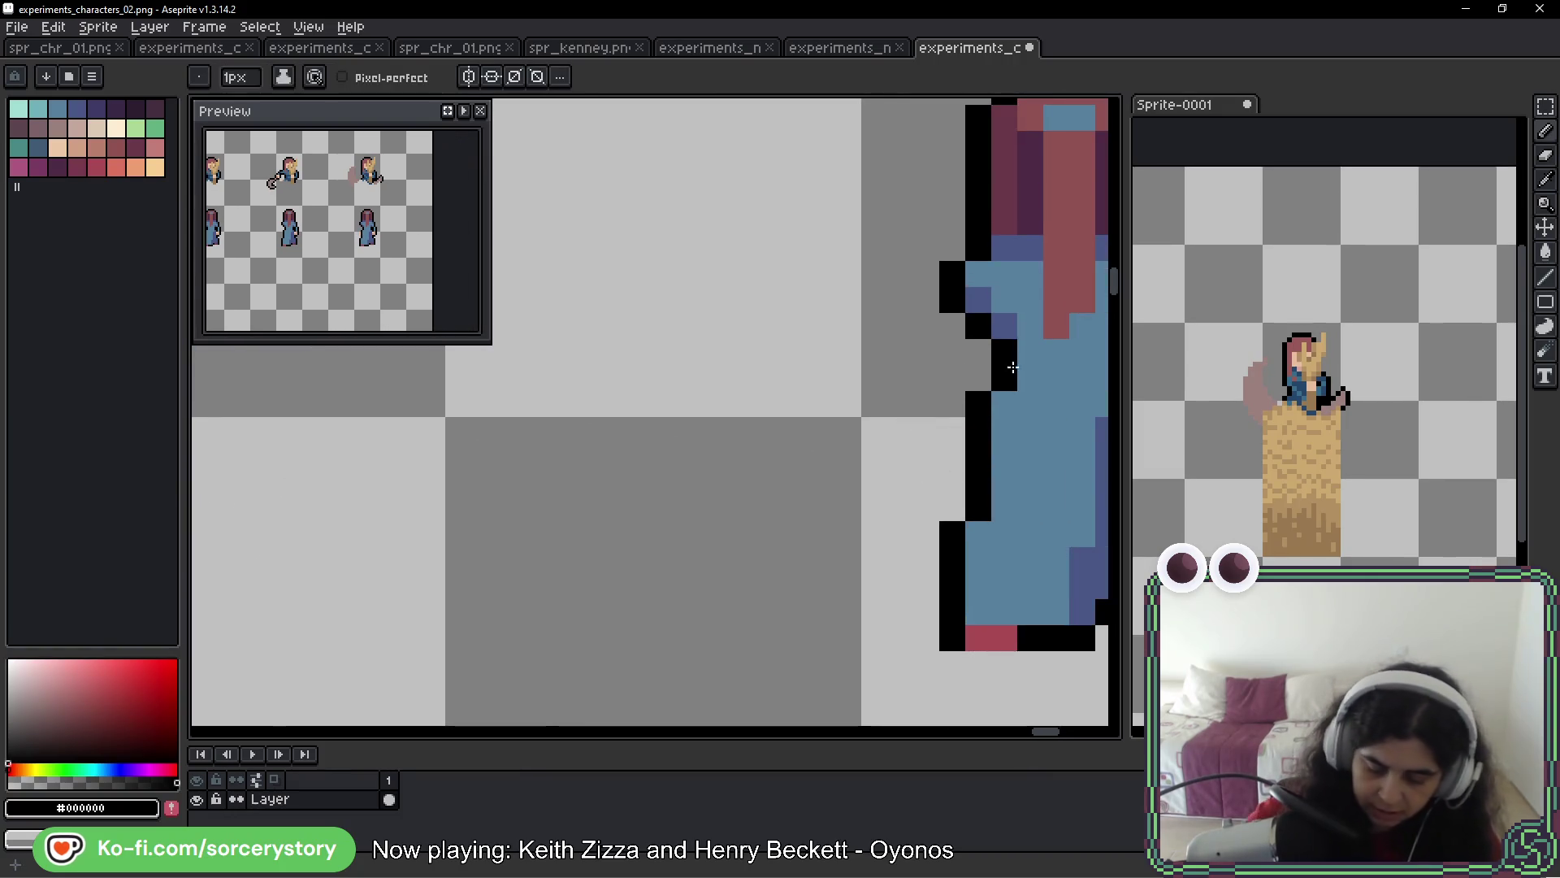
scroll(927, 351, down, 5)
scroll(1016, 432, down, 4)
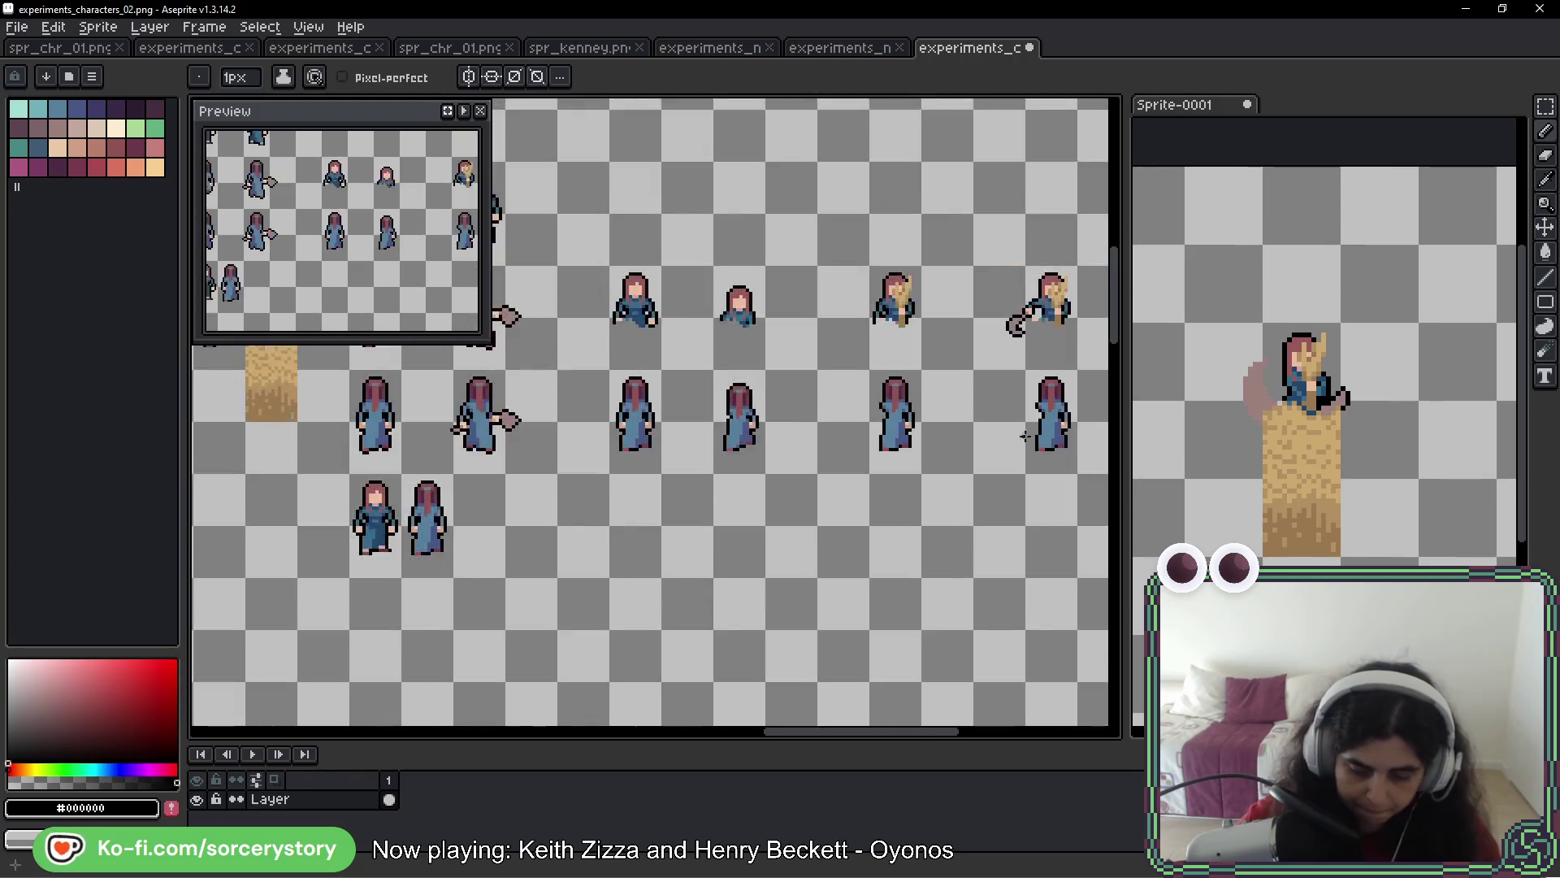
scroll(730, 378, up, 2)
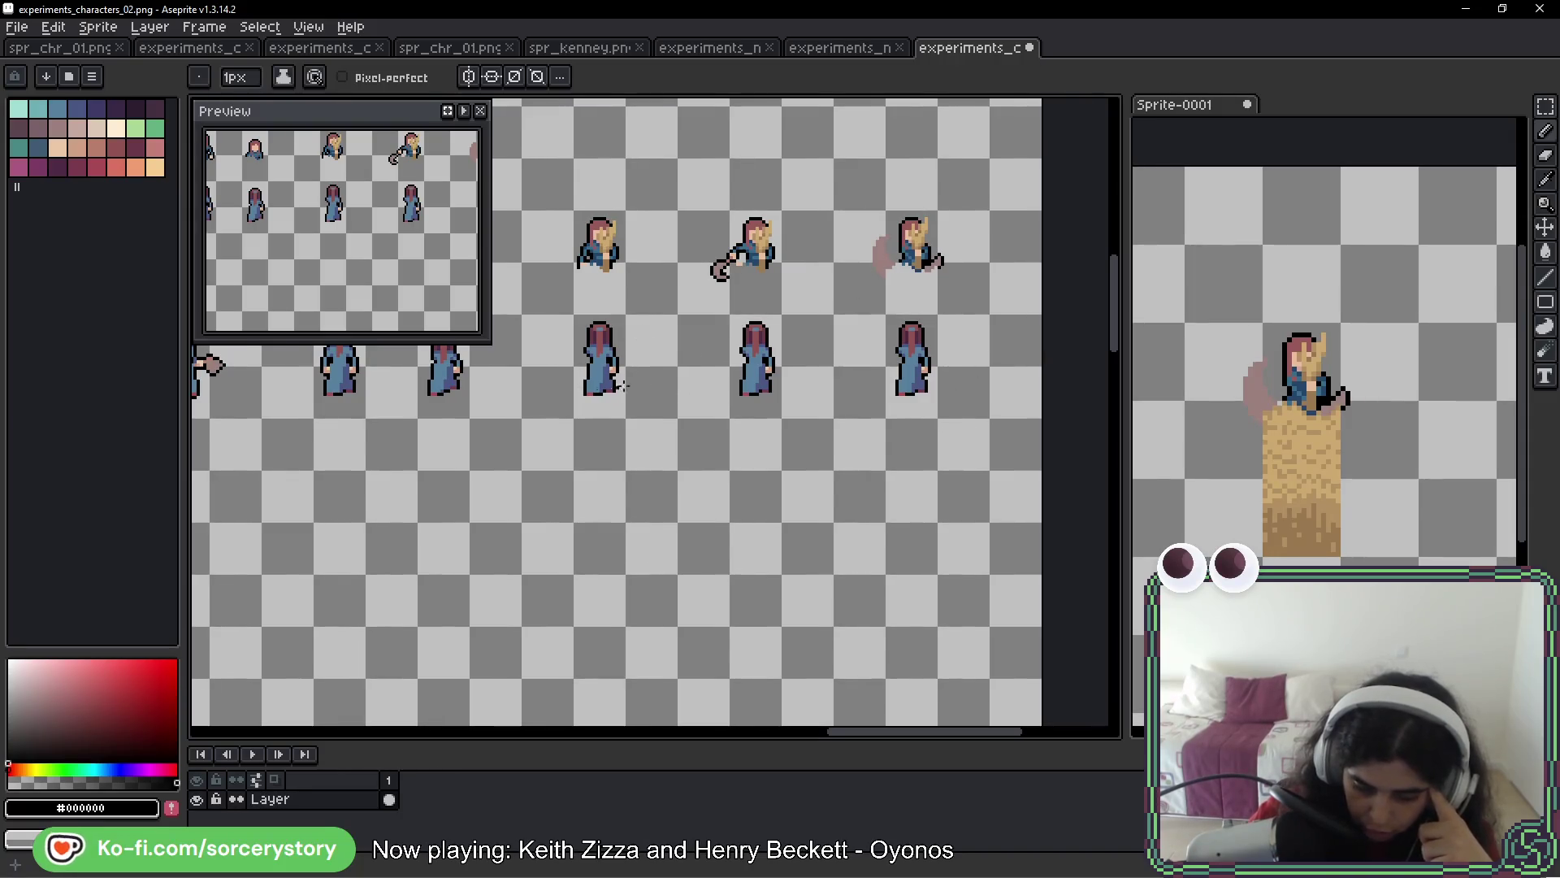
scroll(981, 381, left, 4)
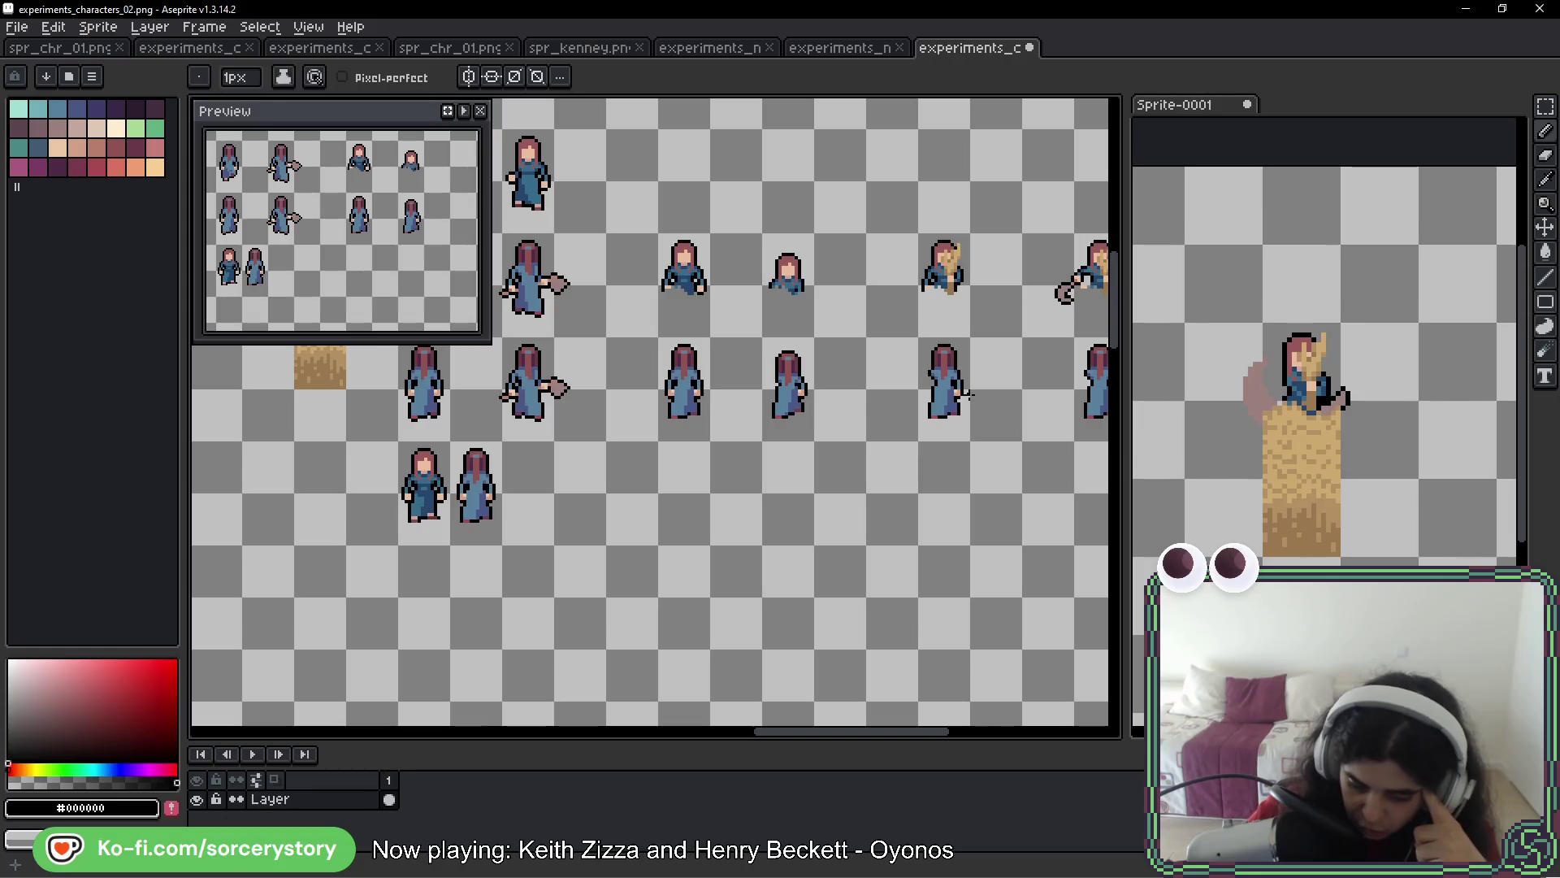
scroll(853, 398, up, 4)
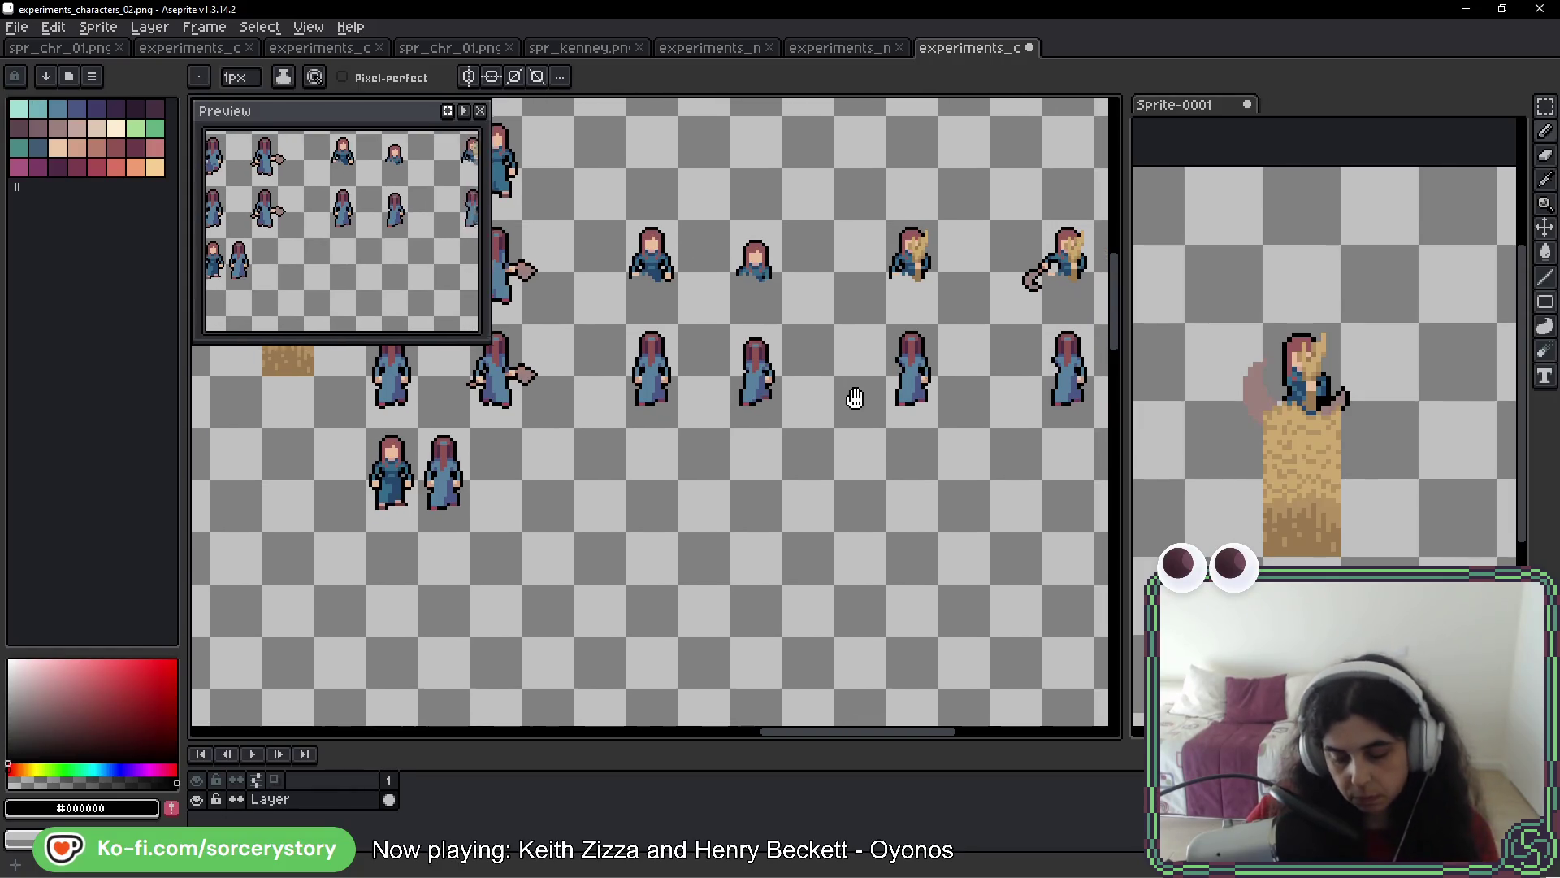
mouse_move(1049, 334)
mouse_down()
mouse_move(878, 378)
mouse_move(709, 373)
mouse_up()
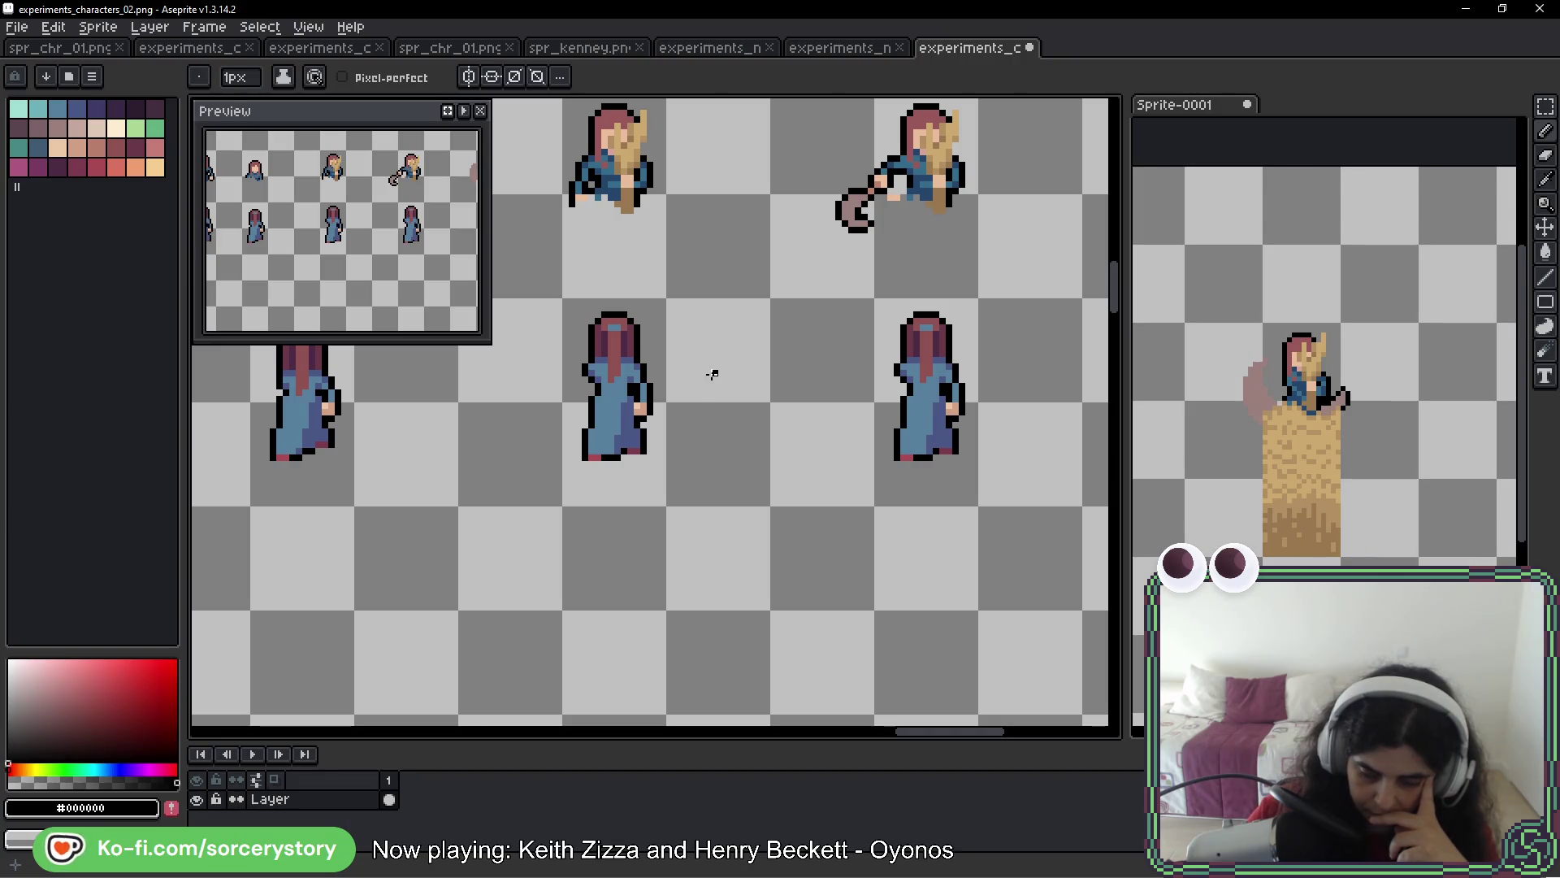
Erase the middle figure's right arm and straighten its blue robe outline
drag(980, 342, 791, 345)
scroll(849, 357, up, 1)
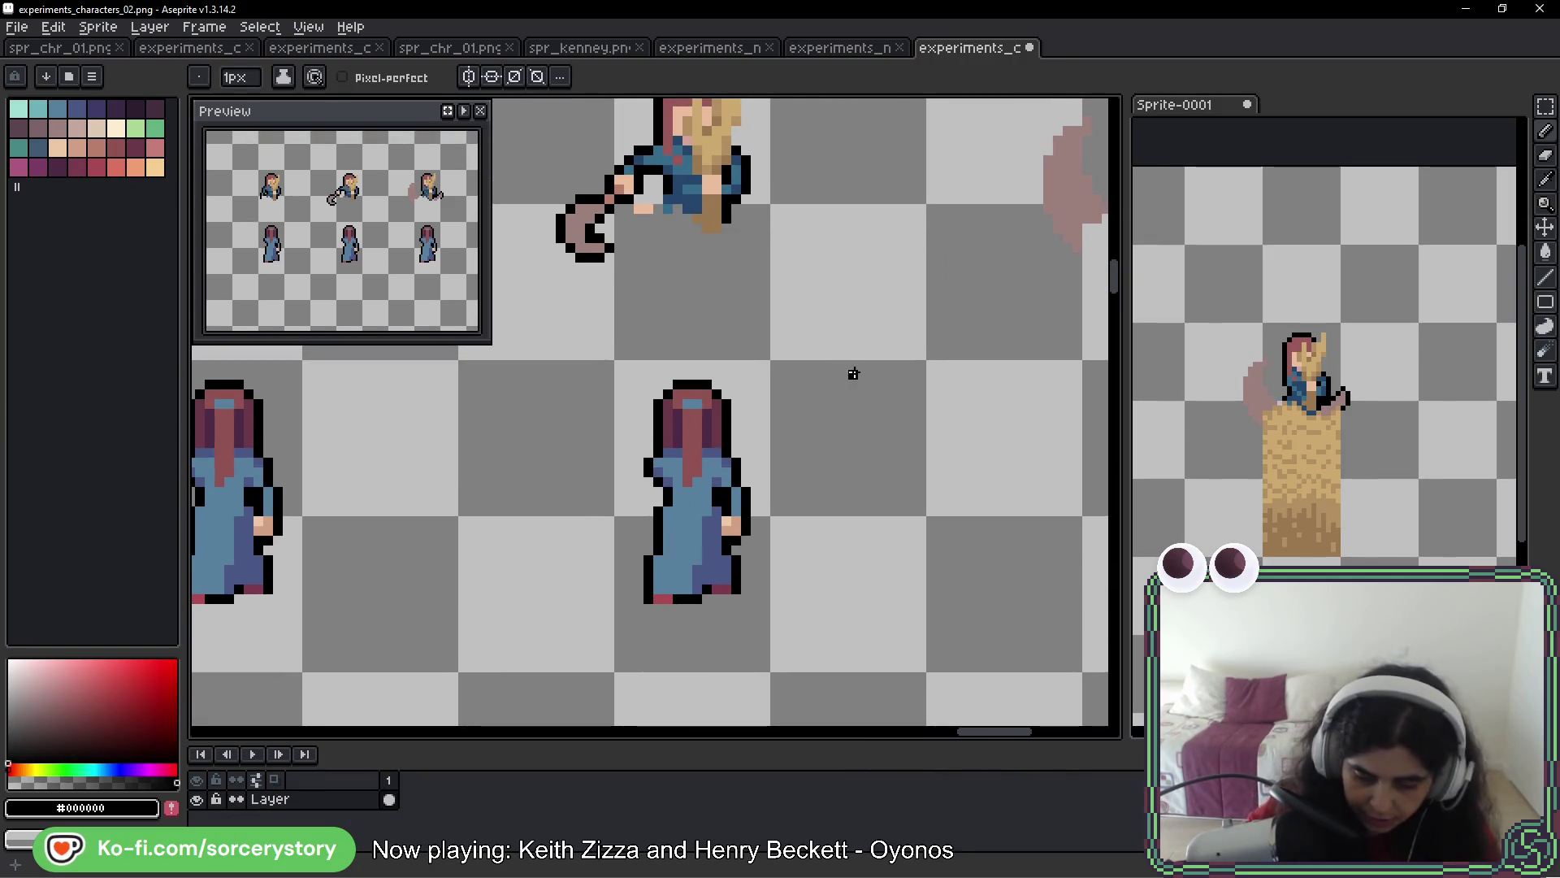
mouse_move(740, 548)
mouse_down()
mouse_move(734, 494)
mouse_move(747, 502)
mouse_up()
alt+click(715, 510)
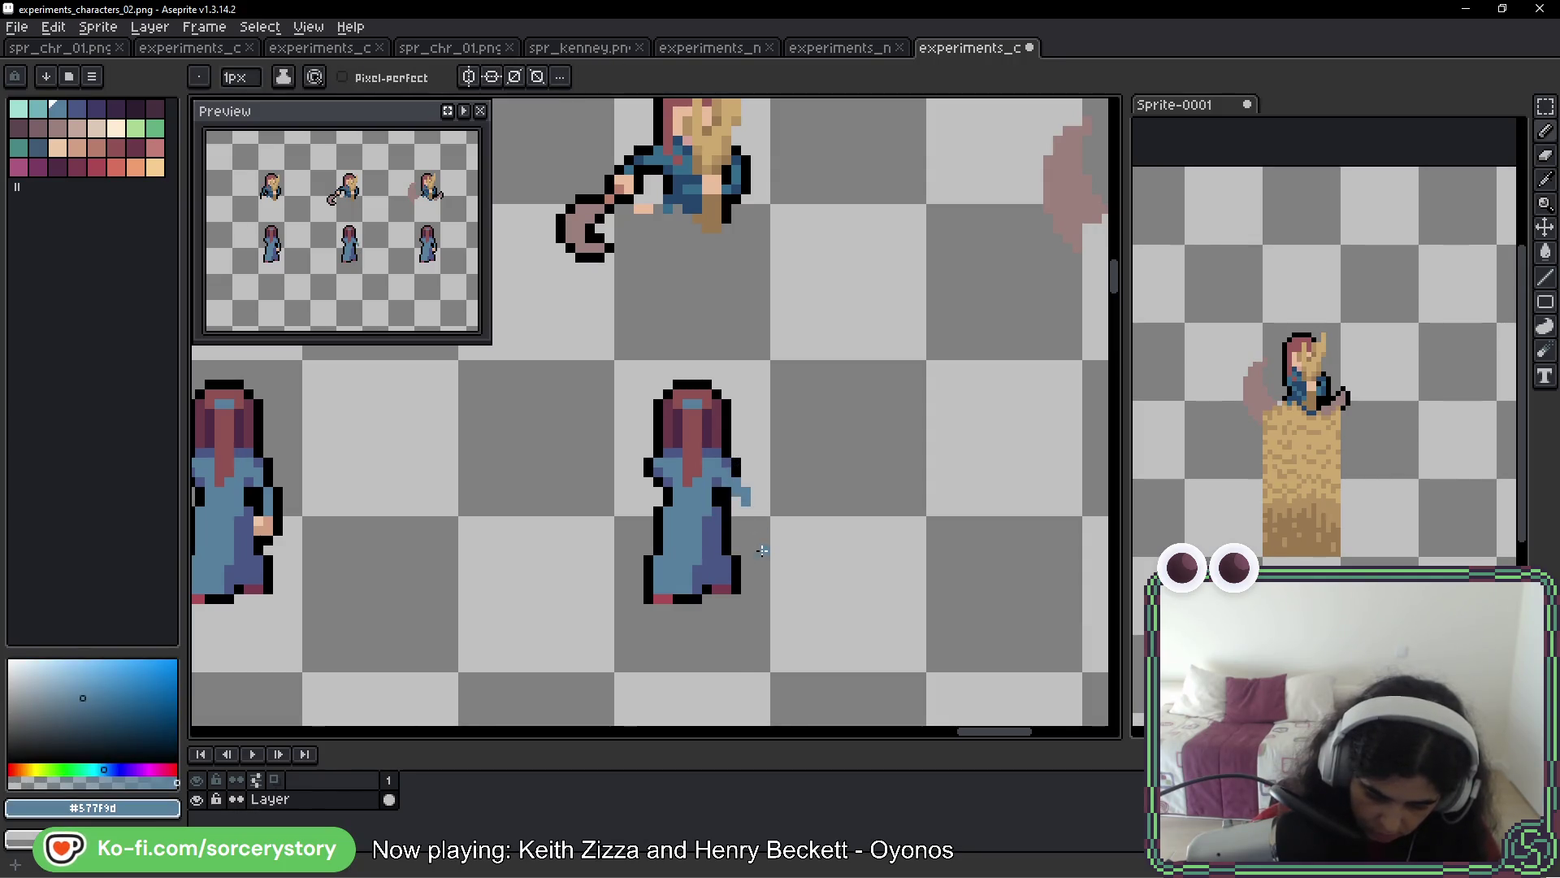
alt+click(730, 497)
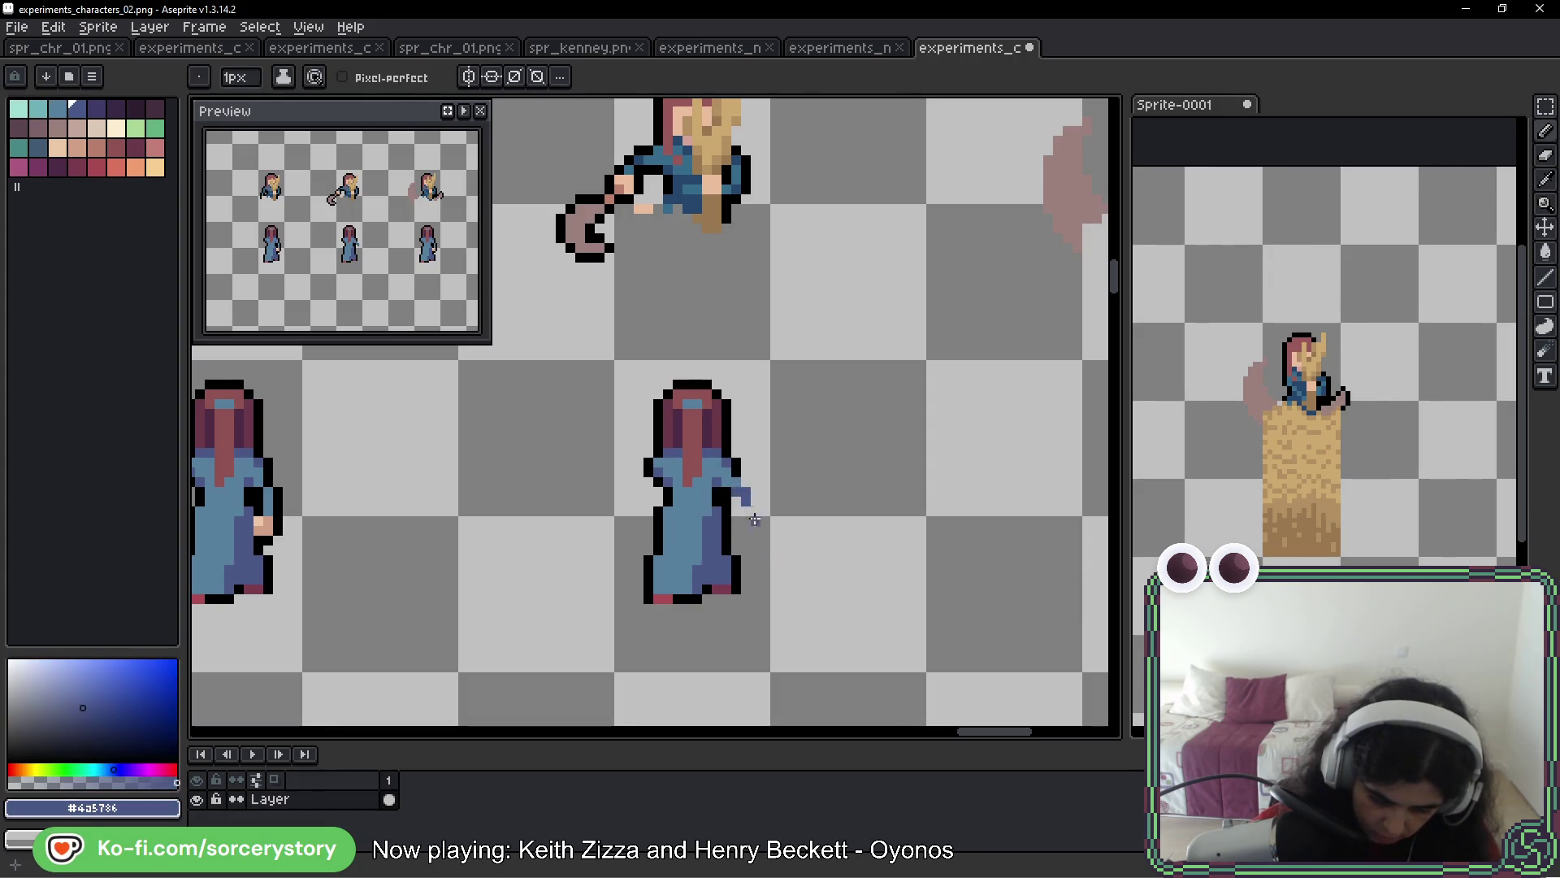
key(alt)
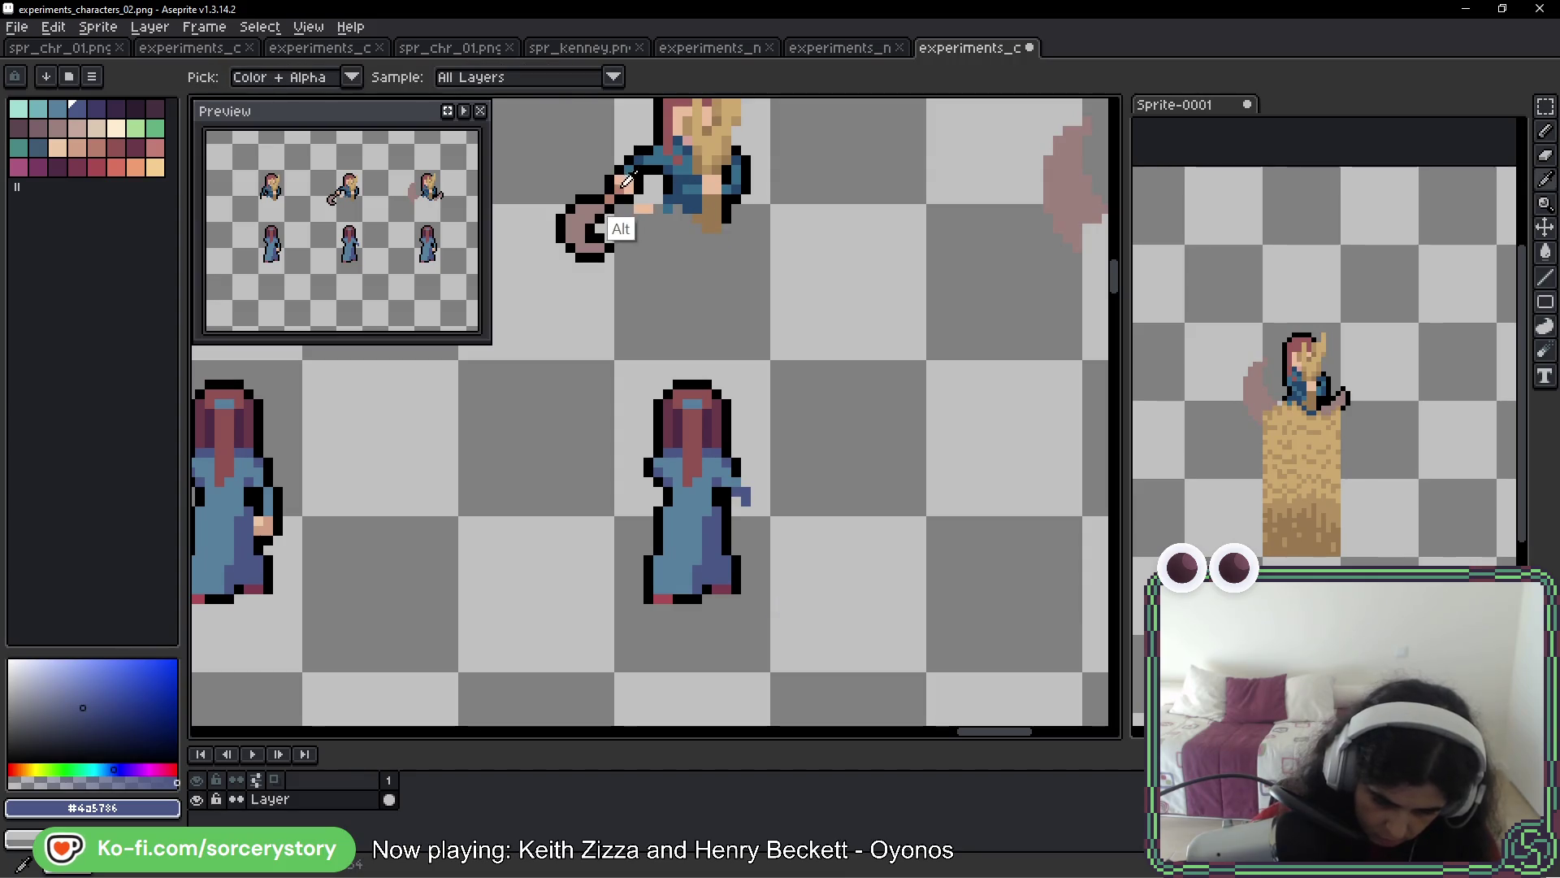
Draw a skin-toned hand pixel and outline it in black below and on its right
alt+click(263, 525)
click(306, 550)
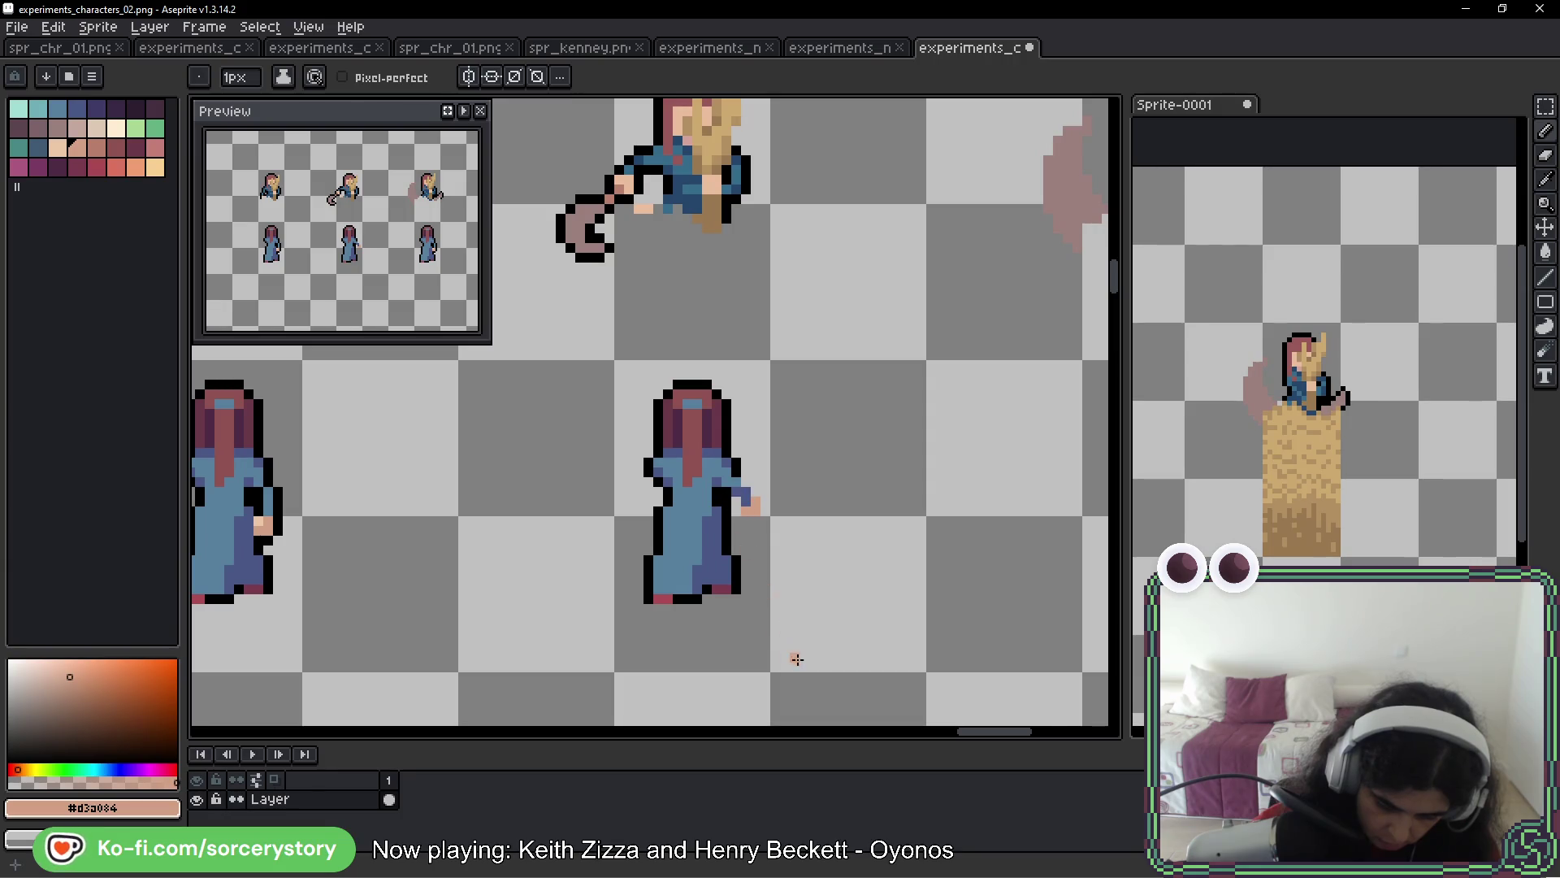
key(alt)
alt+click(746, 483)
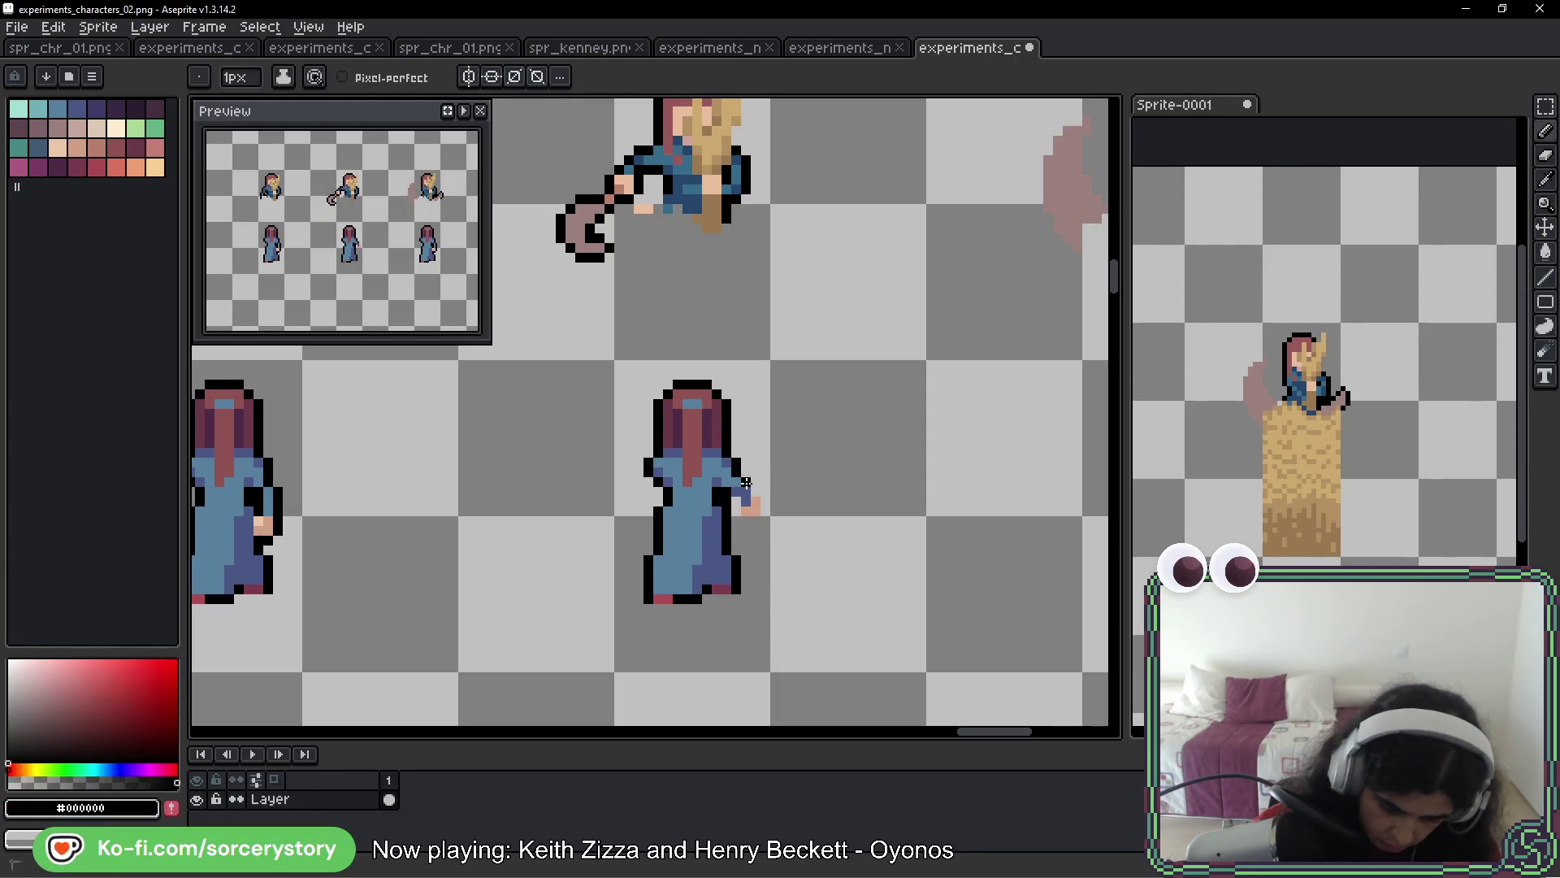
click(754, 520)
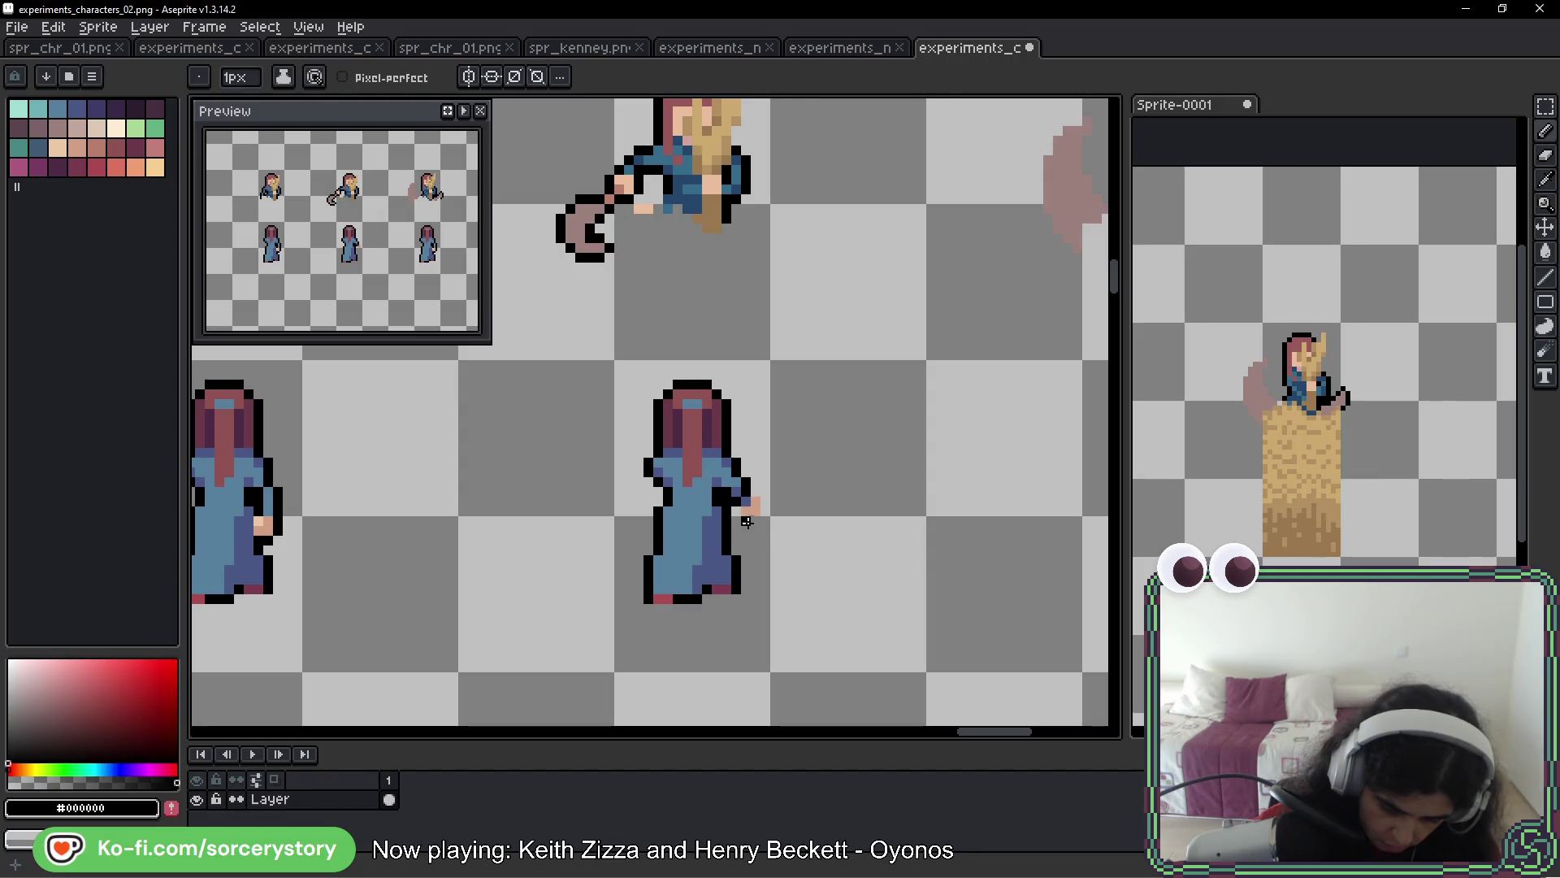
drag(765, 510, 765, 493)
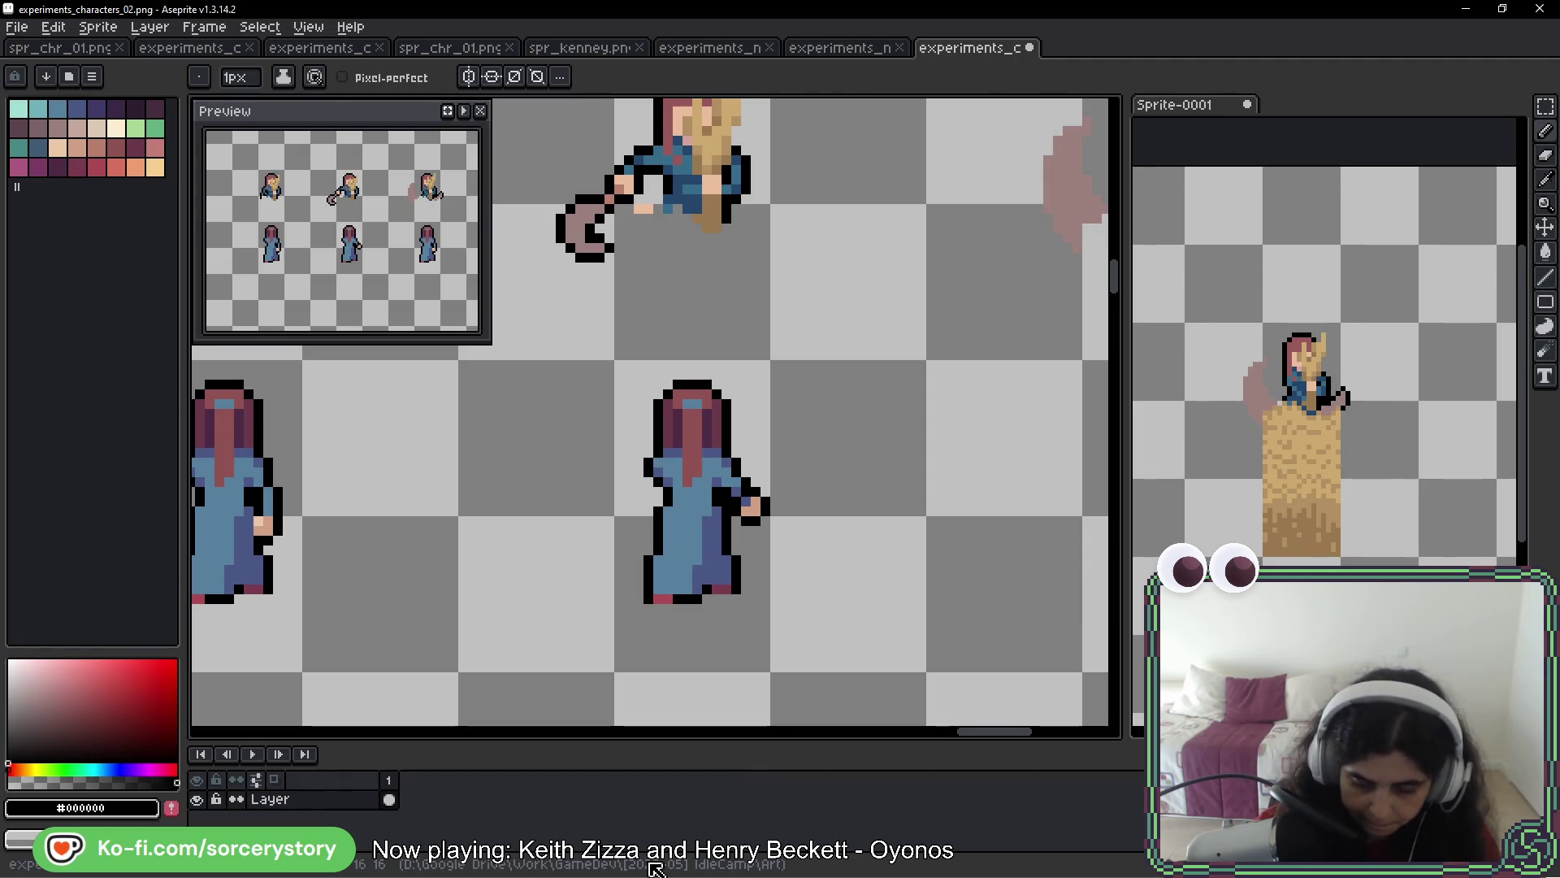
Box-select the middle figure's hand and nudge it one pixel right and two down
key(m)
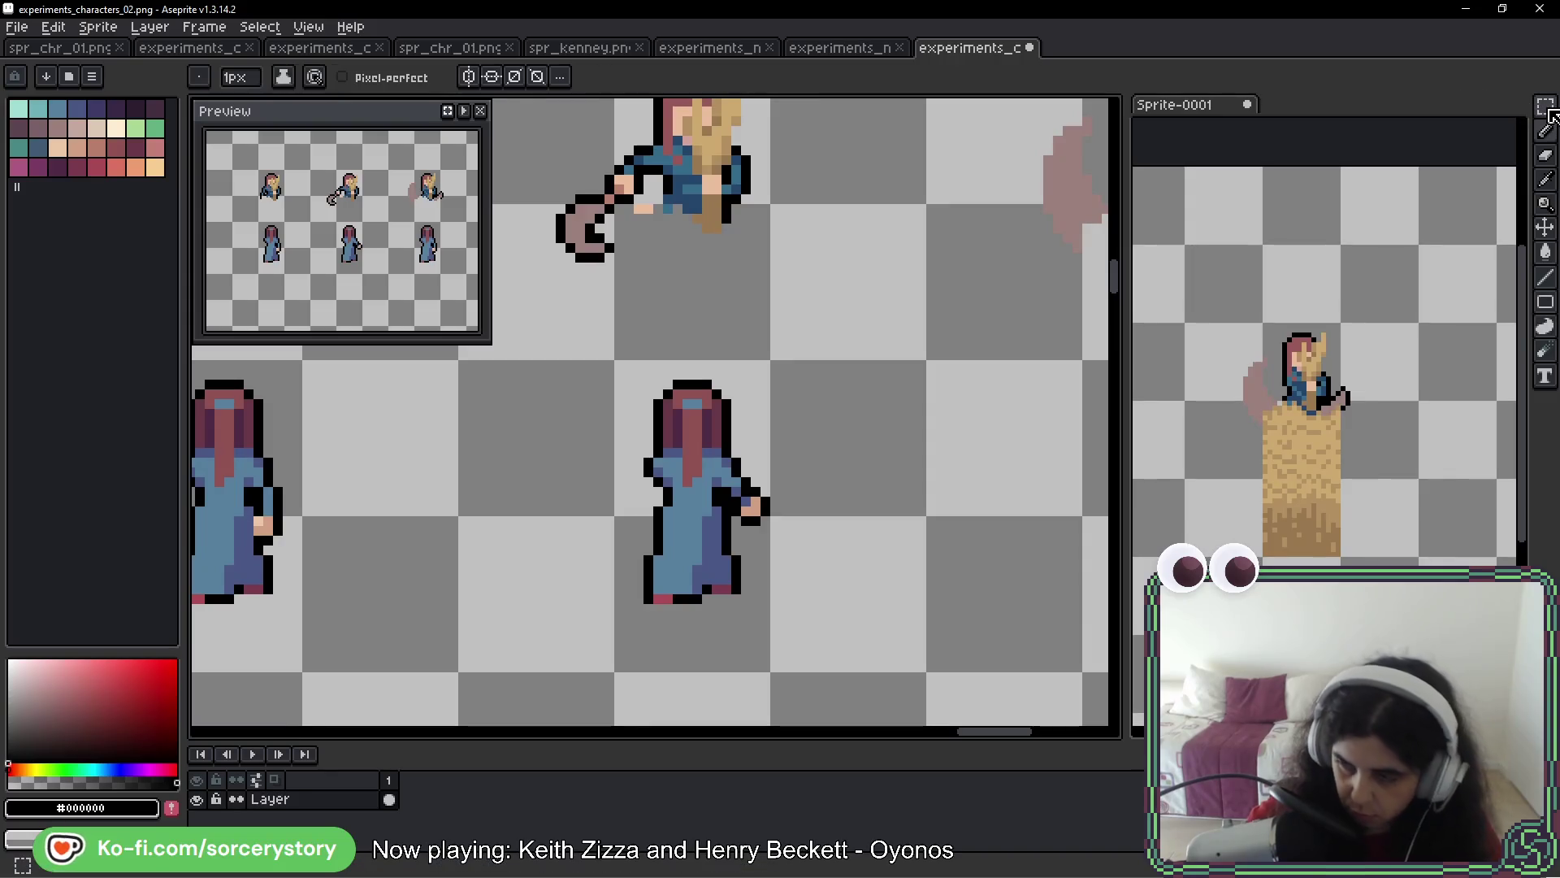
scroll(773, 546, up, 2)
mouse_move(764, 533)
mouse_down()
mouse_move(648, 644)
mouse_move(624, 644)
mouse_move(656, 584)
mouse_move(681, 624)
mouse_up()
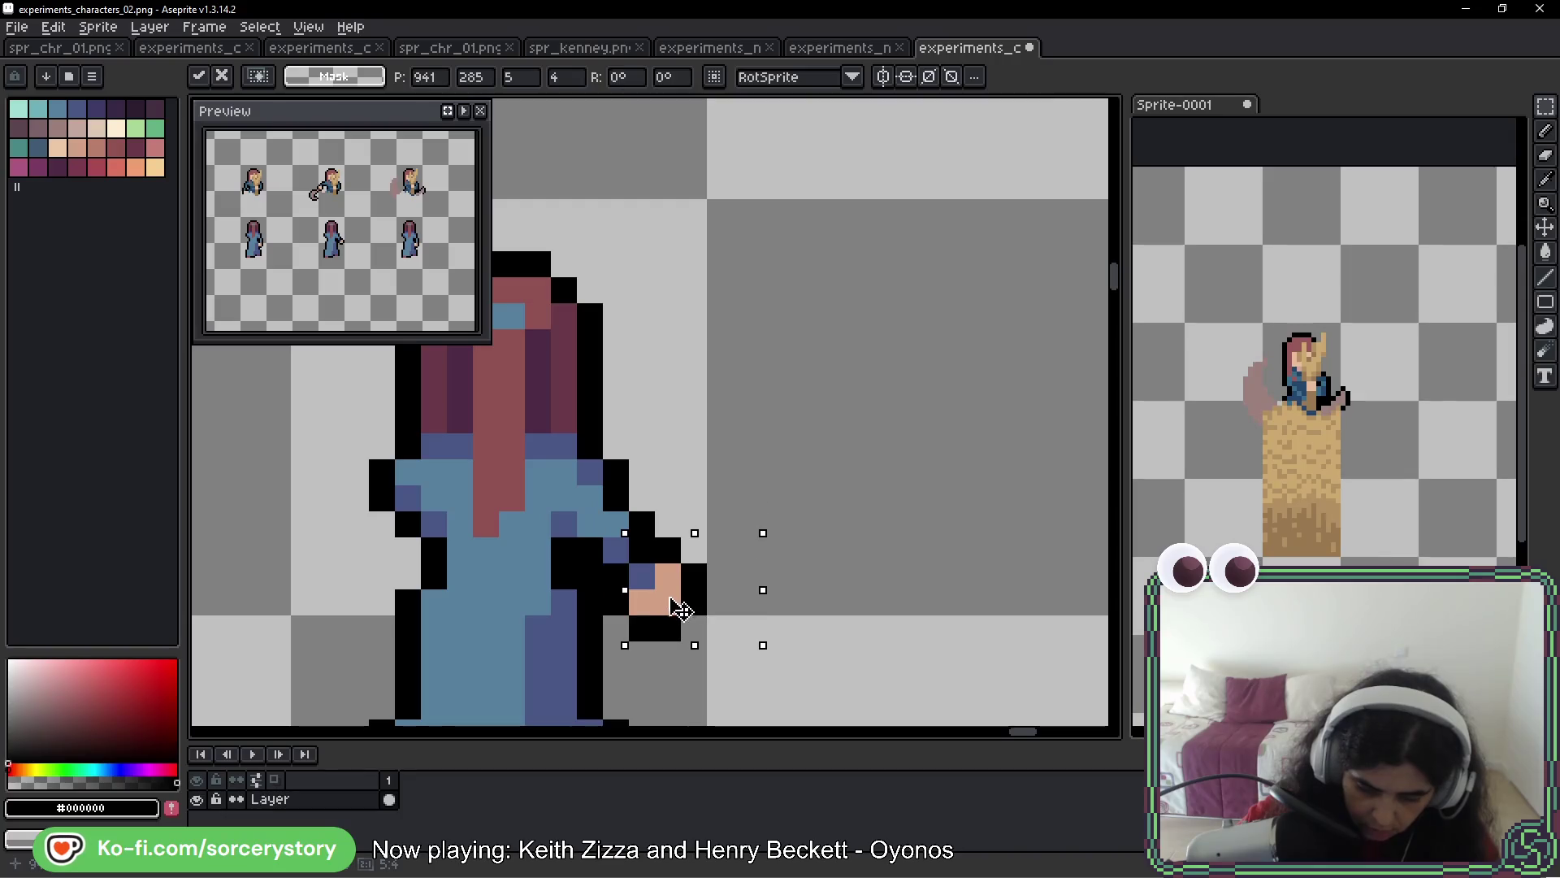
key(Return)
click(737, 633)
scroll(780, 630, down, 3)
scroll(806, 627, down, 1)
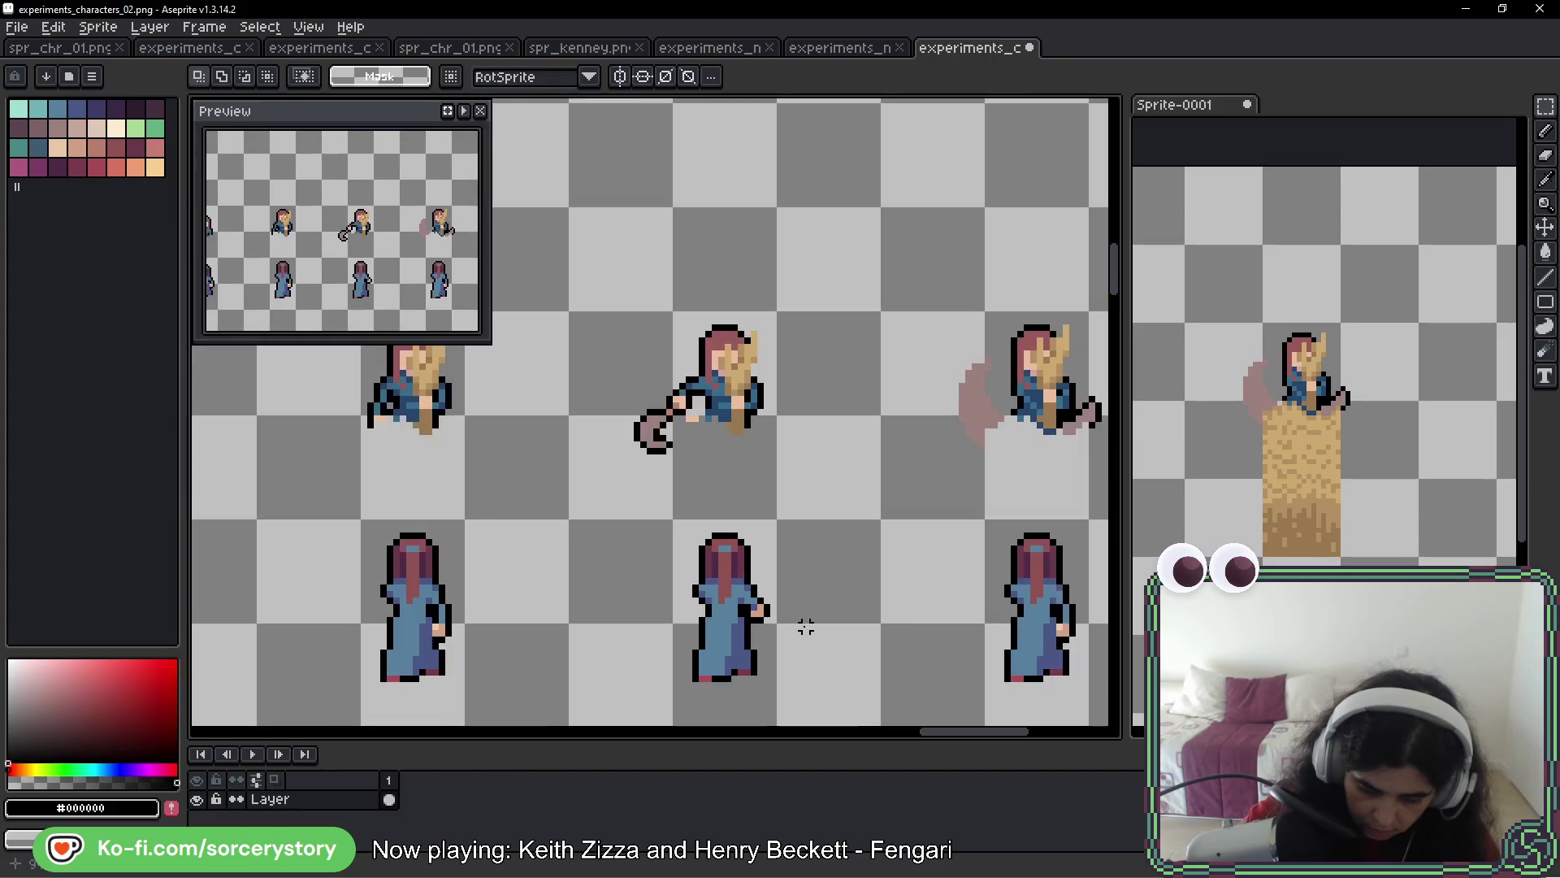
scroll(785, 625, up, 4)
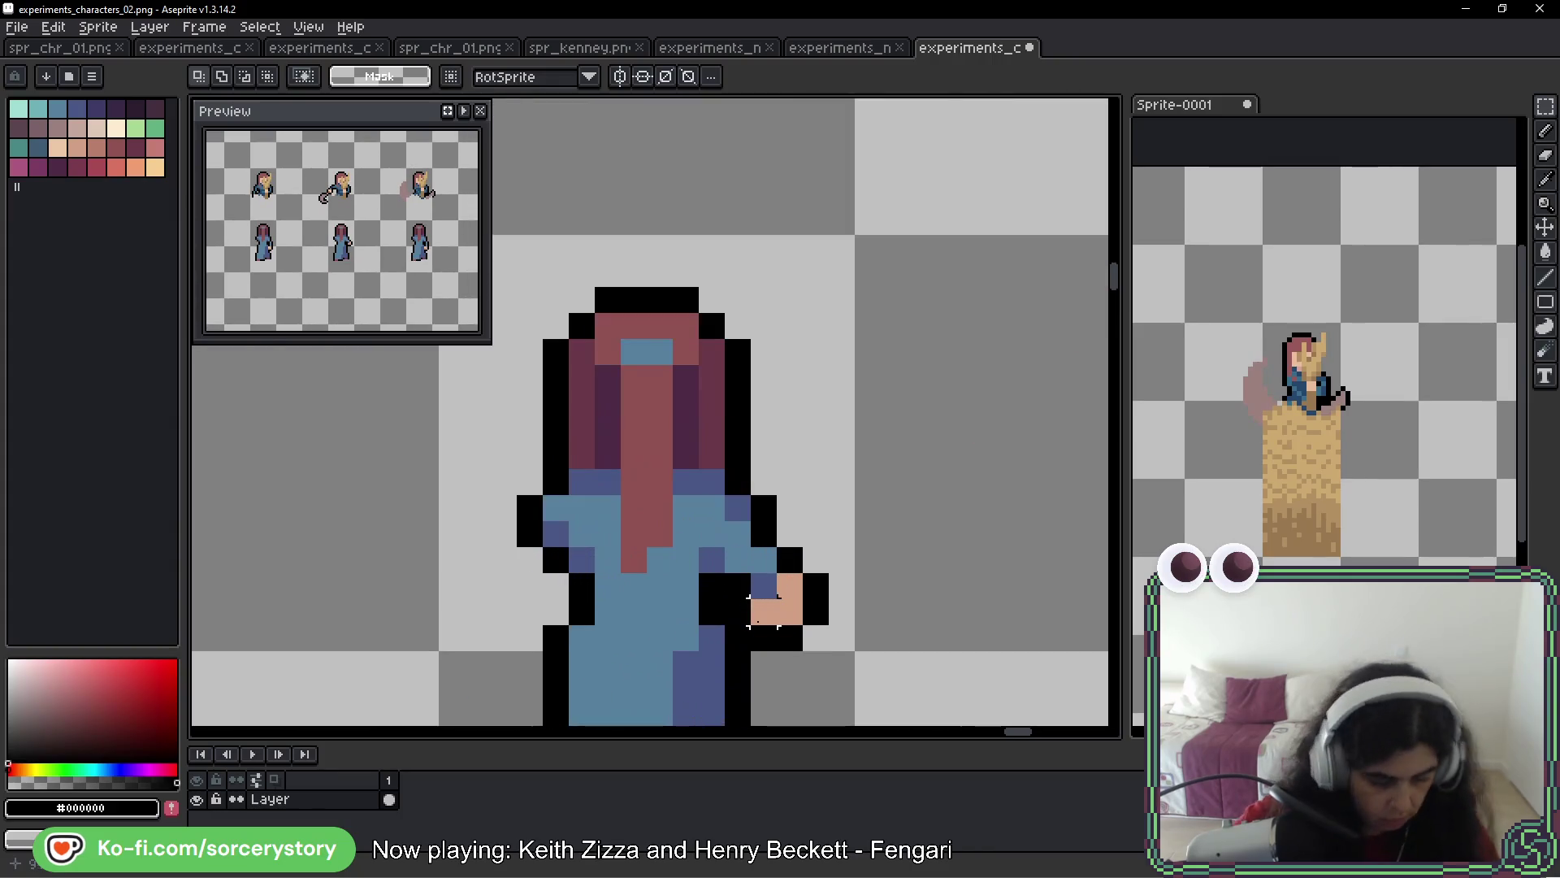
Sample the robe blue and outline black while moving over to the right-hand figure
key(b)
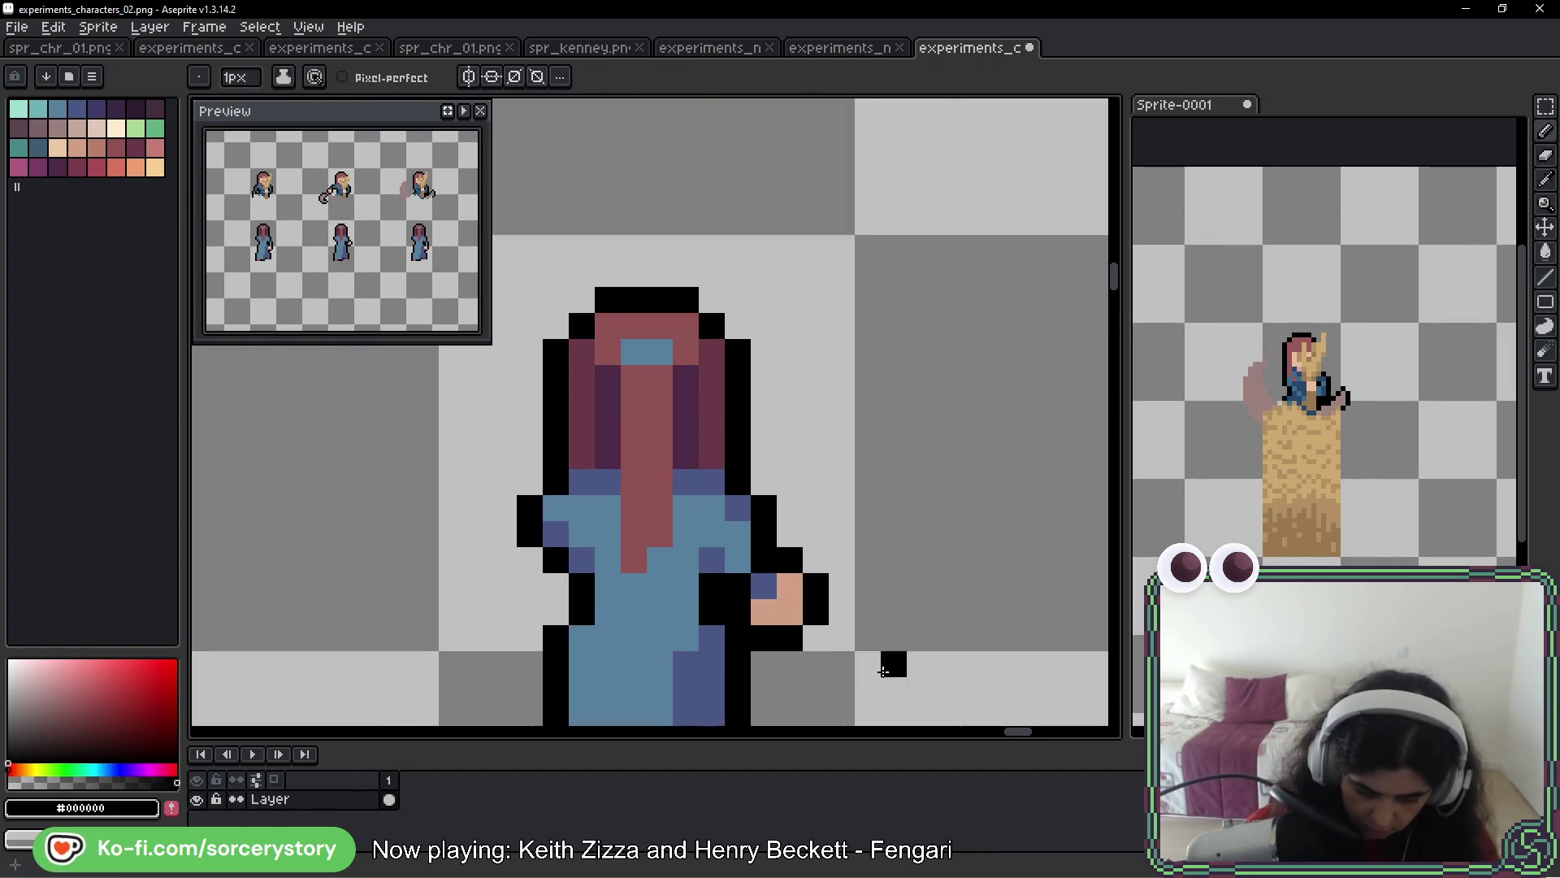
alt+click(751, 573)
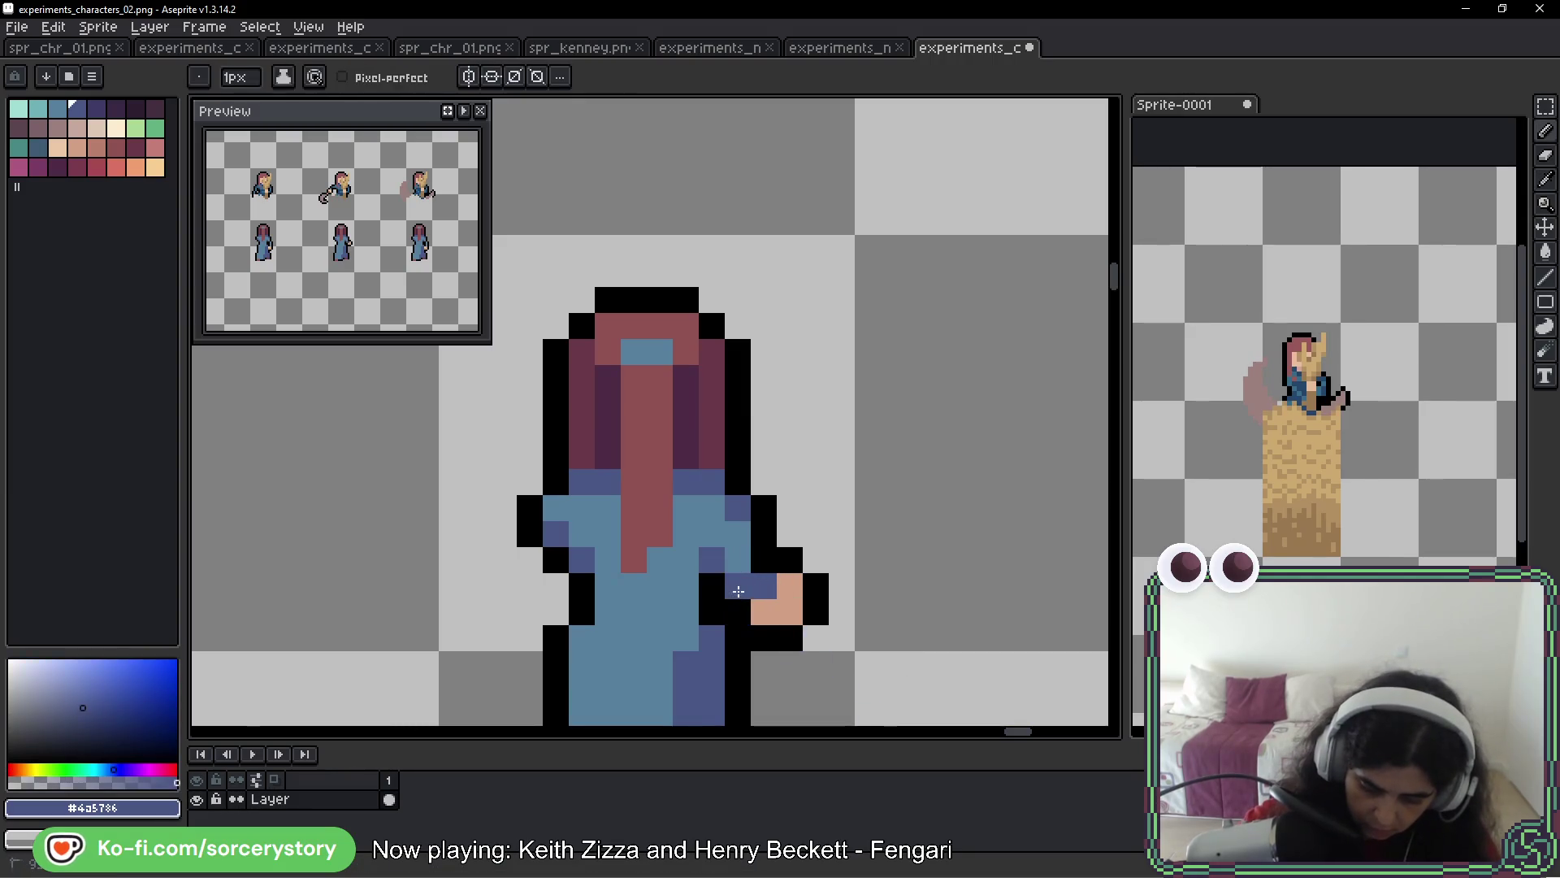
scroll(934, 633, down, 3)
scroll(935, 634, down, 1)
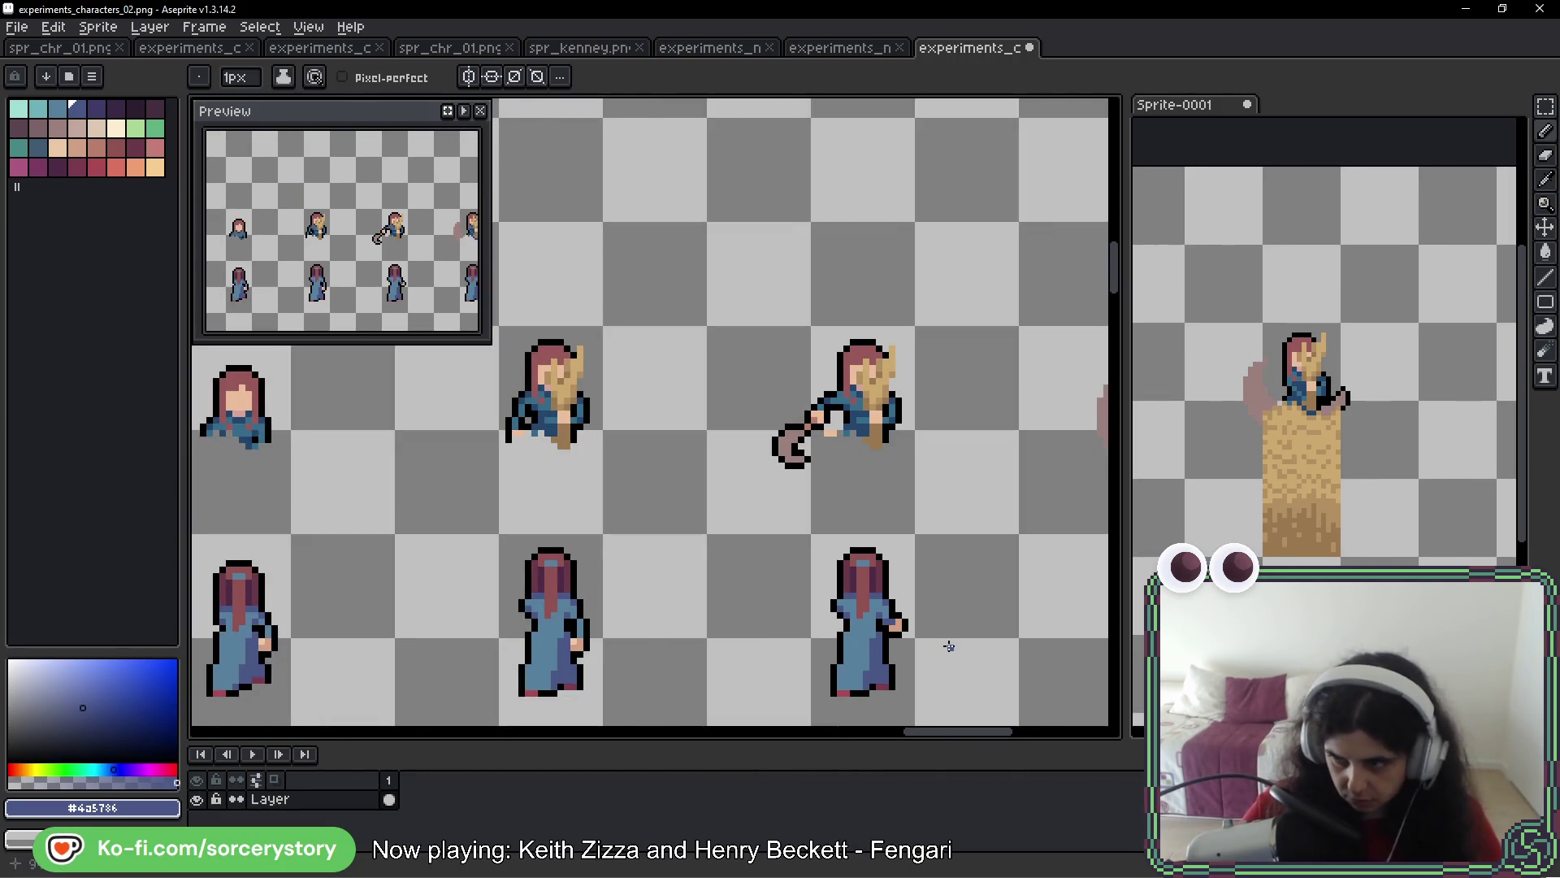
scroll(940, 556, down, 2)
scroll(940, 555, right, 2)
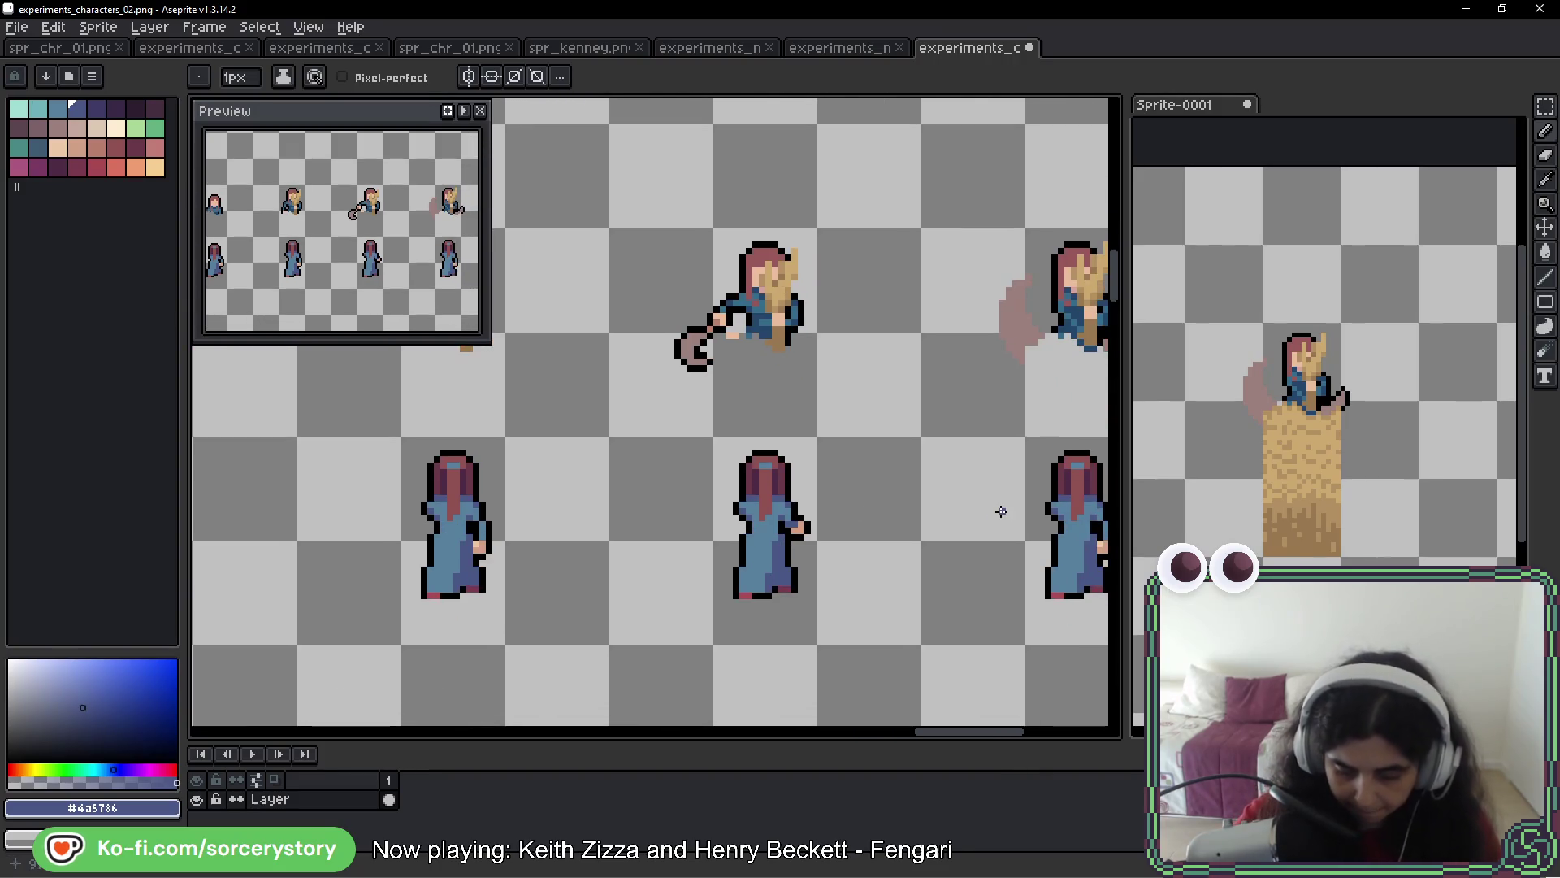
drag(1092, 510, 771, 466)
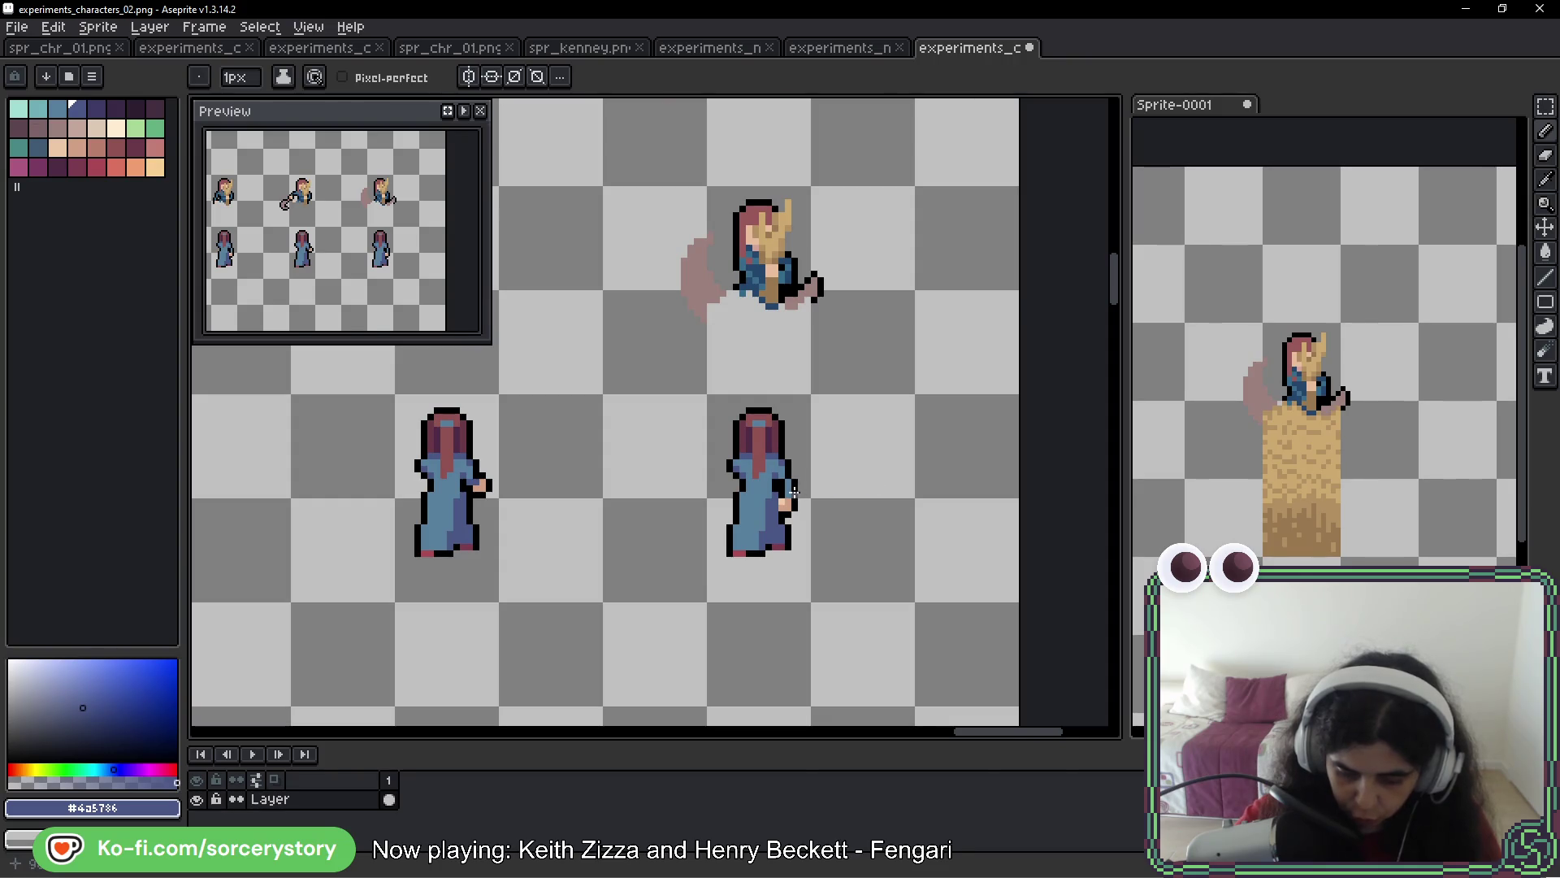
scroll(794, 491, up, 5)
alt+click(759, 371)
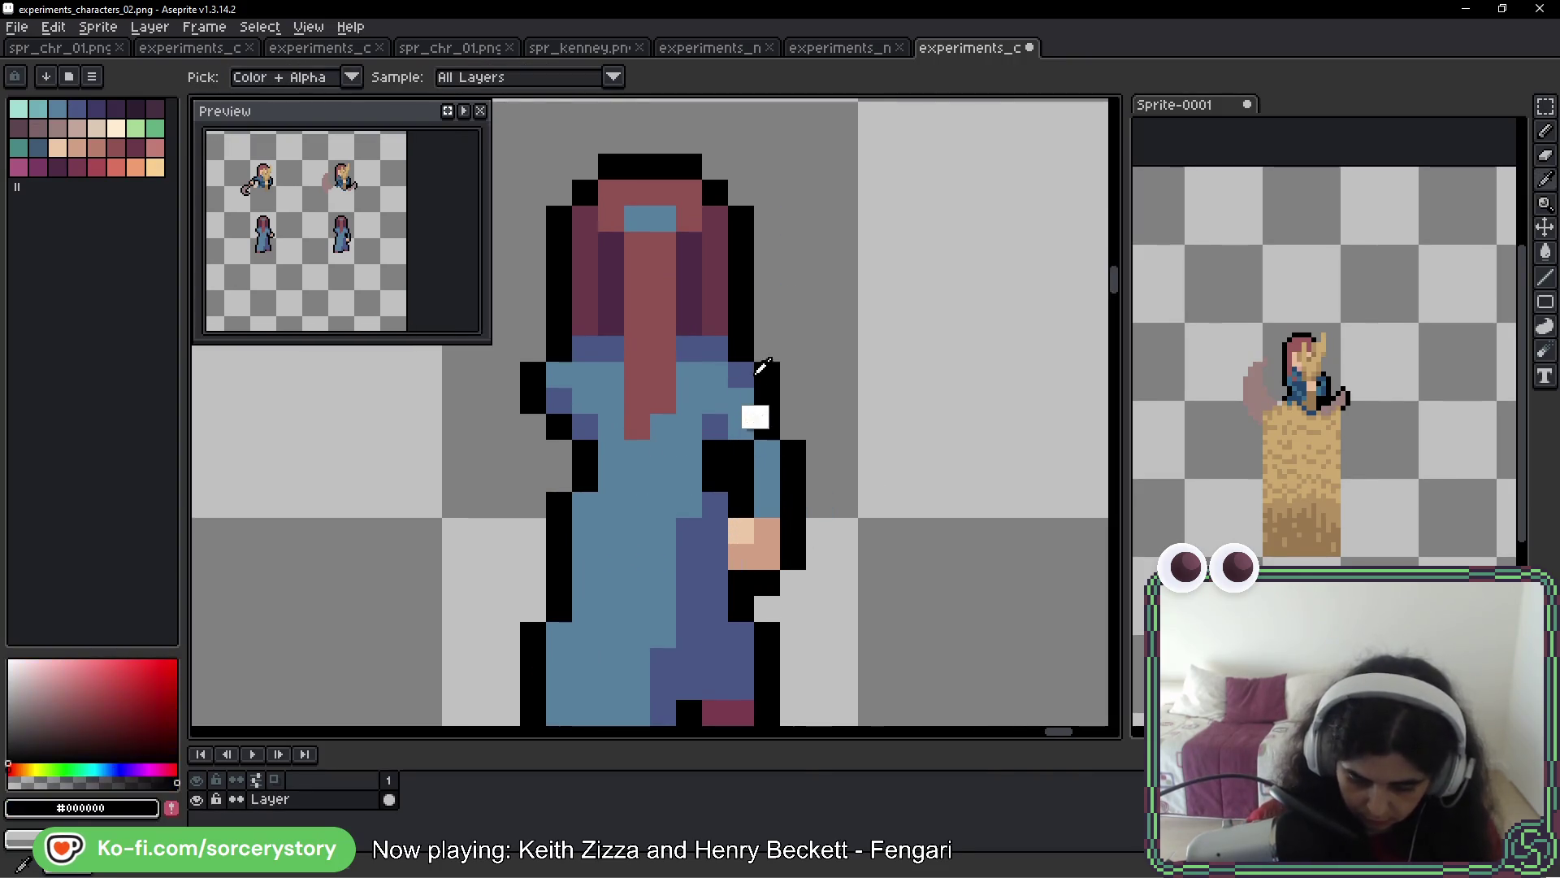
Sample the right figure's dark robe blue, sleeve blue and black, undoing one stray pixel
alt+click(753, 374)
click(747, 461)
key(ctrl+z)
alt+click(771, 398)
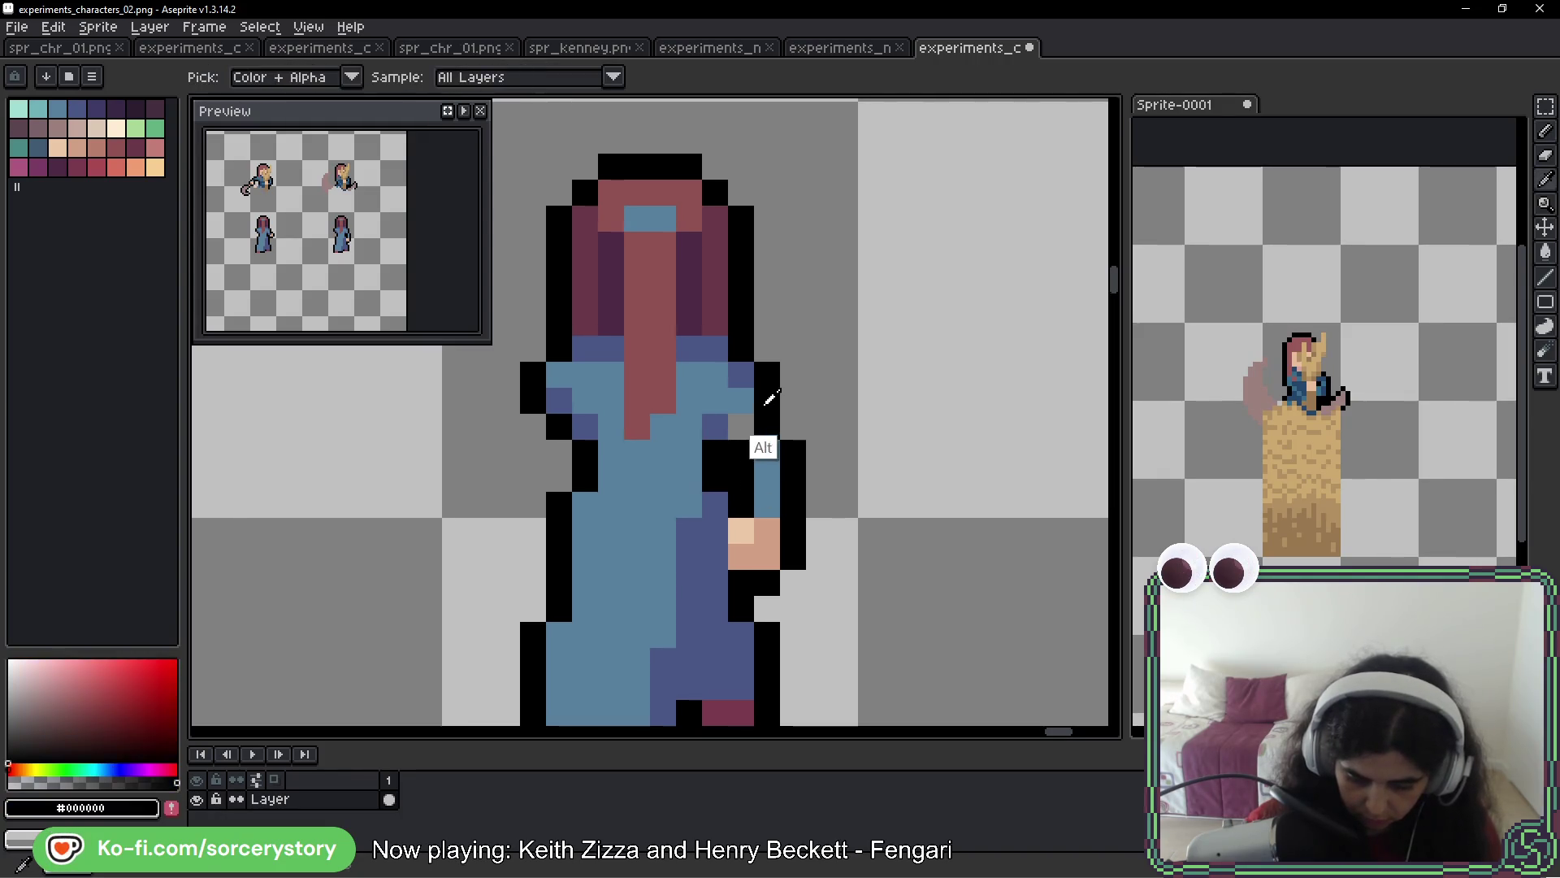
alt+click(741, 398)
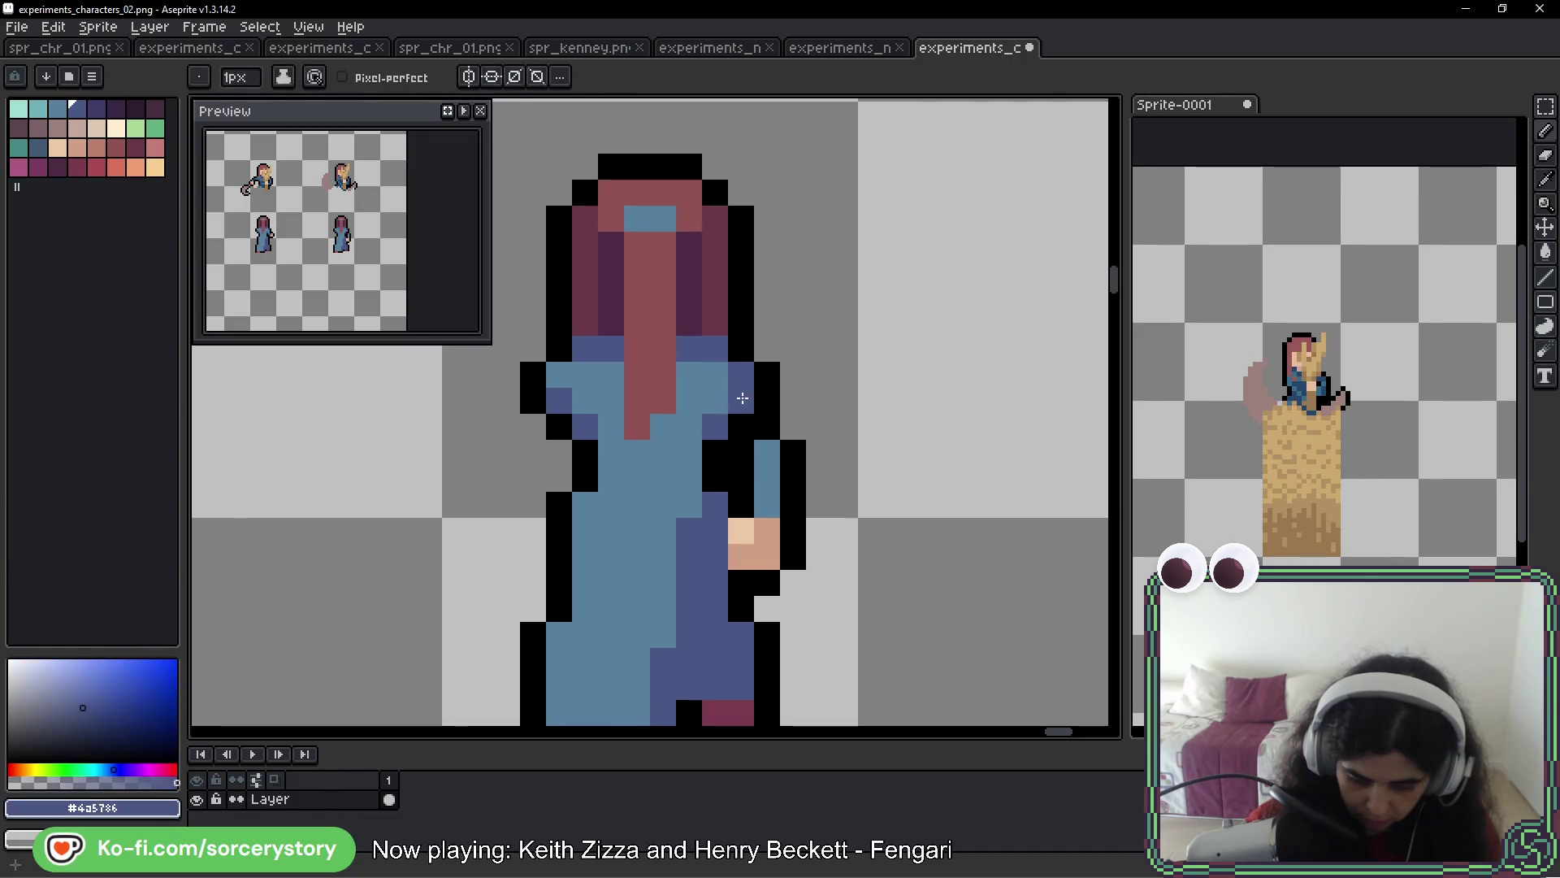
alt+click(739, 378)
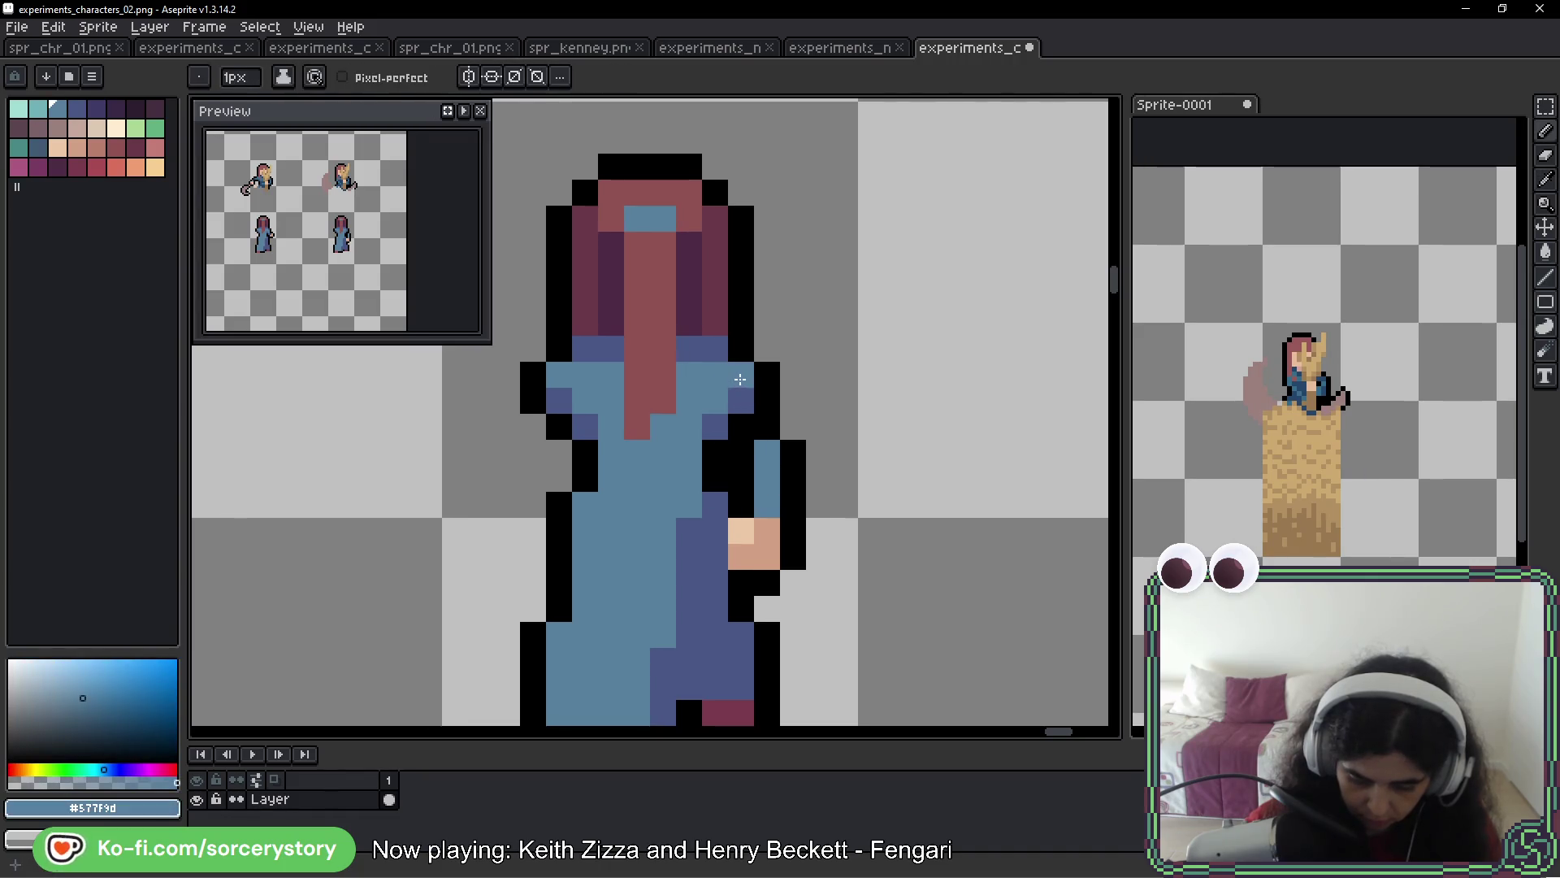
alt+click(772, 384)
Erase the right figure's hand and skin pixels, blacking one in, then undo the last edit
right_click(748, 469)
right_click(767, 505)
right_click(769, 529)
click(741, 528)
key(ctrl+z)
key(ctrl+z)
key(ctrl+z)
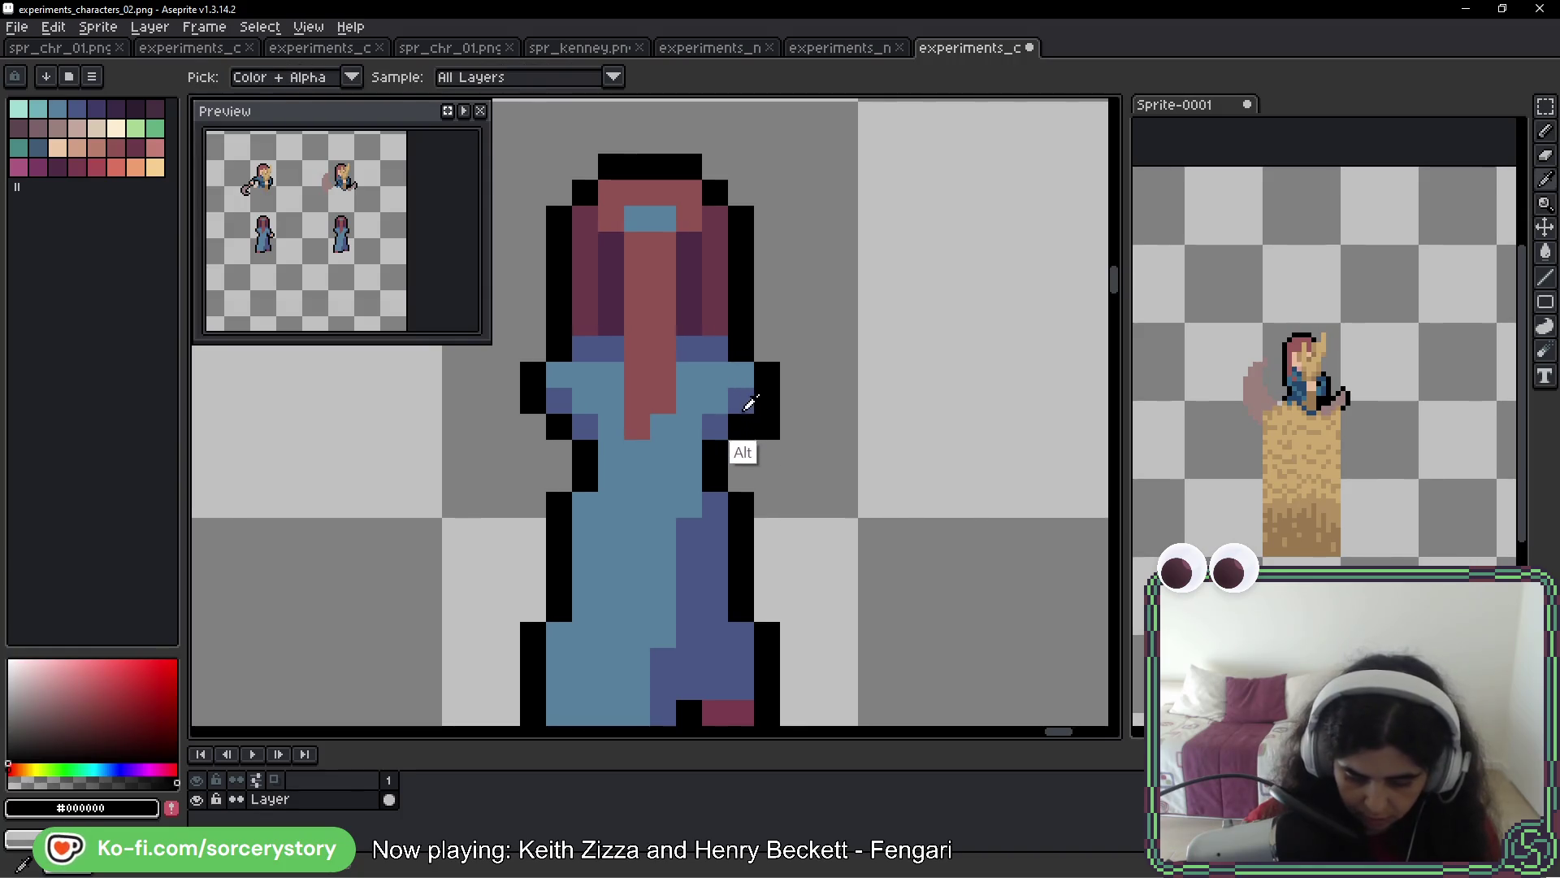
Shade the figure's right side with the darker blue-purple palette colour Idx-4
alt+click(746, 405)
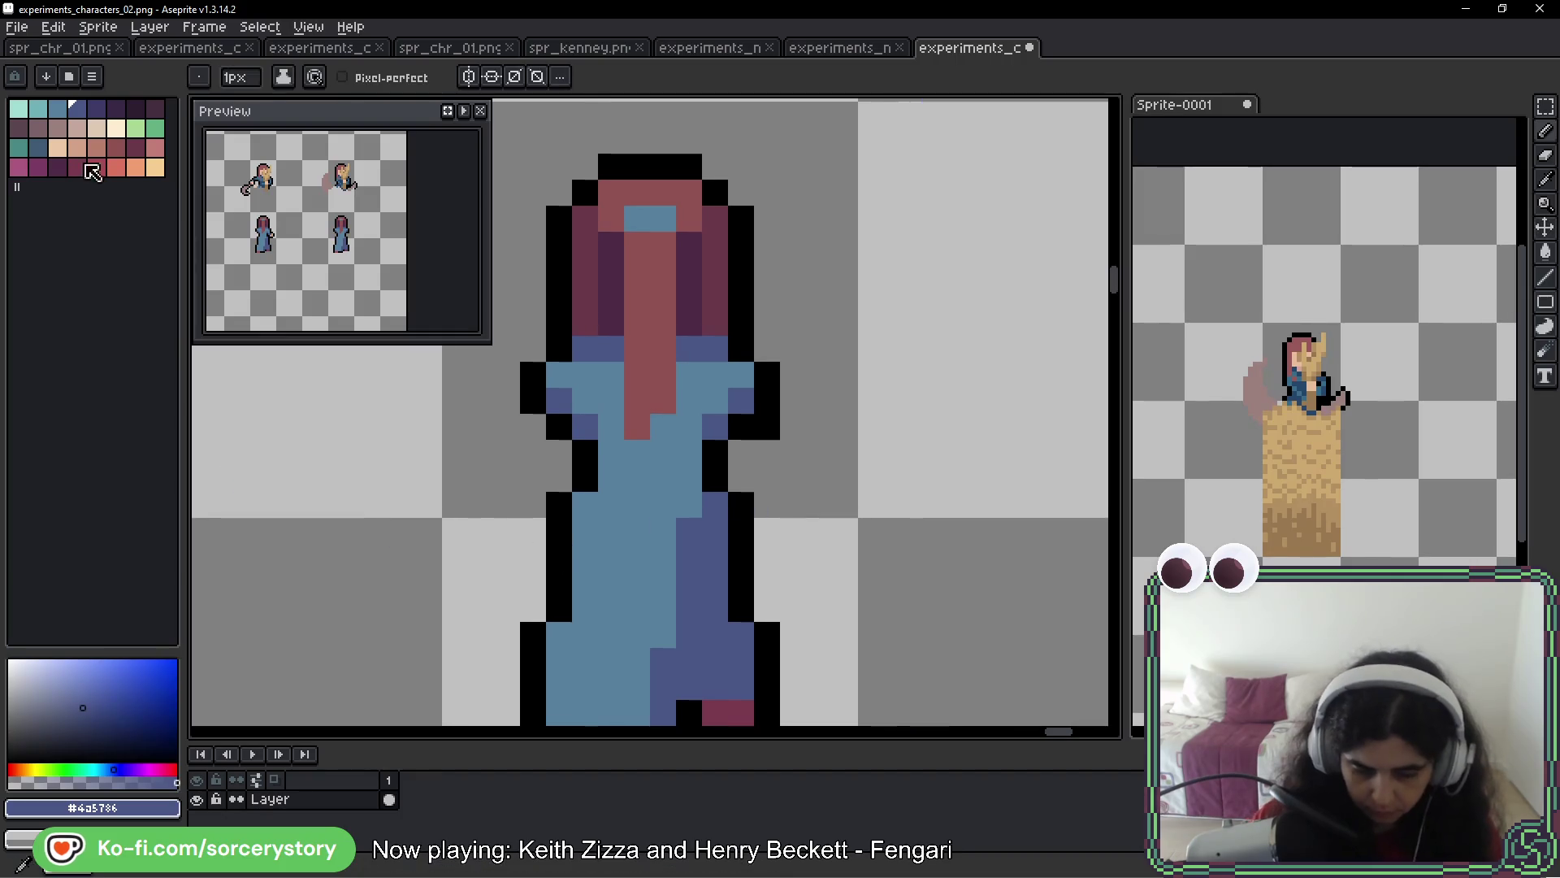
click(95, 109)
click(741, 426)
click(715, 452)
click(716, 530)
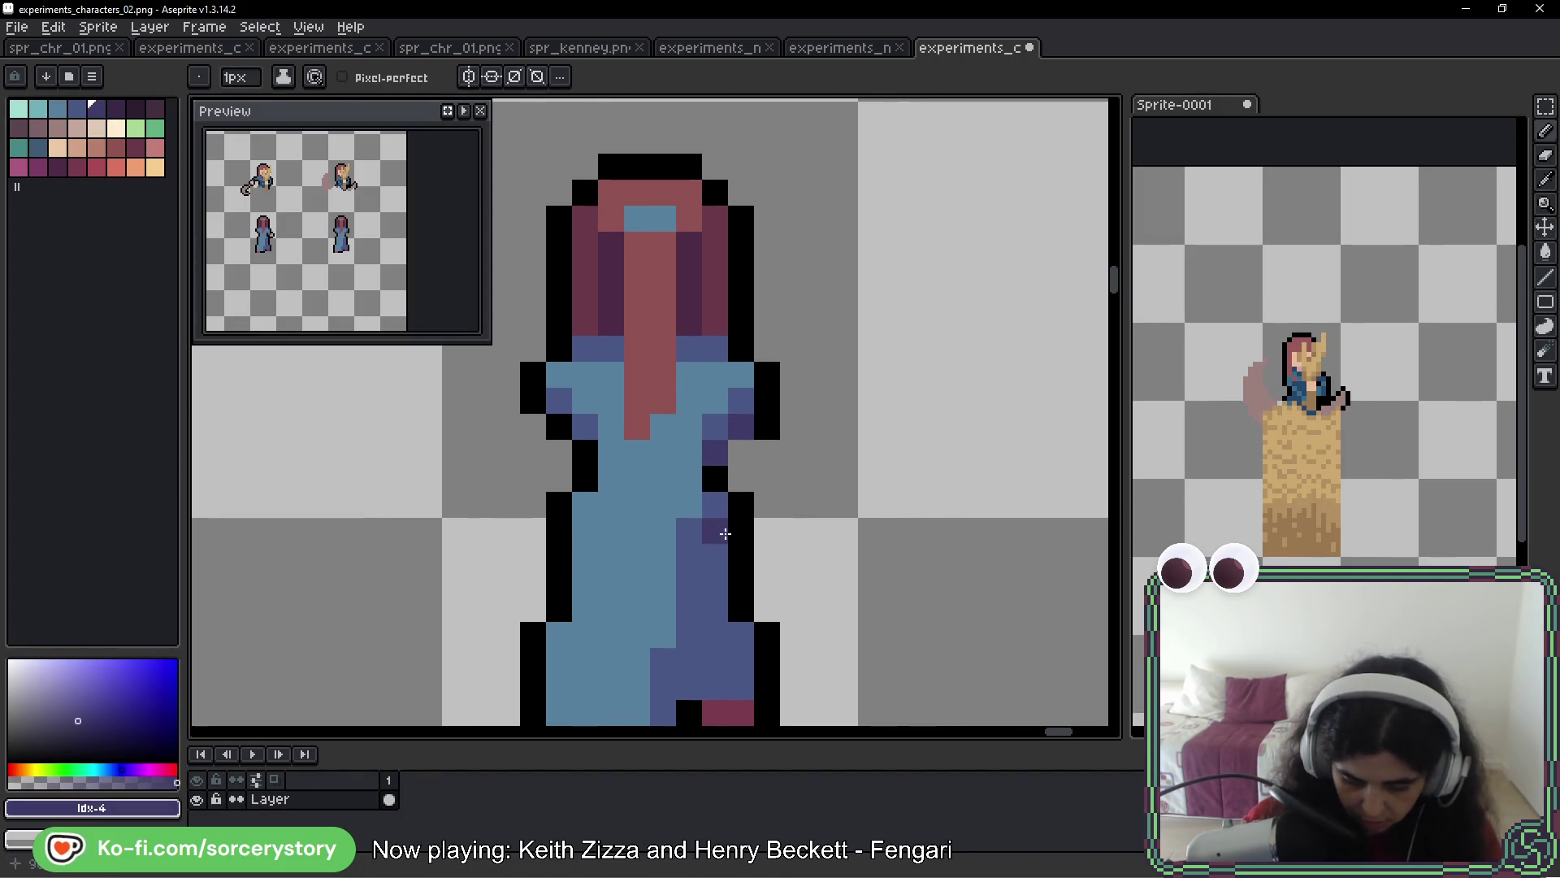
key(ctrl+z)
click(734, 454)
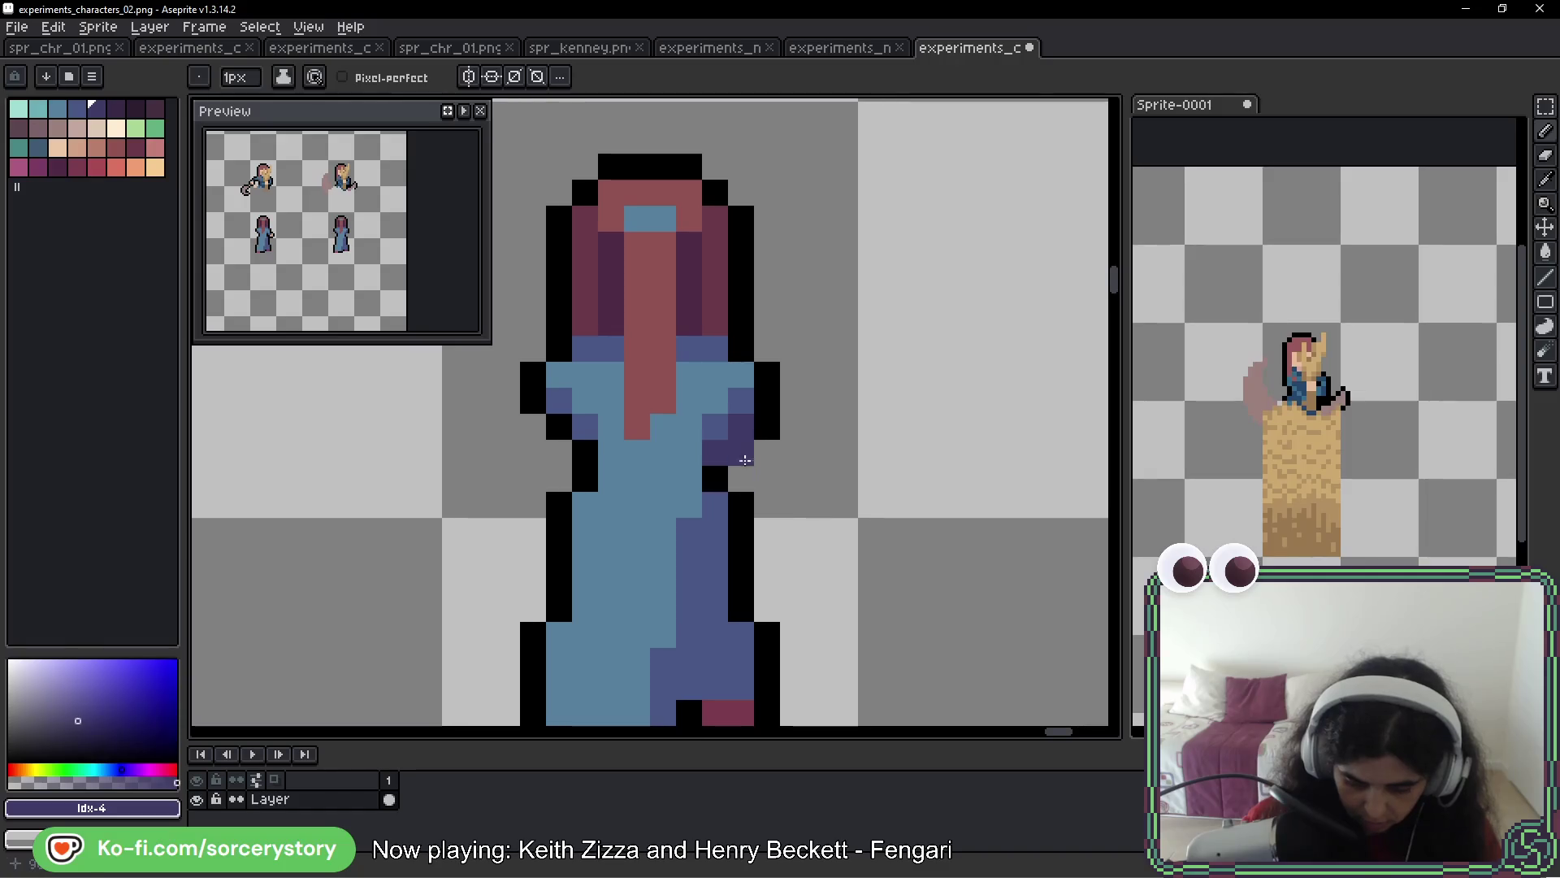
alt+click(734, 455)
scroll(975, 467, down, 4)
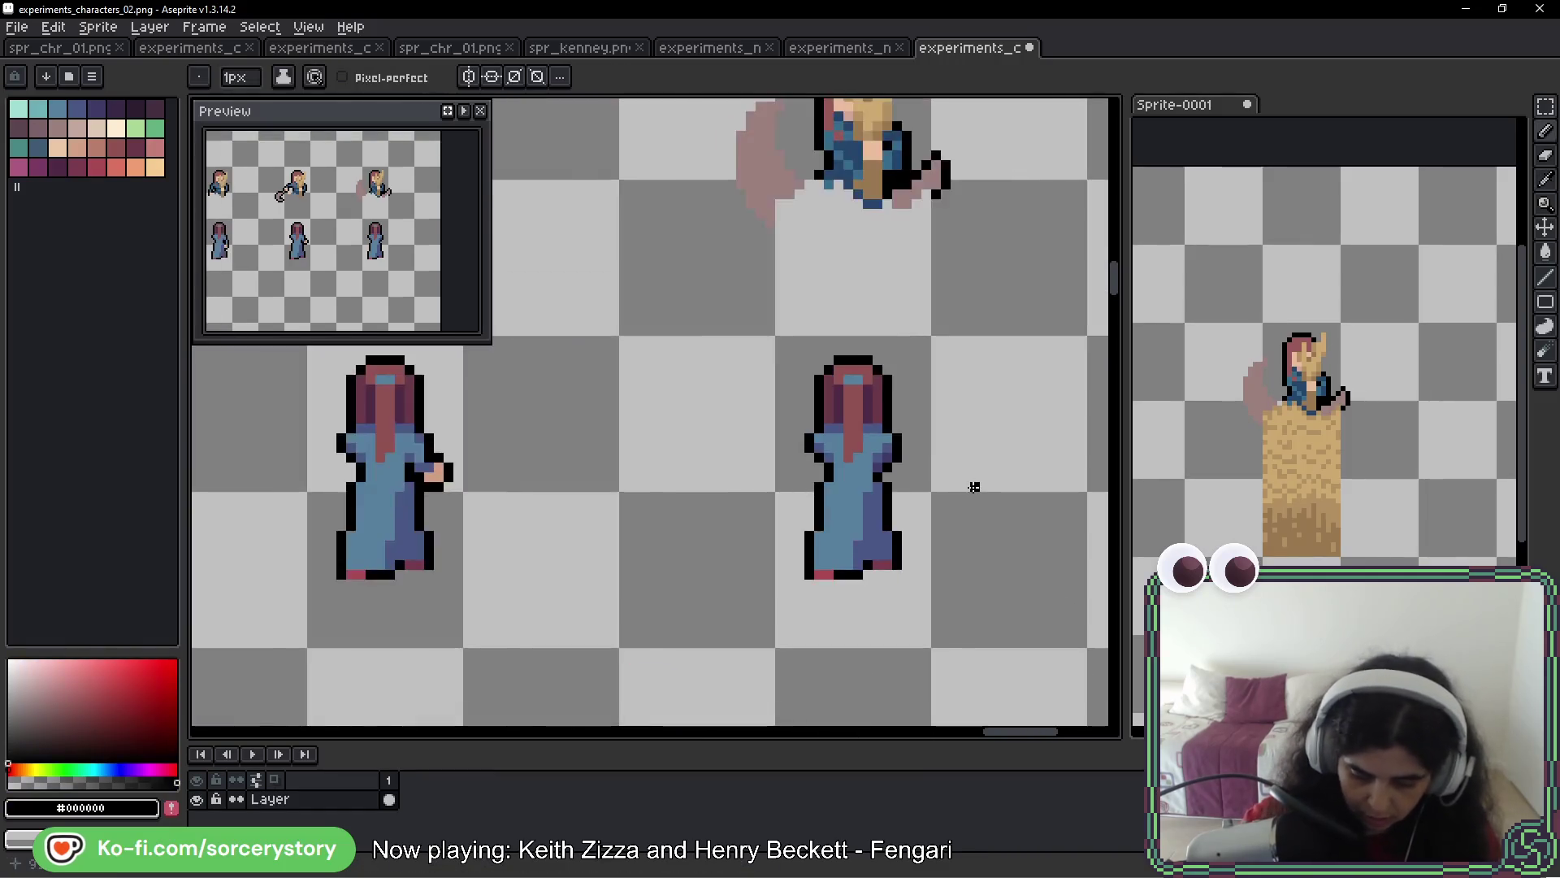
scroll(901, 510, up, 1)
scroll(905, 520, down, 2)
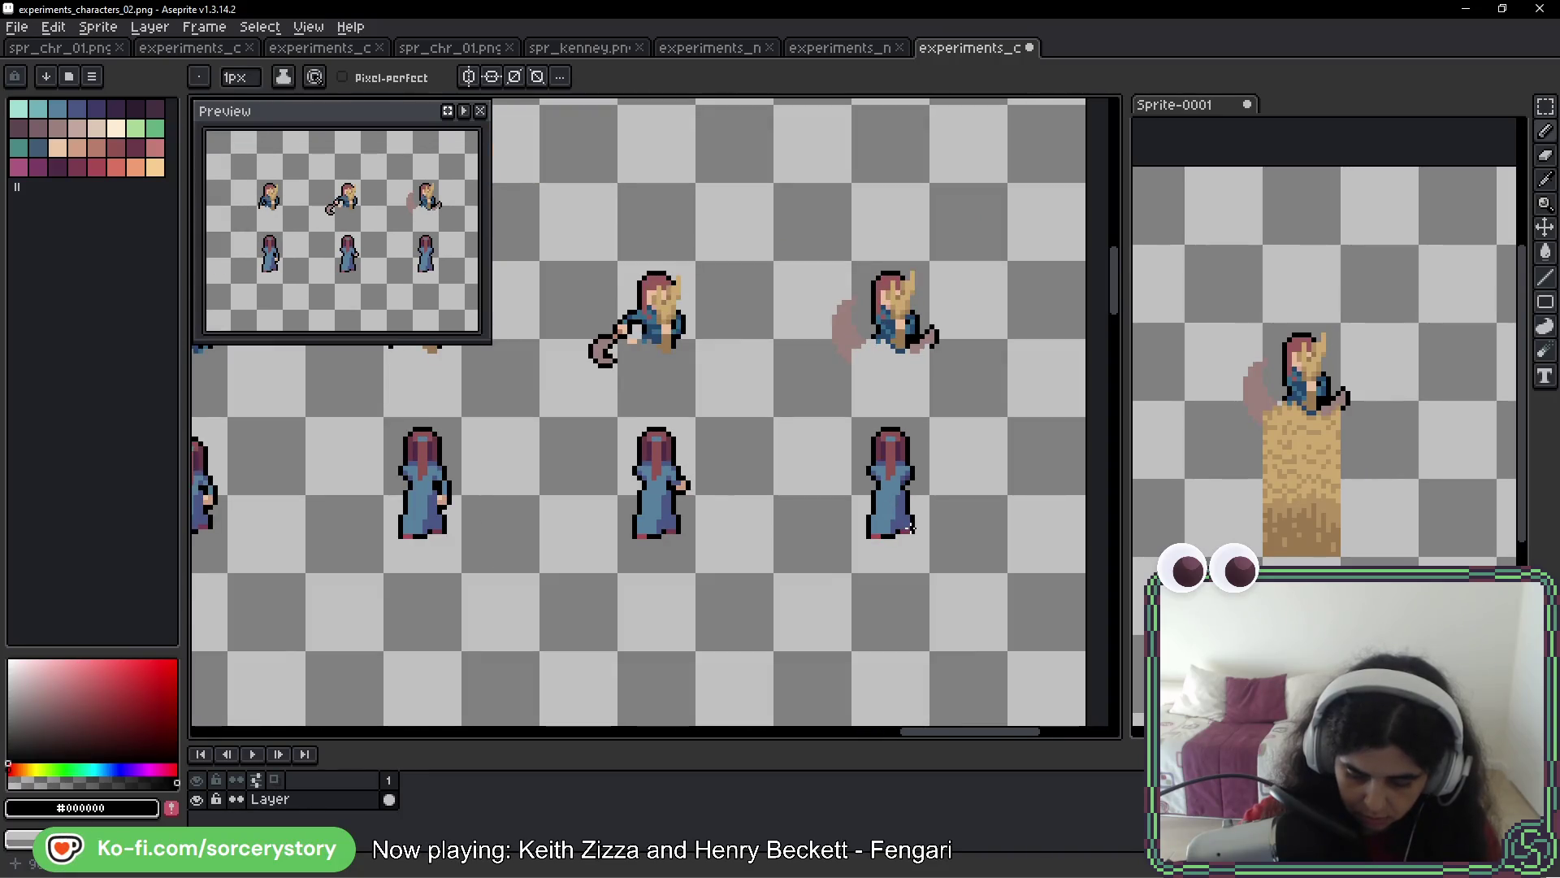
scroll(917, 507, down, 1)
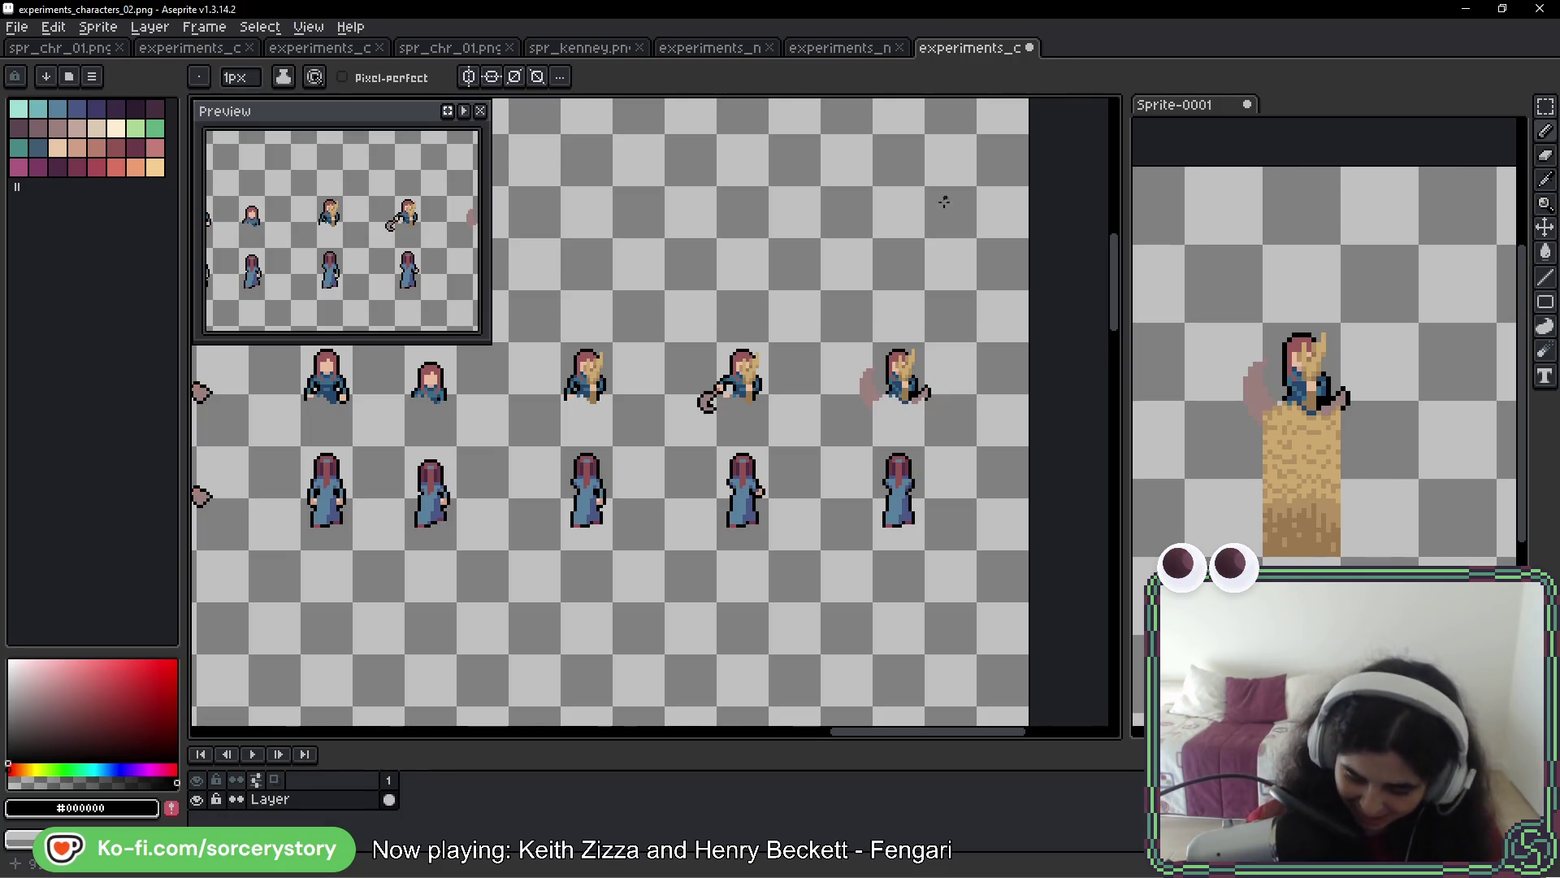
drag(957, 476, 906, 426)
key(space)
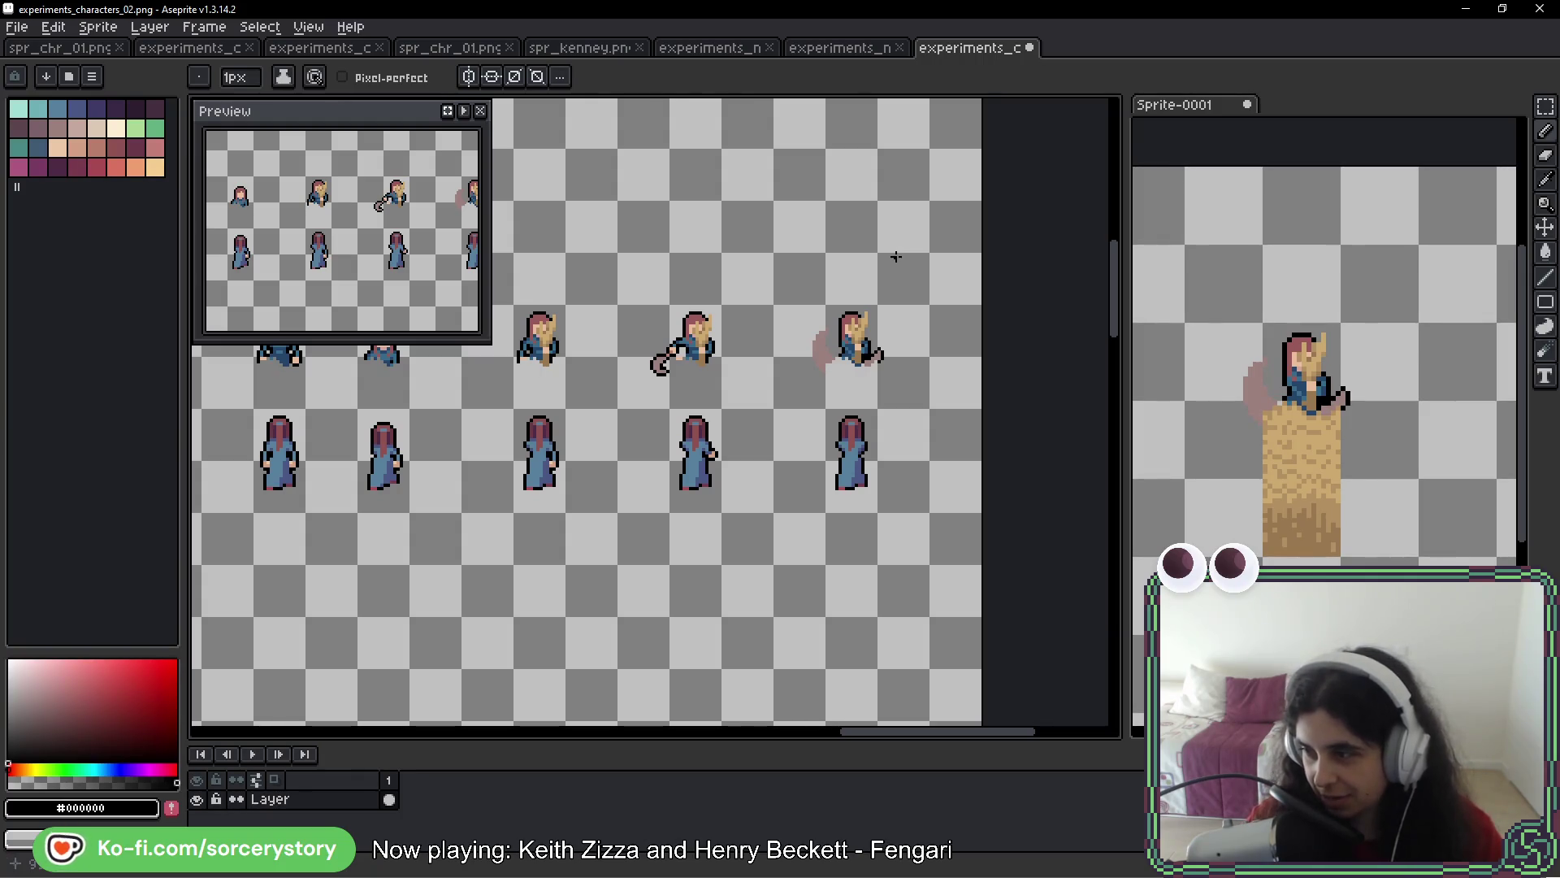
scroll(595, 404, left, 5)
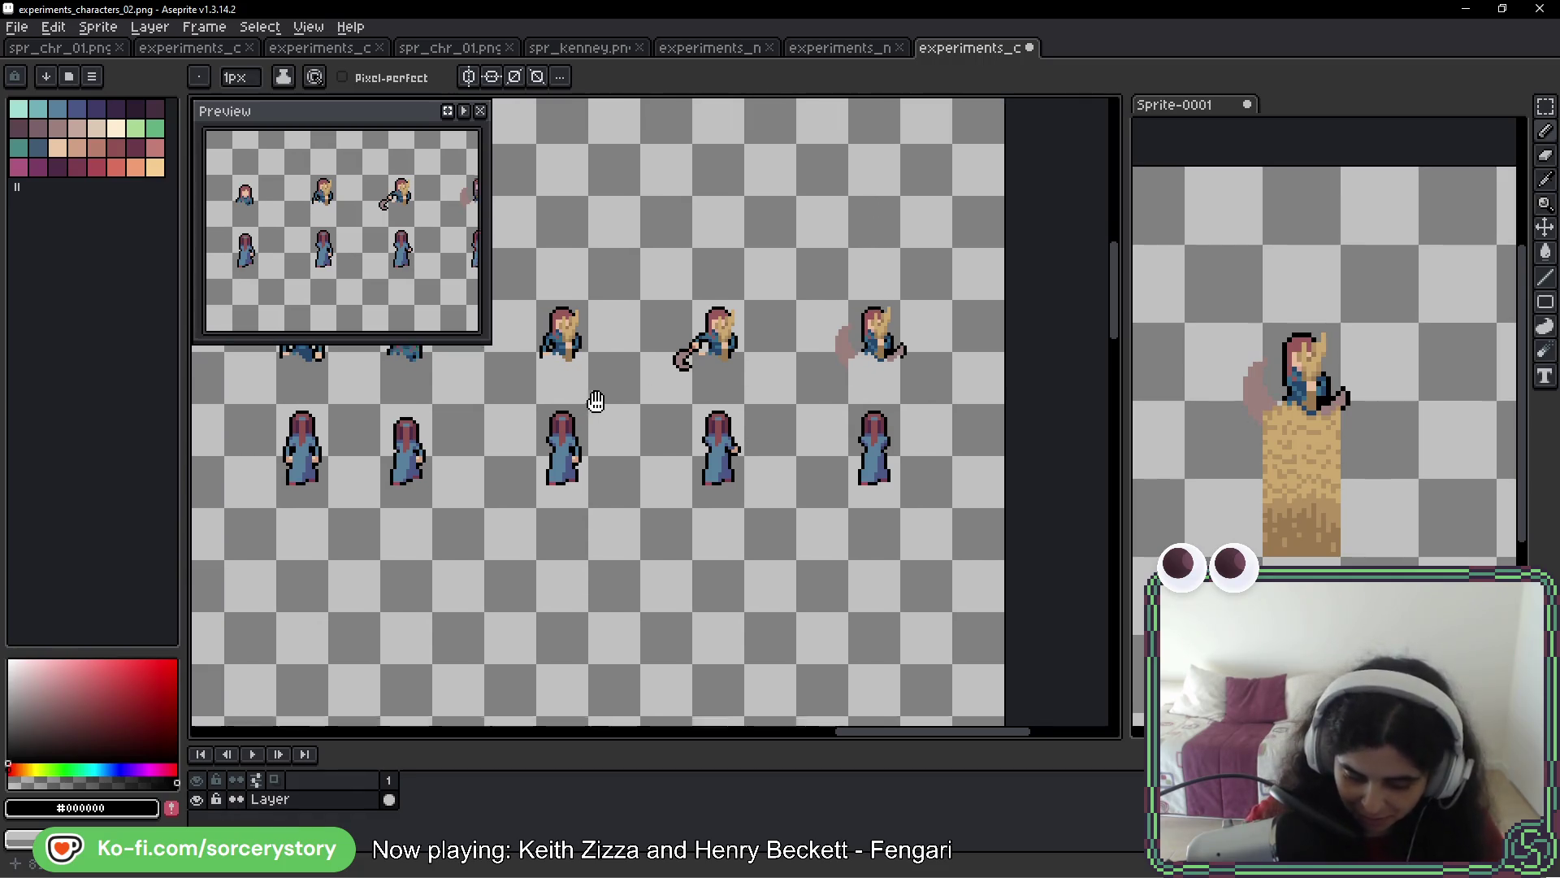
scroll(650, 288, up, 3)
scroll(650, 288, left, 3)
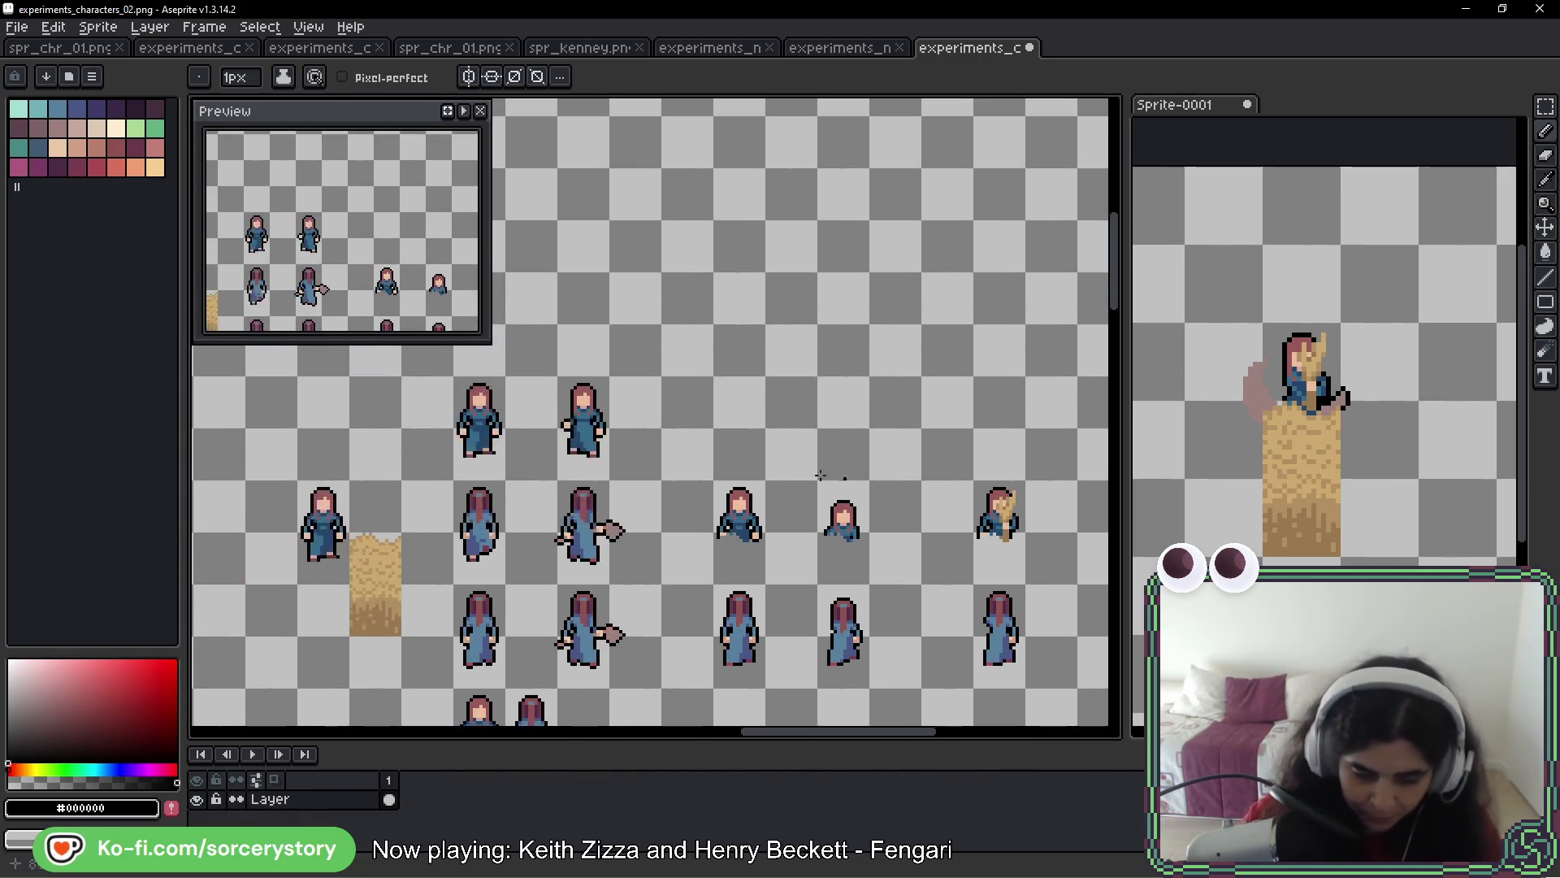
Sketch a first dark-purple stick figure with legs, head and a whip arm reaching up-left
click(57, 167)
drag(787, 232, 882, 390)
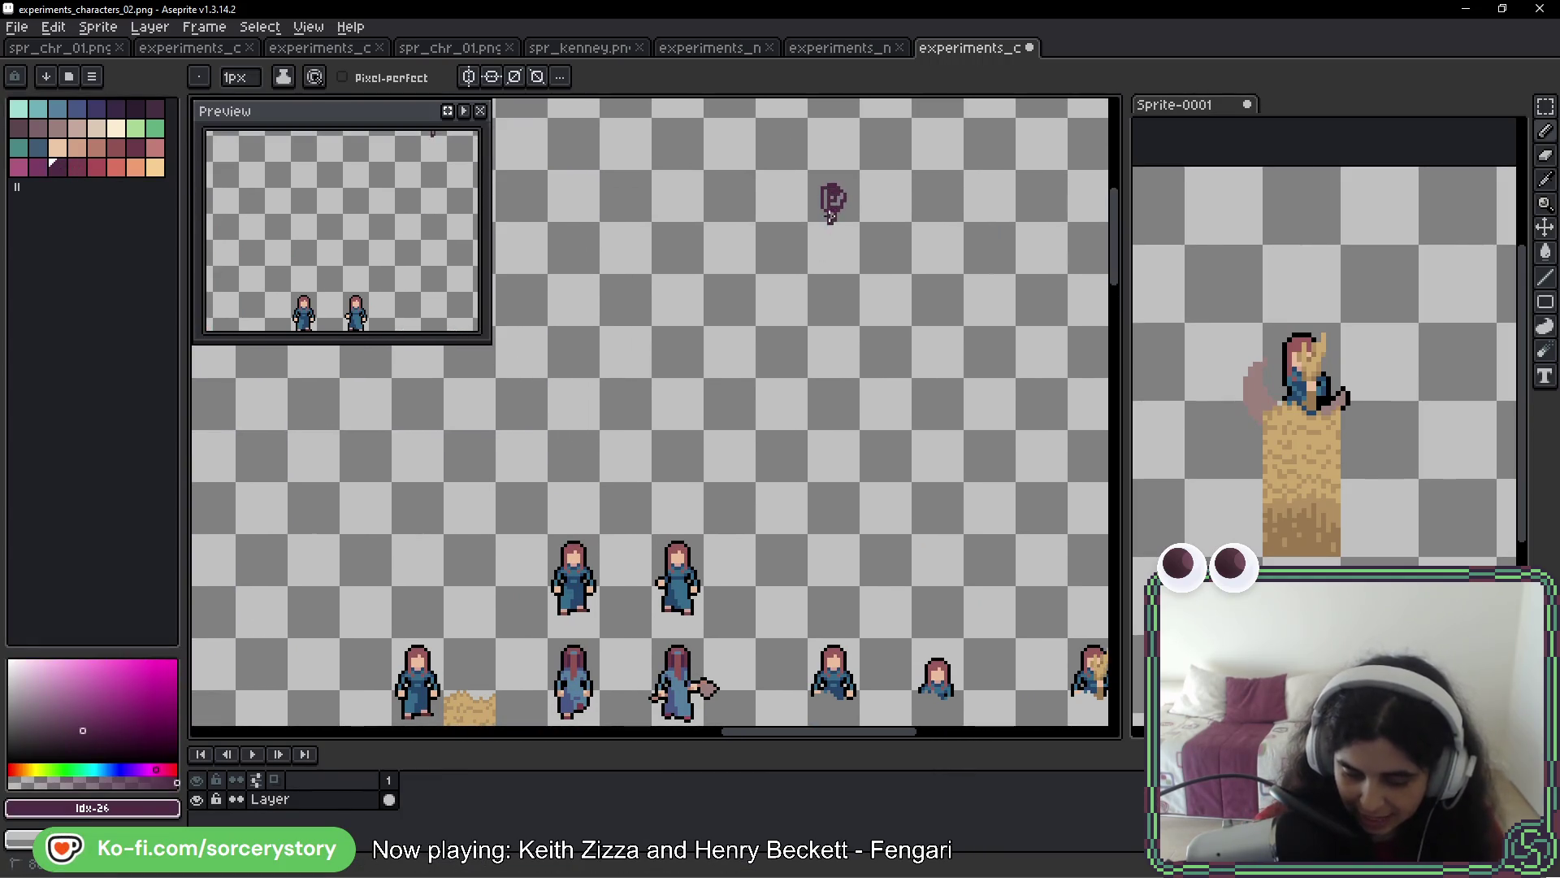
drag(837, 234, 859, 271)
mouse_move(845, 216)
mouse_down()
mouse_move(830, 195)
mouse_move(815, 240)
mouse_up()
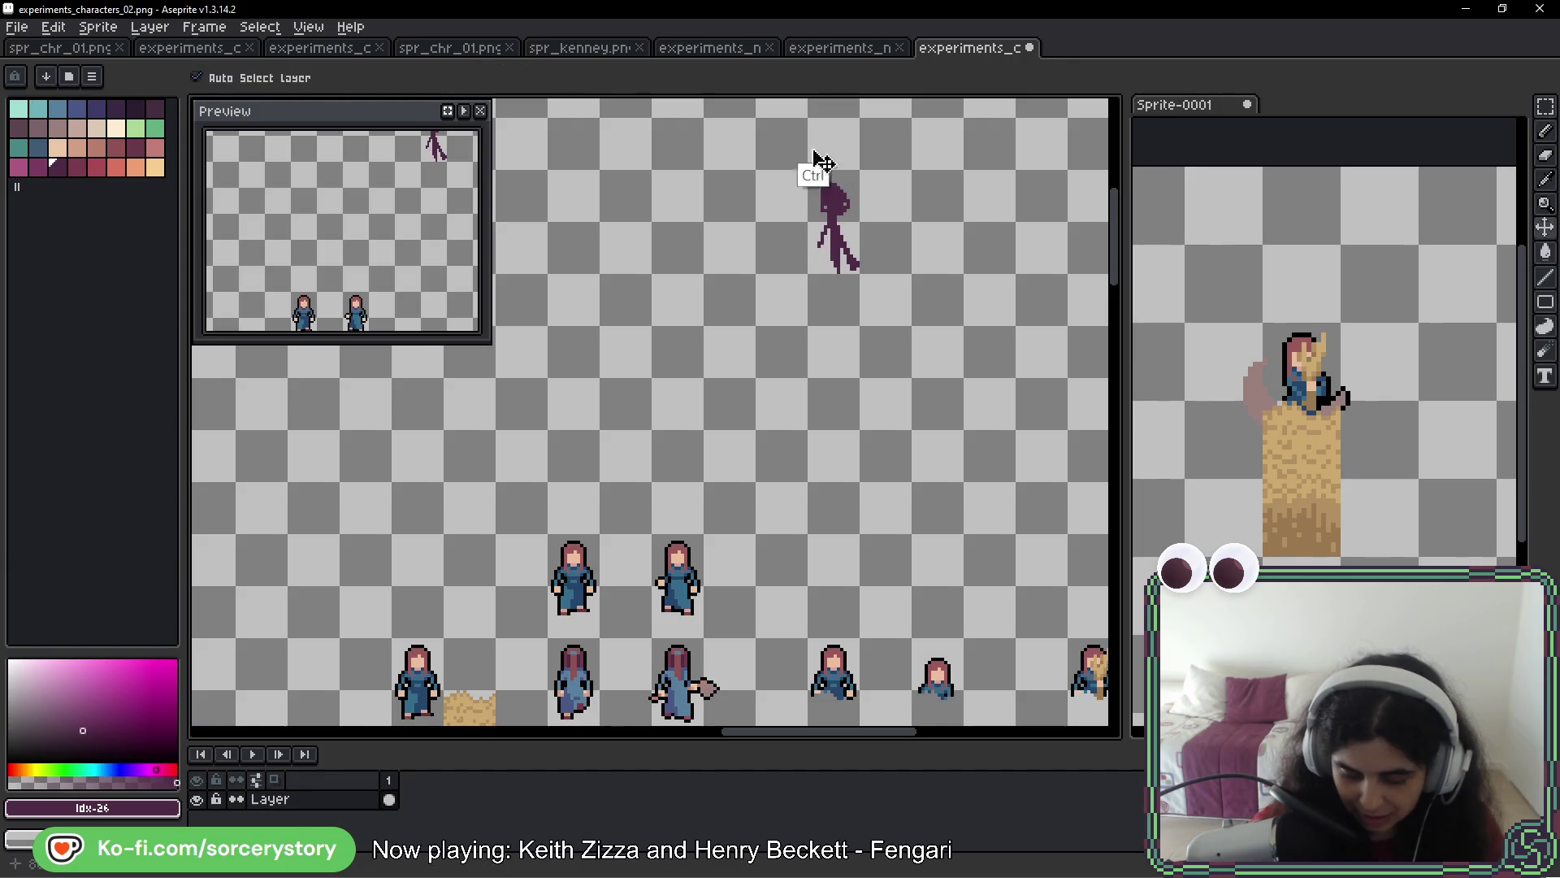
drag(807, 274, 806, 284)
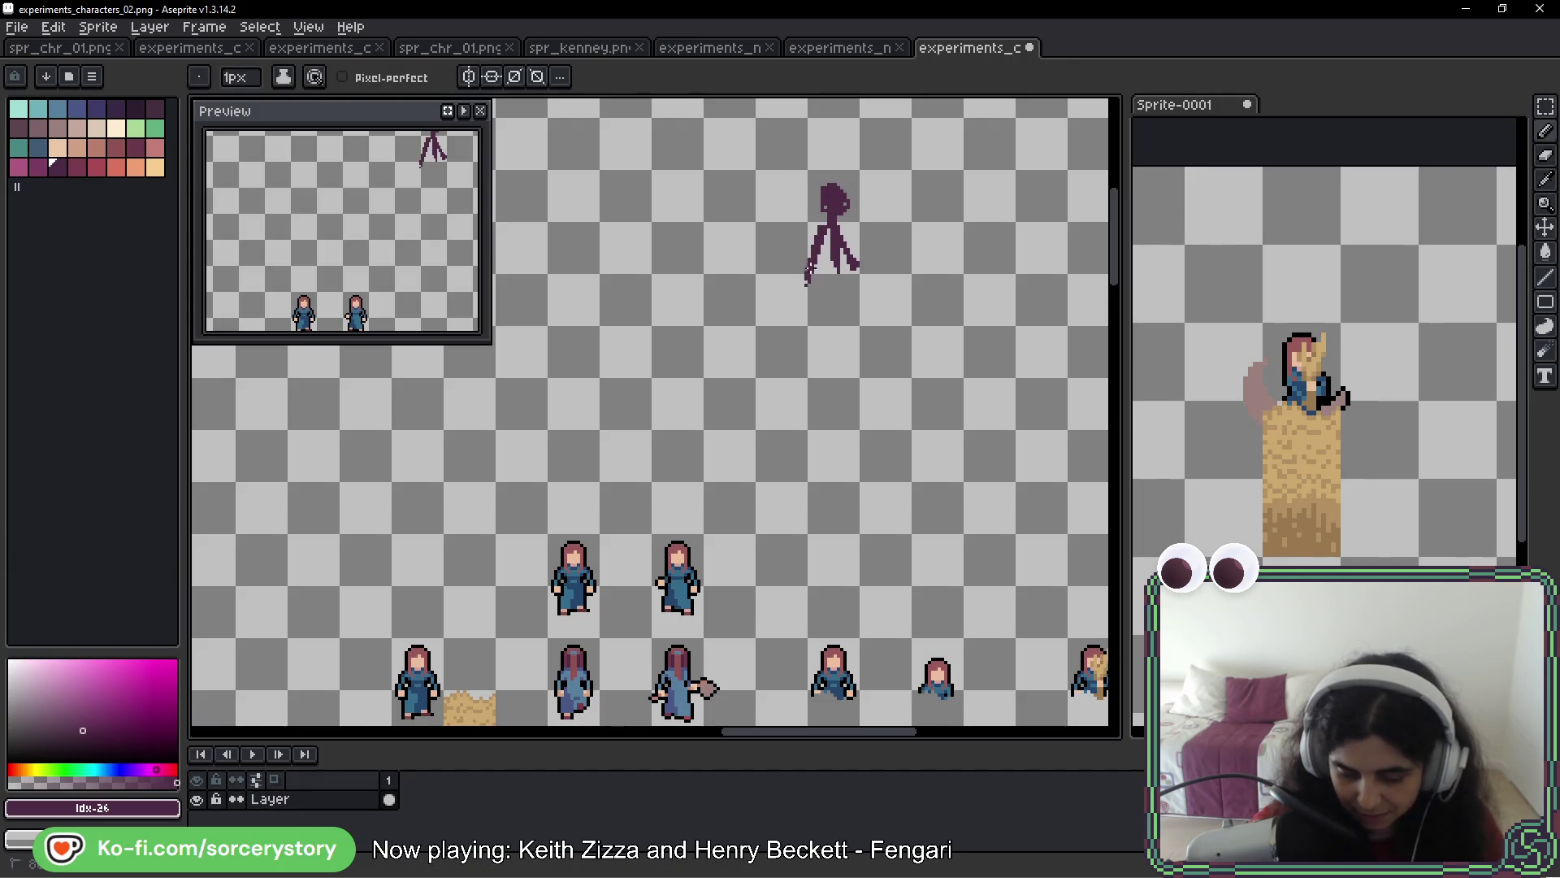
key(ctrl+z)
key(ctrl+z)
key(ctrl+z)
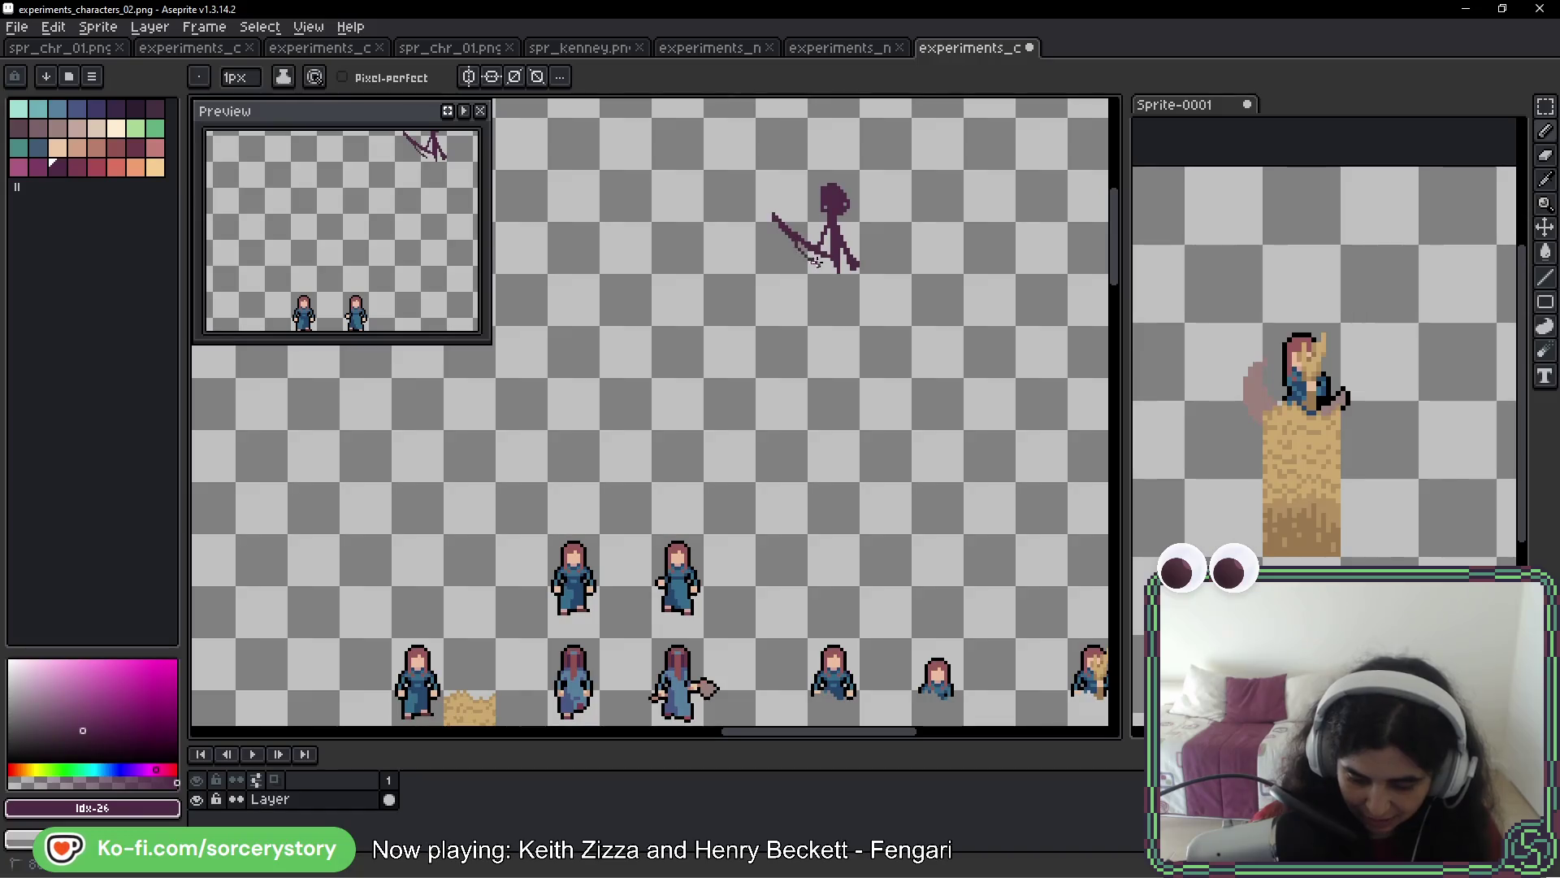
key(ctrl+z)
mouse_move(818, 249)
mouse_down()
mouse_move(766, 221)
mouse_move(806, 244)
mouse_up()
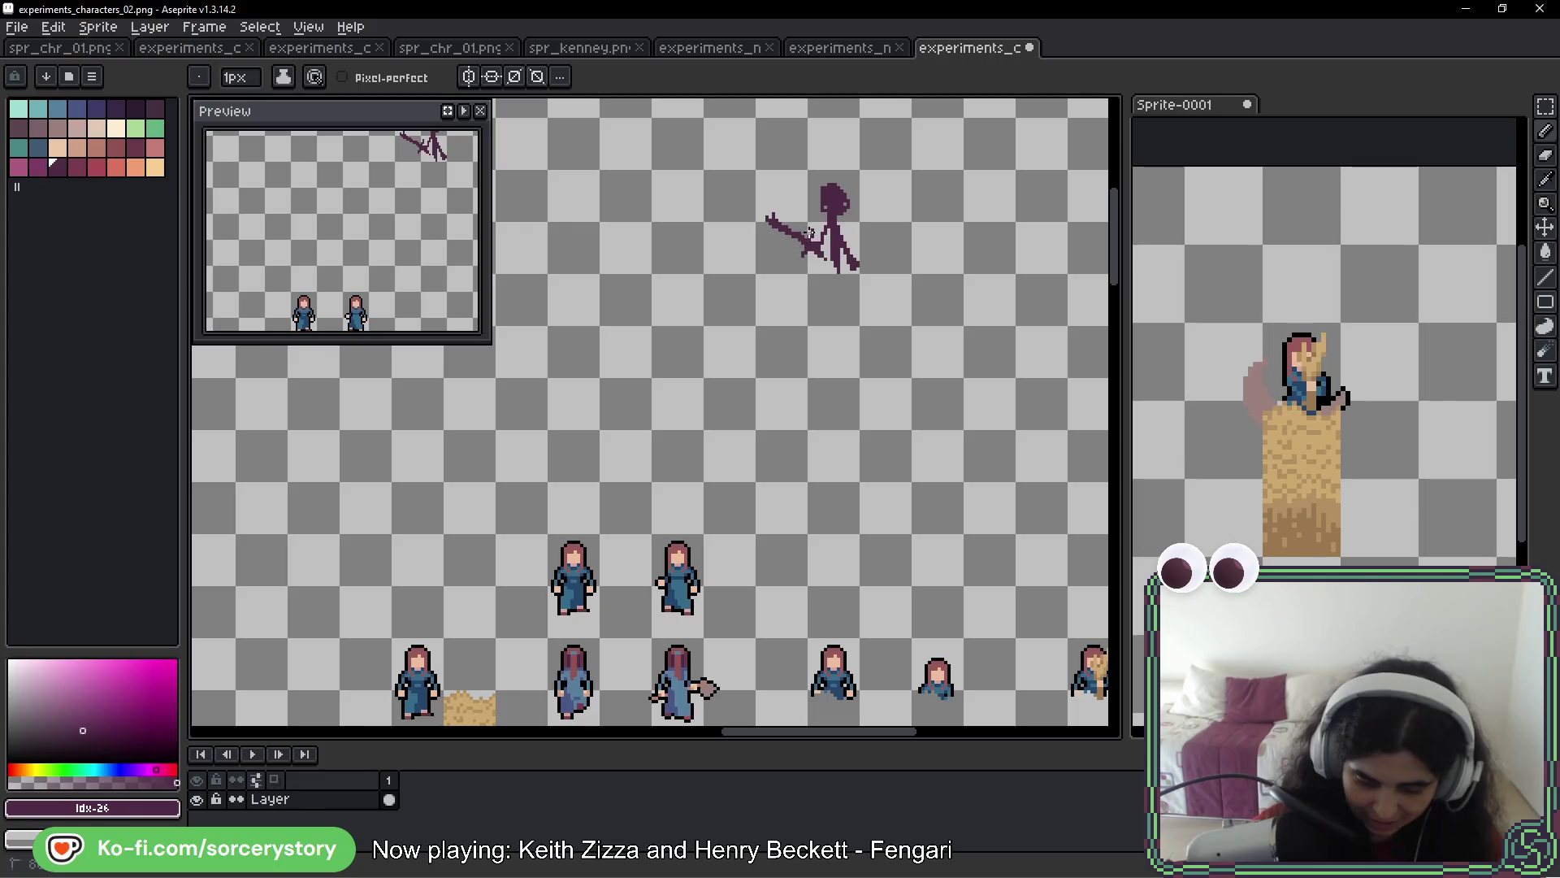
Sketch a second figure with a curved body stroke, arm and trailing whip line
drag(992, 261, 804, 341)
mouse_move(818, 188)
mouse_down()
mouse_move(788, 198)
mouse_move(774, 260)
mouse_move(744, 232)
mouse_move(762, 281)
mouse_move(794, 299)
mouse_up()
mouse_move(785, 213)
mouse_down()
mouse_move(848, 177)
mouse_move(857, 224)
mouse_up()
drag(833, 159, 866, 246)
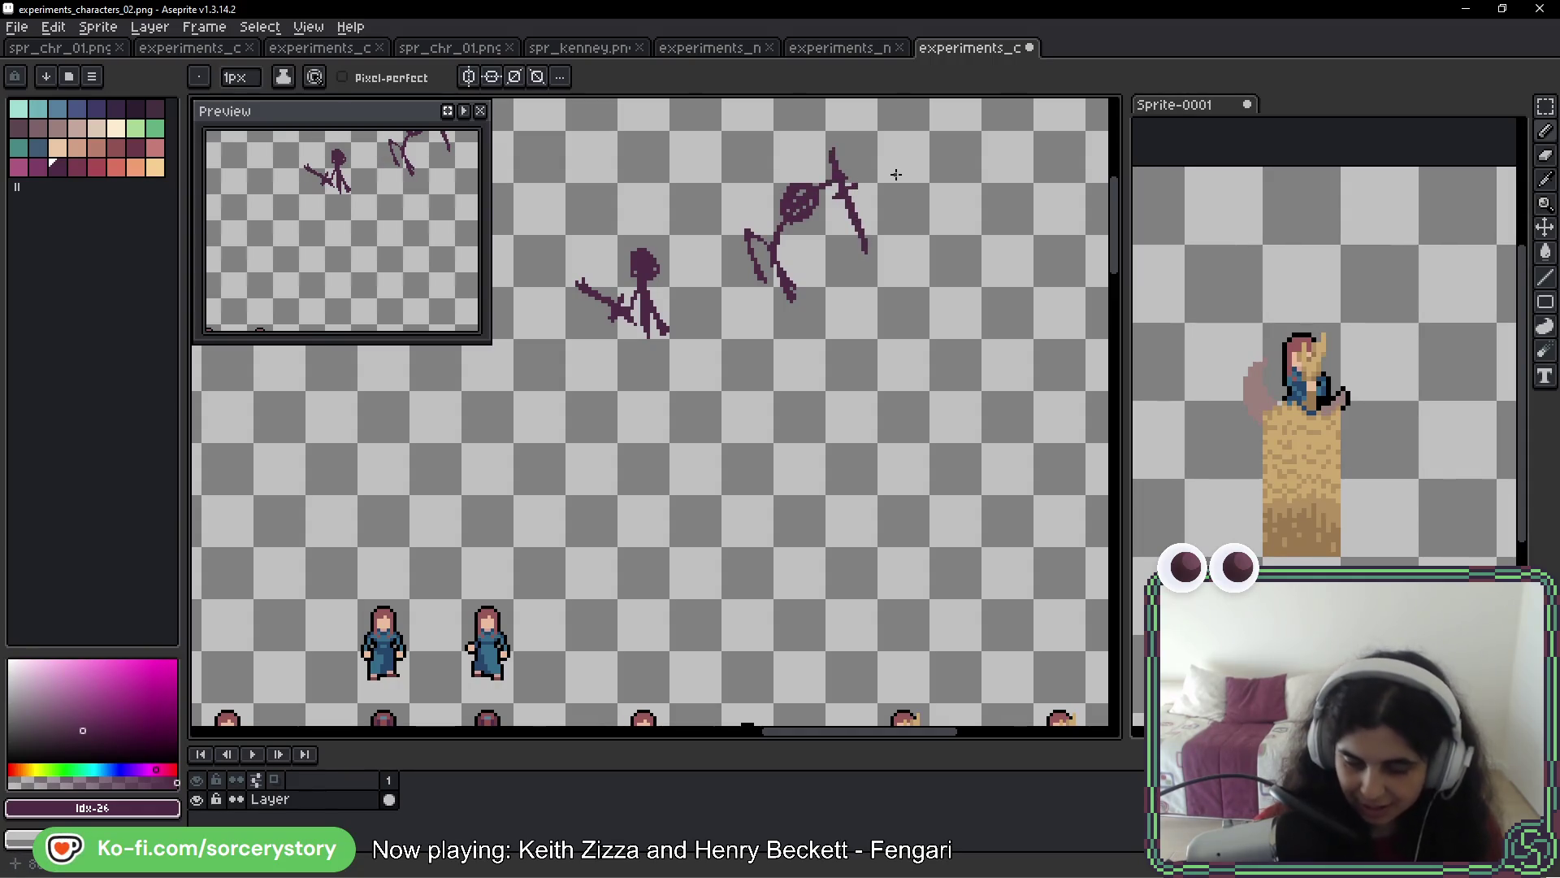
Scribble a large looping swing with a stick figure, long whip line and diagonal strokes
drag(896, 174, 809, 338)
mouse_move(906, 299)
mouse_down()
mouse_move(767, 227)
mouse_move(858, 221)
mouse_move(861, 203)
mouse_move(925, 253)
mouse_up()
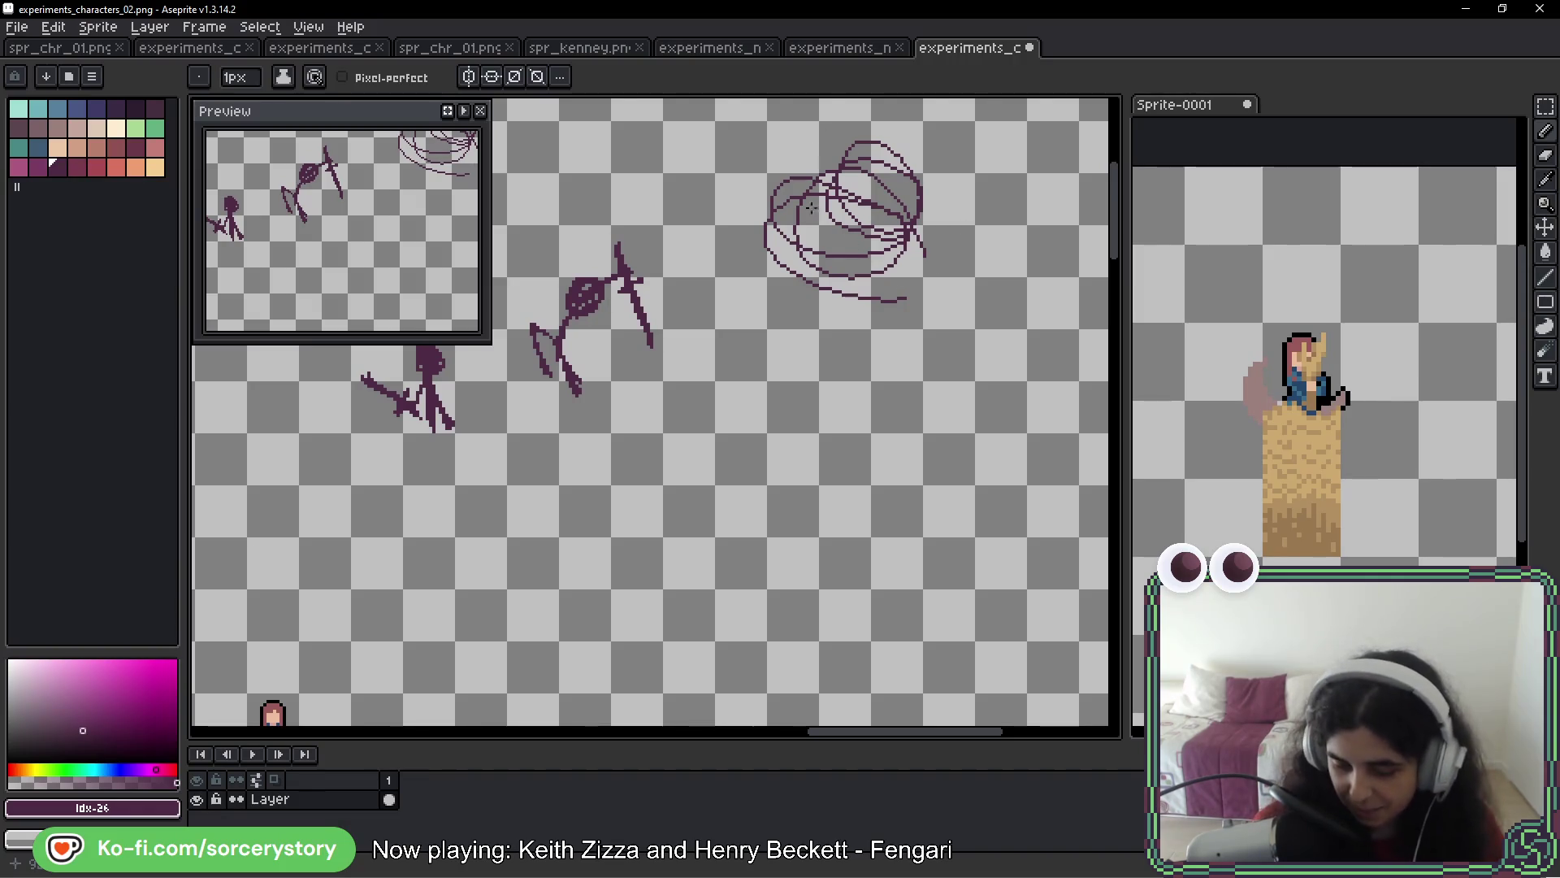
mouse_move(876, 246)
mouse_down()
mouse_move(888, 345)
mouse_move(853, 244)
mouse_move(885, 325)
mouse_move(865, 333)
mouse_up()
drag(749, 290, 812, 189)
mouse_move(785, 131)
mouse_down()
mouse_move(828, 203)
mouse_move(820, 142)
mouse_up()
drag(954, 141, 857, 204)
drag(922, 162, 926, 170)
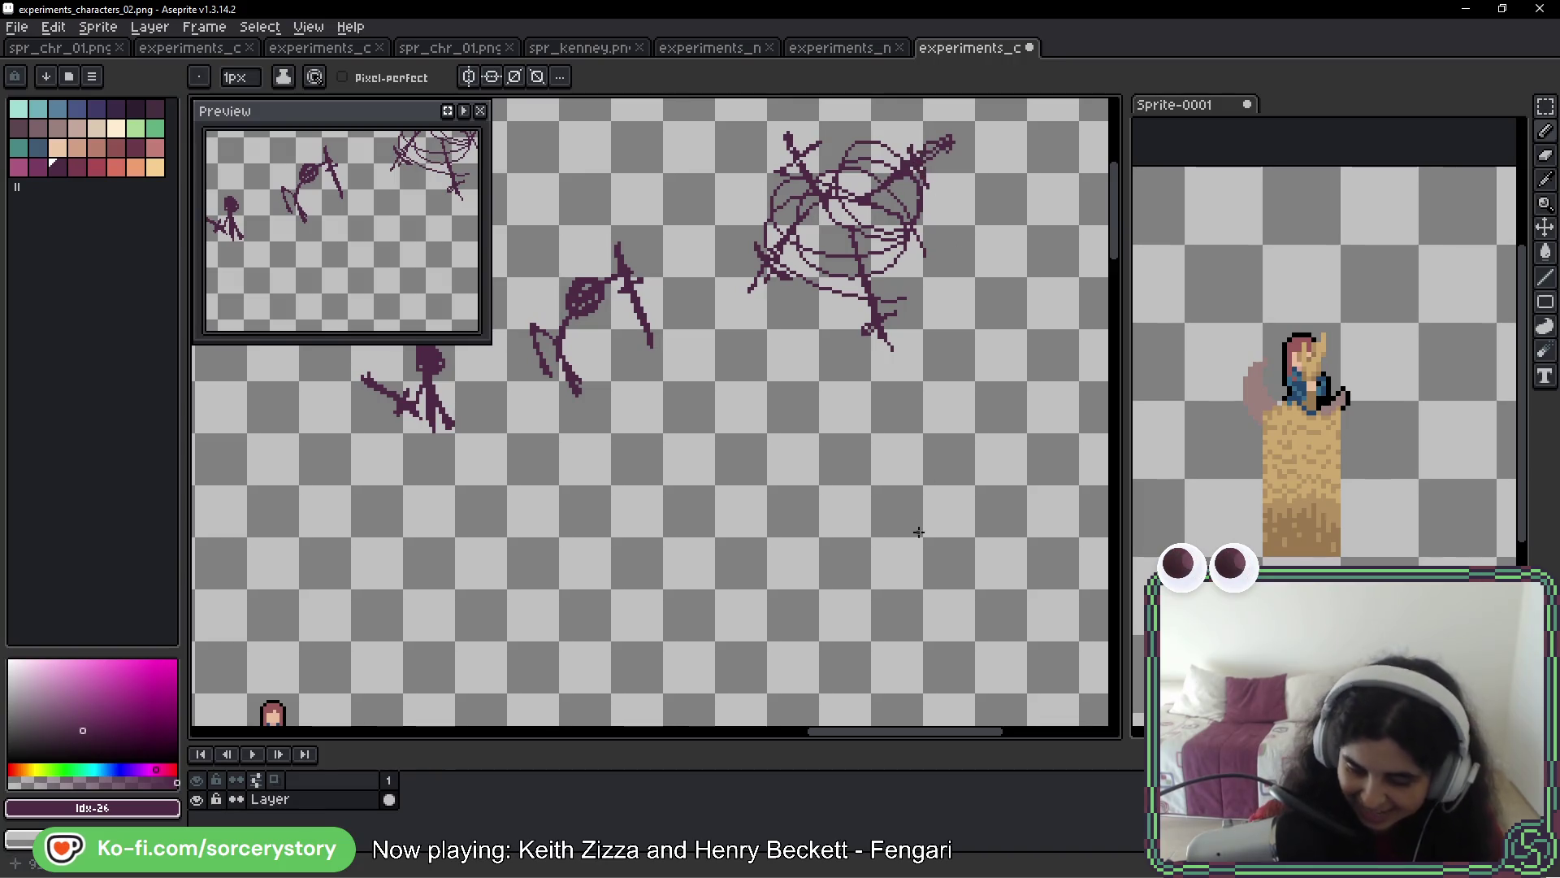
Draw a fourth figure with a small circle head, body and arm near the canvas's right edge
drag(1020, 422, 863, 439)
mouse_move(845, 347)
mouse_down()
mouse_move(822, 366)
mouse_move(852, 356)
mouse_move(832, 371)
mouse_move(823, 435)
mouse_up()
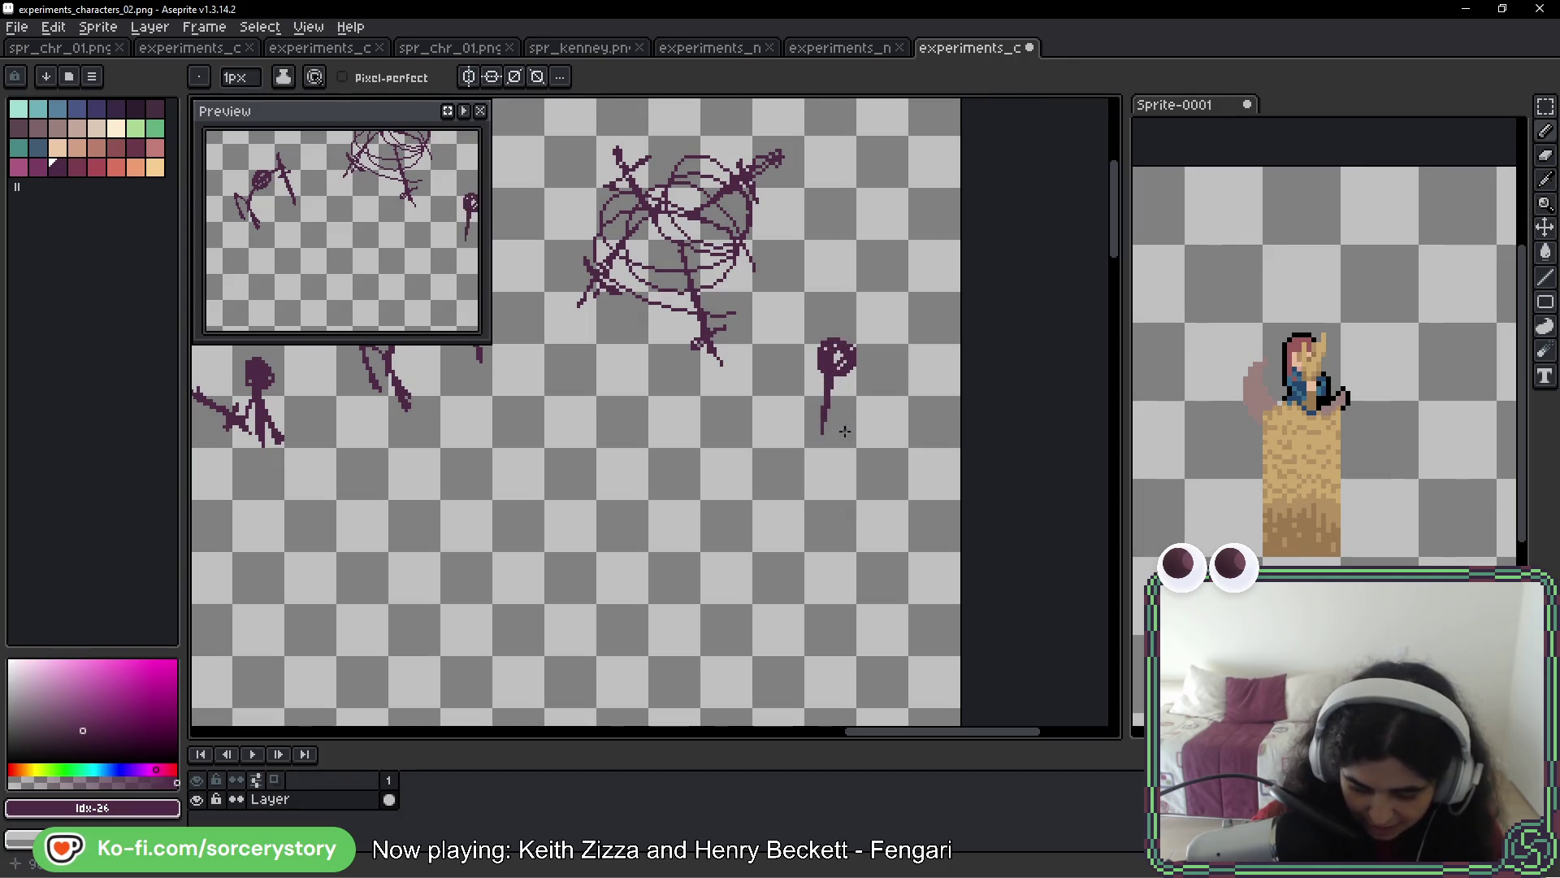
mouse_move(853, 372)
mouse_down()
mouse_move(904, 382)
mouse_move(934, 418)
mouse_move(924, 367)
mouse_move(799, 399)
mouse_move(894, 426)
mouse_up()
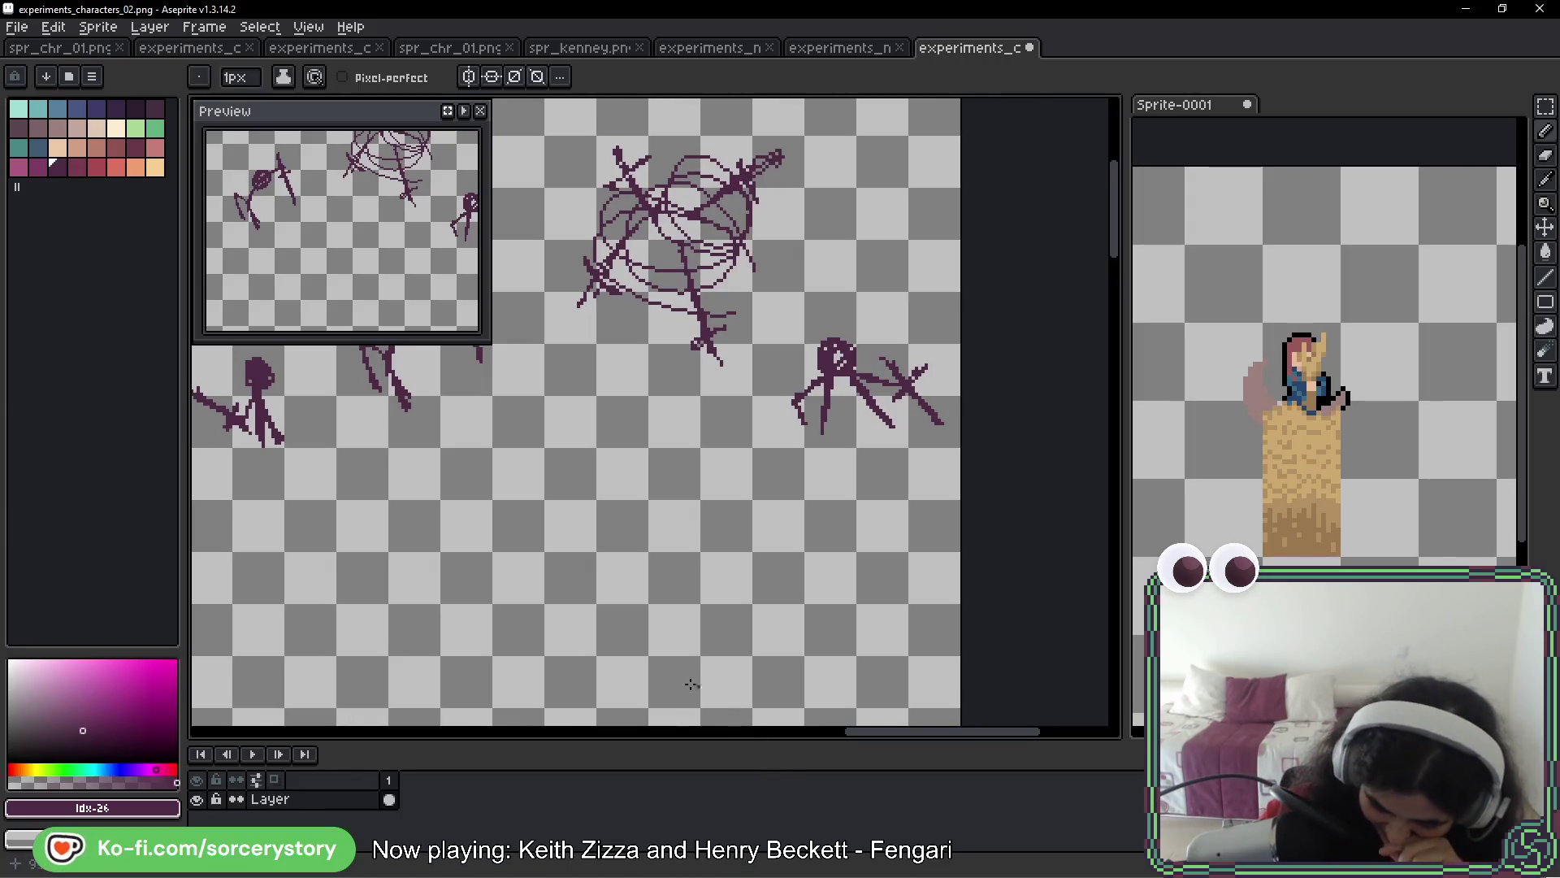
mouse_move(589, 495)
mouse_down()
mouse_move(645, 528)
mouse_move(610, 636)
mouse_up()
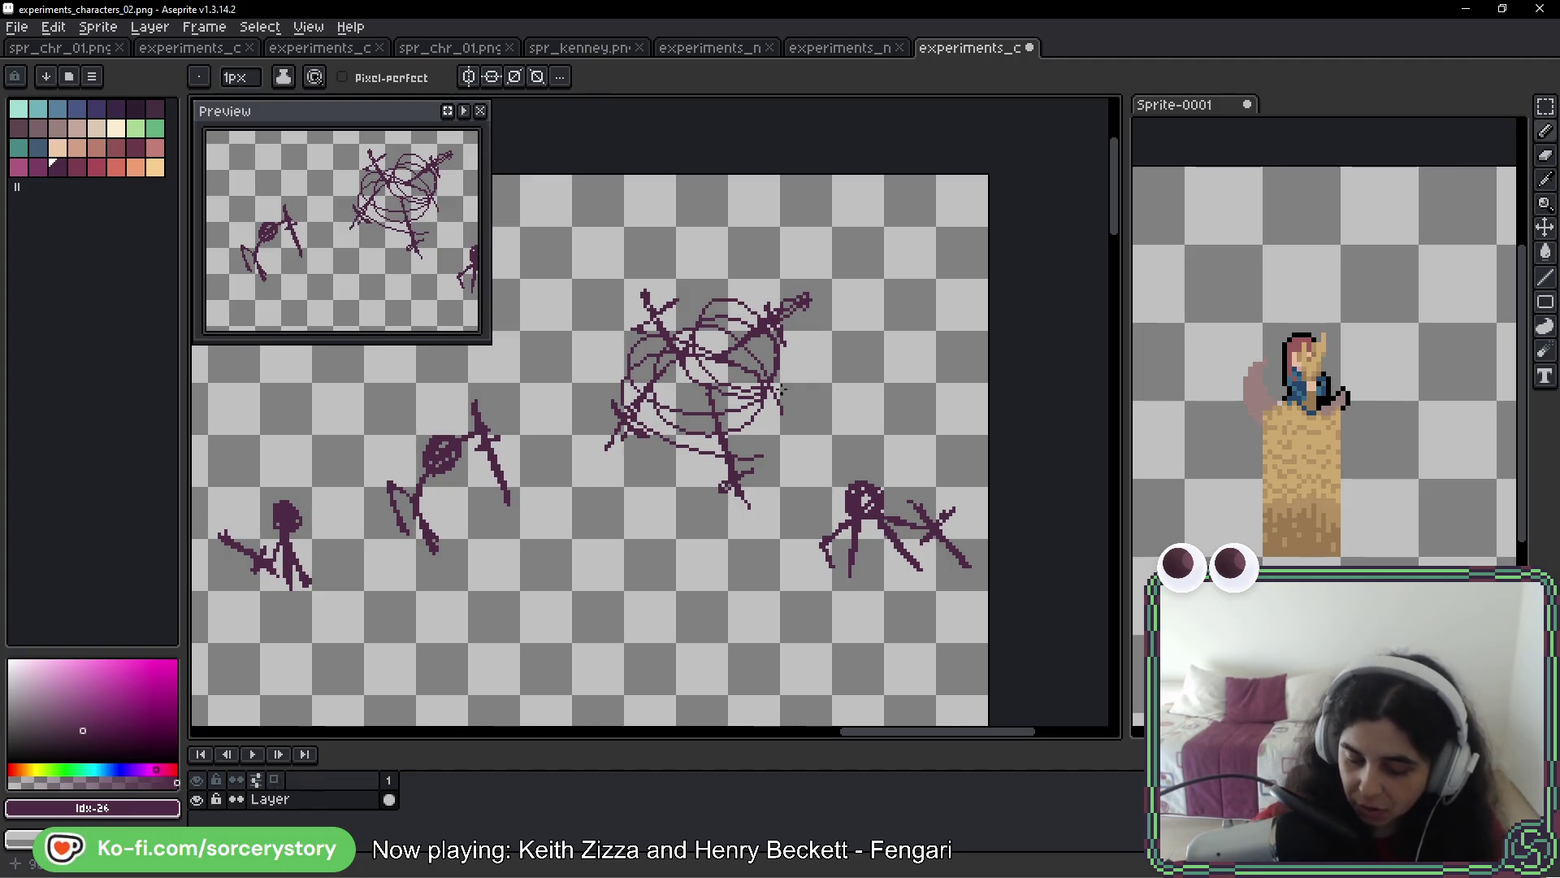
Try whip strokes around the scribble and oval, keeping an arc extended down-left
mouse_move(841, 456)
mouse_down()
mouse_move(910, 455)
mouse_move(837, 630)
mouse_up()
key(ctrl+z)
mouse_move(778, 303)
mouse_down()
mouse_move(763, 289)
mouse_move(874, 231)
mouse_move(877, 268)
mouse_move(855, 279)
mouse_move(853, 260)
mouse_move(731, 231)
mouse_up()
key(ctrl+z)
key(ctrl+z)
mouse_move(849, 250)
mouse_down()
mouse_move(825, 218)
mouse_move(722, 238)
mouse_move(779, 182)
mouse_move(823, 195)
mouse_up()
key(ctrl+z)
drag(726, 237, 712, 254)
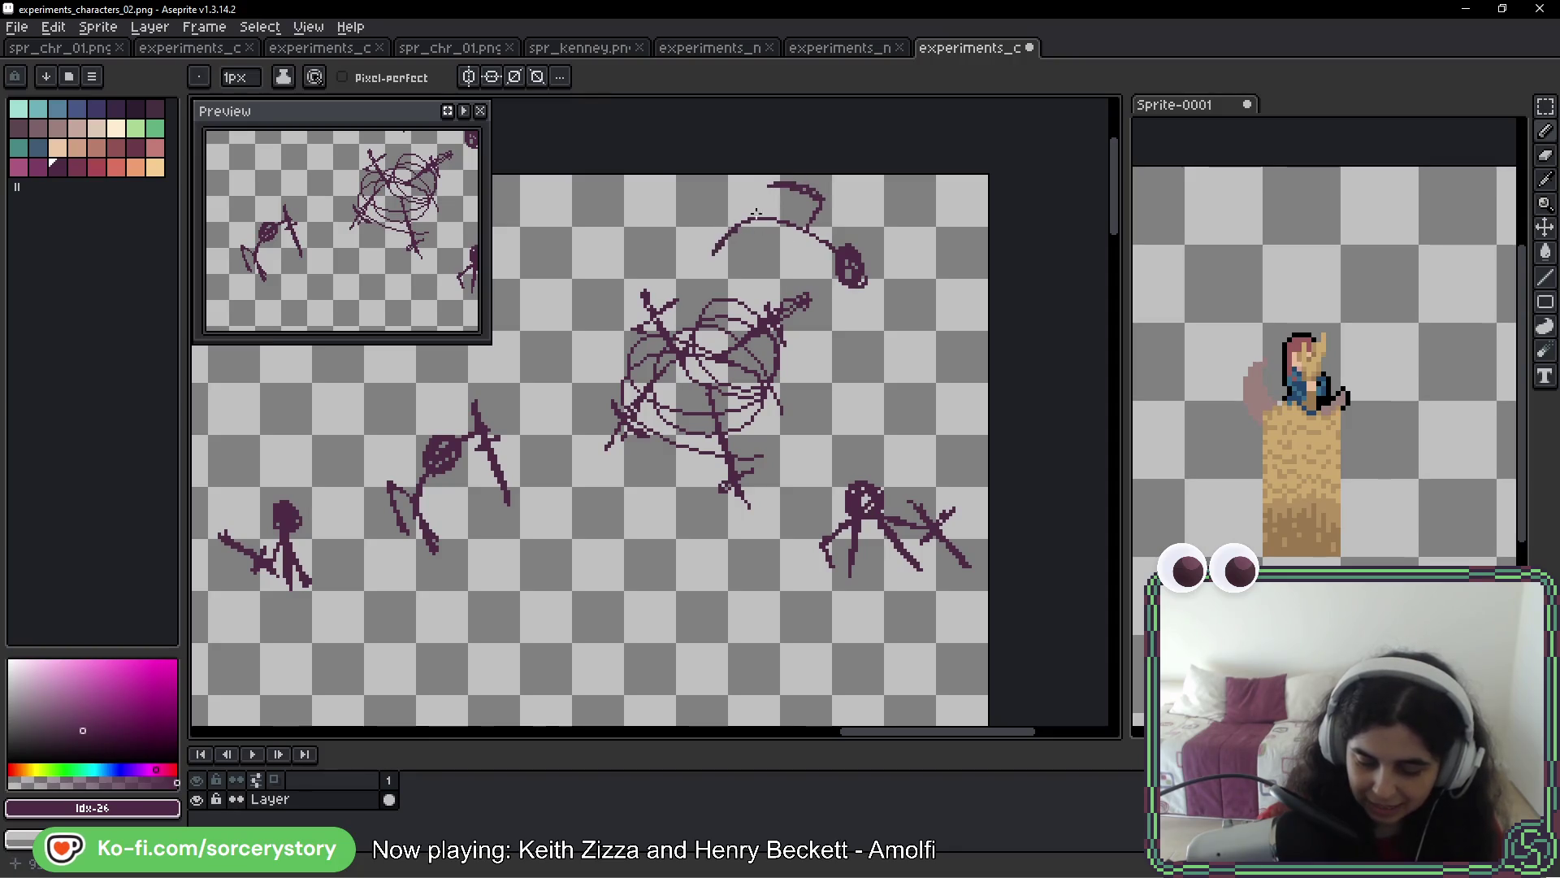
drag(832, 242, 910, 220)
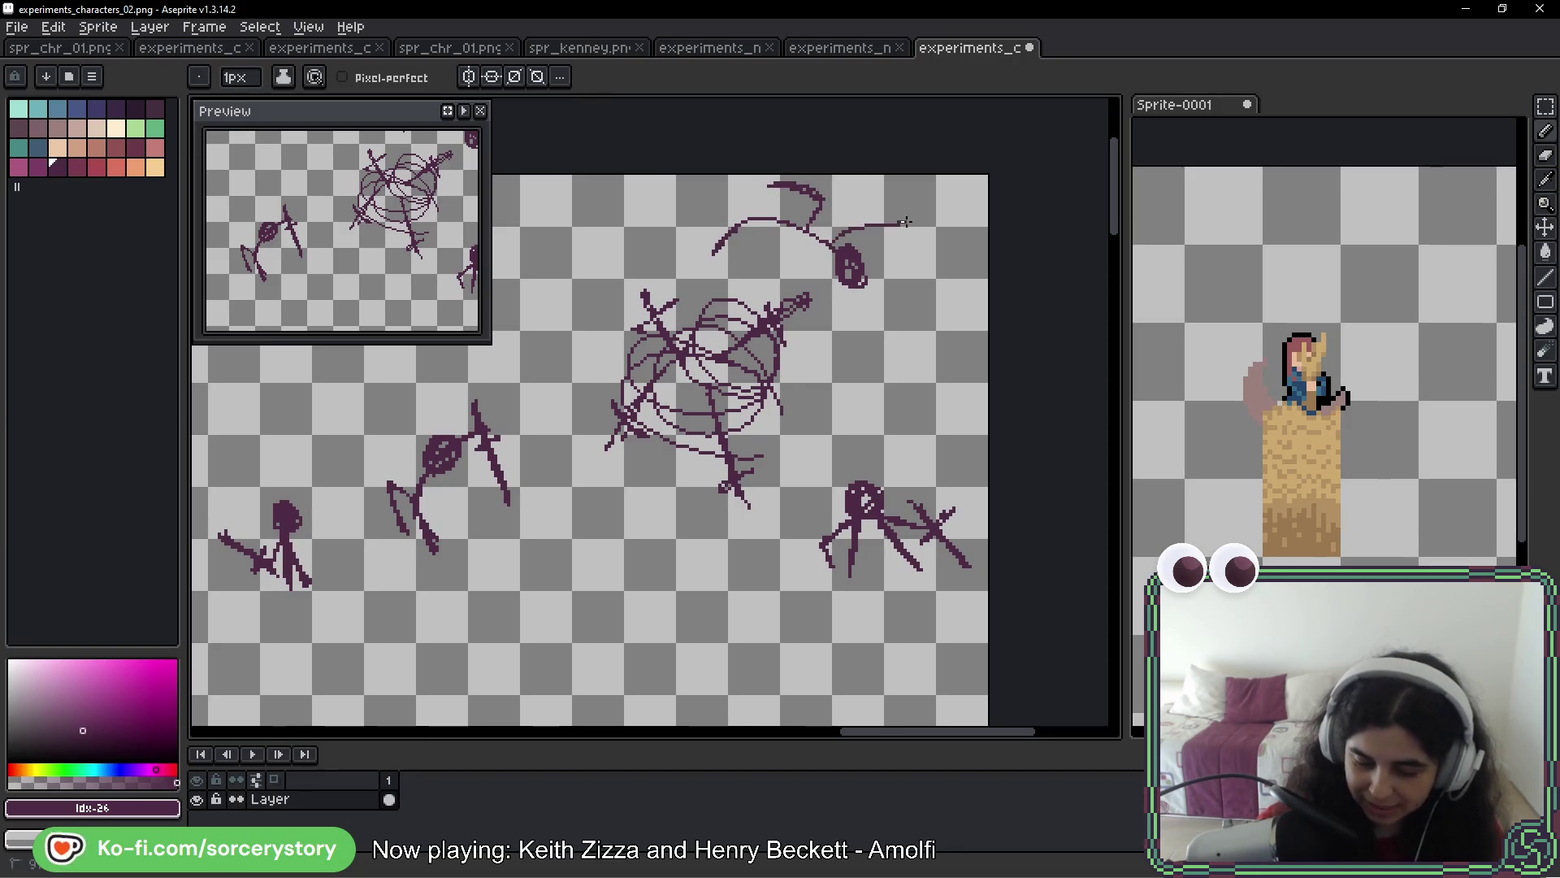
key(ctrl+z)
mouse_move(768, 249)
mouse_down()
mouse_move(910, 238)
mouse_move(766, 260)
mouse_up()
key(ctrl+z)
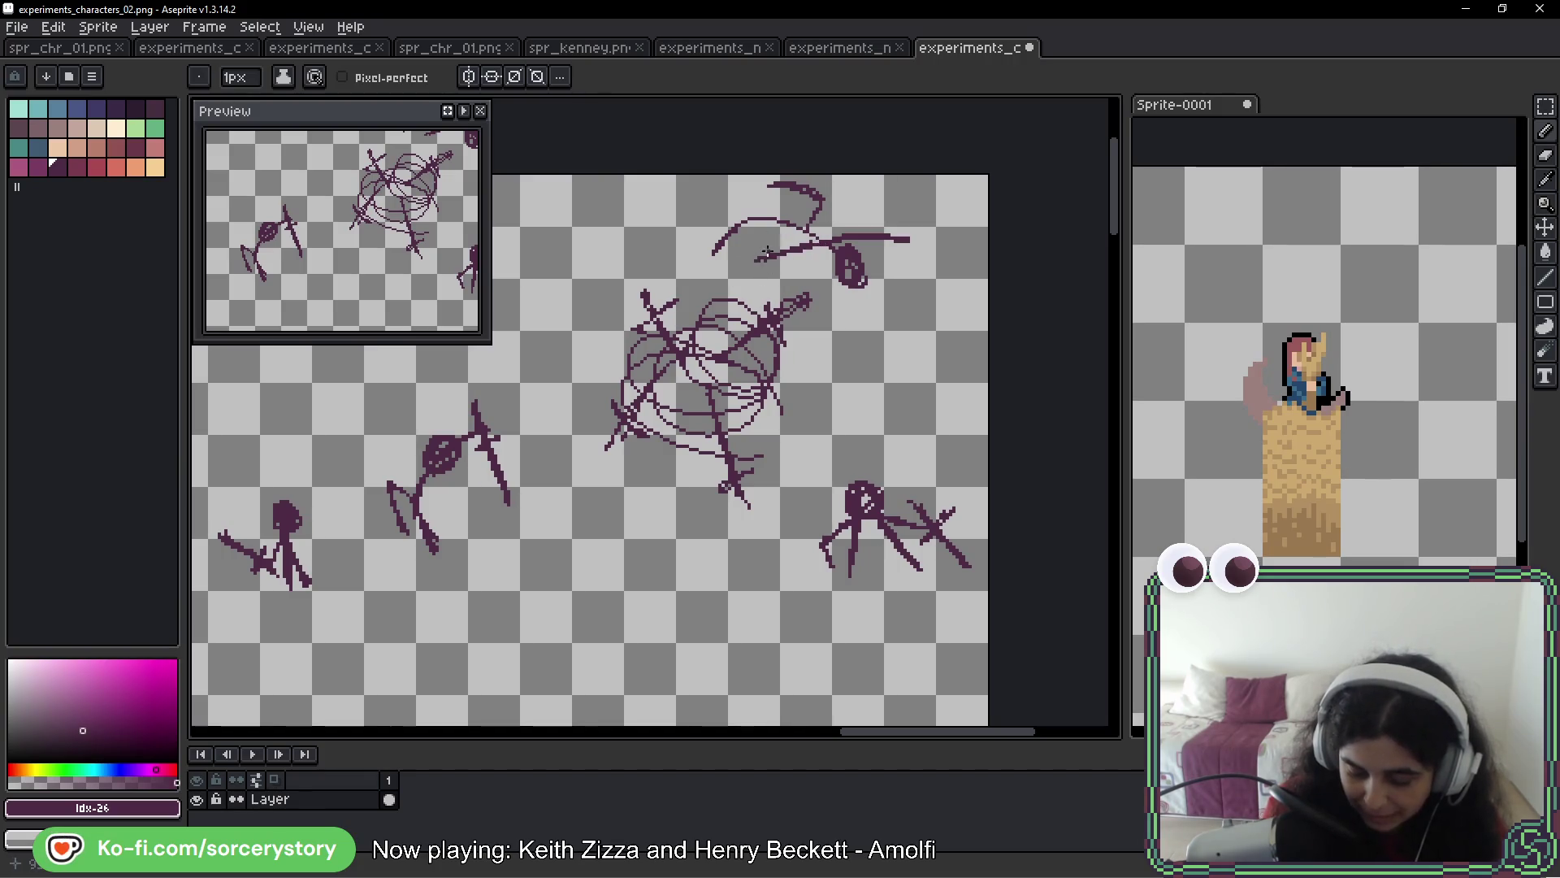
Draw a flat horizontal whip line and curved arcs sweeping right and down
drag(792, 265, 658, 240)
key(ctrl+z)
drag(780, 272, 647, 265)
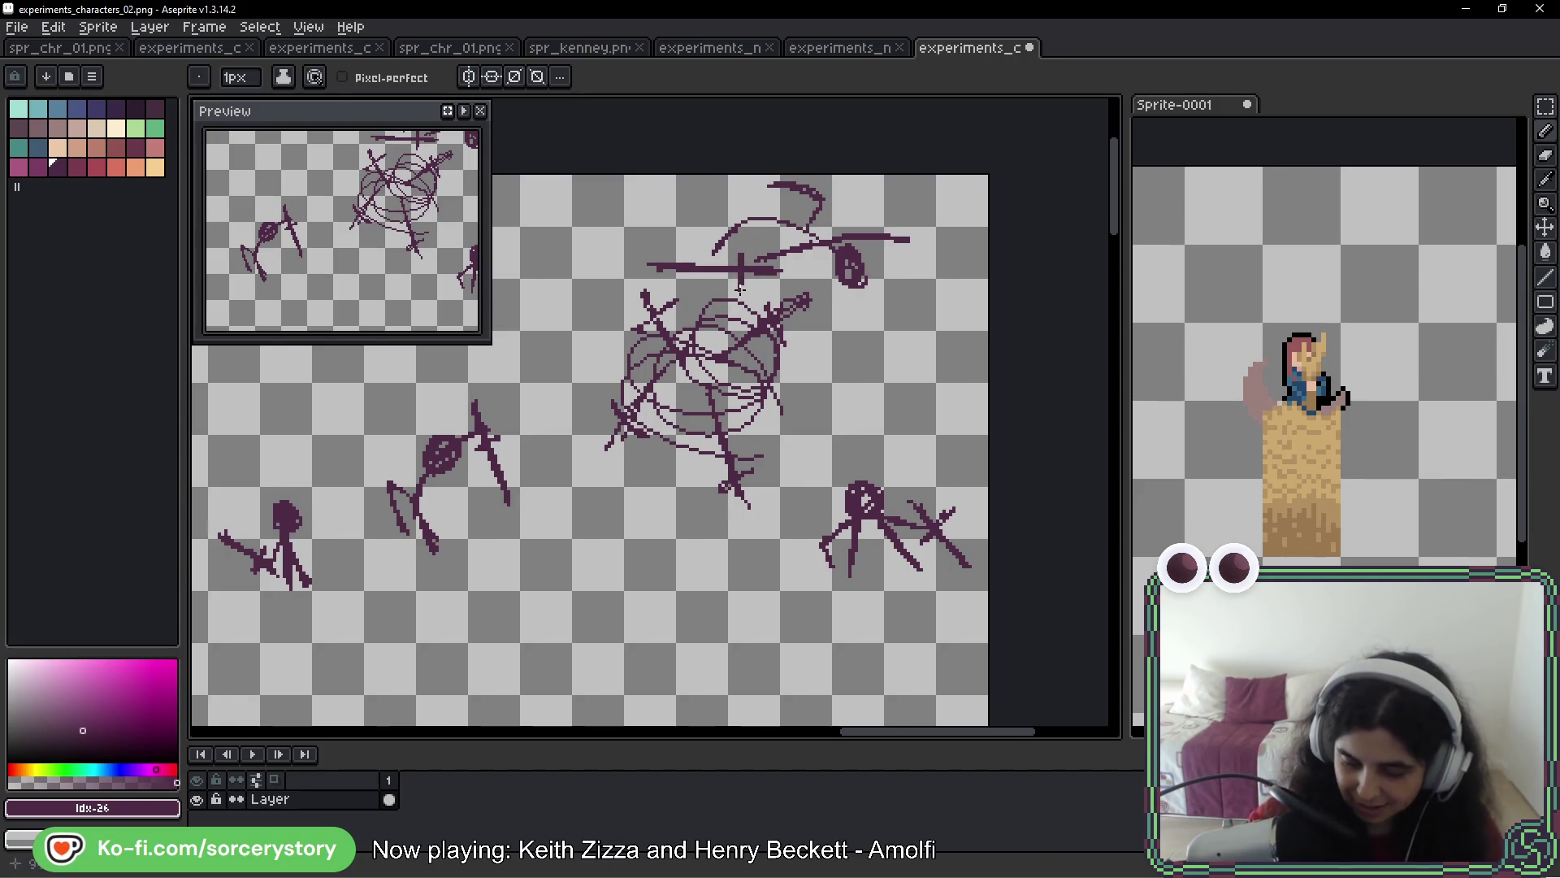
mouse_move(863, 187)
mouse_down()
mouse_move(971, 329)
mouse_move(967, 408)
mouse_up()
drag(865, 317, 886, 446)
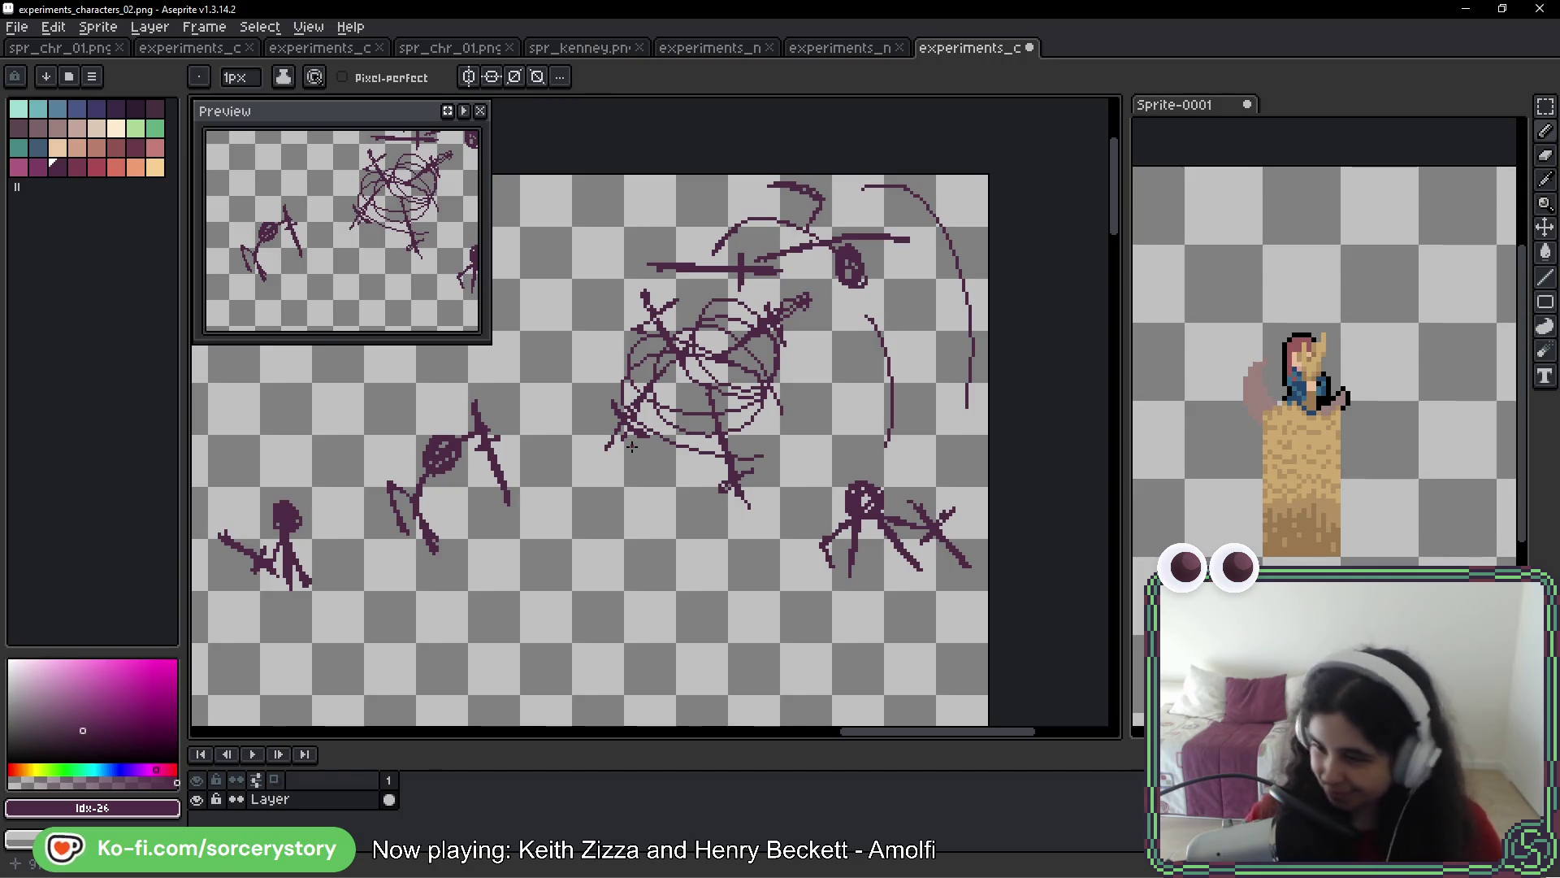
scroll(638, 431, down, 5)
Zoom out and pan across the sketches on the sheet
scroll(659, 409, up, 2)
scroll(659, 408, up, 3)
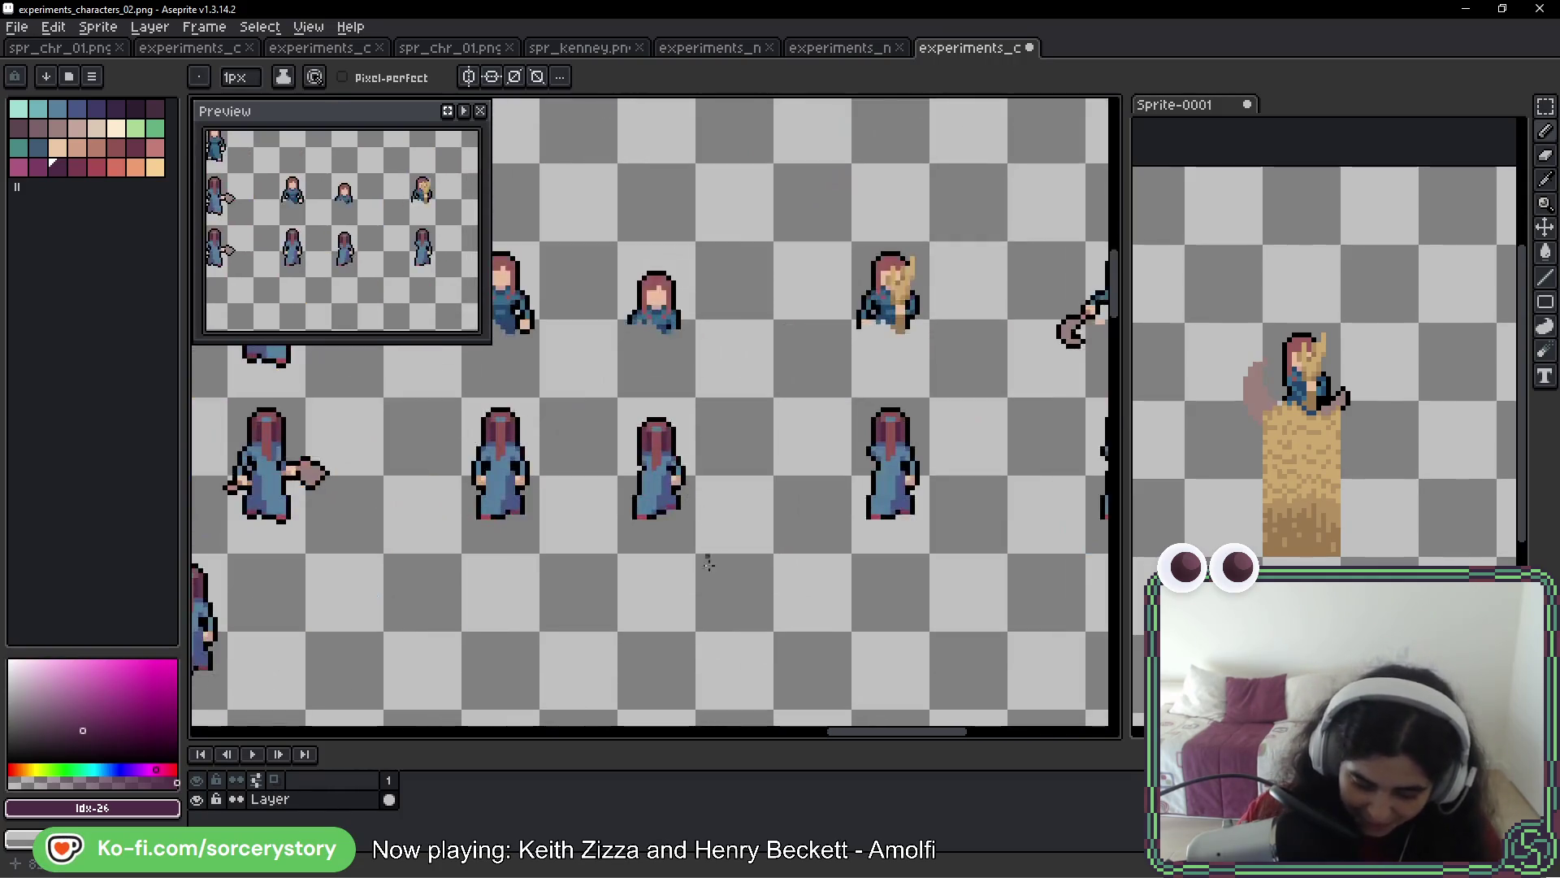
scroll(876, 303, down, 5)
scroll(876, 302, up, 4)
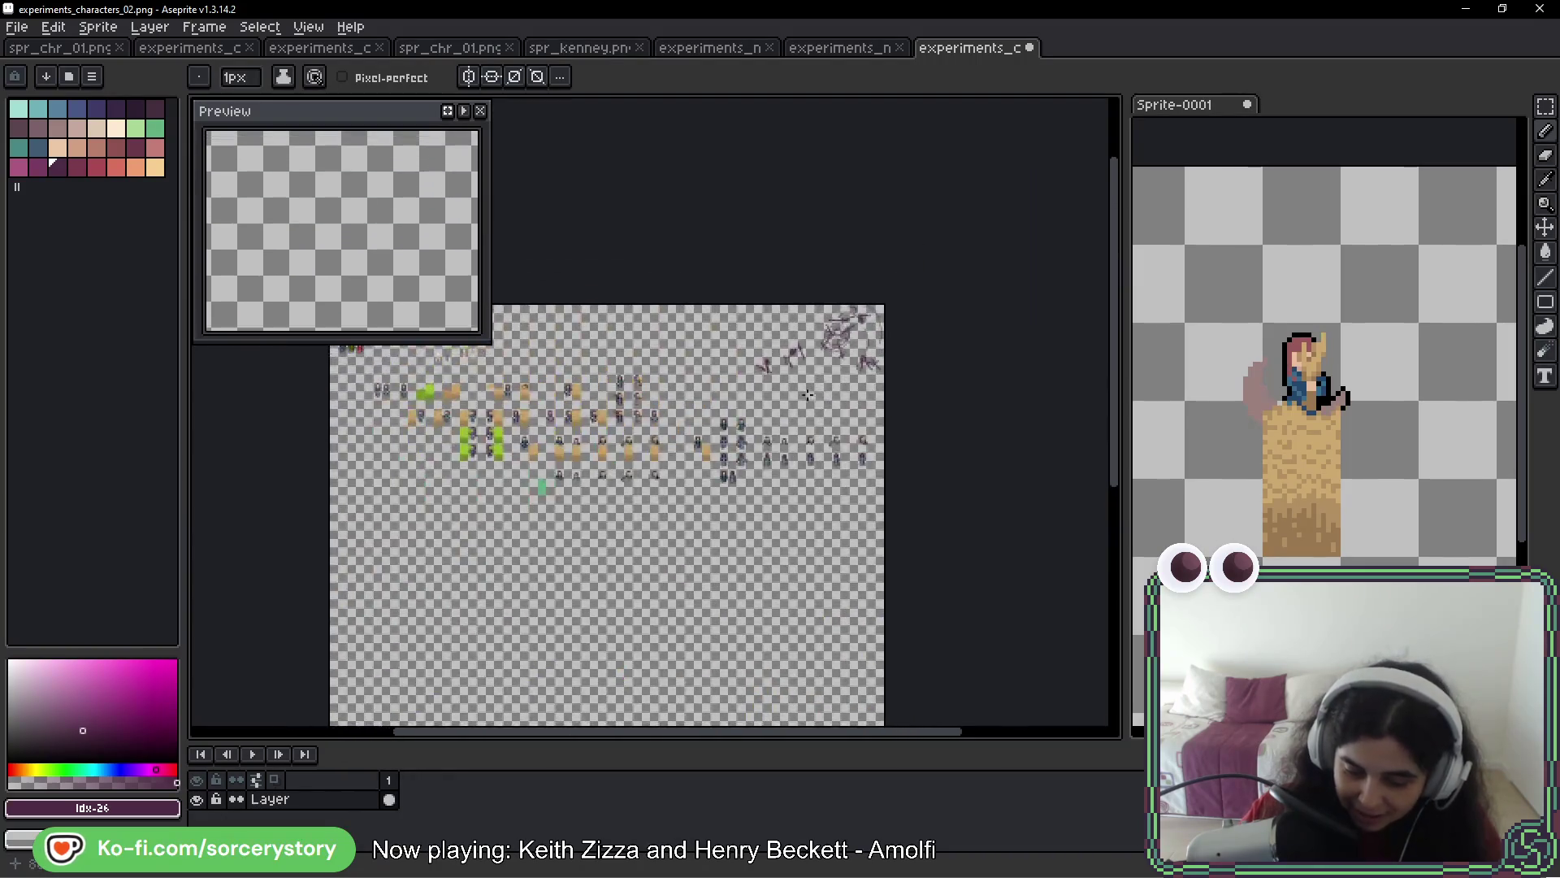
mouse_move(832, 389)
mouse_down()
mouse_move(814, 337)
mouse_move(734, 335)
mouse_up()
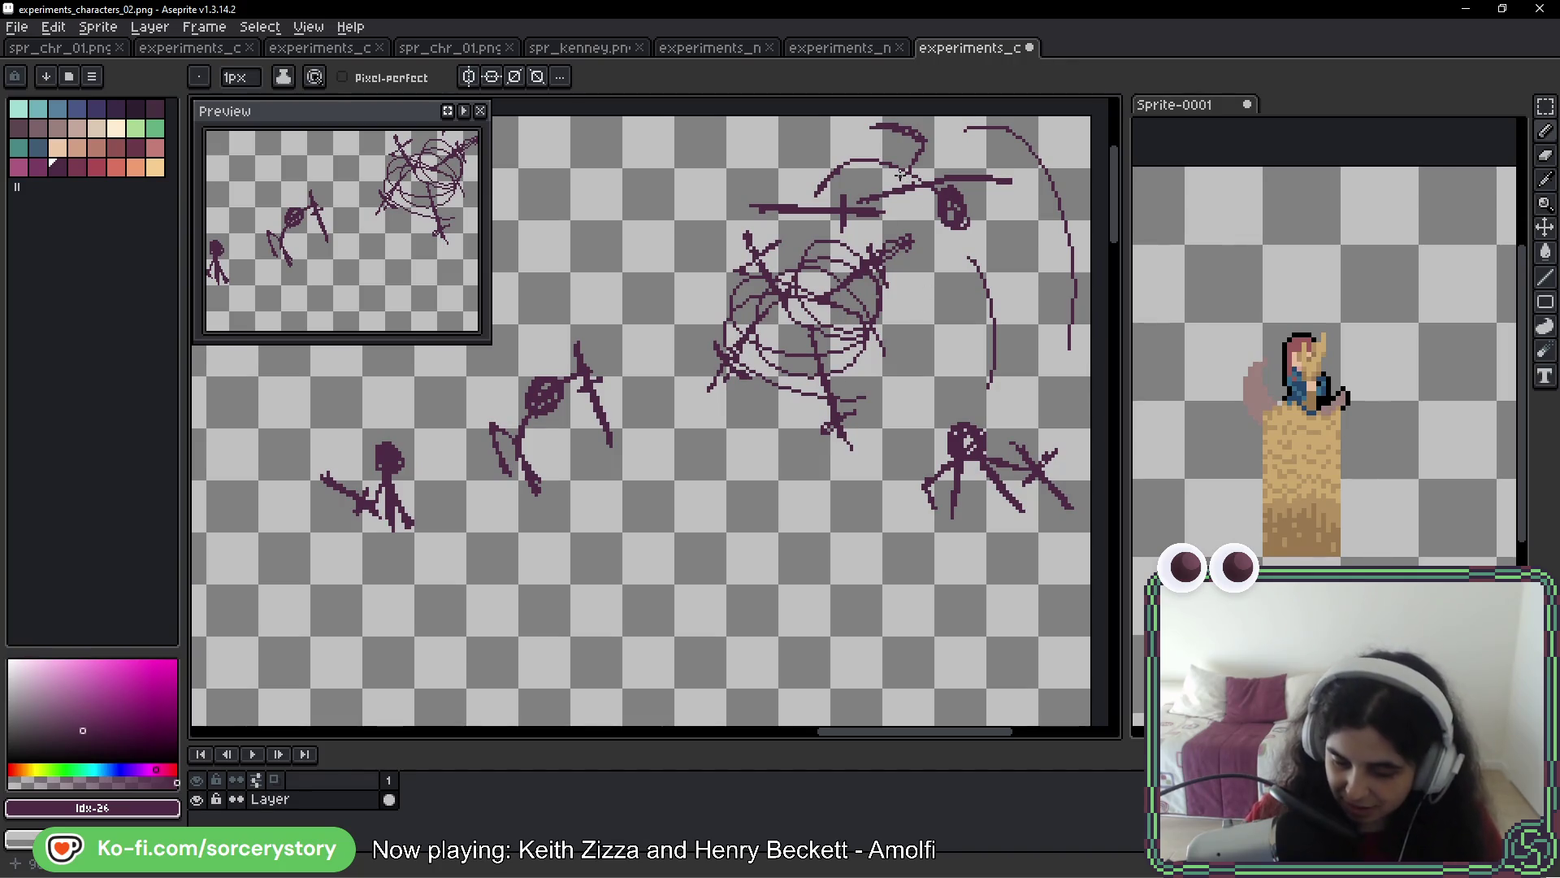
scroll(900, 173, down, 4)
scroll(932, 300, up, 5)
Pan along the sprite rows to the blue-robed woman's standing frames
mouse_move(932, 301)
mouse_down()
mouse_move(509, 529)
mouse_move(265, 634)
mouse_up()
drag(297, 548, 192, 545)
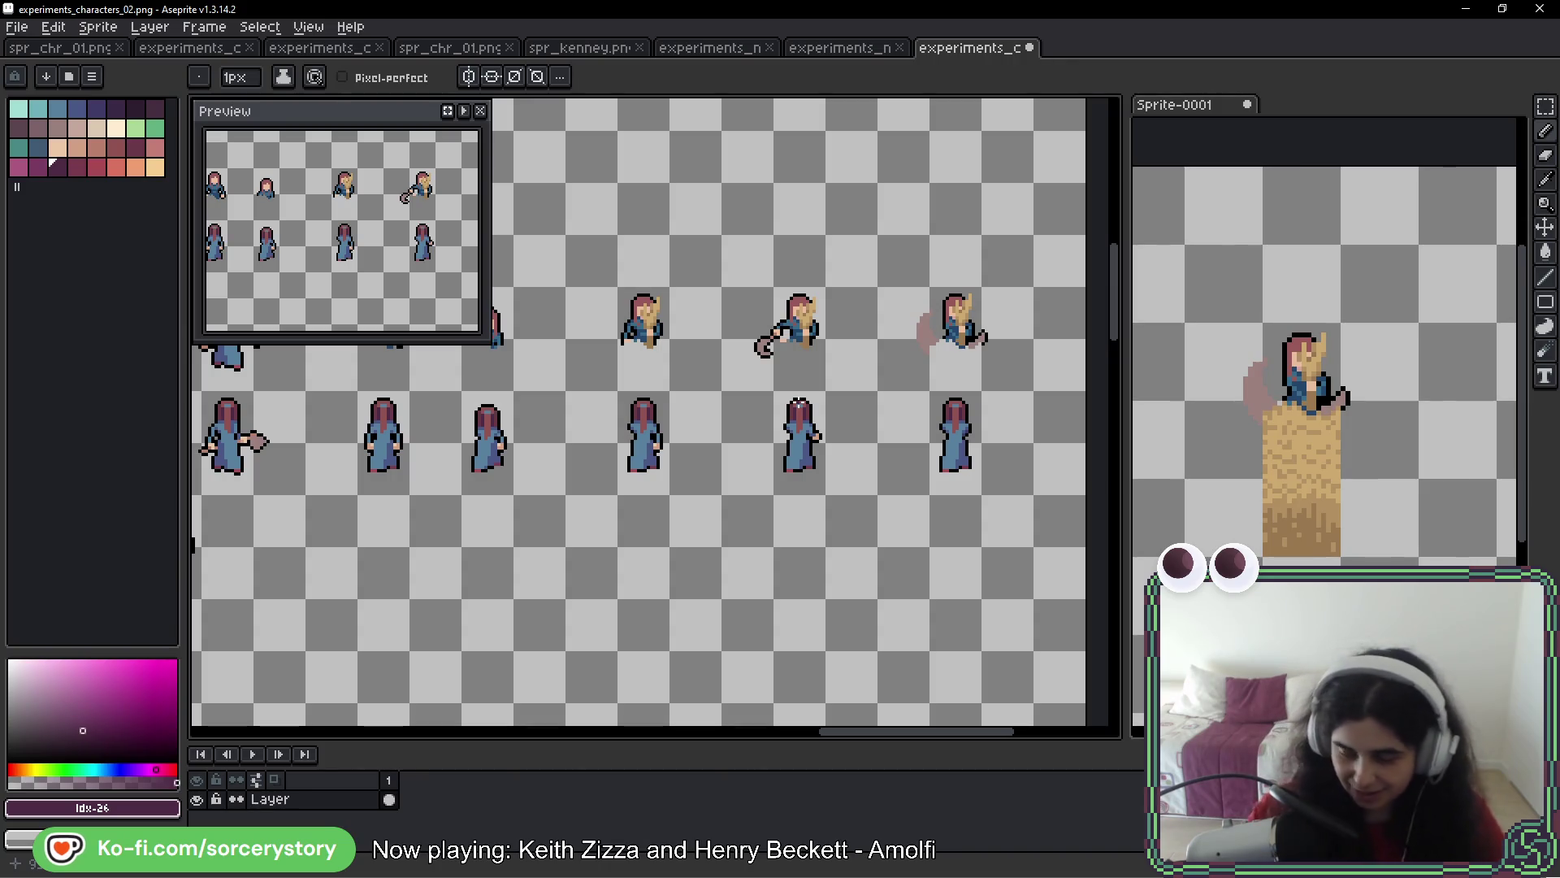
drag(645, 412, 822, 437)
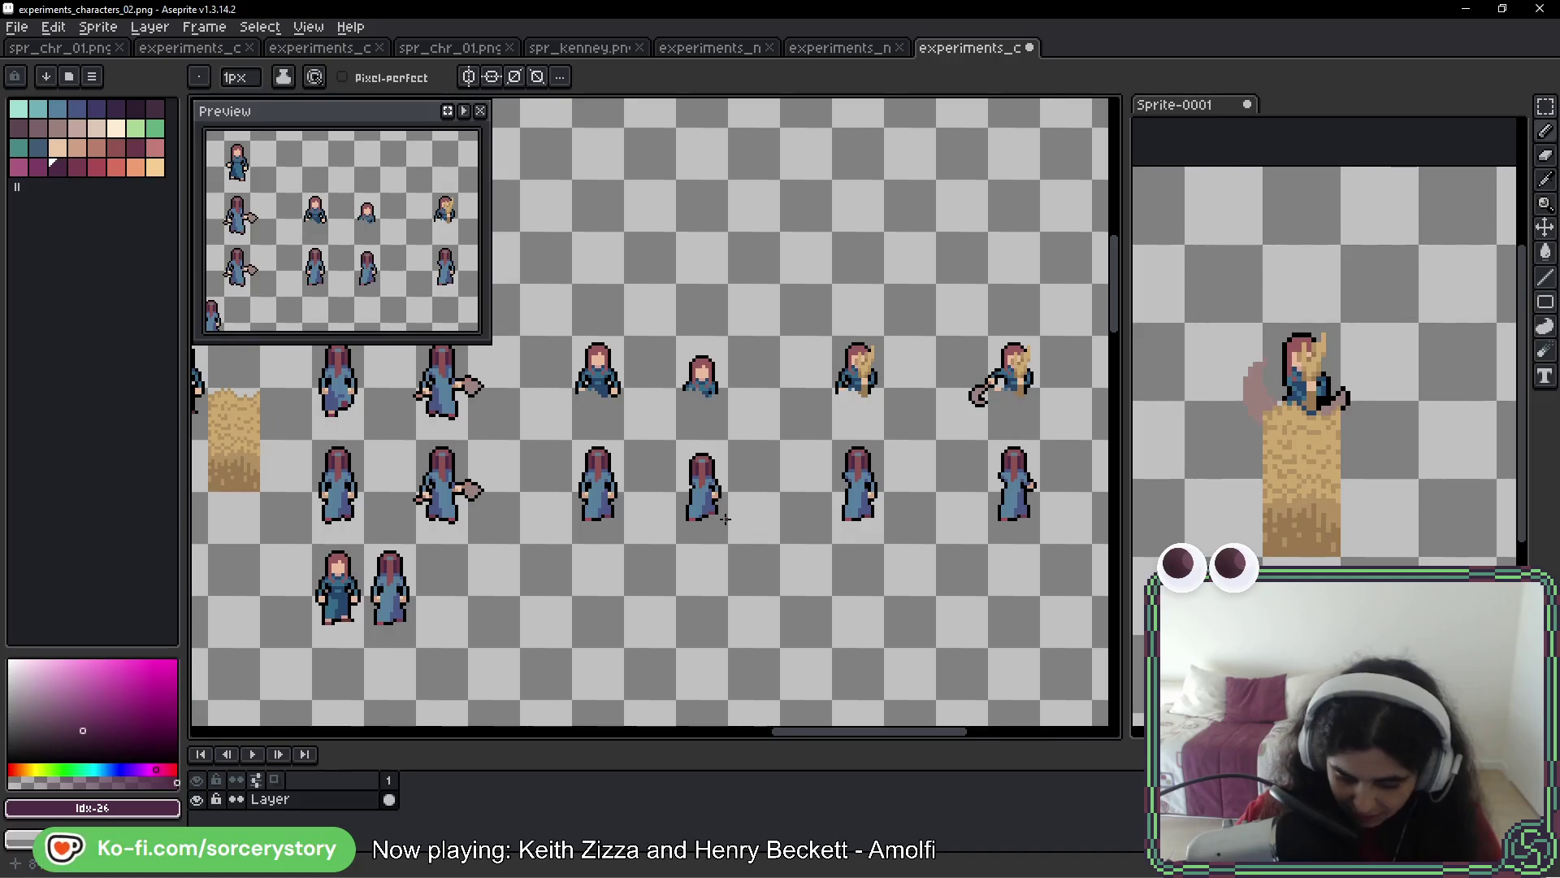
mouse_move(596, 458)
mouse_down()
mouse_move(772, 439)
mouse_move(499, 436)
mouse_up()
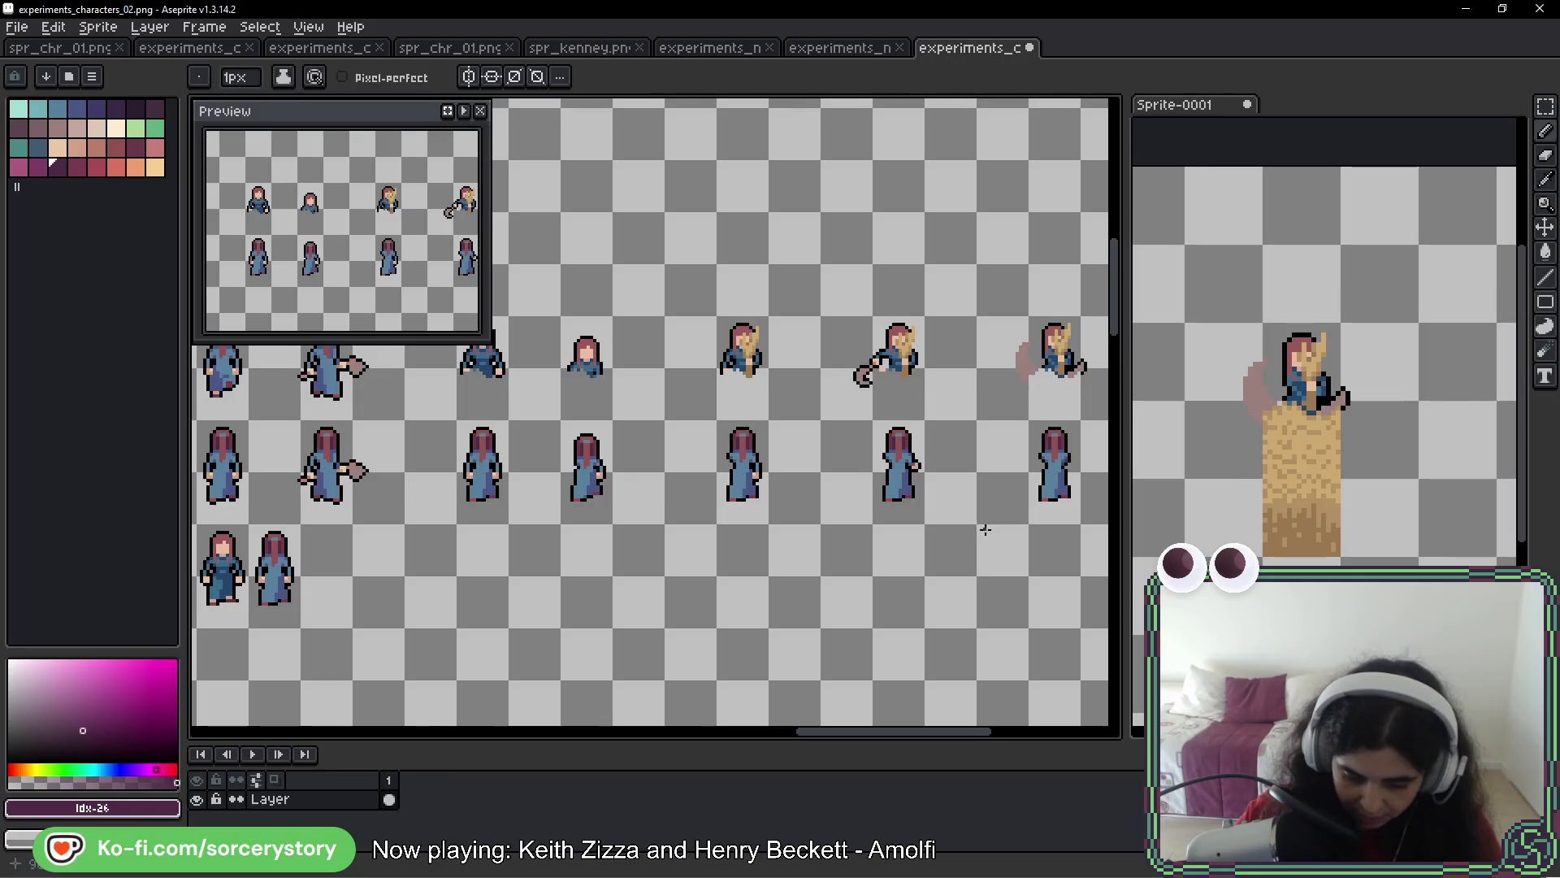
drag(975, 524, 742, 509)
scroll(585, 326, up, 1)
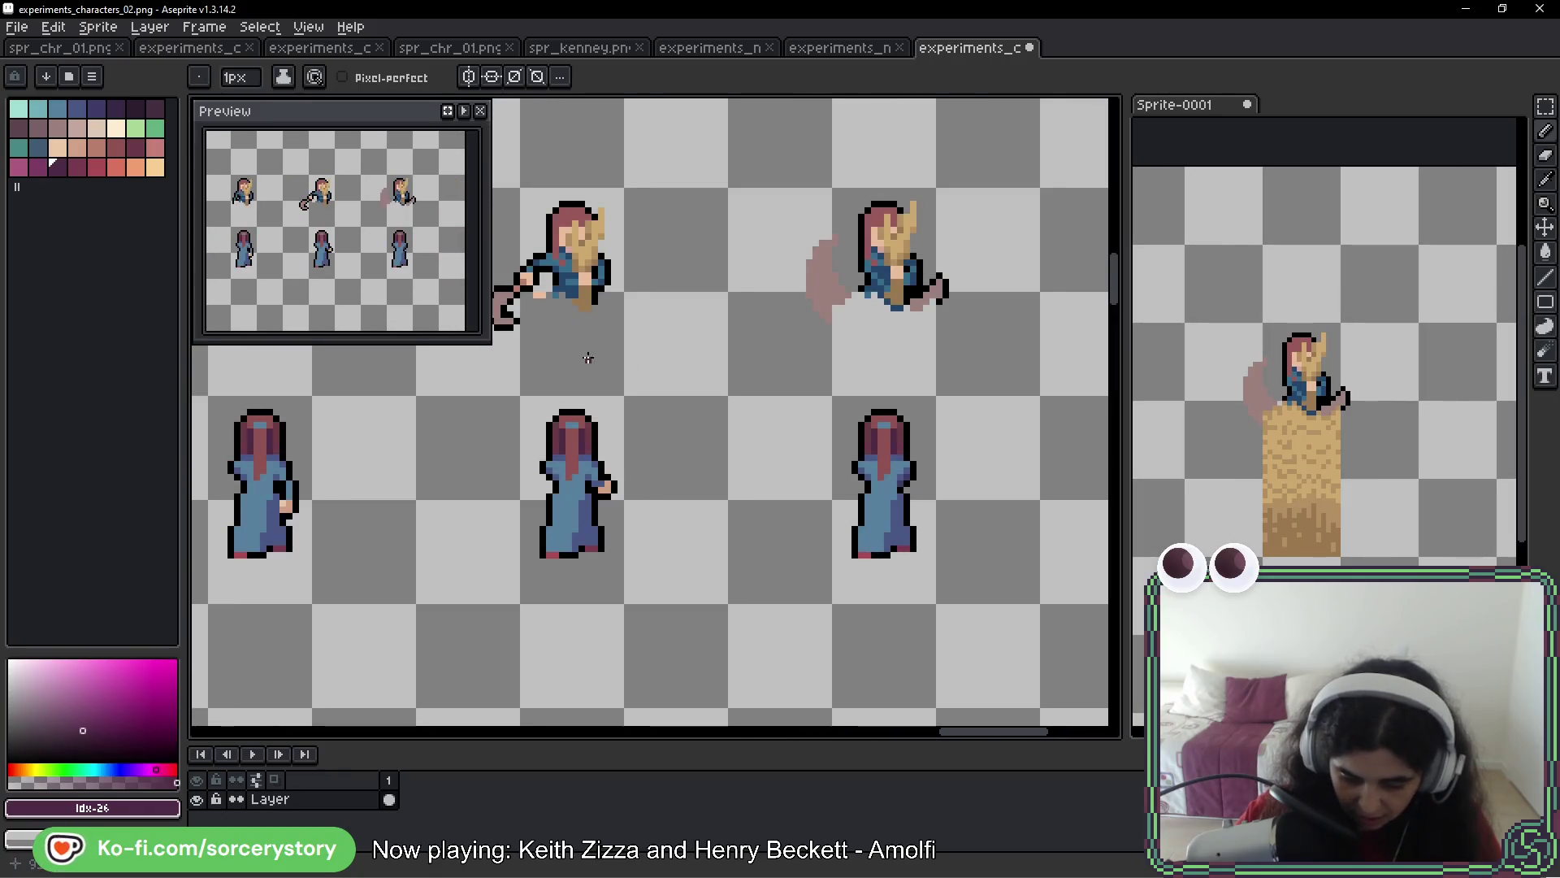
drag(585, 341, 992, 366)
scroll(694, 517, down, 1)
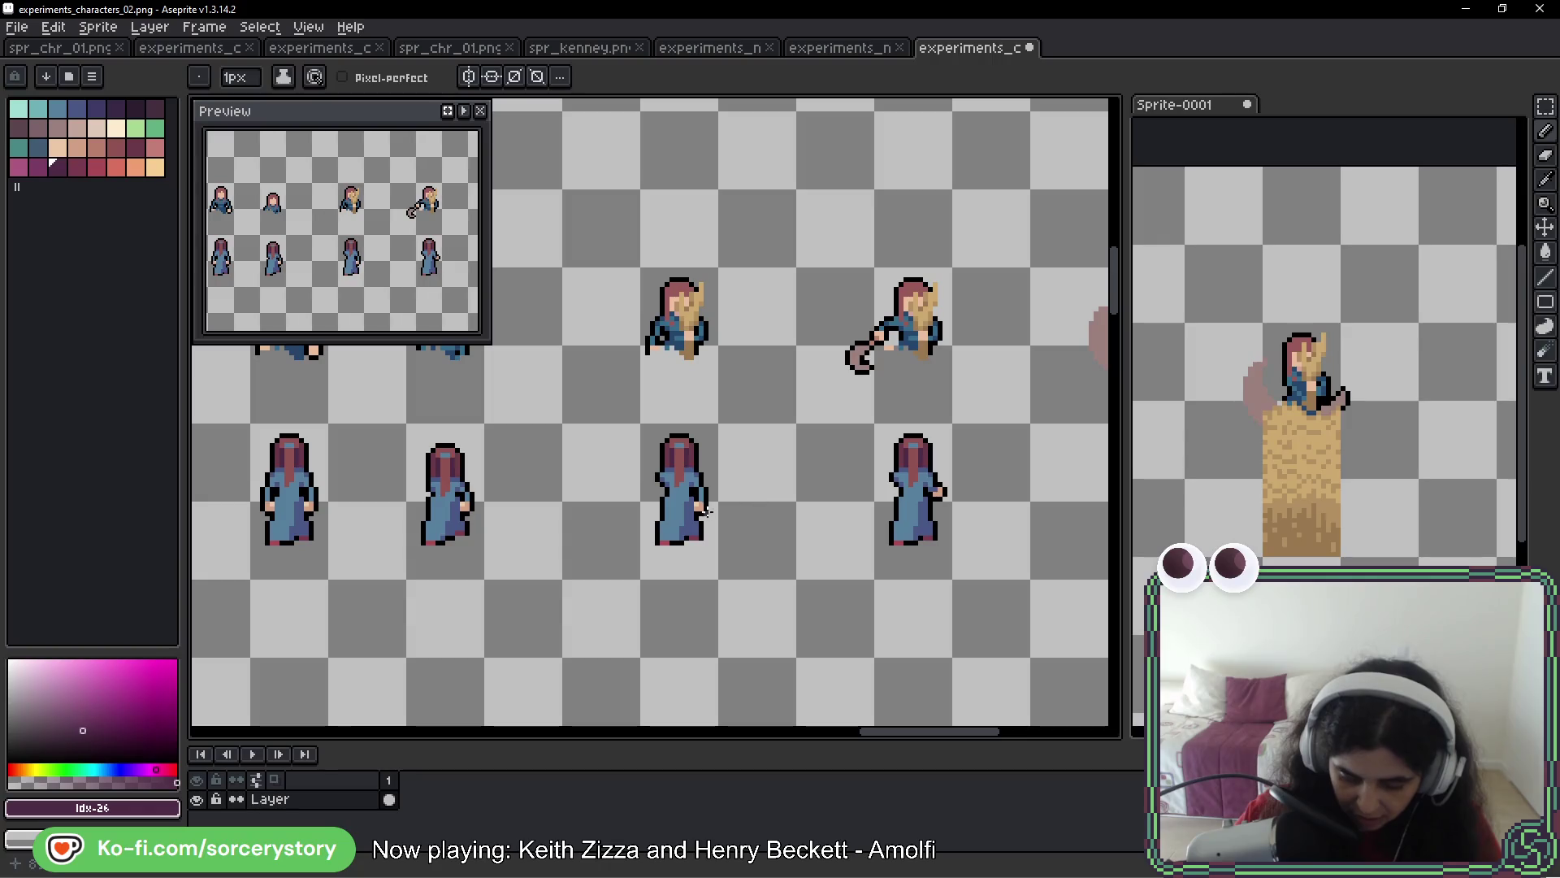
drag(909, 467, 800, 474)
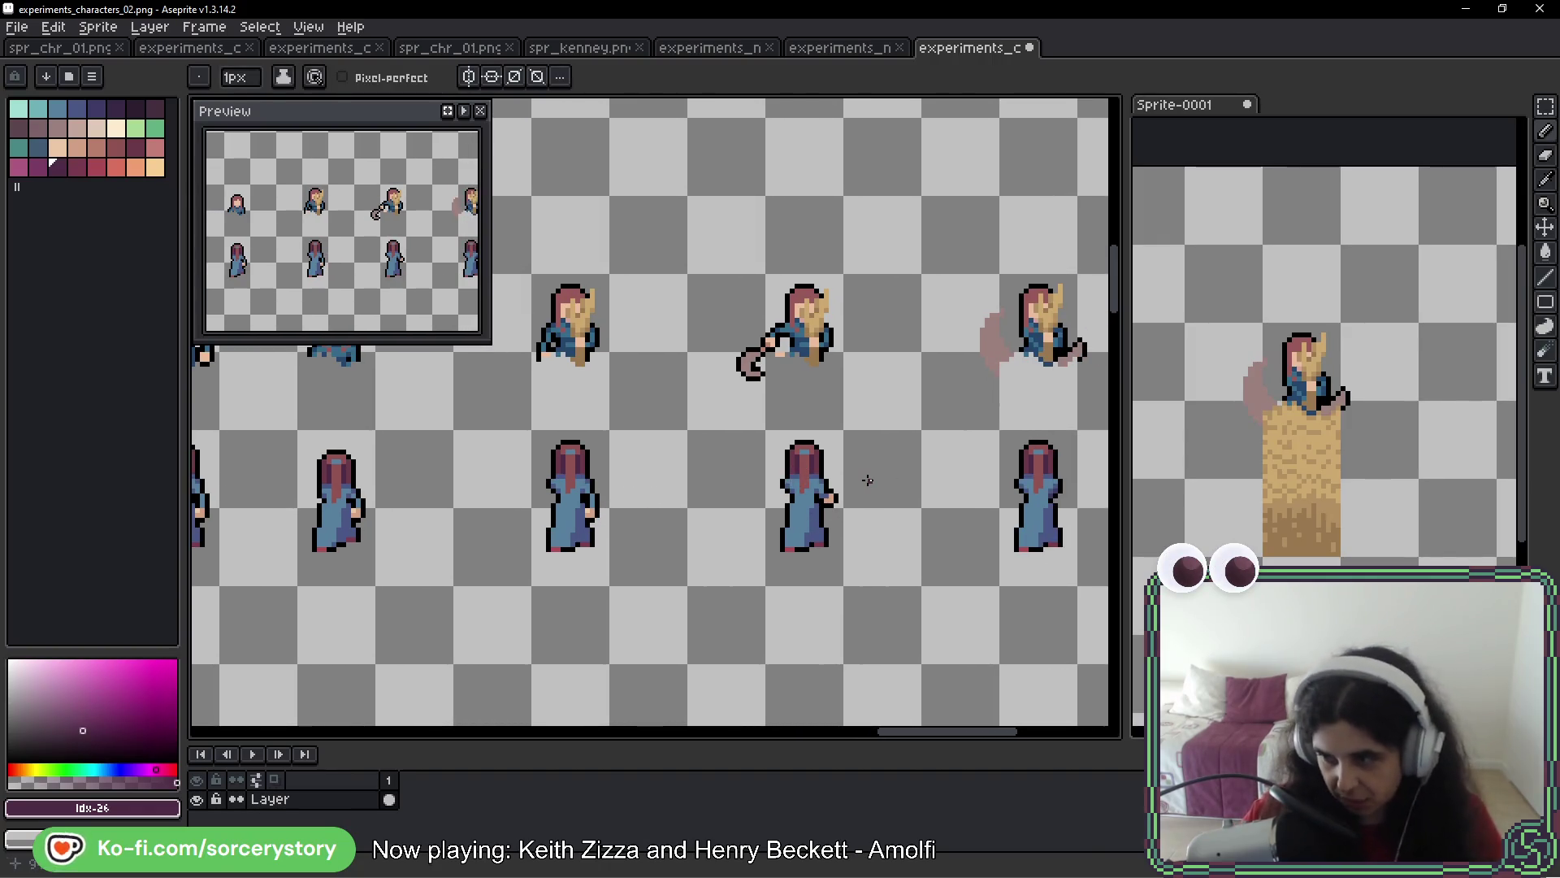
Circle the lower middle figure as a trial, undo it, and zoom in on her hand
mouse_move(894, 467)
mouse_down()
mouse_move(804, 569)
mouse_move(861, 464)
mouse_up()
key(ctrl+z)
scroll(815, 506, up, 2)
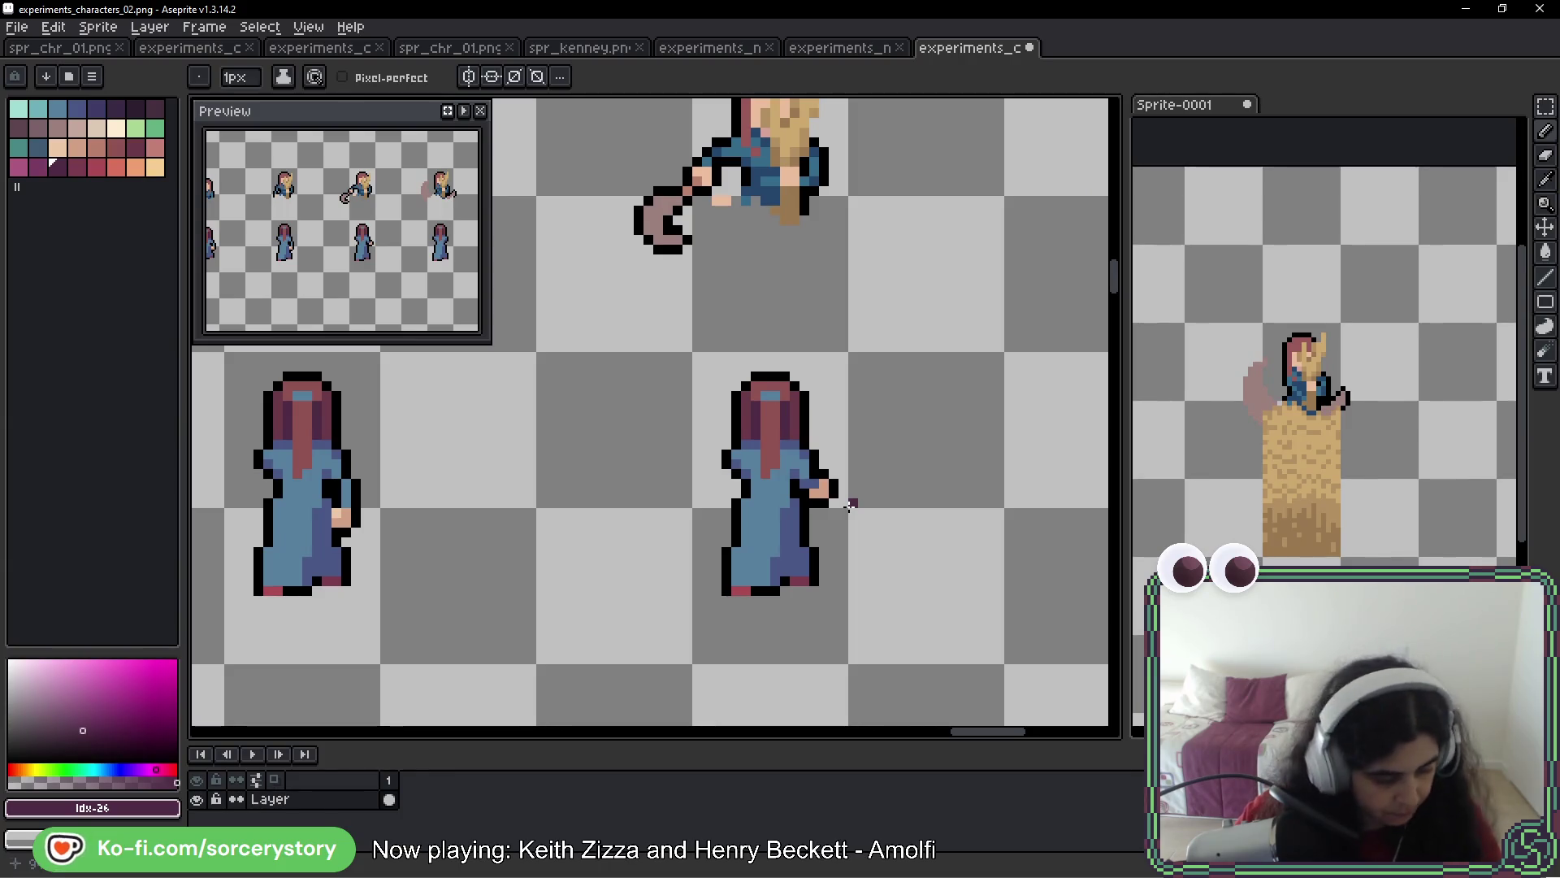
scroll(833, 492, up, 1)
key(alt)
Pick the muted pink and place a test pixel beside the character's hand
alt+click(806, 490)
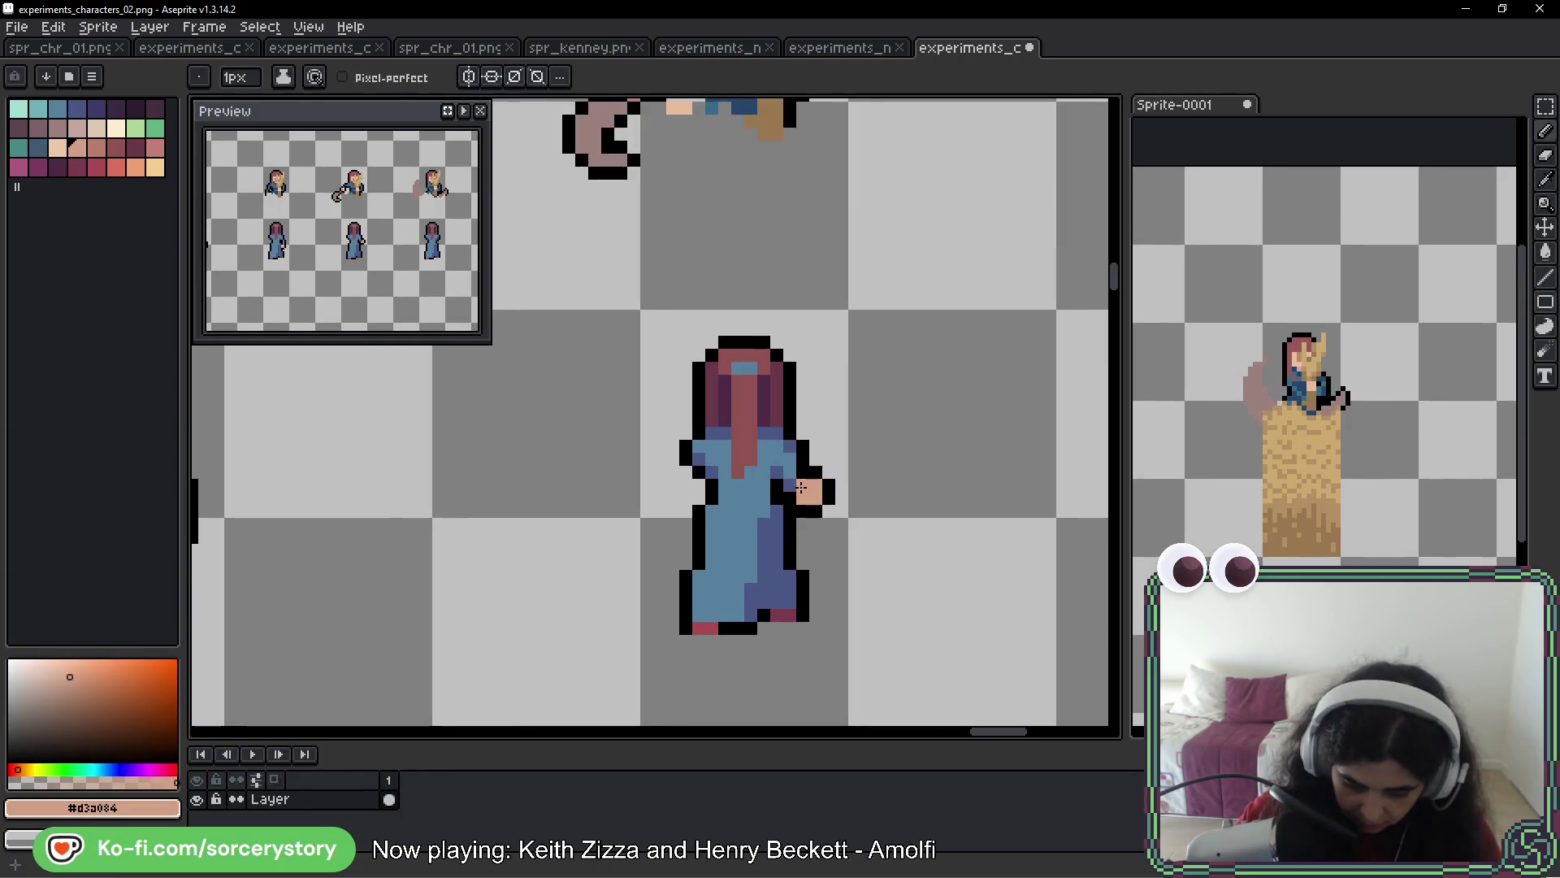
scroll(942, 542, down, 2)
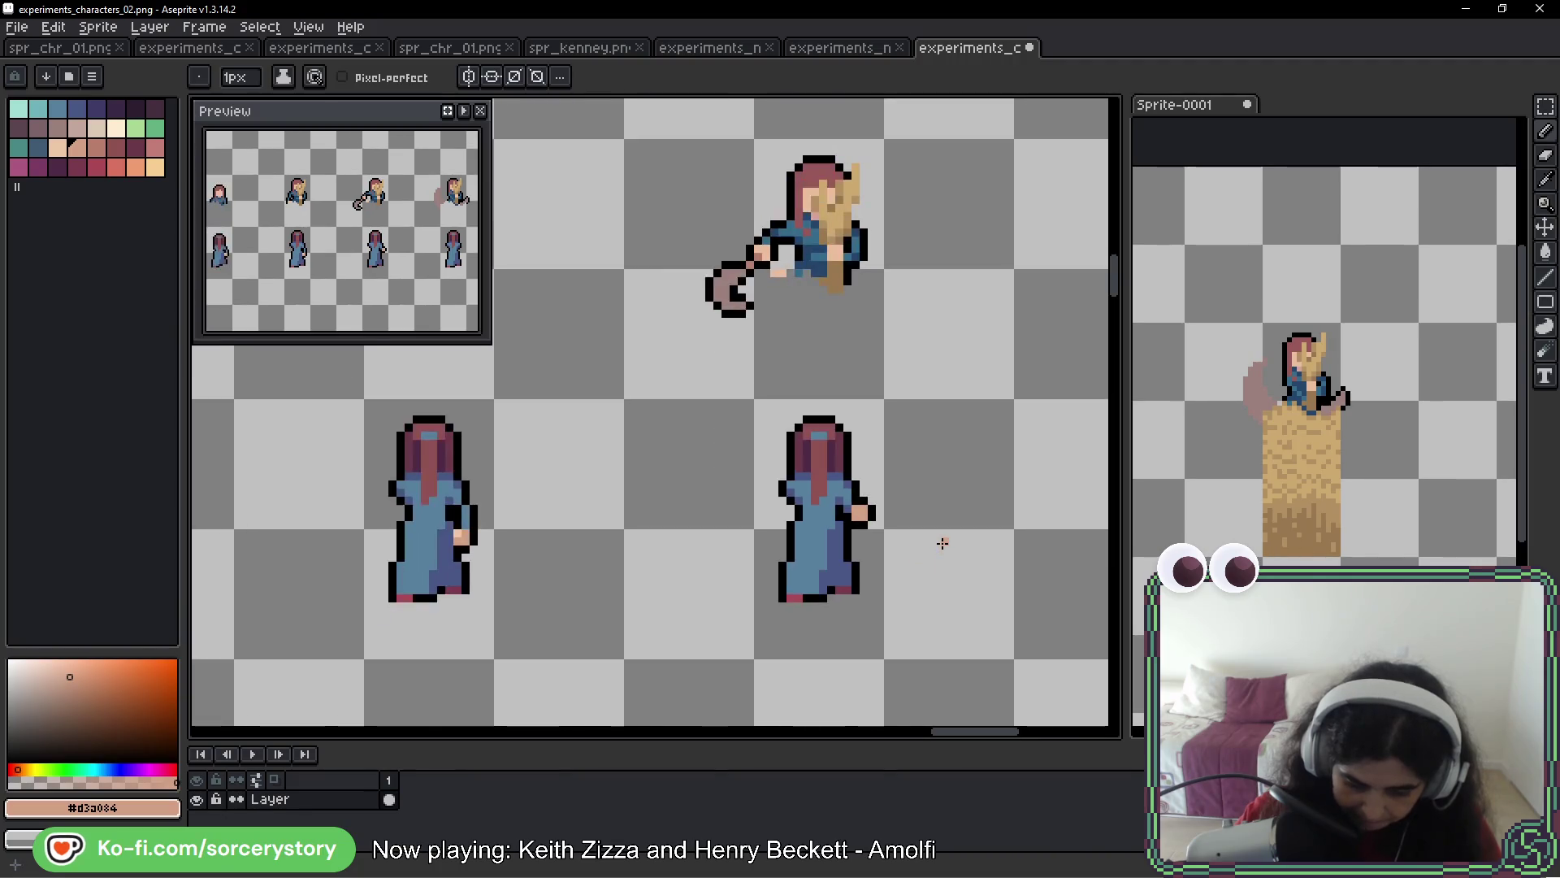
scroll(981, 543, right, 5)
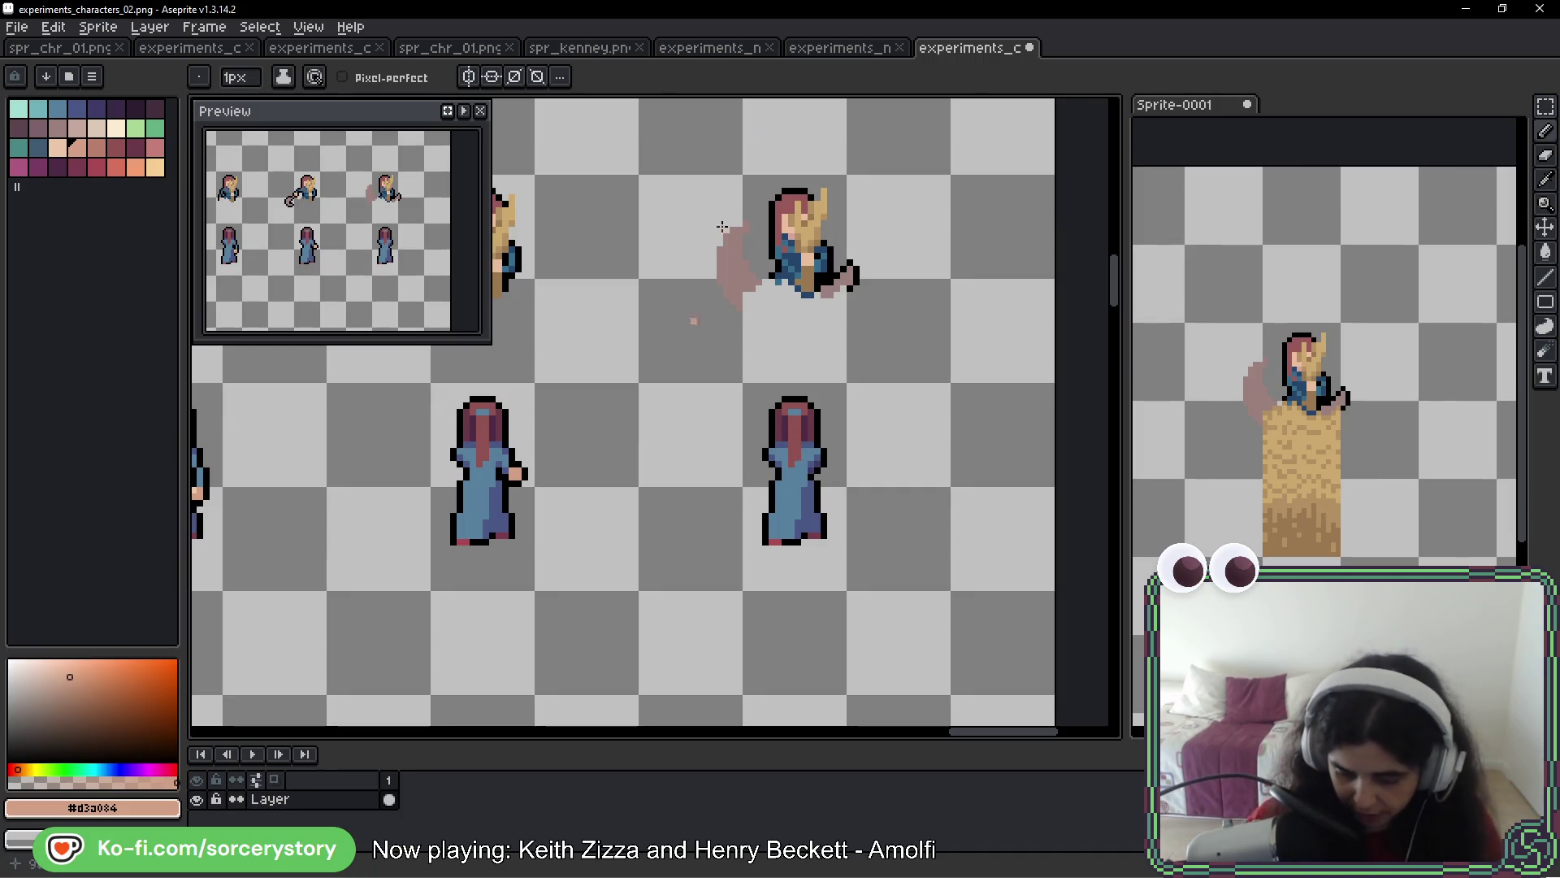
key(ctrl+z)
key(ctrl+z)
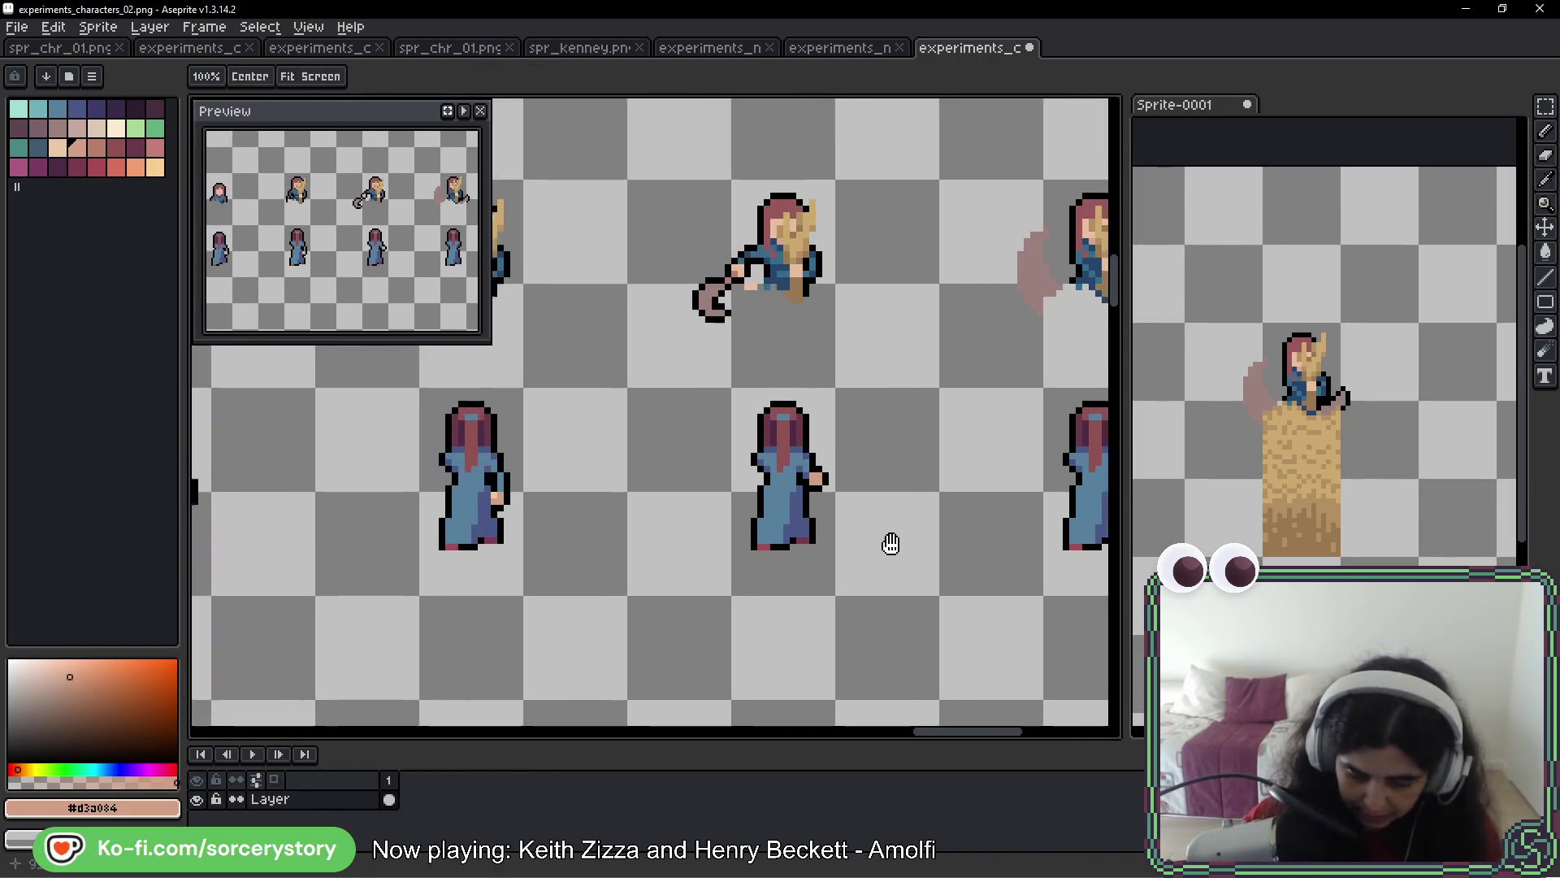
key(alt)
alt+click(770, 363)
scroll(894, 504, down, 1)
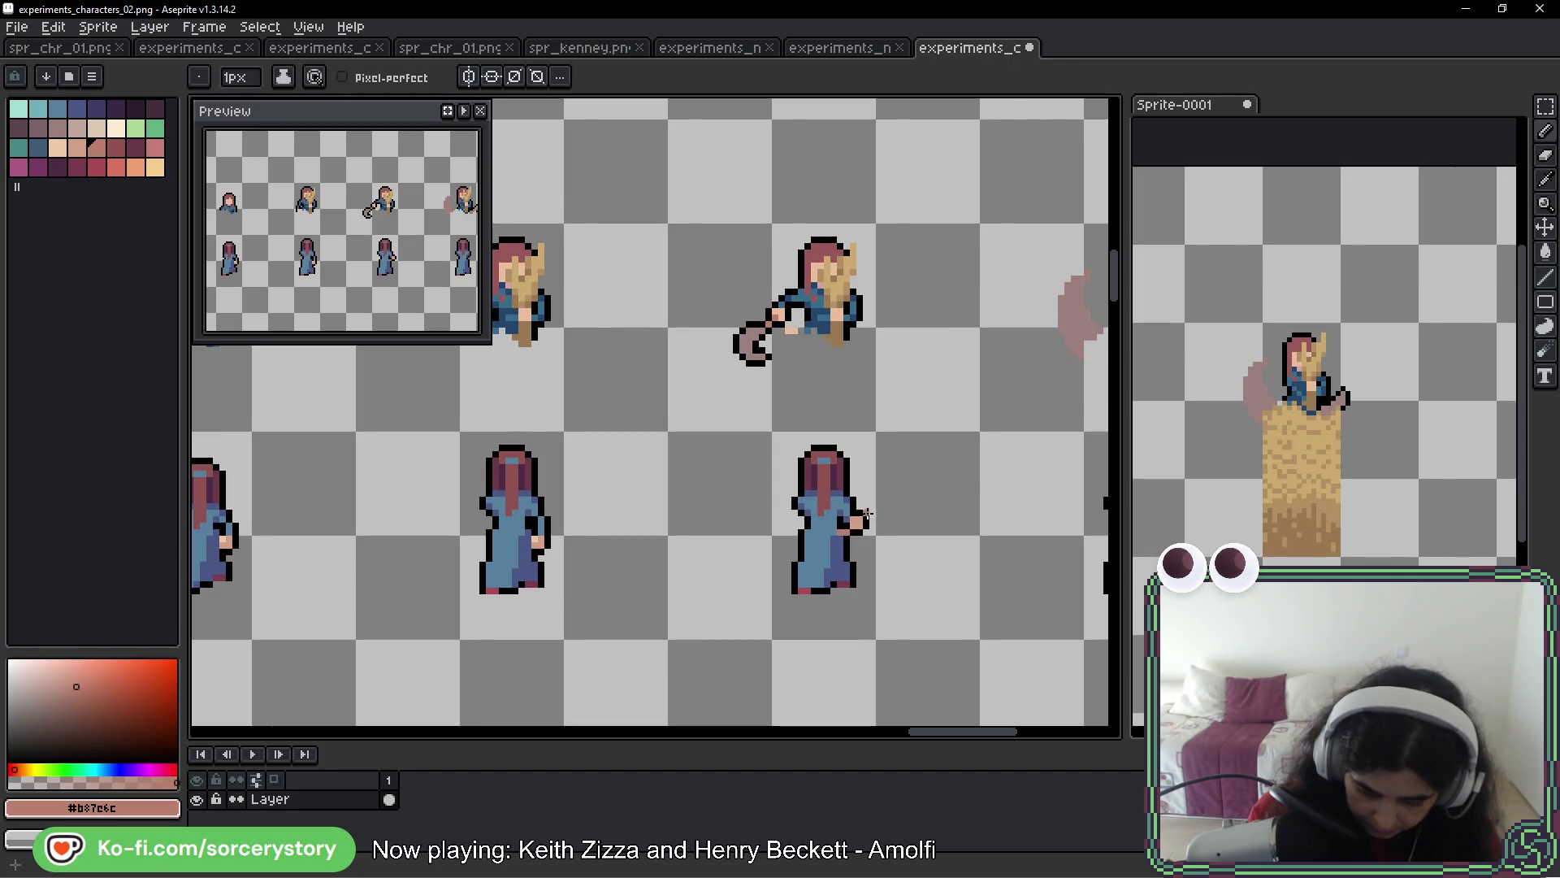
click(868, 512)
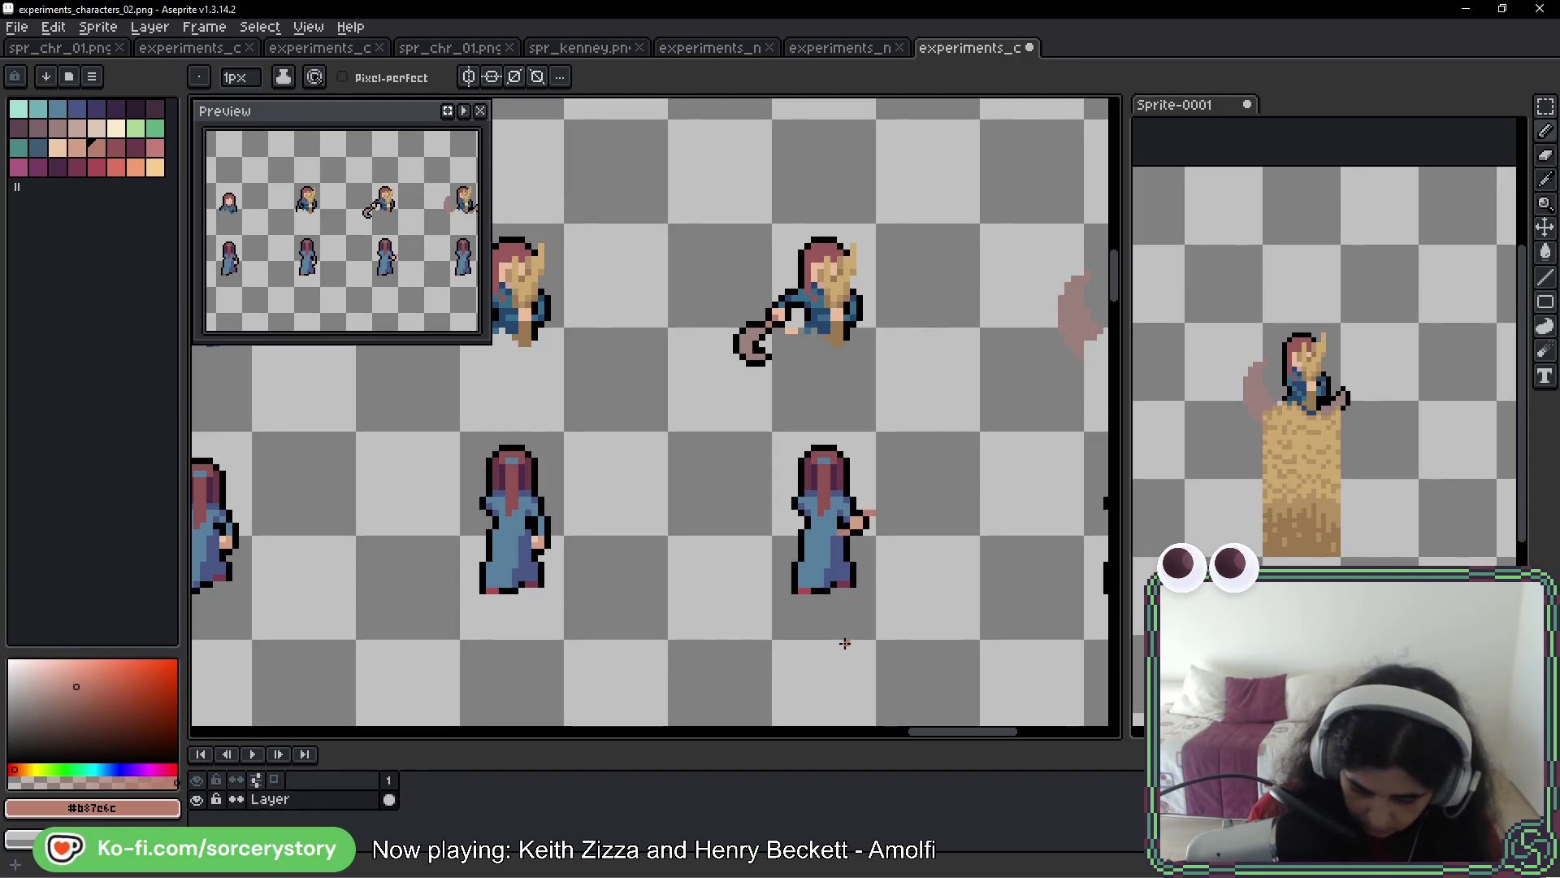
alt+click(768, 351)
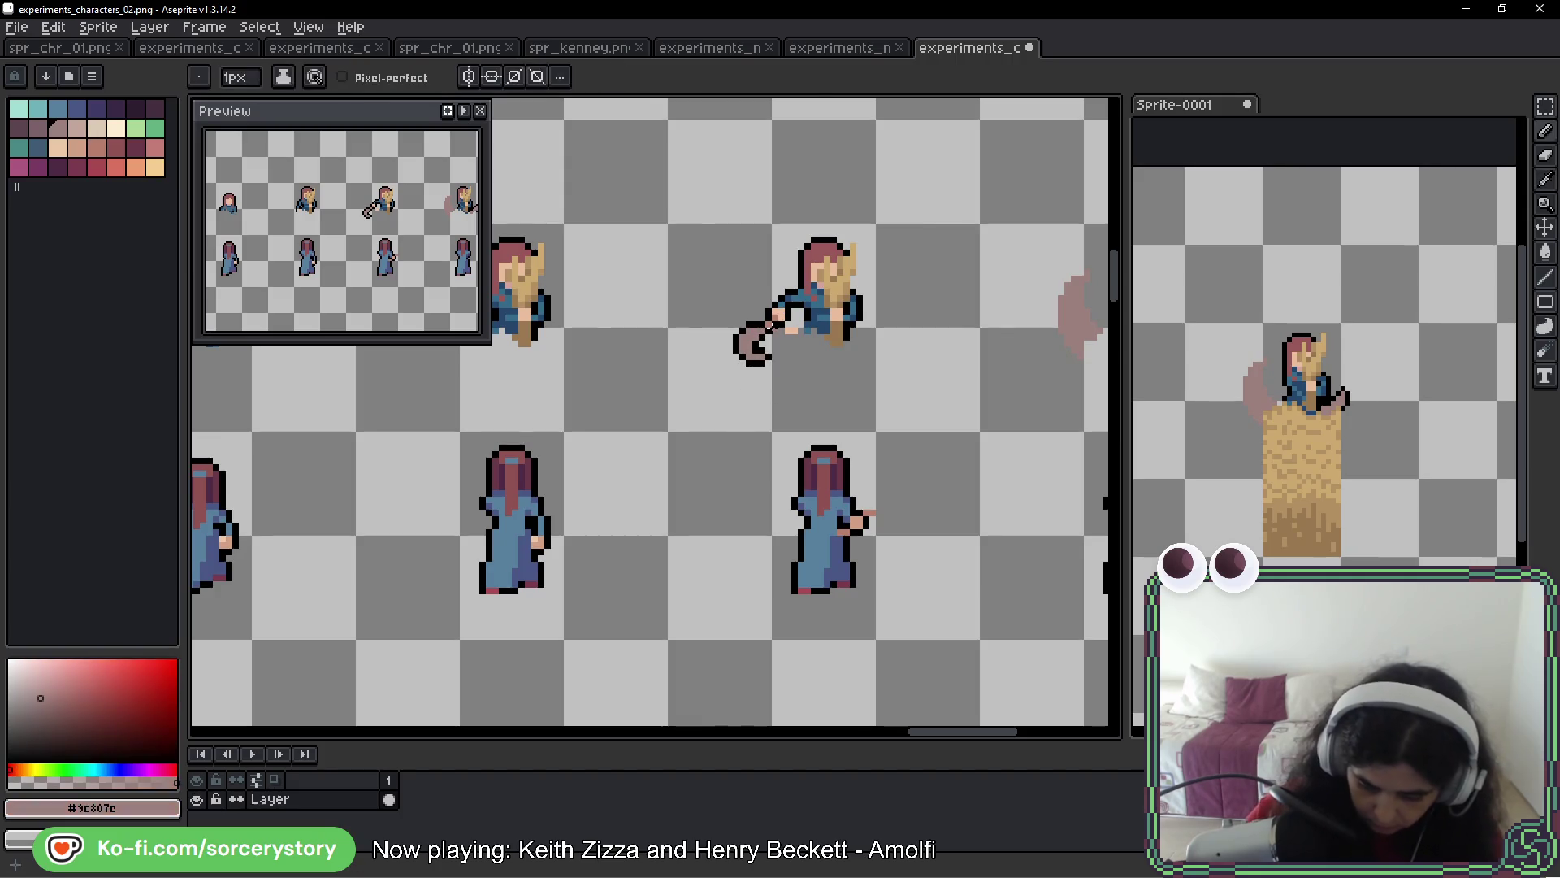
Draw the faded pink whip curving away from the lower-right woman's hand
scroll(837, 529, up, 3)
mouse_move(989, 434)
mouse_down()
mouse_move(863, 462)
mouse_move(910, 414)
mouse_up()
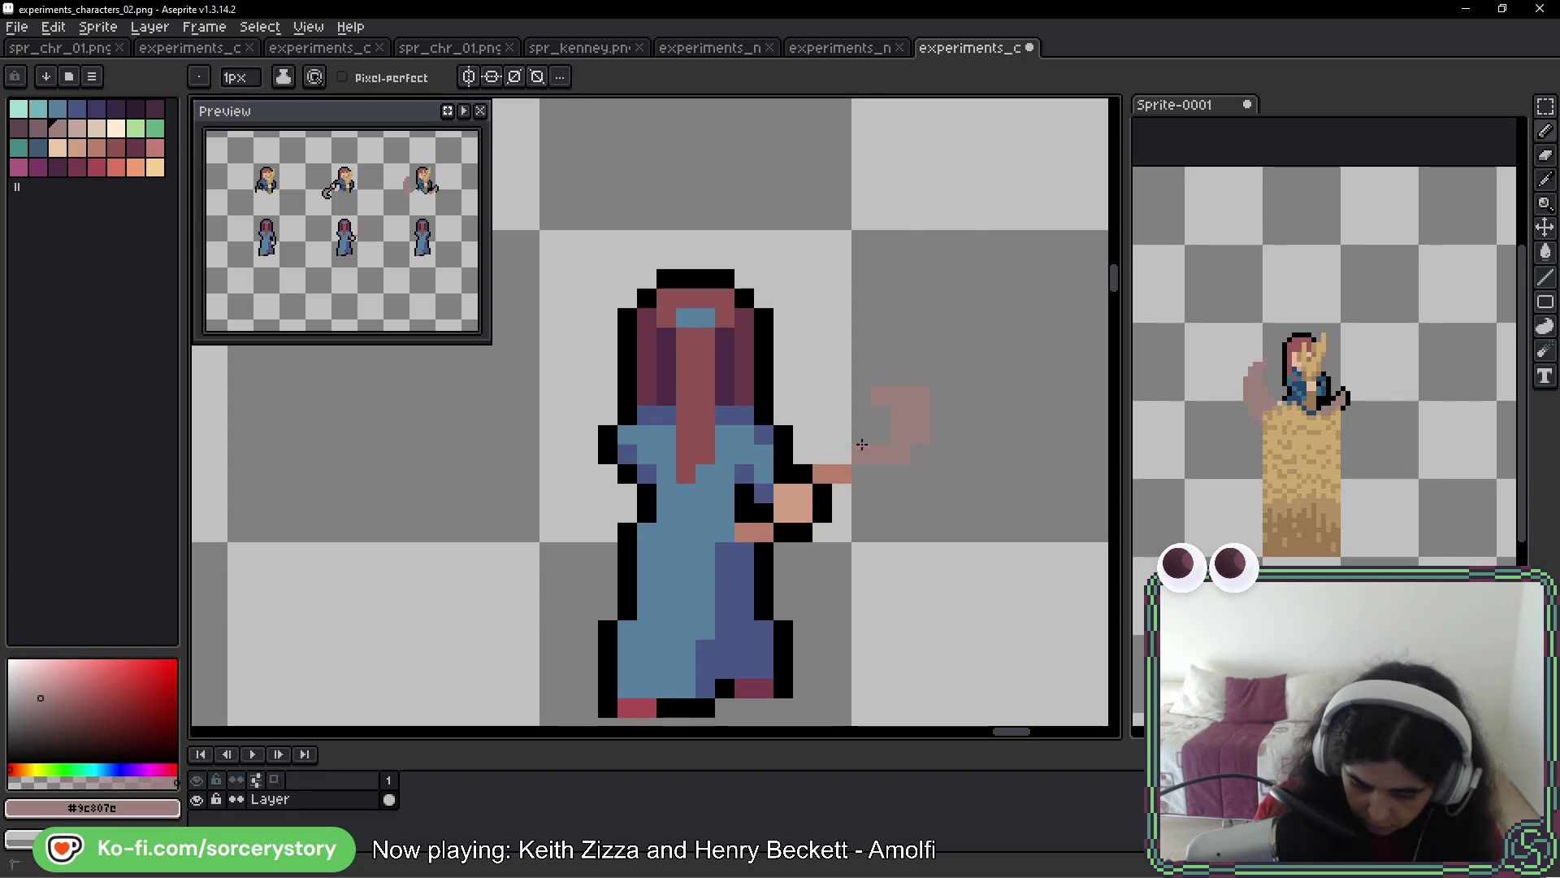
click(936, 441)
drag(880, 418, 875, 504)
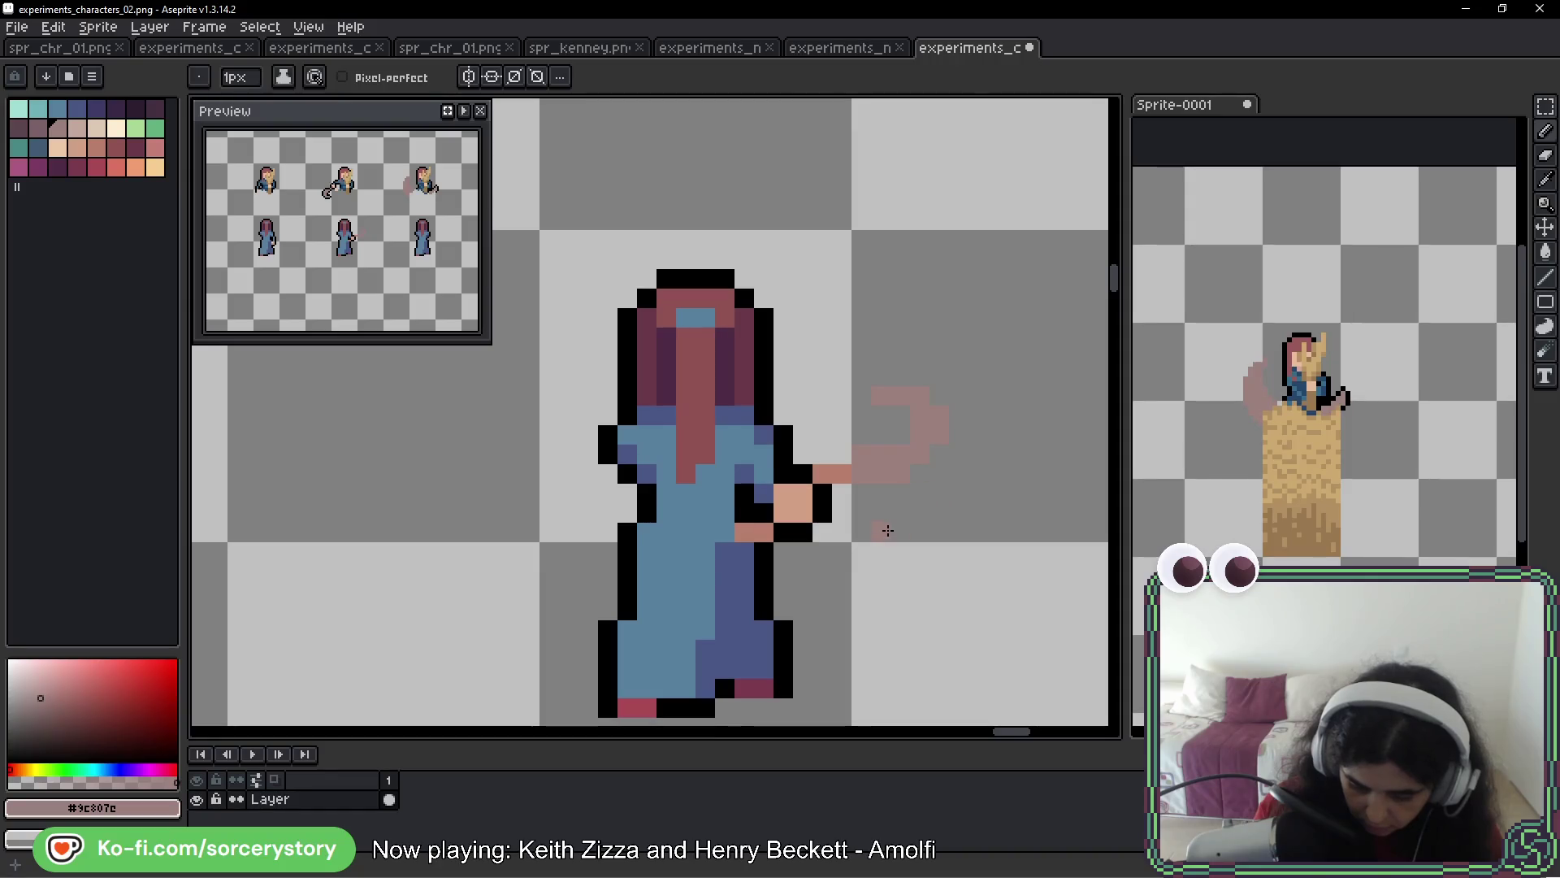
click(892, 446)
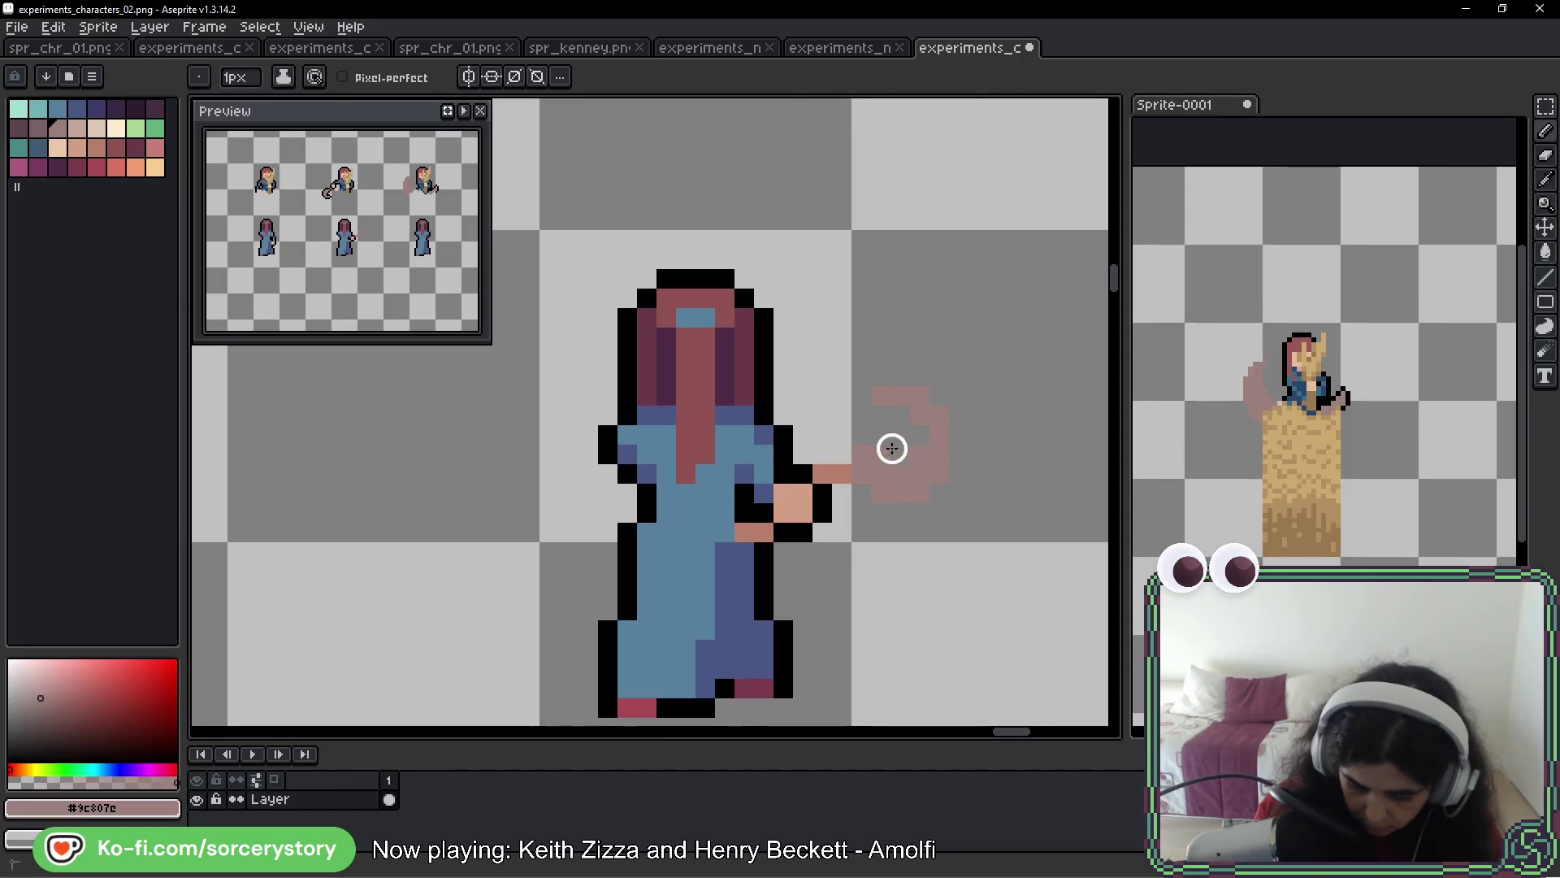
click(891, 454)
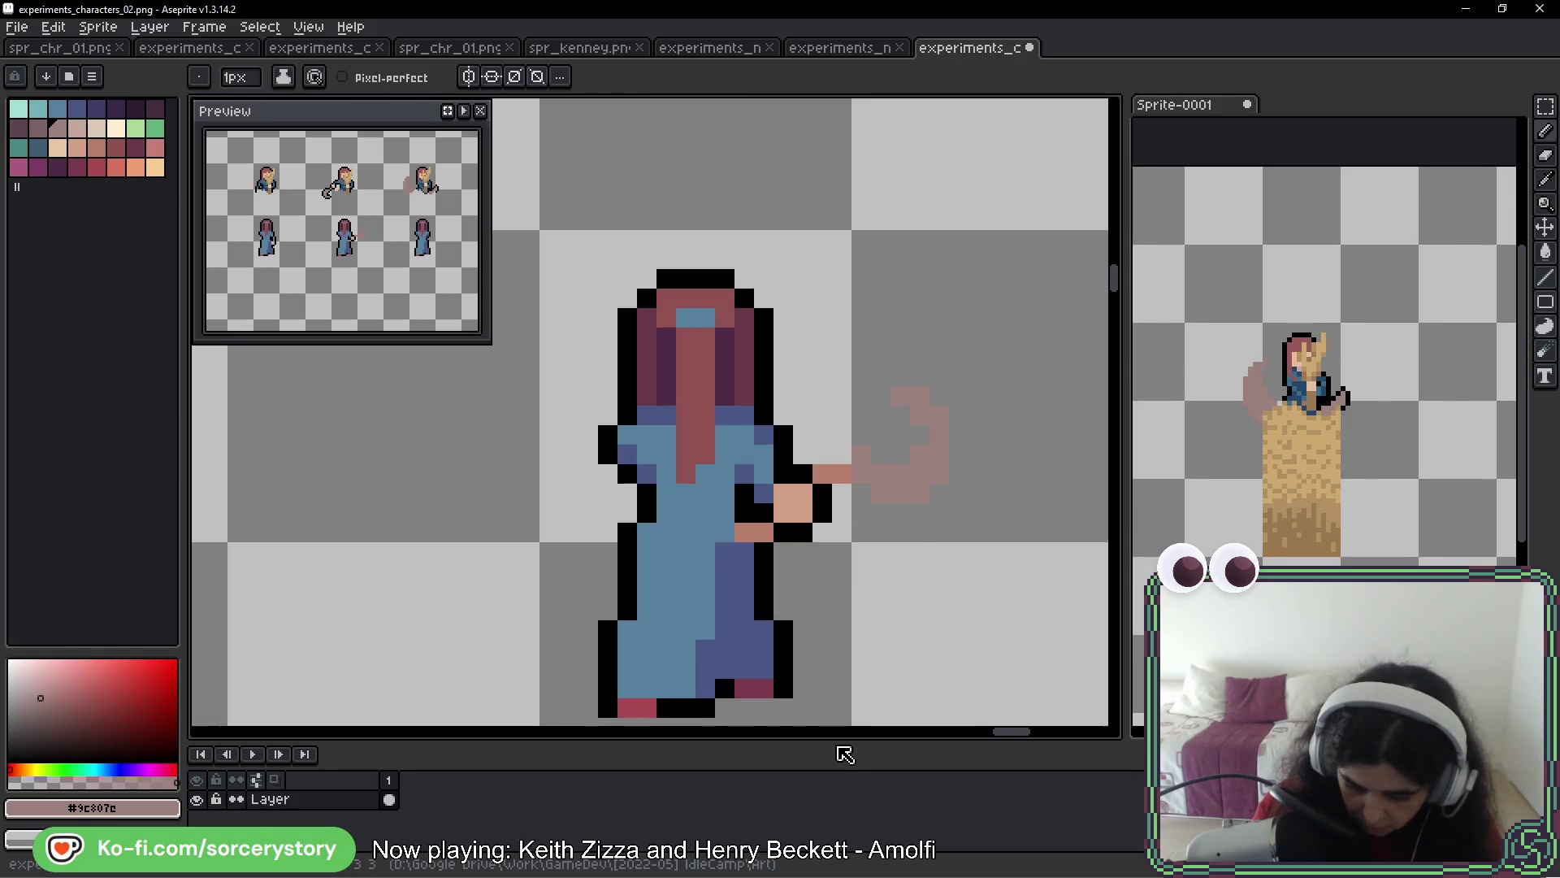
click(860, 449)
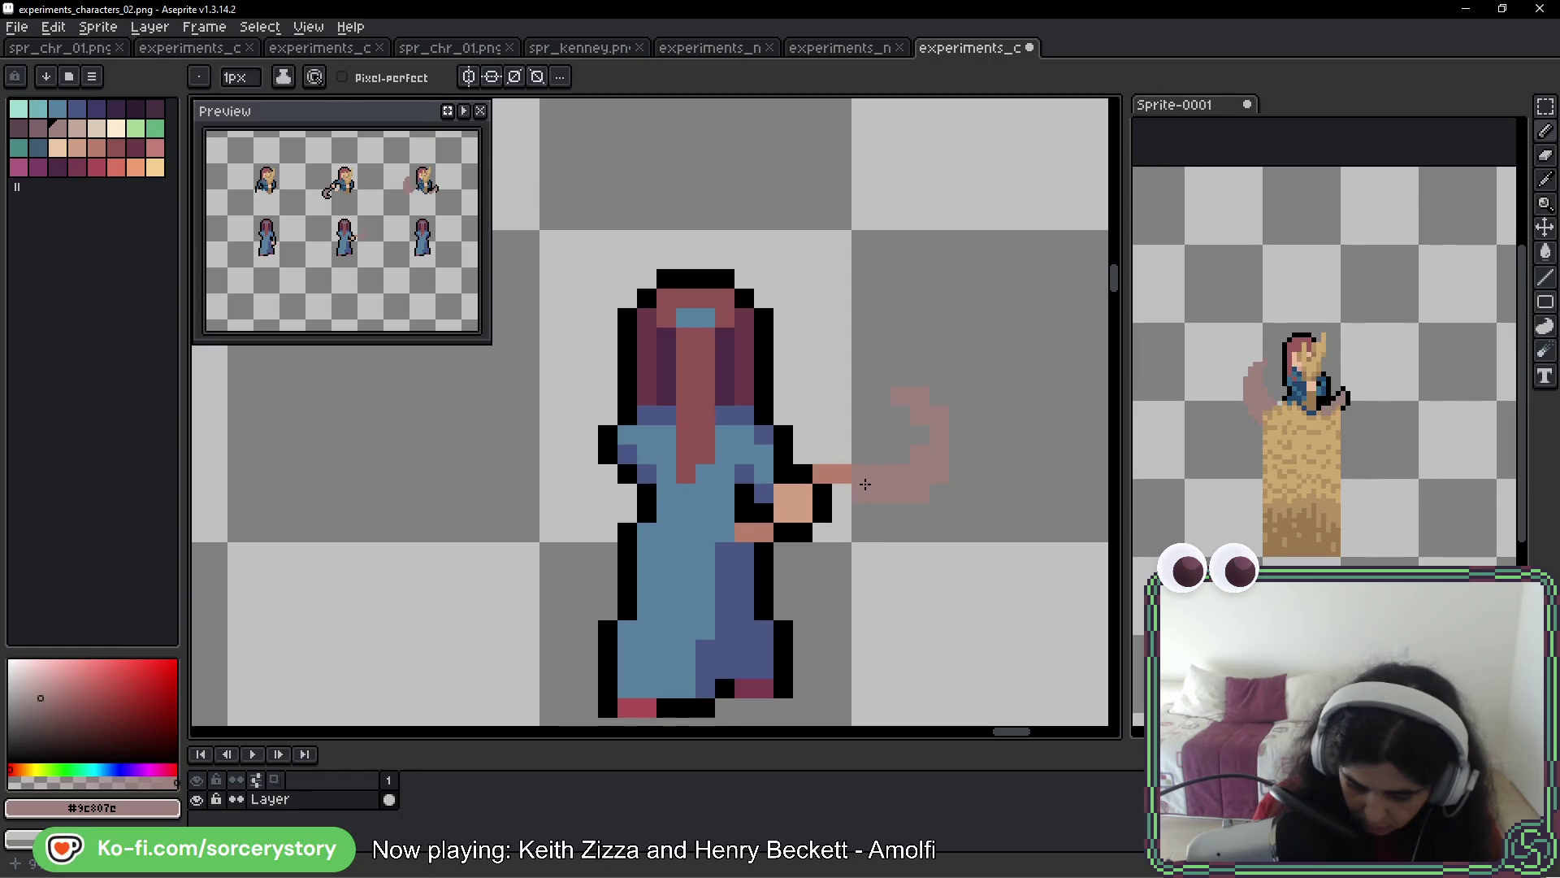
Redraw the whip's hook and erase the stray pixels above it
key(m)
mouse_move(853, 366)
mouse_down()
mouse_move(961, 522)
mouse_move(970, 582)
mouse_up()
key(b)
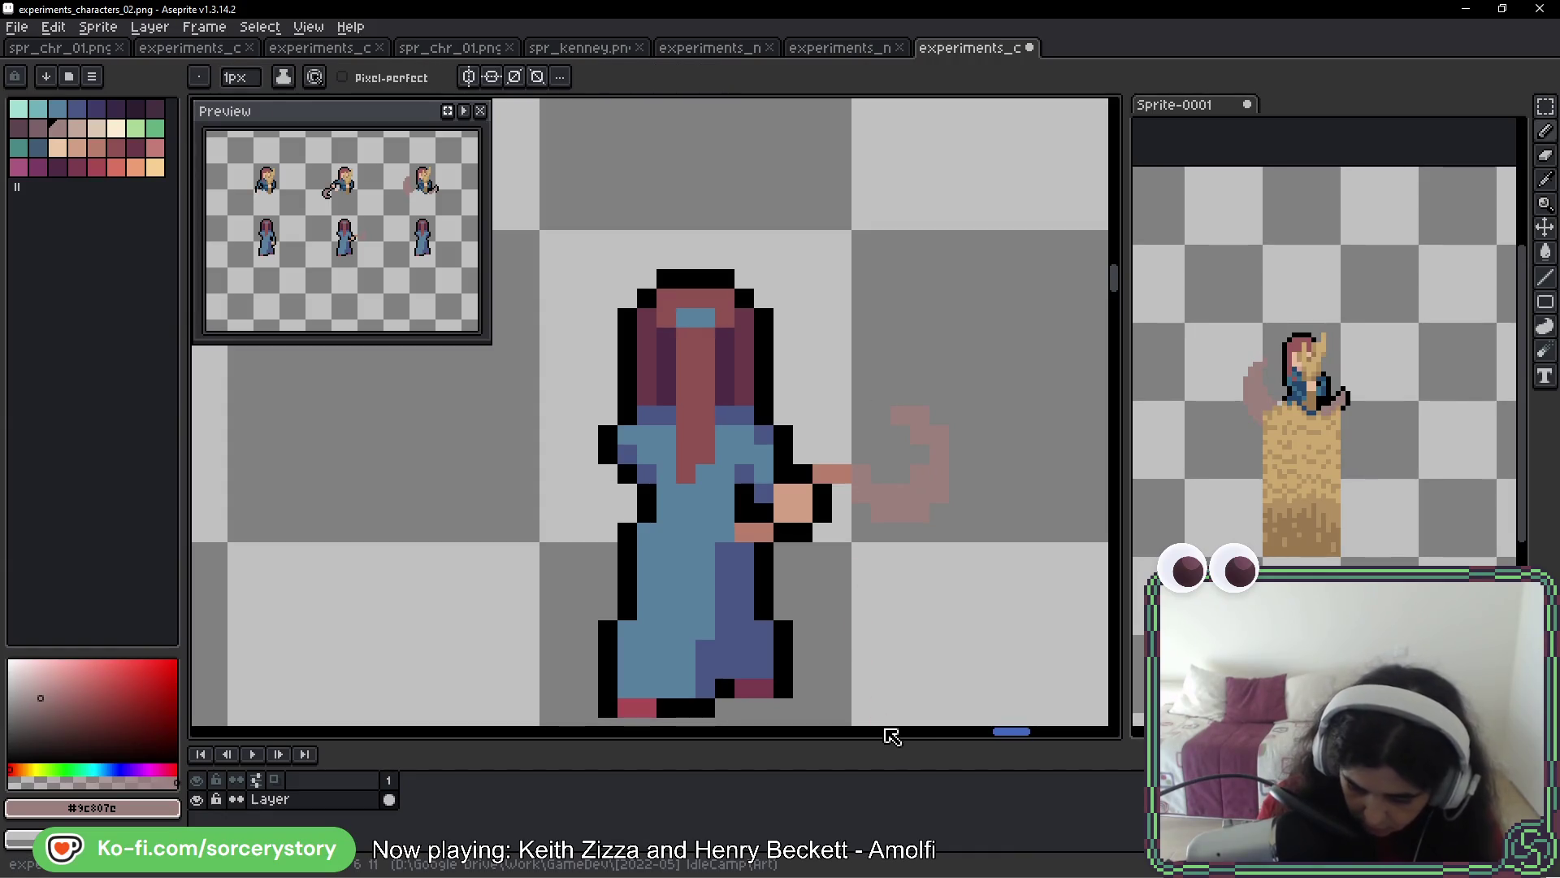
mouse_move(961, 434)
mouse_down()
mouse_move(961, 487)
mouse_move(915, 442)
mouse_move(926, 483)
mouse_up()
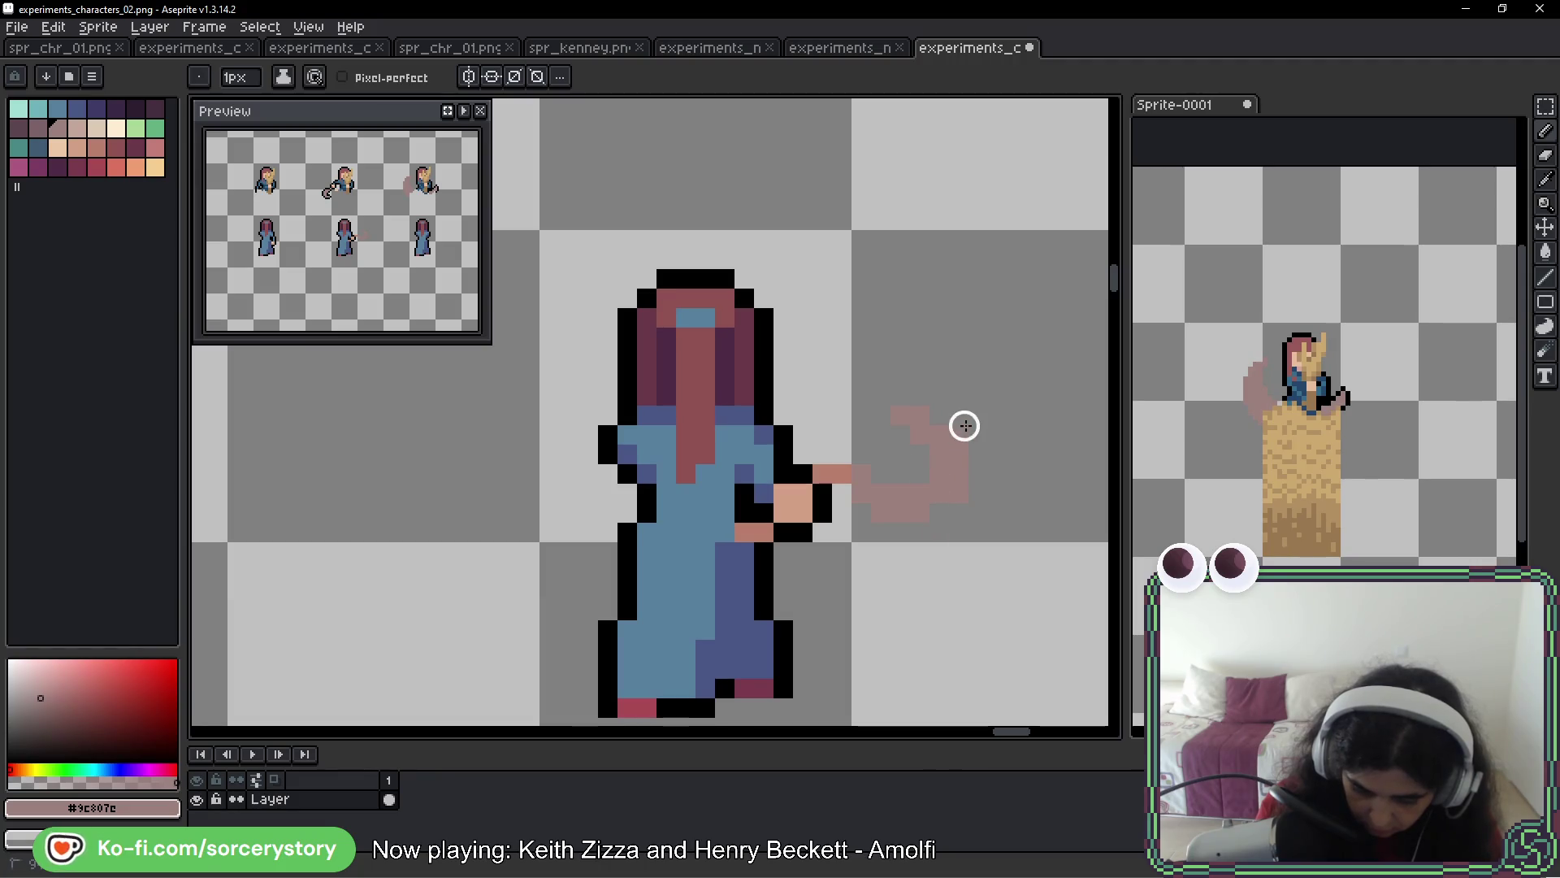
right_click(901, 414)
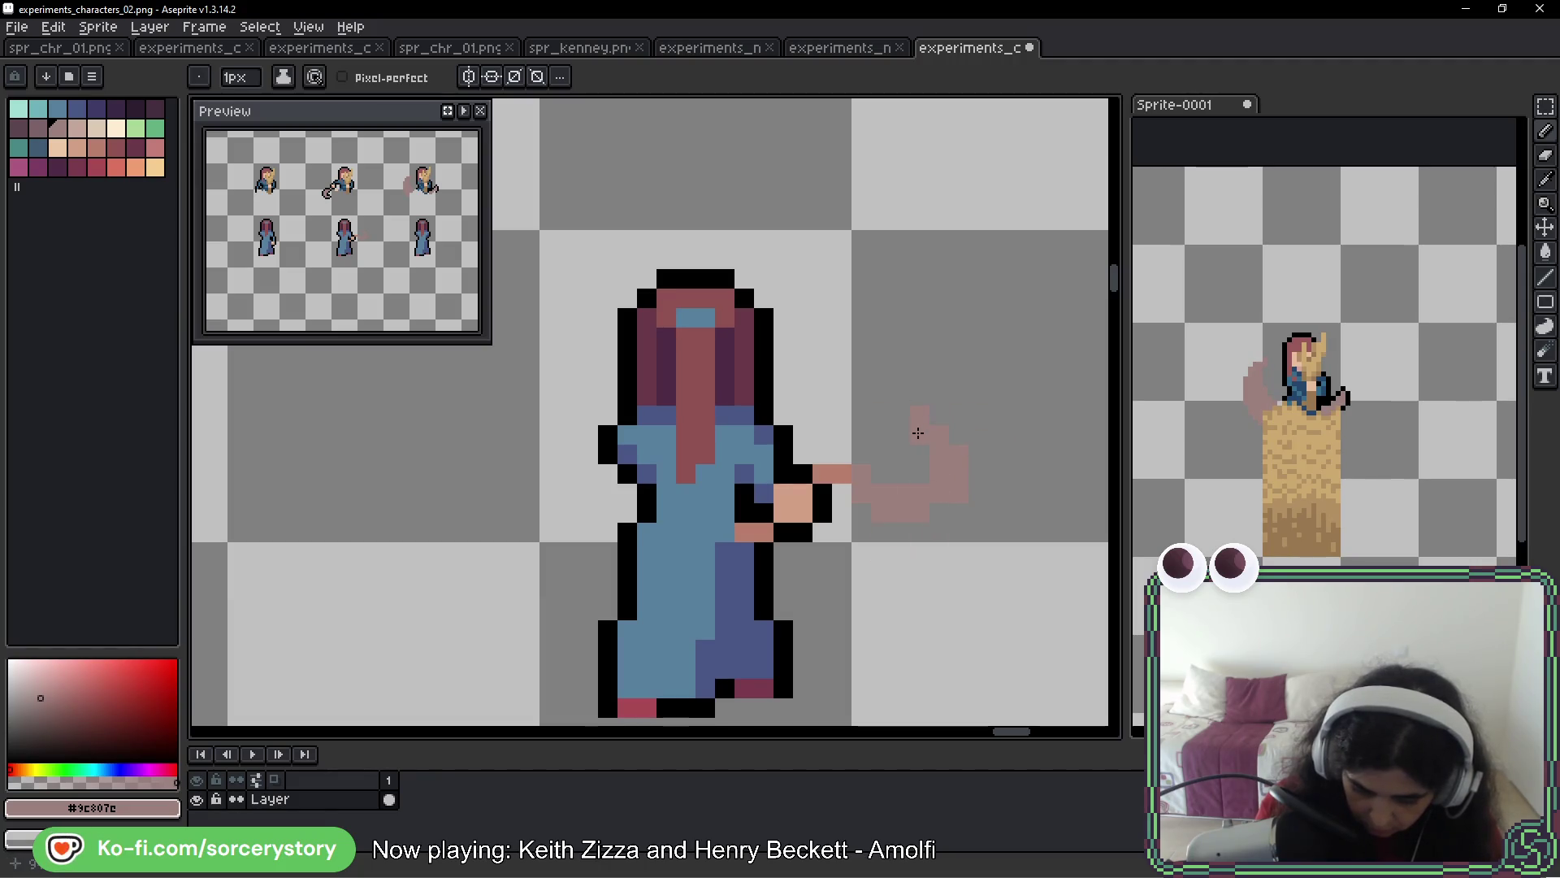
click(920, 434)
right_click(919, 415)
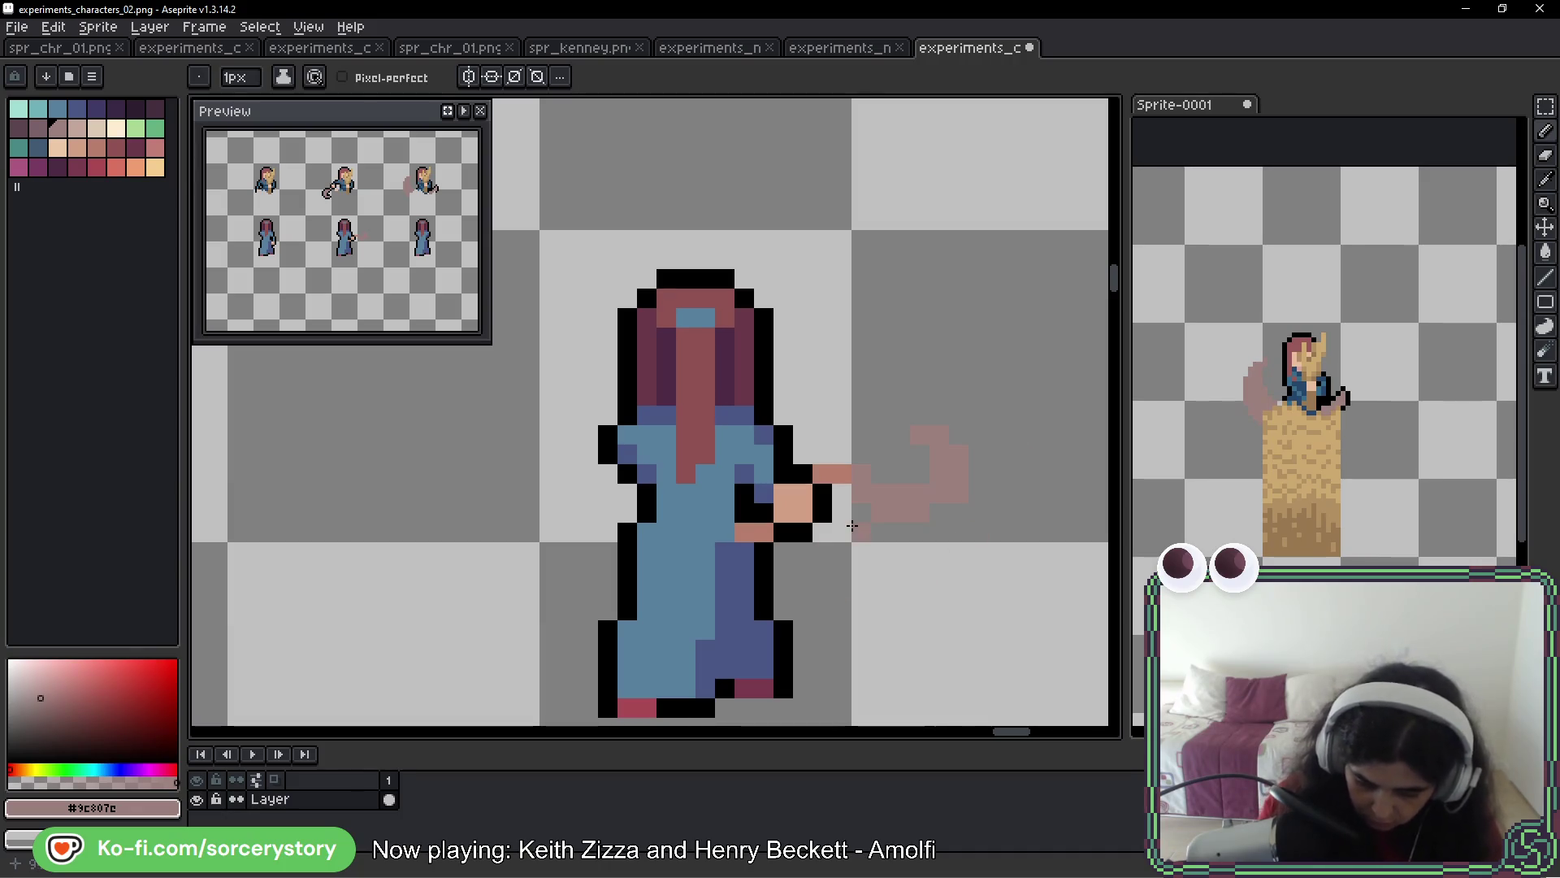
click(1546, 105)
scroll(829, 416, up, 1)
Select the faded whip and move it down one pixel
mouse_move(805, 427)
mouse_down()
mouse_move(832, 455)
mouse_move(1020, 459)
mouse_up()
drag(860, 349, 1098, 616)
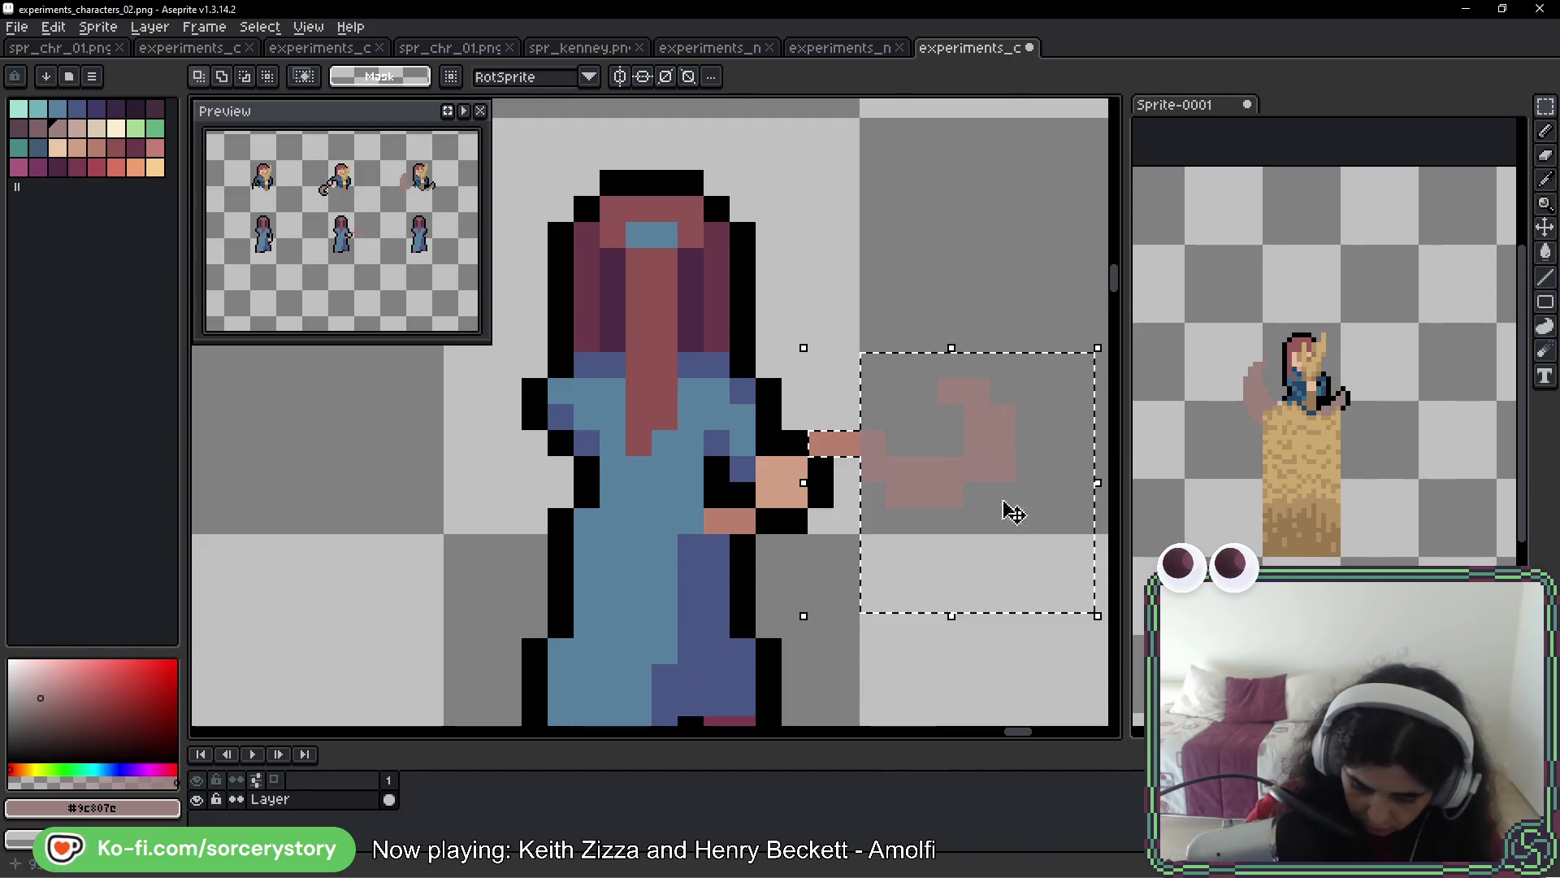
key(Down)
drag(965, 475, 975, 505)
key(ctrl+d)
scroll(975, 515, down, 3)
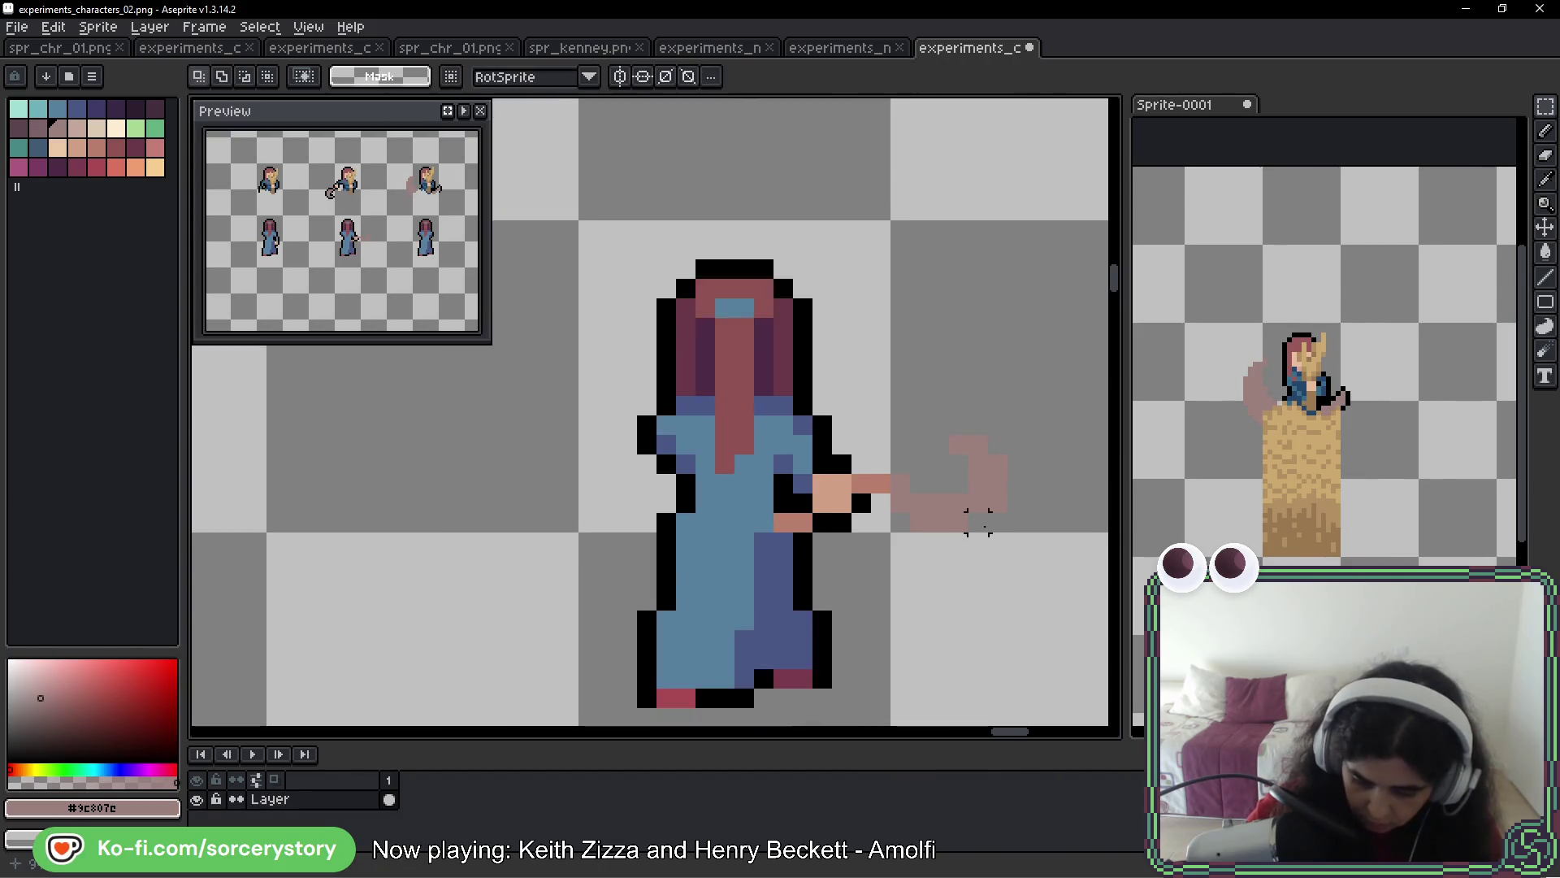
scroll(913, 548, up, 3)
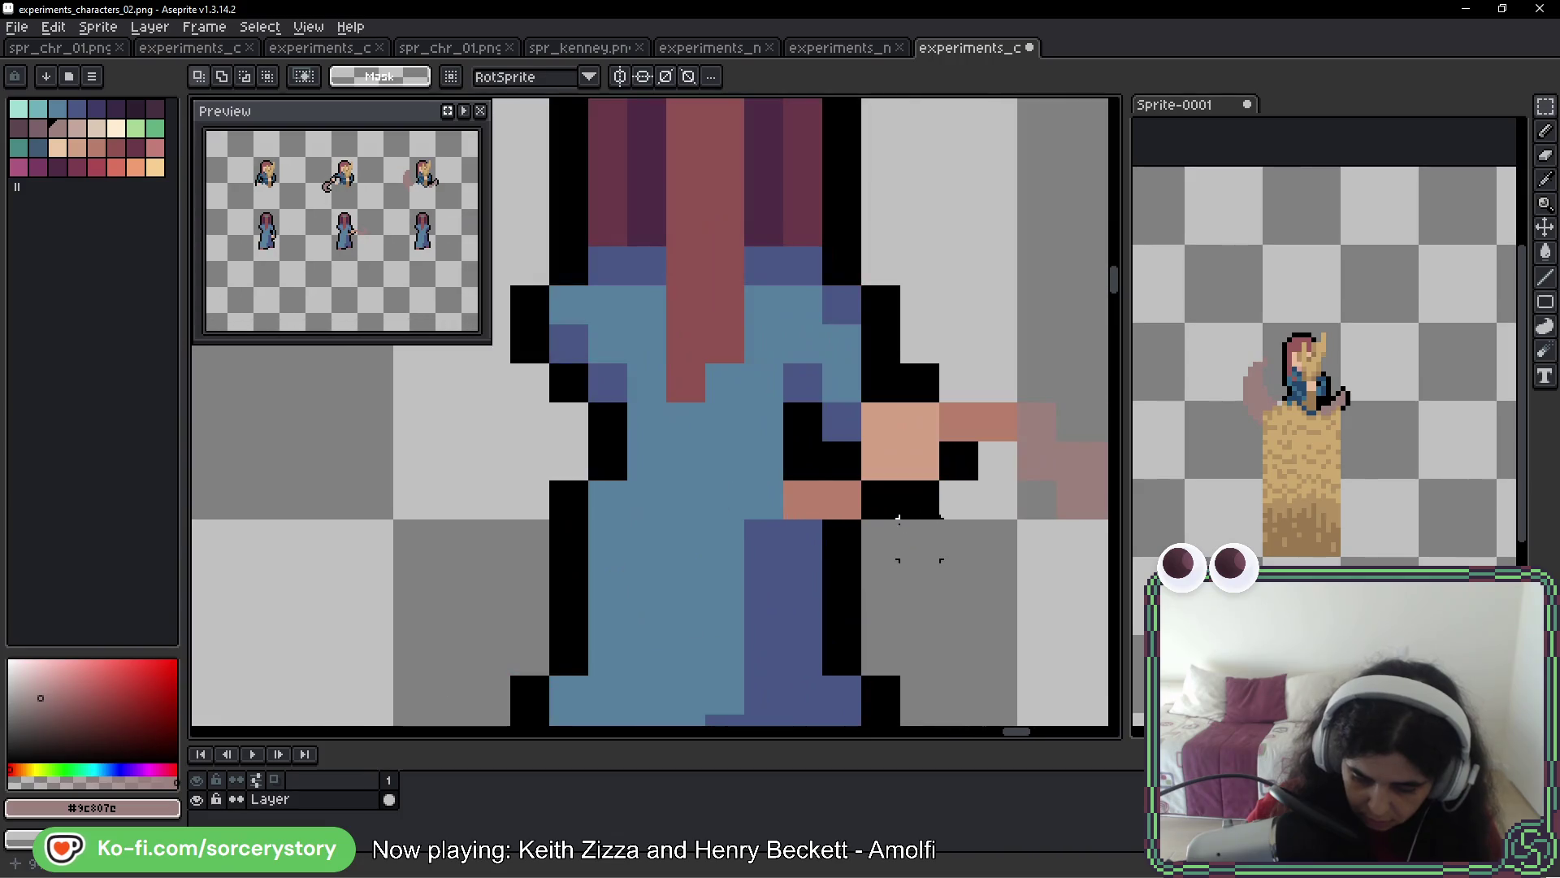
Repaint two black hand pixels in the salmon skin colour
key(alt)
alt+click(832, 495)
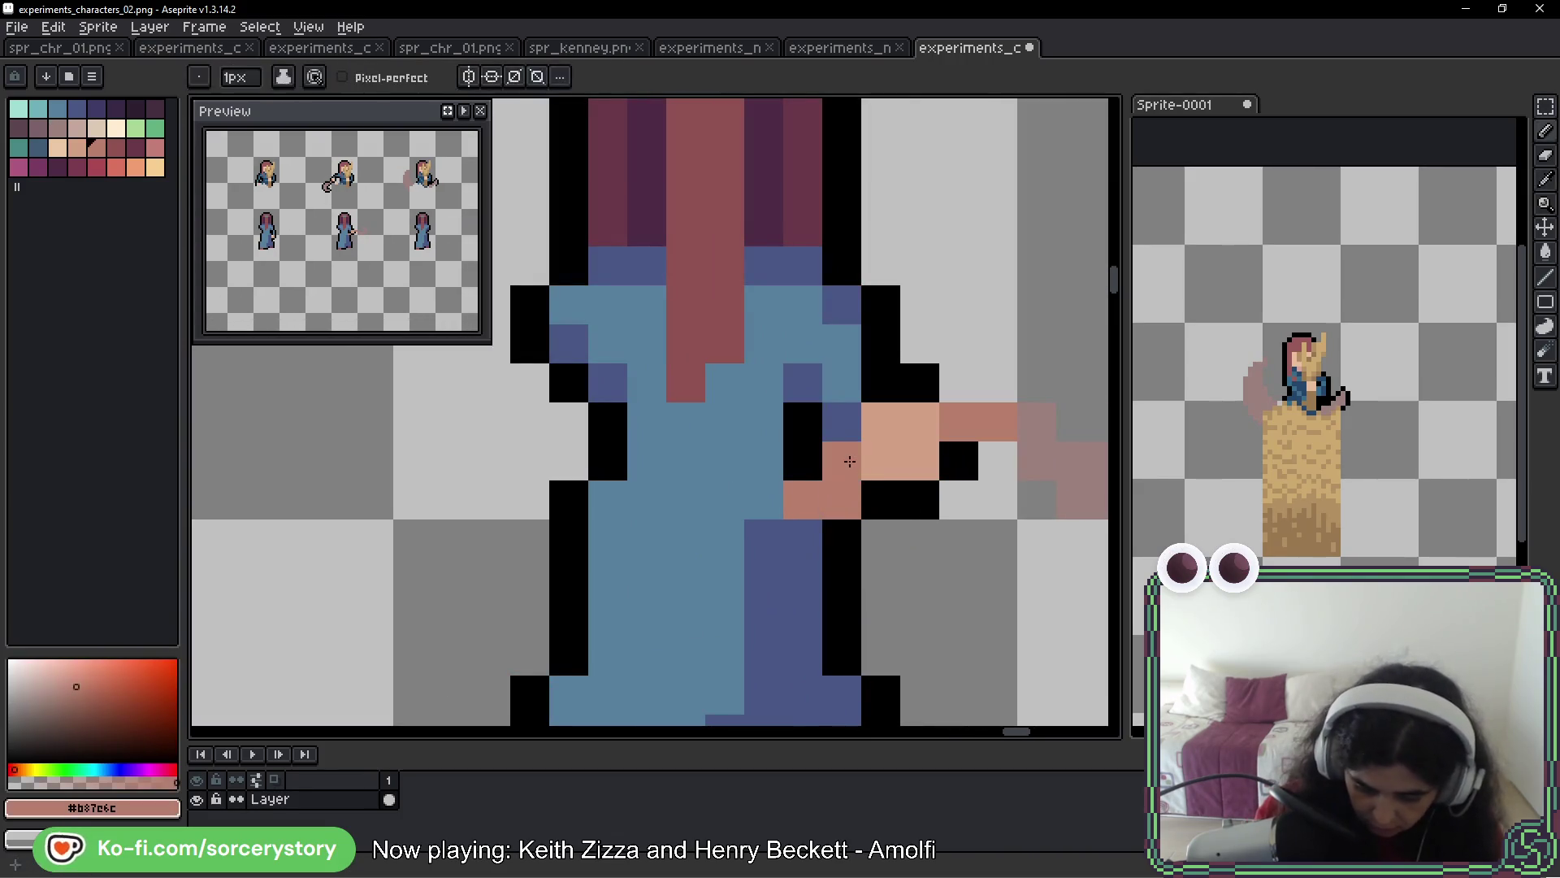
drag(845, 460, 811, 452)
alt+click(844, 524)
click(846, 508)
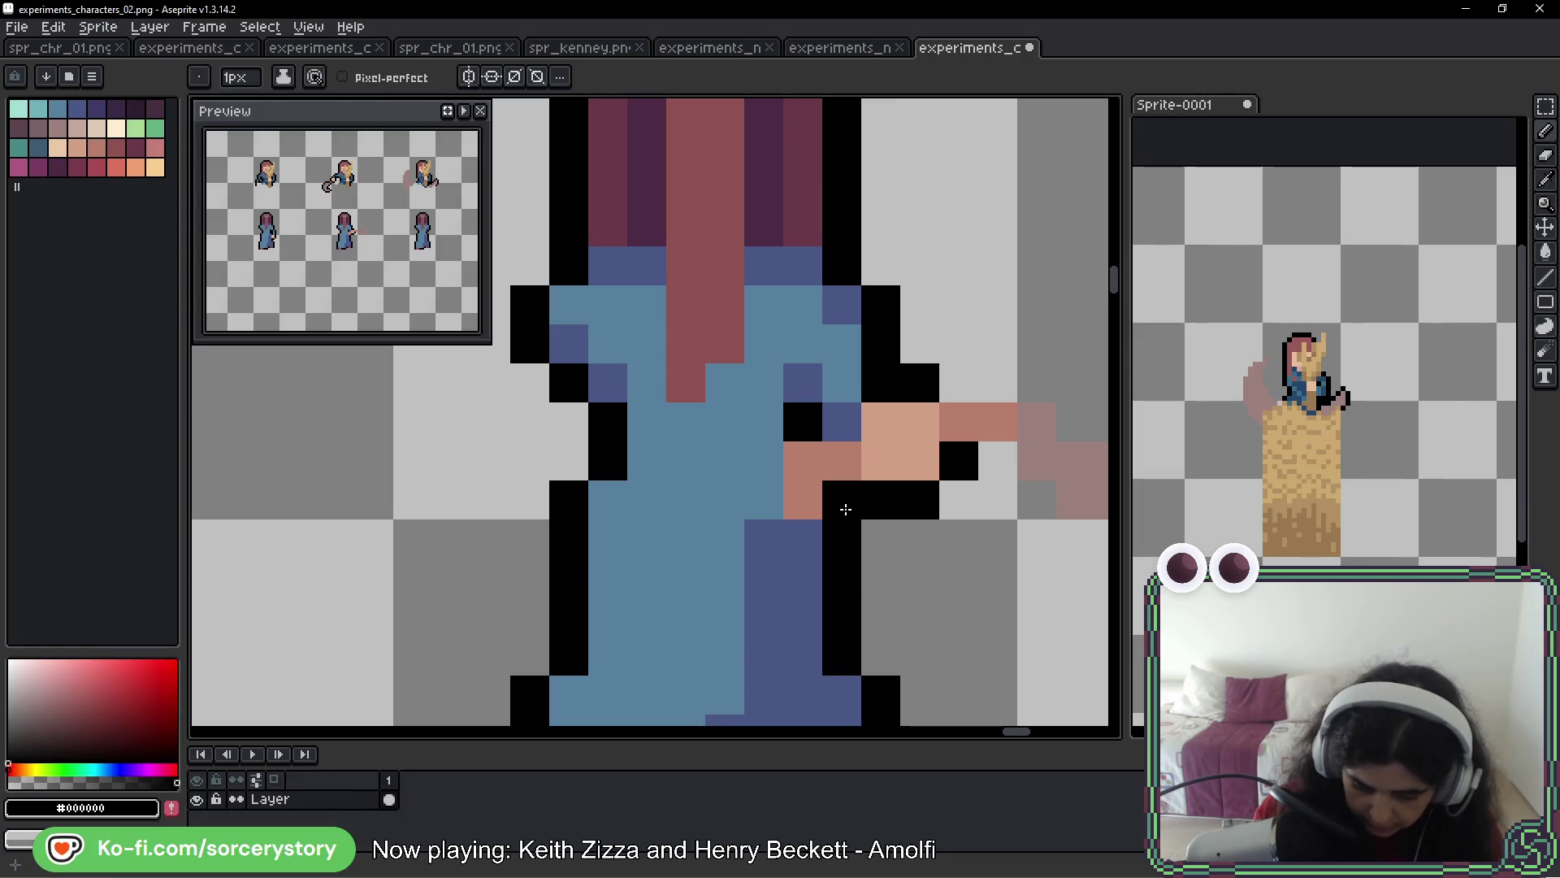
key(ctrl+z)
Recolour pixels near the hand with the robe's light and dark blue
alt+click(812, 495)
click(828, 609)
scroll(833, 513, down, 6)
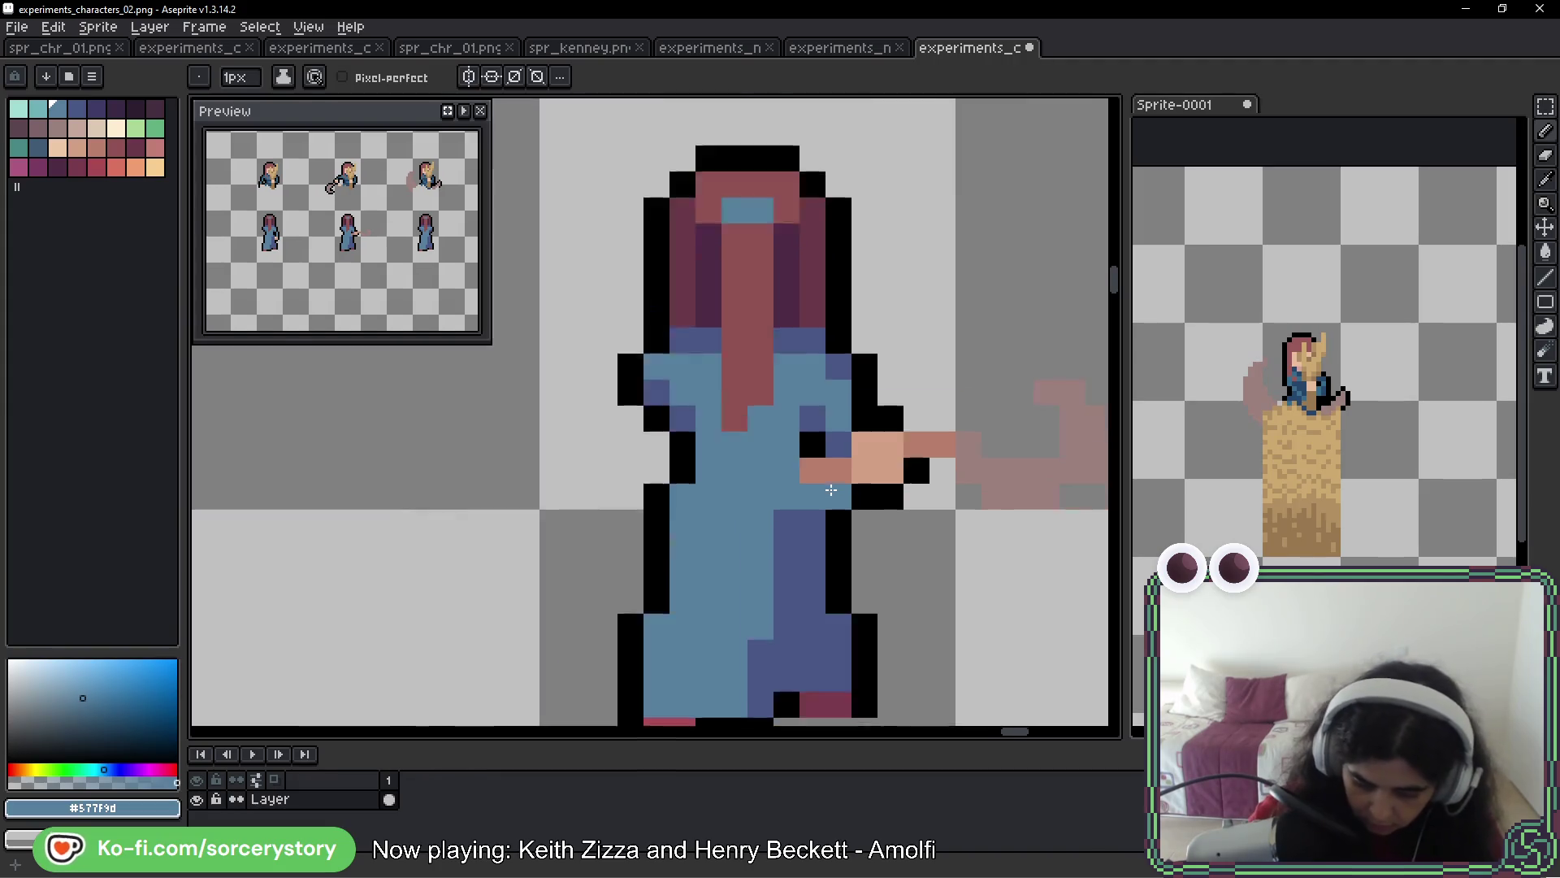
scroll(805, 508, up, 2)
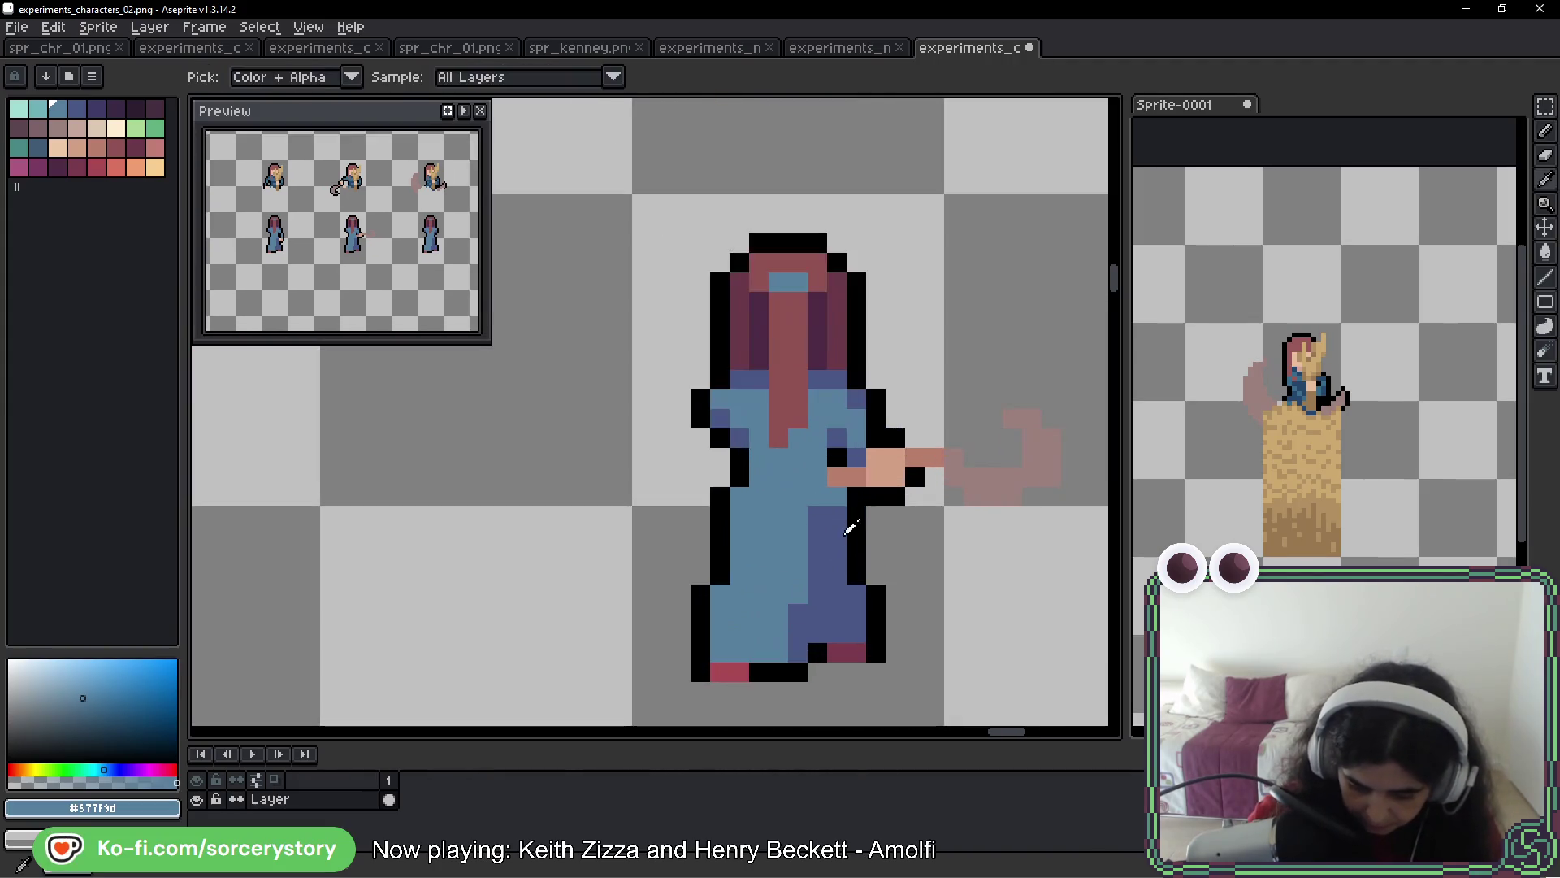
alt+click(846, 523)
click(895, 537)
scroll(935, 536, down, 3)
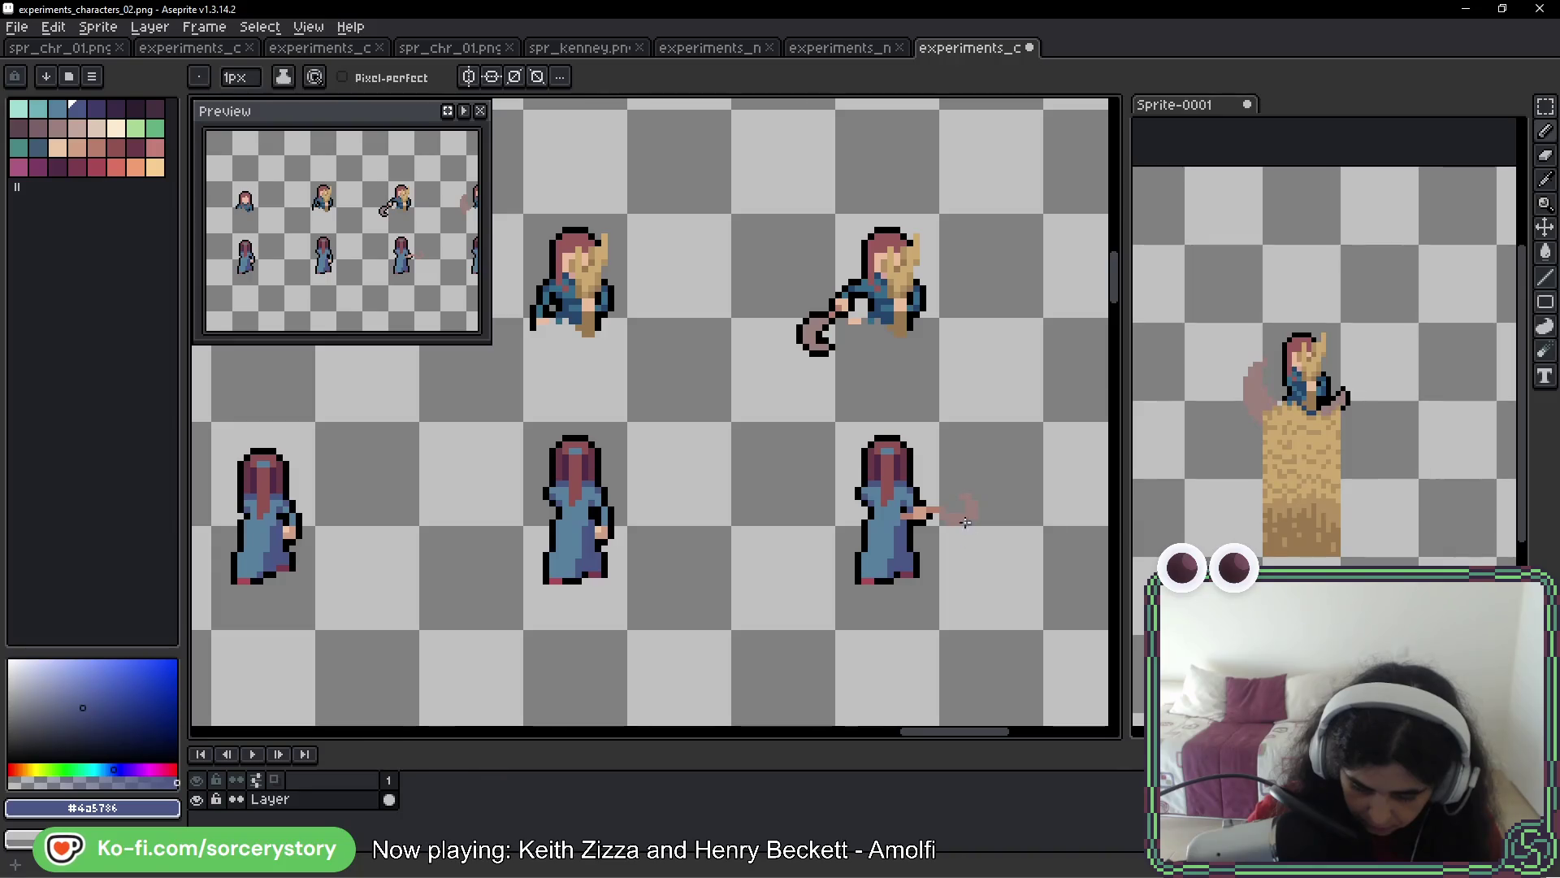
scroll(950, 524, up, 6)
Start outlining the whip's edges in black
alt+click(694, 402)
click(754, 367)
mouse_move(753, 404)
mouse_down()
mouse_move(831, 404)
mouse_move(870, 439)
mouse_move(947, 404)
mouse_move(986, 325)
mouse_move(1064, 364)
mouse_move(1065, 484)
mouse_move(948, 553)
mouse_move(846, 523)
mouse_move(808, 479)
mouse_up()
key(alt)
alt+click(1022, 463)
click(986, 520)
alt+click(1062, 477)
click(986, 559)
scroll(1085, 610, down, 5)
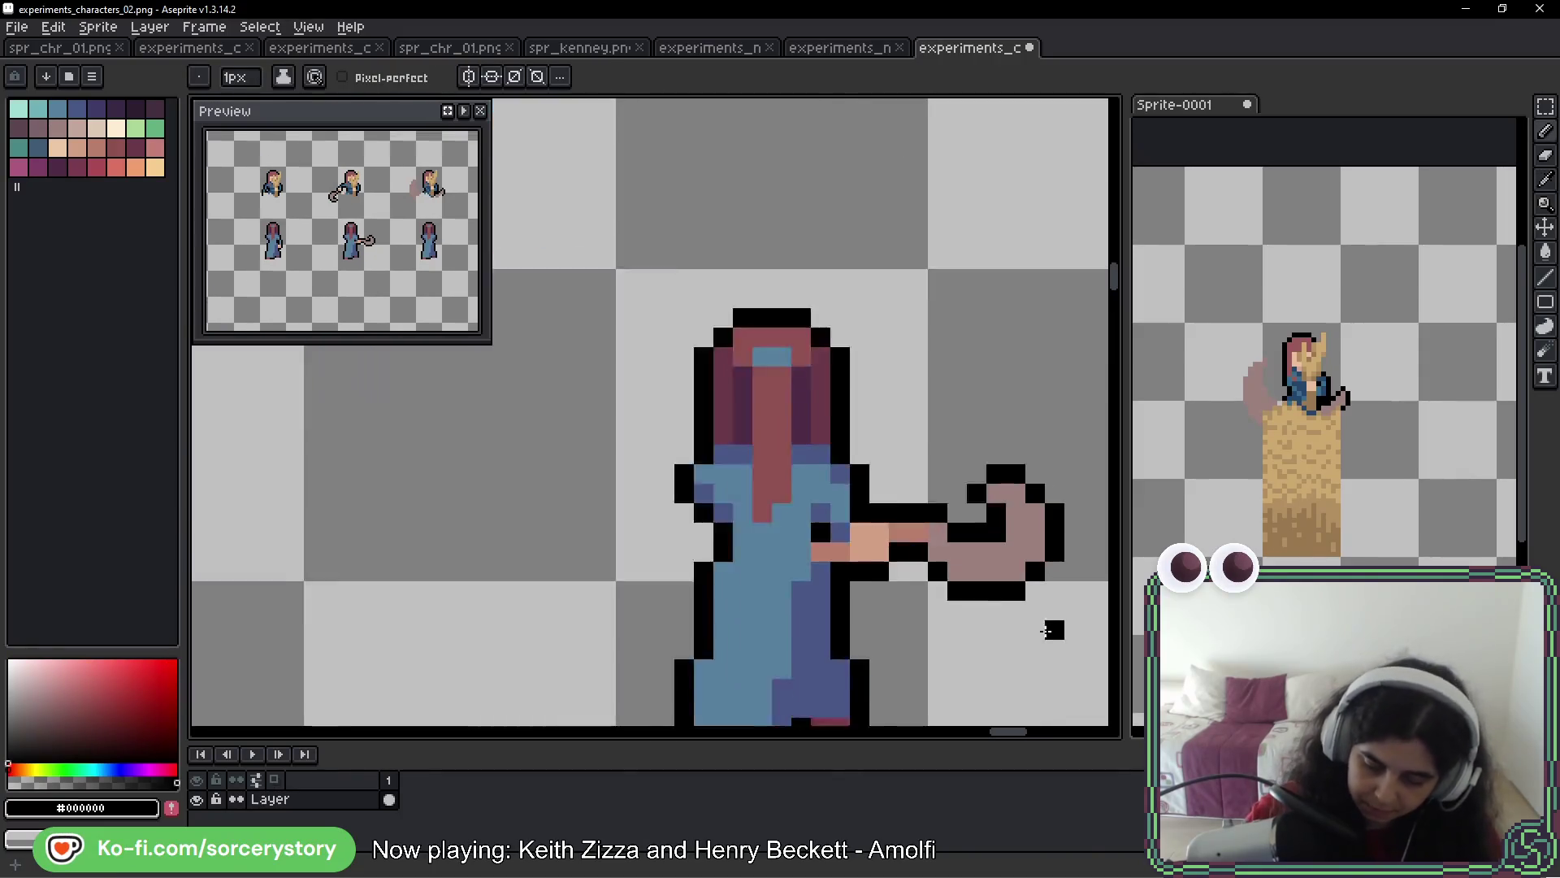
drag(1086, 610, 919, 516)
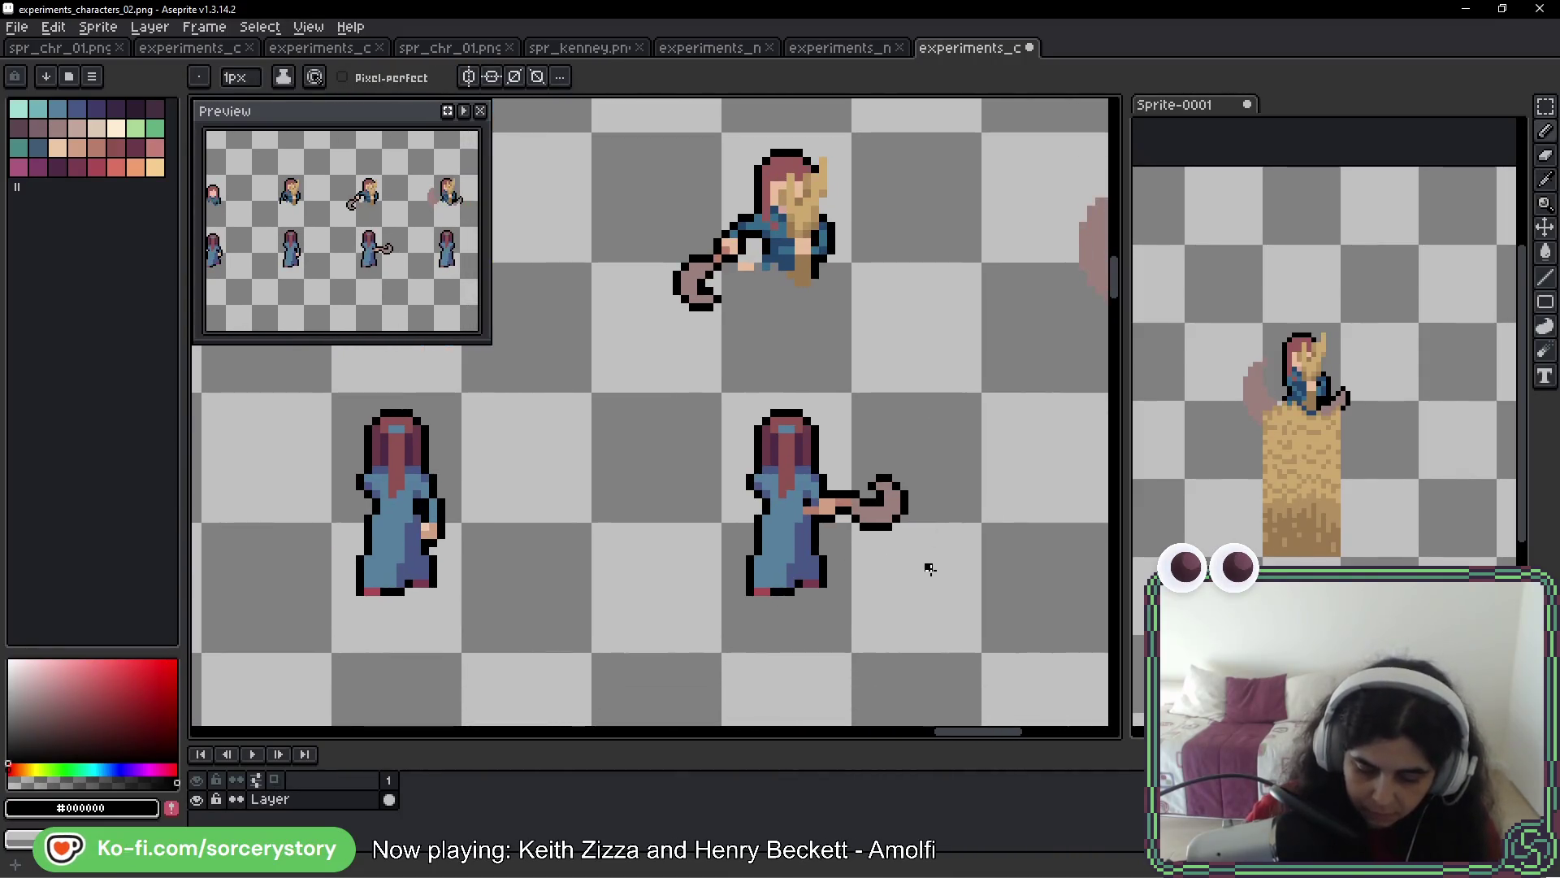
drag(752, 195, 759, 191)
key(ctrl+z)
key(ctrl+z)
mouse_move(857, 404)
mouse_down()
mouse_move(821, 565)
mouse_move(715, 396)
mouse_up()
key(ctrl+z)
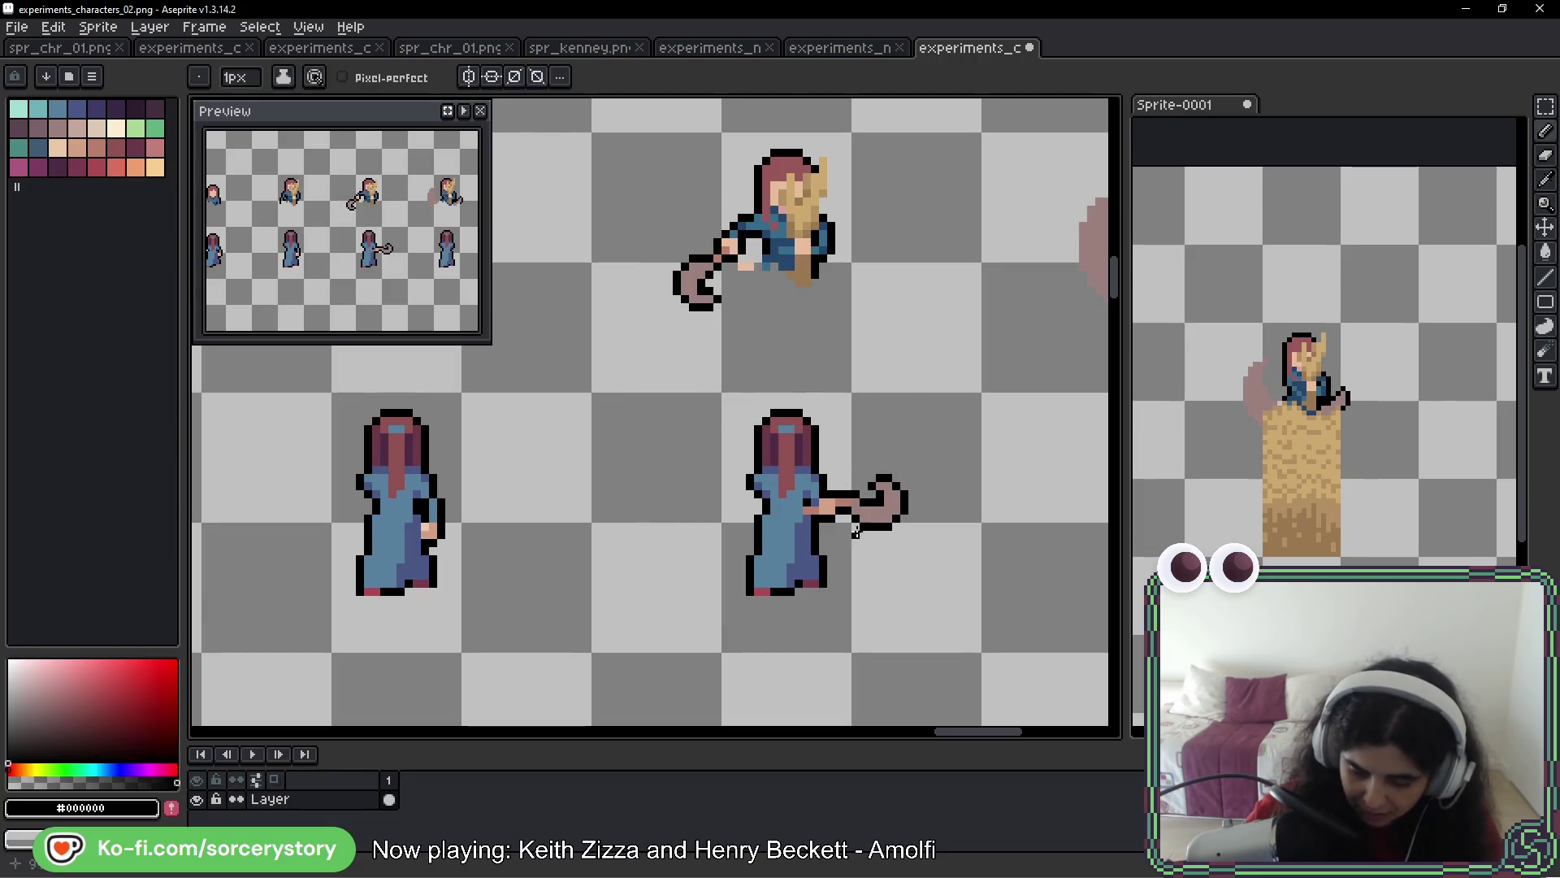
mouse_move(934, 539)
mouse_down()
mouse_move(902, 581)
mouse_move(929, 528)
mouse_move(698, 573)
mouse_up()
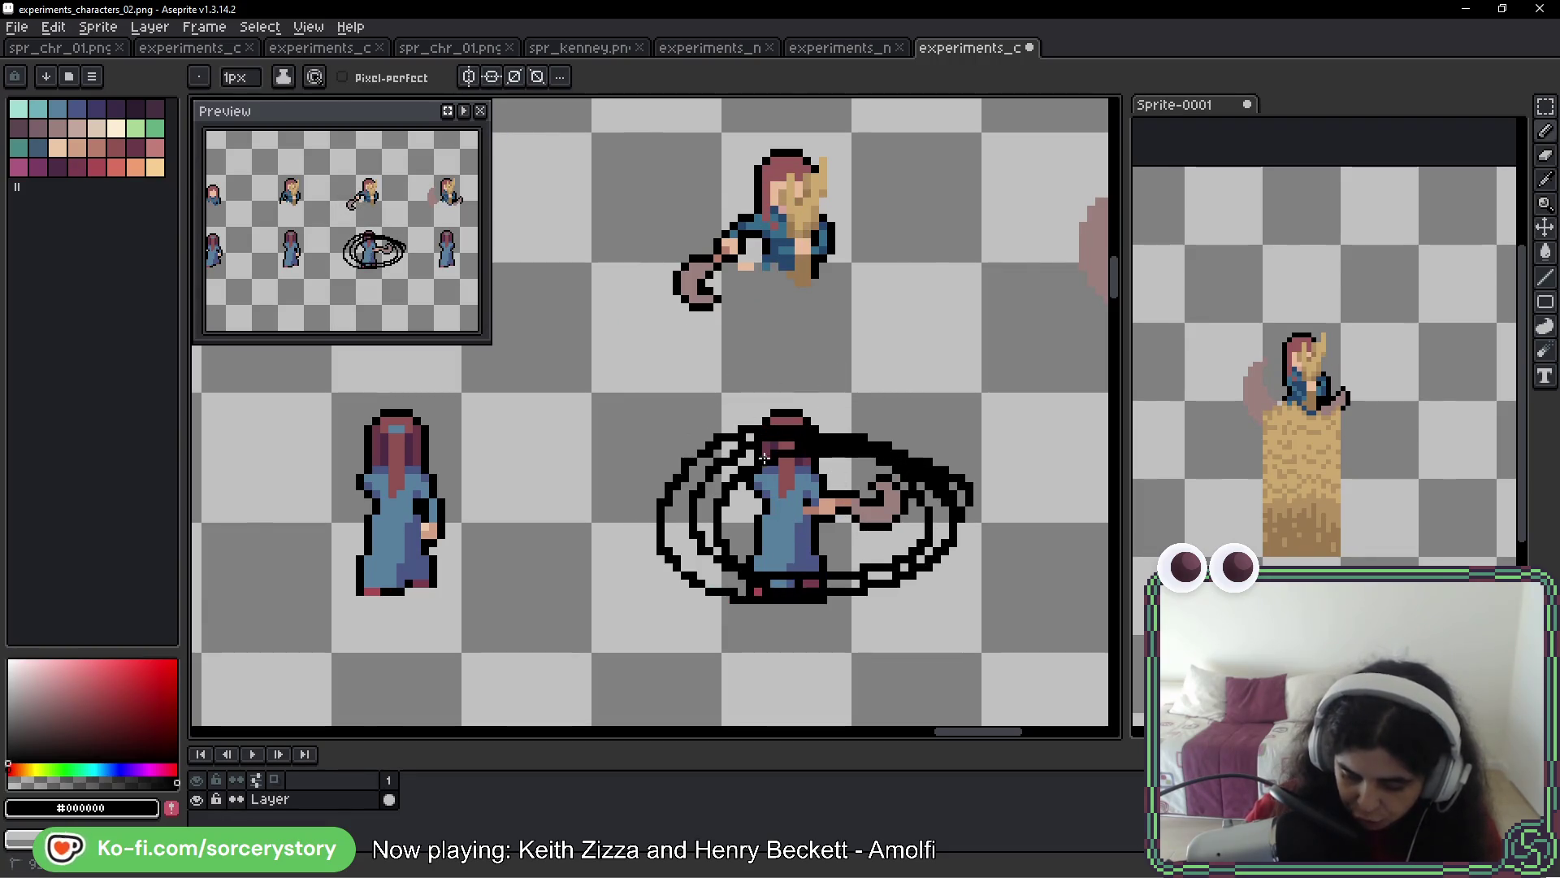
key(ctrl+z)
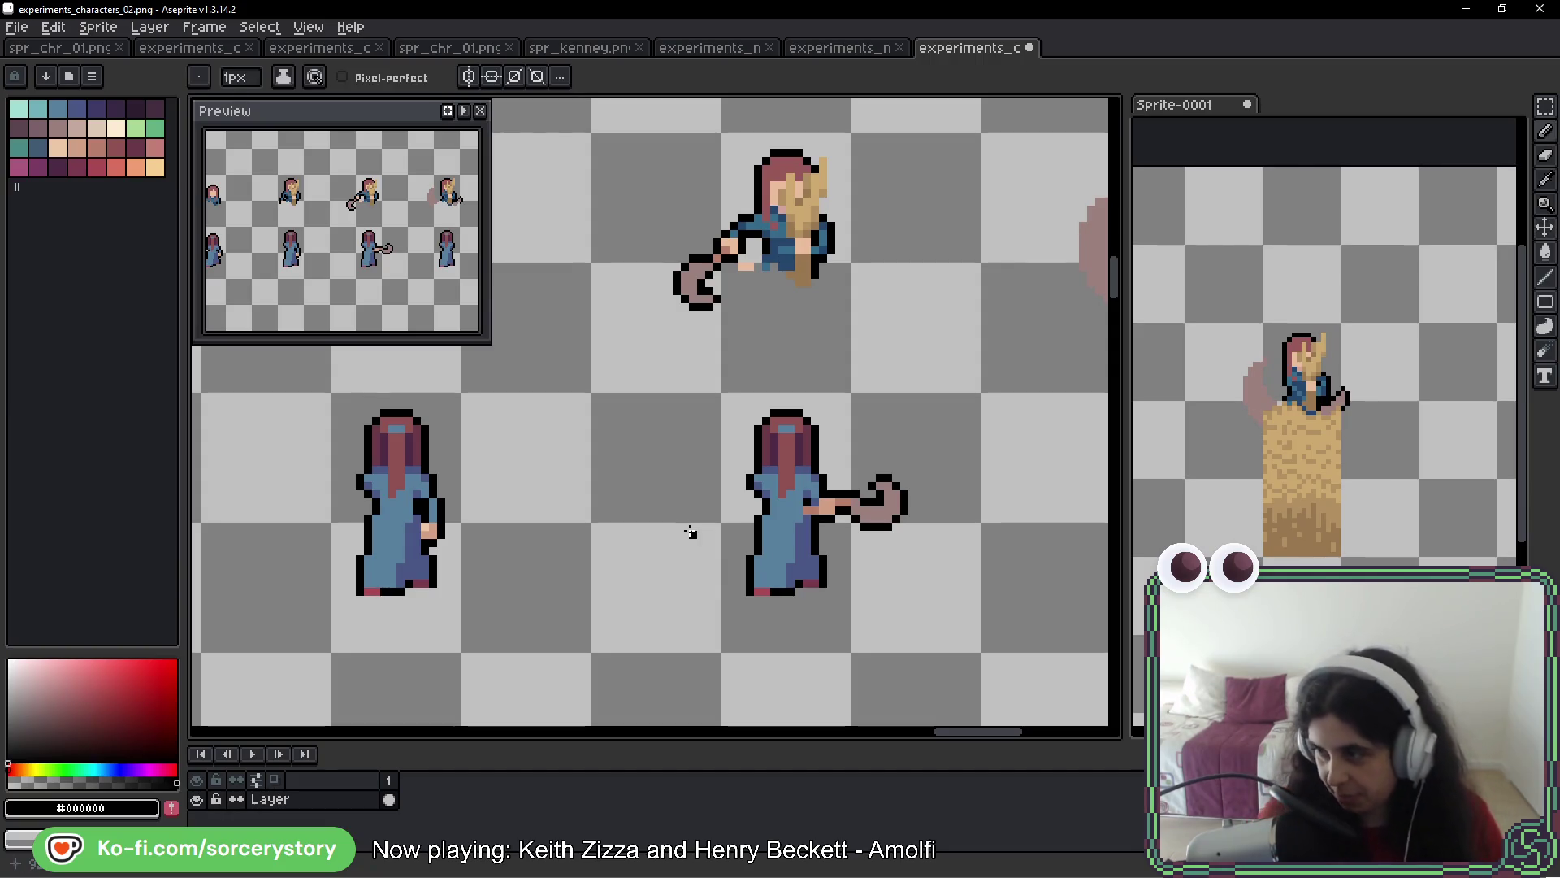
mouse_move(1060, 543)
mouse_down()
mouse_move(836, 515)
mouse_move(693, 530)
mouse_up()
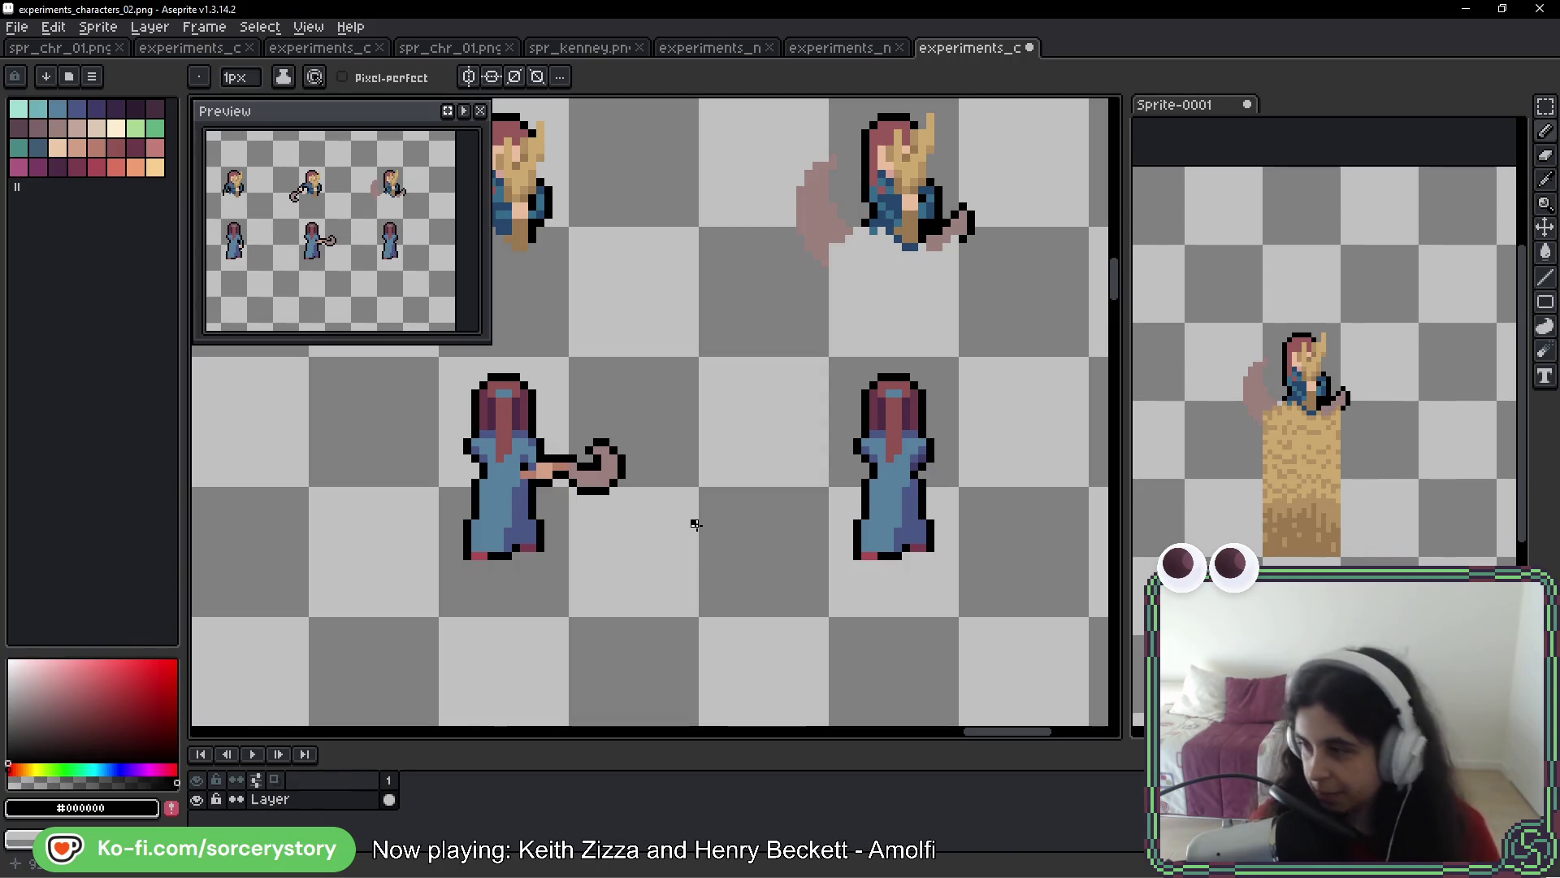
drag(643, 508, 570, 502)
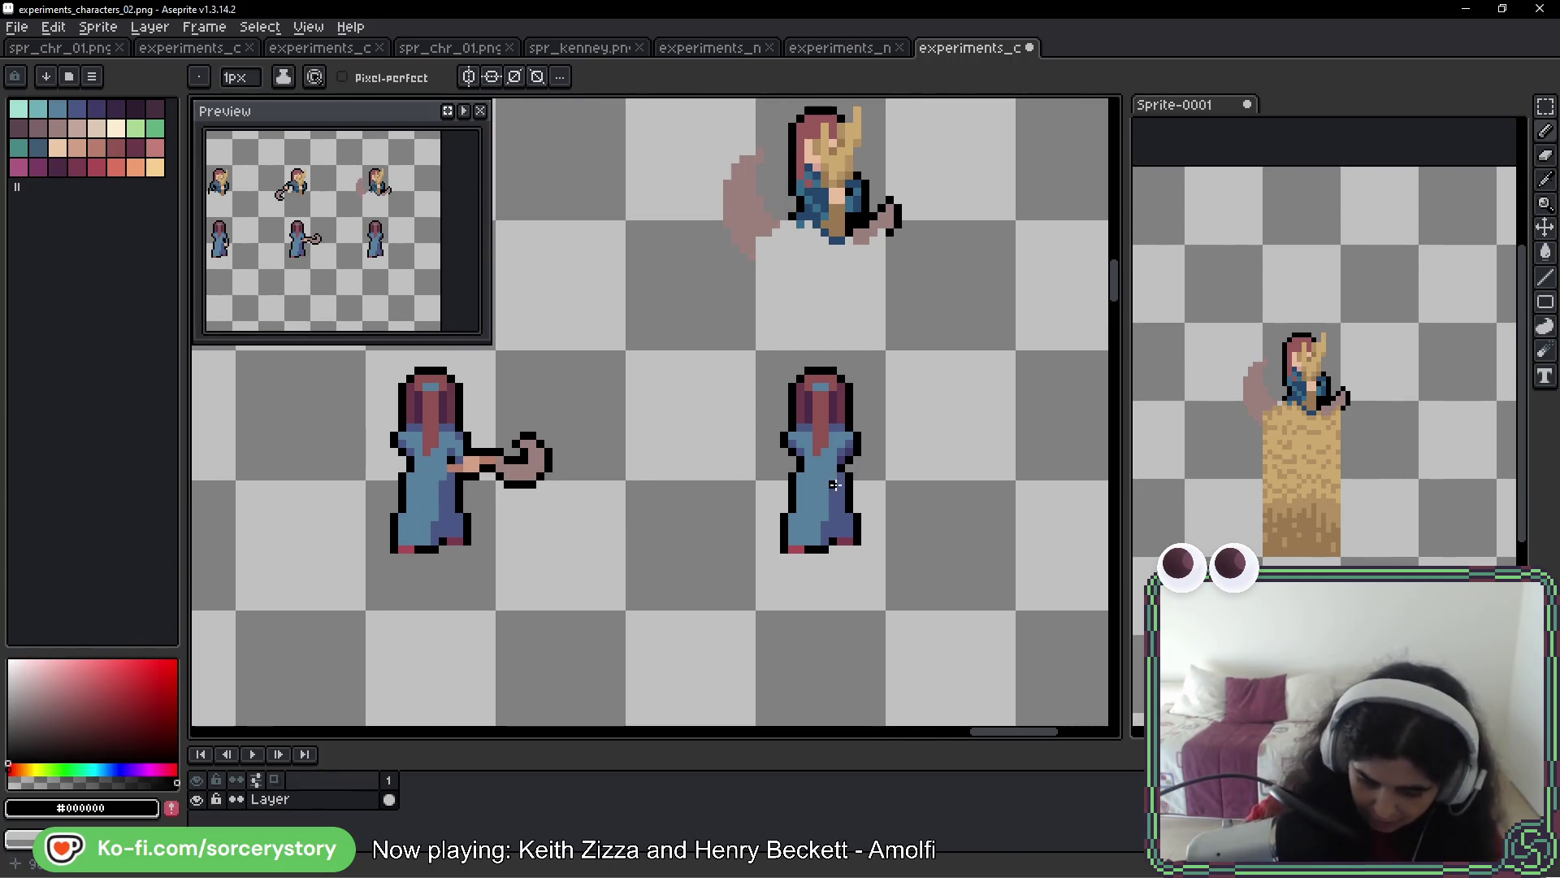
drag(819, 278, 952, 313)
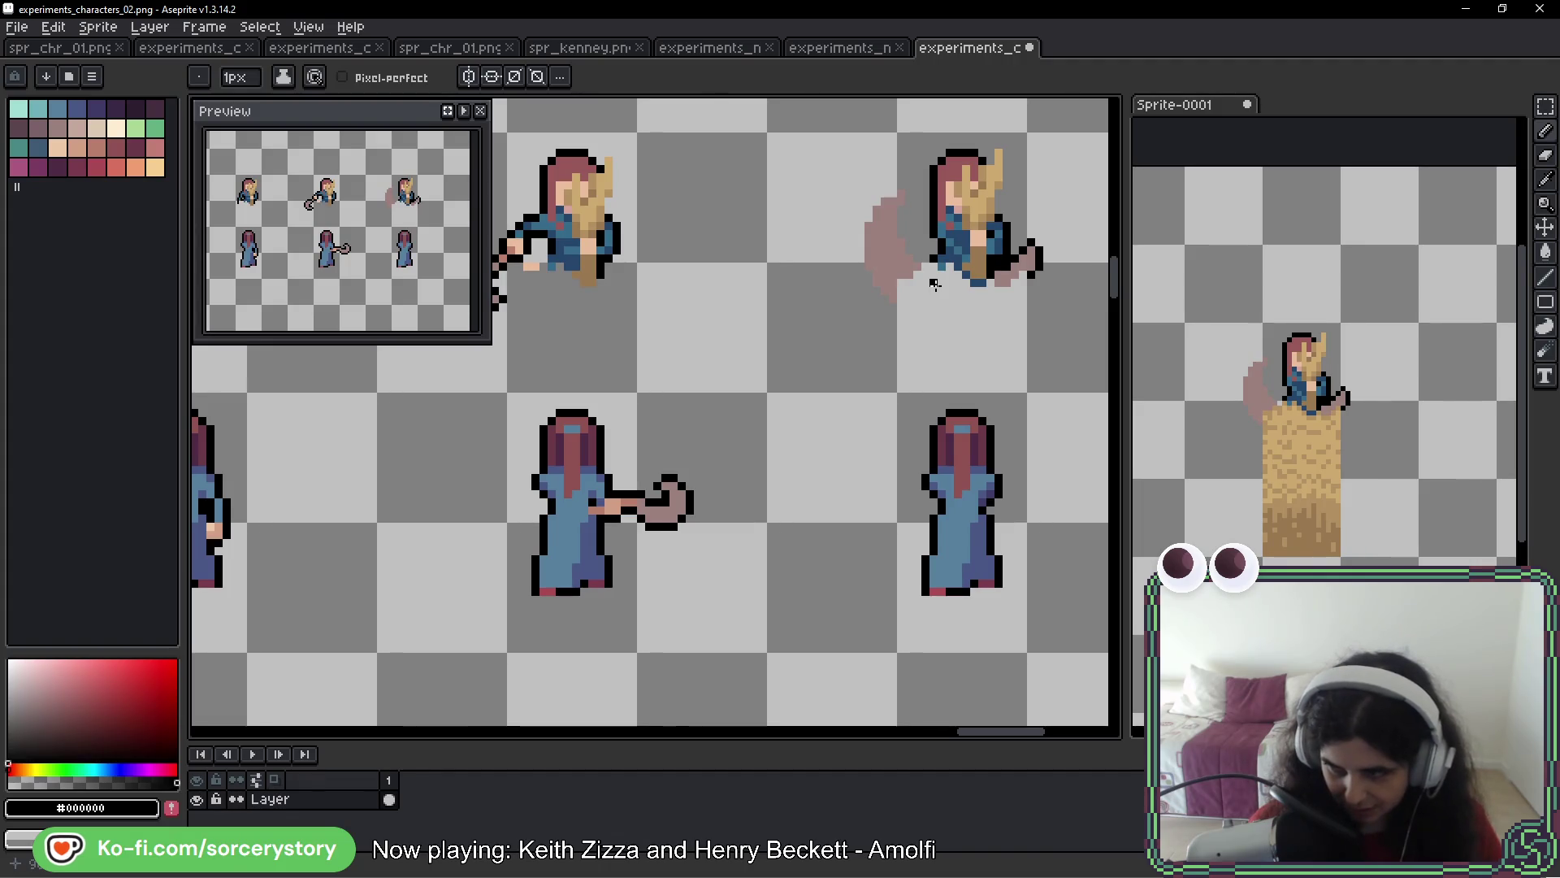
key(space)
drag(956, 402, 968, 466)
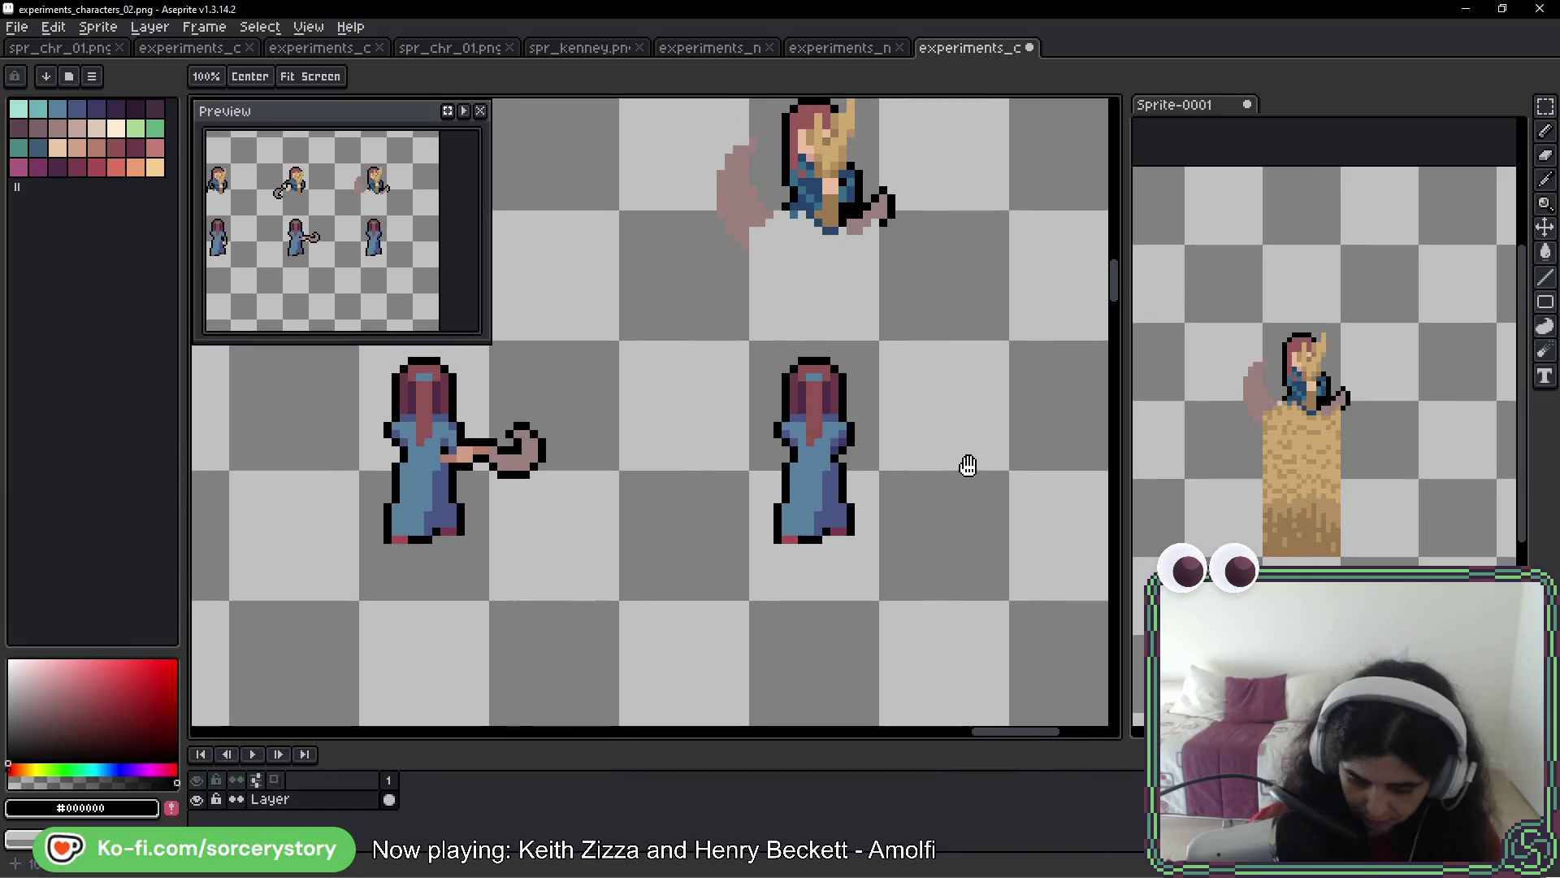
key(b)
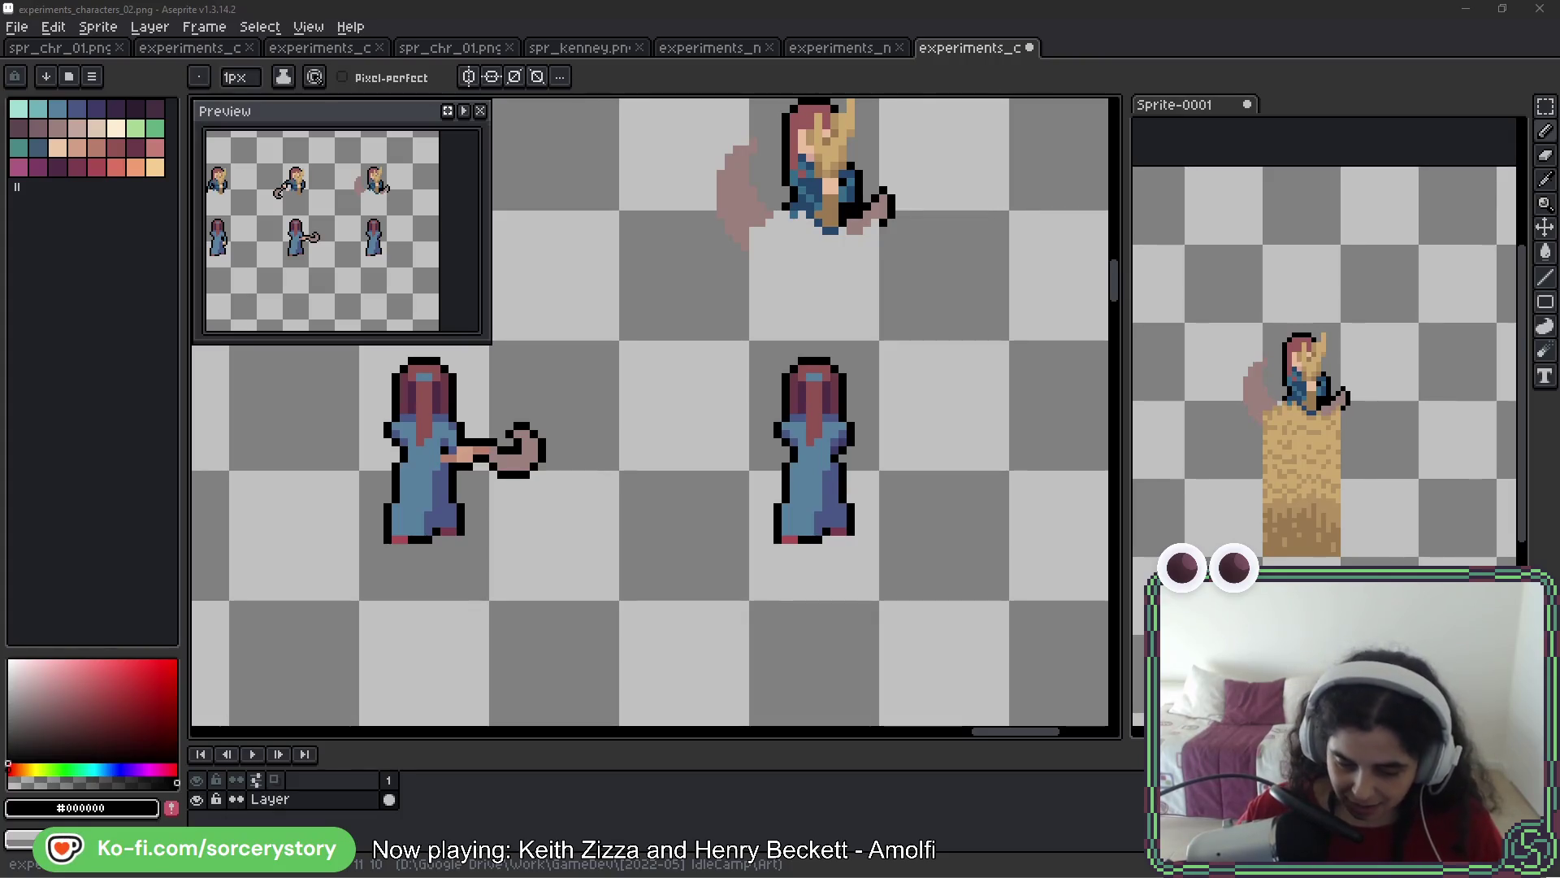
Pan across the enlarged sprite sheet to the robed-woman frames
drag(1337, 464, 1361, 325)
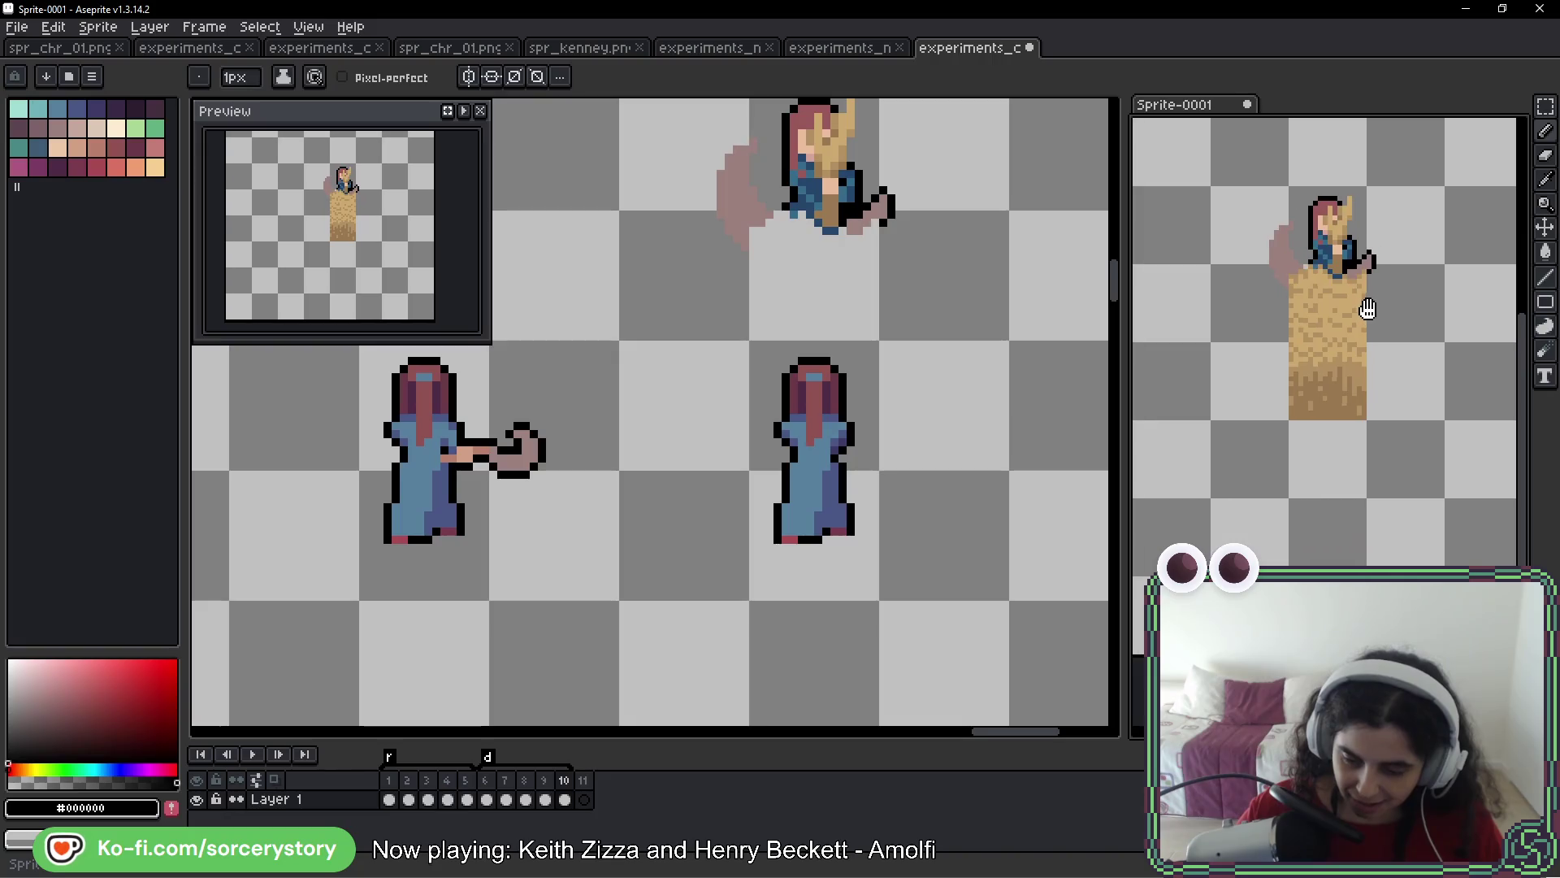
scroll(644, 433, down, 2)
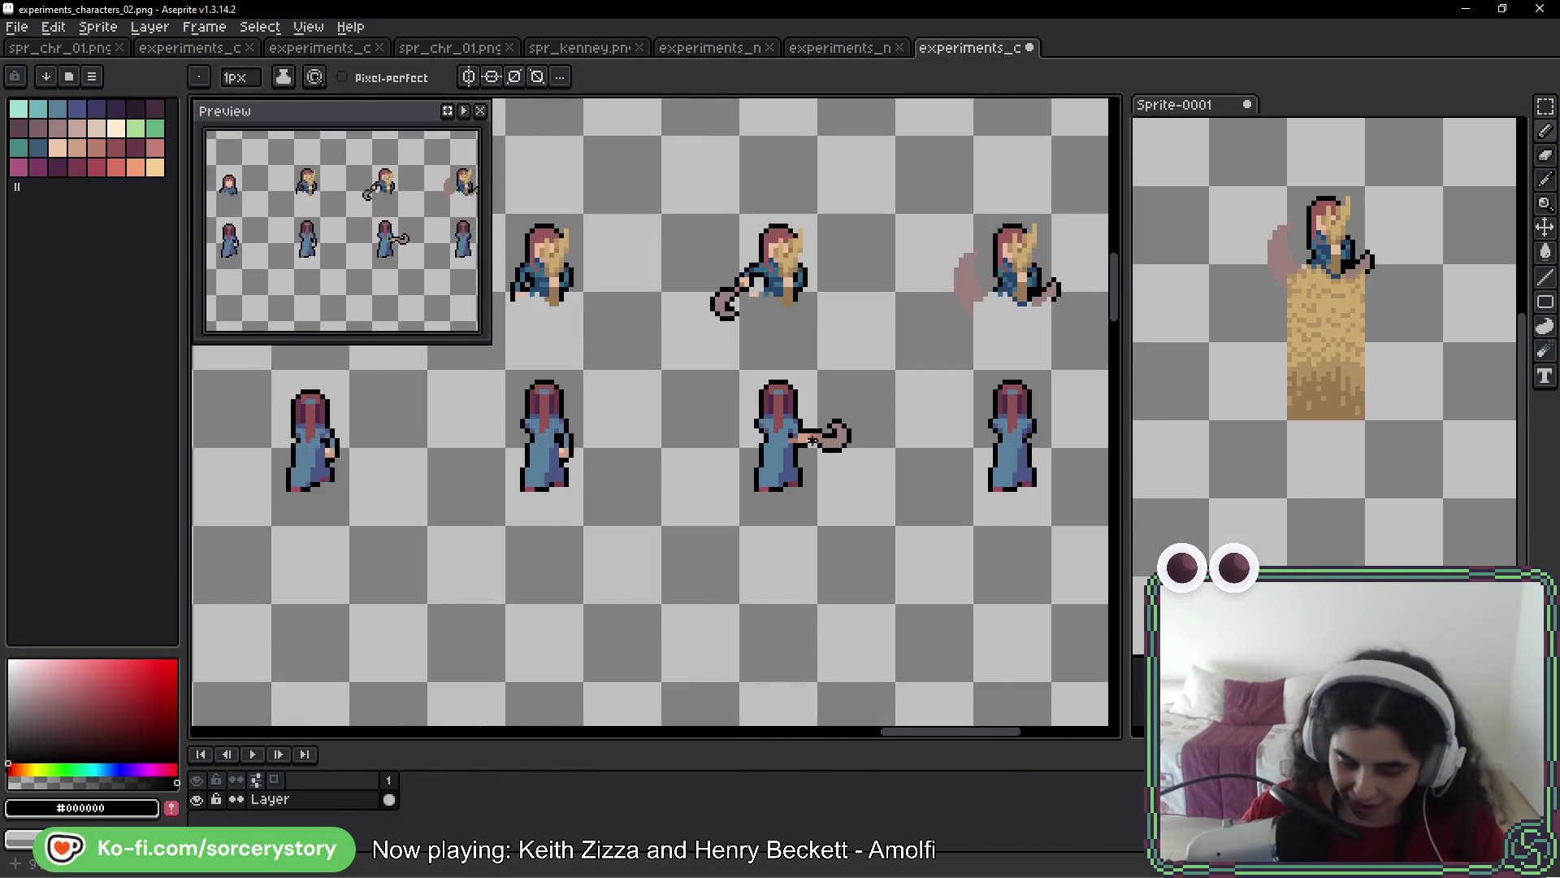
mouse_move(447, 412)
mouse_down()
mouse_move(798, 394)
mouse_move(898, 431)
mouse_move(1058, 425)
mouse_move(672, 489)
mouse_move(922, 418)
mouse_move(613, 442)
mouse_move(957, 467)
mouse_up()
scroll(767, 456, down, 3)
scroll(542, 404, up, 2)
mouse_move(542, 403)
mouse_down()
mouse_move(870, 498)
mouse_move(986, 511)
mouse_up()
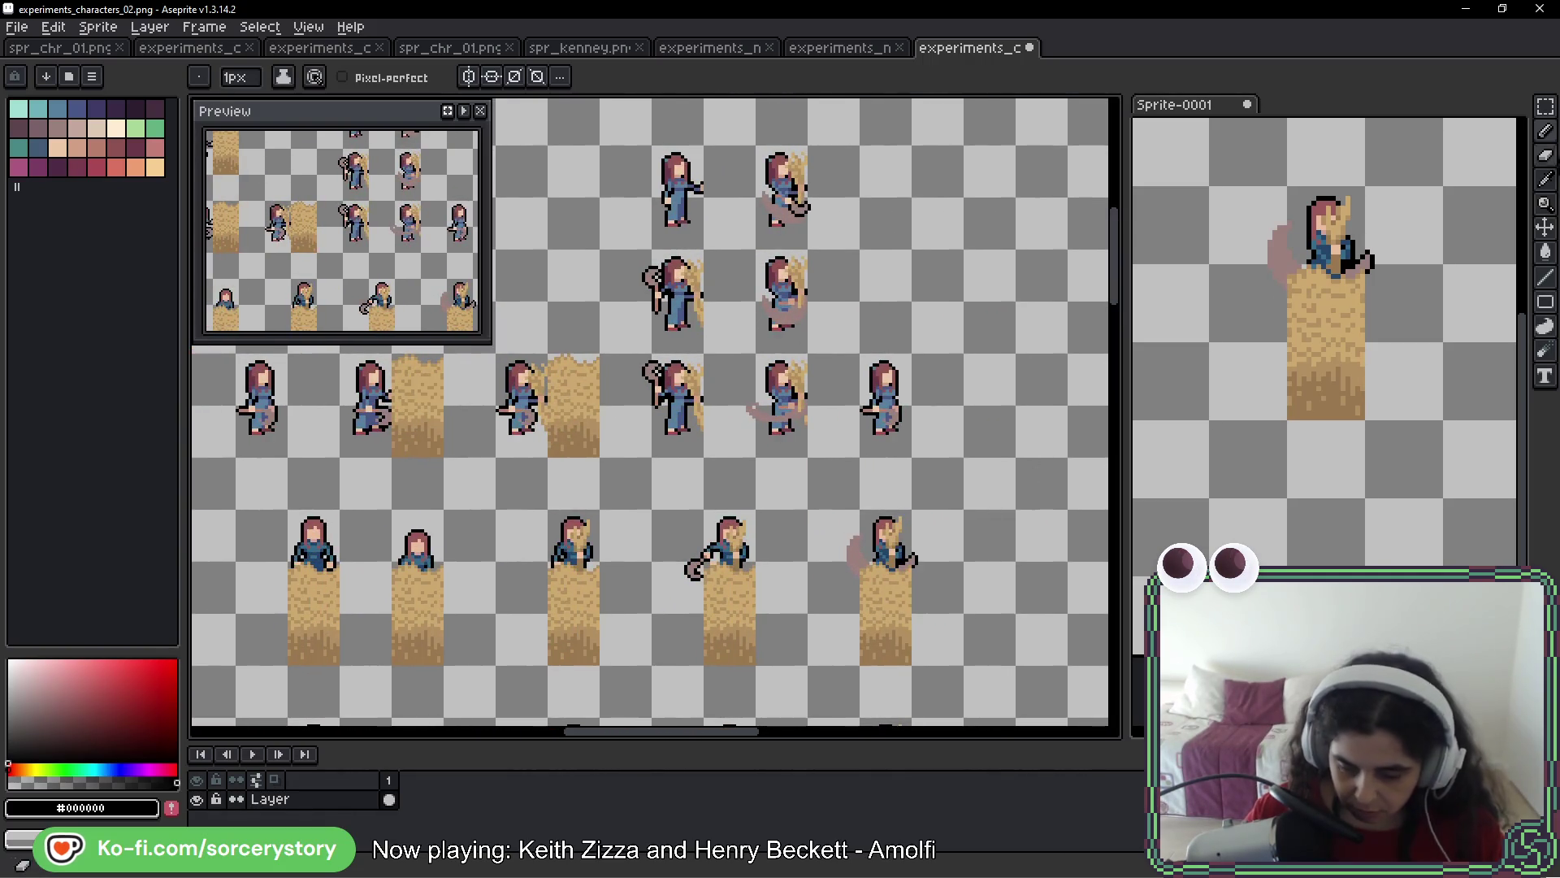
click(1545, 106)
drag(735, 393, 952, 403)
Move the first two character frames further right
mouse_move(502, 366)
mouse_down()
mouse_move(460, 469)
mouse_move(1117, 443)
mouse_move(849, 439)
mouse_move(648, 480)
mouse_move(647, 428)
mouse_up()
key(Return)
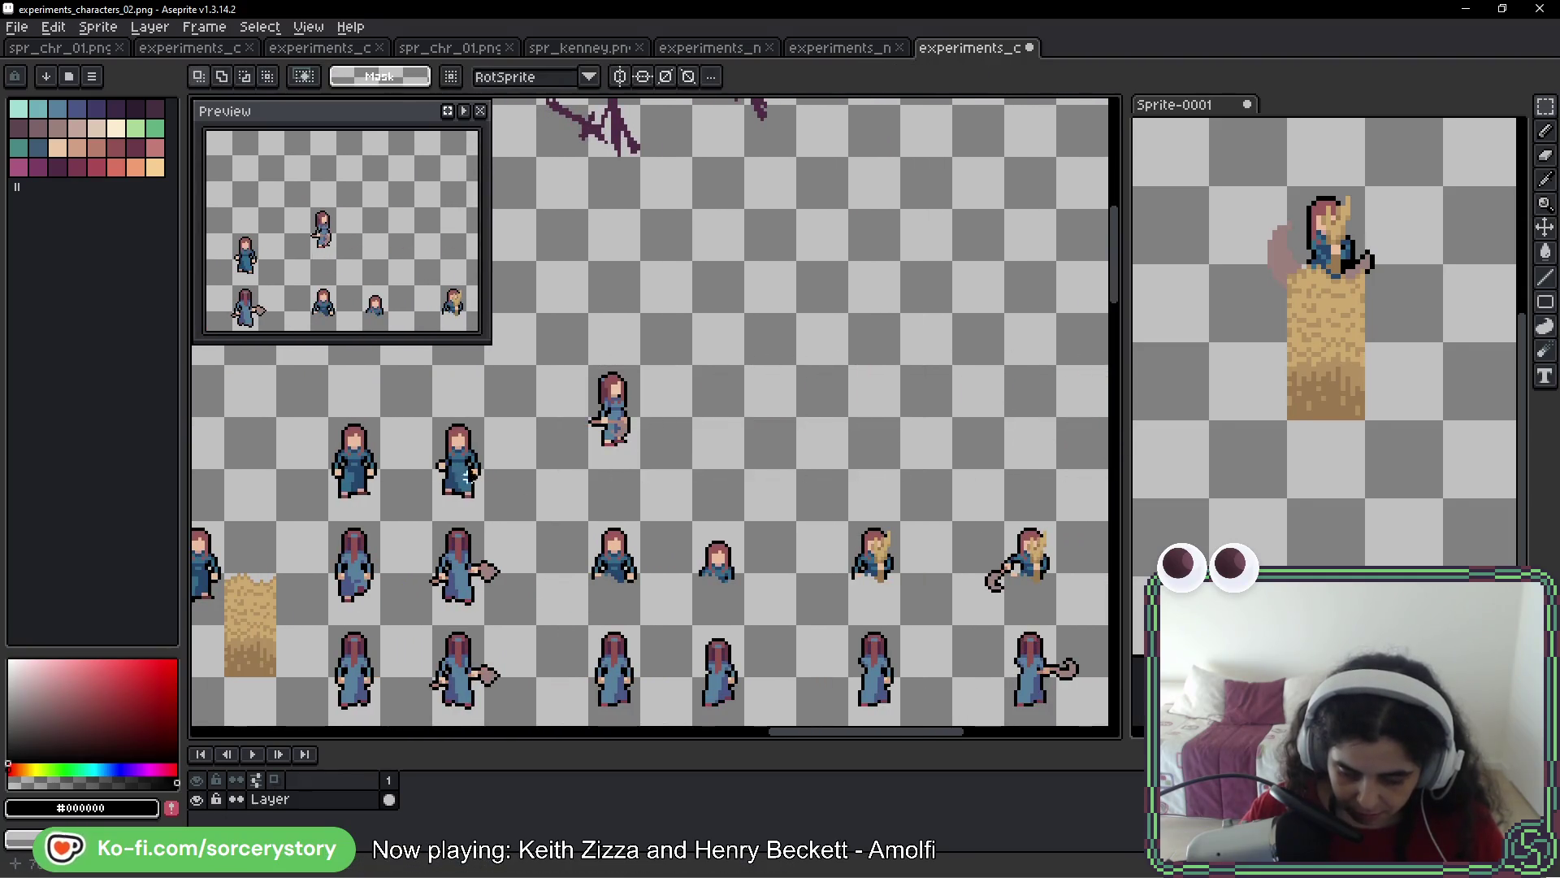
scroll(585, 451, left, 5)
scroll(585, 451, left, 5)
mouse_move(635, 417)
mouse_down()
mouse_move(642, 483)
mouse_move(687, 487)
mouse_move(1097, 453)
mouse_move(1016, 478)
mouse_up()
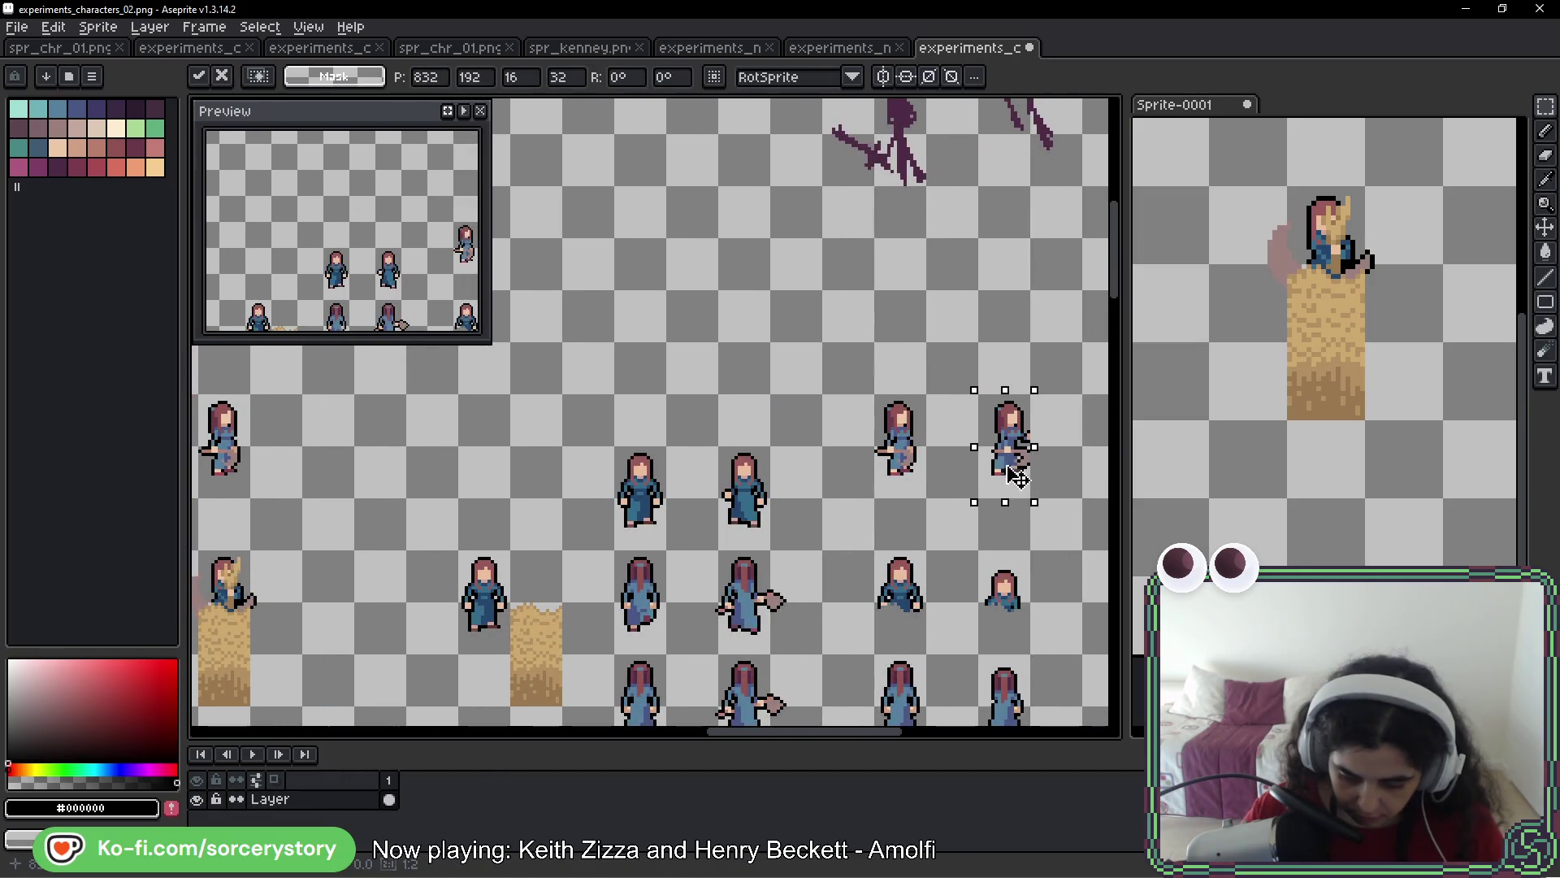
click(832, 498)
Move the 16x32 centre-right sprite and the staff character further right
scroll(832, 498, down, 1)
scroll(640, 484, down, 3)
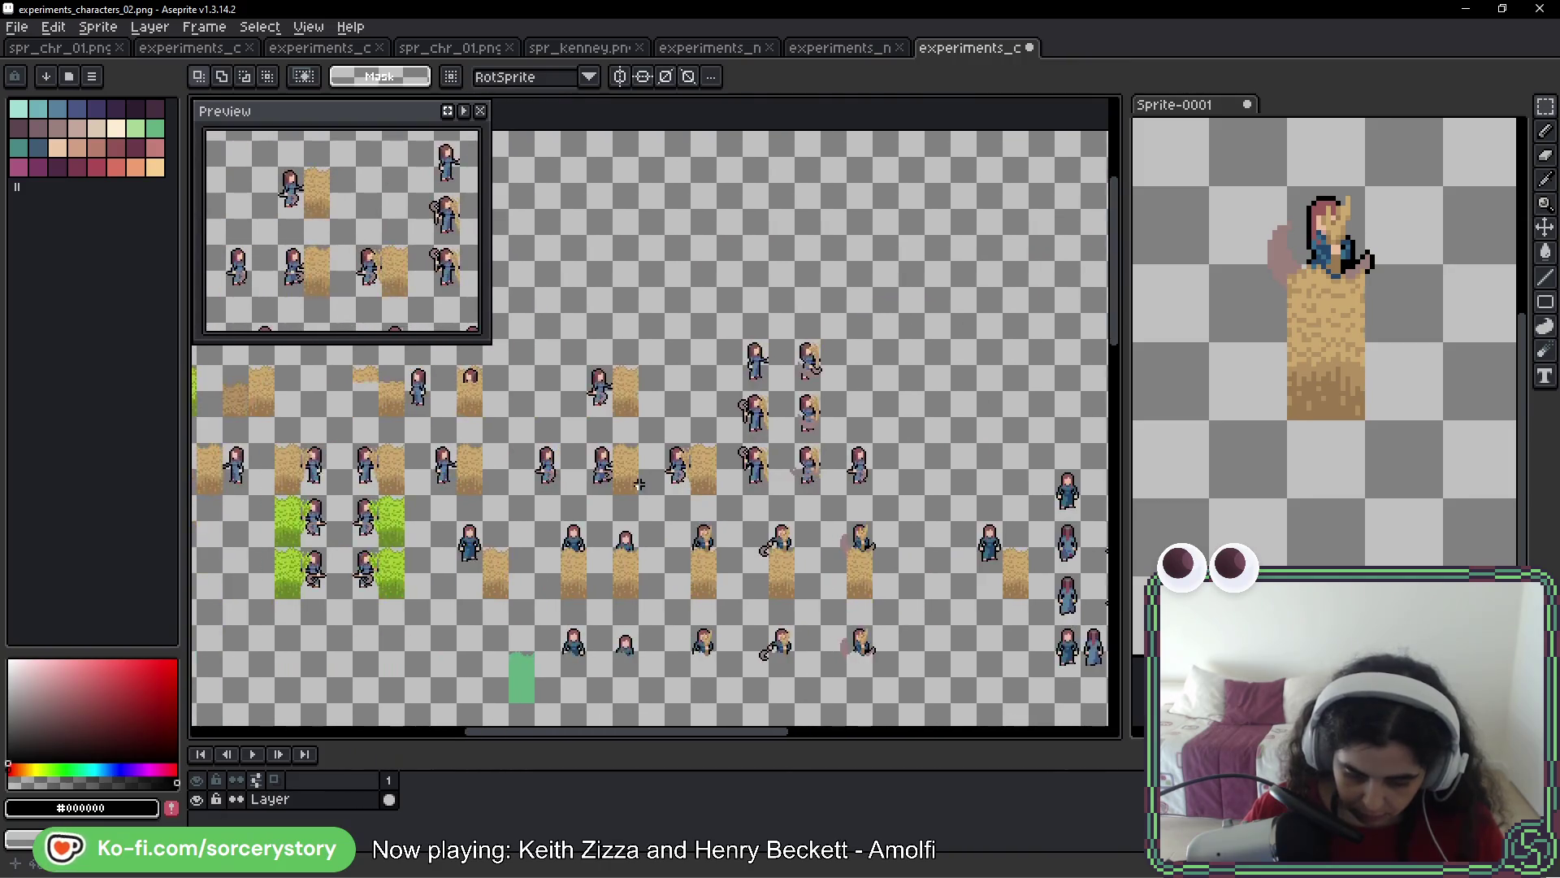
scroll(639, 485, up, 3)
mouse_move(714, 358)
mouse_down()
mouse_move(795, 471)
mouse_move(794, 520)
mouse_up()
mouse_move(776, 451)
mouse_down()
mouse_move(1115, 449)
mouse_move(1114, 478)
mouse_move(825, 460)
mouse_up()
key(ctrl+d)
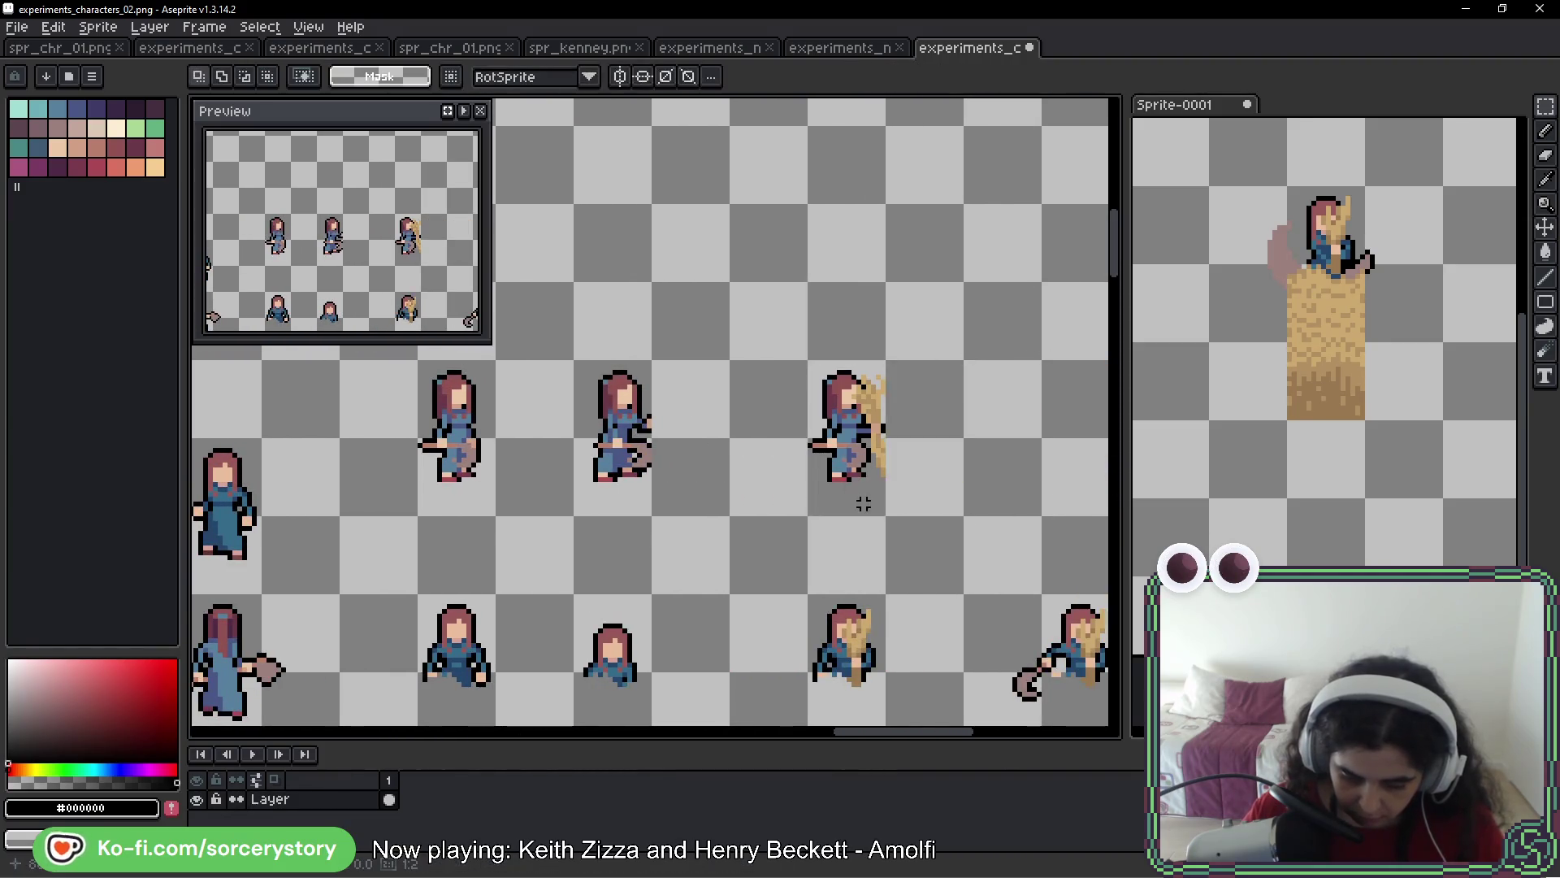
scroll(864, 497, down, 4)
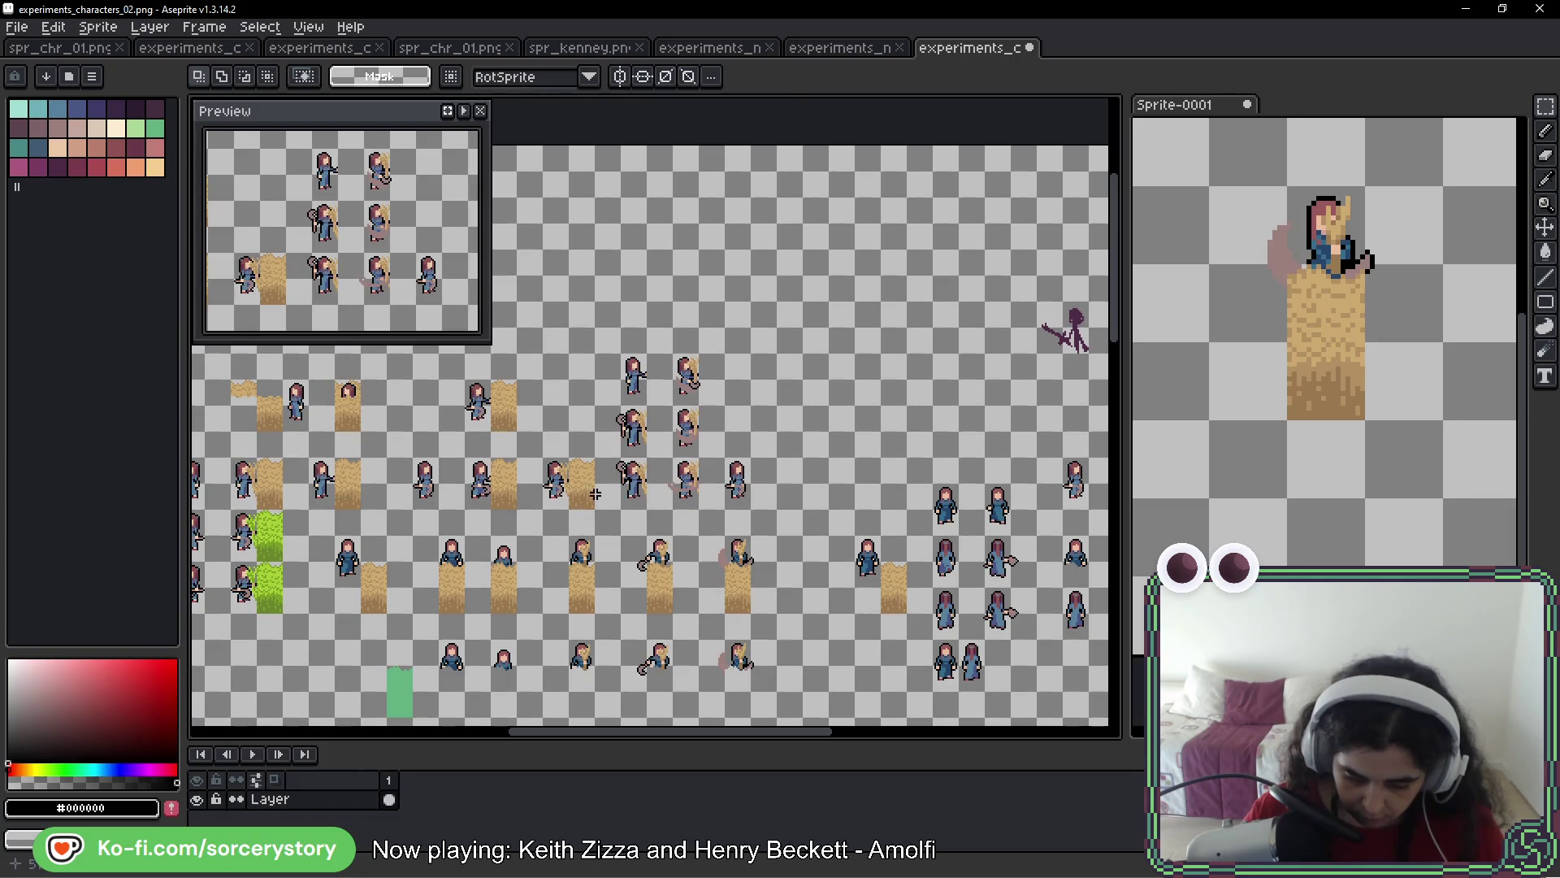
scroll(648, 488, up, 4)
mouse_move(567, 388)
mouse_down()
mouse_move(722, 545)
mouse_move(1117, 508)
mouse_move(1013, 523)
mouse_move(958, 507)
mouse_up()
key(ctrl+d)
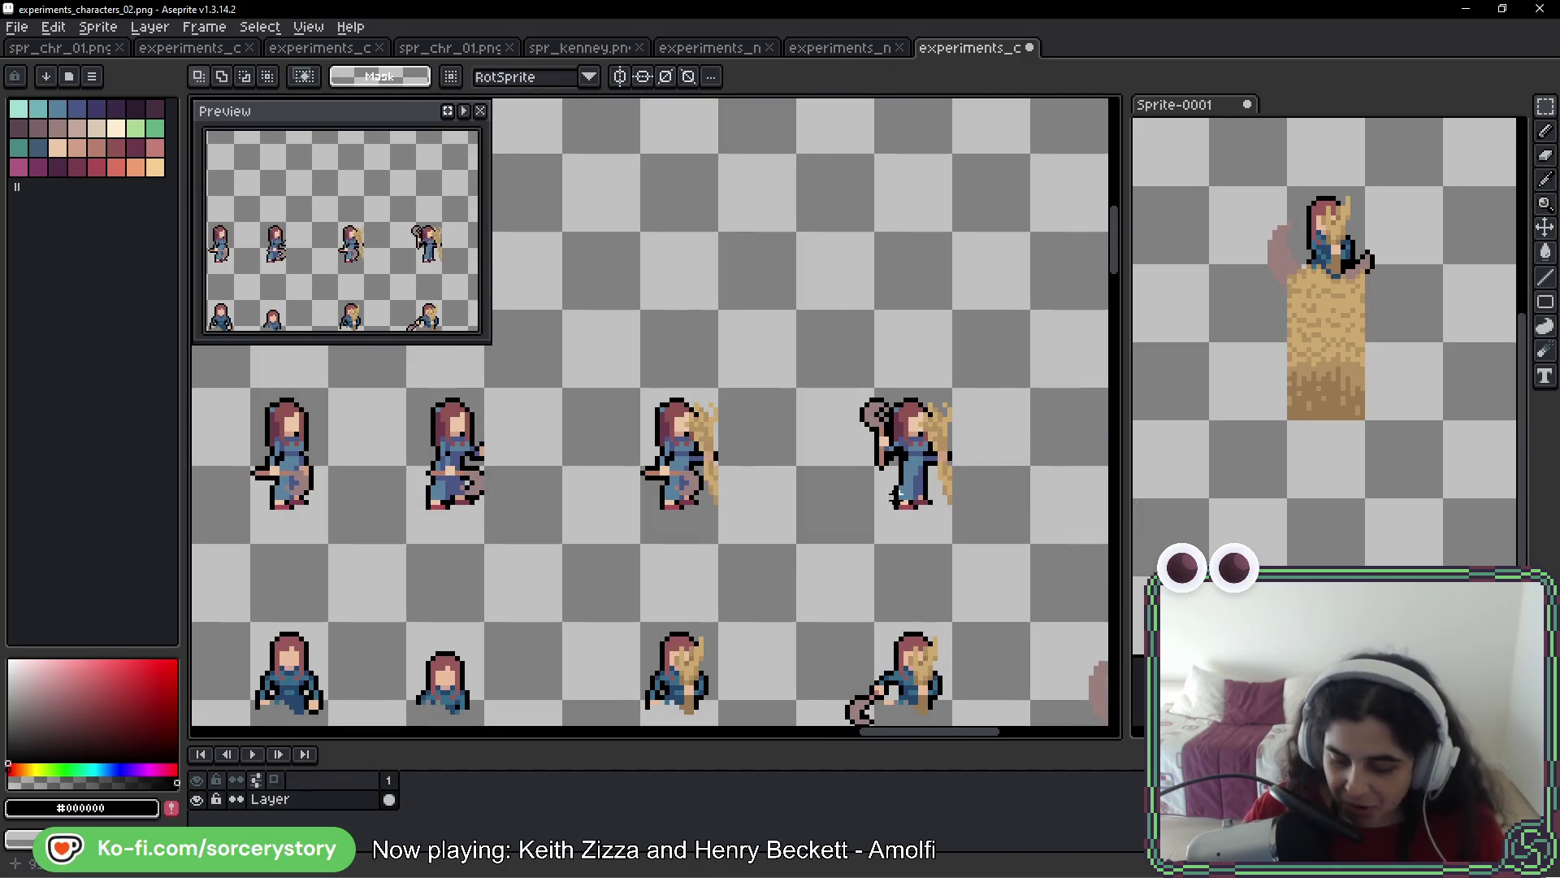
Move a 32x32 character frame to its new spot
scroll(904, 434, down, 3)
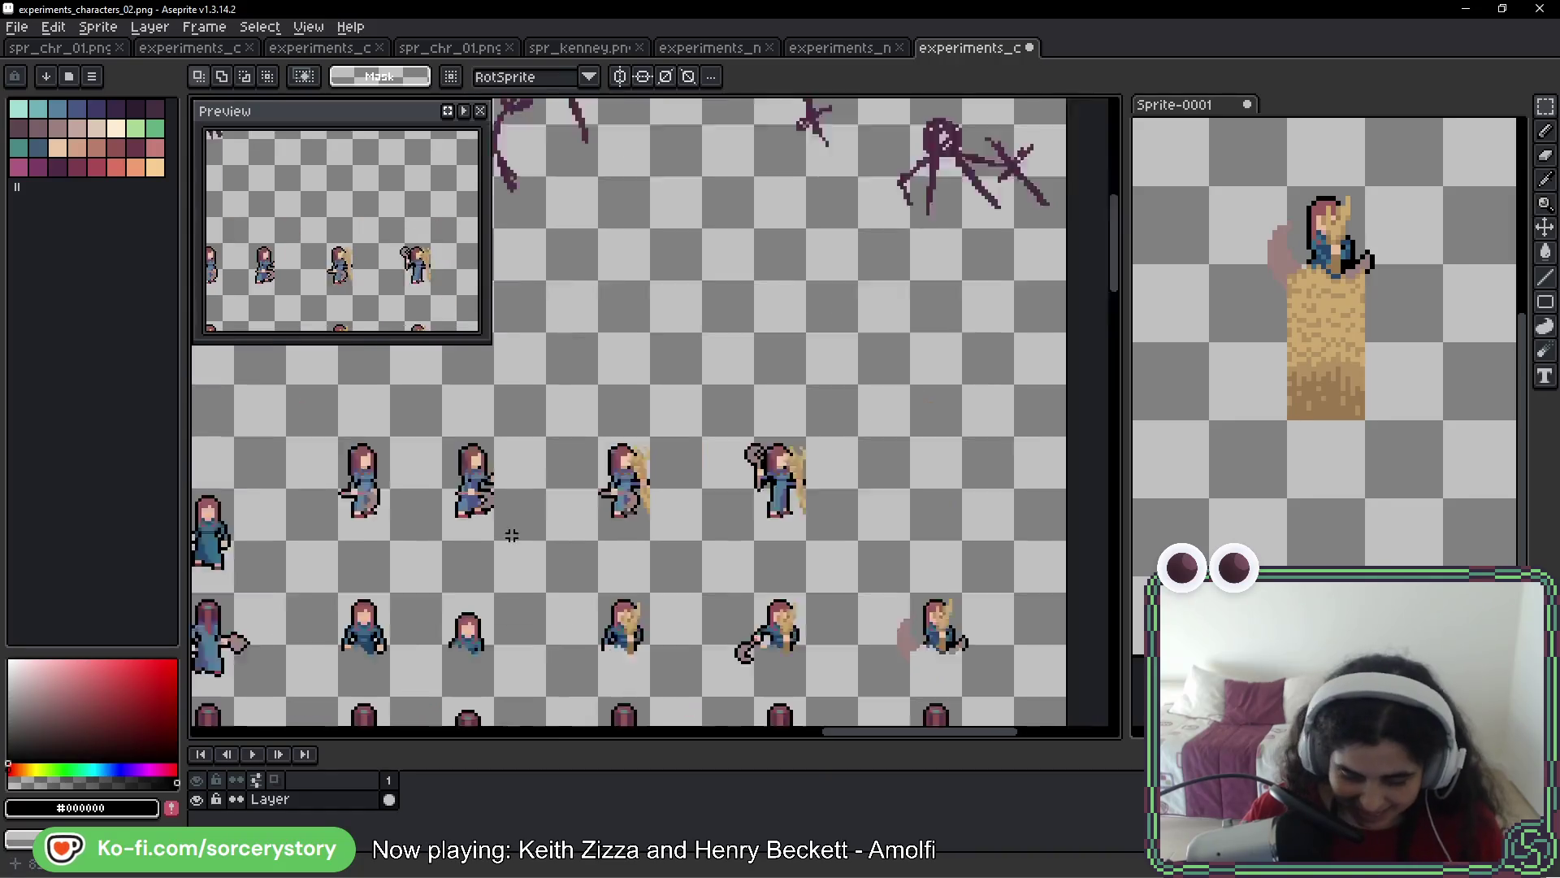
scroll(578, 564, up, 2)
scroll(631, 425, up, 1)
drag(597, 358, 746, 506)
mouse_move(772, 450)
mouse_down()
mouse_move(1106, 462)
mouse_move(805, 487)
mouse_move(819, 499)
mouse_move(912, 468)
mouse_up()
key(ctrl+d)
scroll(766, 374, up, 2)
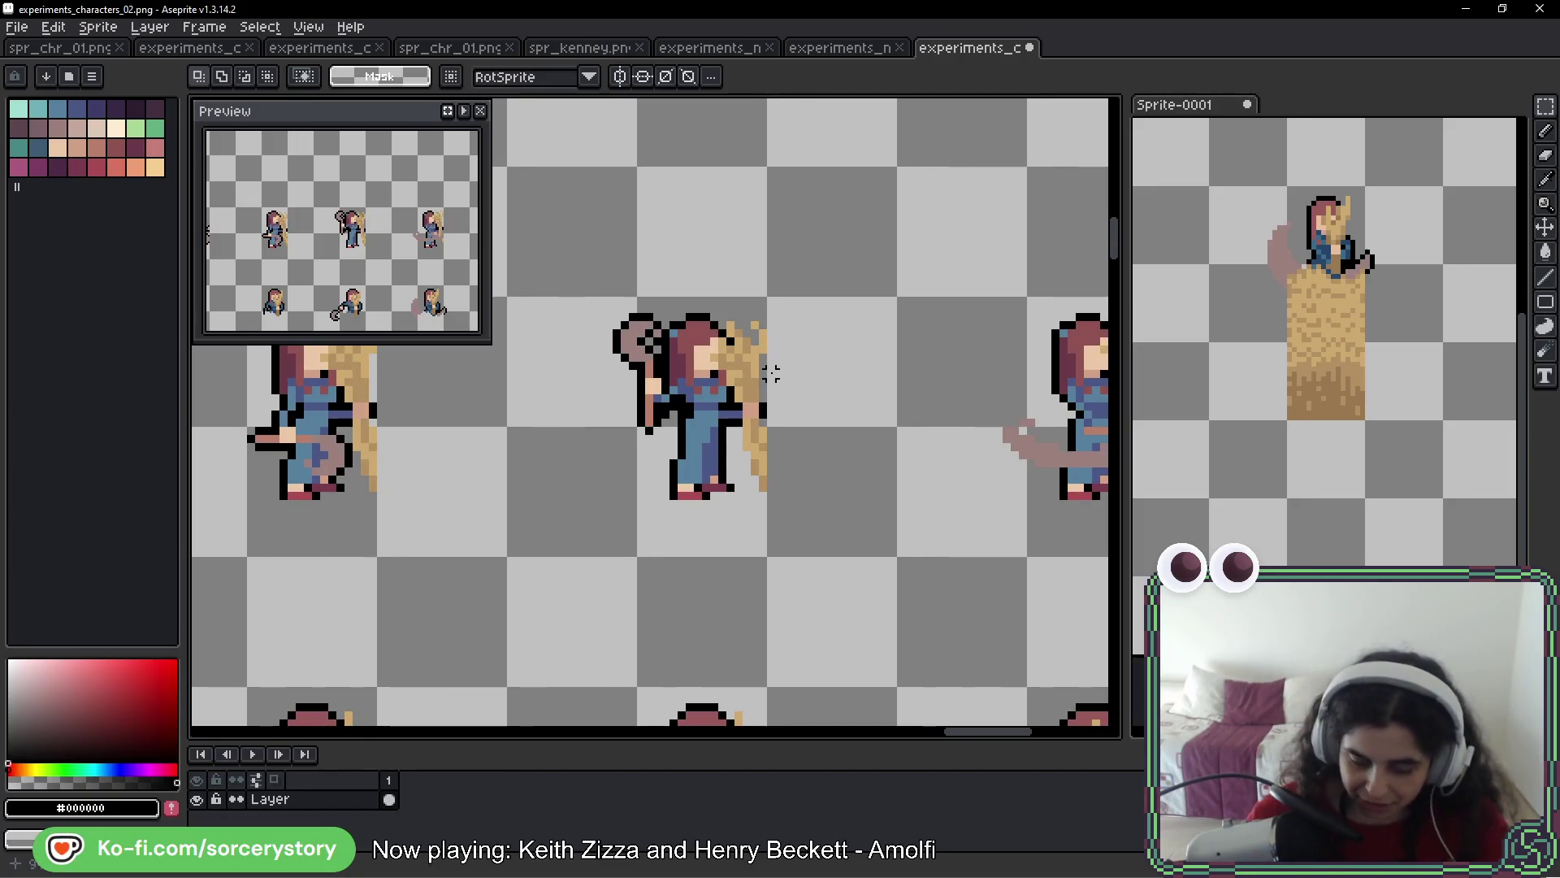
mouse_move(624, 439)
mouse_down()
mouse_move(721, 232)
mouse_move(758, 349)
mouse_up()
scroll(758, 350, up, 2)
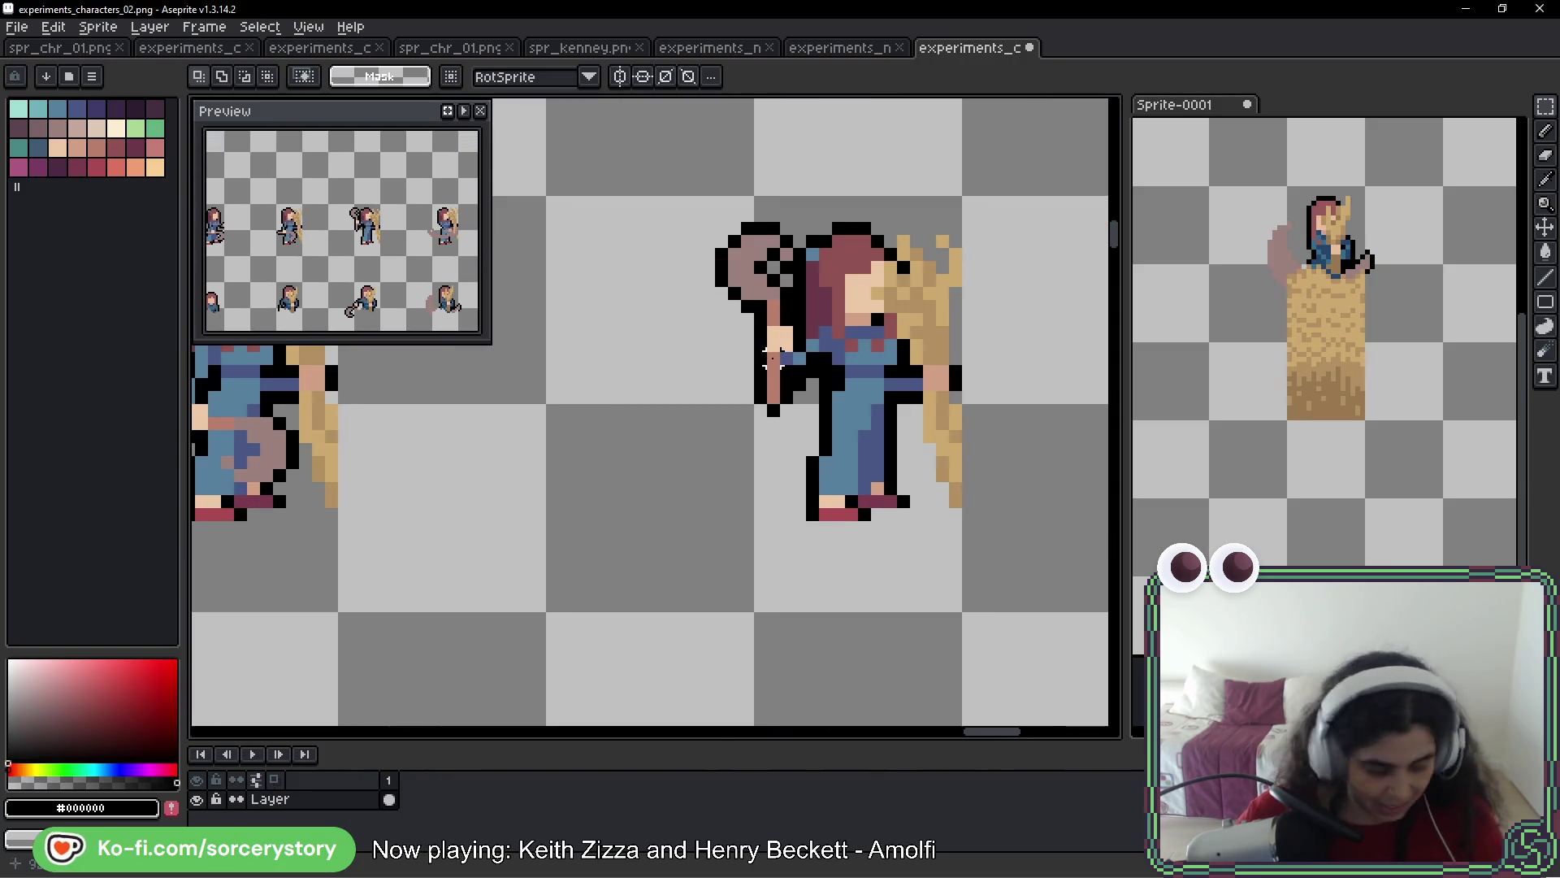
Erase the staff head and leftover staff pixels beside the woman
key(b)
mouse_move(773, 265)
mouse_down()
mouse_move(742, 279)
mouse_move(737, 244)
mouse_up()
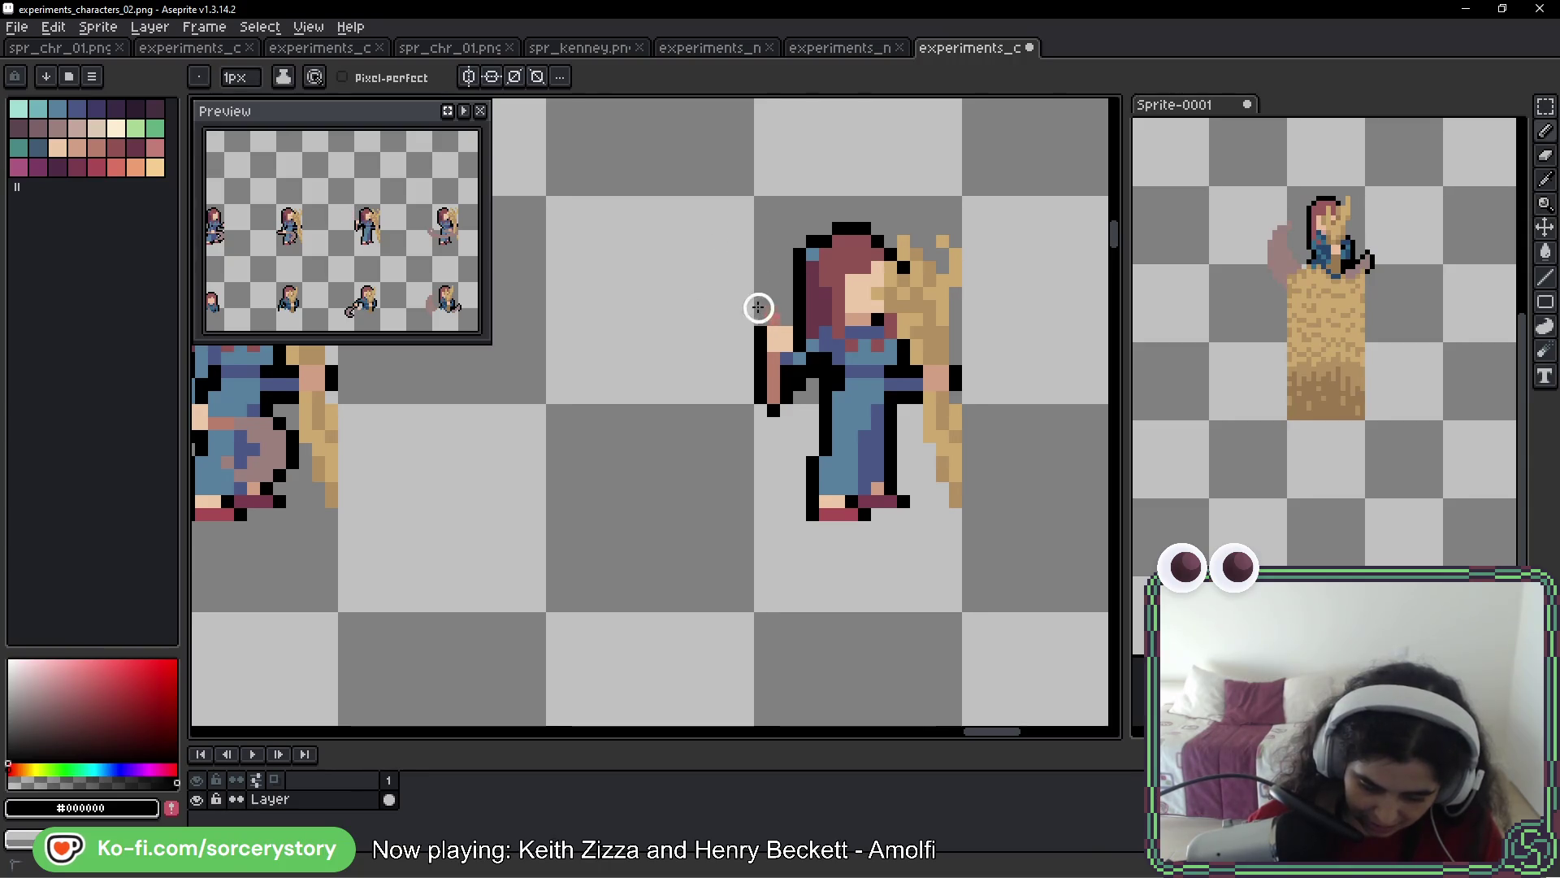
mouse_move(773, 368)
mouse_down()
mouse_move(759, 376)
mouse_move(786, 398)
mouse_up()
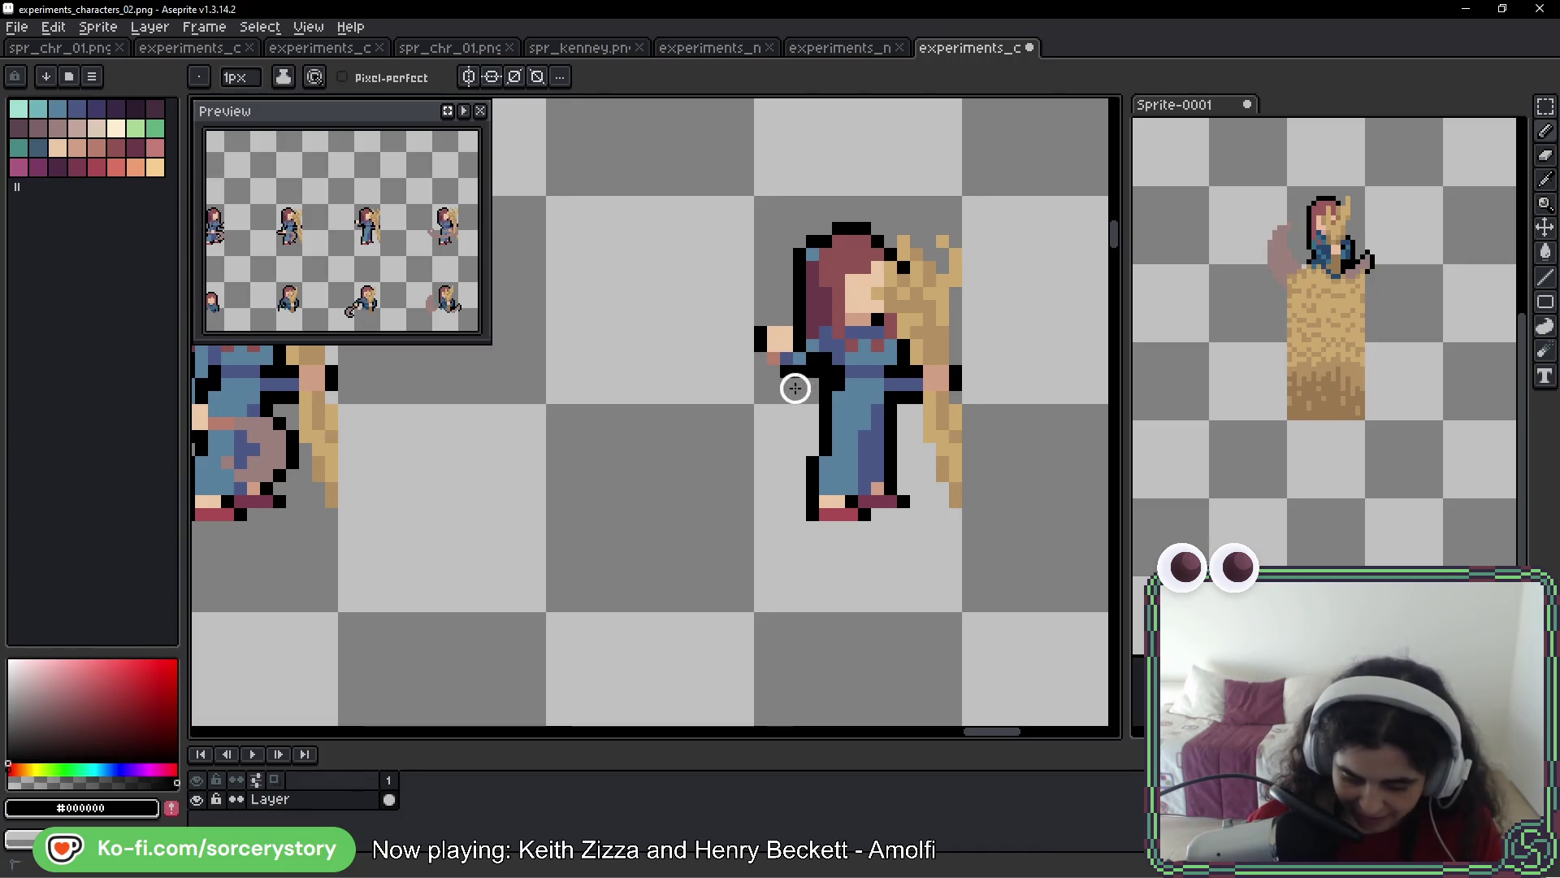
Redraw the outstretched arm in dark sleeve blue with a black wrist outline
alt+click(780, 338)
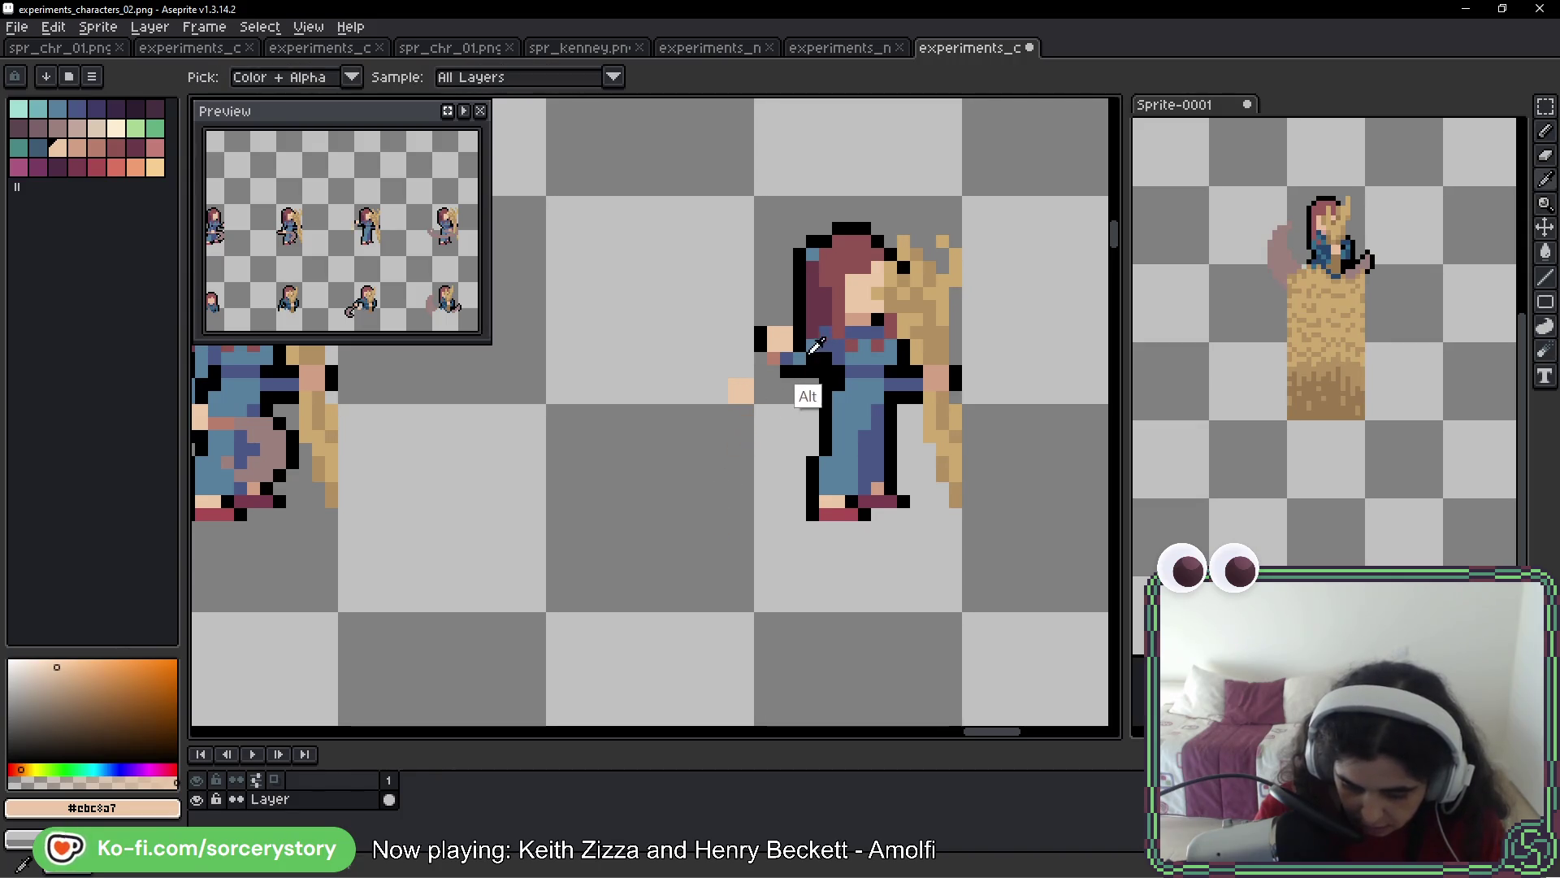
alt+click(795, 366)
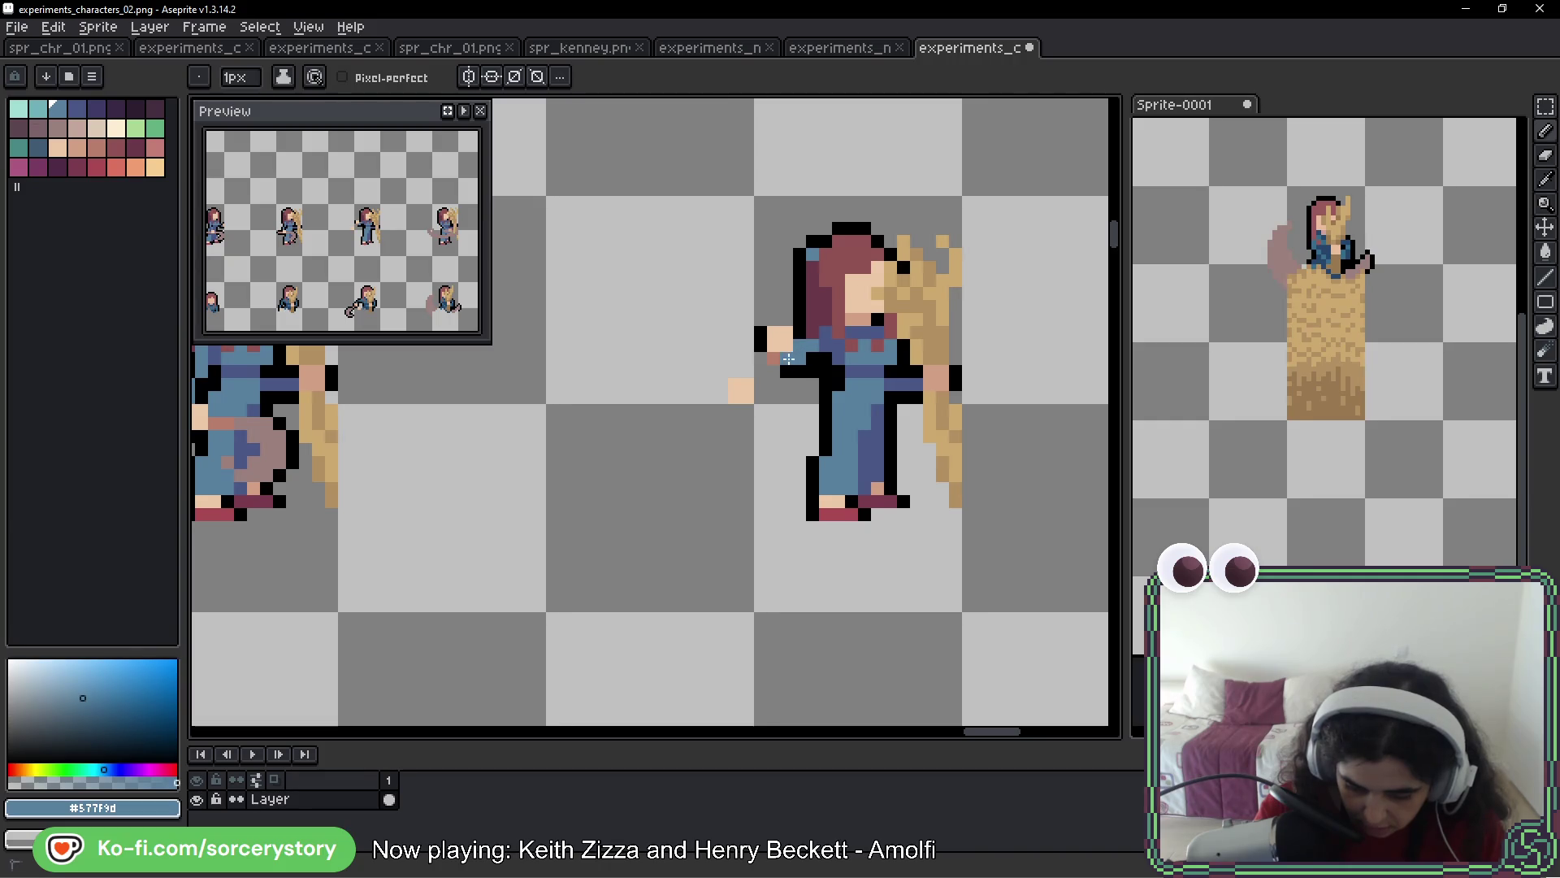
alt+click(788, 369)
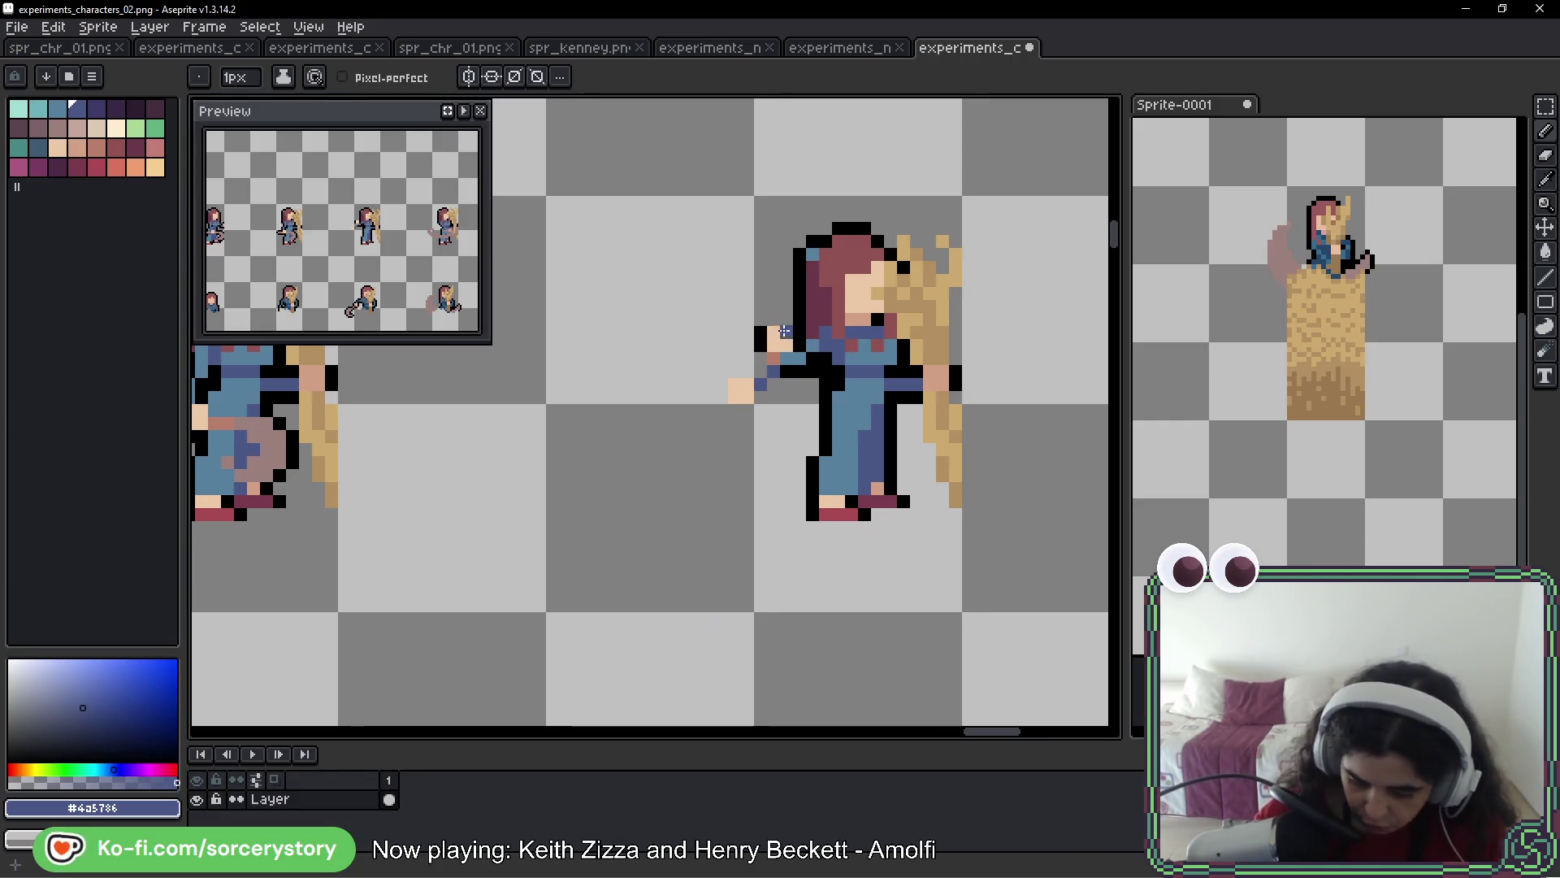
alt+click(793, 374)
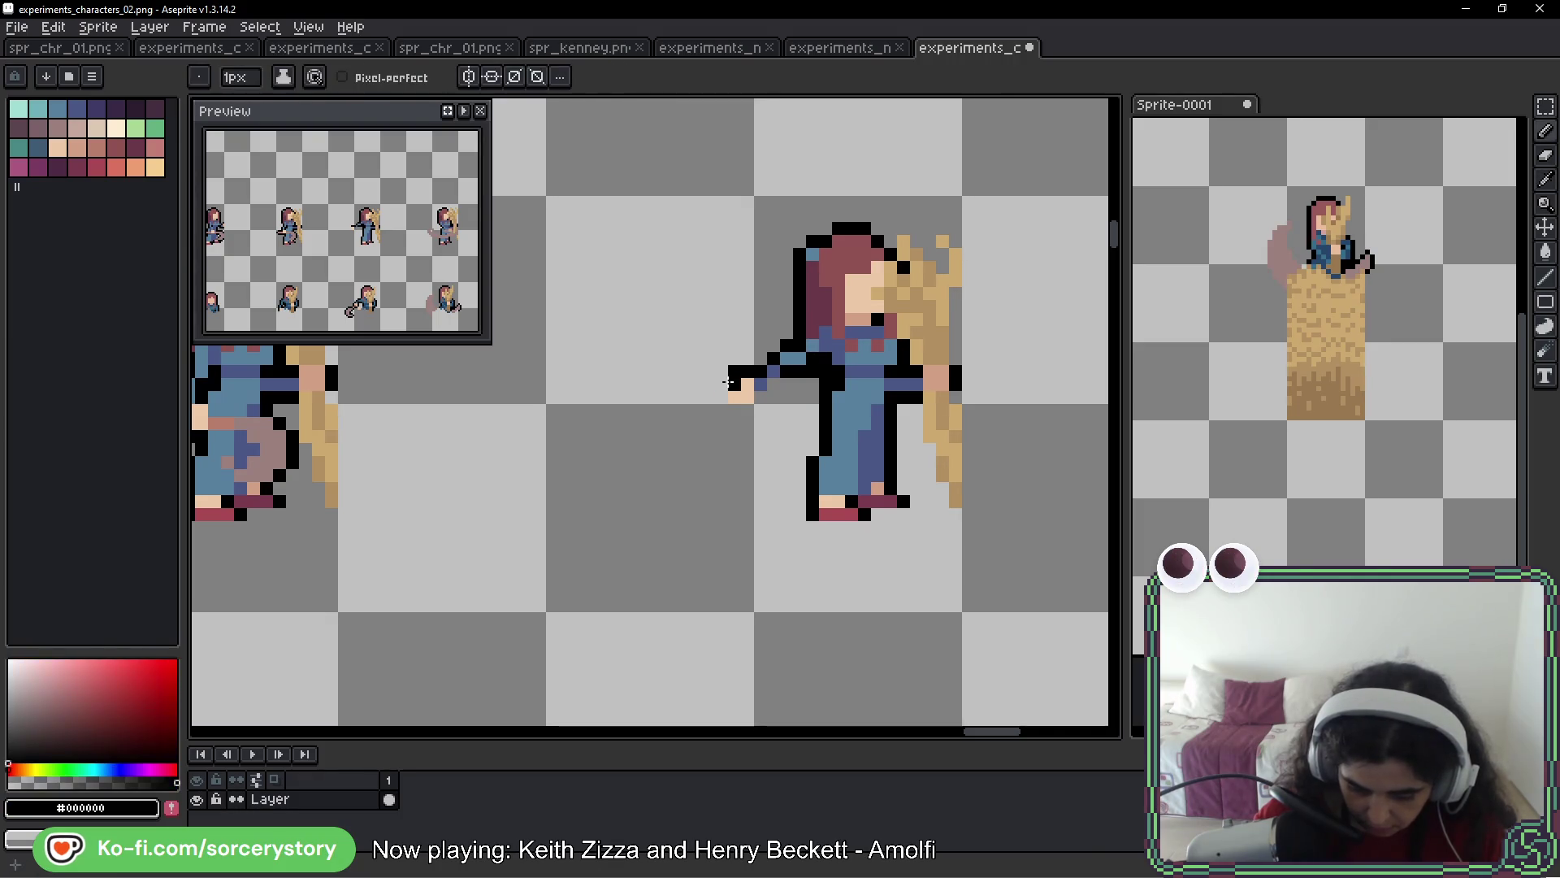
click(761, 398)
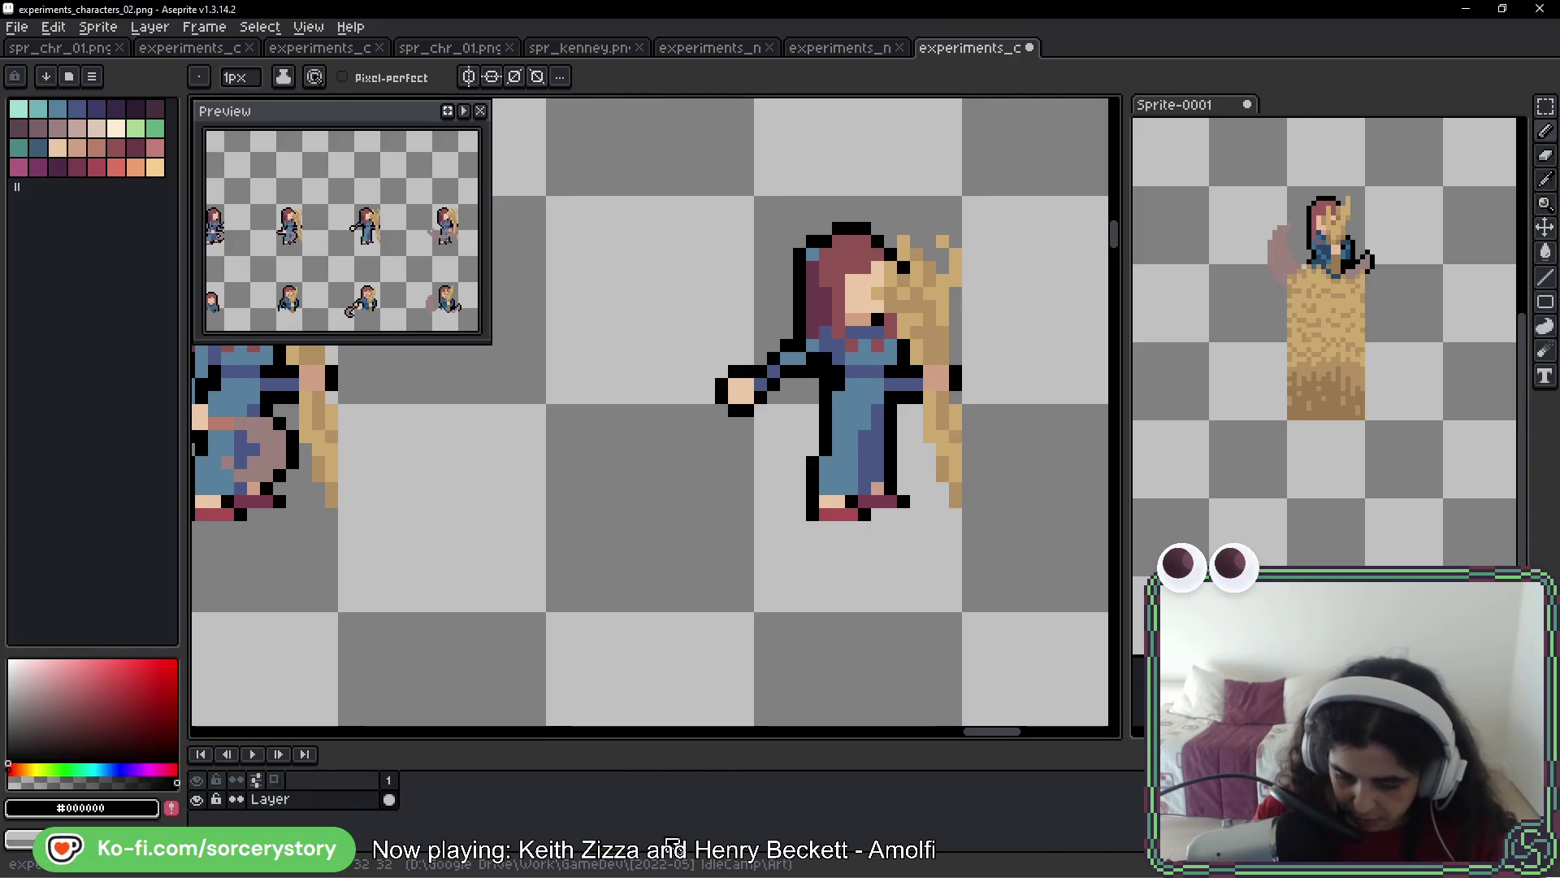
key(alt)
alt+click(781, 360)
click(792, 363)
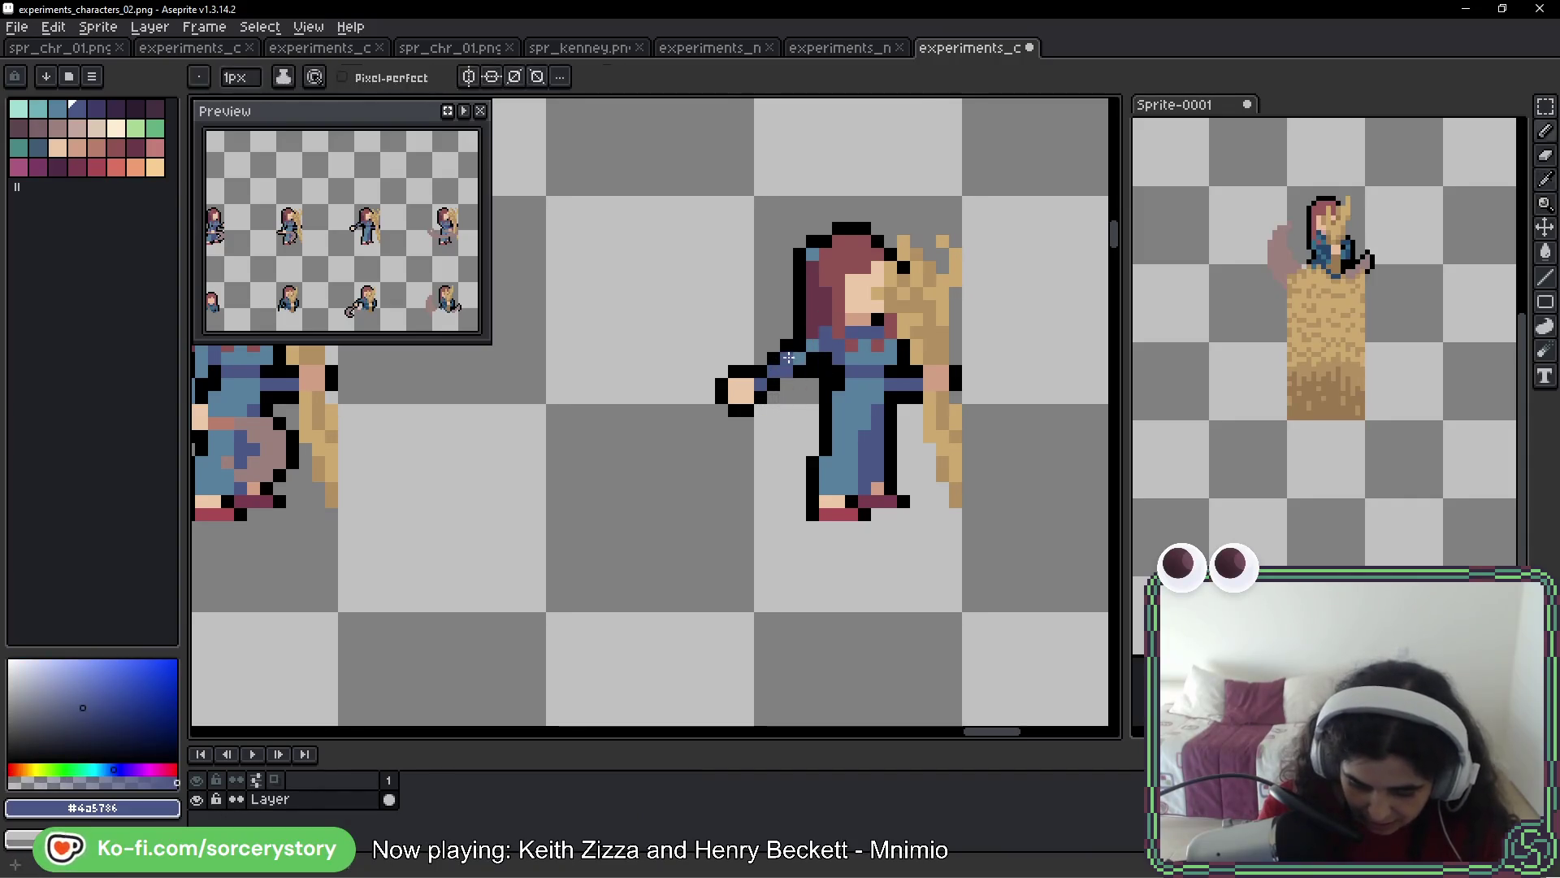
alt+click(785, 357)
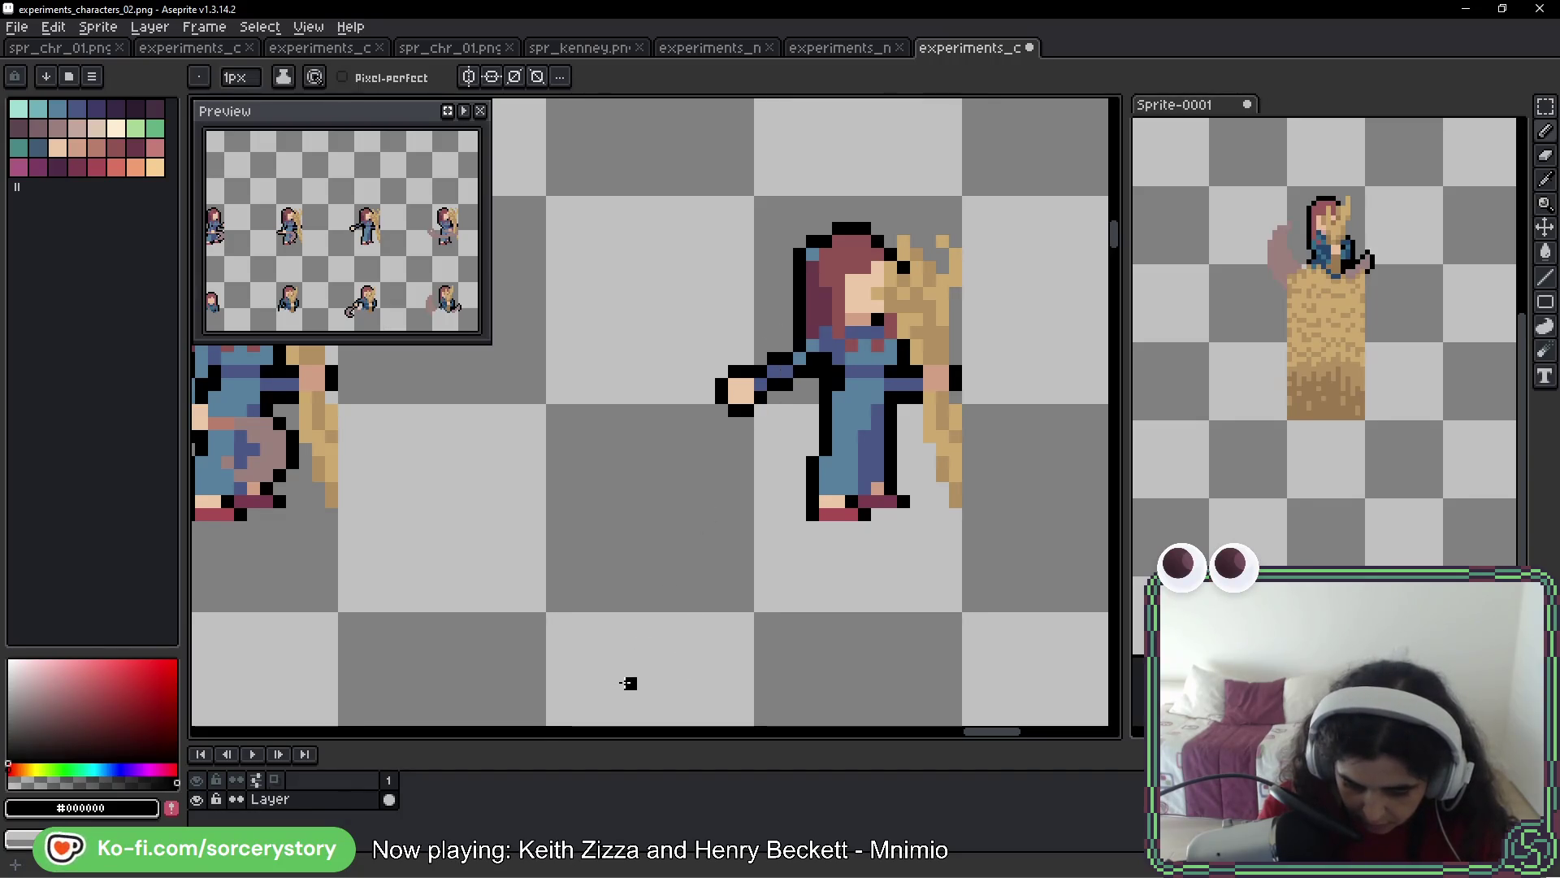
Select the hand pixels and nudge them one pixel right
click(1546, 106)
mouse_move(697, 360)
mouse_down()
mouse_move(771, 460)
mouse_move(778, 411)
mouse_up()
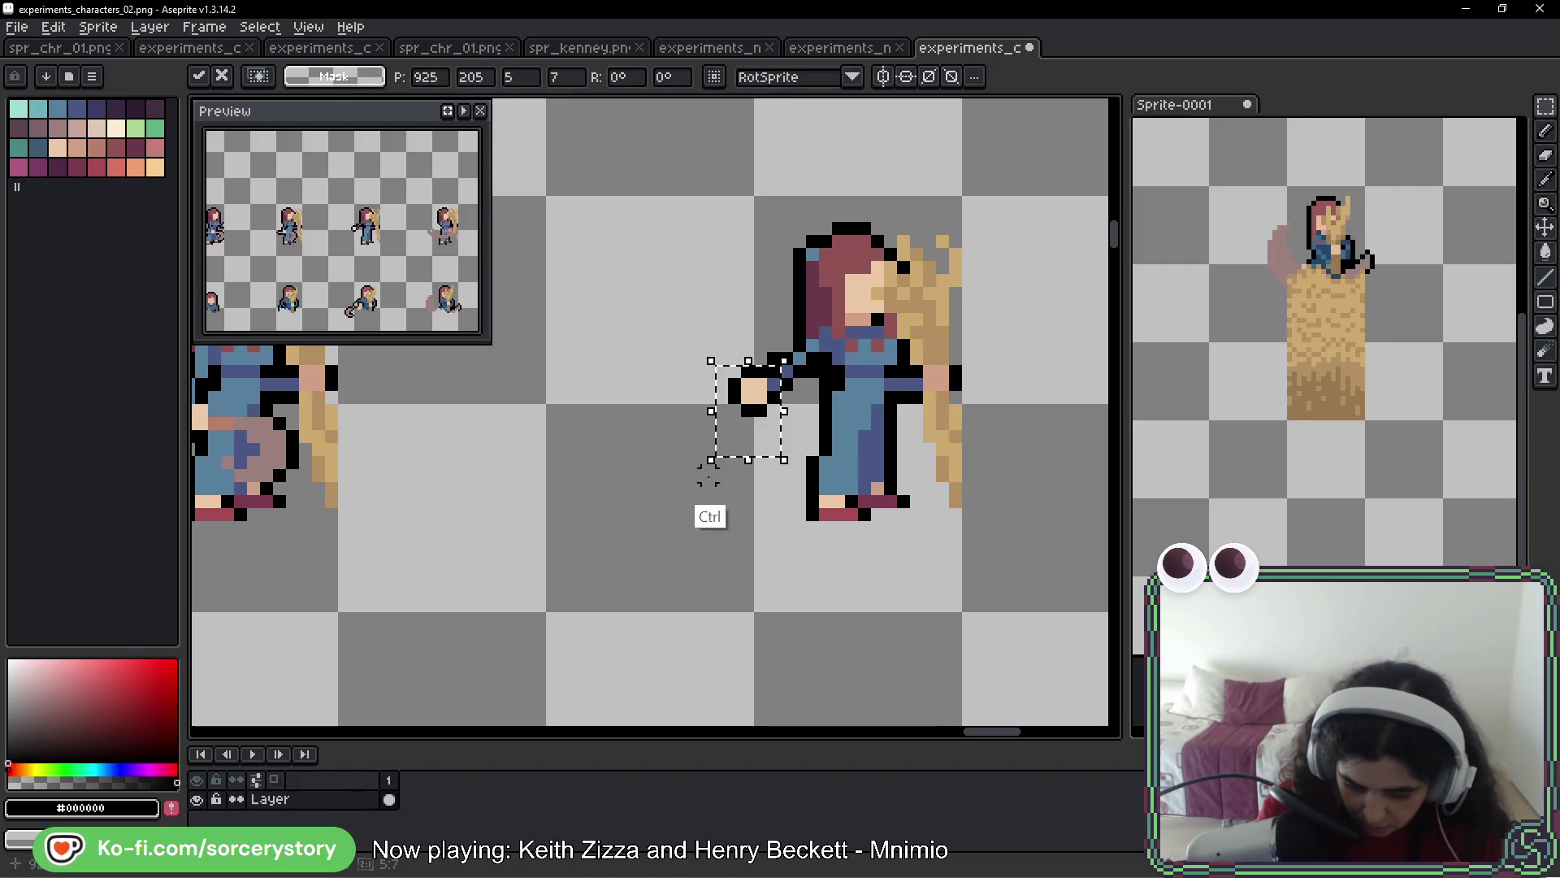
click(711, 515)
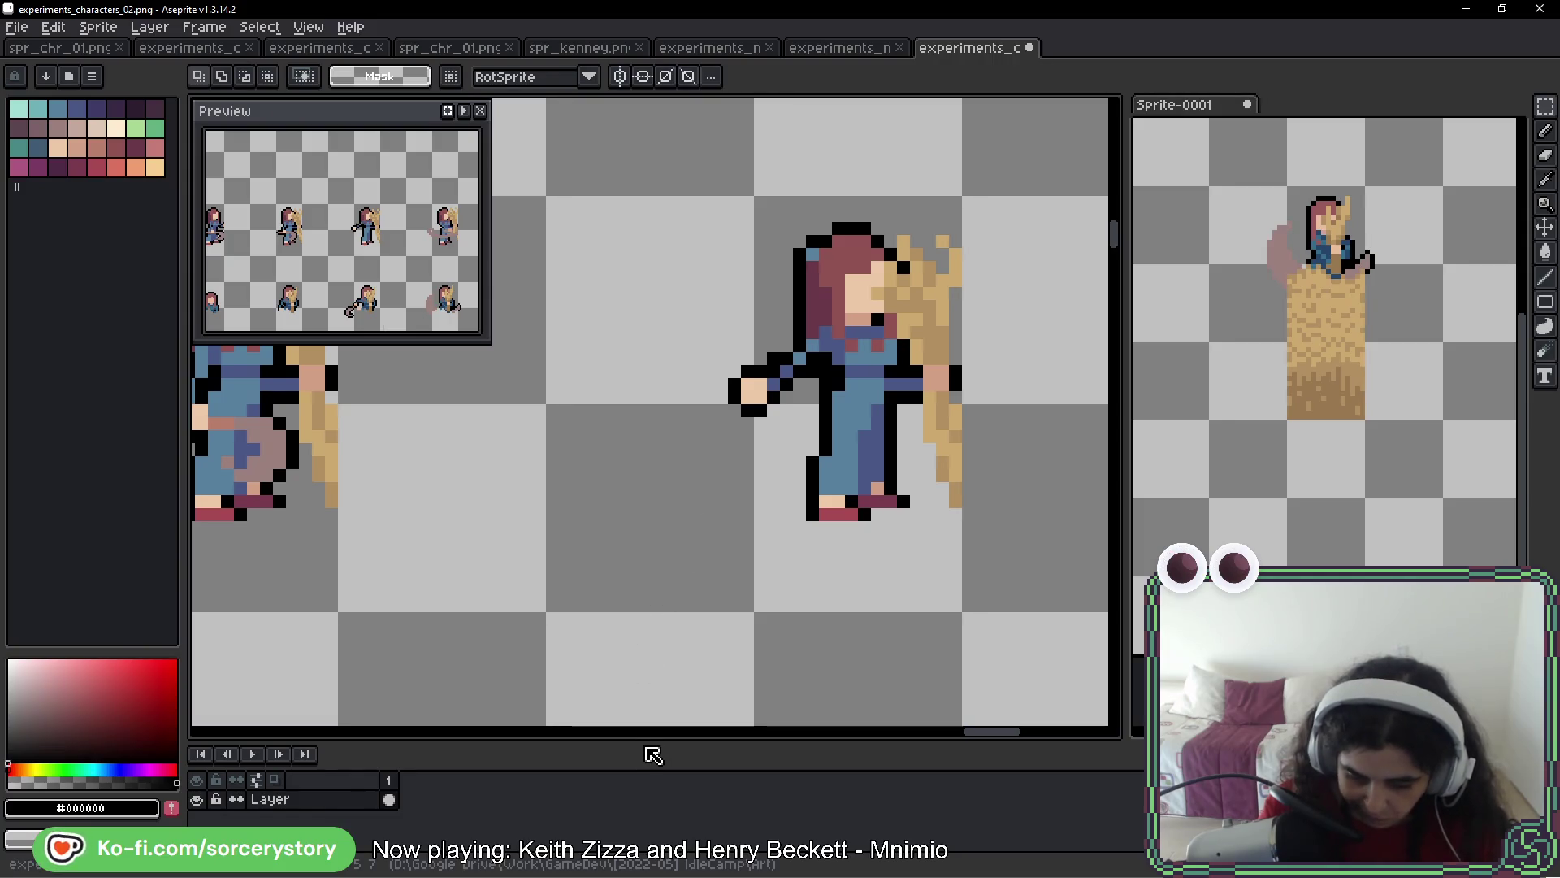
key(b)
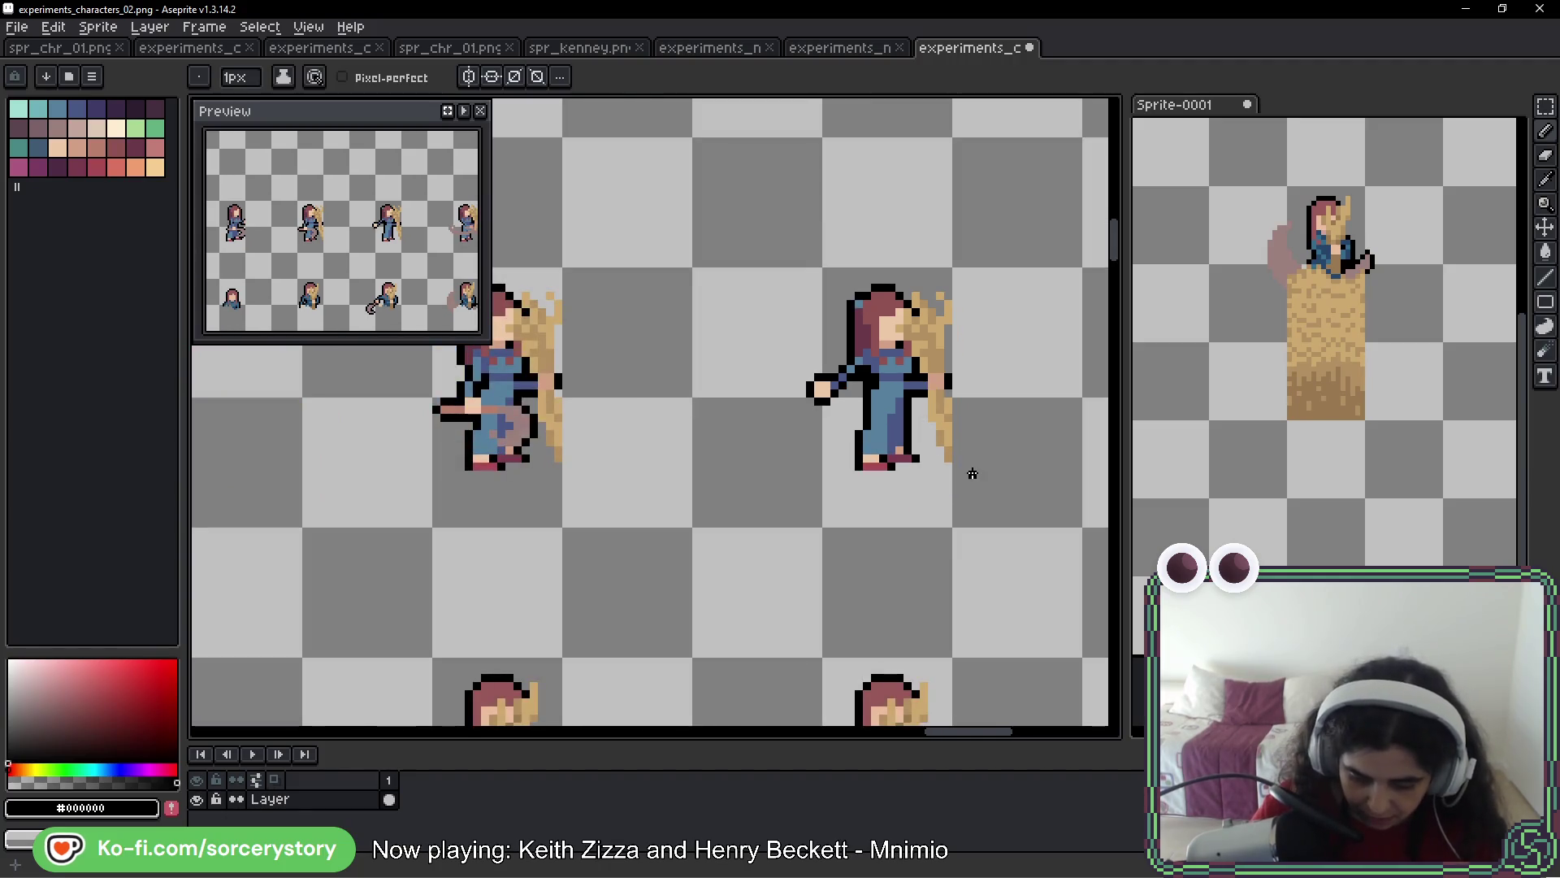
scroll(968, 463, down, 2)
mouse_move(968, 463)
mouse_down()
mouse_move(469, 449)
mouse_move(860, 428)
mouse_up()
scroll(717, 355, up, 1)
scroll(717, 355, up, 1)
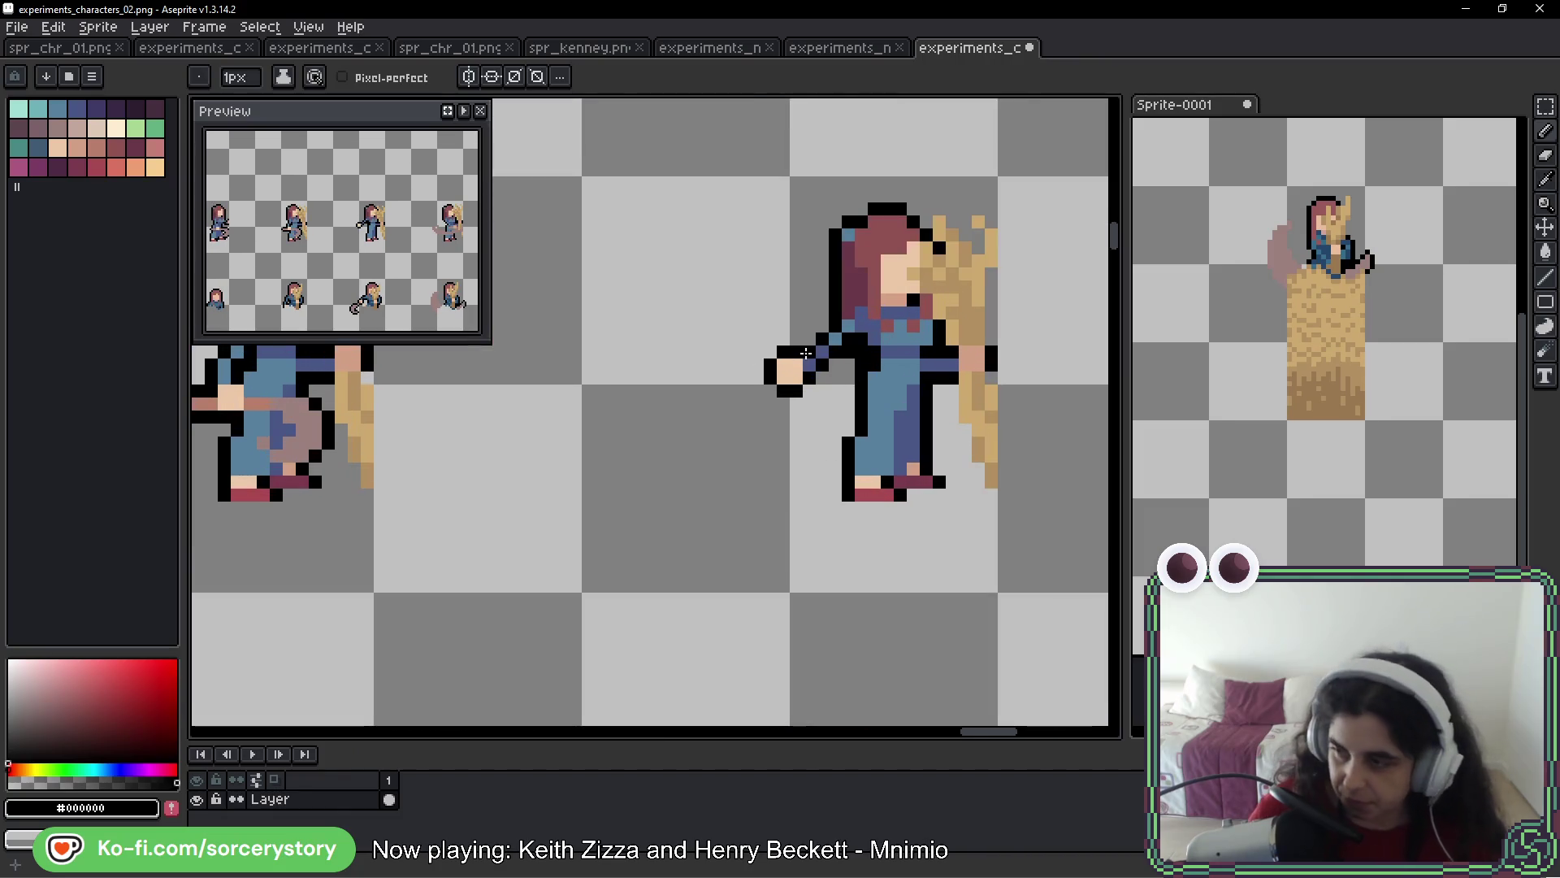
drag(1045, 407, 637, 432)
key(alt)
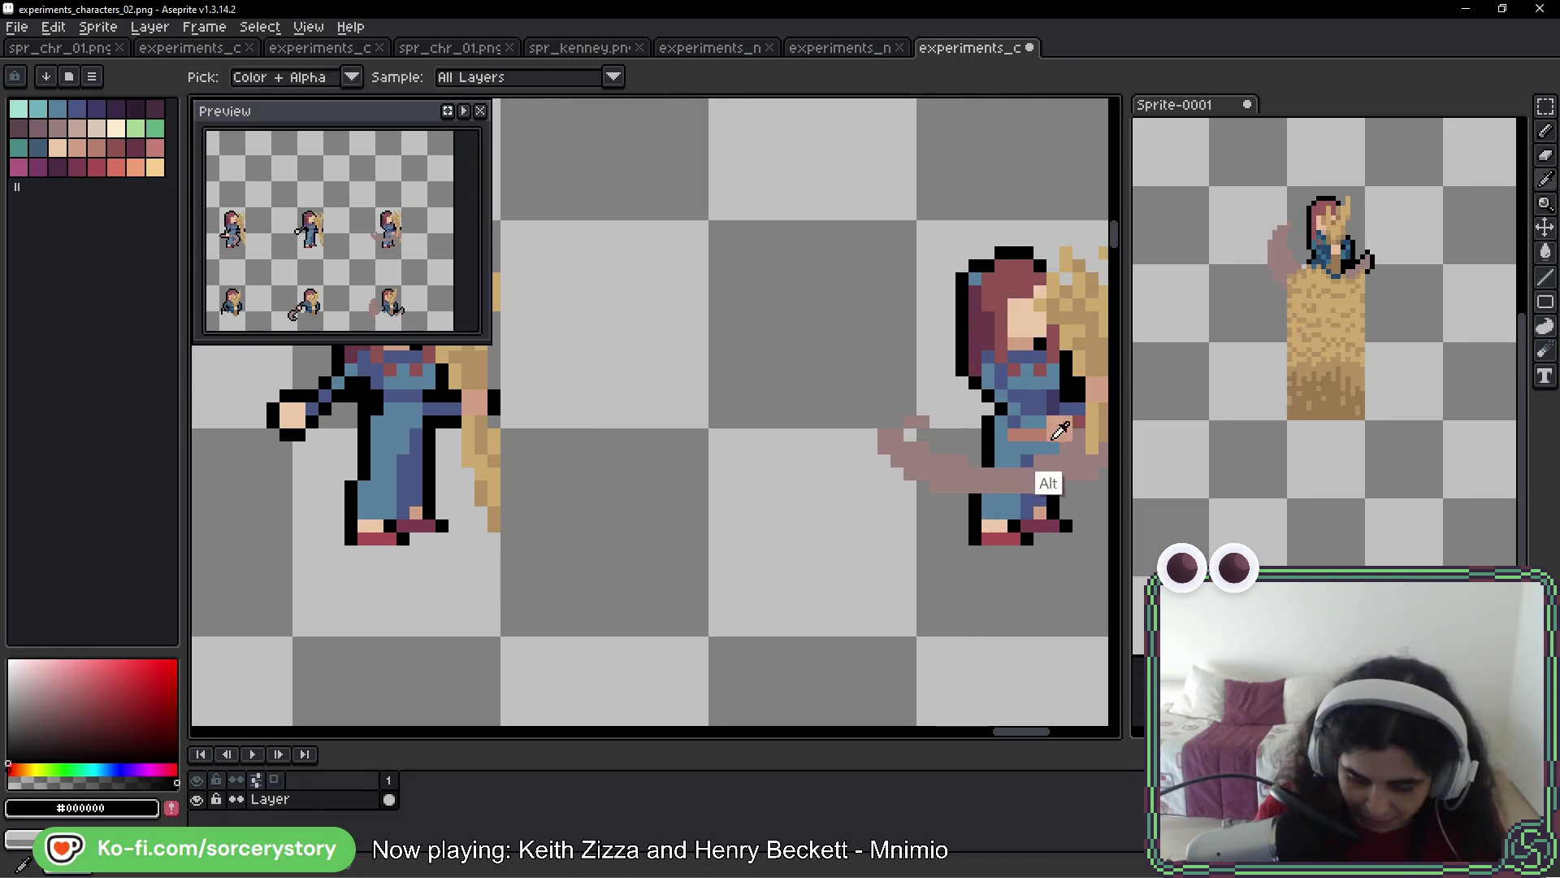
alt+click(1048, 421)
drag(1048, 421, 840, 435)
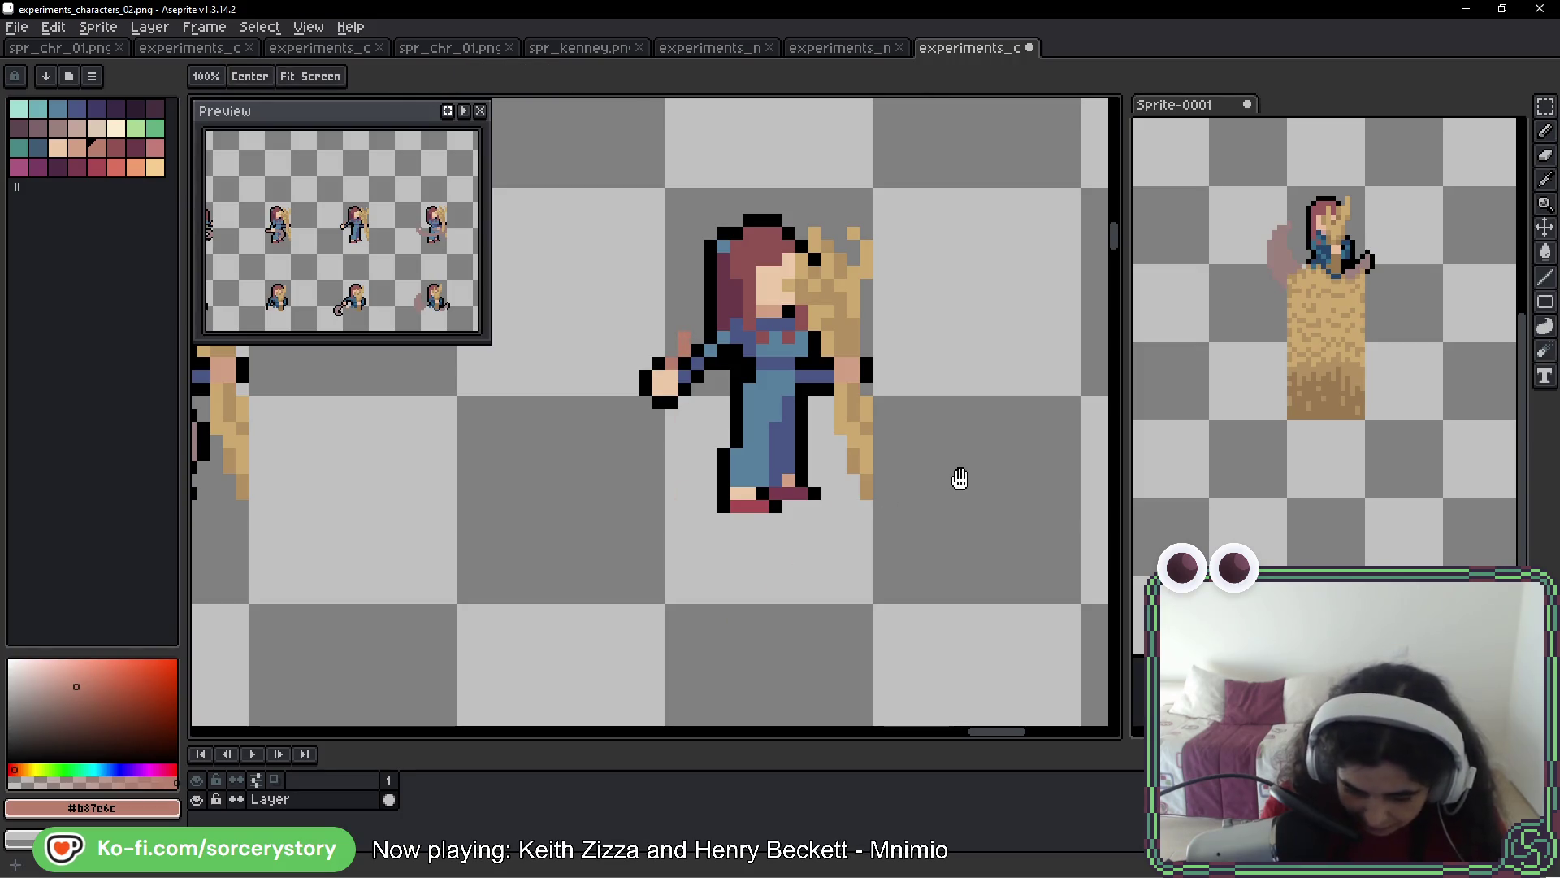
scroll(957, 477, right, 5)
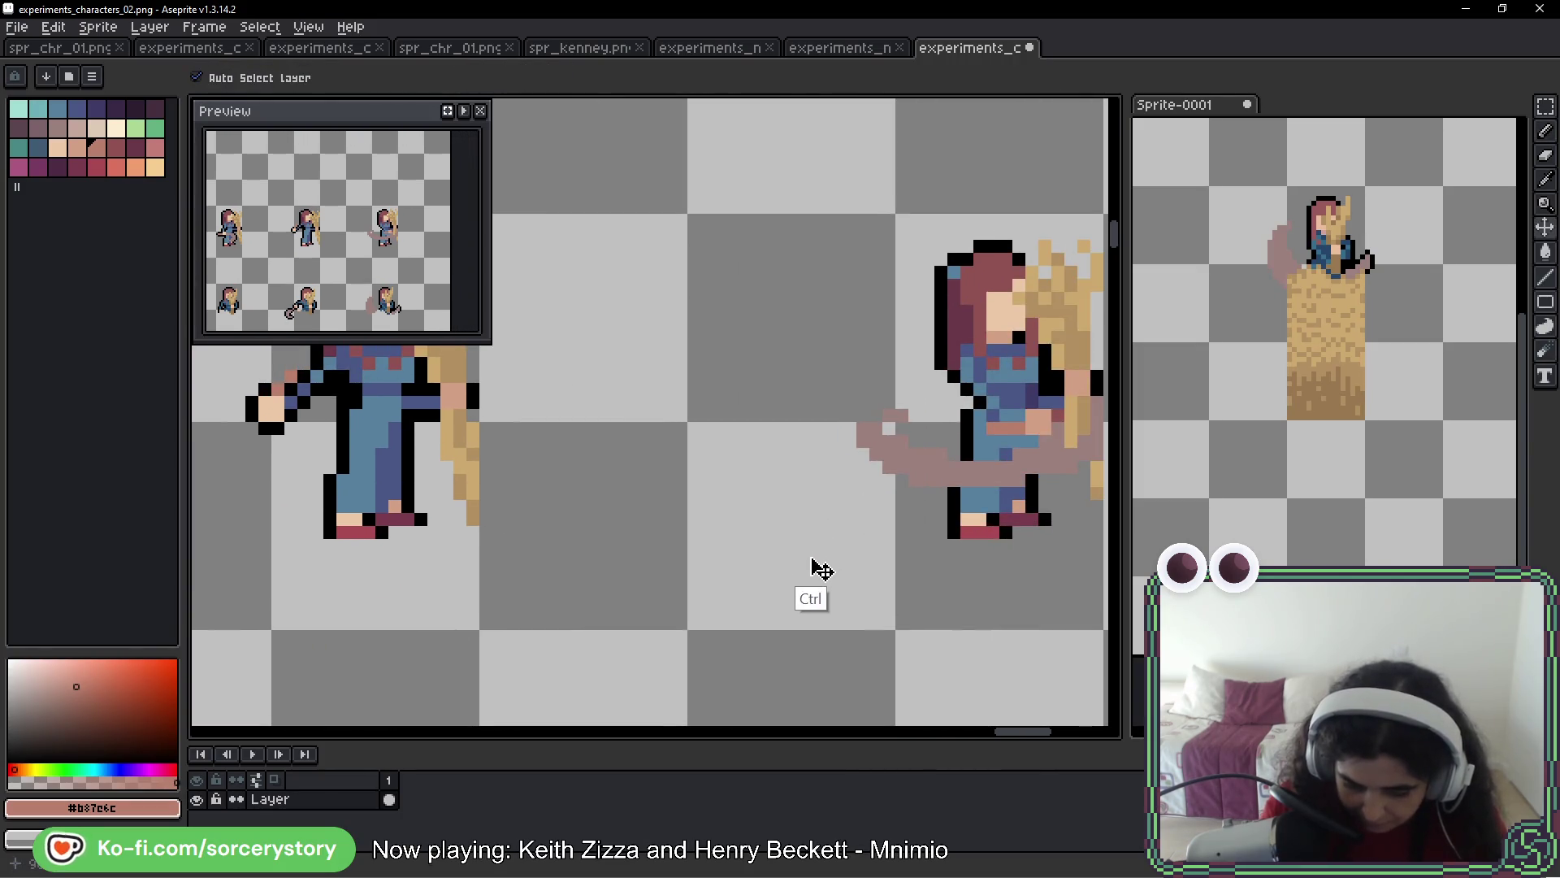
key(alt)
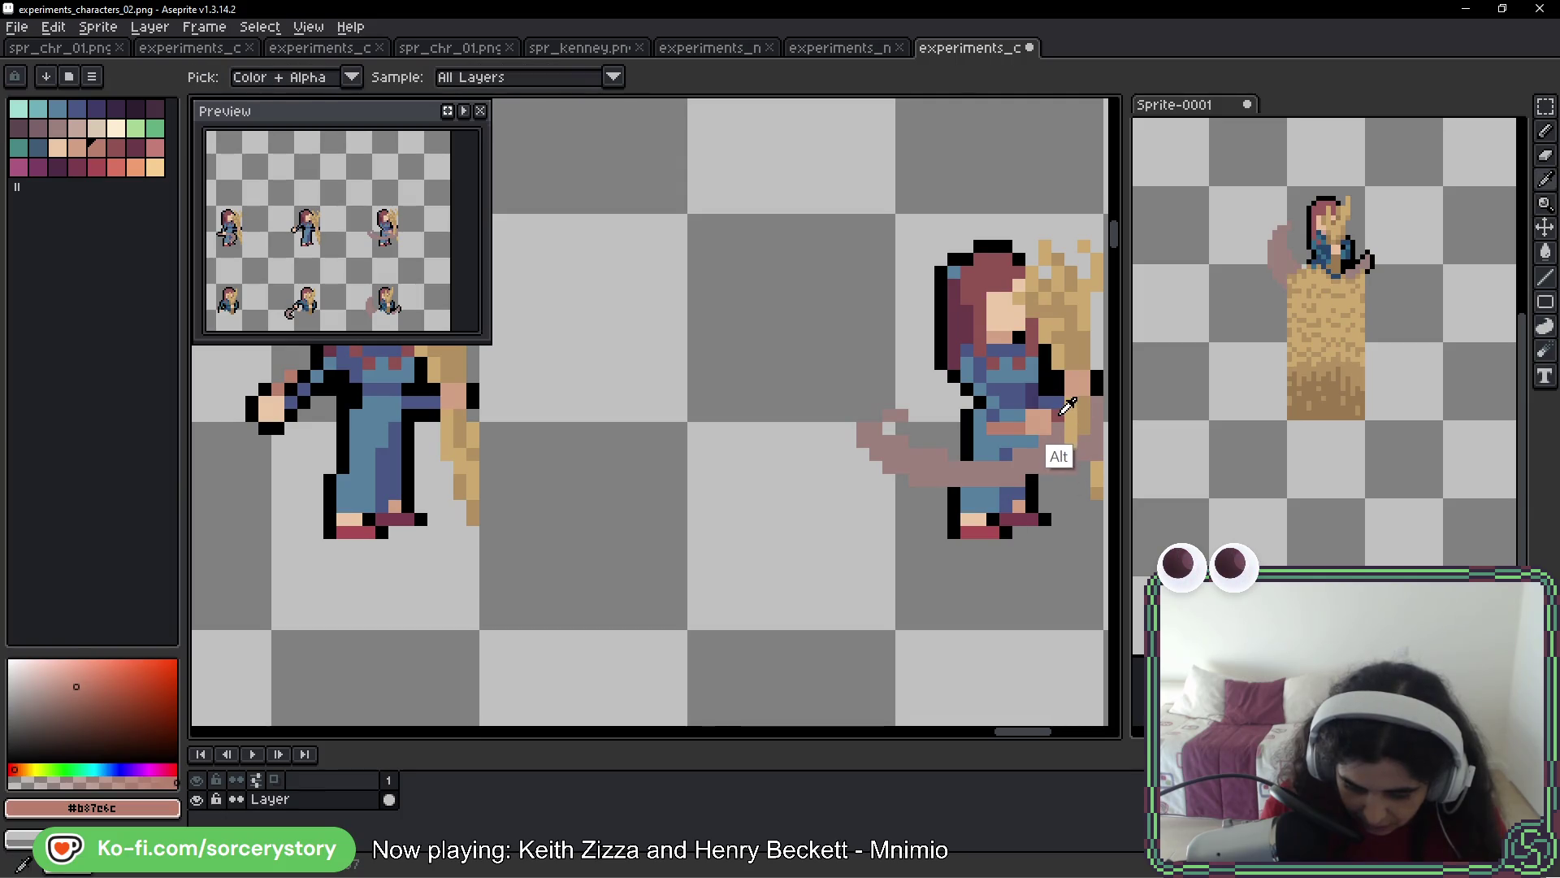
click(1062, 464)
drag(1132, 490, 1001, 420)
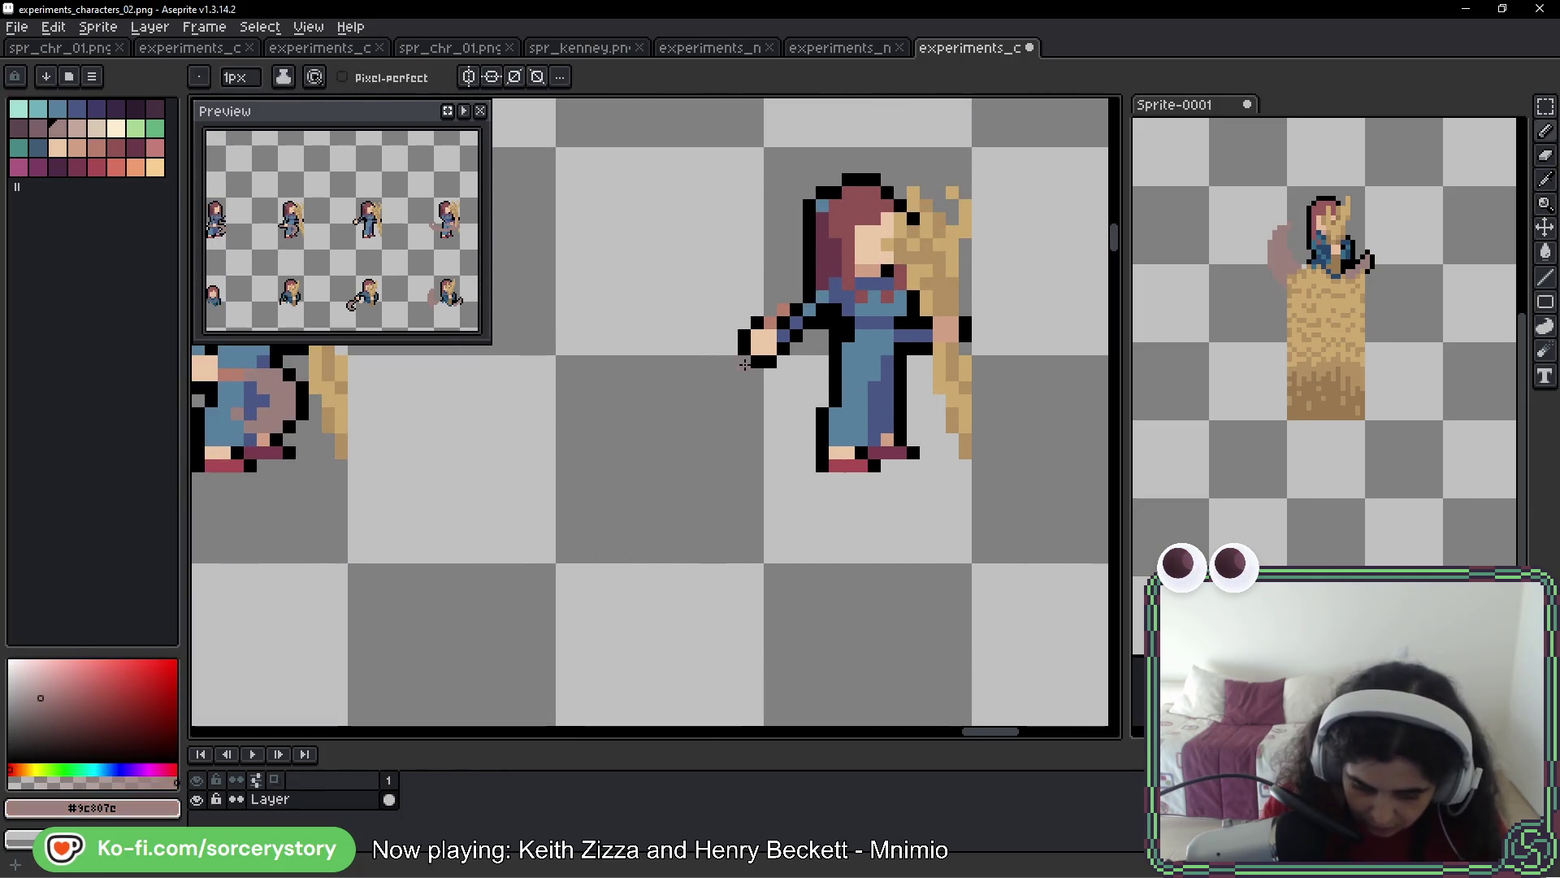
alt+click(754, 358)
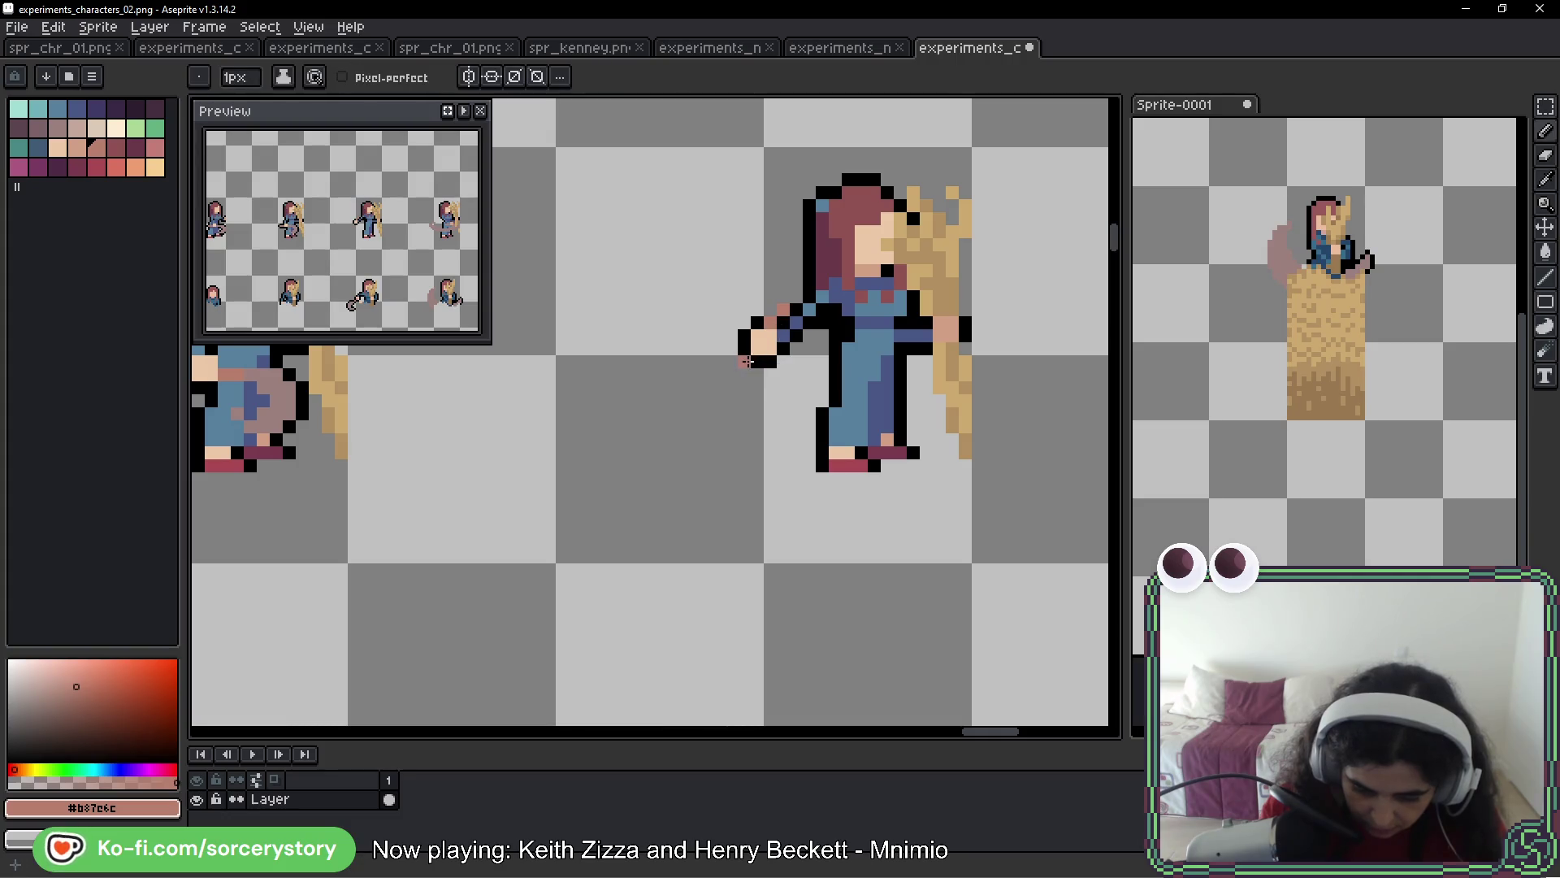
alt+click(303, 431)
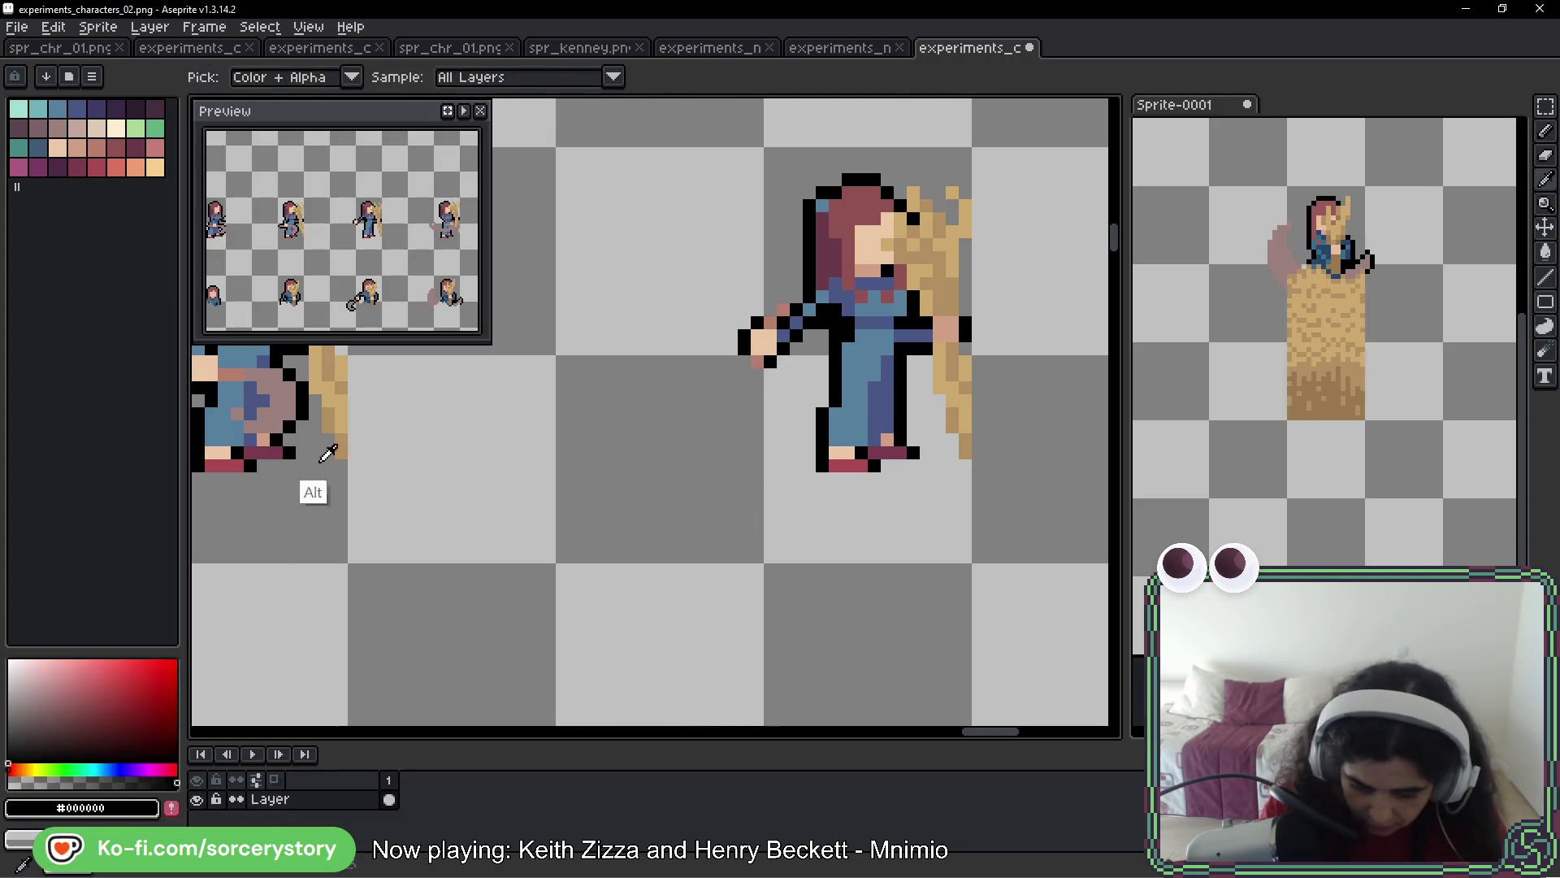
click(763, 385)
alt+click(758, 363)
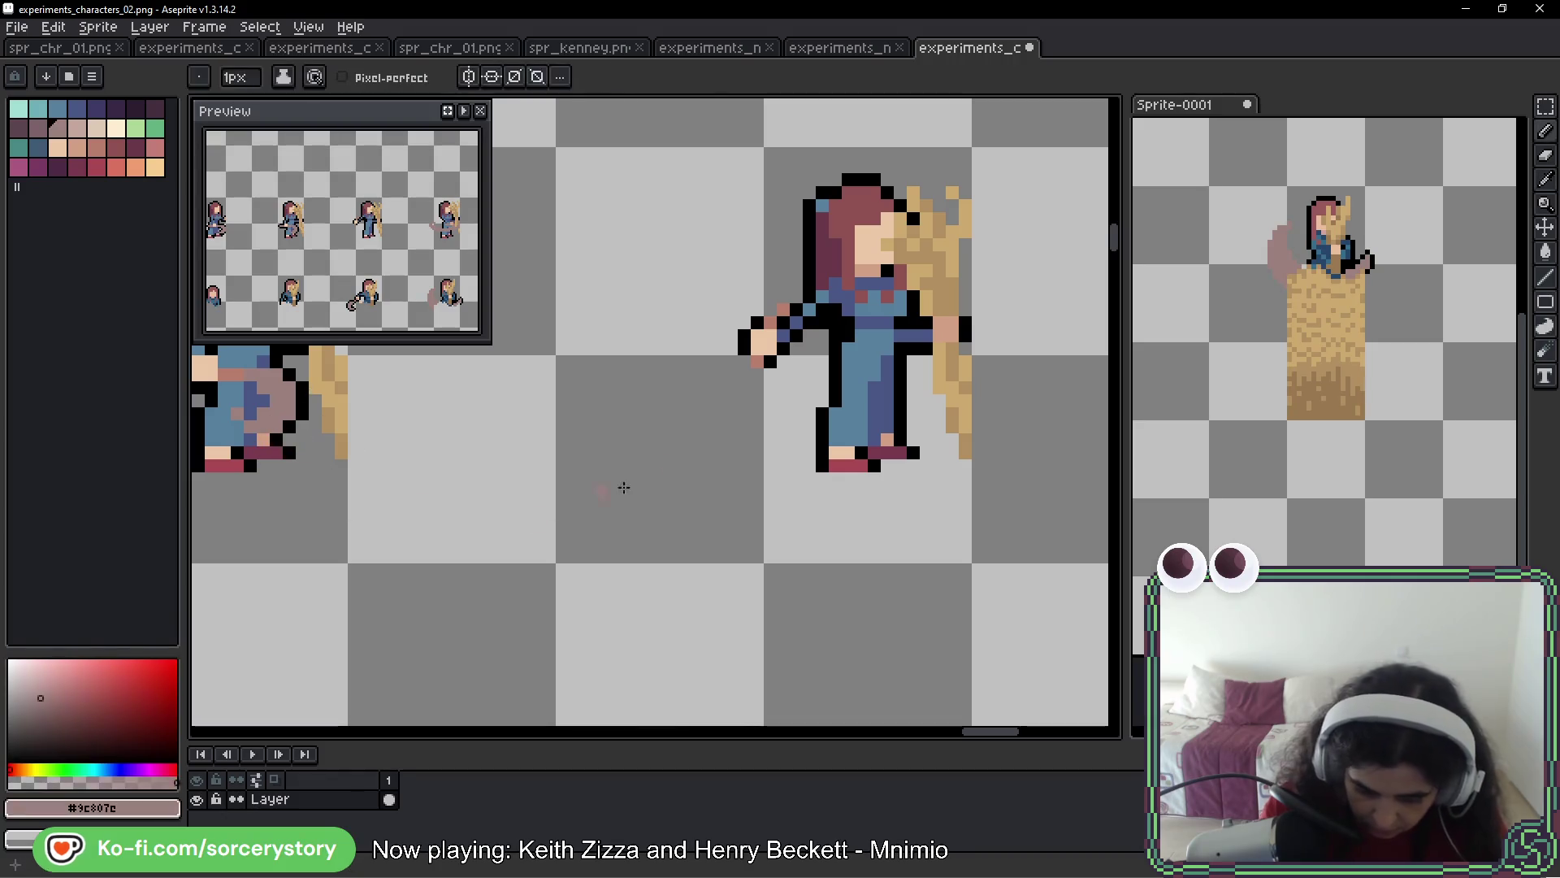
drag(743, 370, 703, 381)
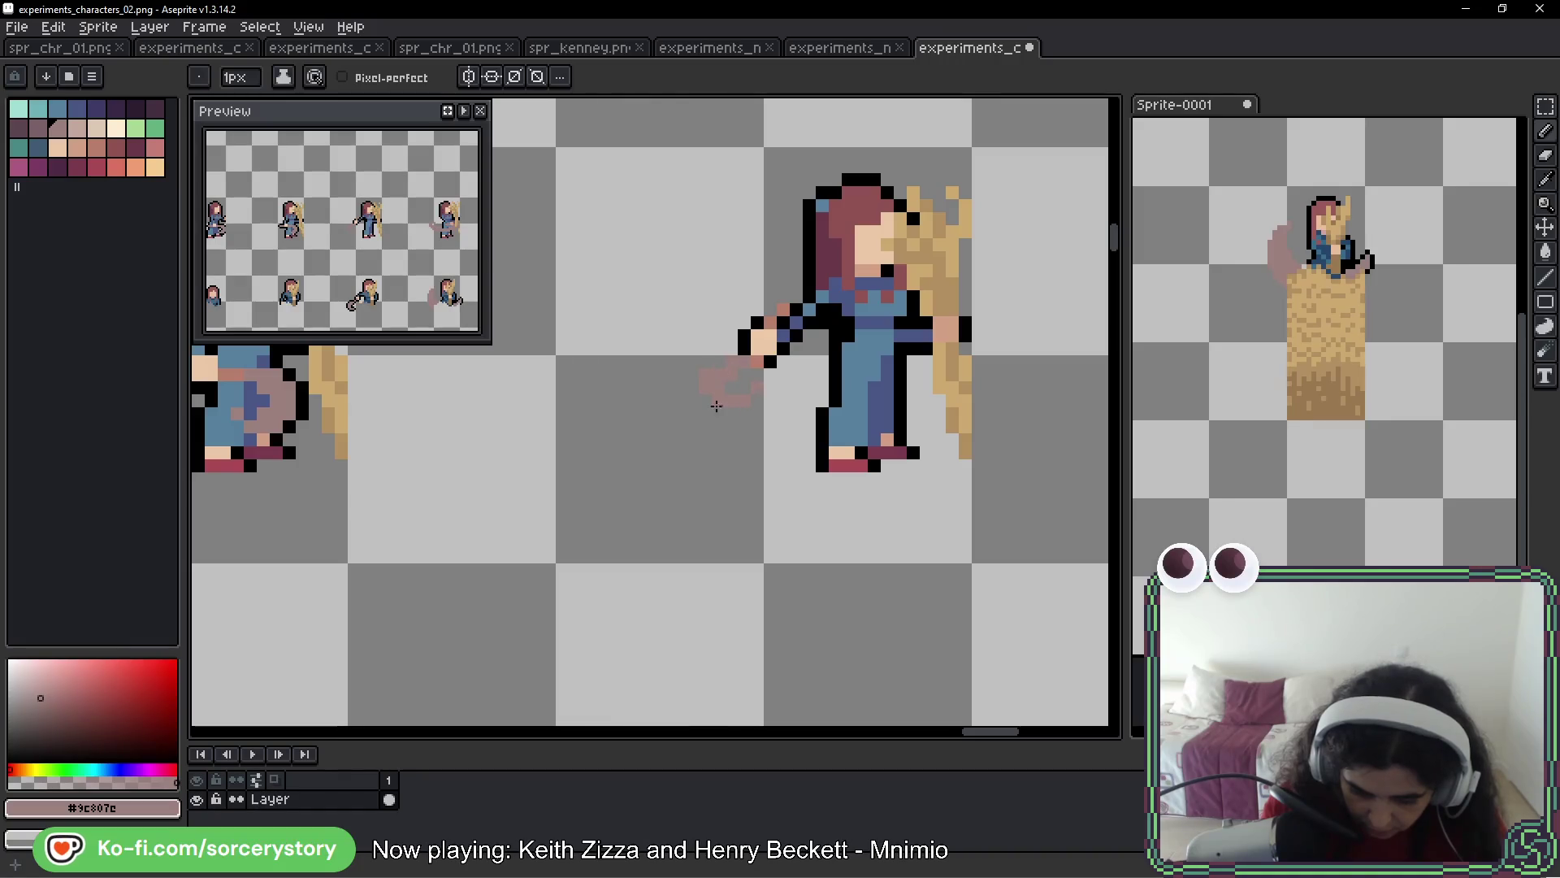
alt+click(762, 361)
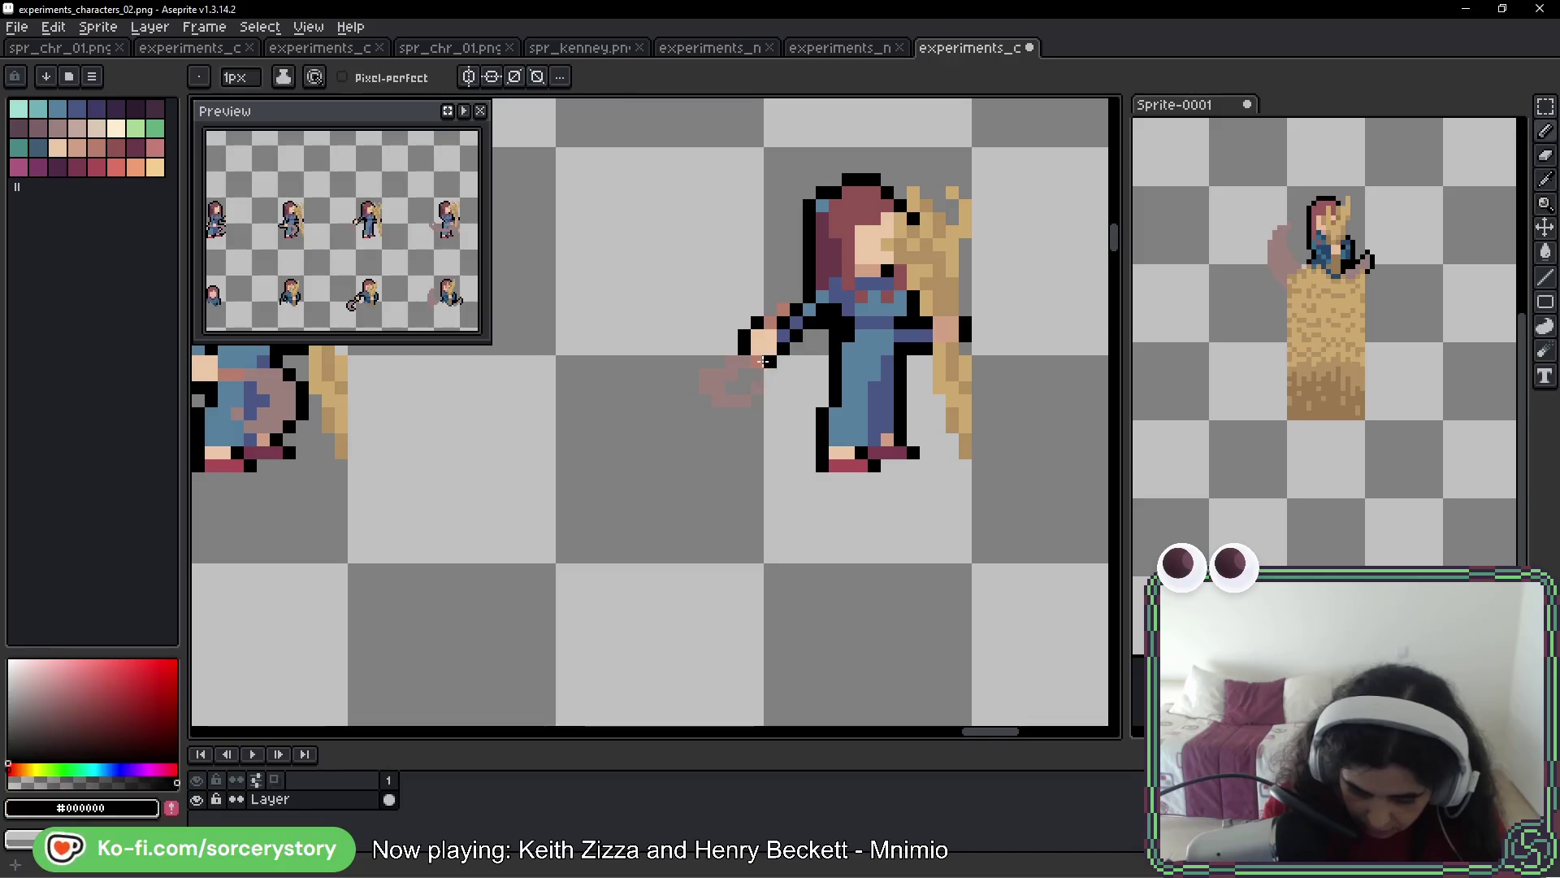
alt+click(756, 356)
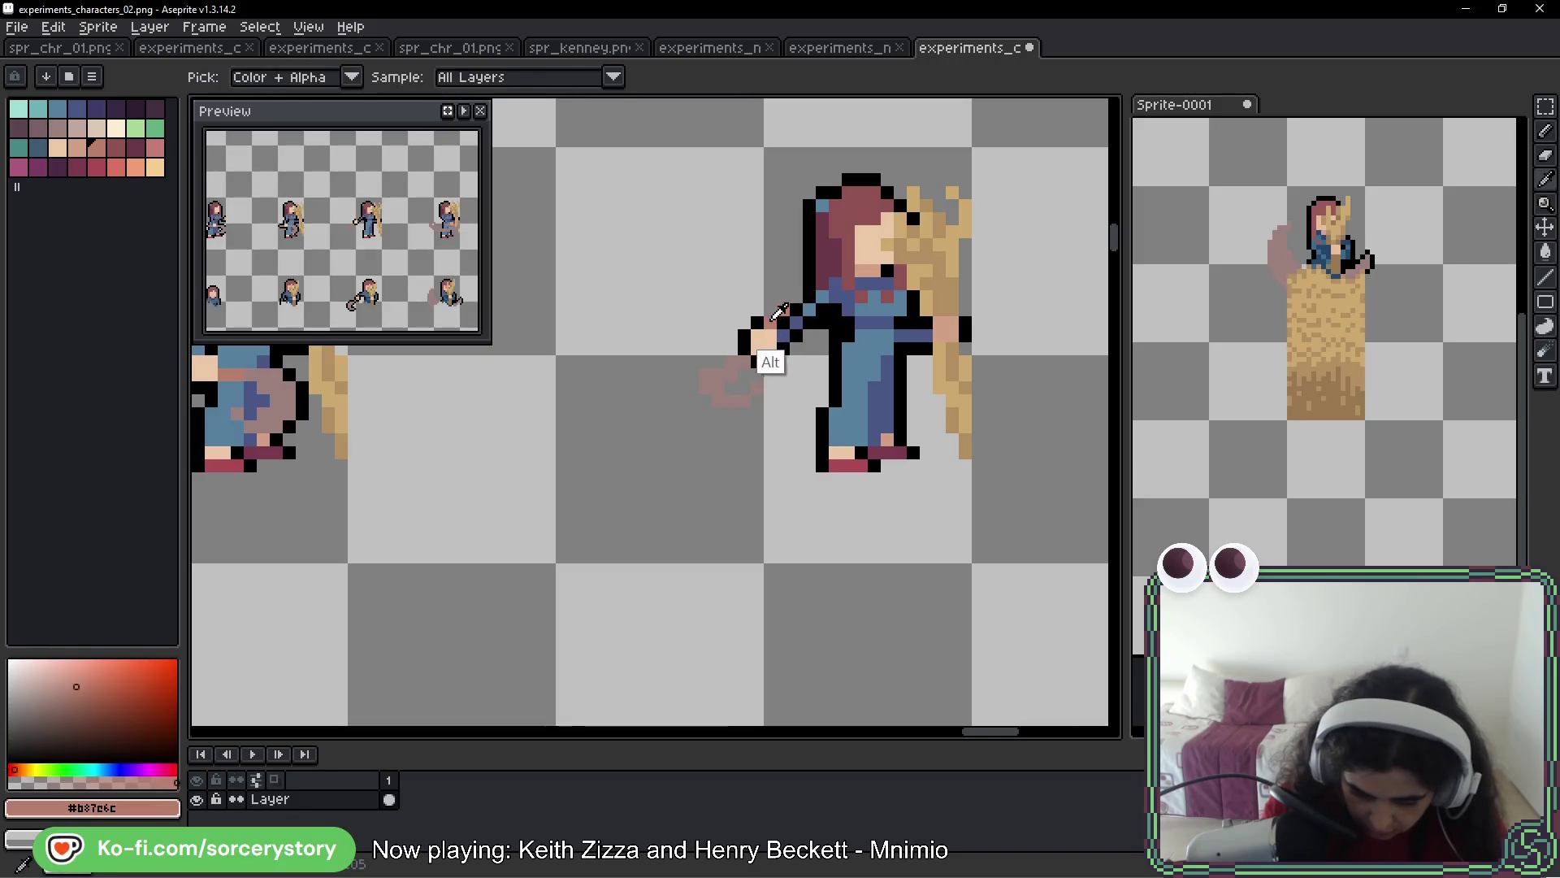
alt+click(756, 360)
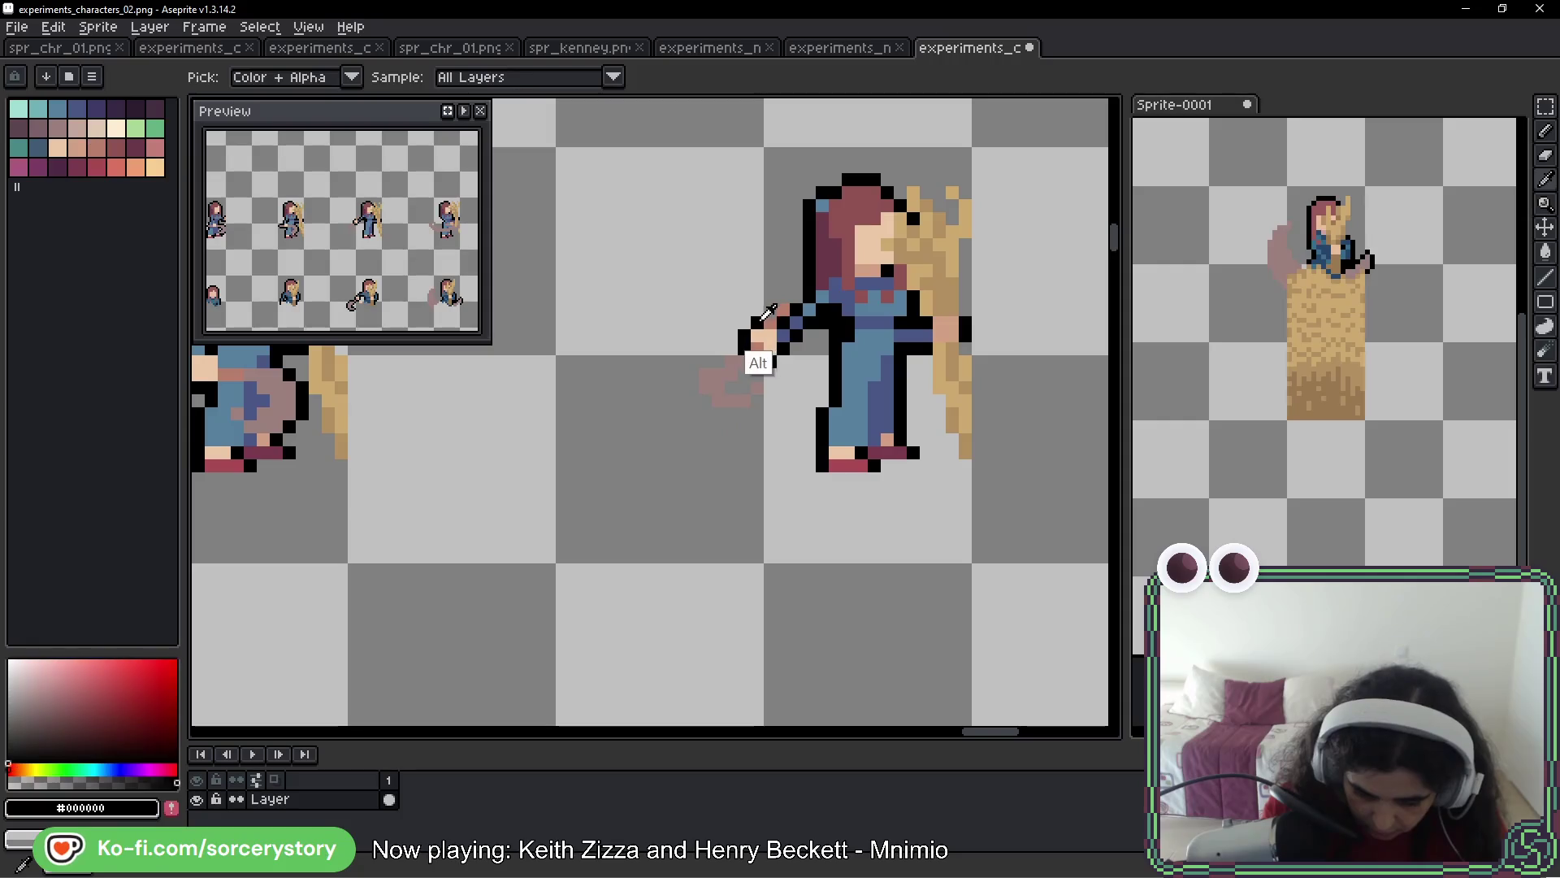
alt+click(781, 327)
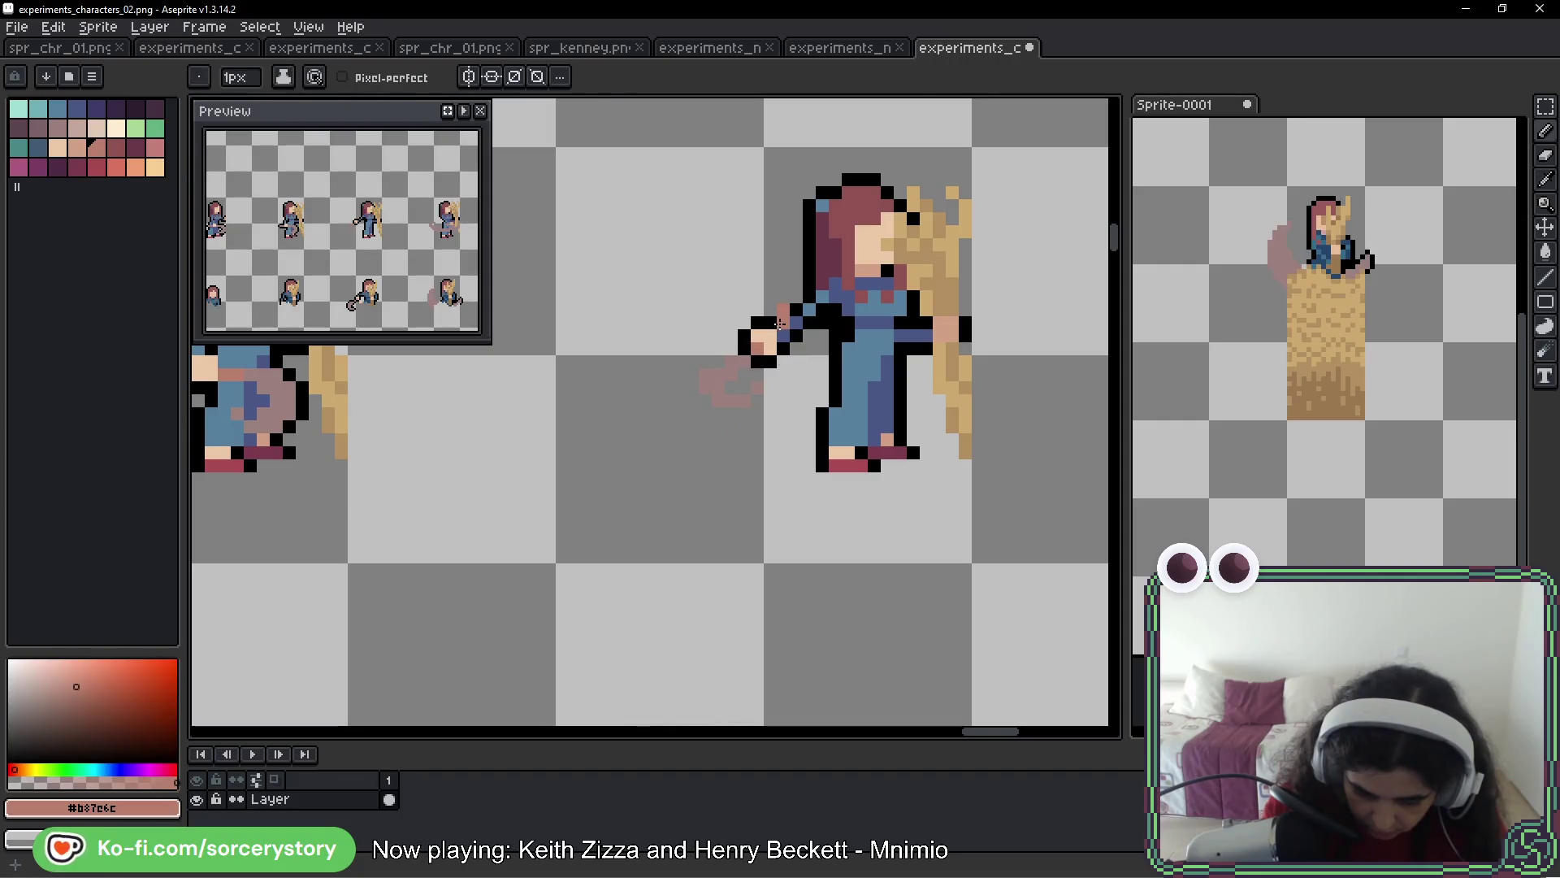
alt+click(751, 338)
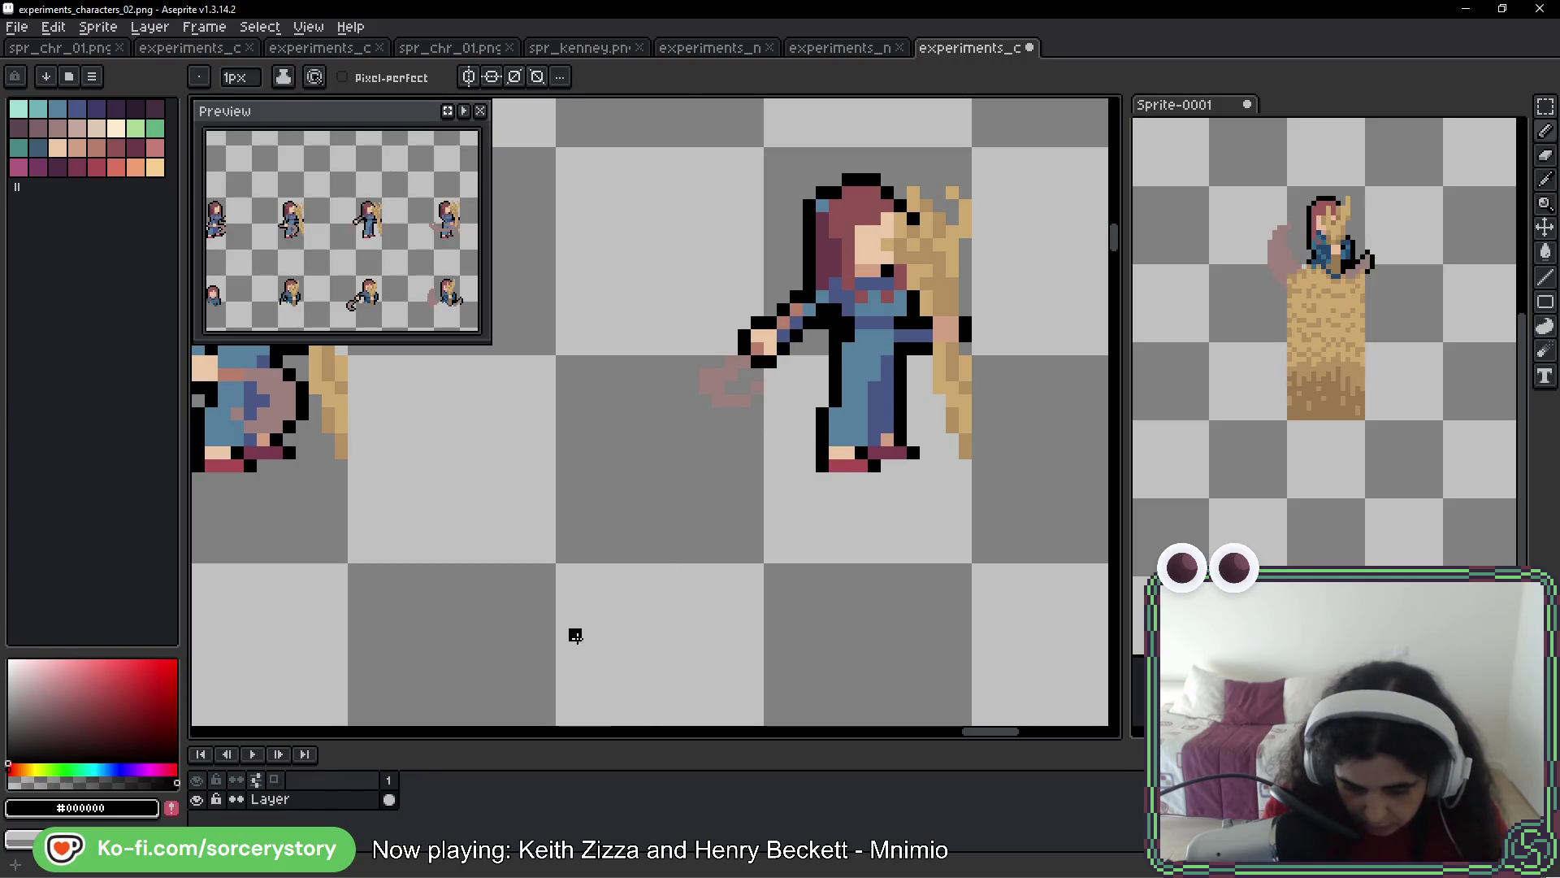
alt+click(731, 398)
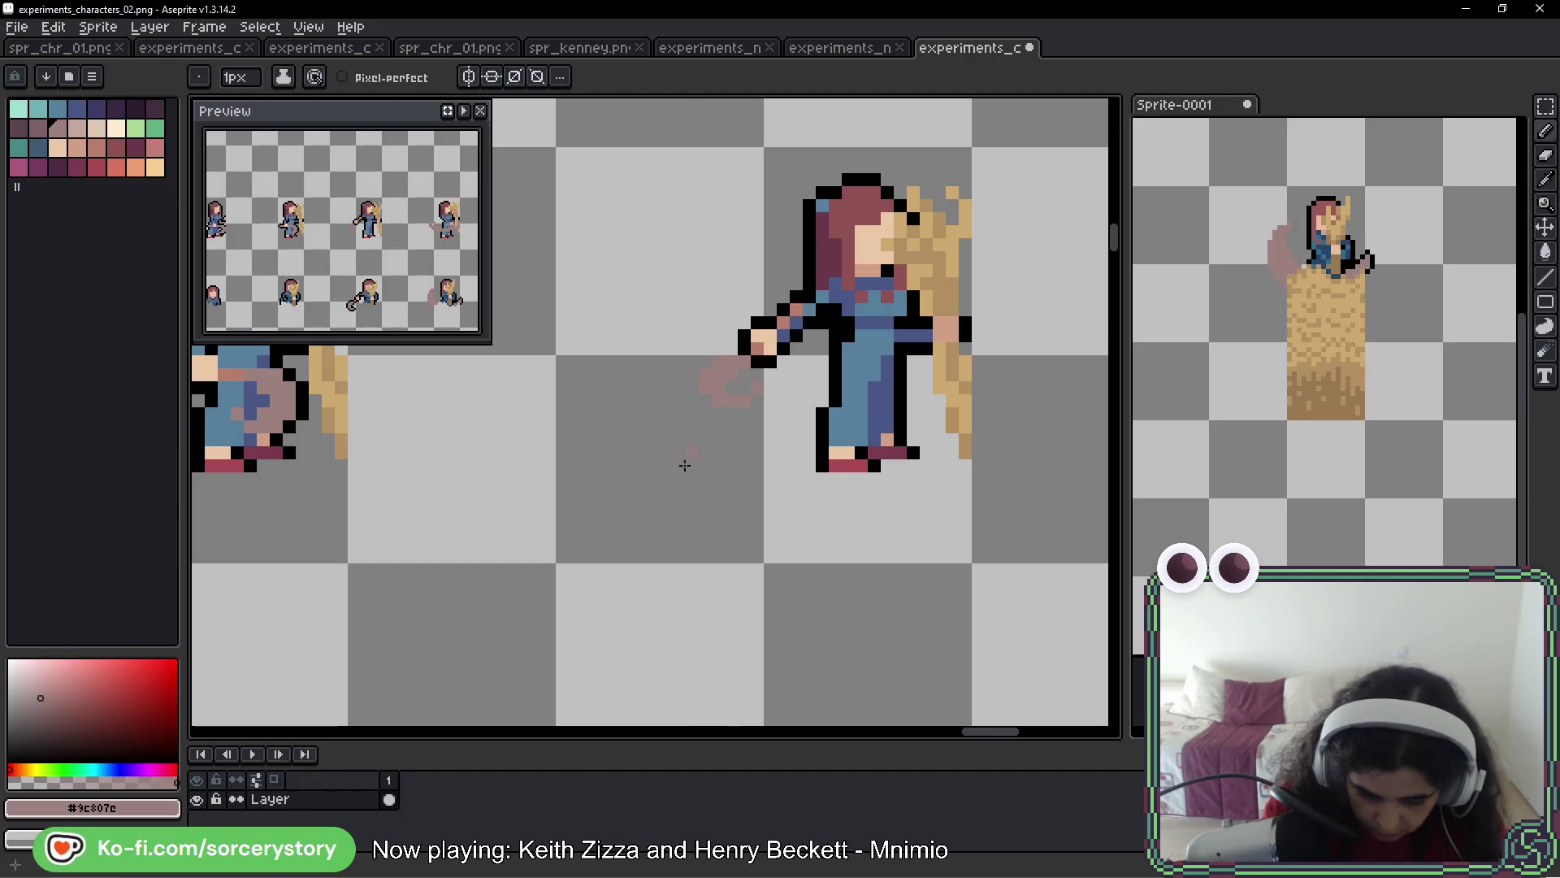
alt+click(745, 345)
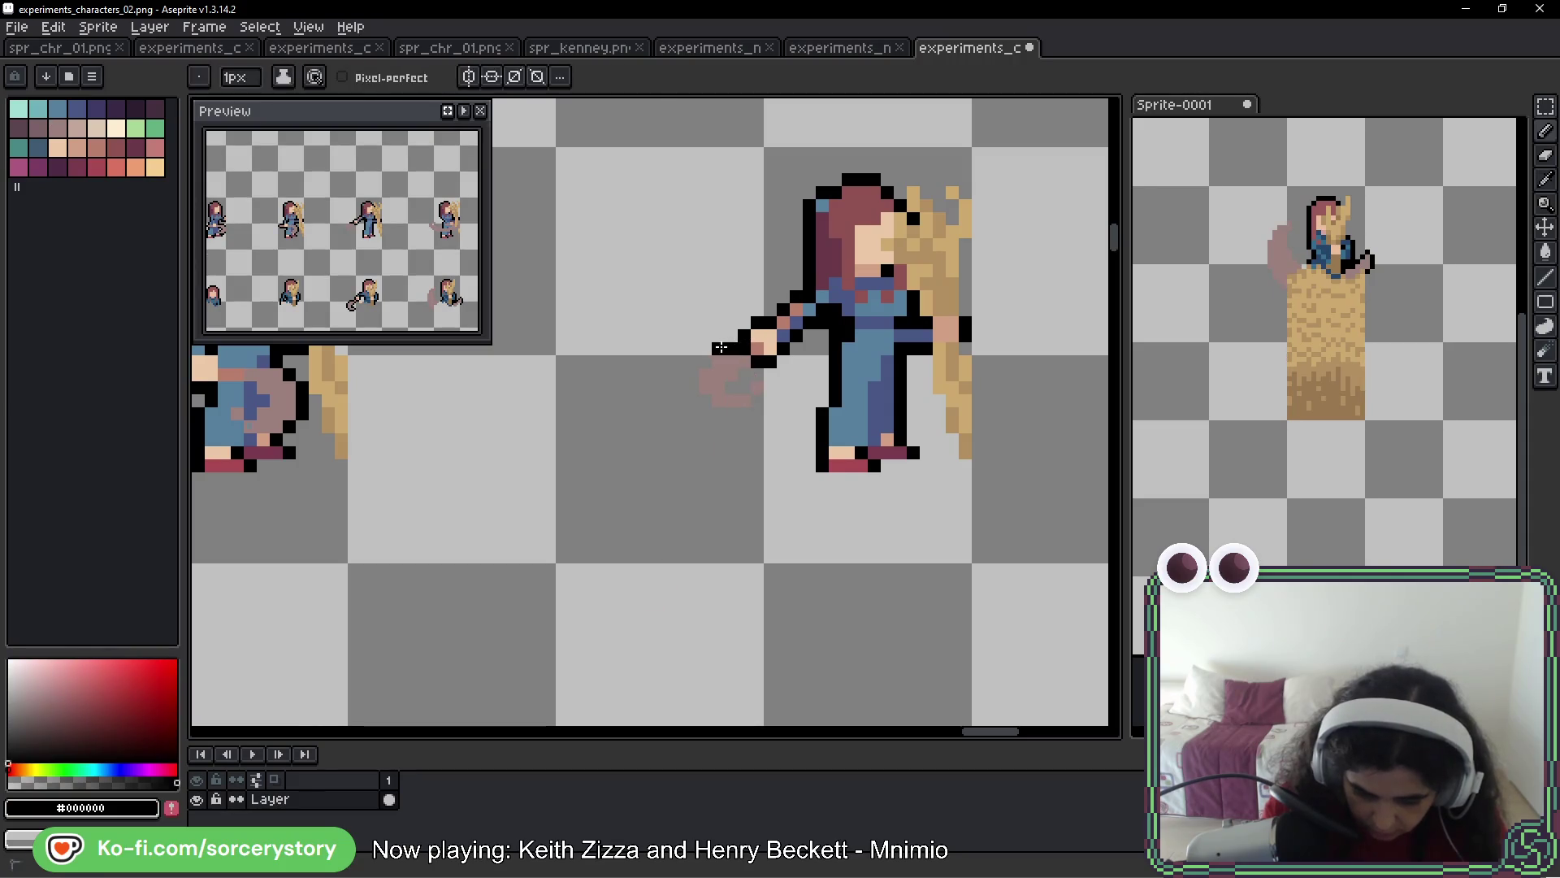
mouse_move(703, 411)
mouse_down()
mouse_move(737, 413)
mouse_move(770, 388)
mouse_move(761, 375)
mouse_up()
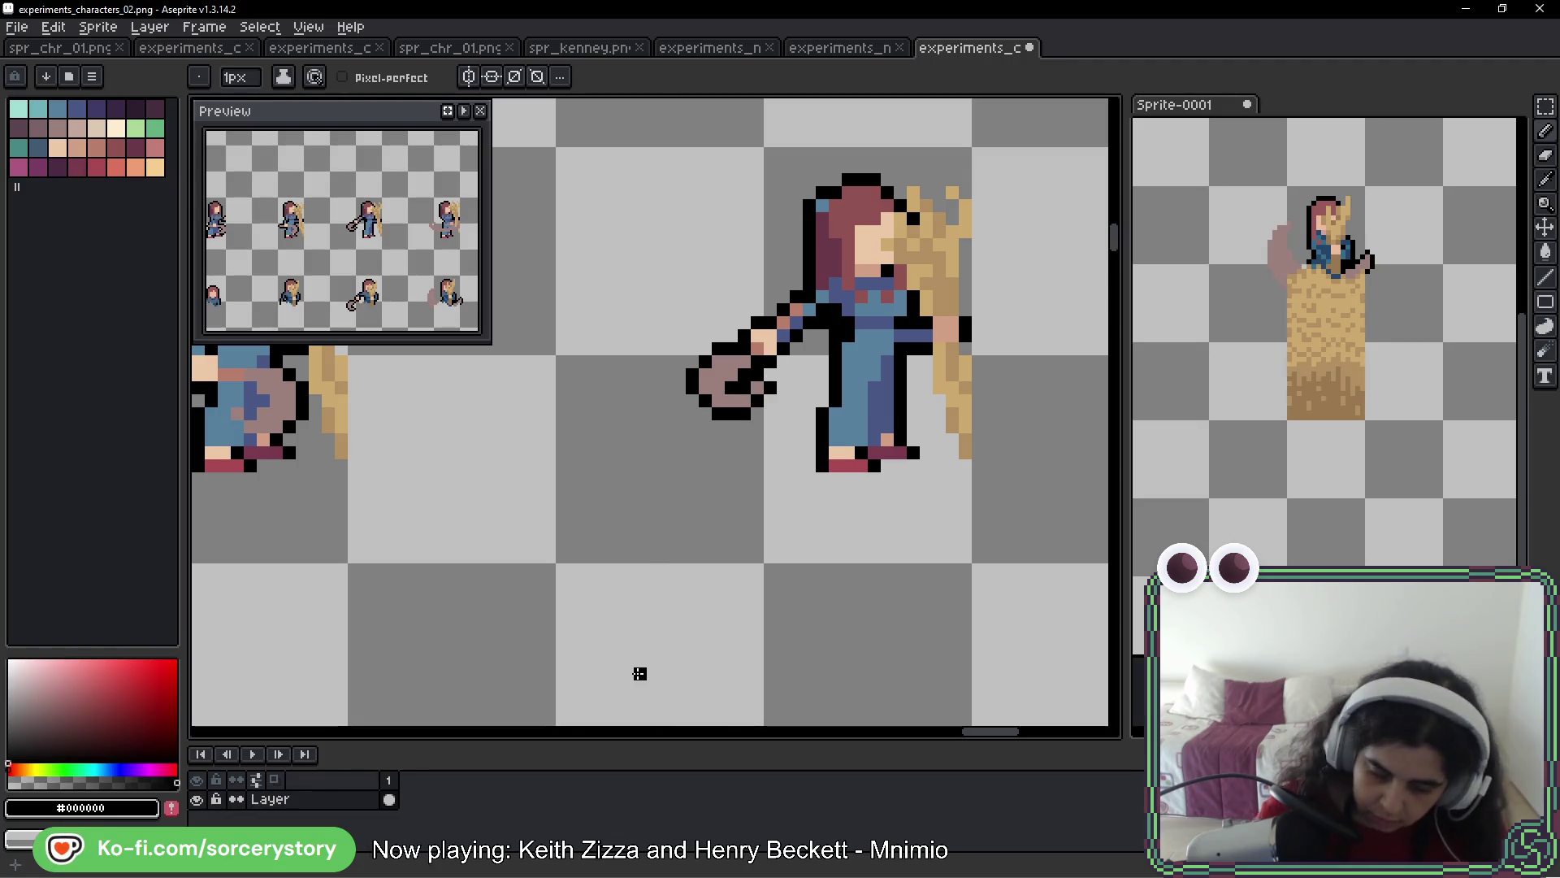
scroll(818, 552, down, 3)
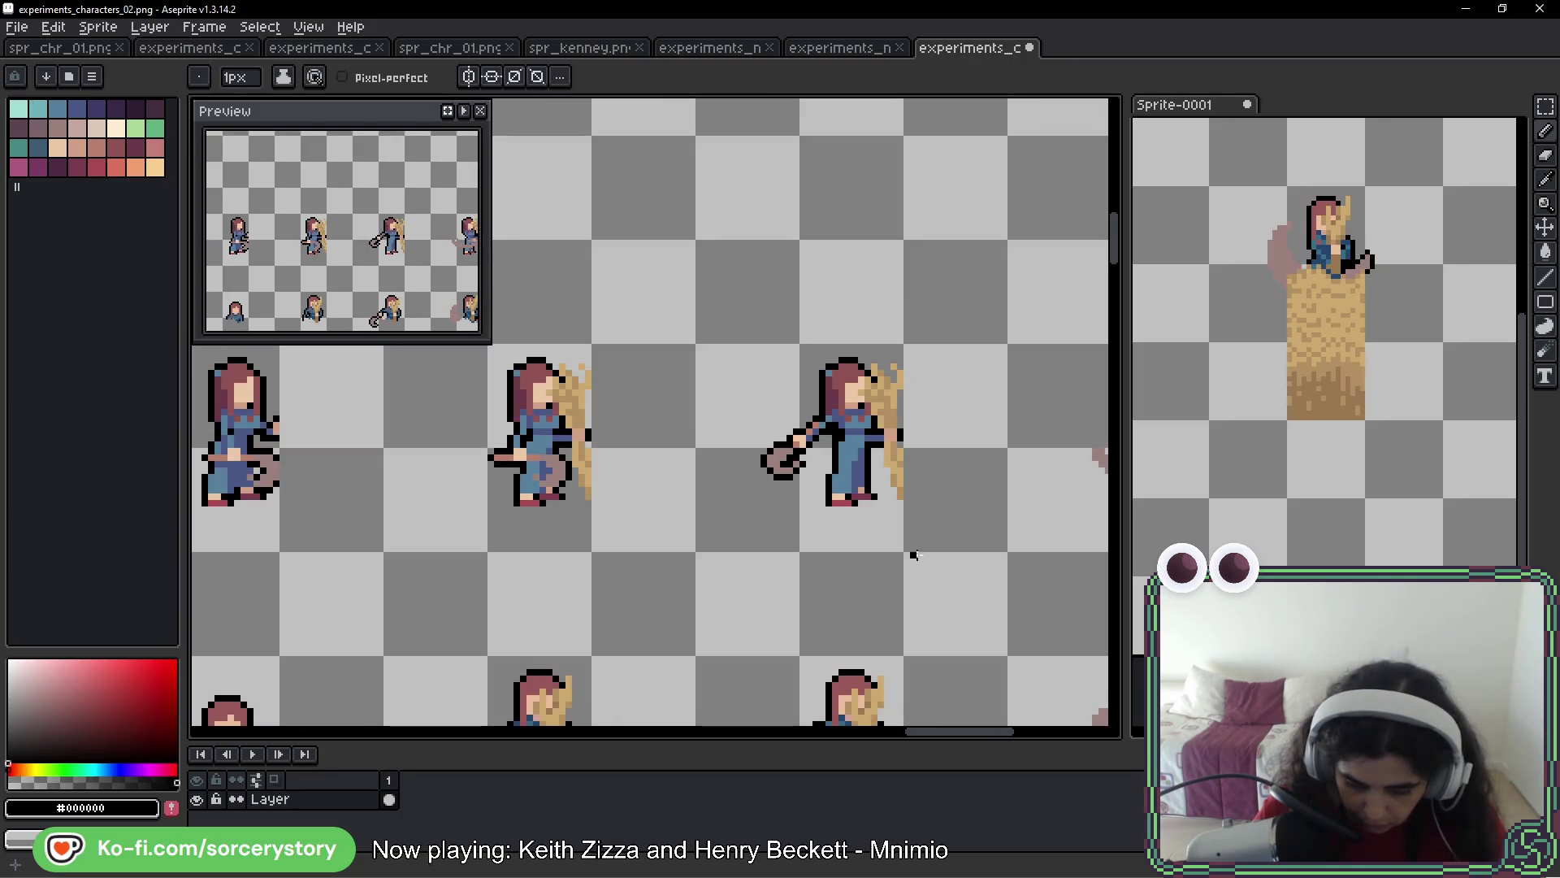
scroll(841, 510, up, 2)
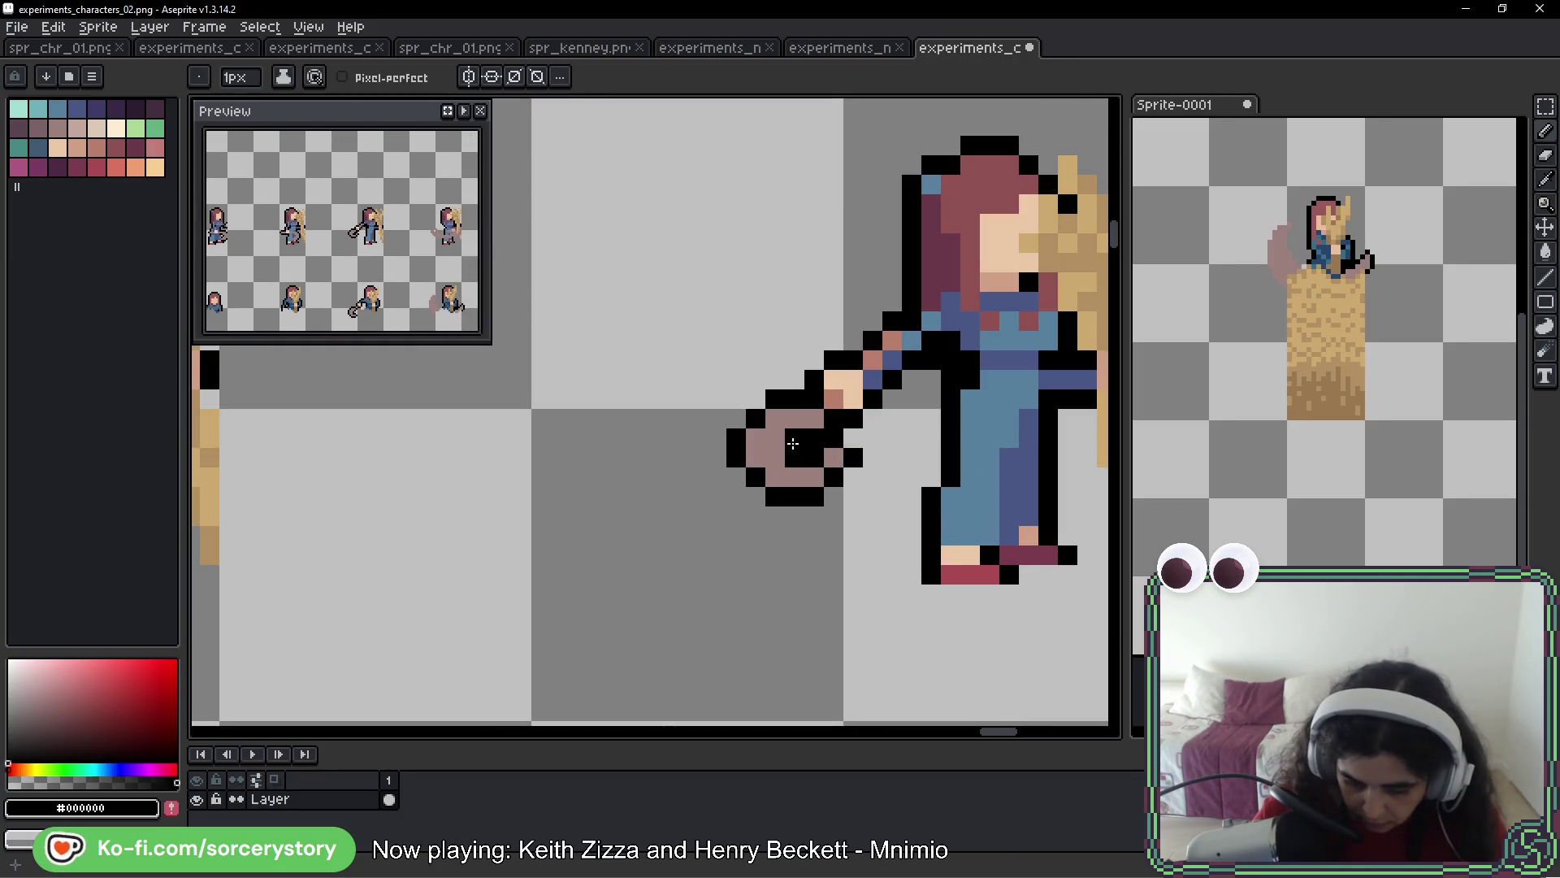
scroll(997, 504, down, 2)
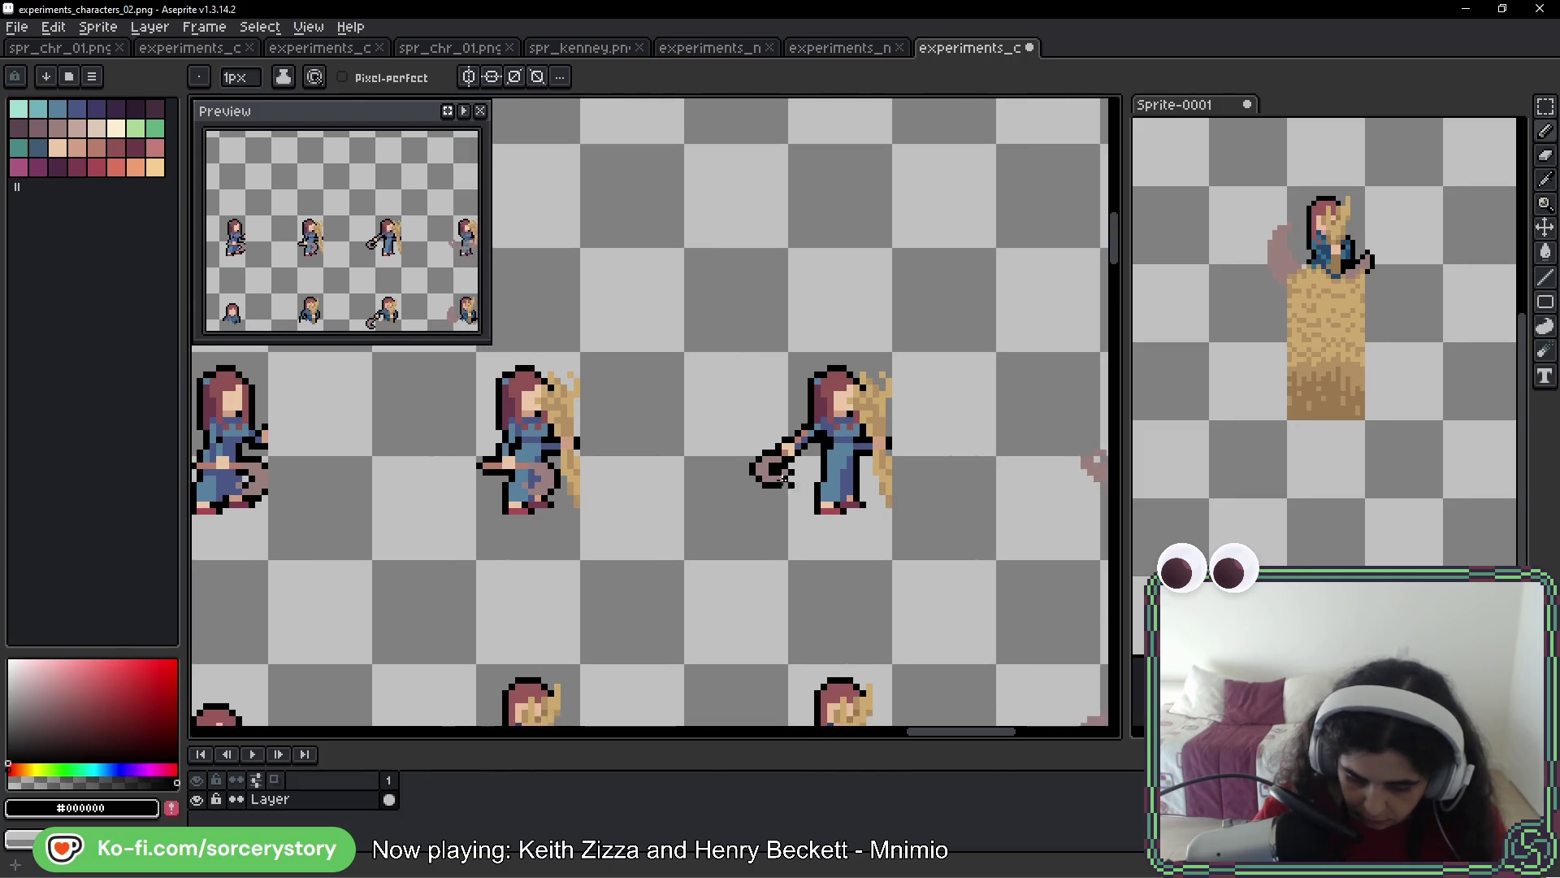
scroll(778, 458, up, 3)
scroll(827, 510, down, 4)
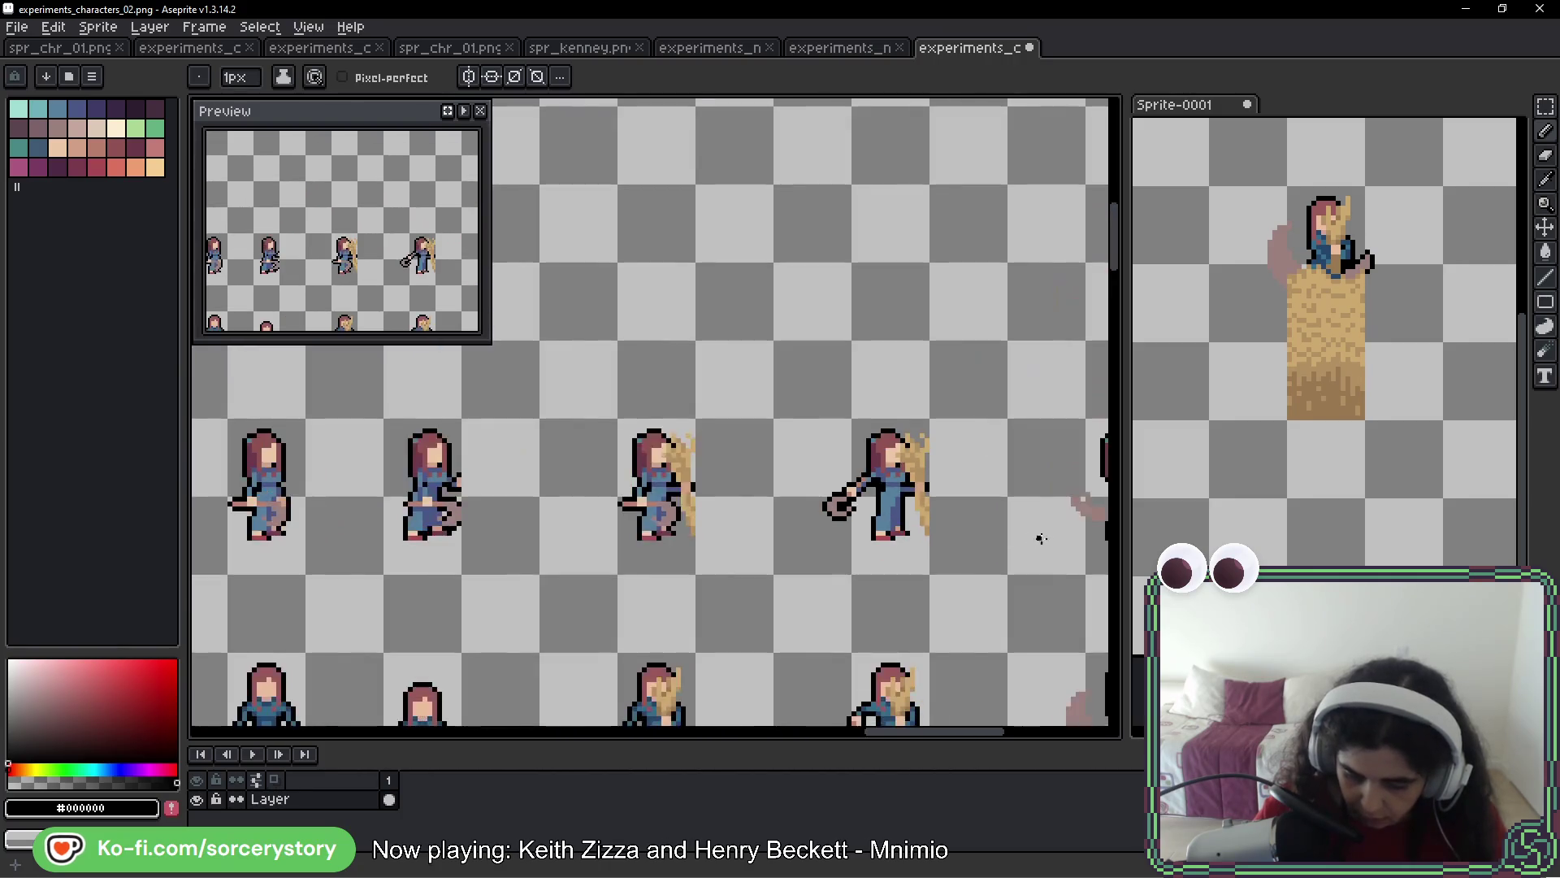
drag(780, 529, 860, 287)
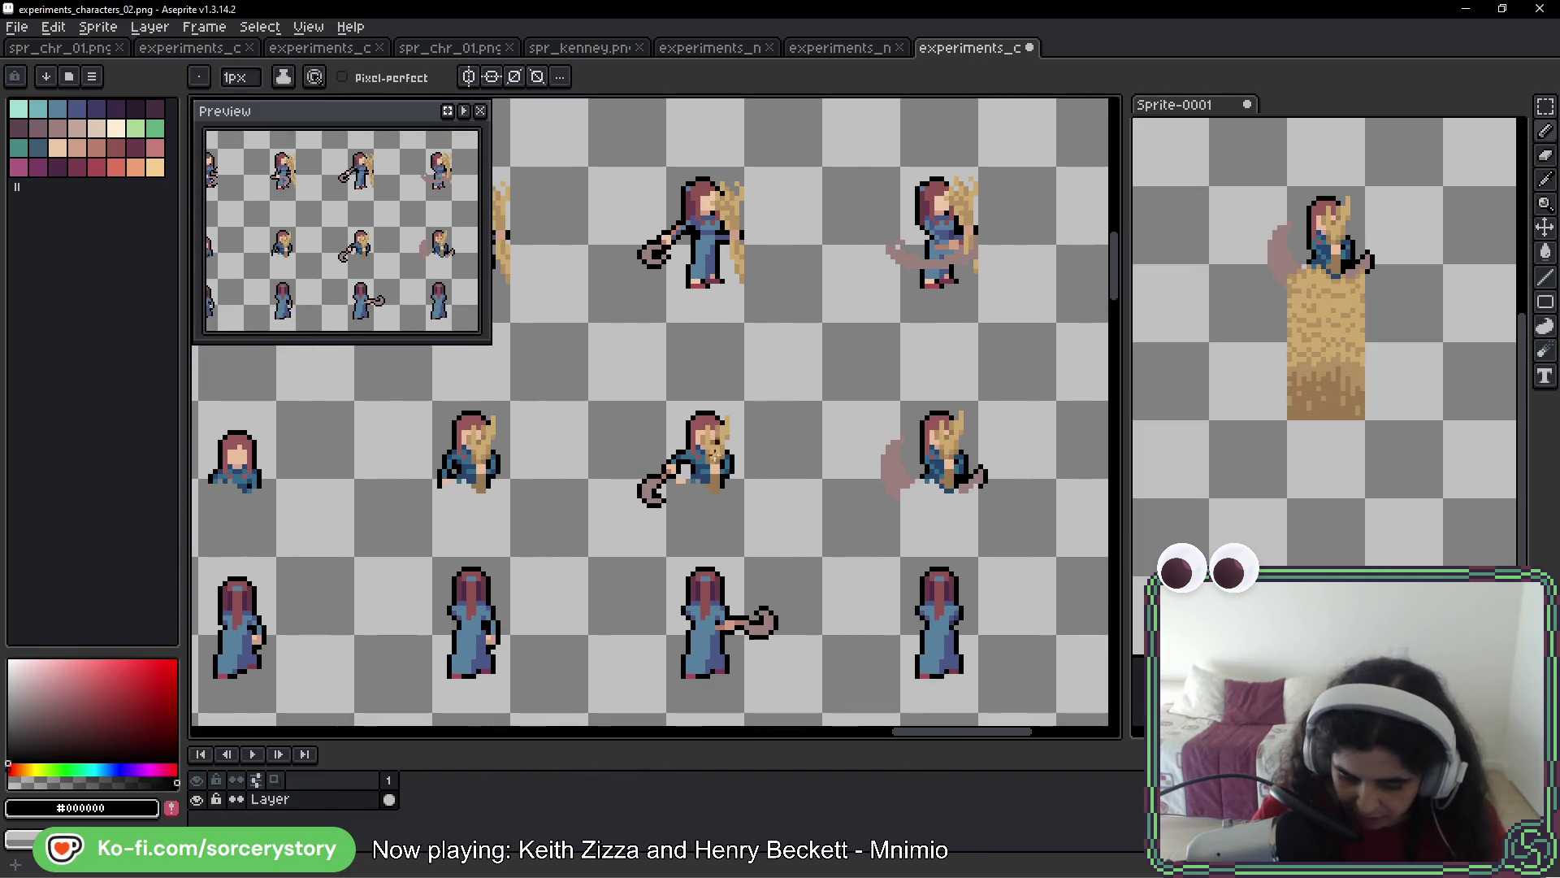
scroll(661, 438, up, 3)
alt+click(660, 438)
scroll(661, 439, up, 1)
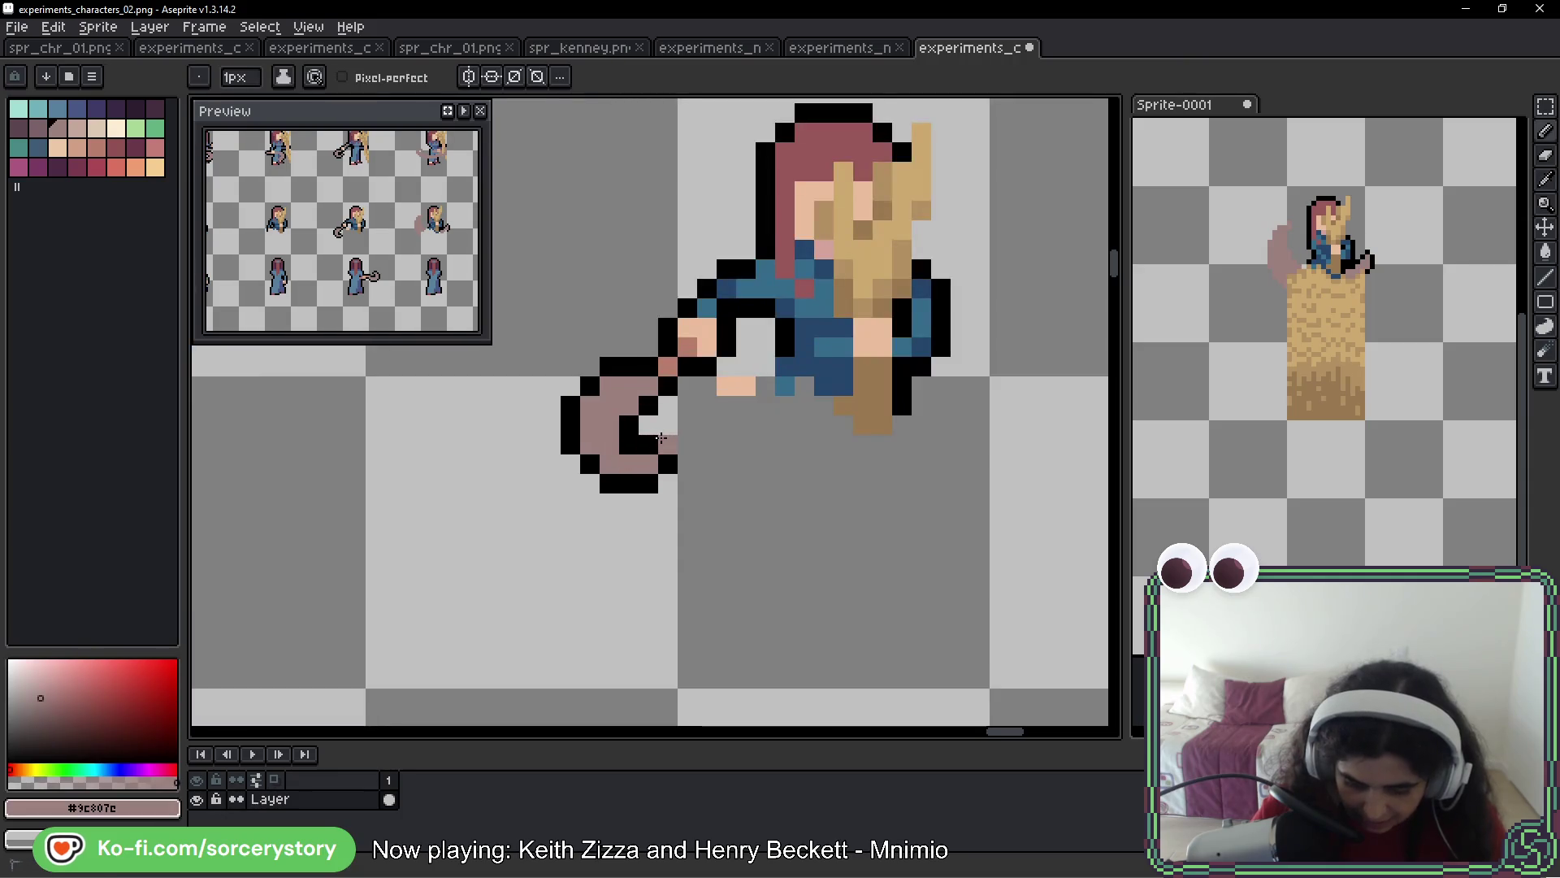
alt+click(662, 431)
scroll(742, 509, down, 4)
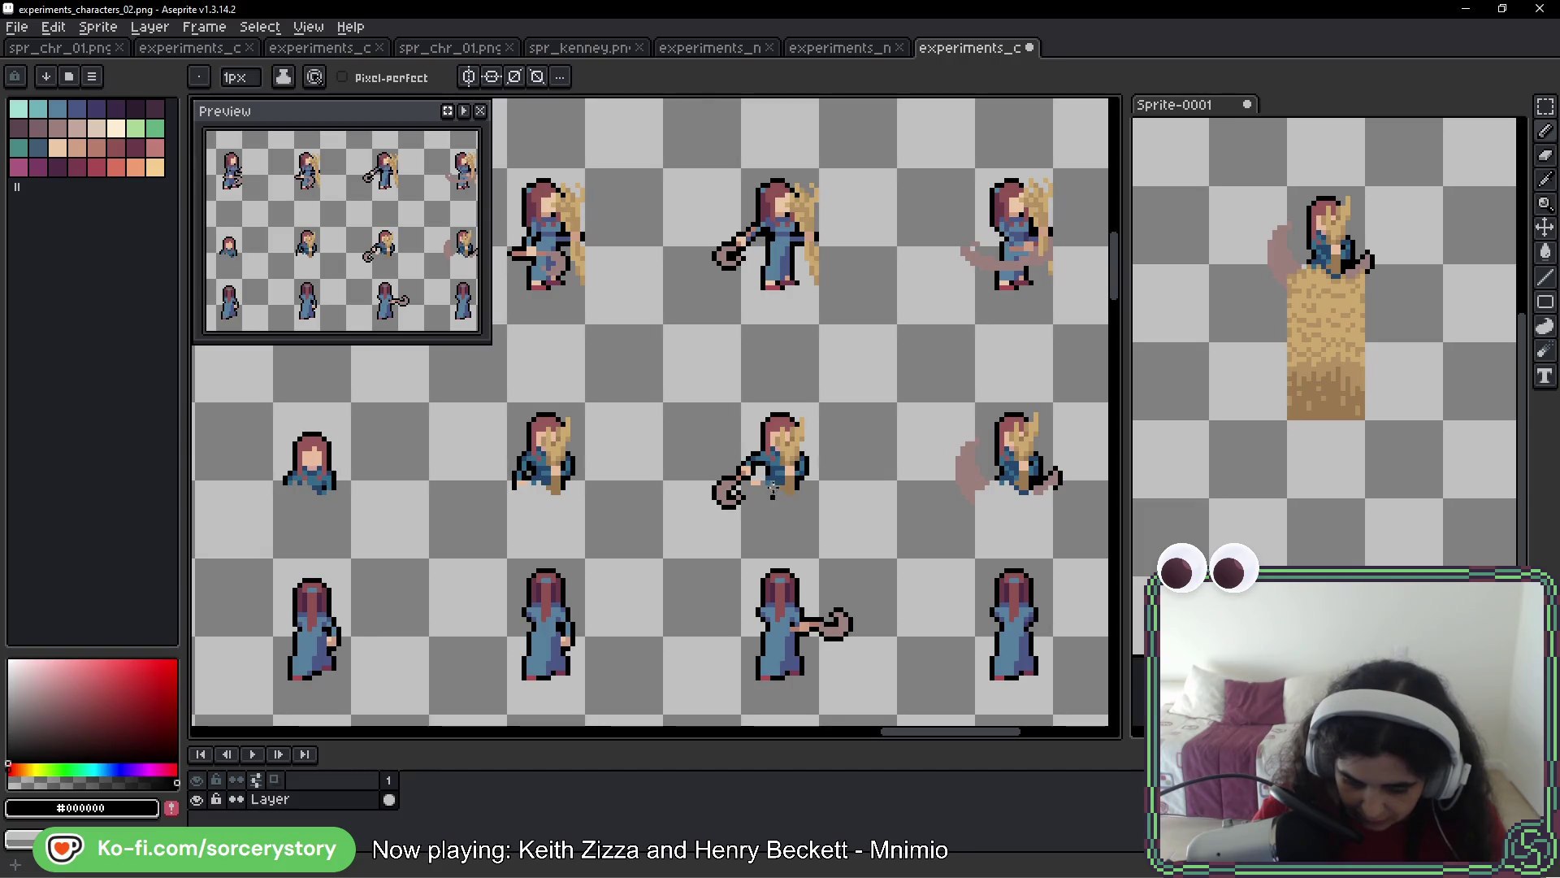
scroll(772, 489, up, 4)
alt+click(677, 257)
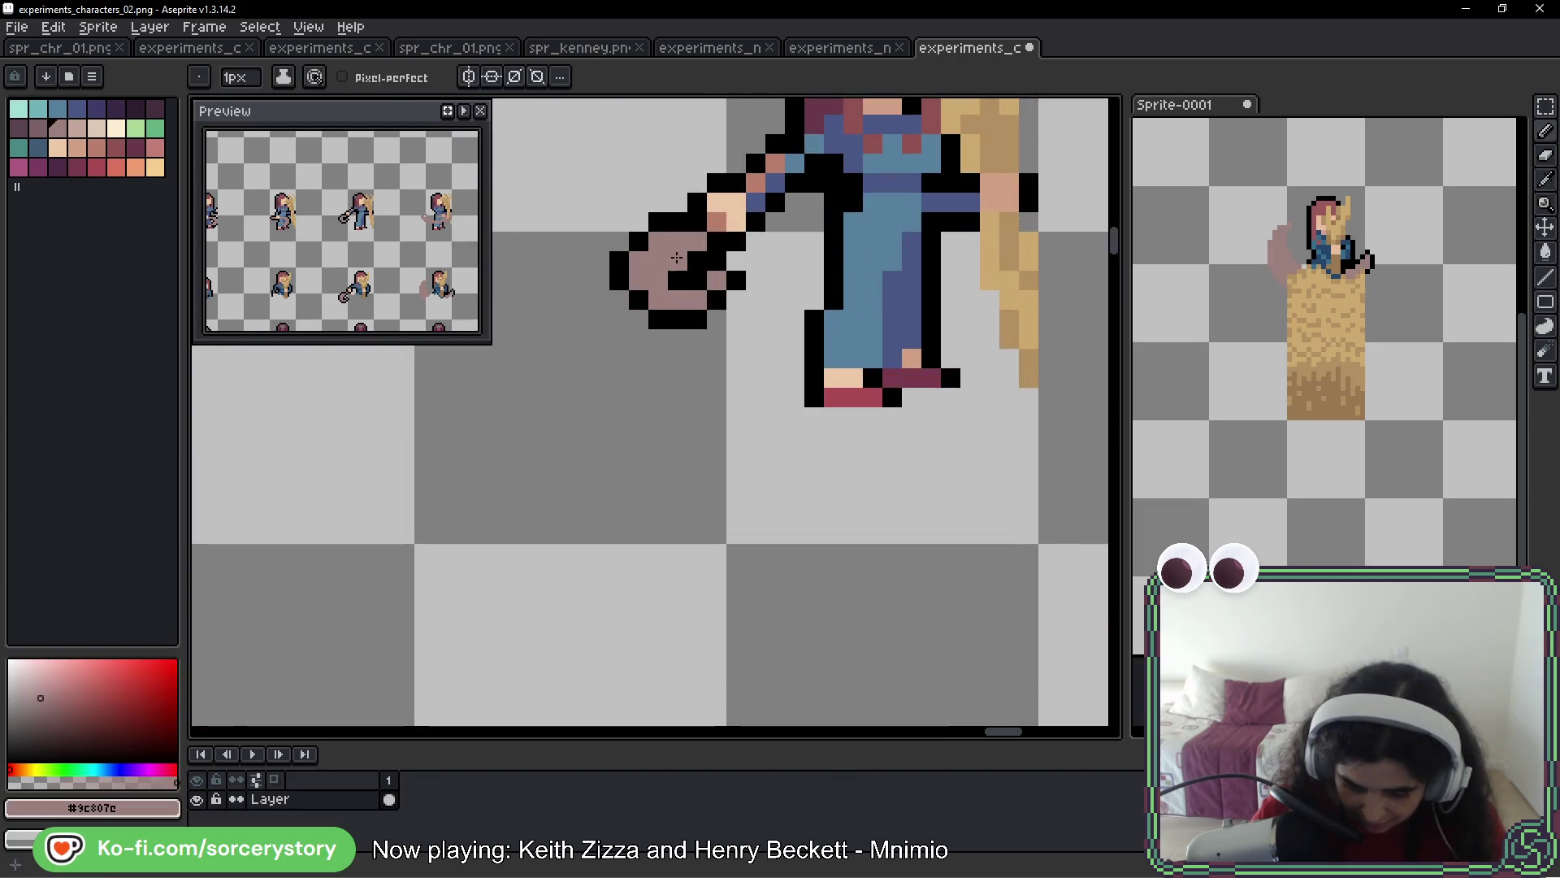
scroll(787, 369, down, 4)
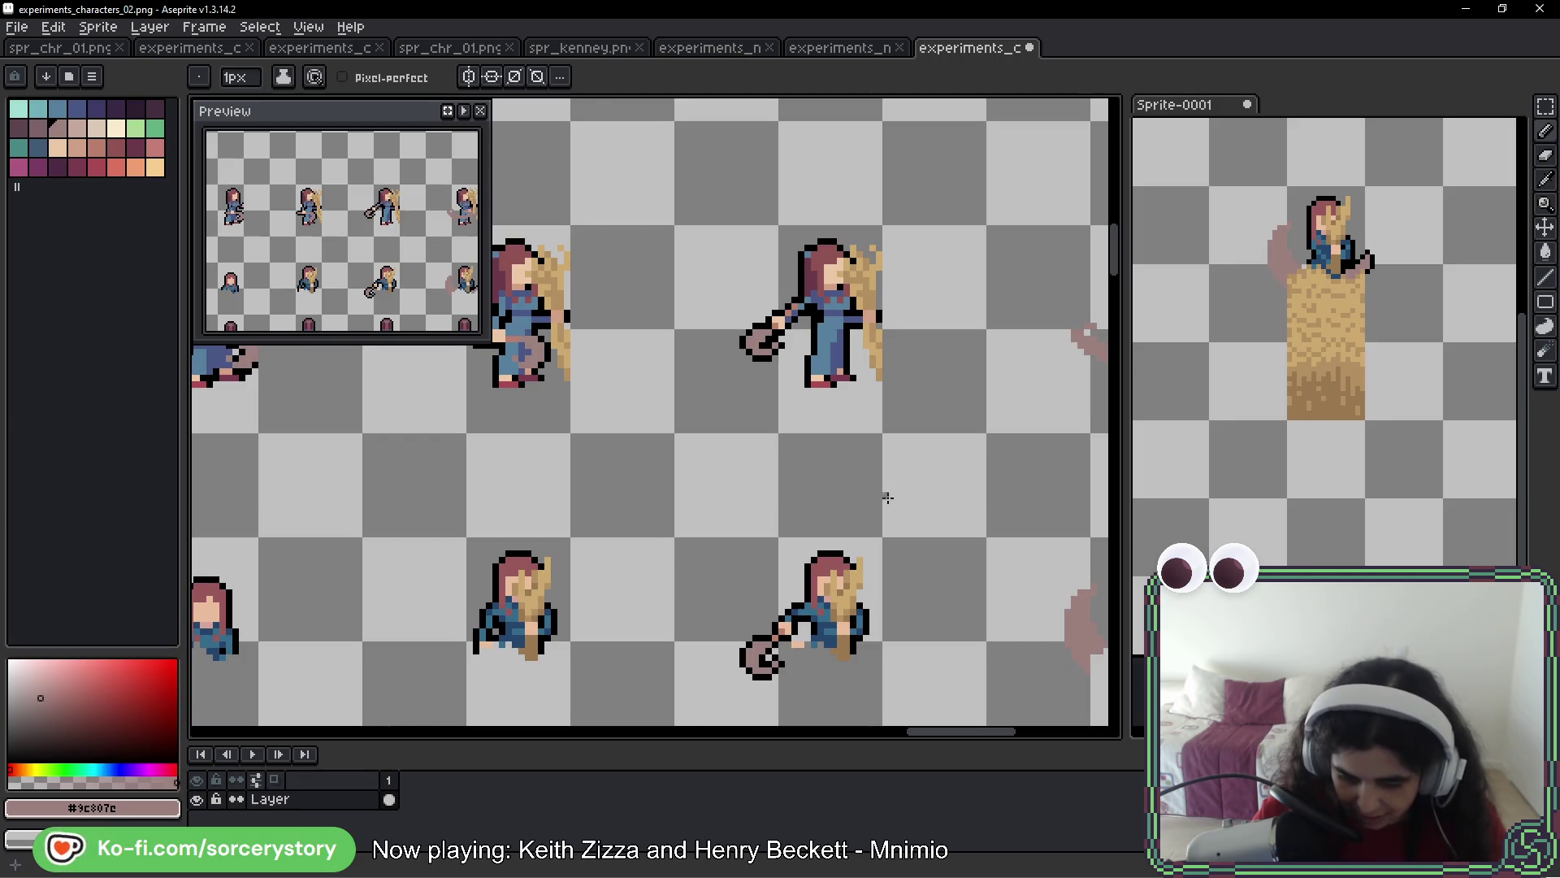
scroll(764, 353, up, 2)
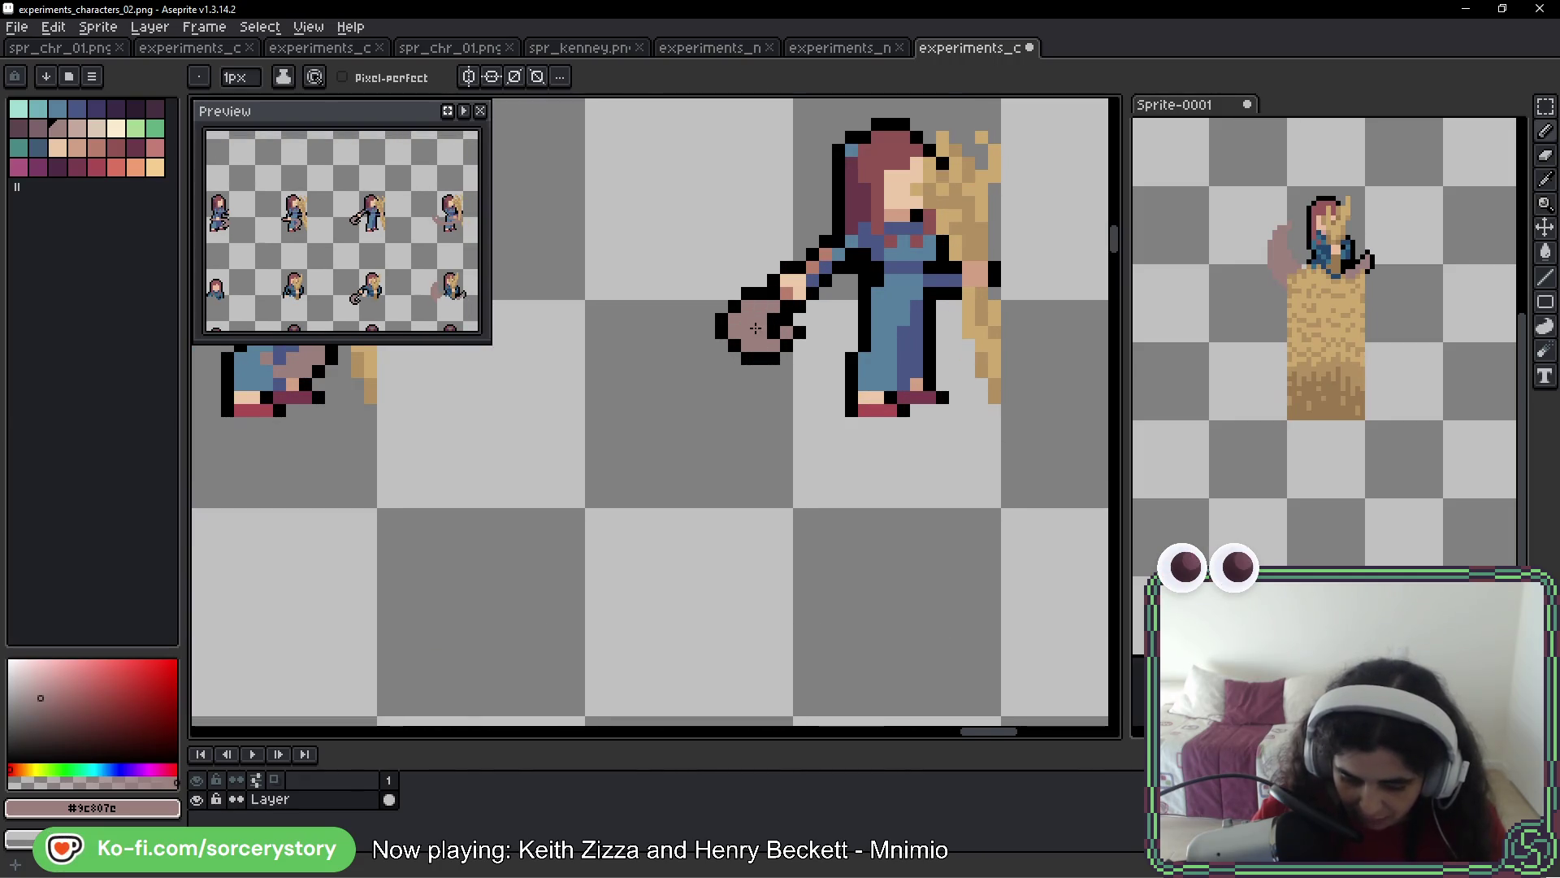
scroll(838, 447, down, 4)
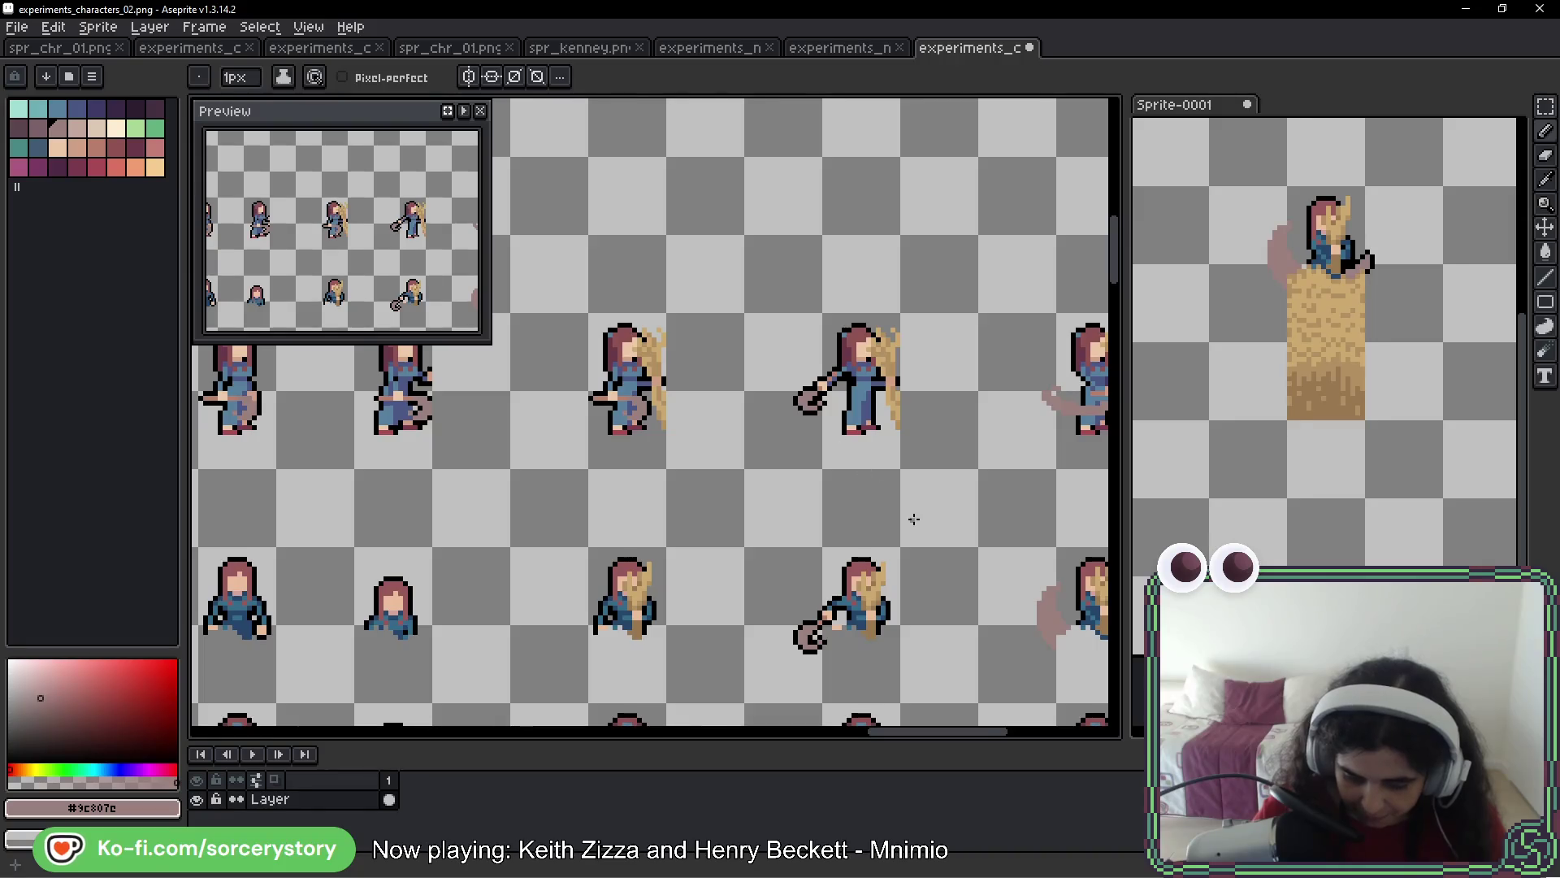
scroll(822, 469, up, 2)
drag(821, 469, 774, 378)
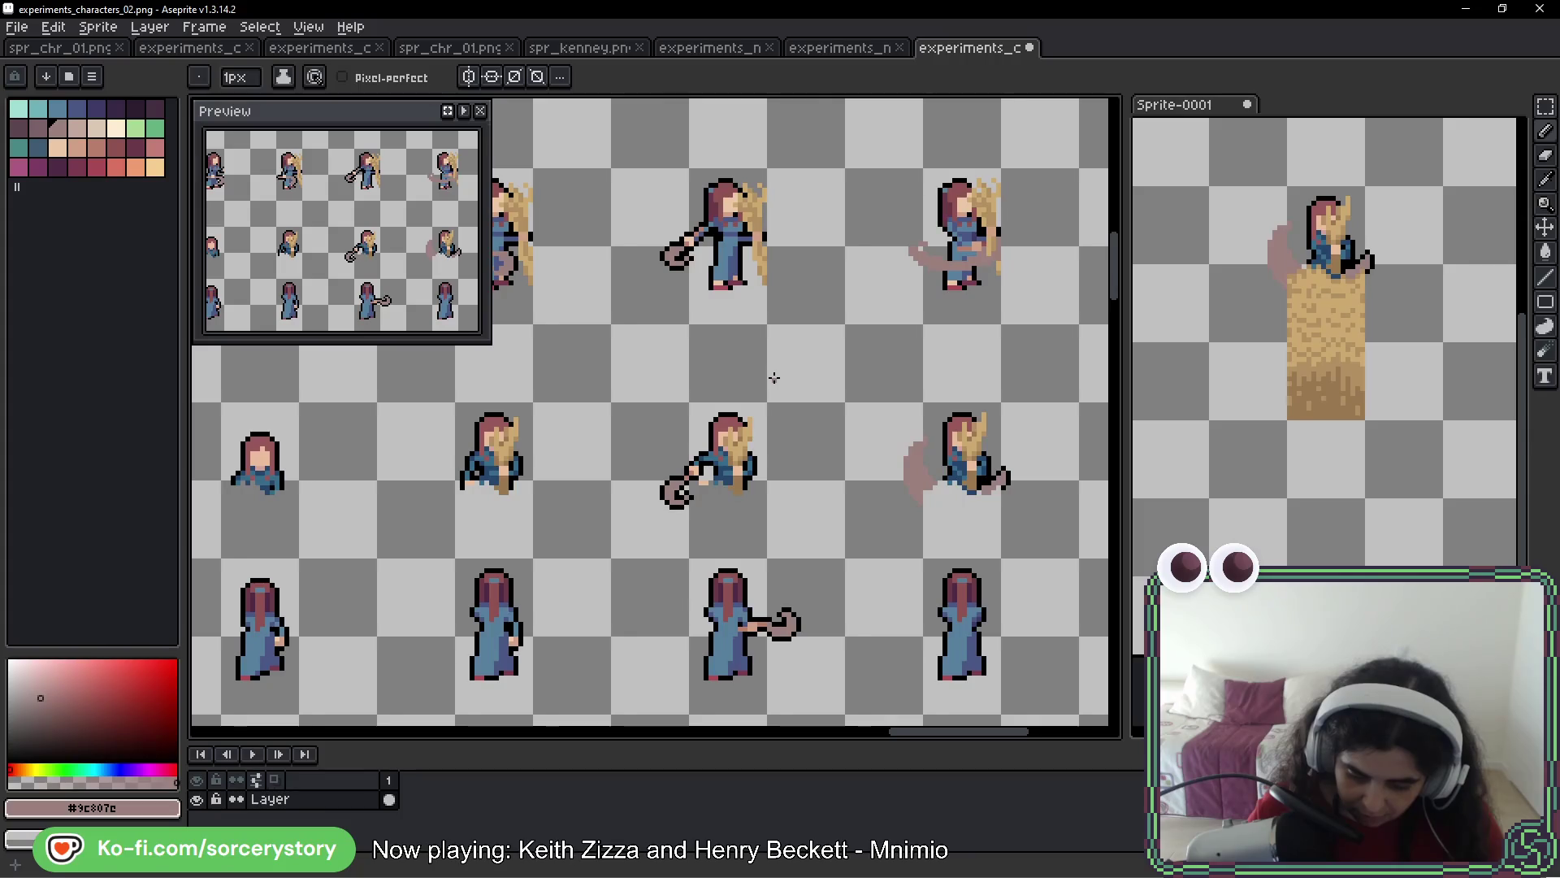
scroll(824, 711, up, 2)
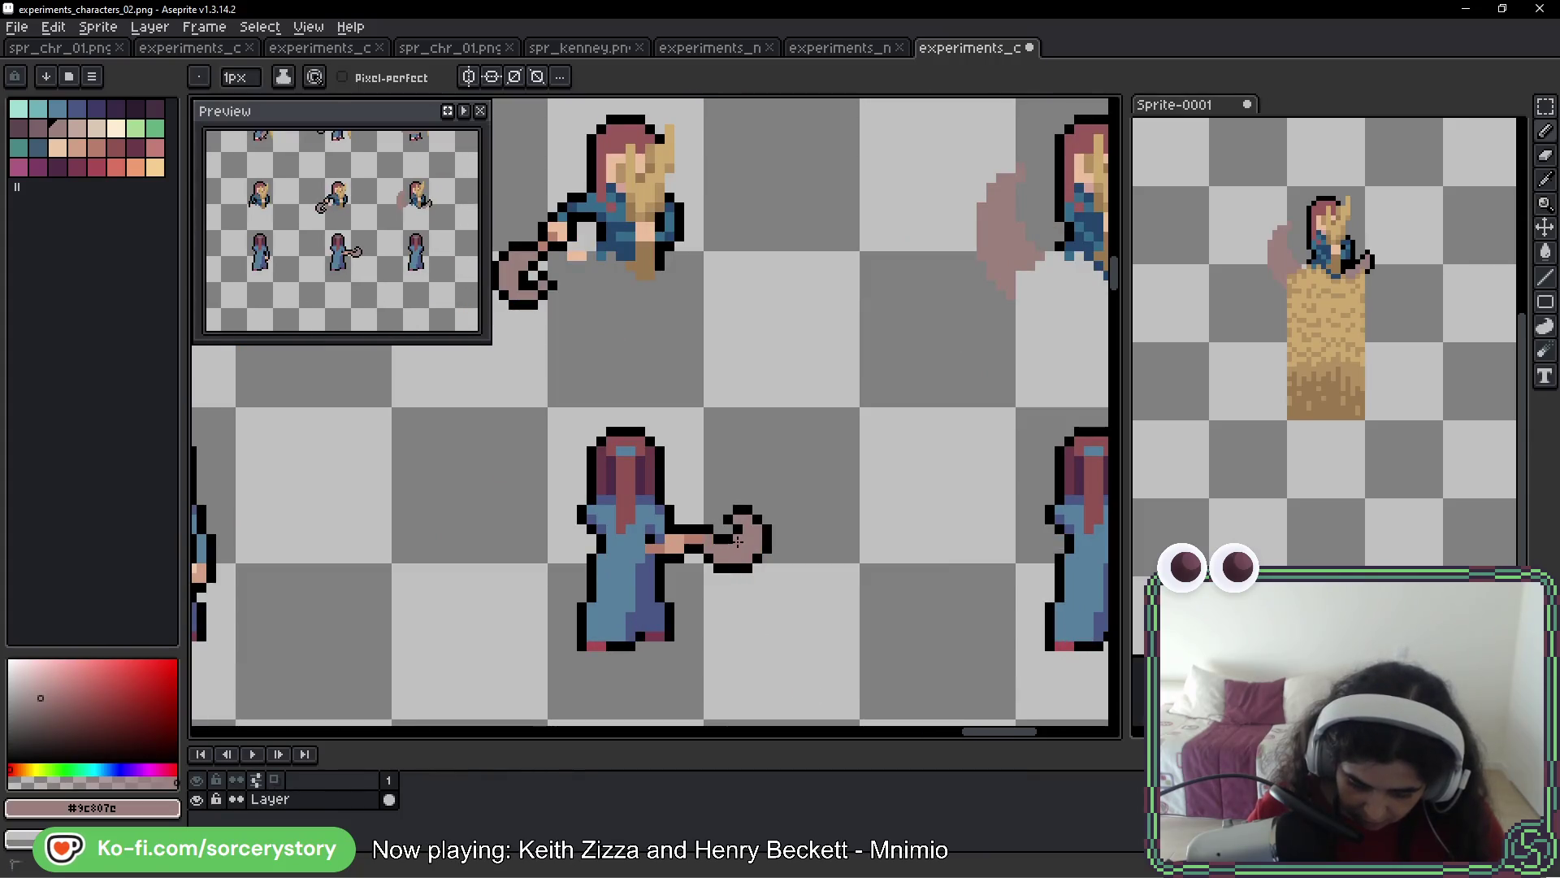
scroll(836, 564, down, 3)
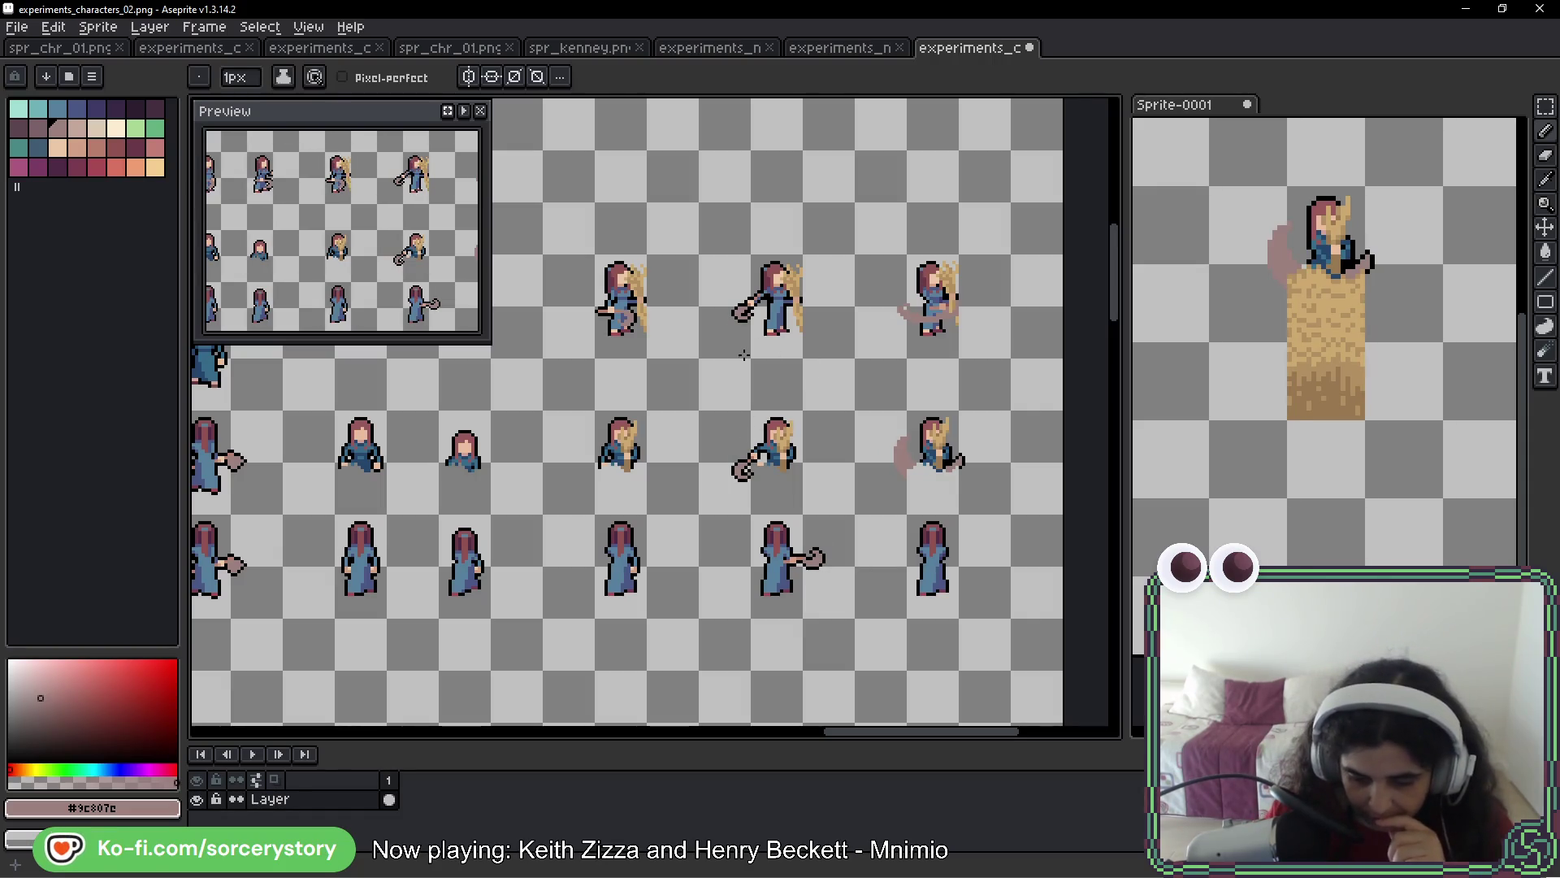
mouse_move(743, 358)
mouse_down()
mouse_move(955, 390)
mouse_move(924, 384)
mouse_move(919, 397)
mouse_up()
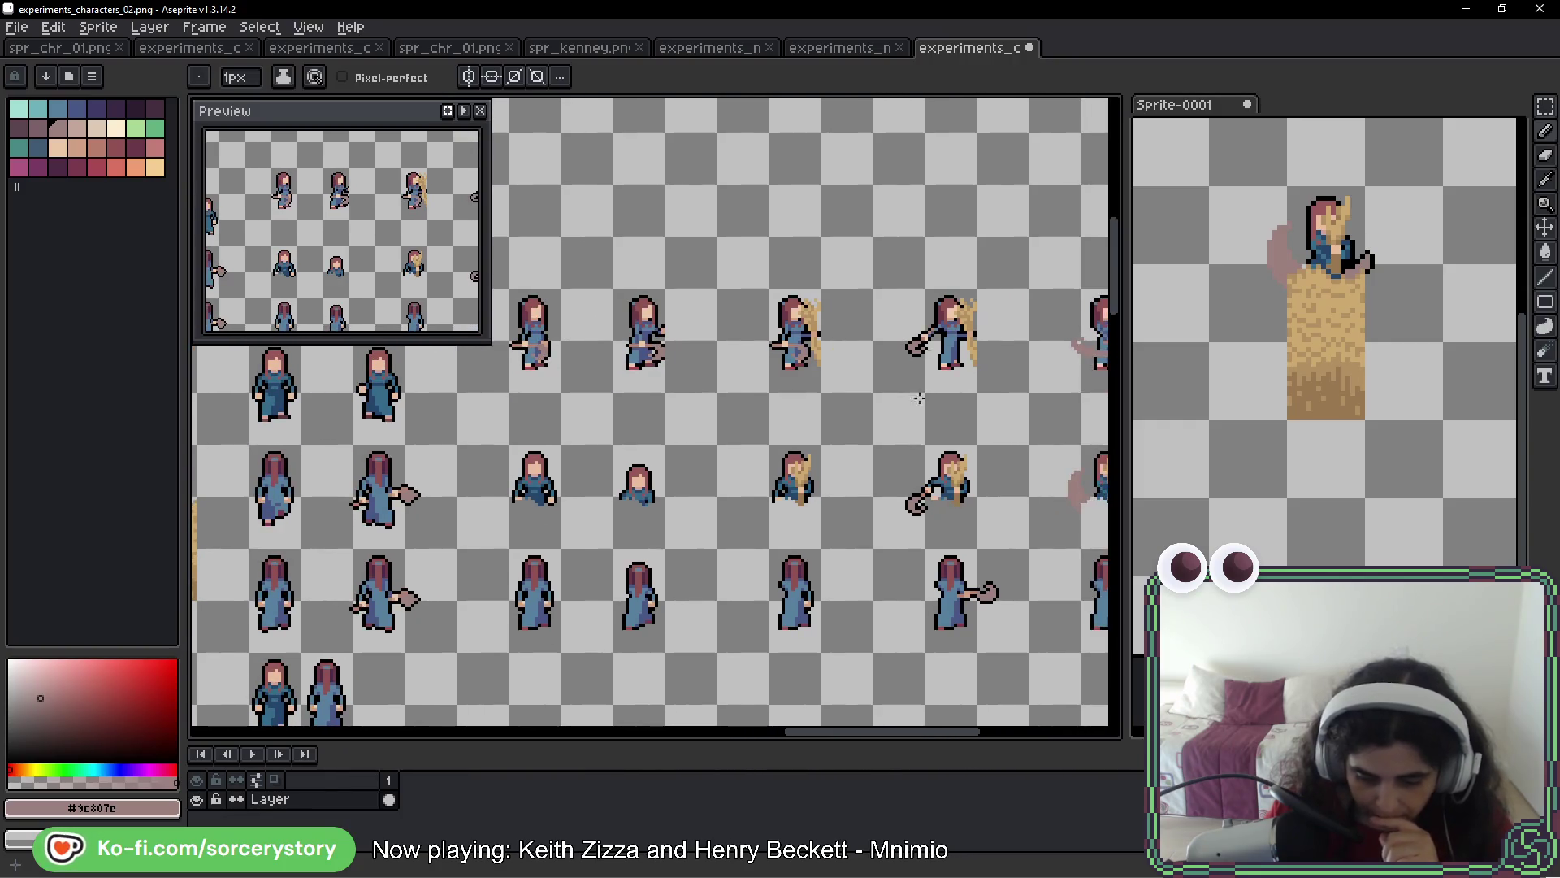
Select the woman in the Sprite-0001 scene and cut her
click(1188, 324)
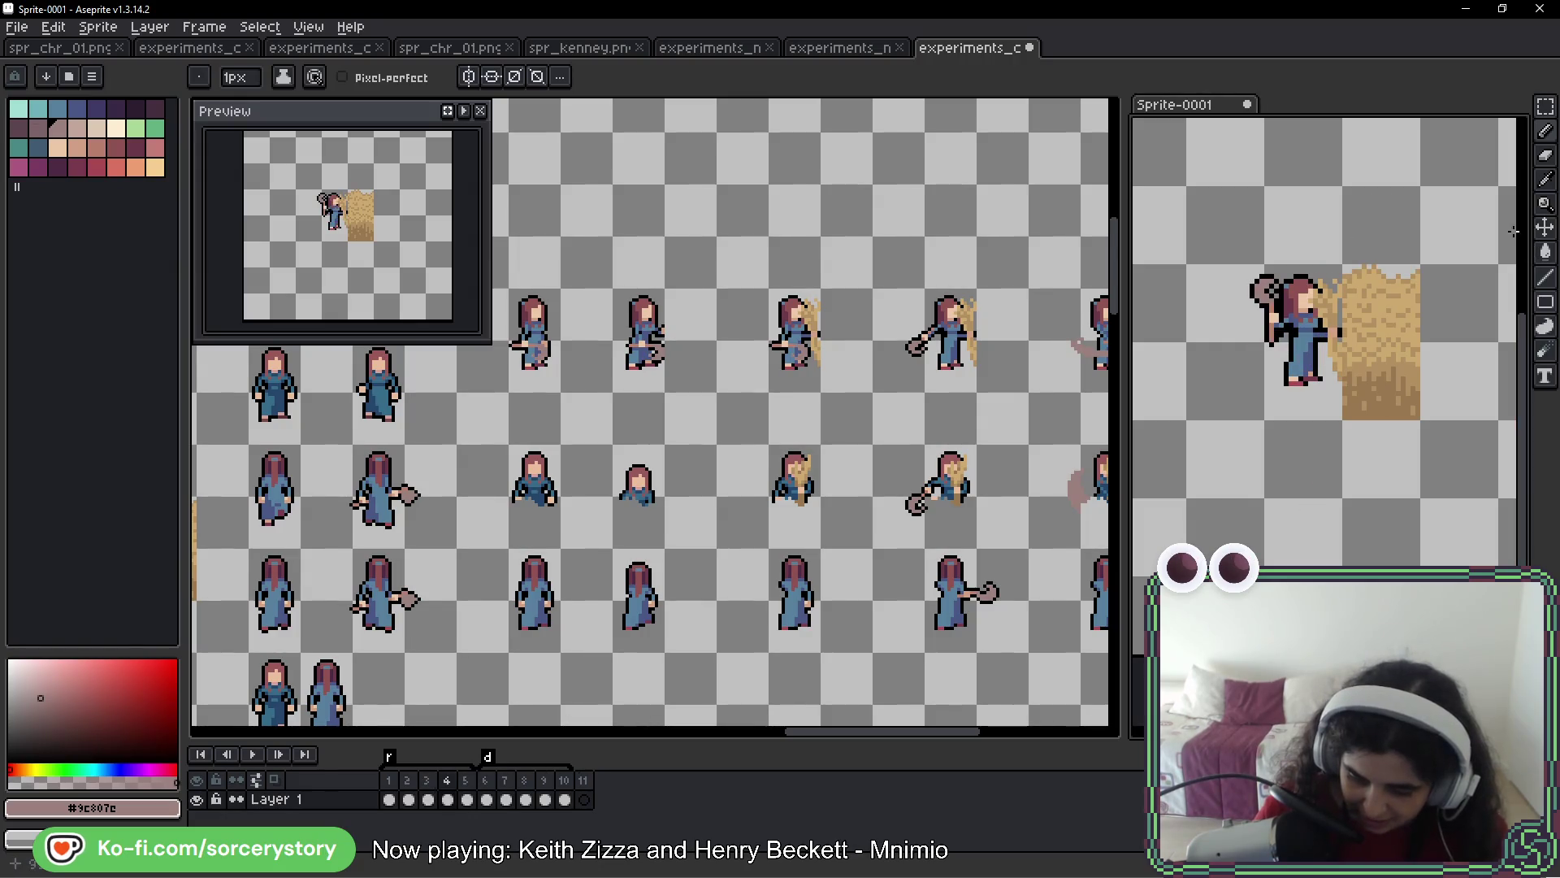
key(m)
scroll(1272, 311, up, 1)
mouse_move(1159, 251)
mouse_down()
mouse_move(1241, 294)
mouse_move(1365, 411)
mouse_up()
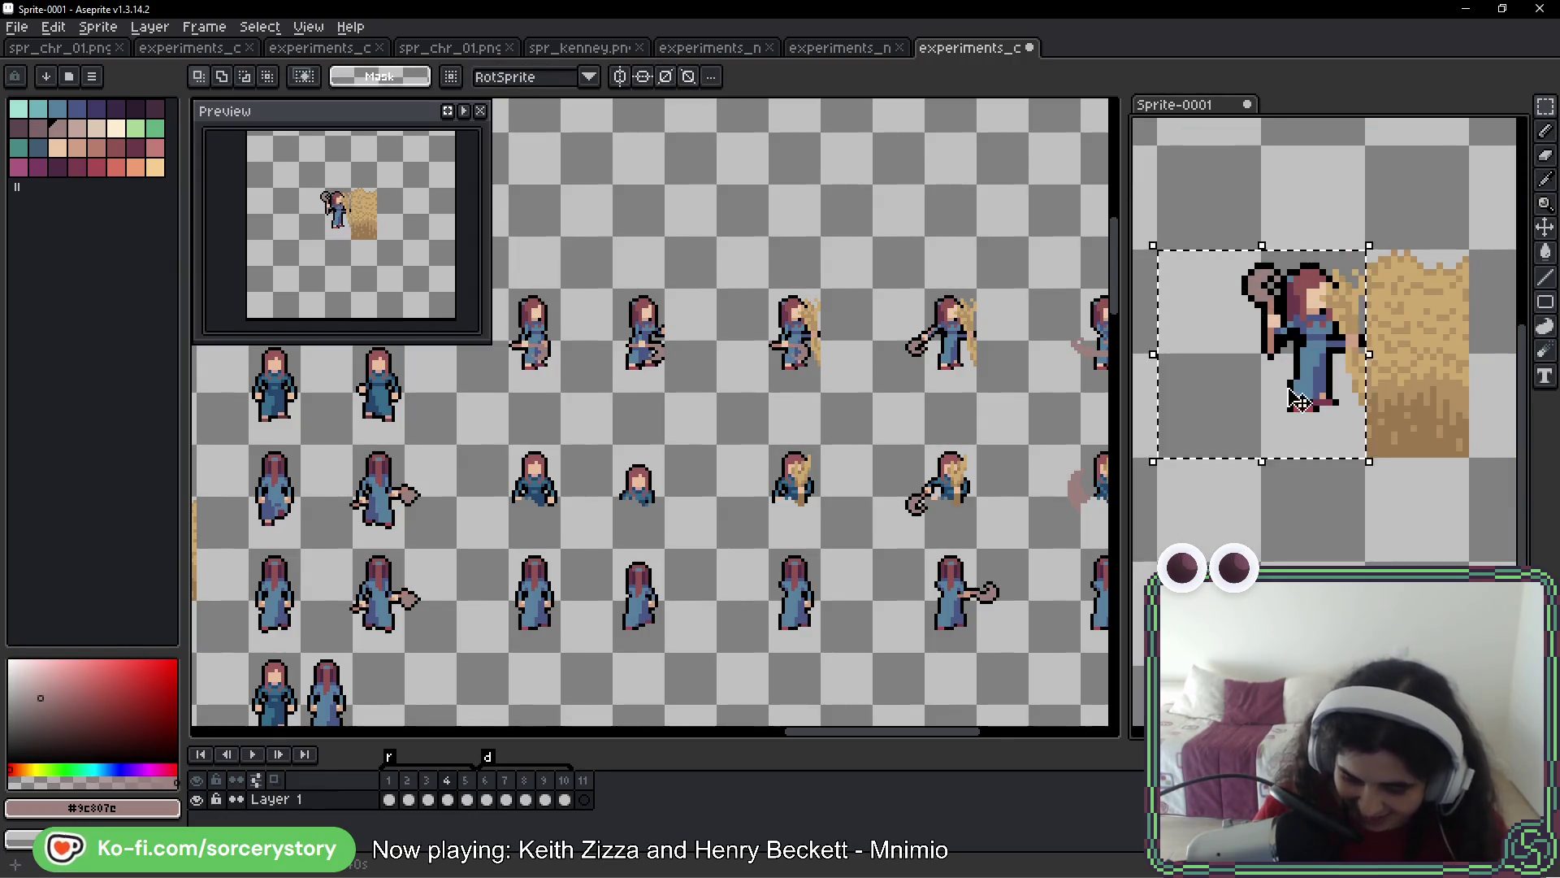
key(ctrl+x)
Paste her into the character sheet, then cancel and undo the cut
click(900, 319)
key(ctrl+v)
mouse_move(934, 357)
mouse_down()
mouse_move(1113, 349)
mouse_move(745, 378)
mouse_up()
key(Escape)
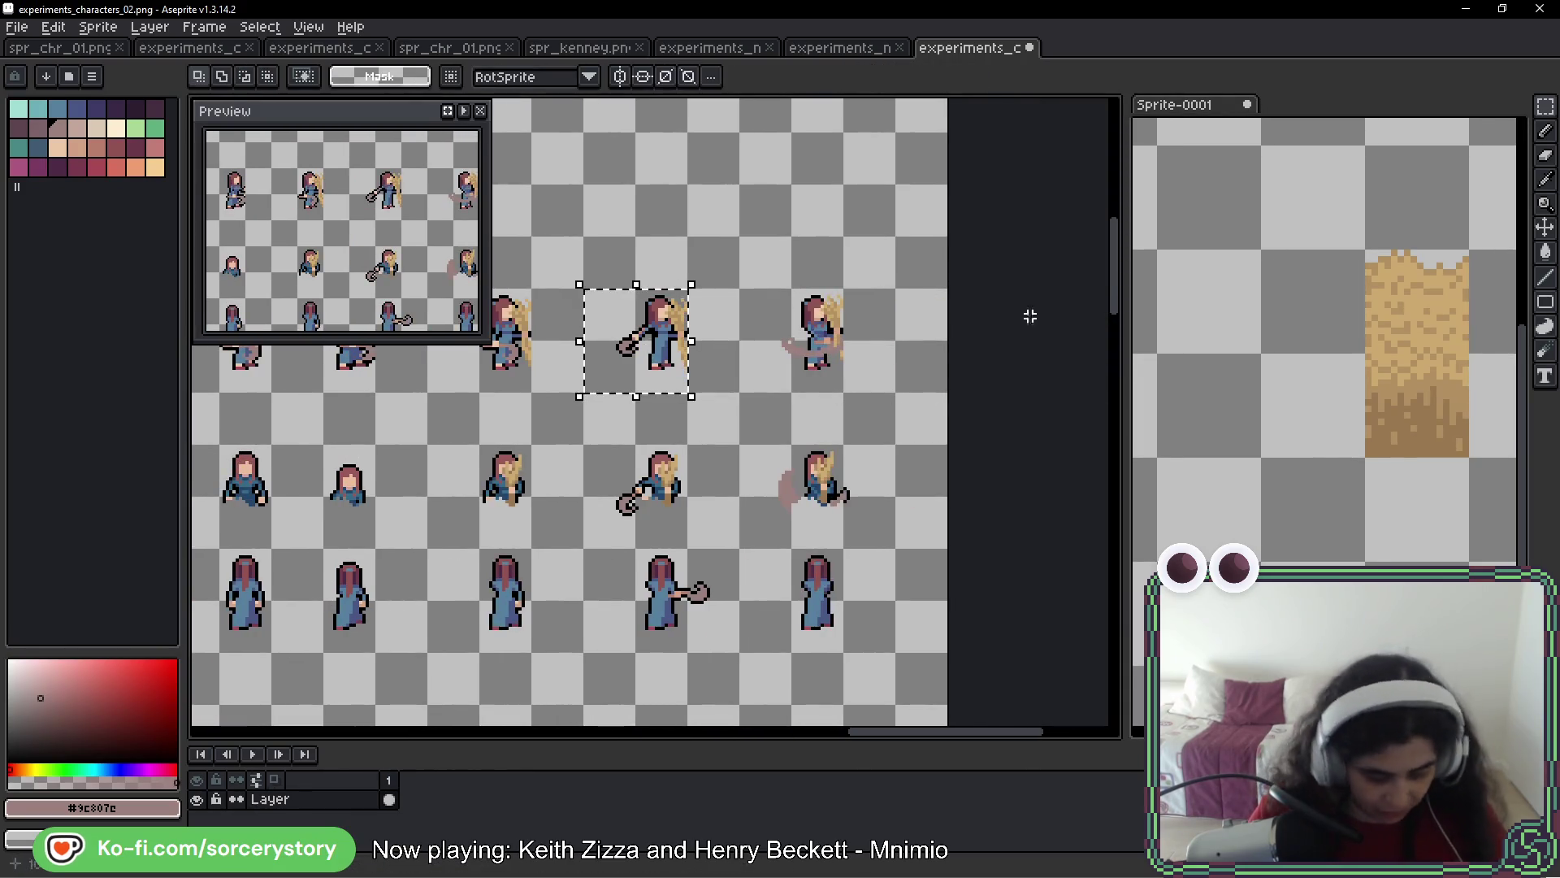
click(1258, 360)
key(ctrl+z)
Move the woman left of the hay bale and play the scene's animation
drag(1258, 360, 1164, 360)
key(ctrl+d)
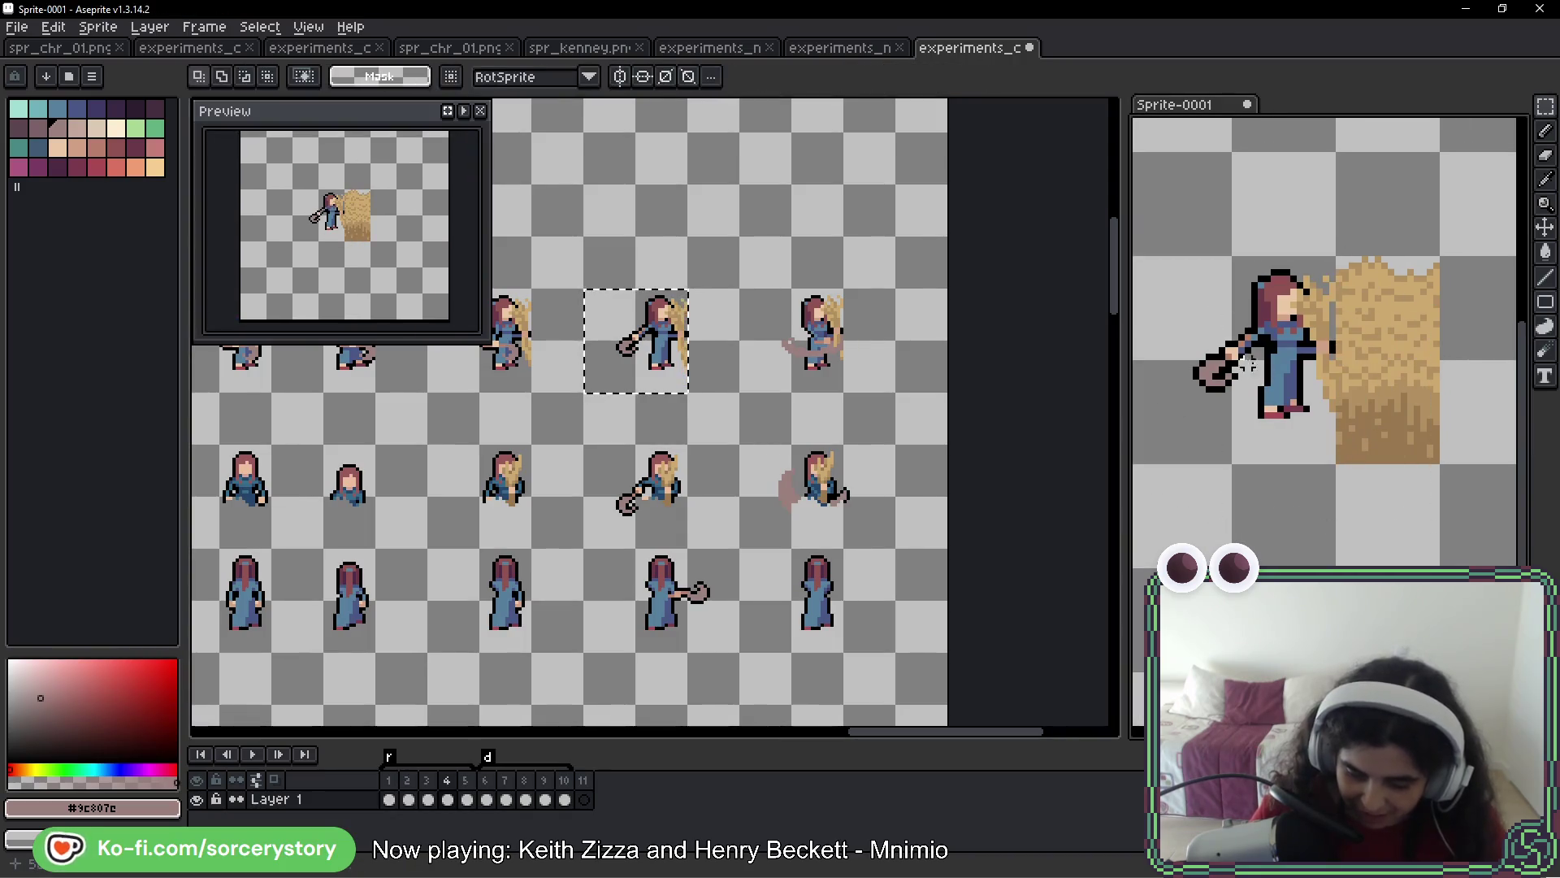
scroll(1287, 395, down, 1)
scroll(1287, 395, up, 1)
key(Return)
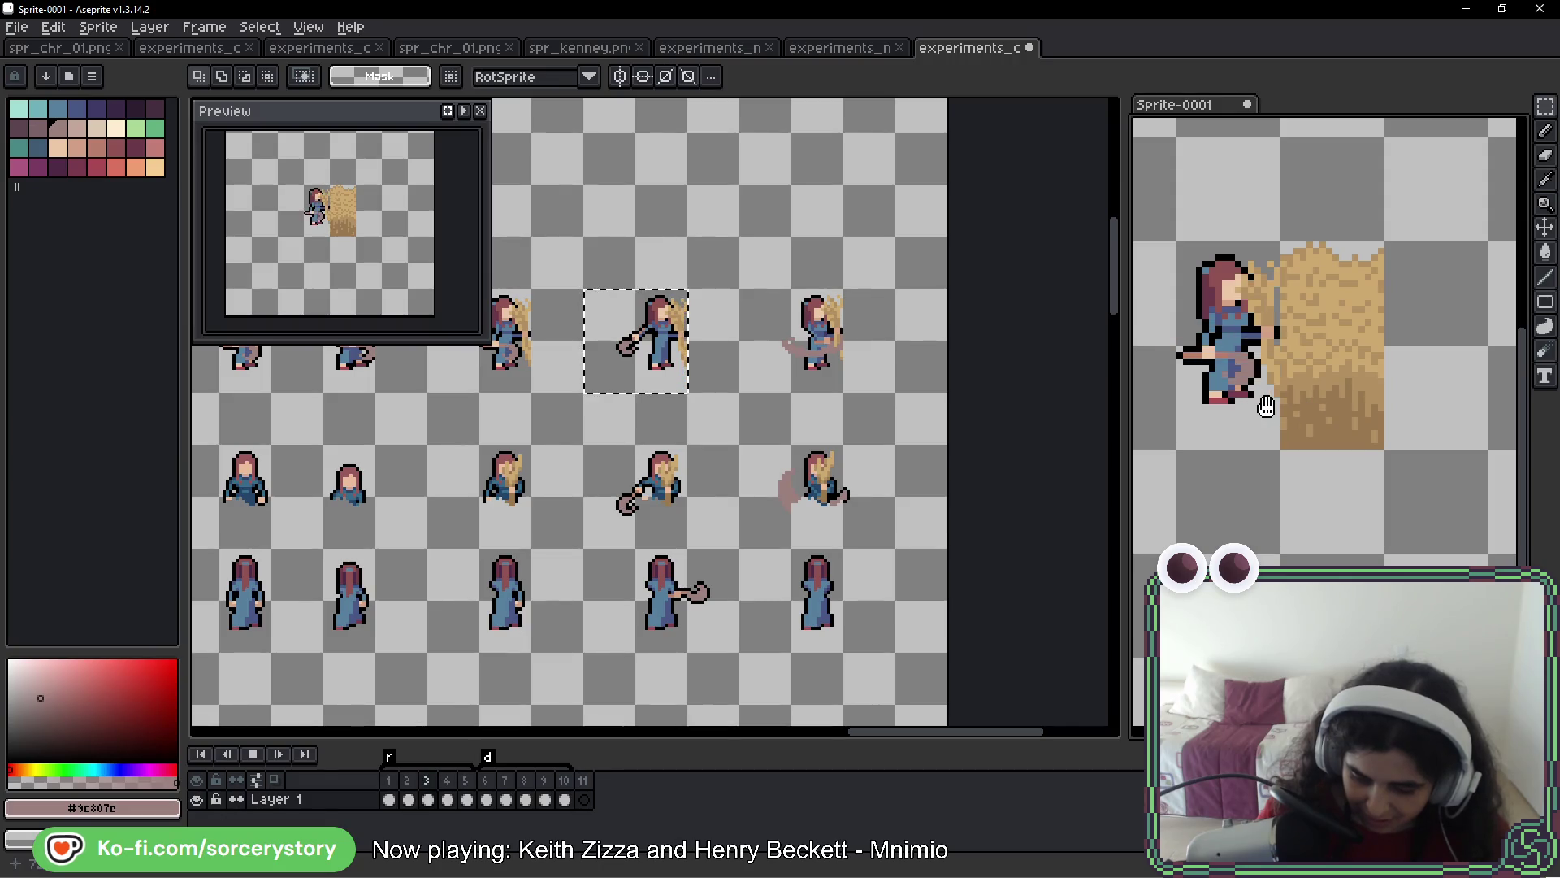
drag(1222, 407, 1339, 404)
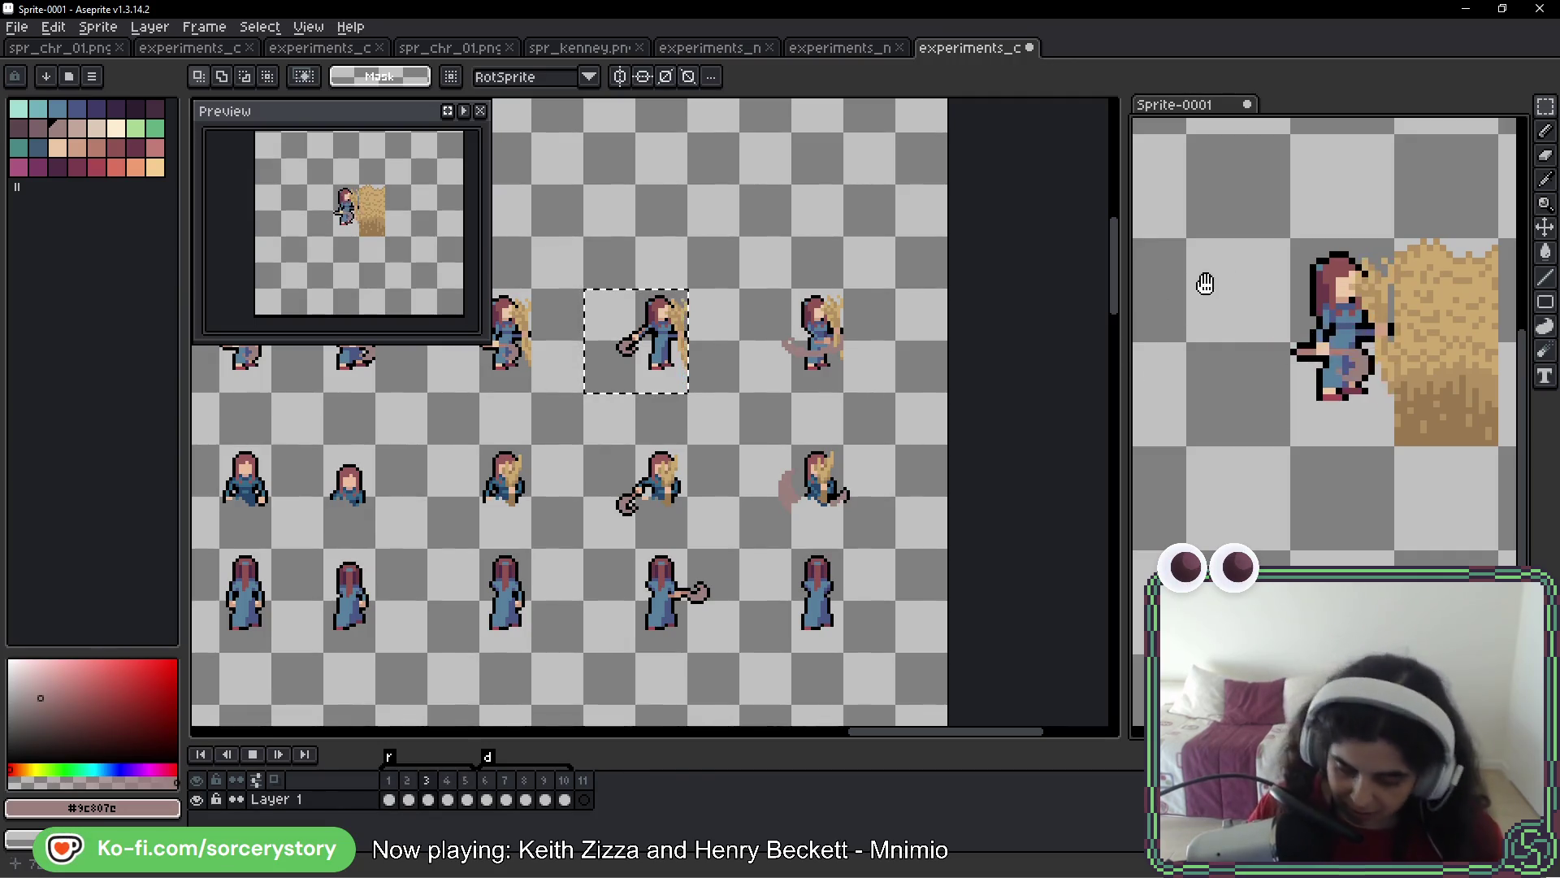
scroll(584, 442, down, 3)
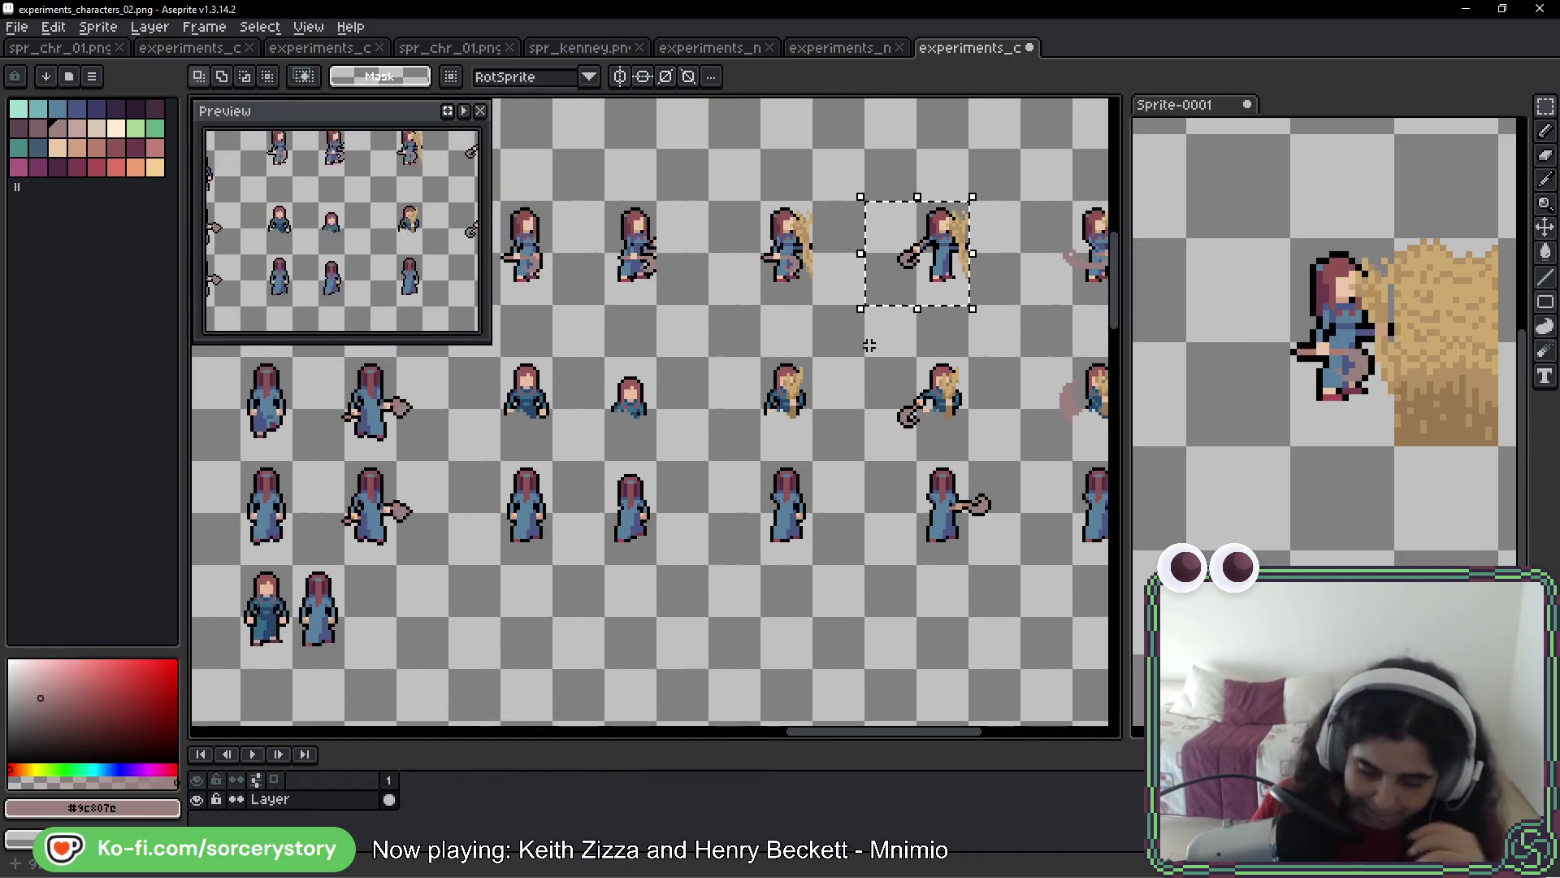
Shift the two selected rows of whip frames up 32 pixels and commit
scroll(827, 376, up, 2)
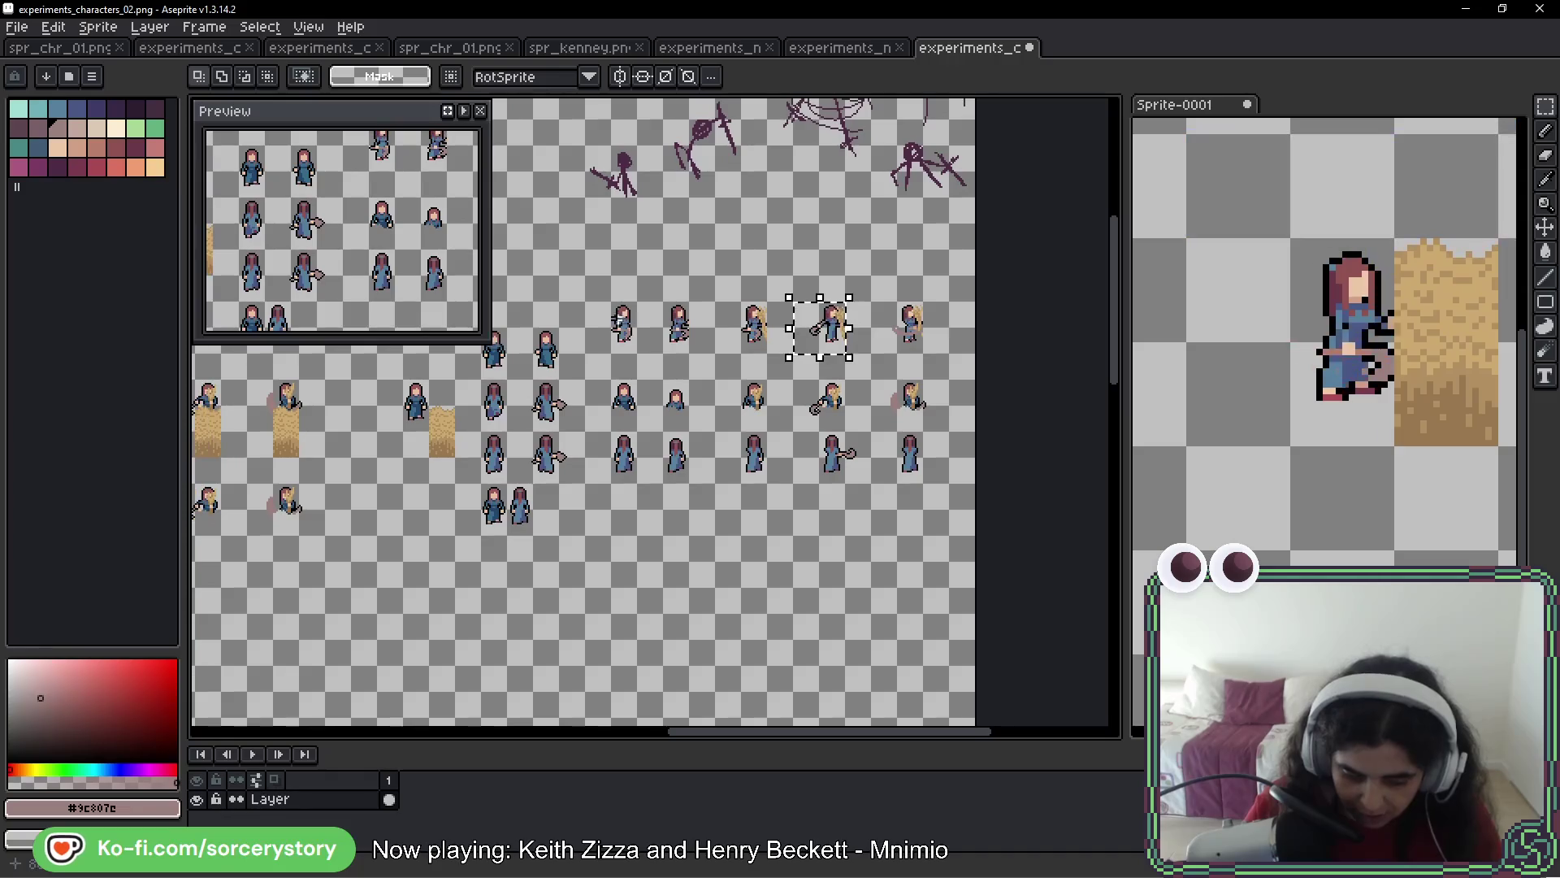
scroll(619, 316, up, 2)
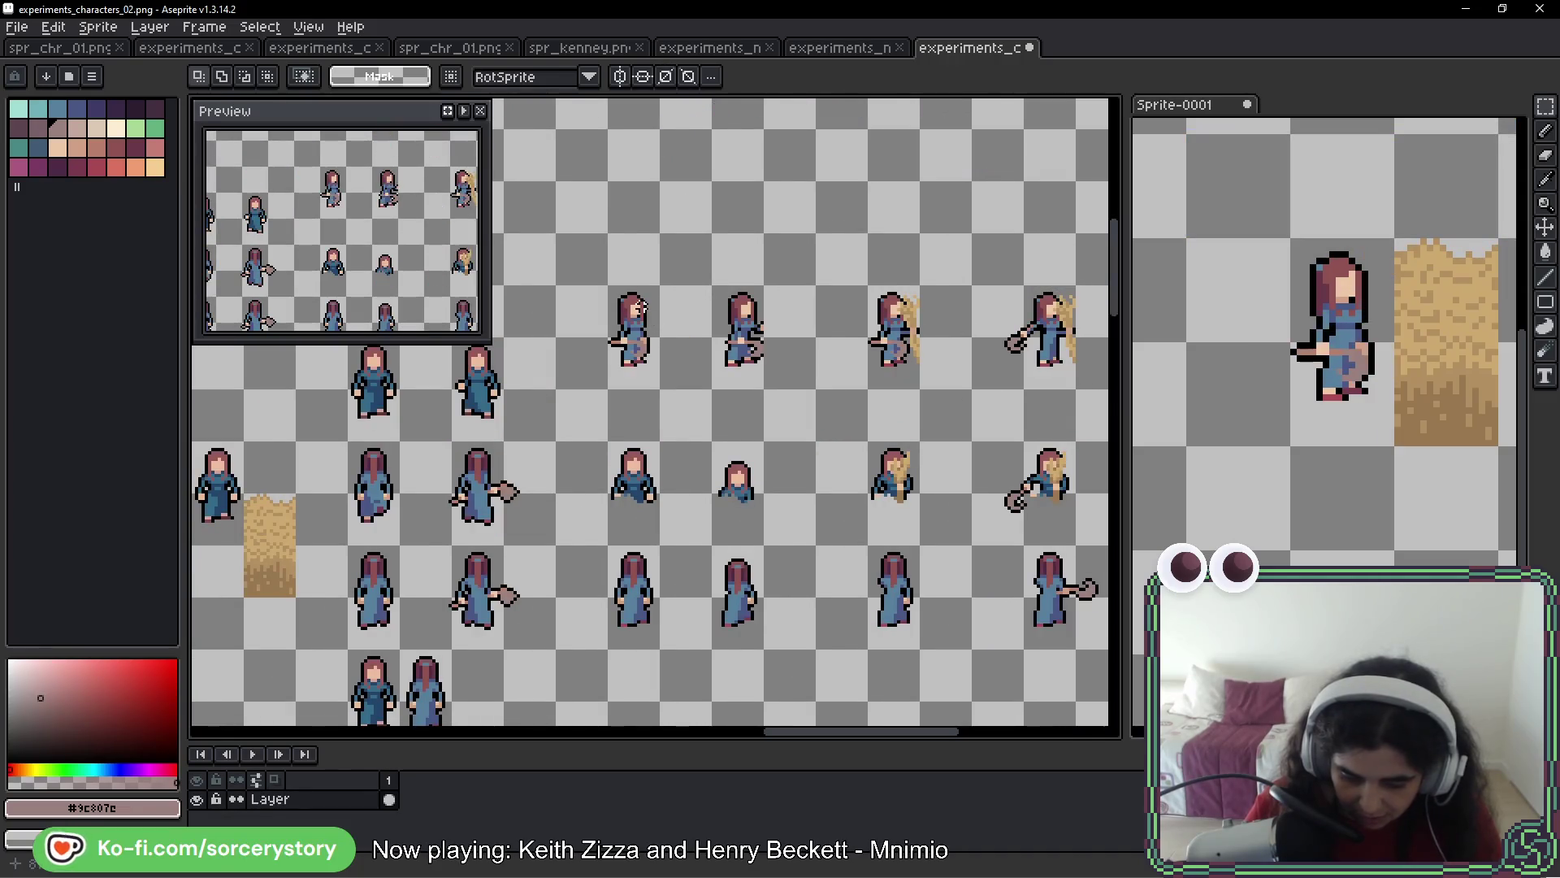
scroll(618, 308, down, 2)
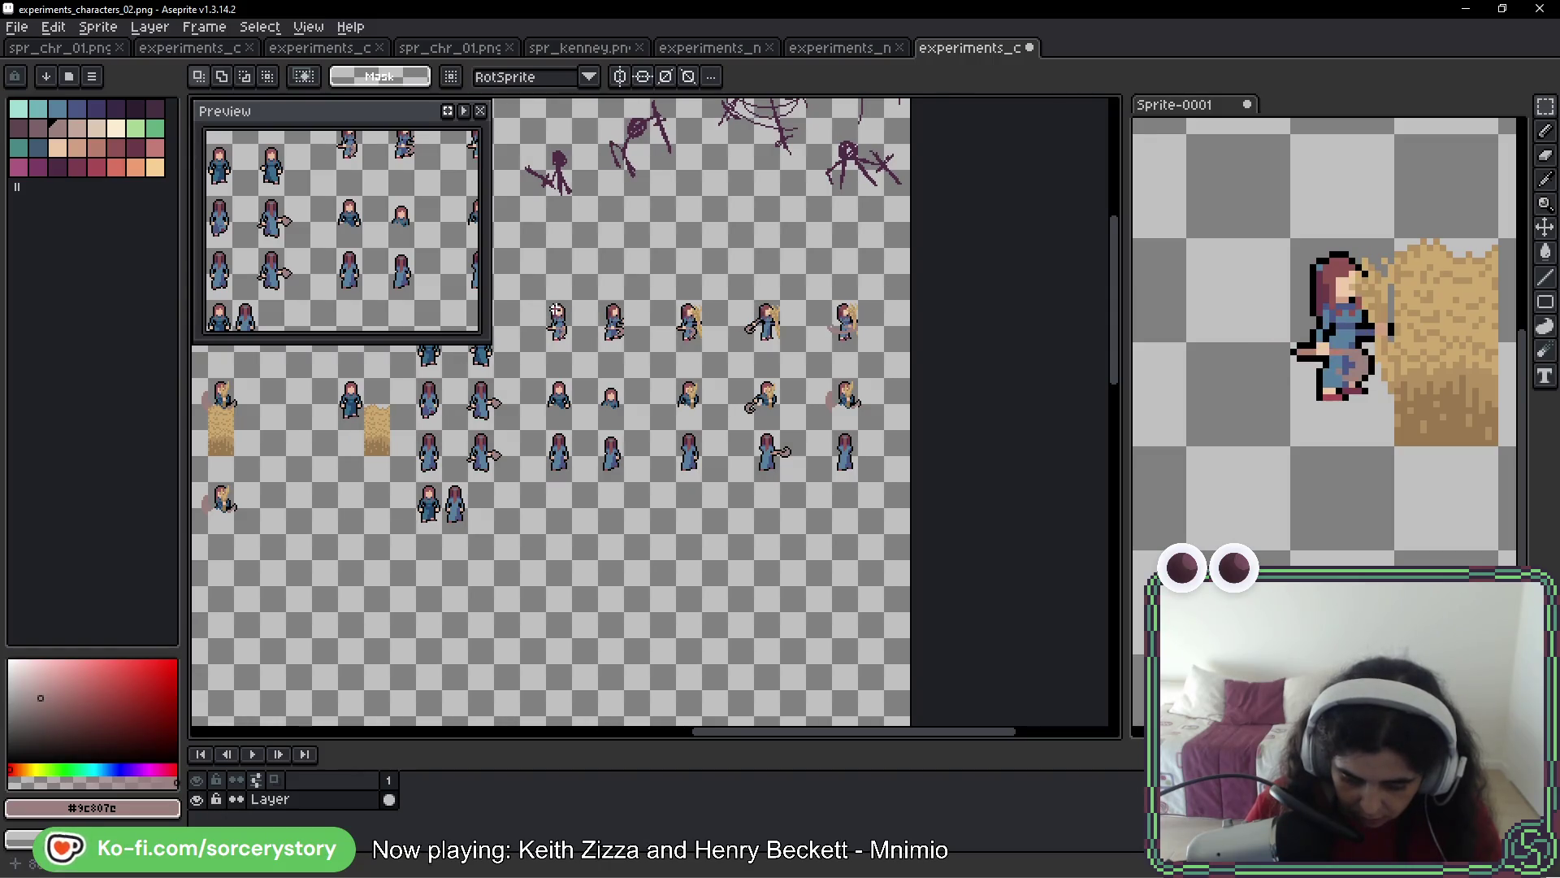
drag(517, 272, 888, 434)
drag(833, 389, 833, 361)
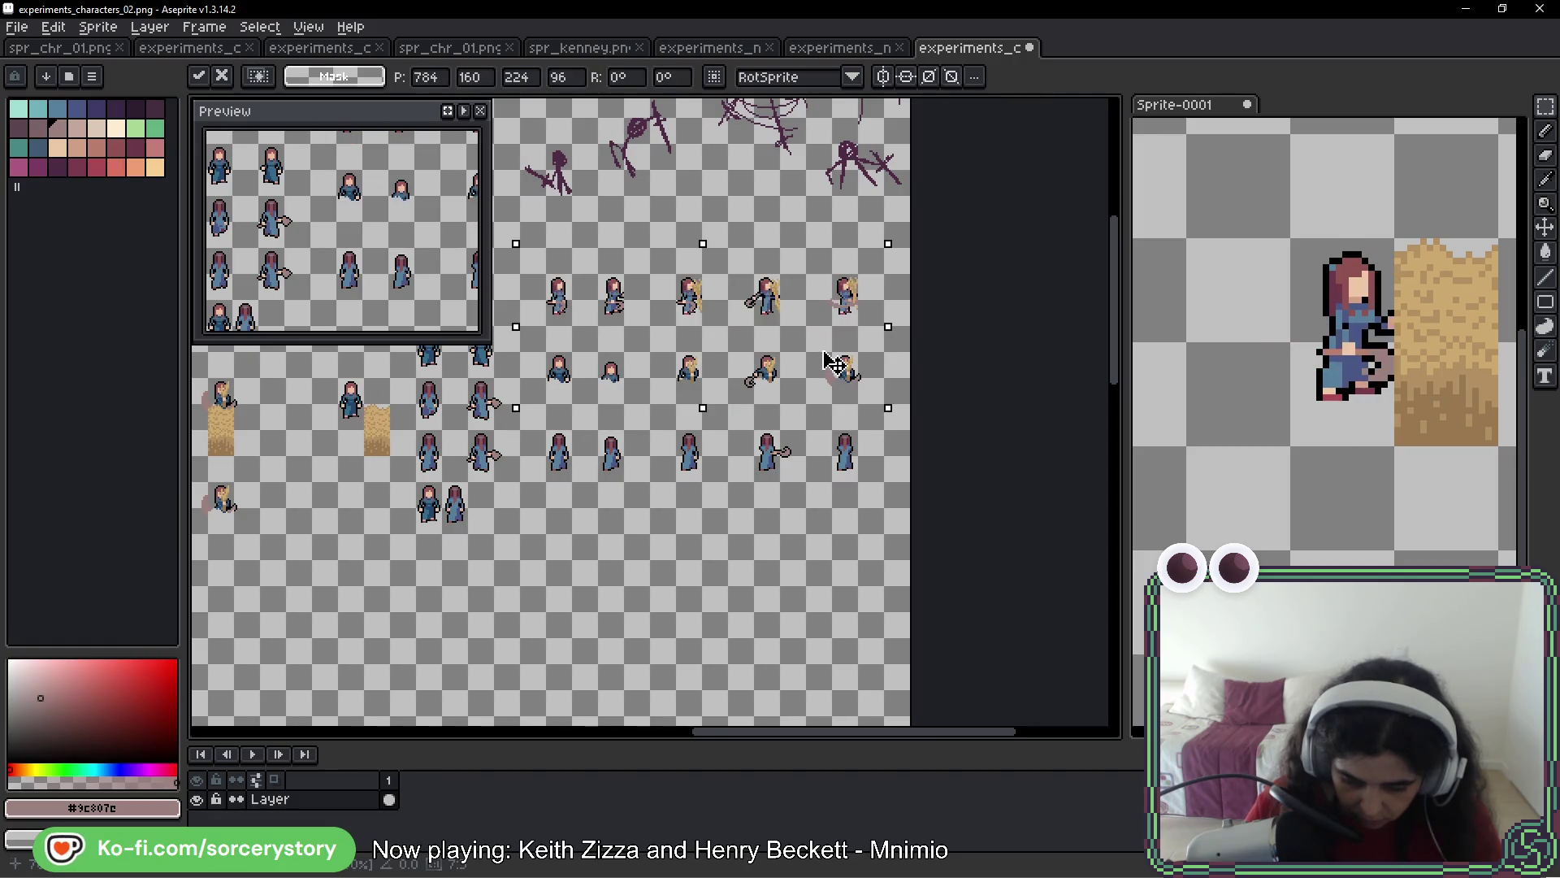
key(Return)
Move the whole whip-frame block down 32 pixels, then bring up spr_chr_01.png
drag(547, 248, 885, 507)
drag(794, 329, 794, 355)
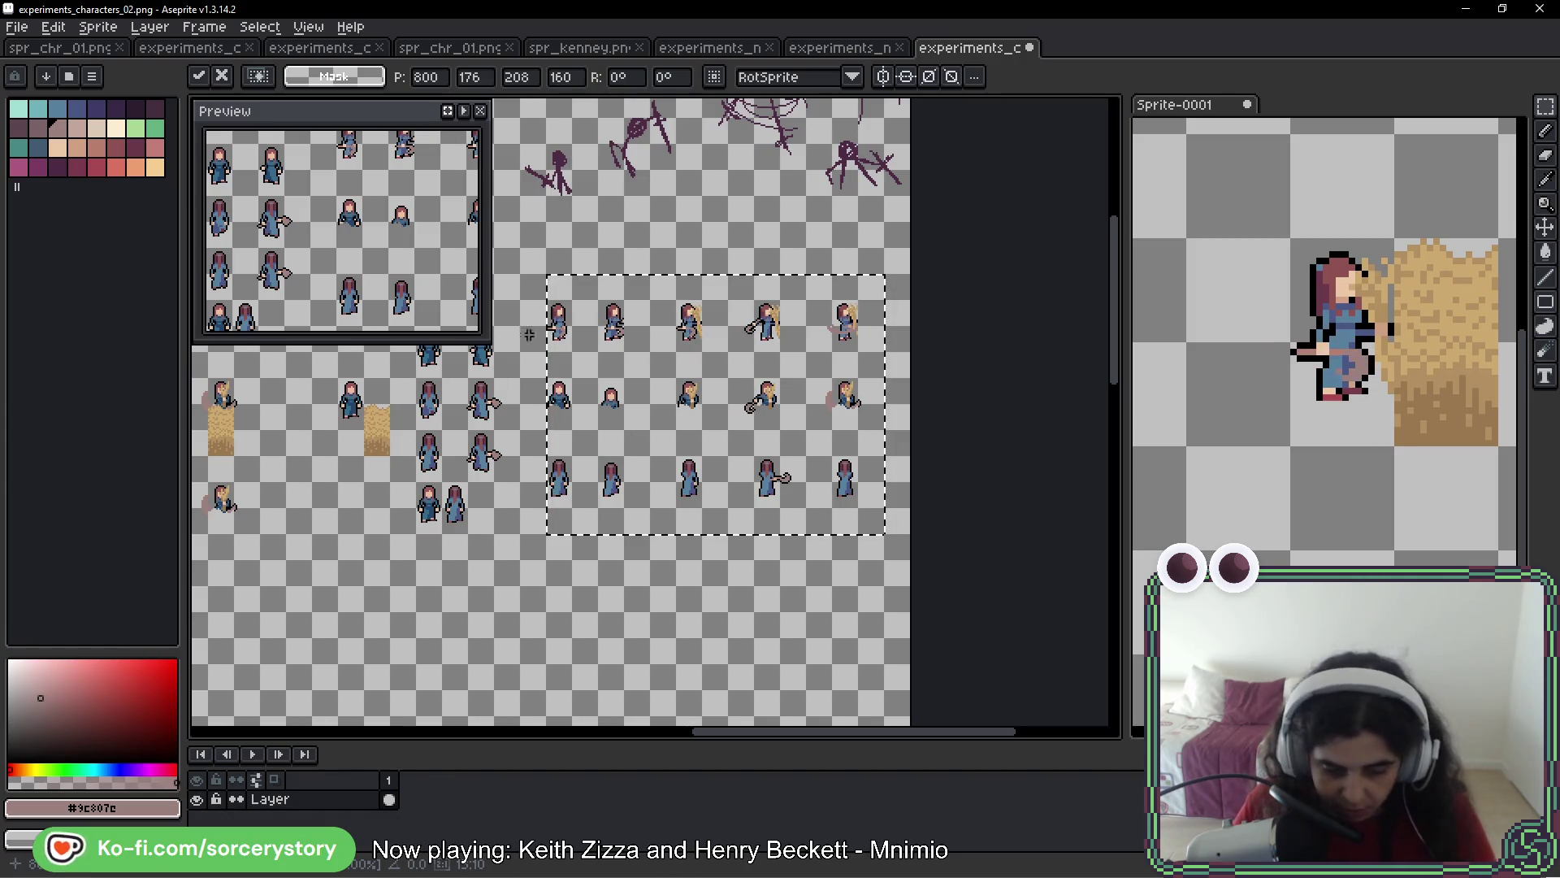
click(450, 48)
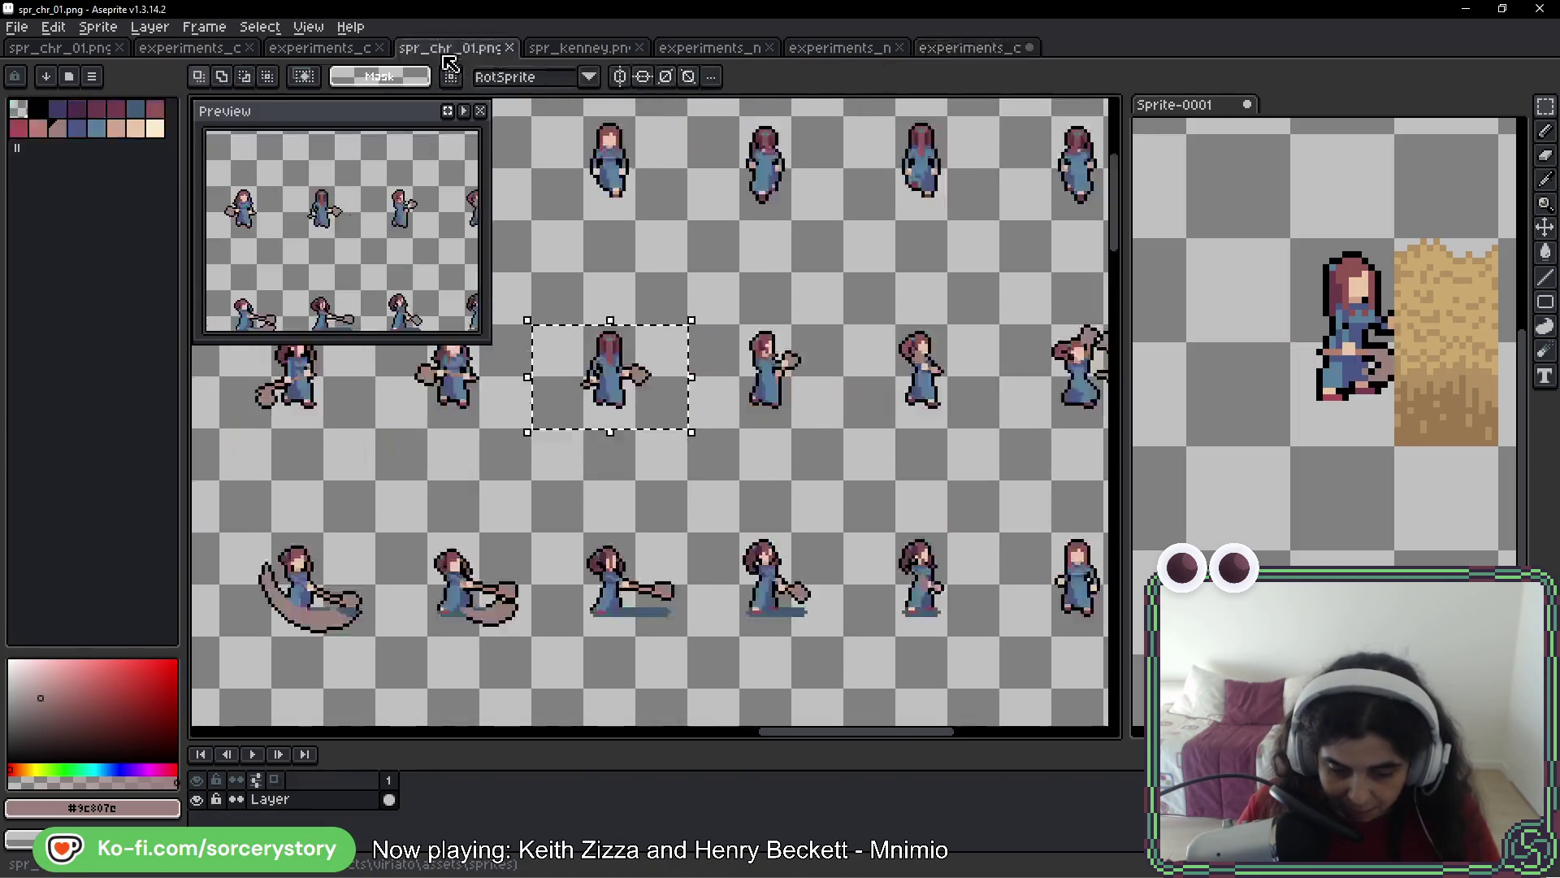
Paste the copied whip frames into an empty area of spr_chr_01.png and commit them
scroll(467, 568, down, 5)
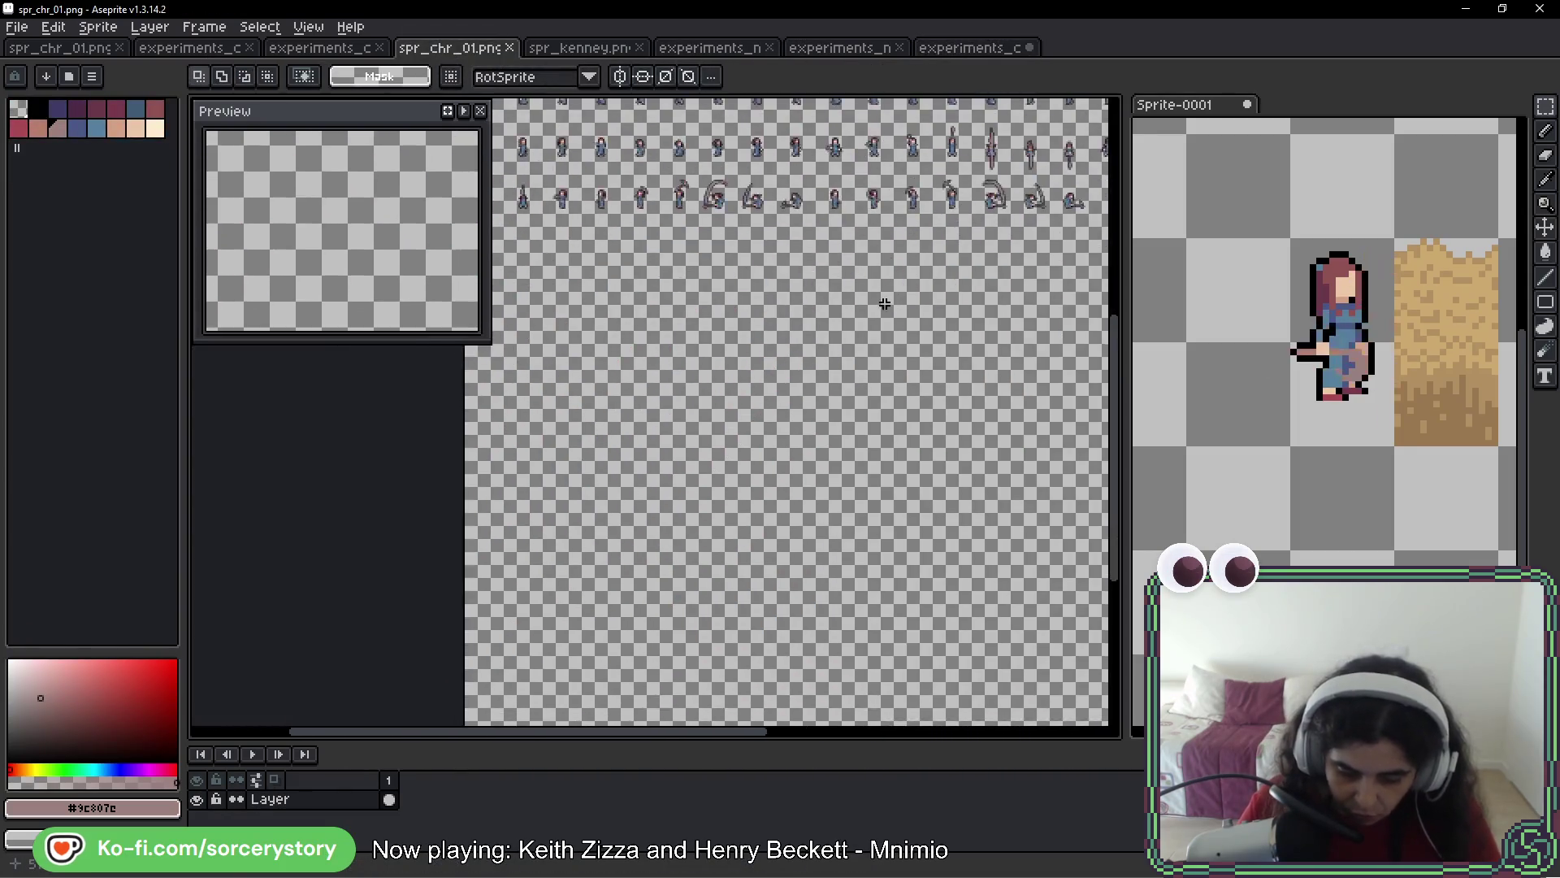
scroll(661, 456, up, 3)
scroll(661, 456, down, 3)
key(ctrl+v)
mouse_move(741, 436)
mouse_down()
mouse_move(906, 366)
mouse_move(894, 383)
mouse_up()
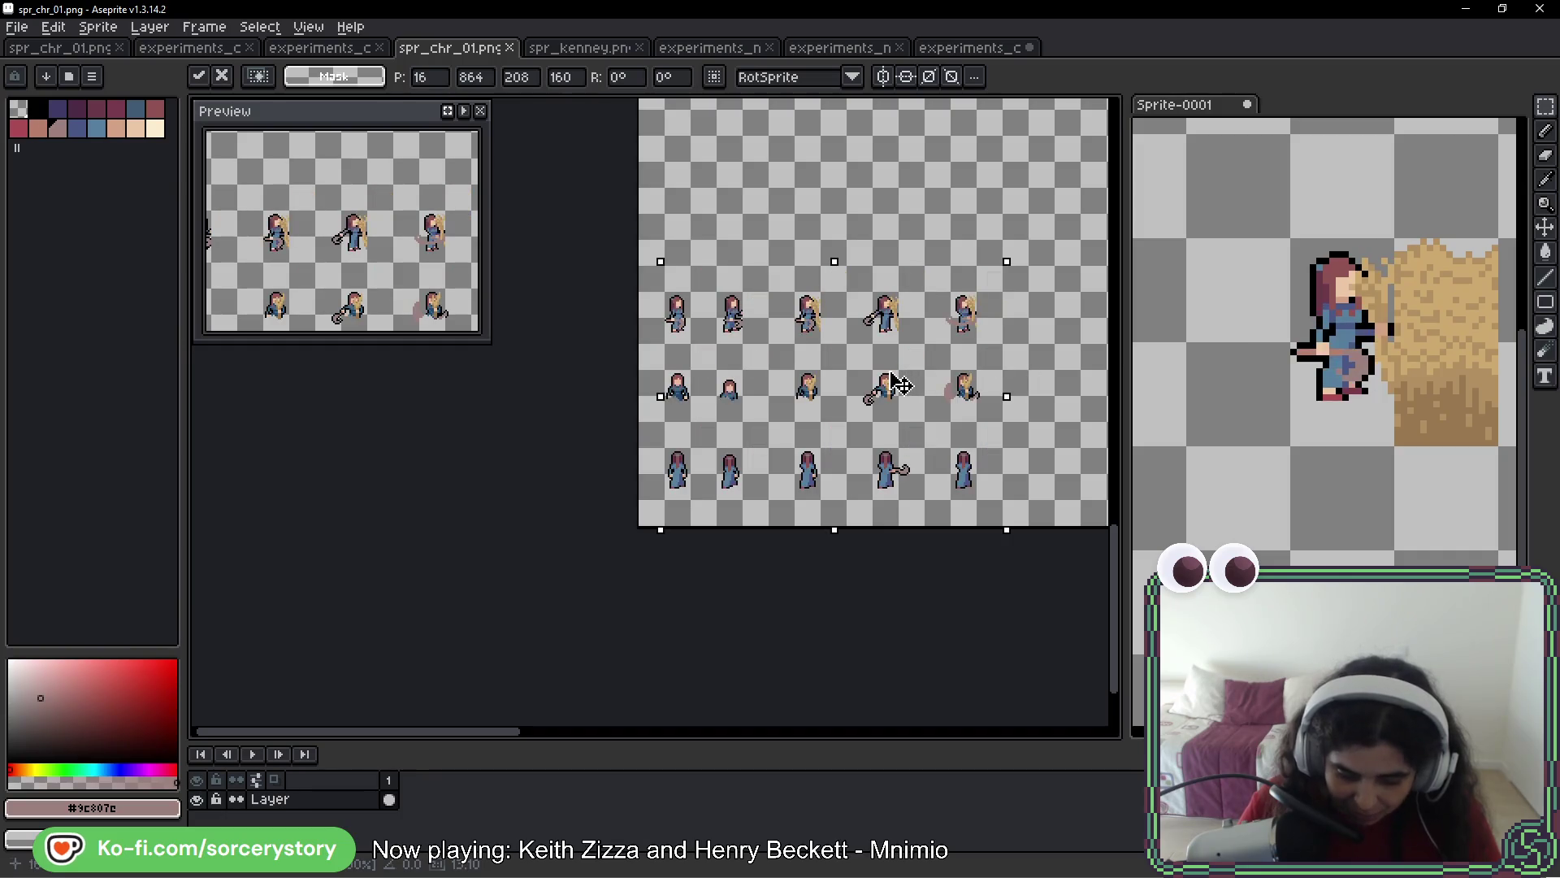
key(ctrl+d)
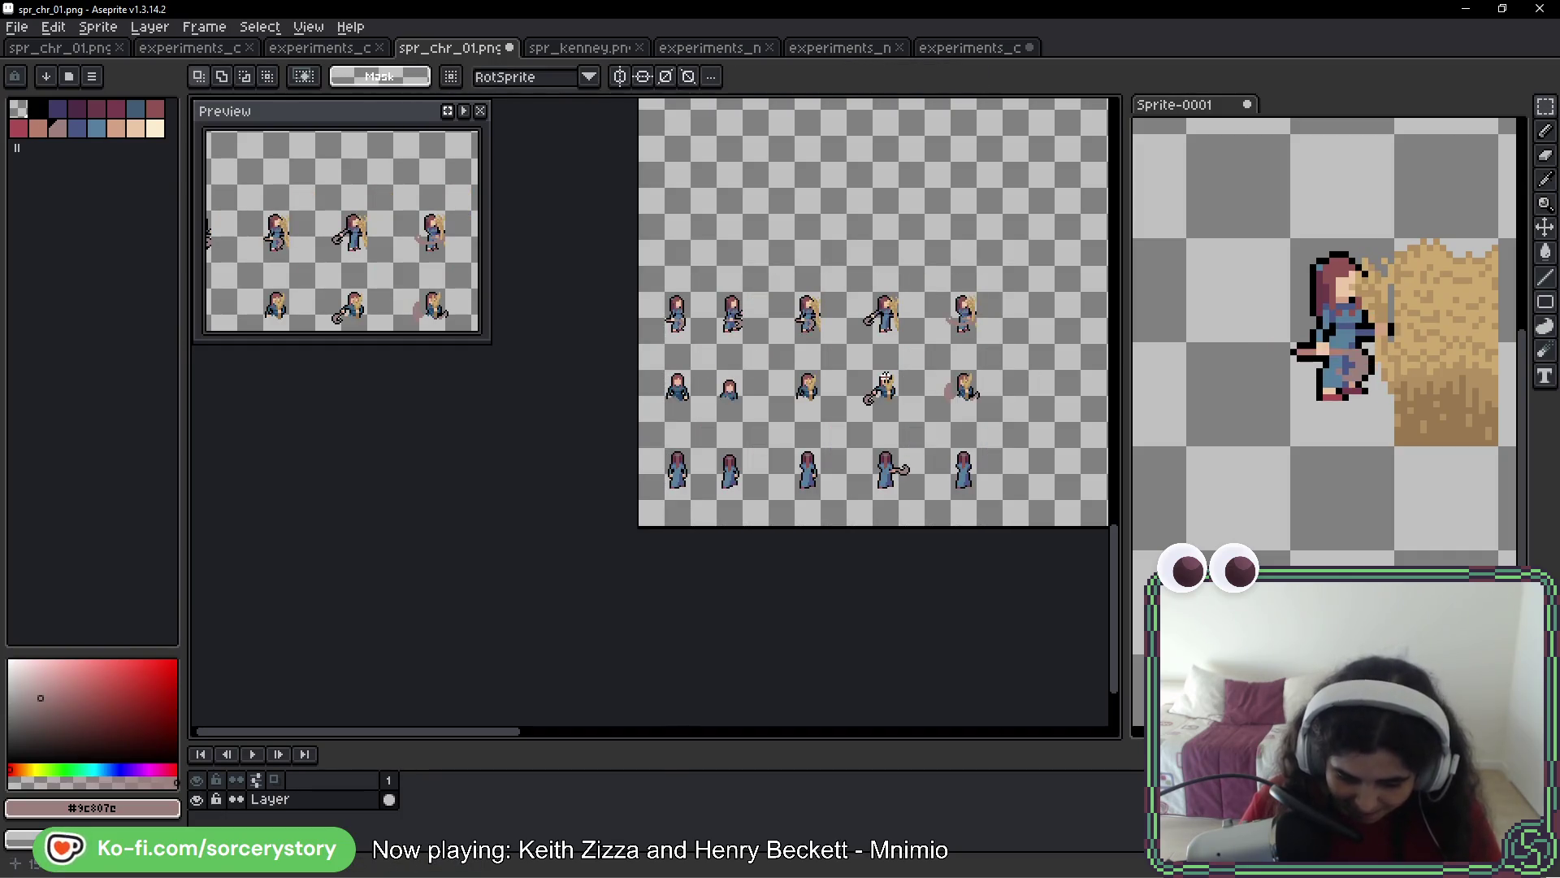
Check the pasted frames against the rest of the sheet and save spr_chr_01.png
scroll(829, 358, up, 2)
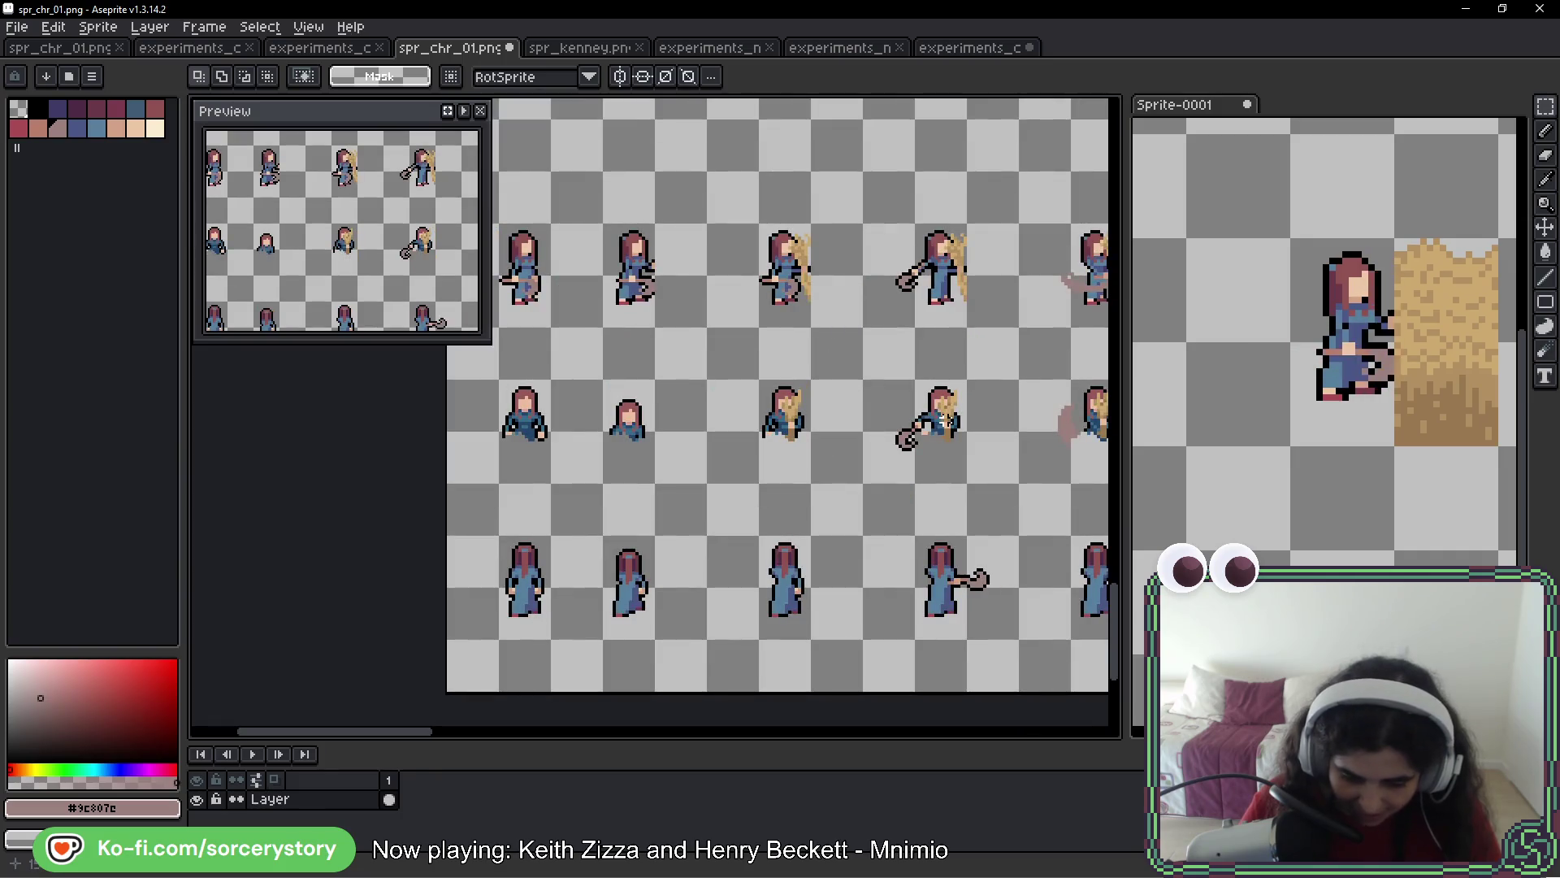
drag(955, 306, 718, 317)
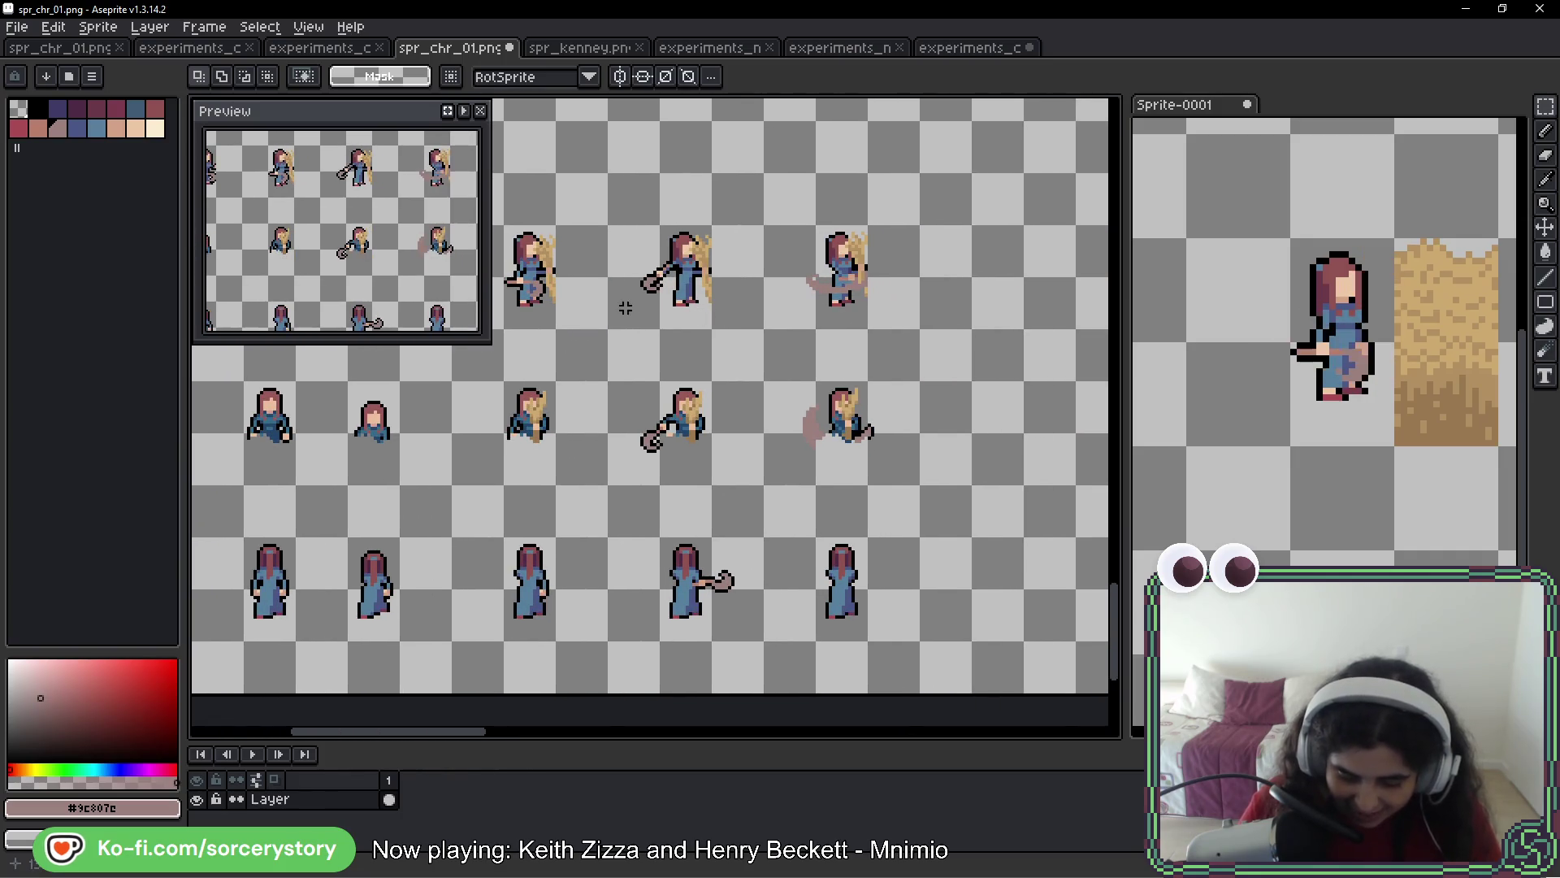
mouse_move(794, 498)
mouse_down()
mouse_move(989, 384)
mouse_move(989, 456)
mouse_move(928, 472)
mouse_up()
key(ctrl+s)
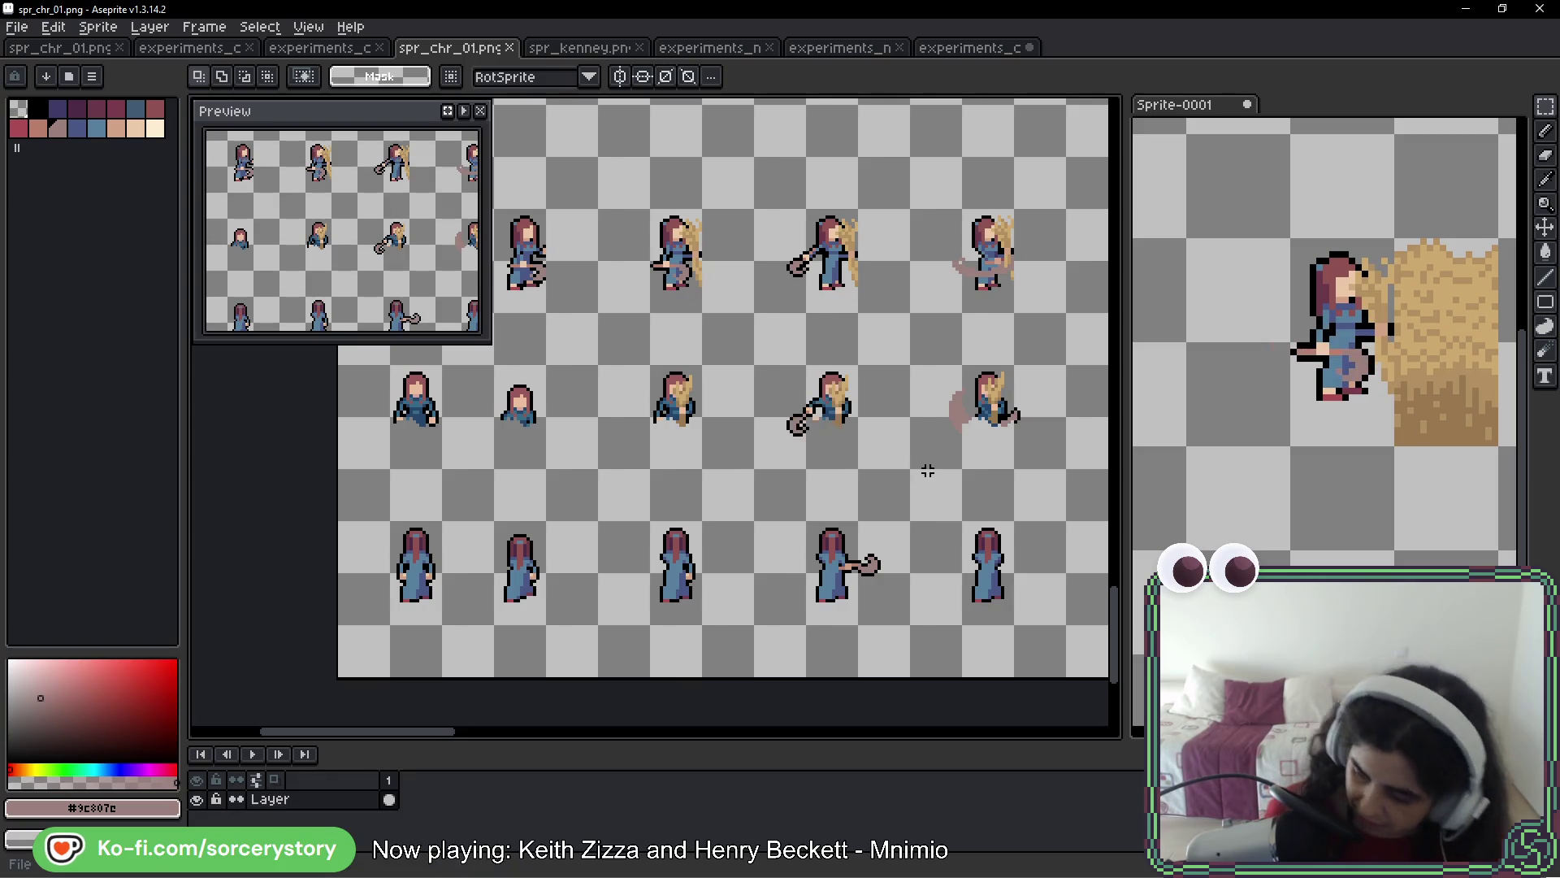
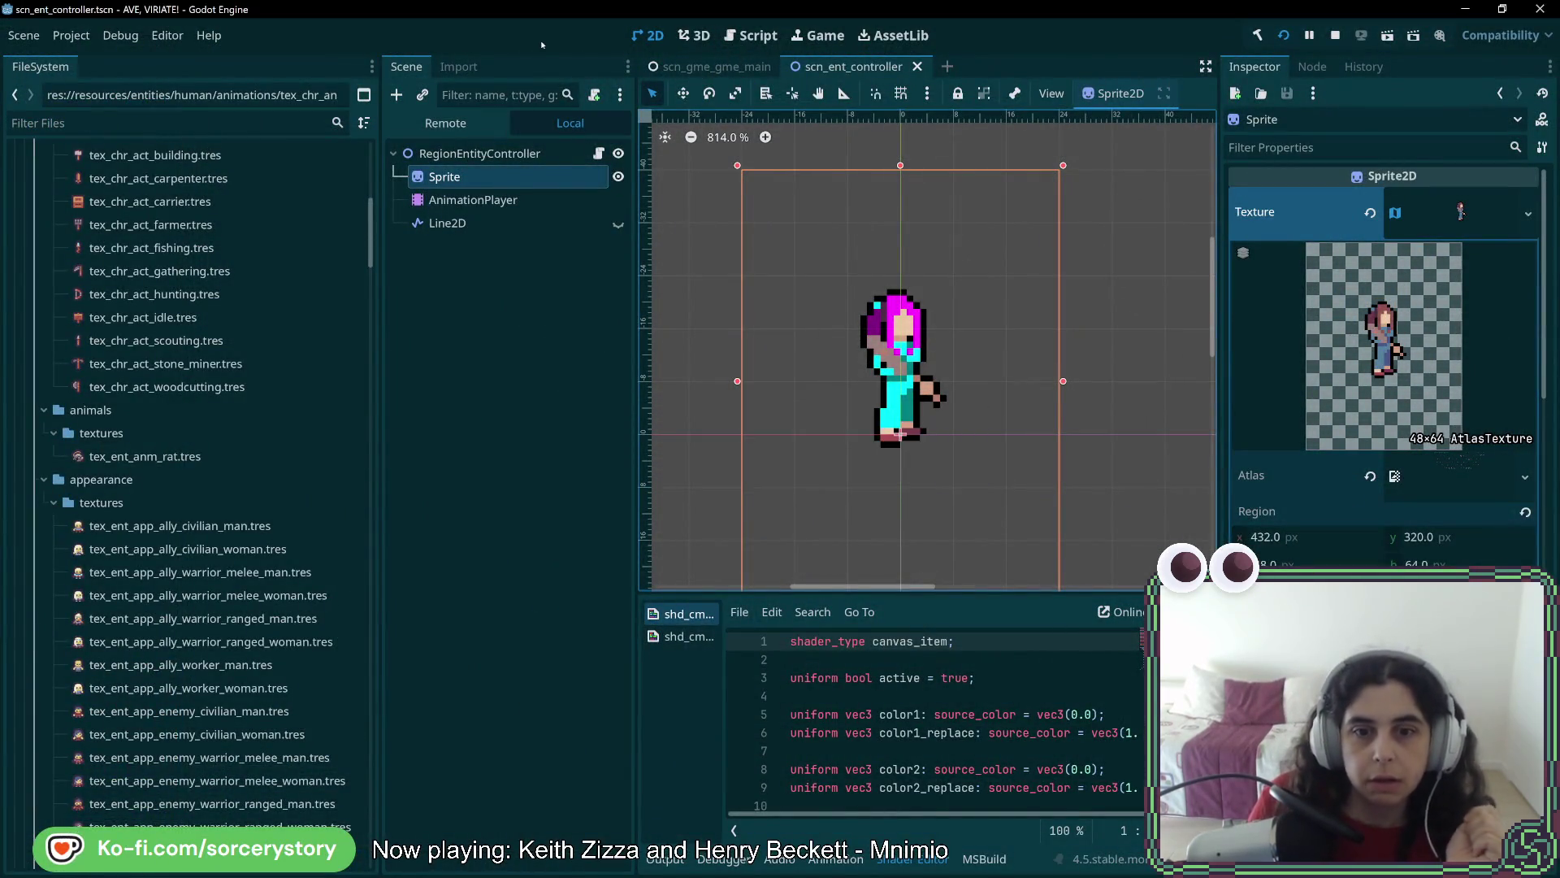
Scroll the FileSystem dock to the top and switch to EntityControllerRegion.cs in Rider
scroll(251, 482, up, 8)
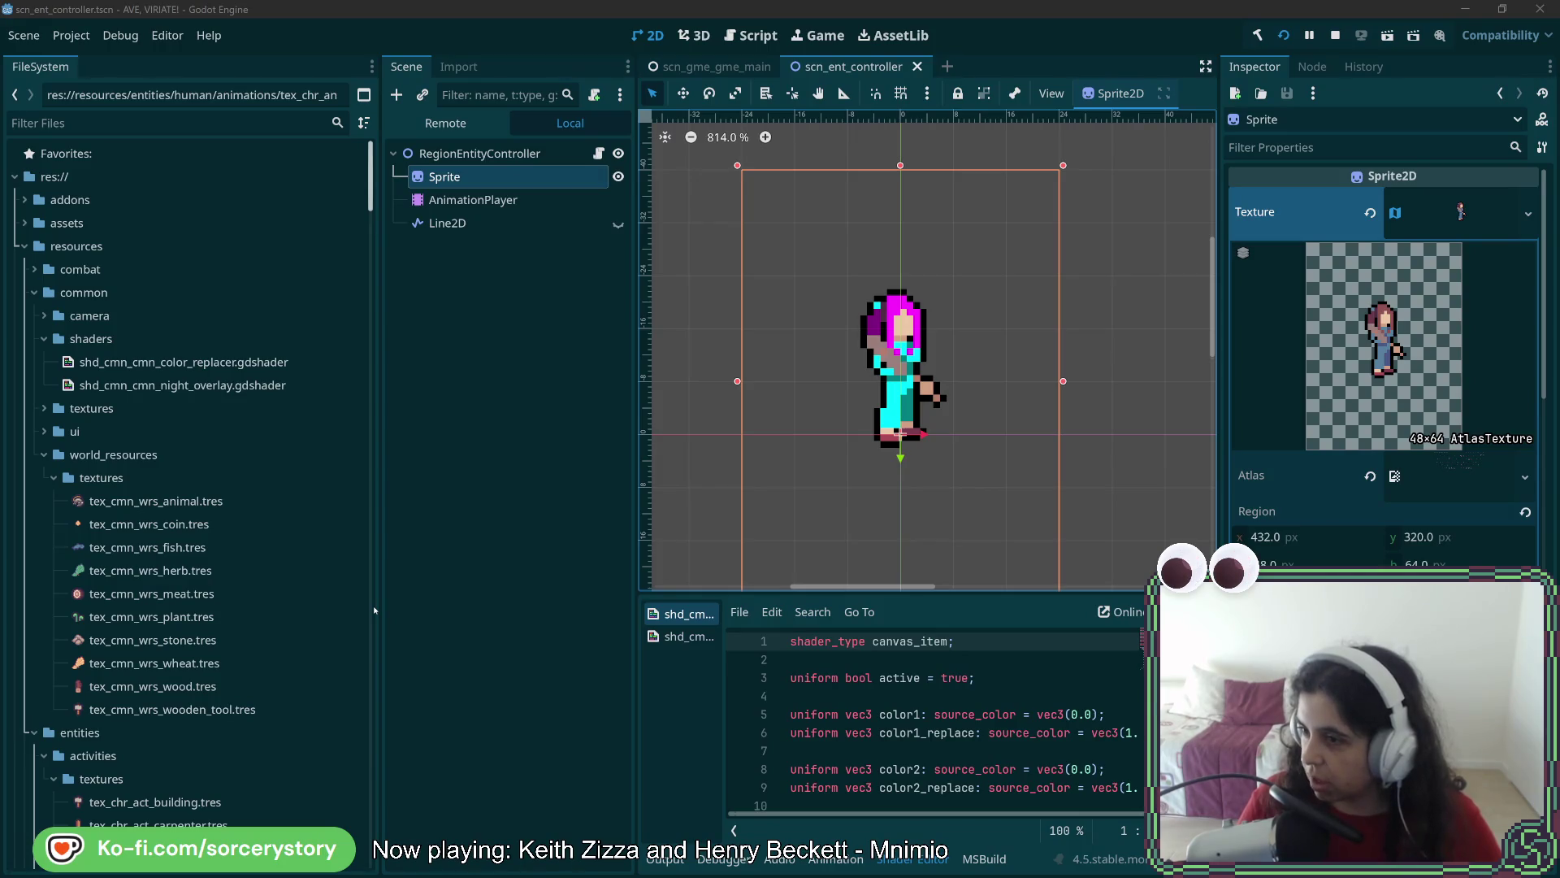
key(alt+Tab)
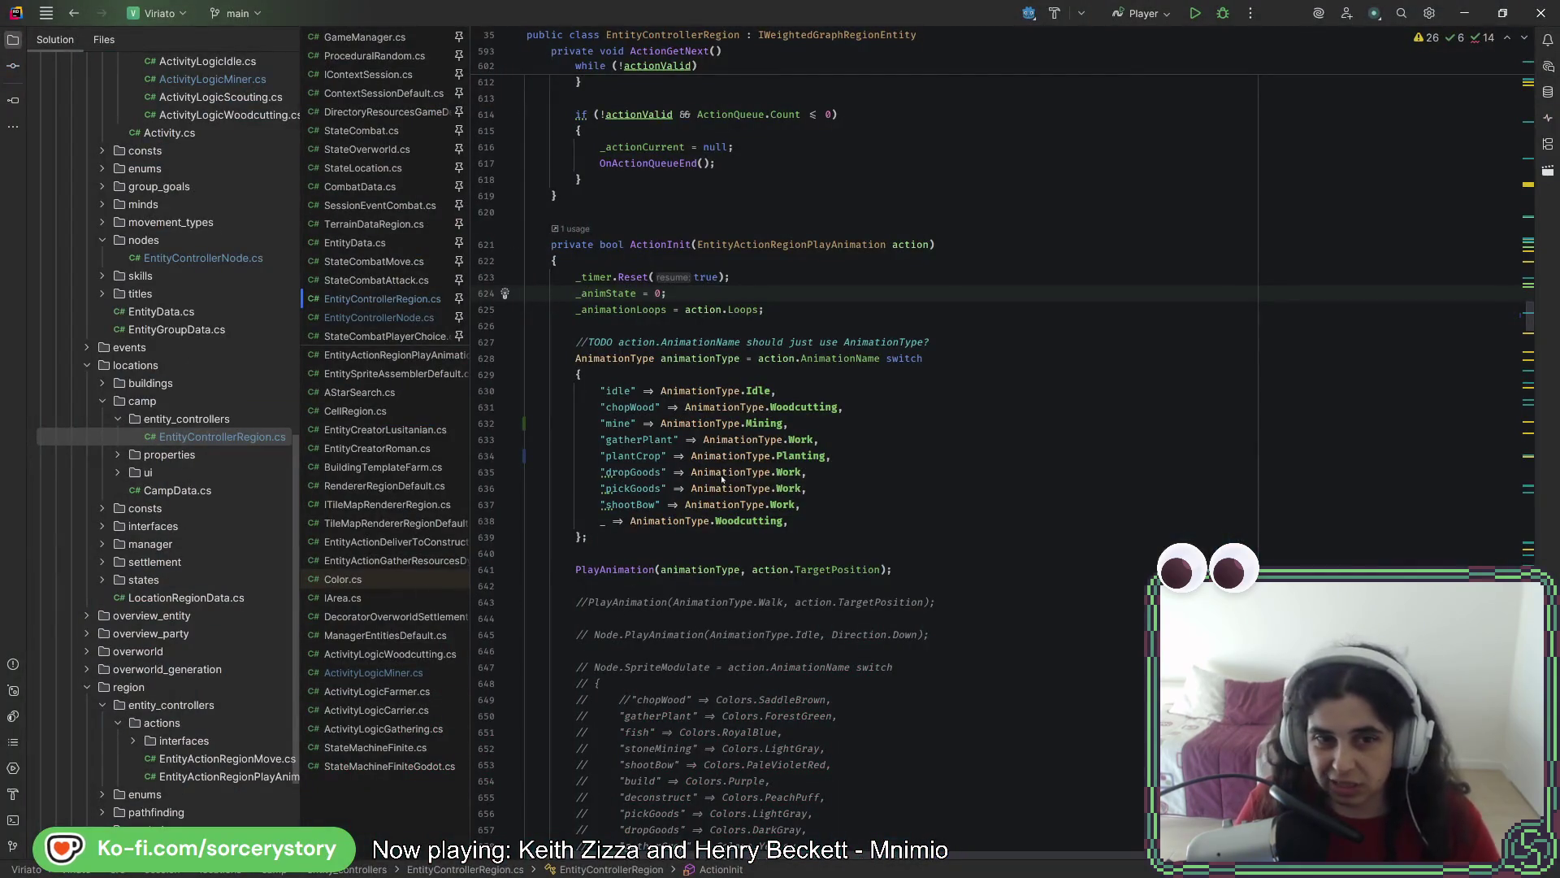
Change the "gatherPlant" line's AnimationType.Work to AnimationType.Gathering
click(650, 440)
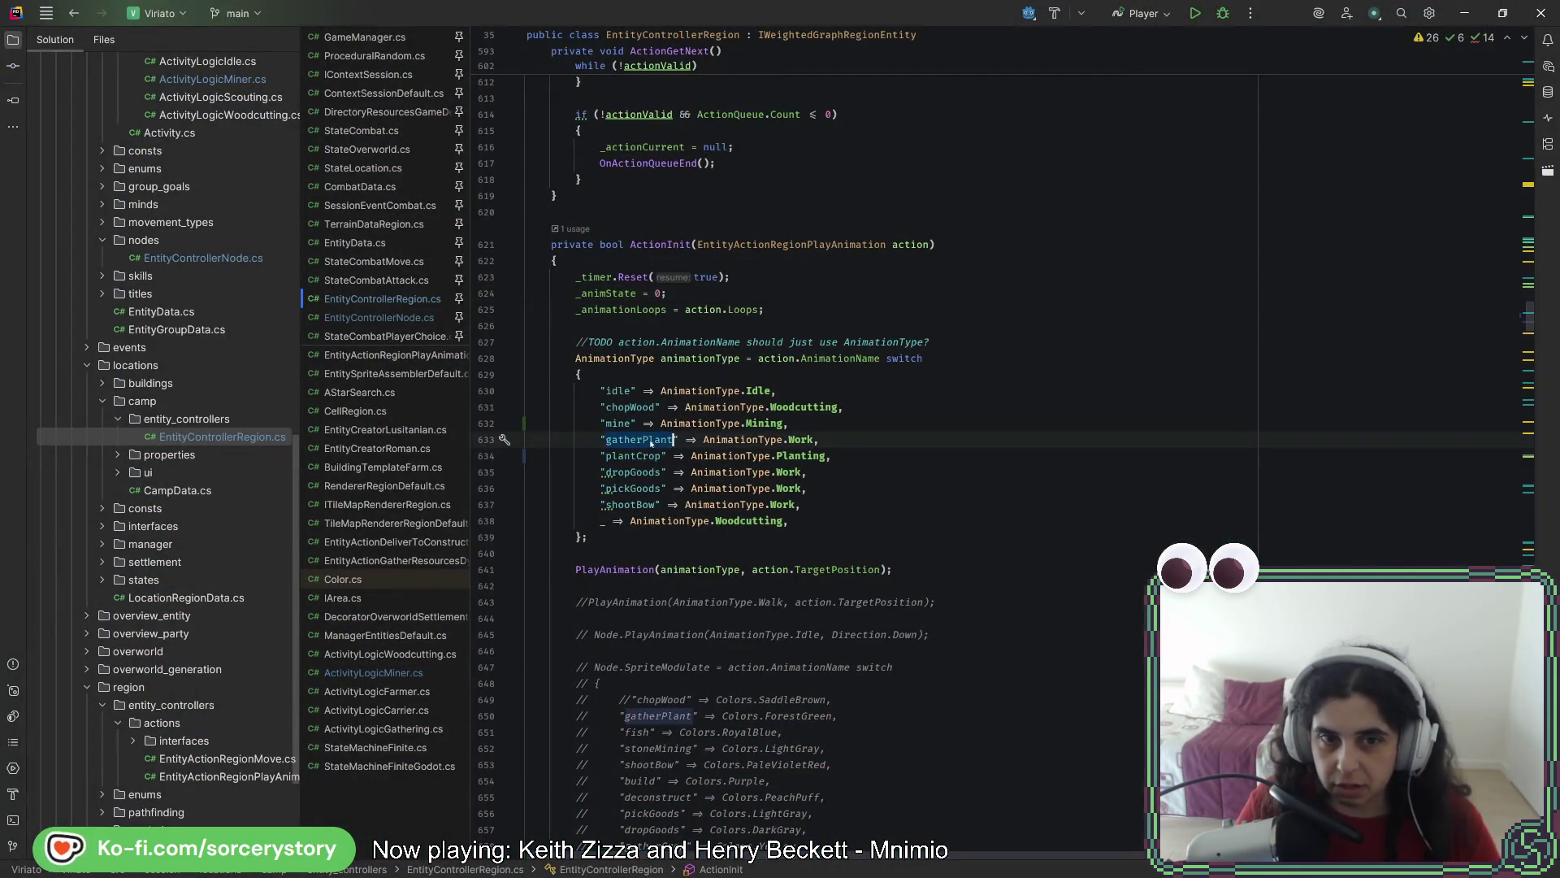
click(811, 439)
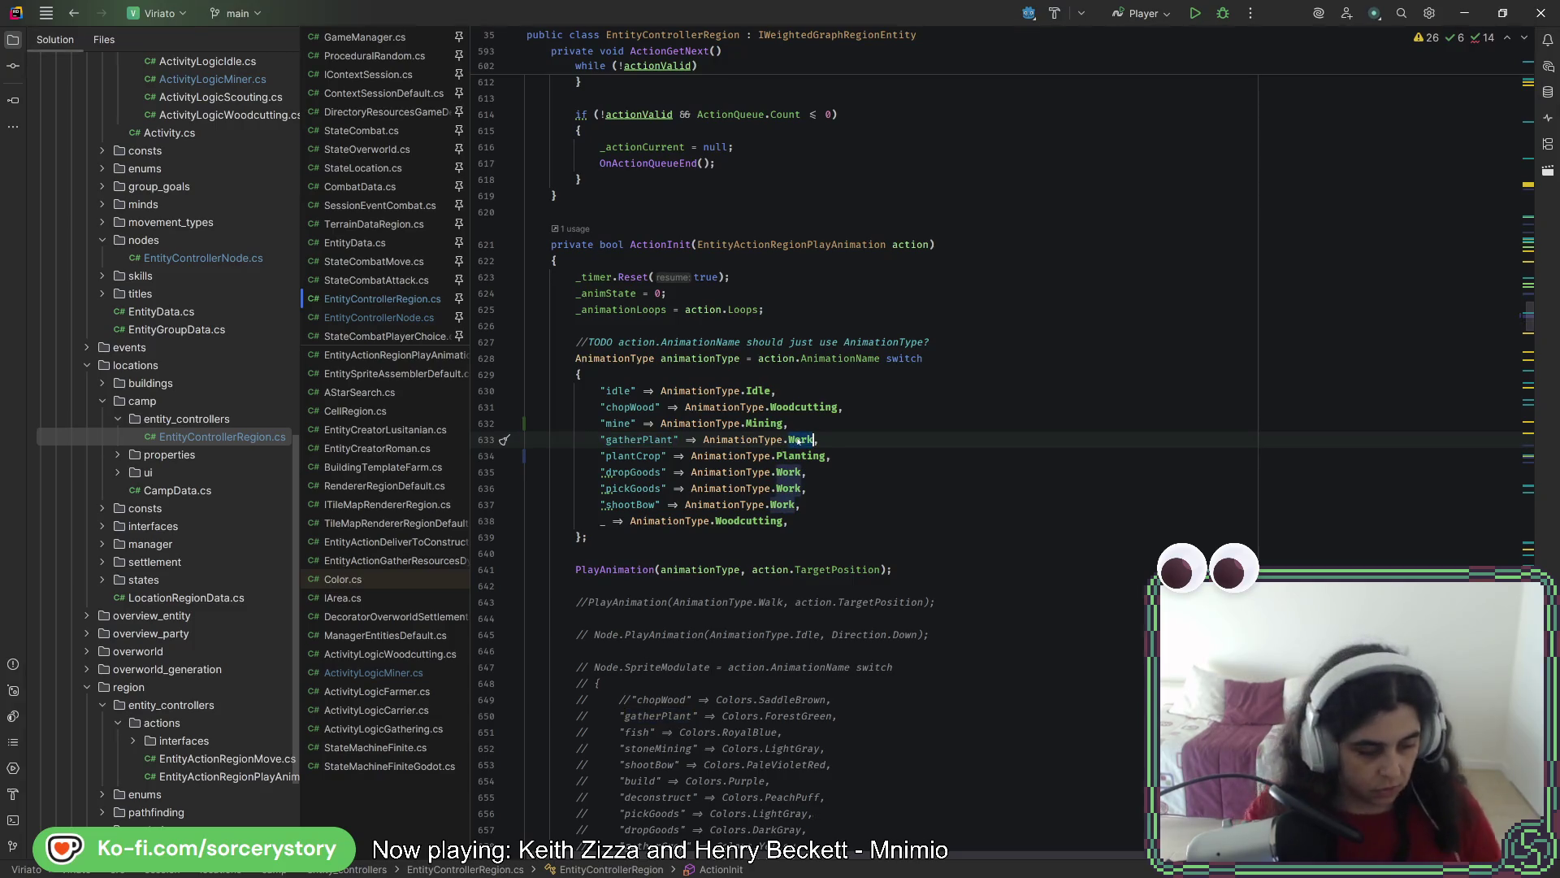
text(GatherP)
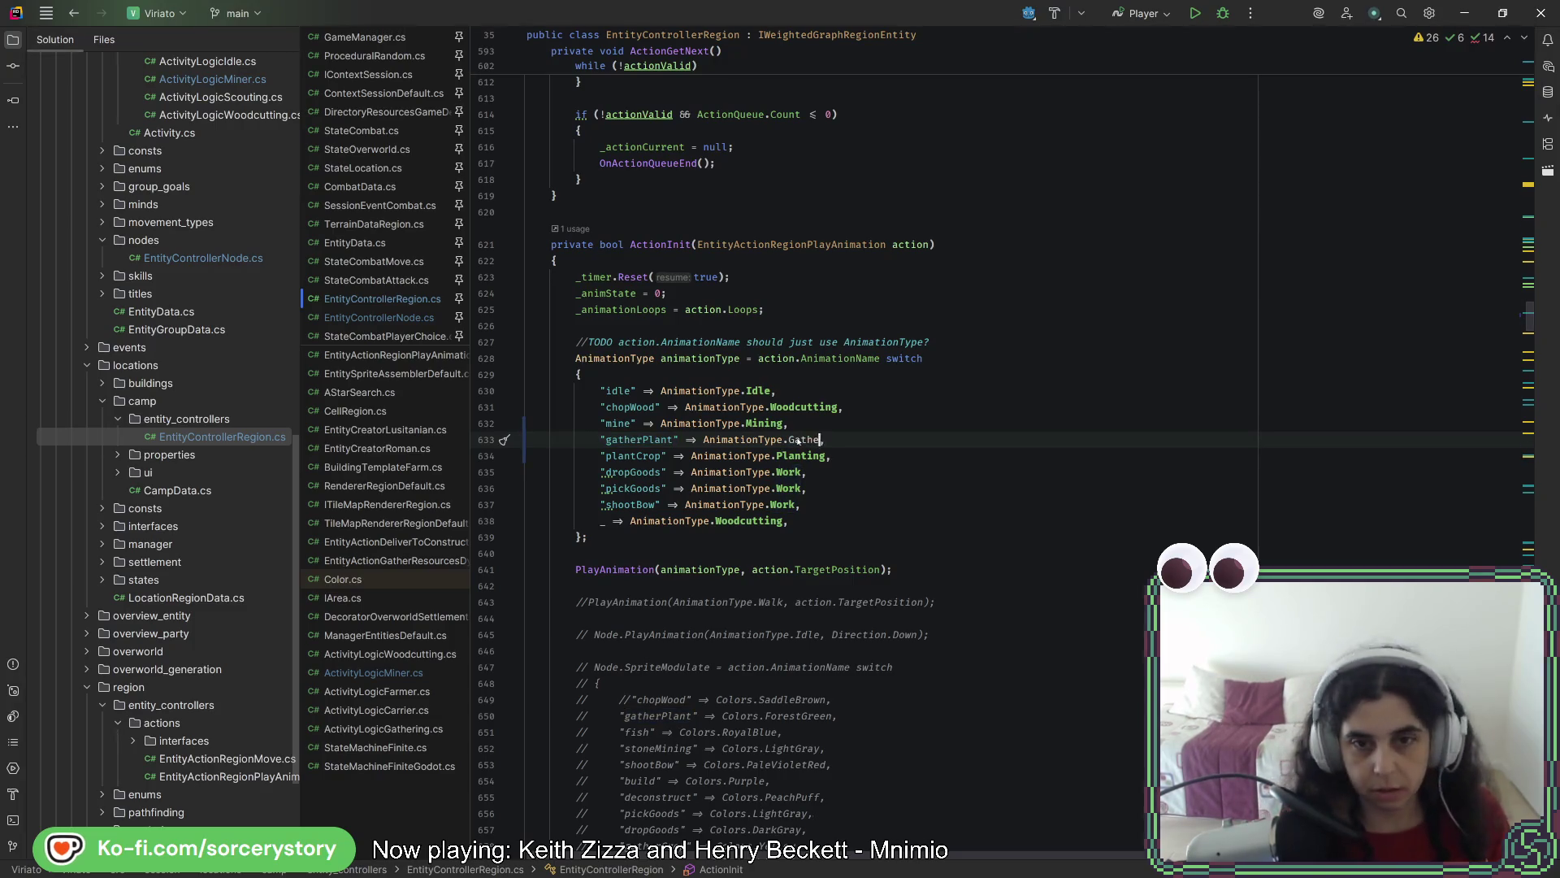
text(t)
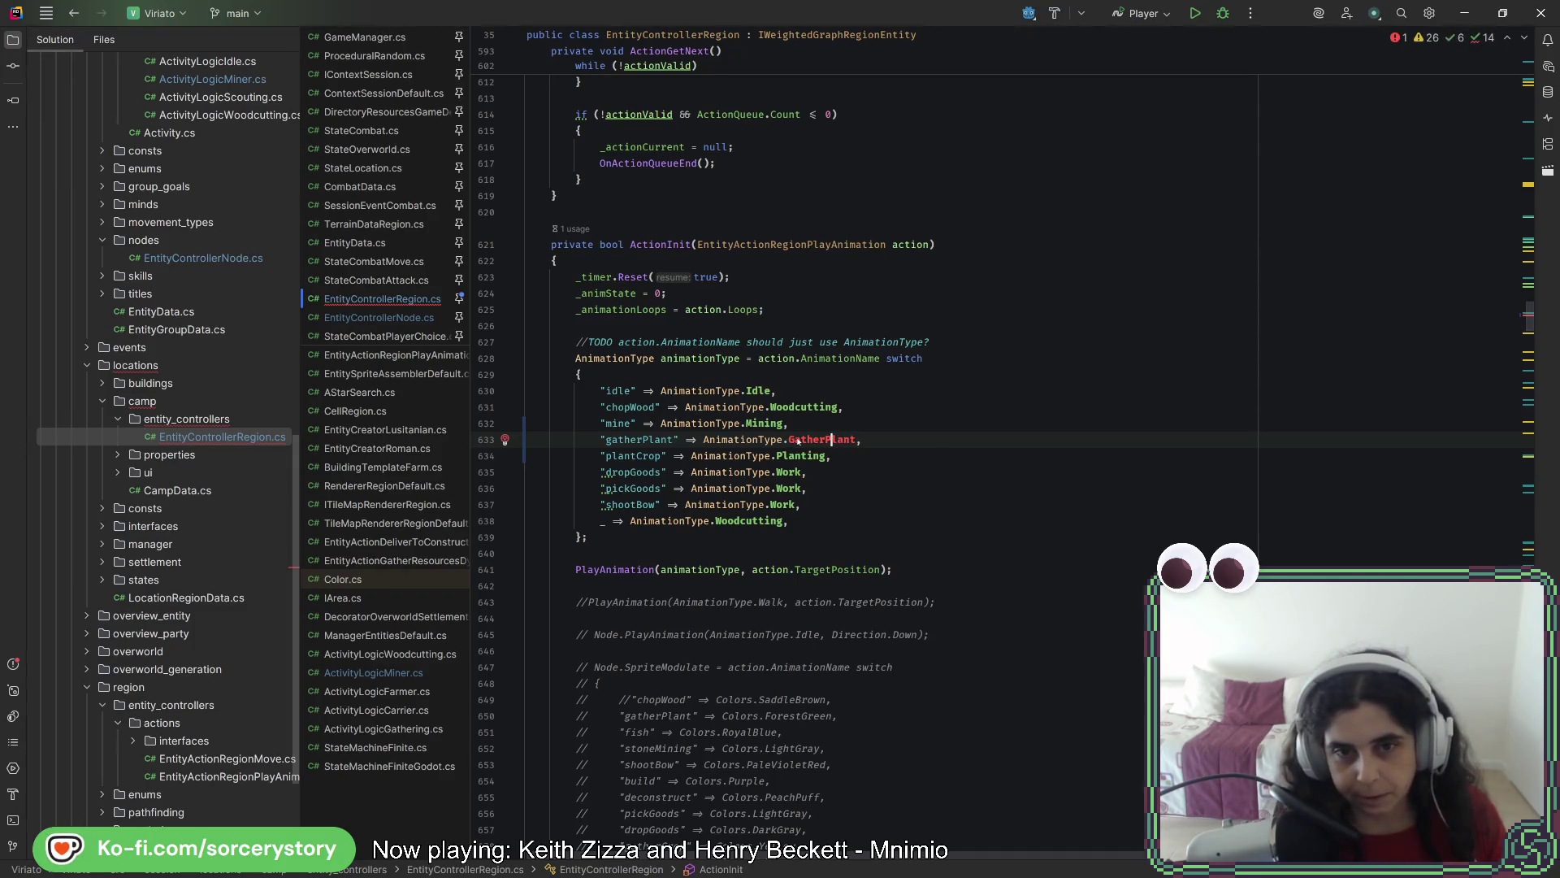
text(ing)
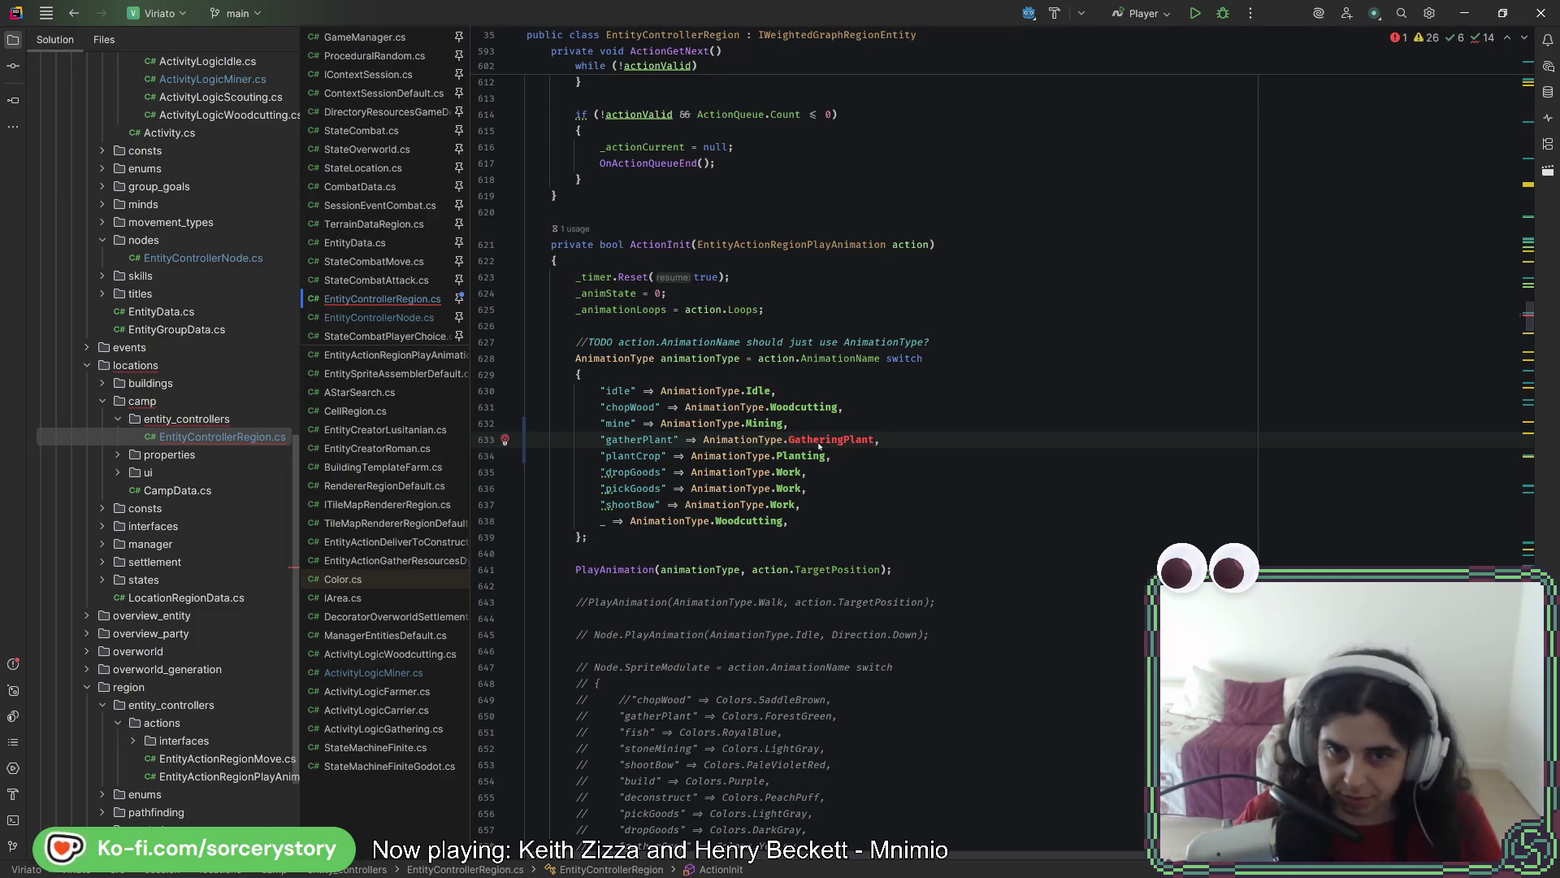
key(ctrl+Delete)
Add a Gathering member to the AnimationType enum by duplicating the Planting line
click(798, 407)
click(796, 456)
key(alt+Return)
key(Return)
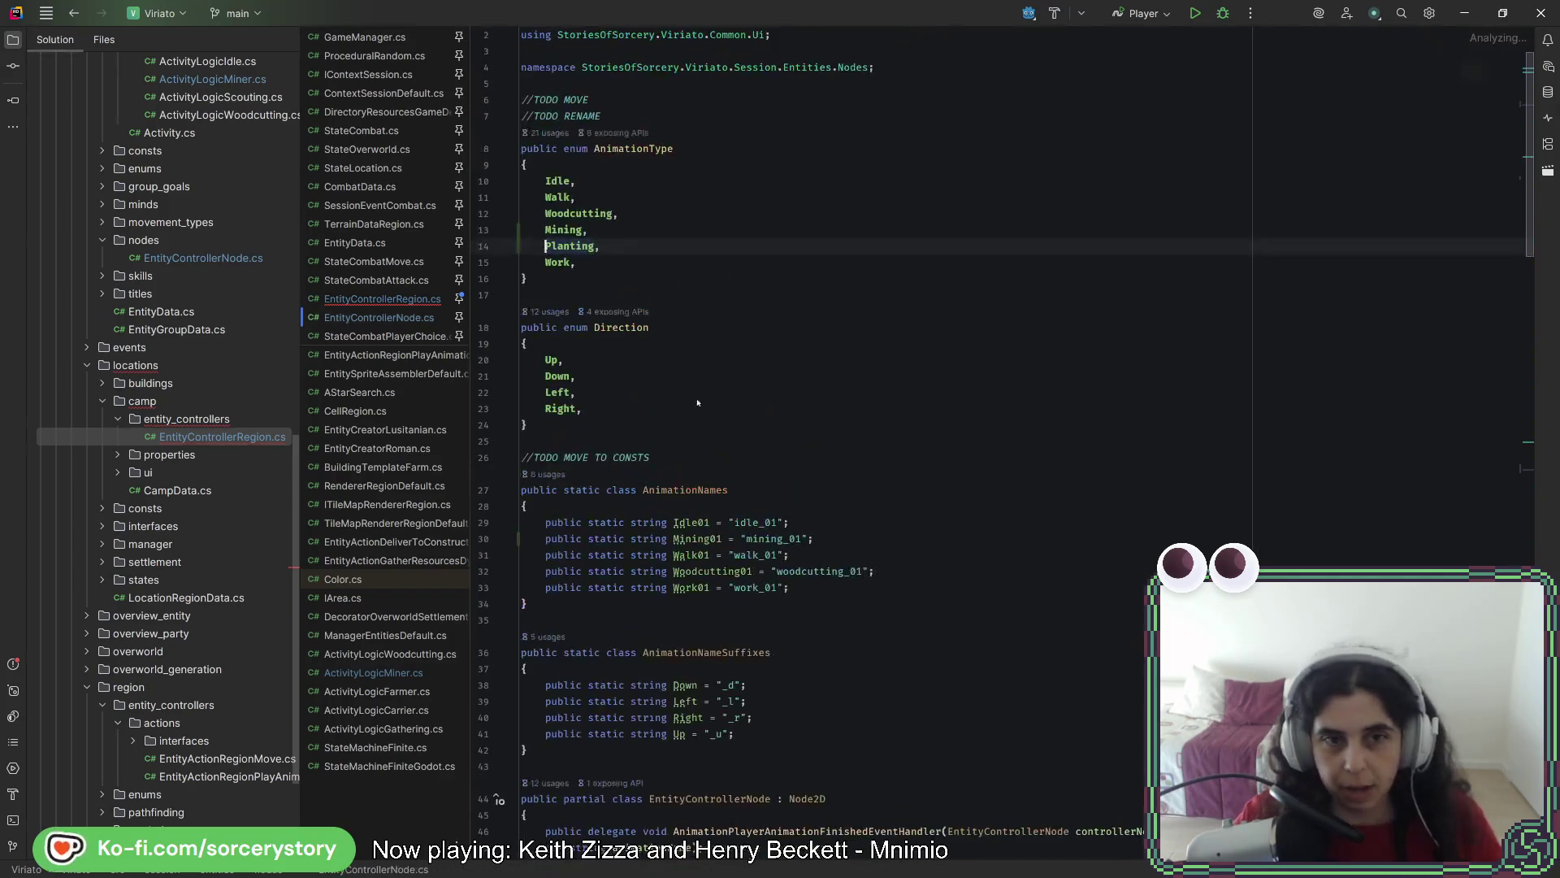
key(ctrl+d)
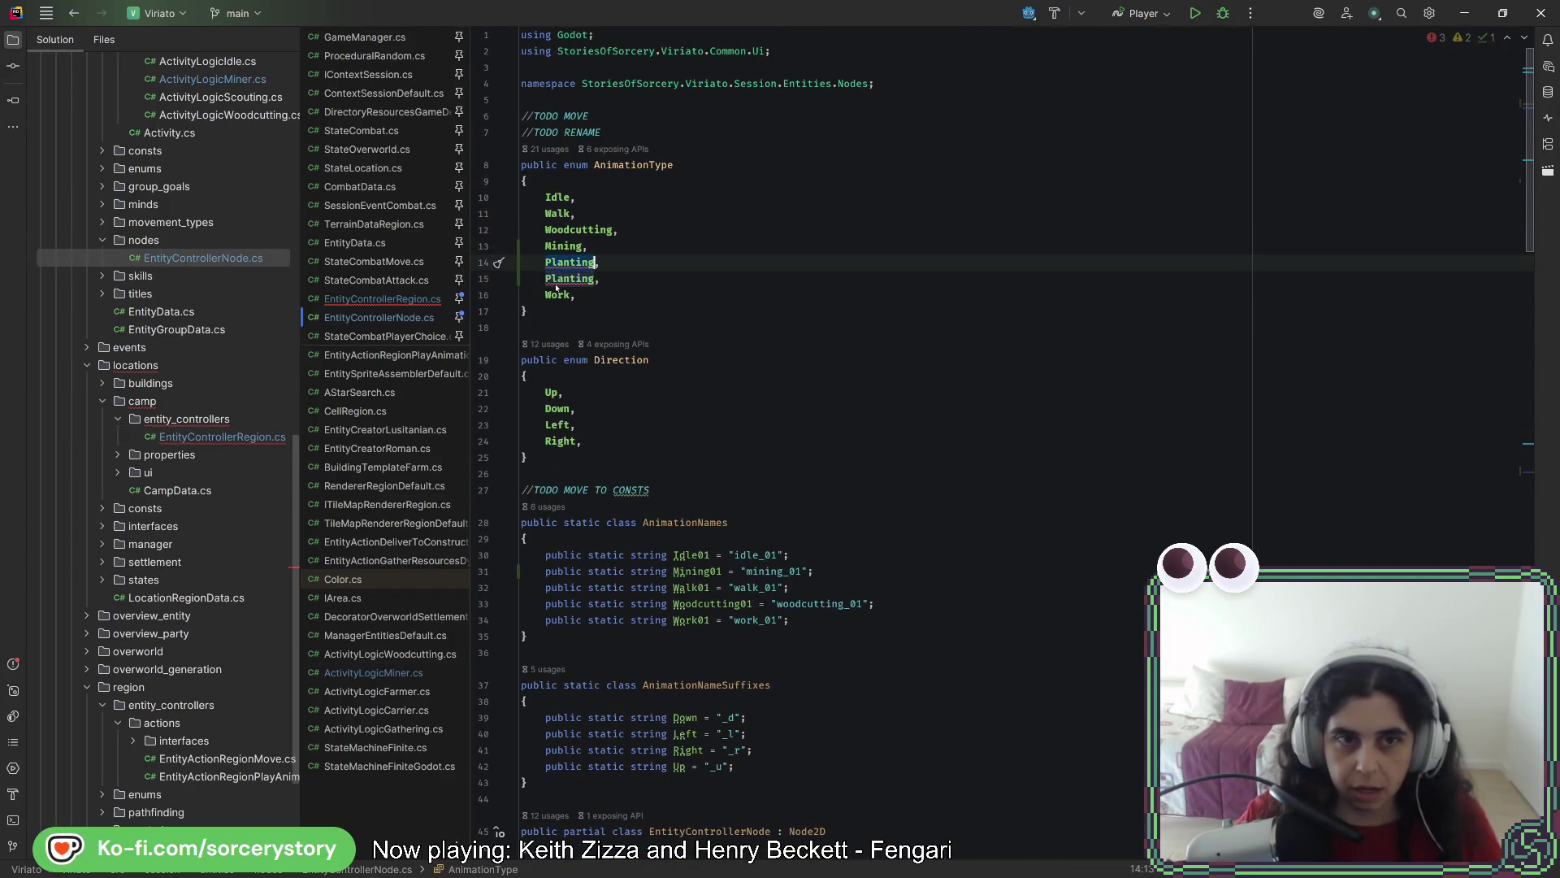
text(Gather,)
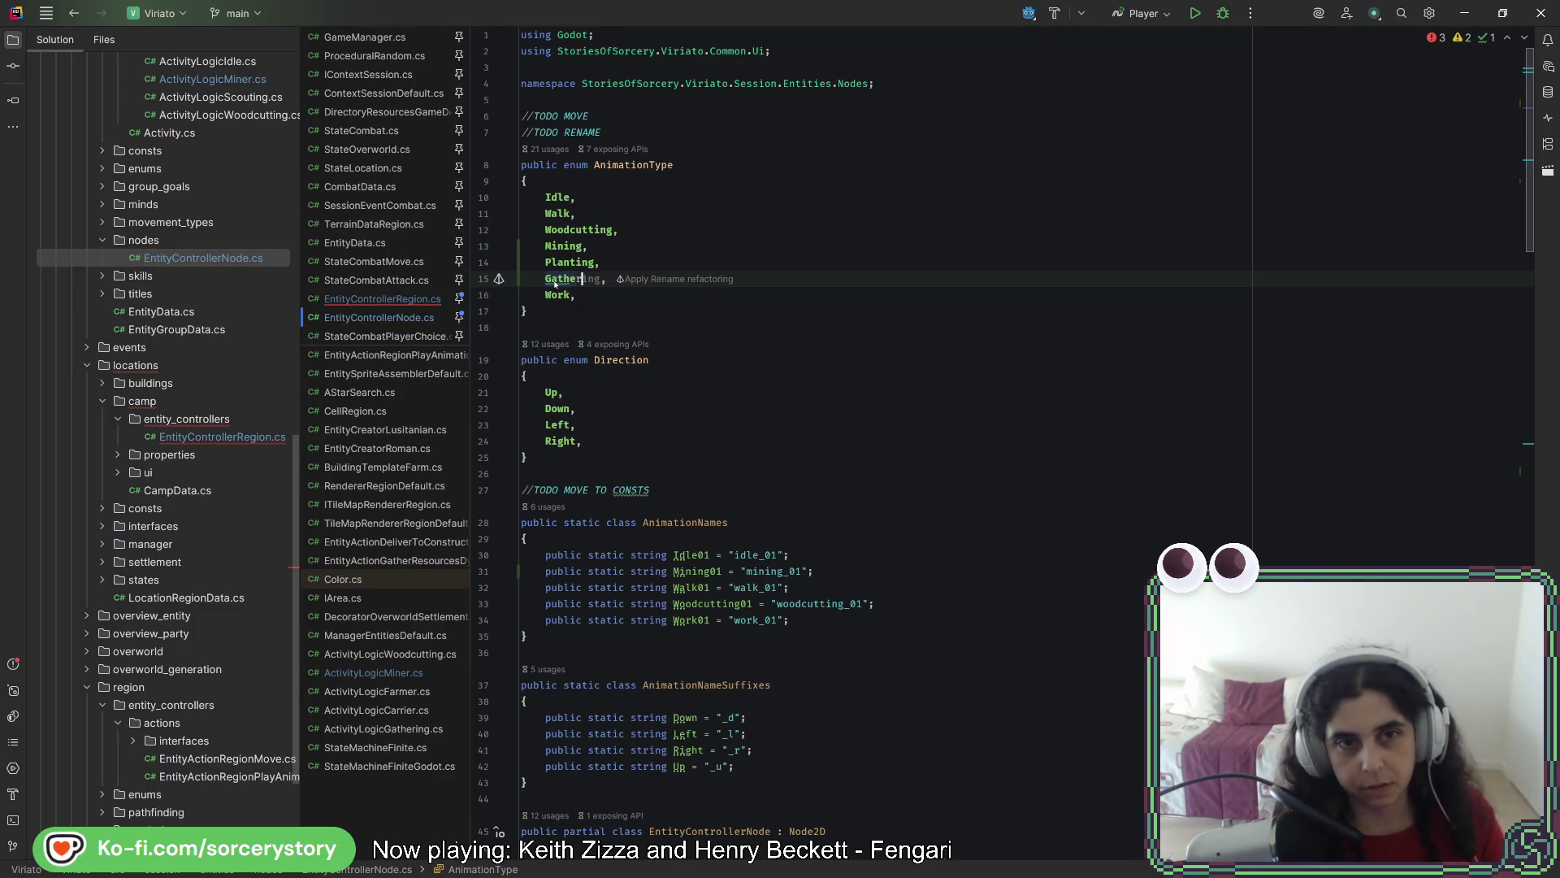
key(Tab)
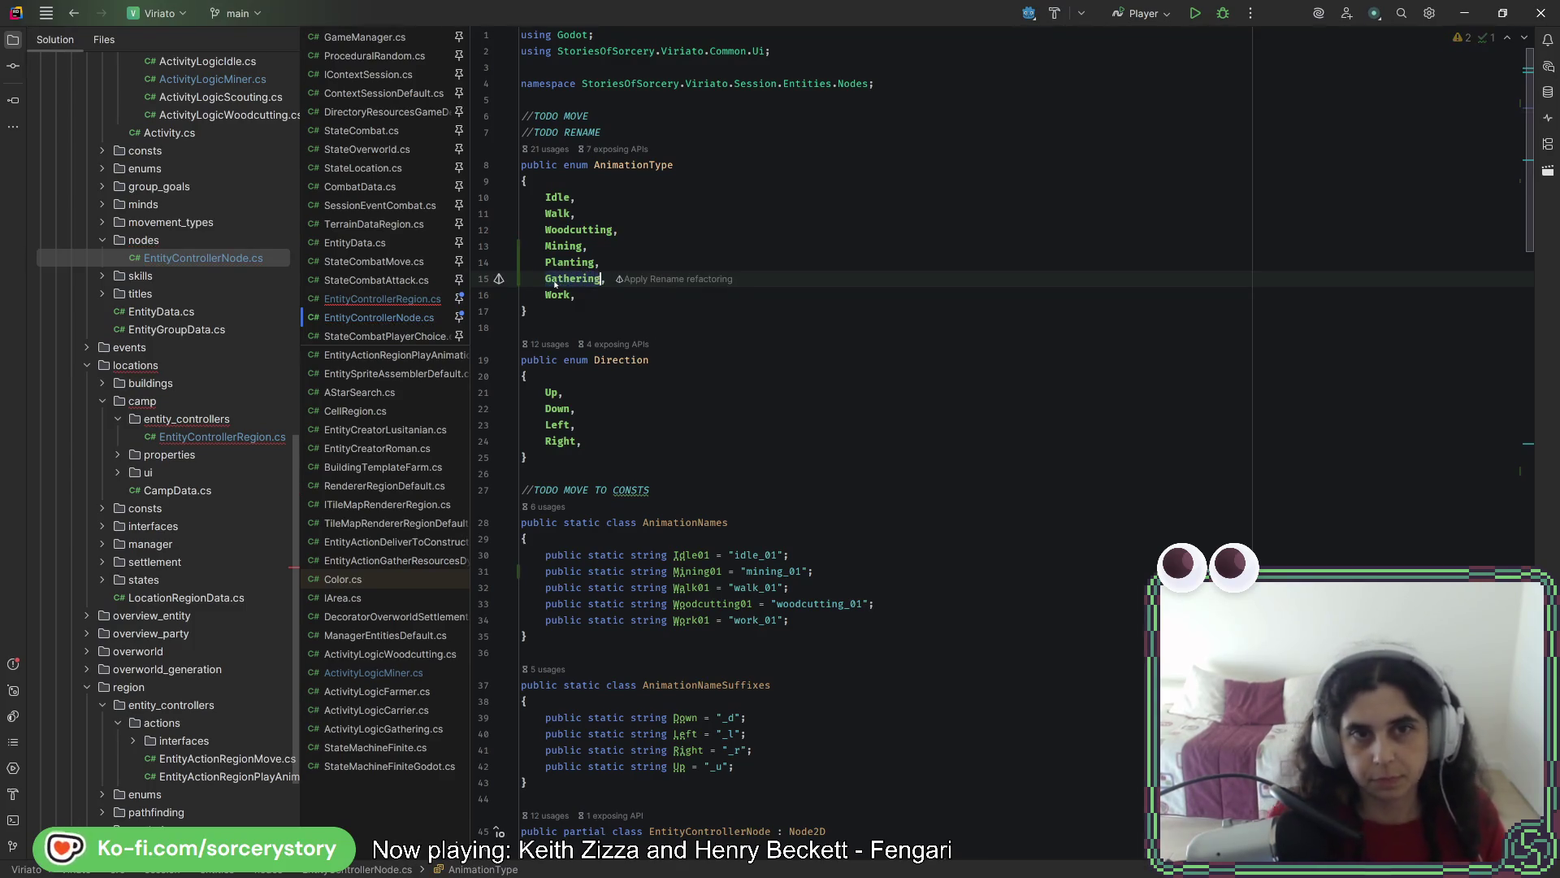
click(628, 231)
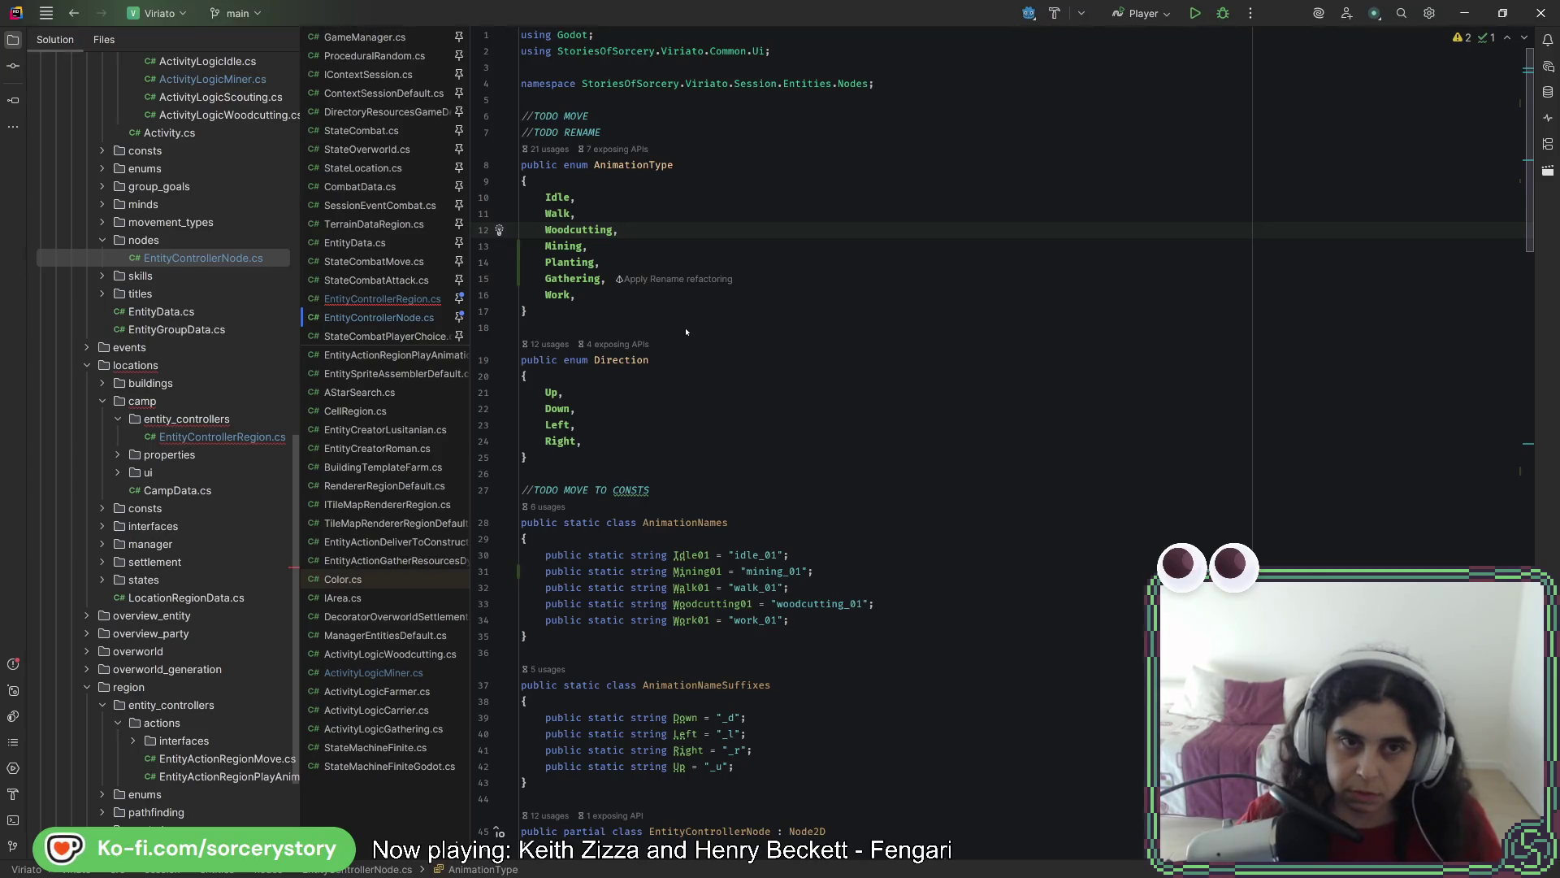
Add a TODO comment above the enum about rethinking the gerund names
click(628, 133)
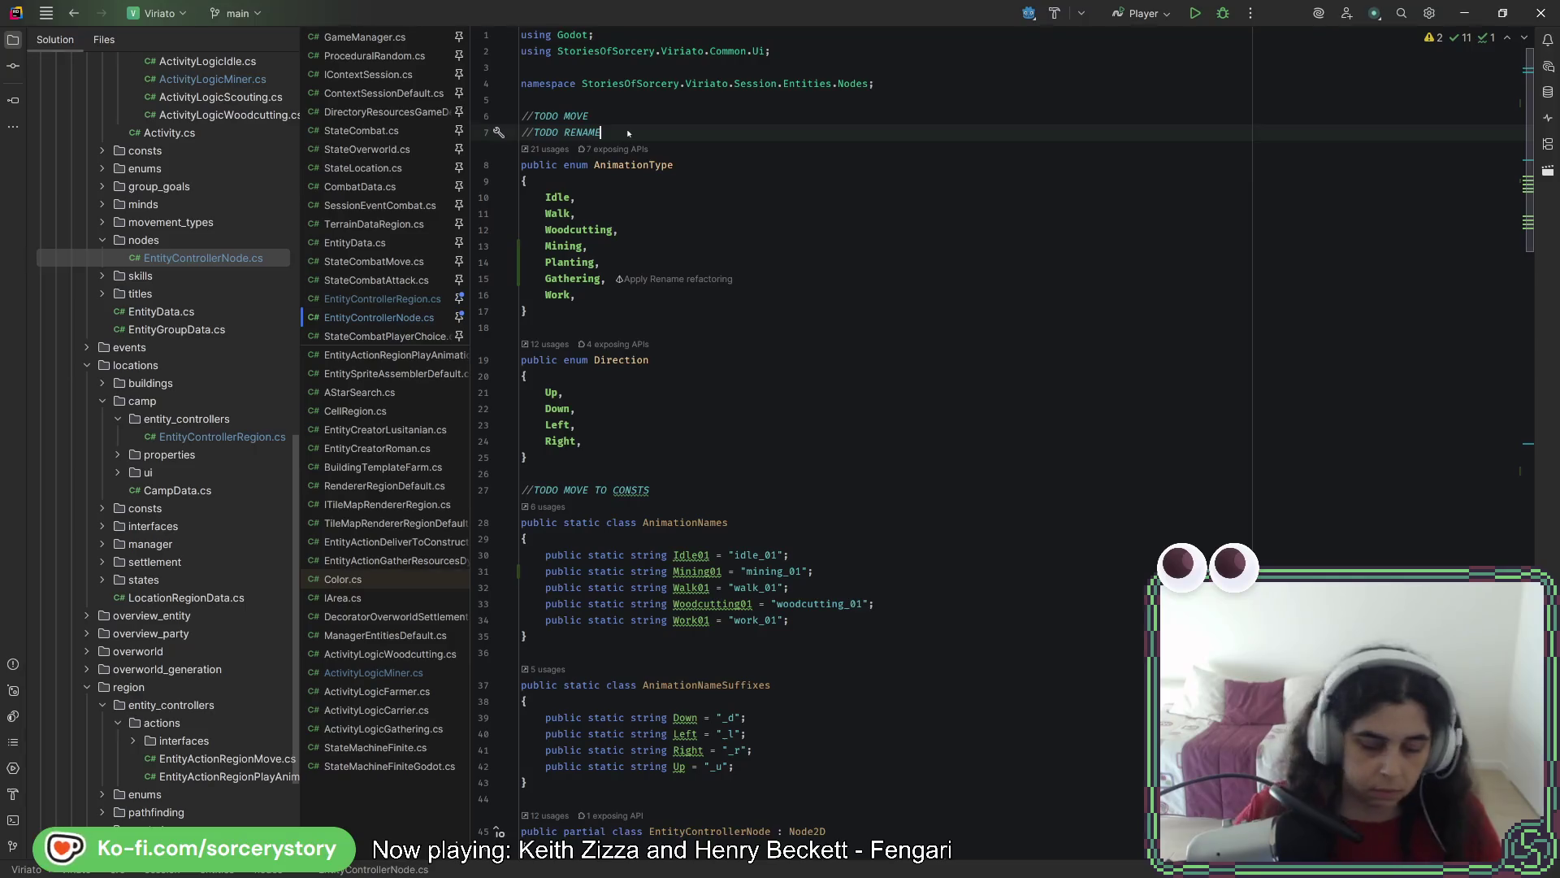
key(Return)
text(//)
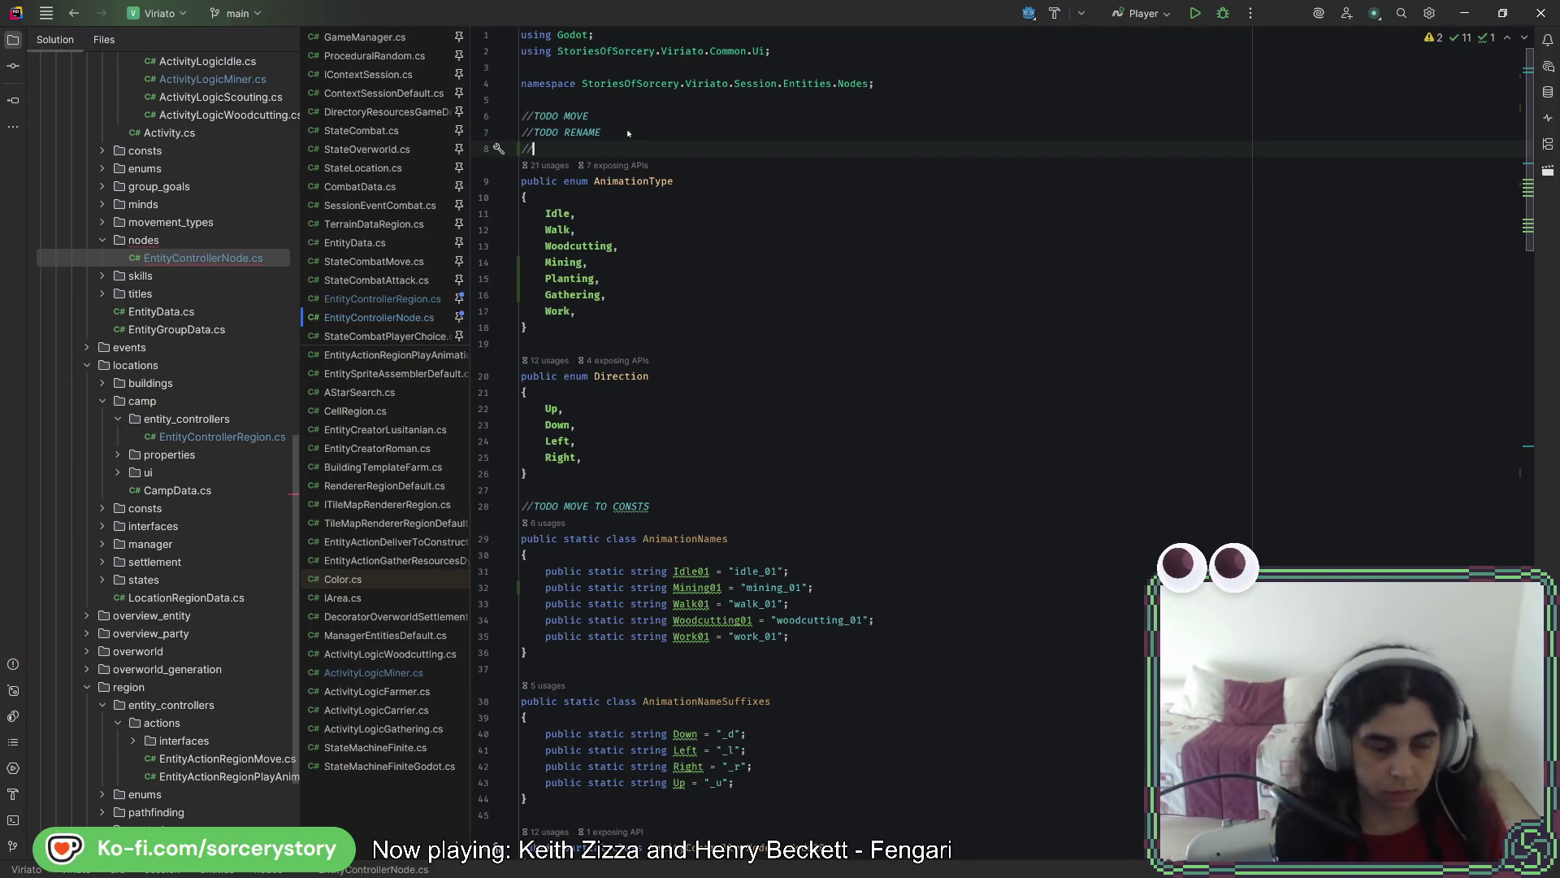
text(TODO Re)
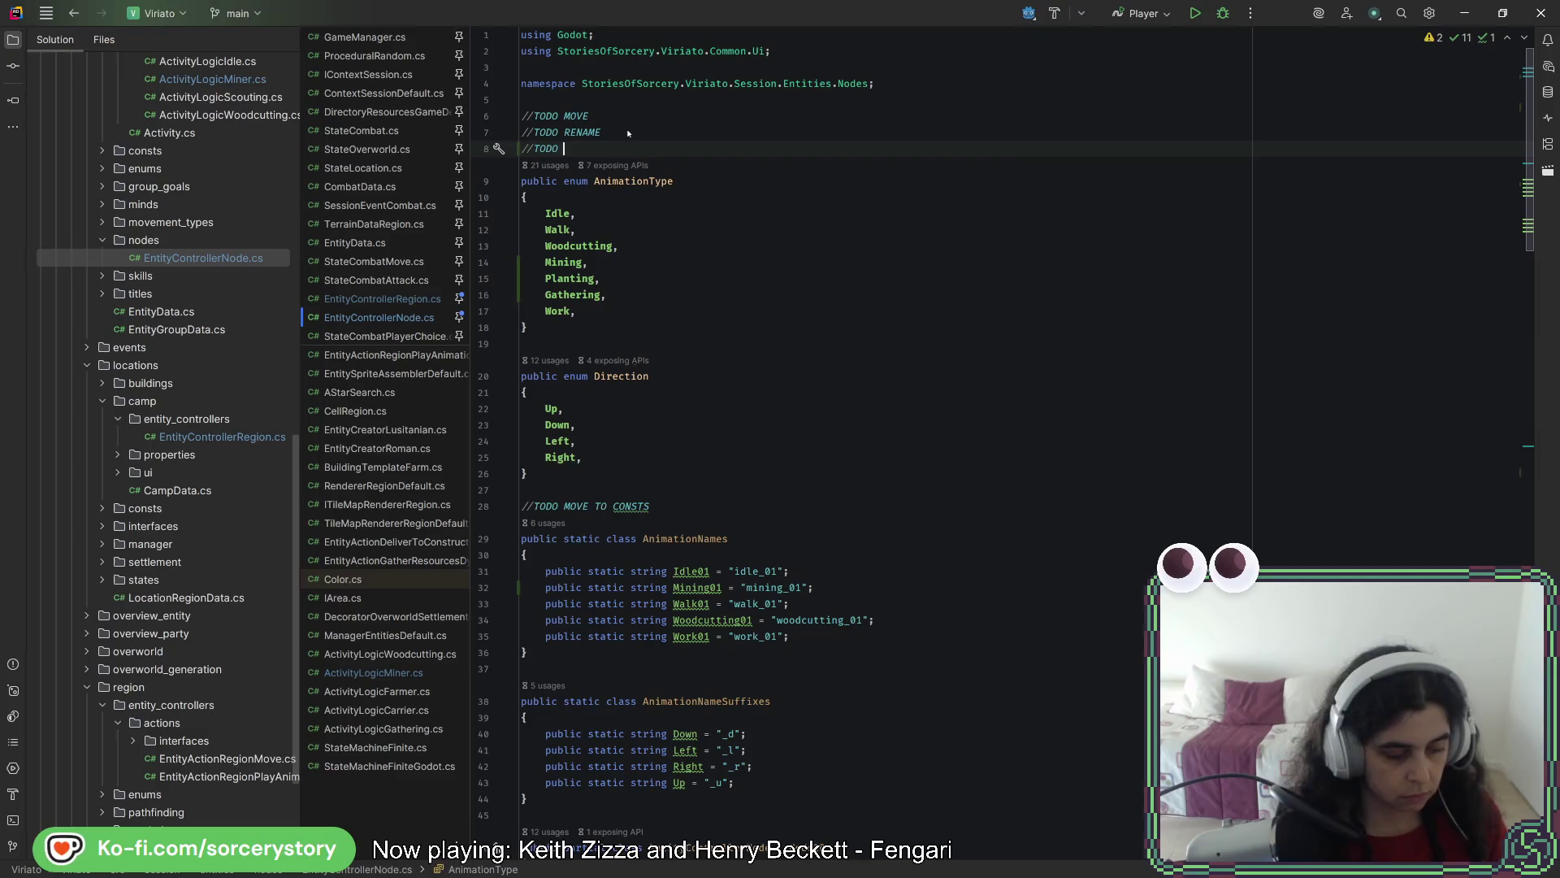
key(BackSpace)
key(BackSpace)
key(BackSpace)
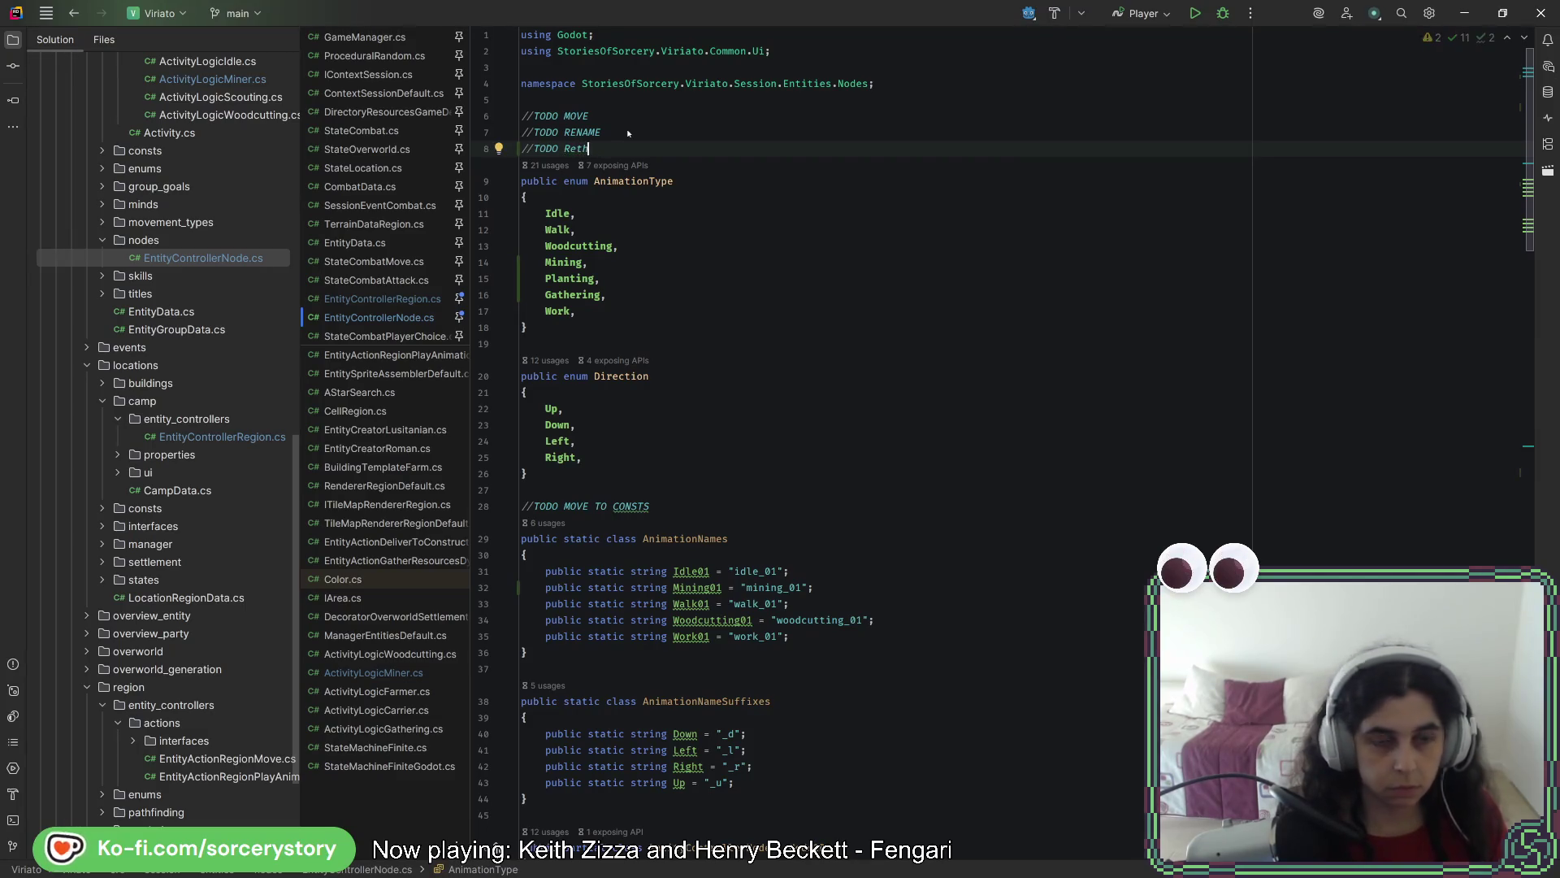
text(inkg th)
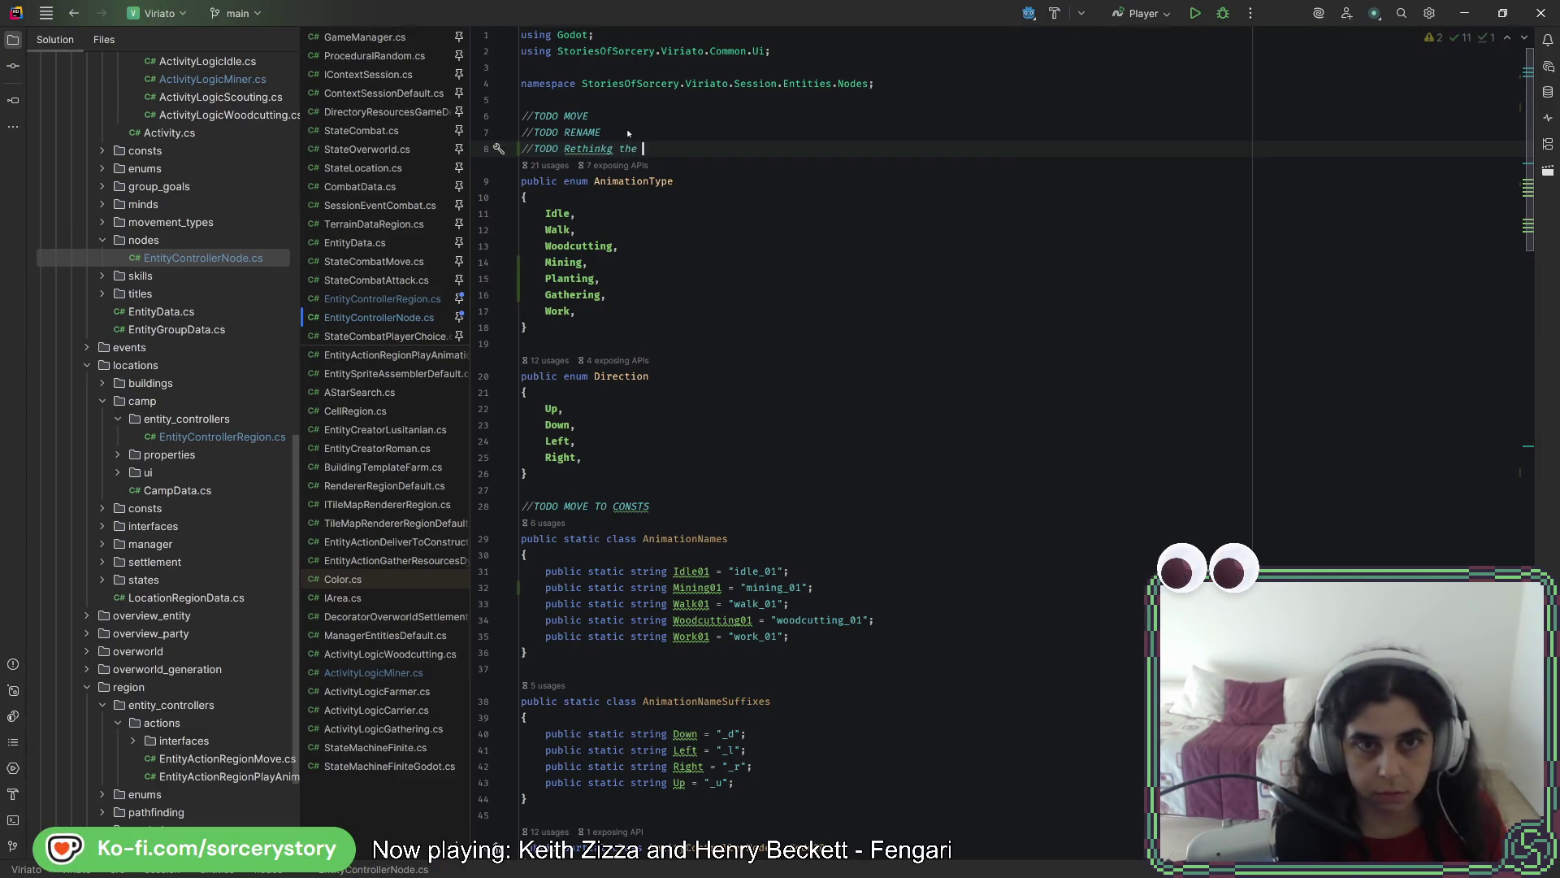
text(erund names?)
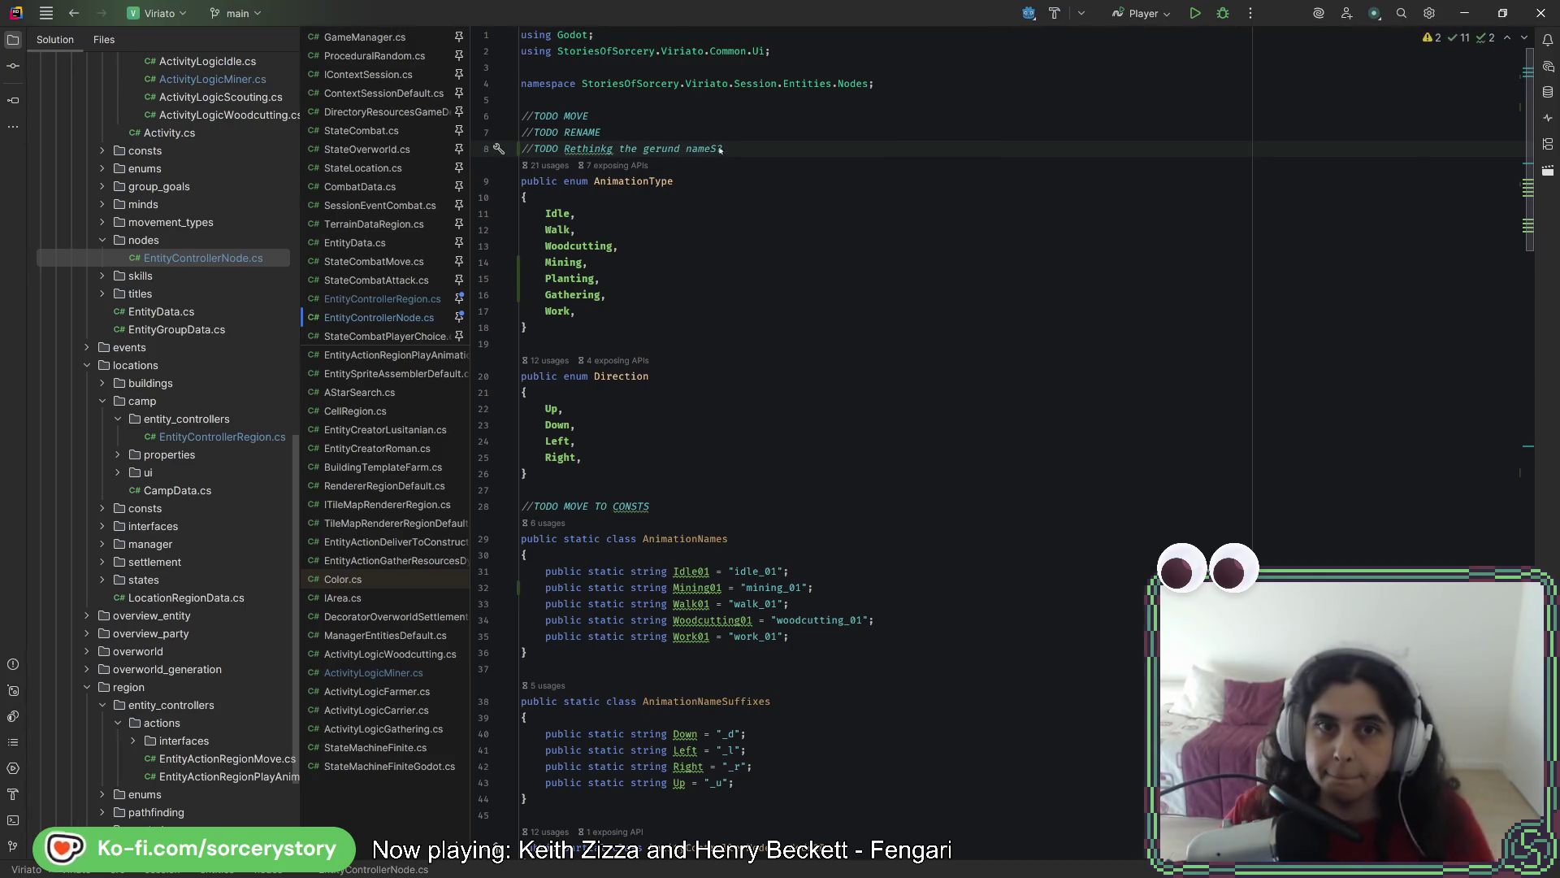
scroll(780, 325, down, 10)
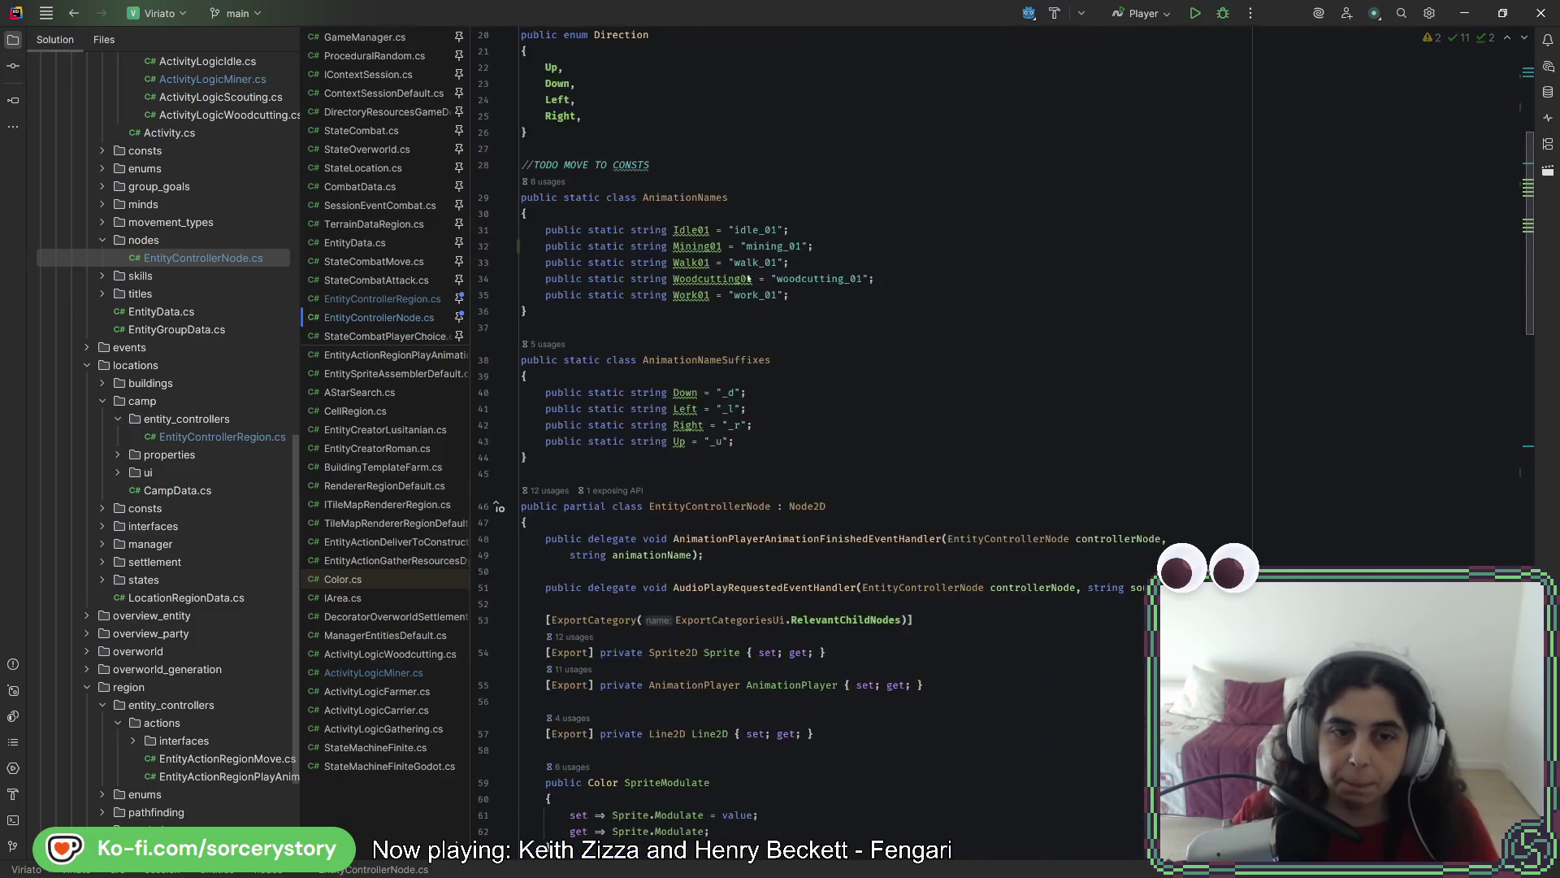
Add an AnimationType.Gathering => AnimationNames.Gathering01 case to the AnimationNameGet switch
scroll(811, 408, down, 5)
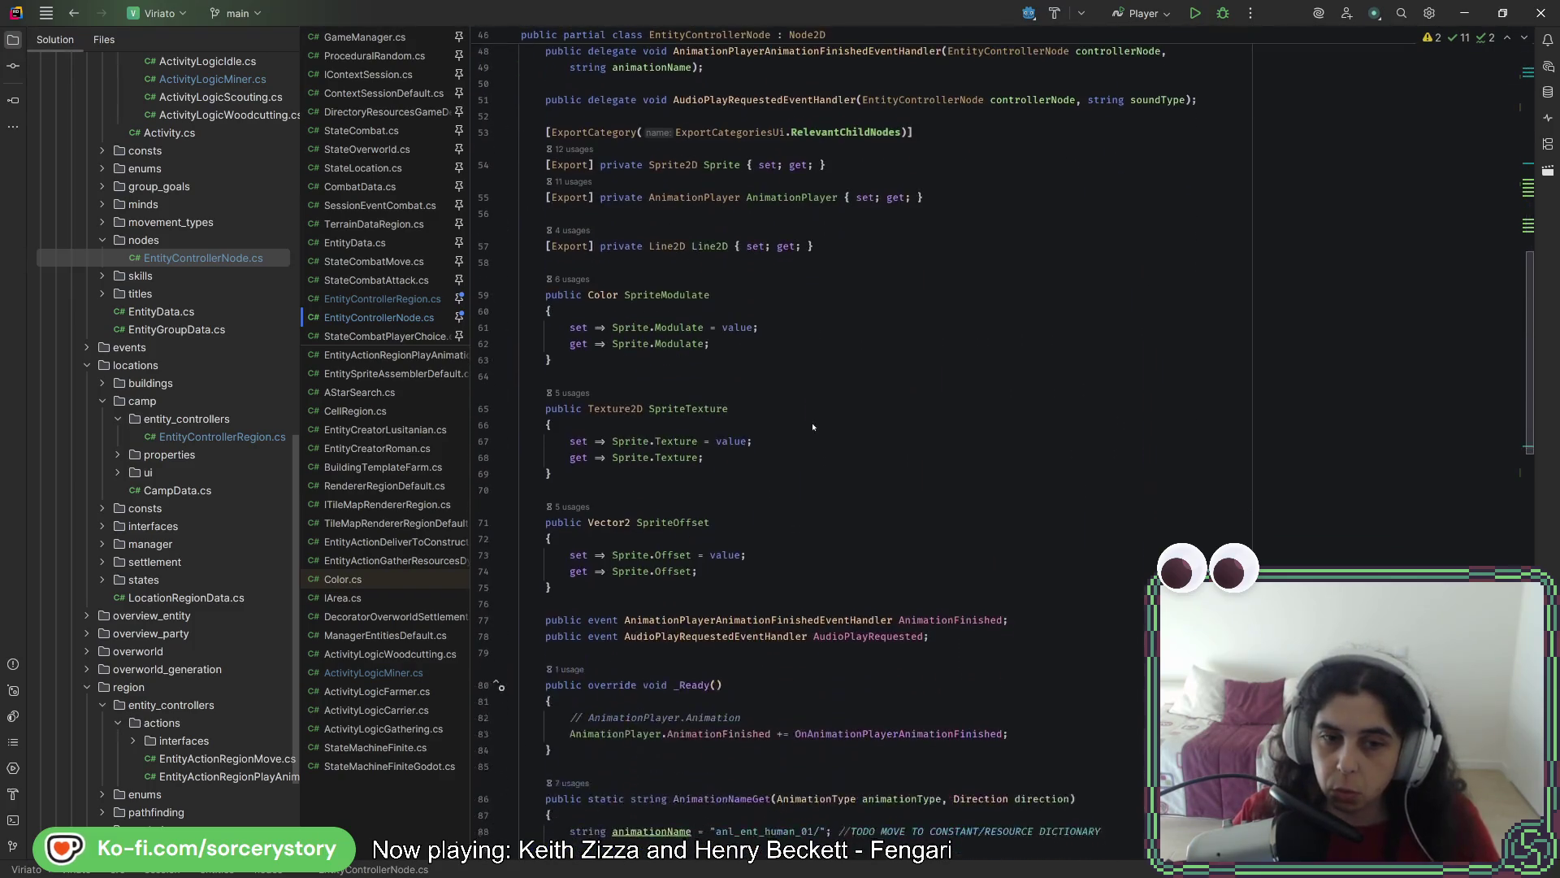
scroll(815, 445, down, 9)
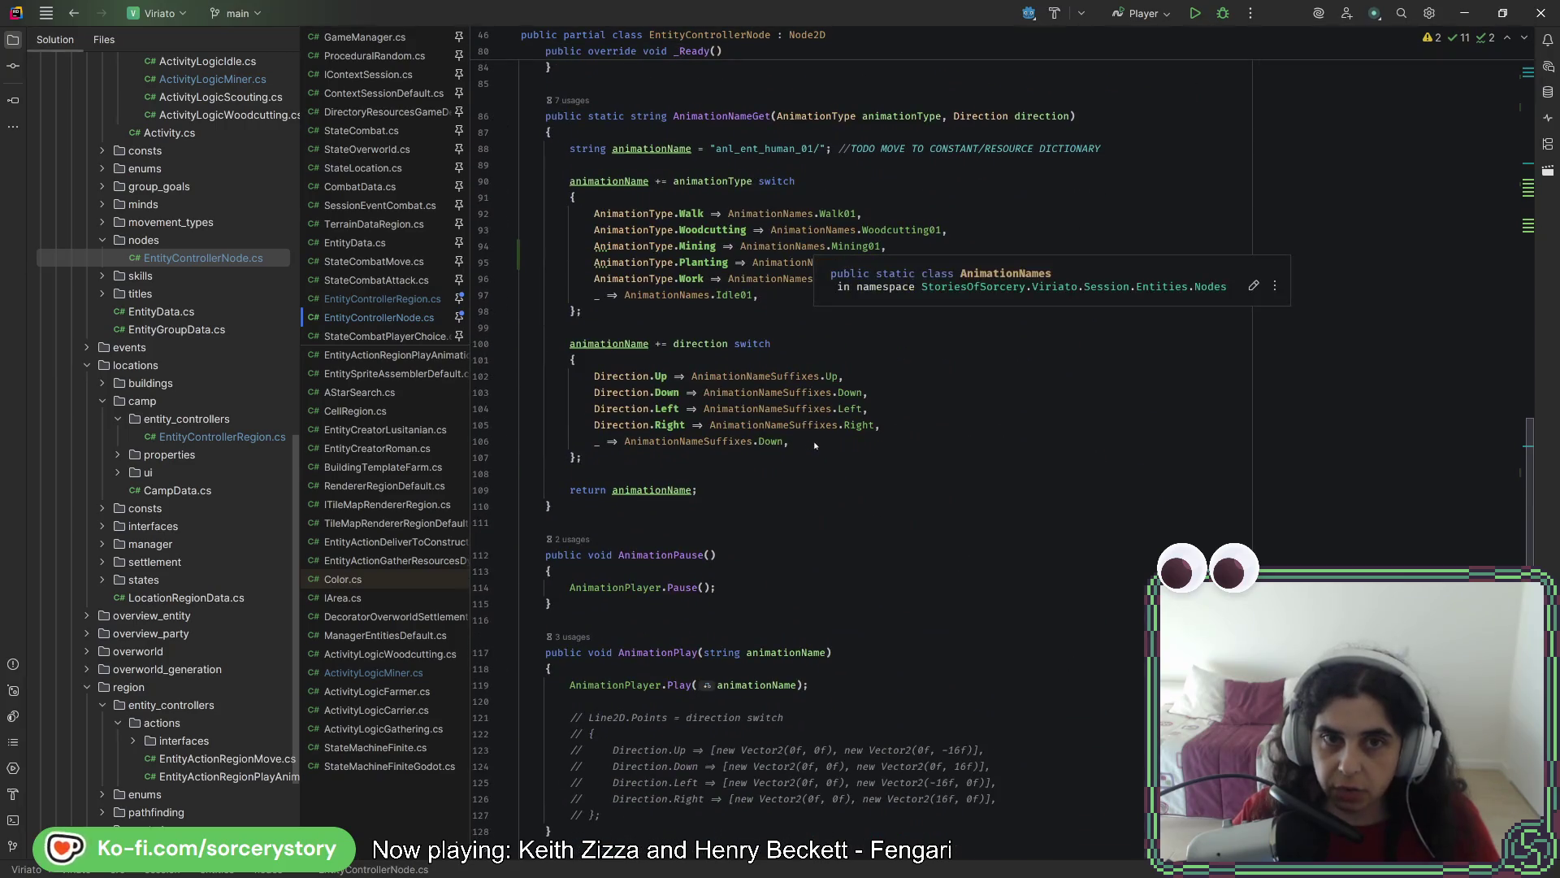
scroll(817, 445, up, 2)
click(912, 363)
key(ctrl+d)
double_click(705, 375)
text(Gat)
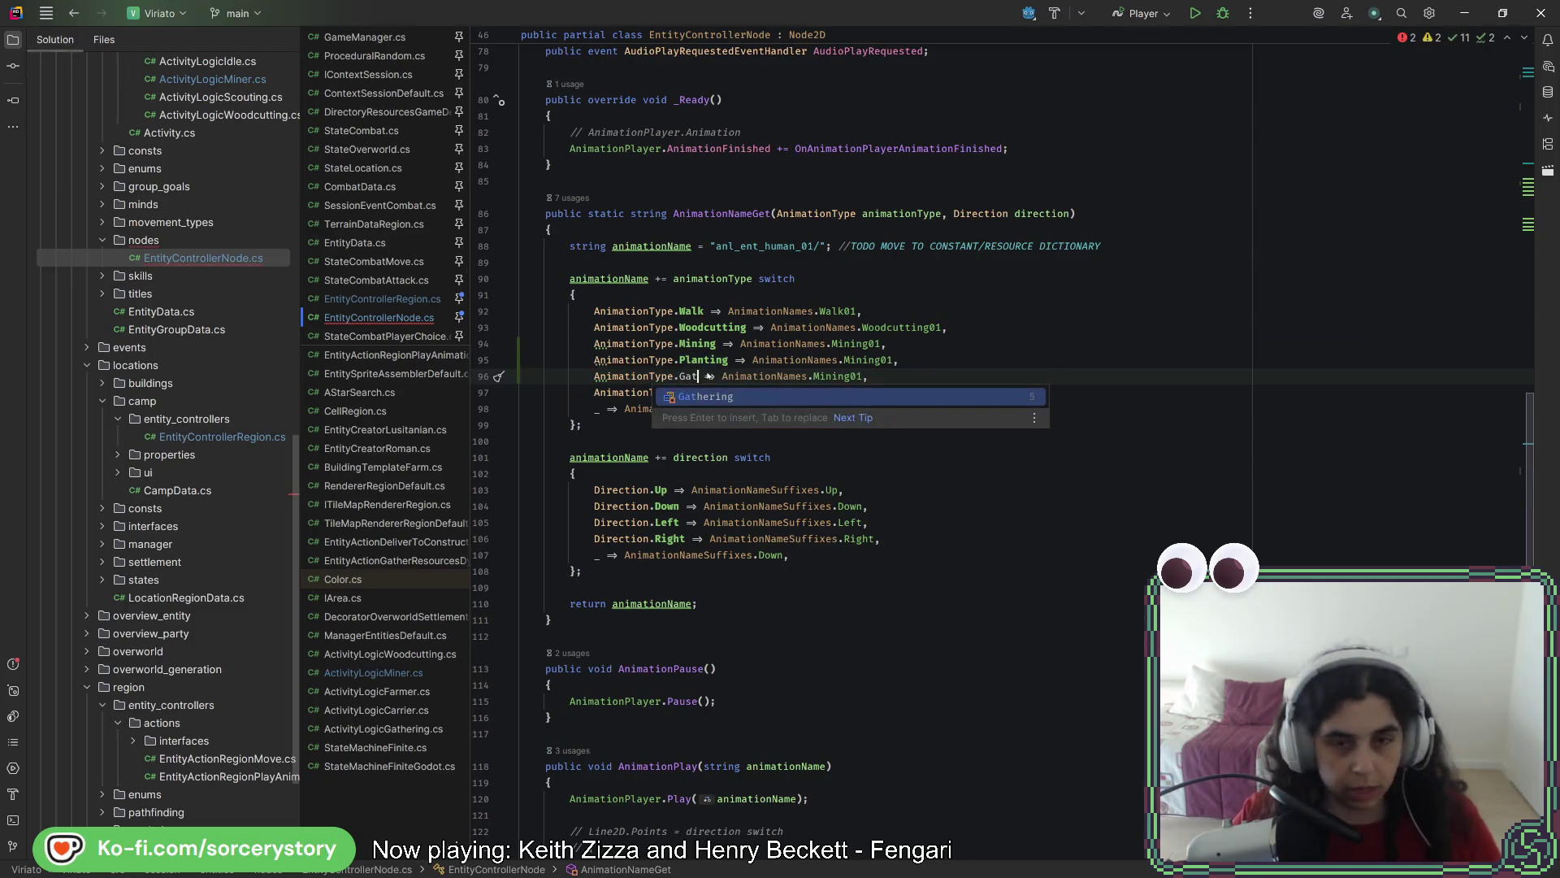
key(Return)
click(887, 376)
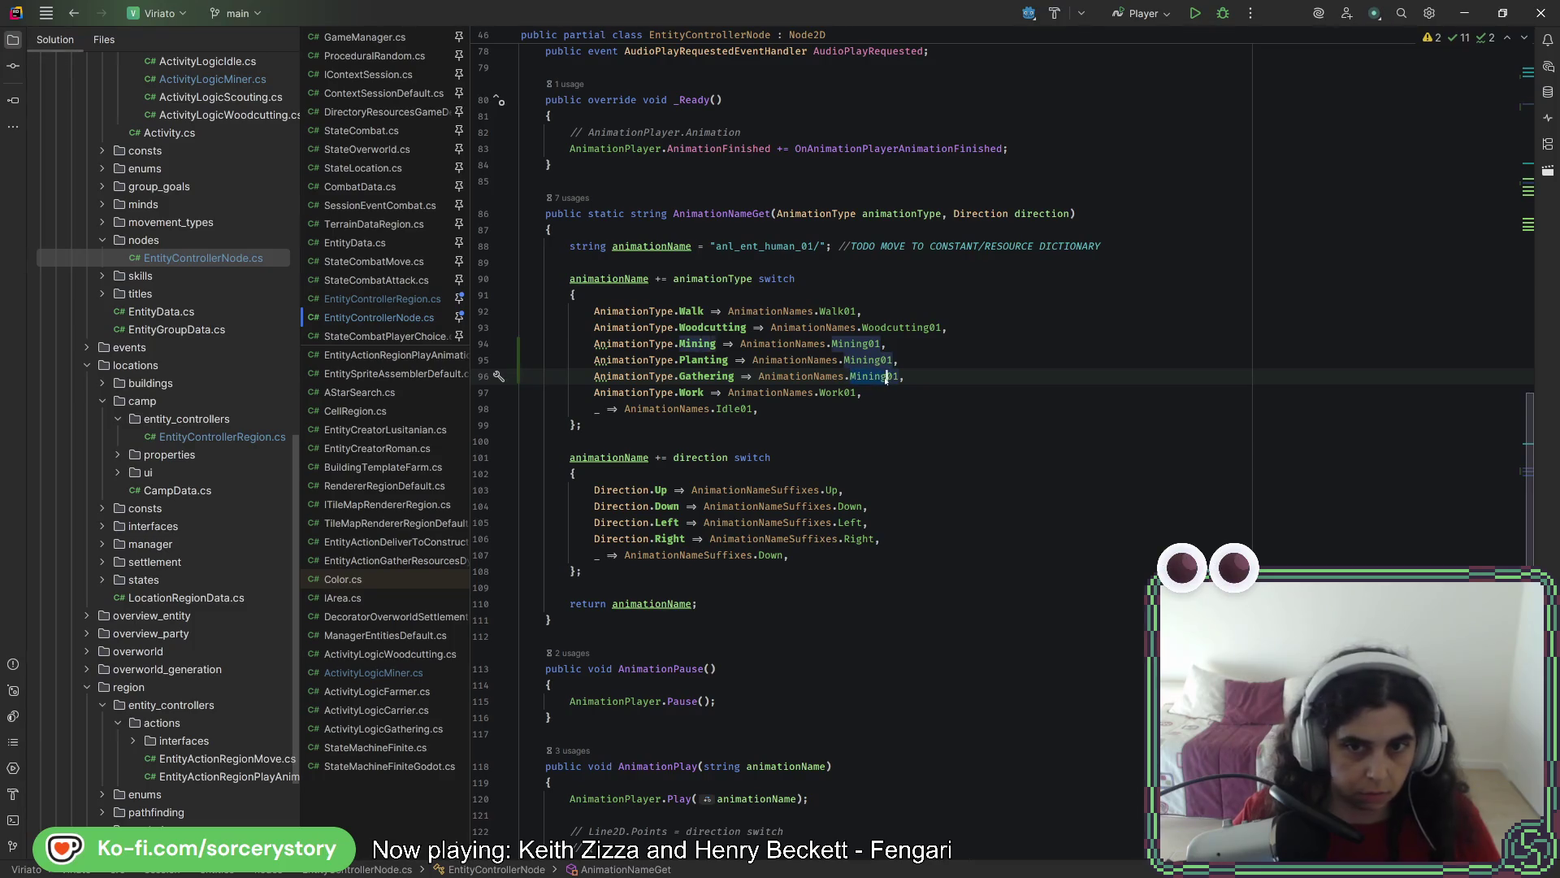
text(Gatheri)
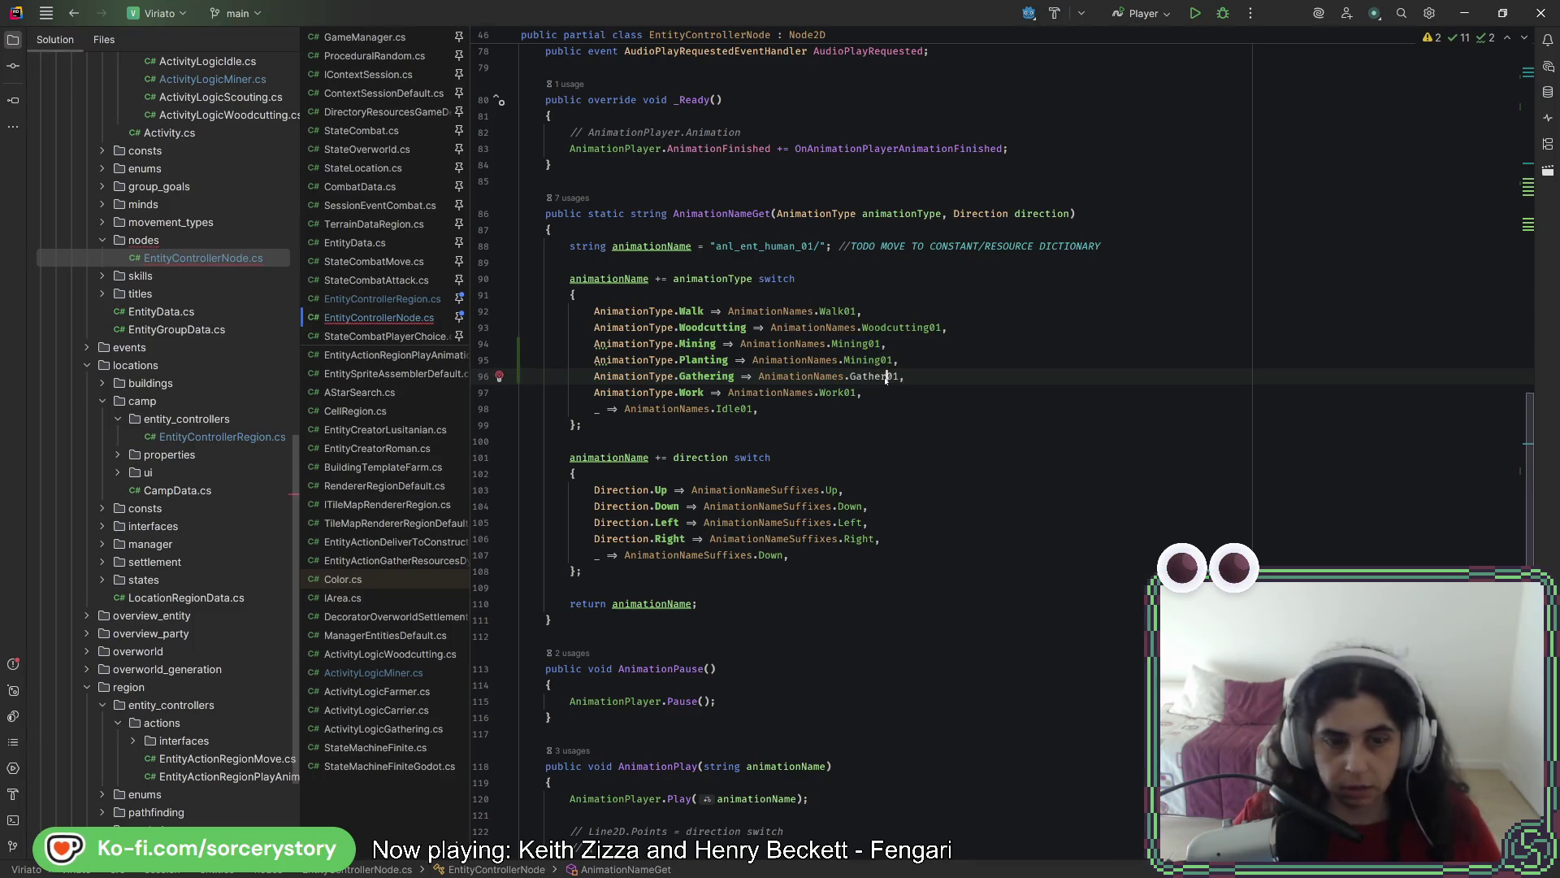
text(ng)
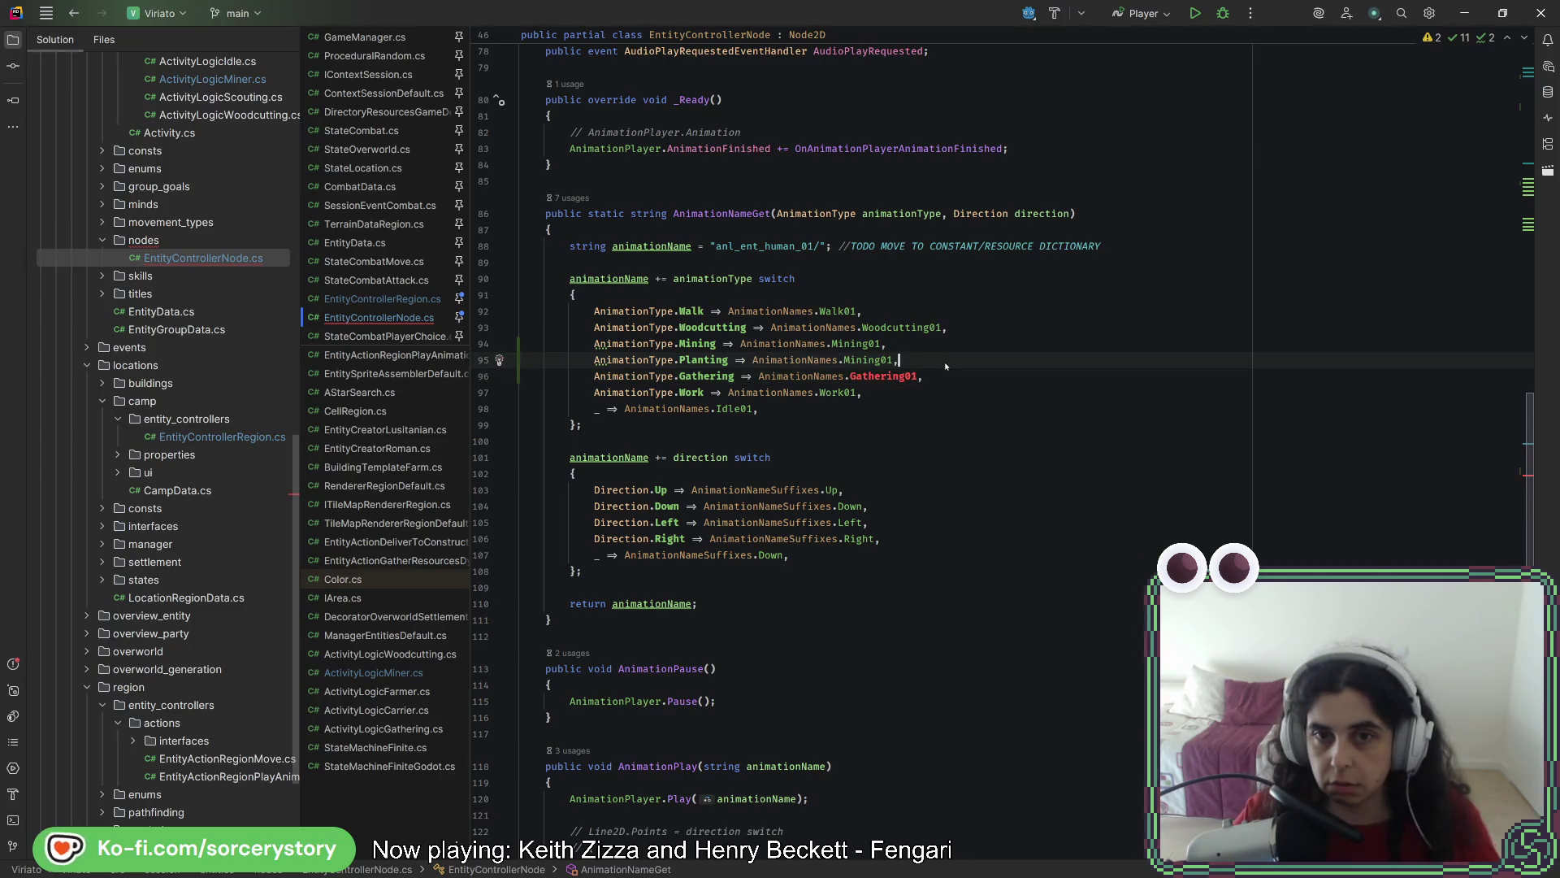
Jump to the Mining01 declaration in the AnimationNames class
click(868, 360)
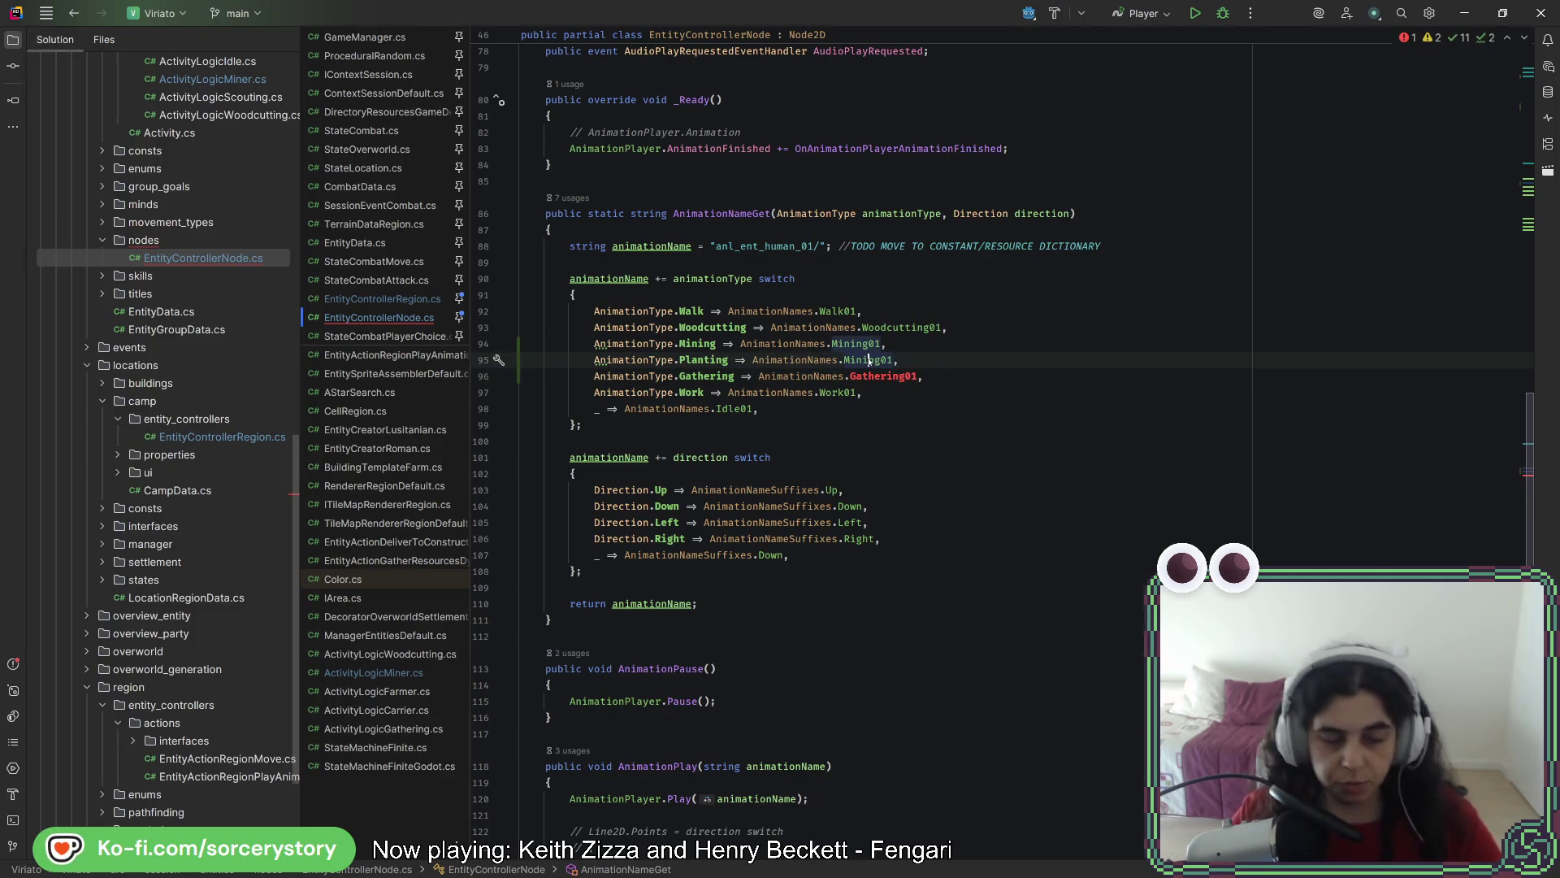
ctrl+click(869, 360)
click(845, 323)
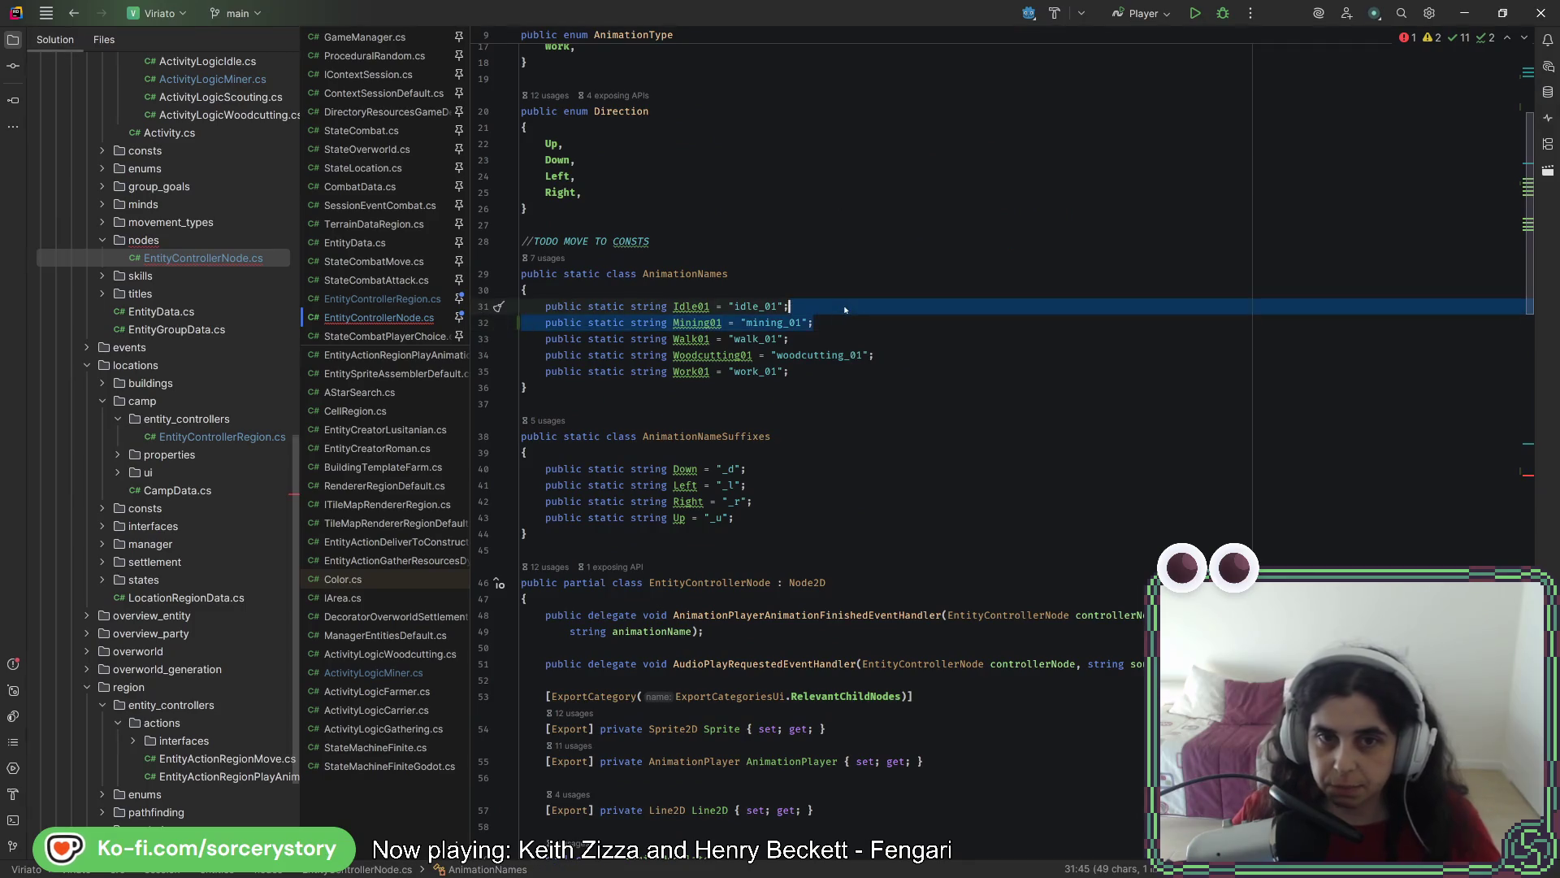
Add a Gathering01 constant beside Mining01 with the value "gathering_01"
key(ctrl+d)
click(679, 338)
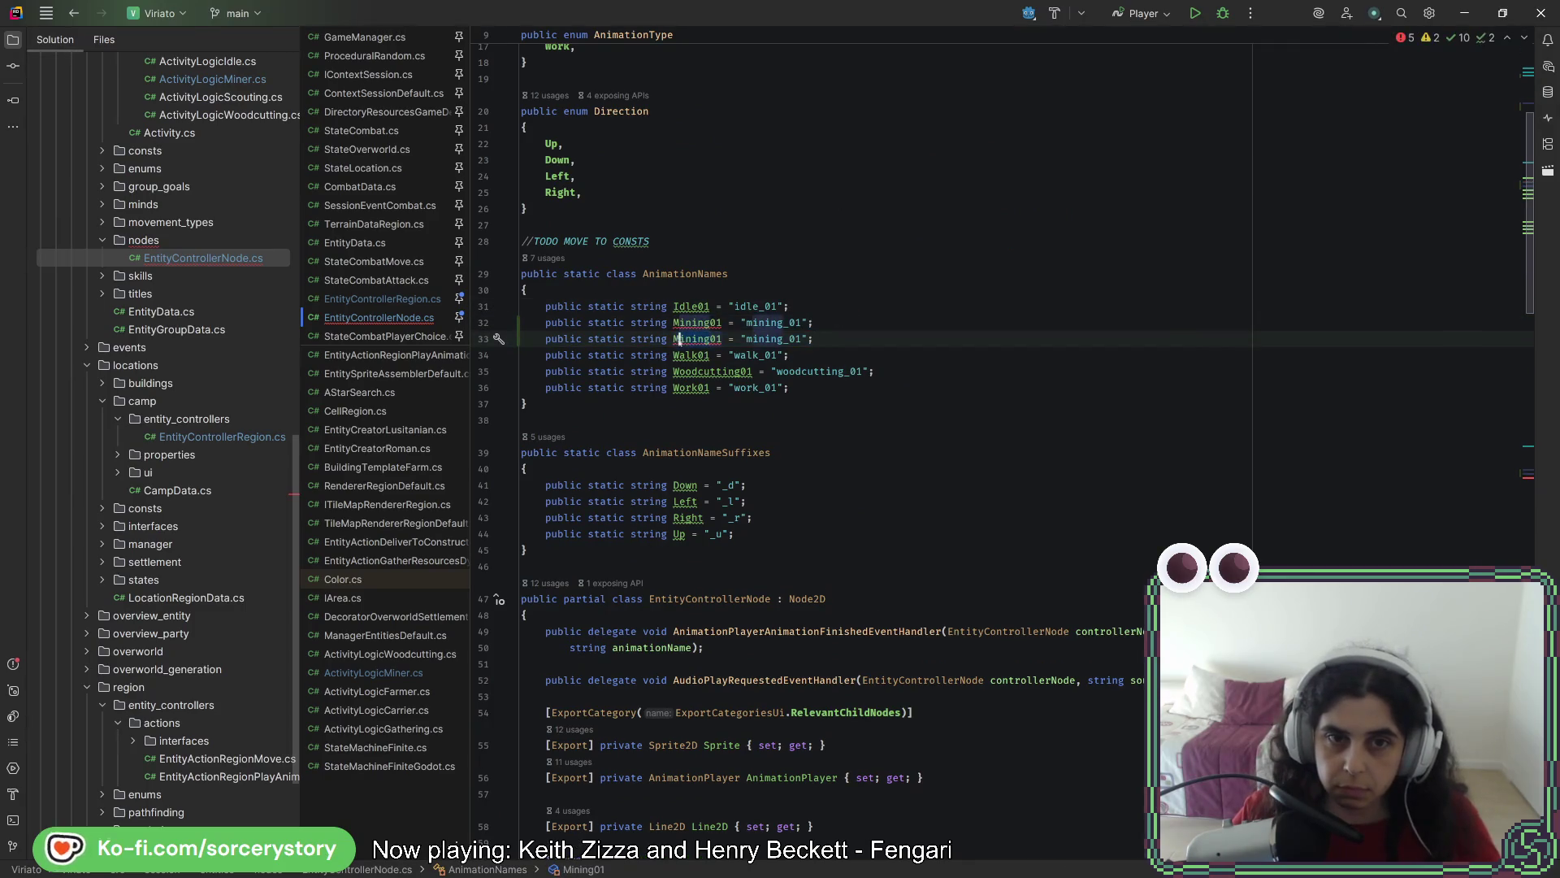
text(Gathering)
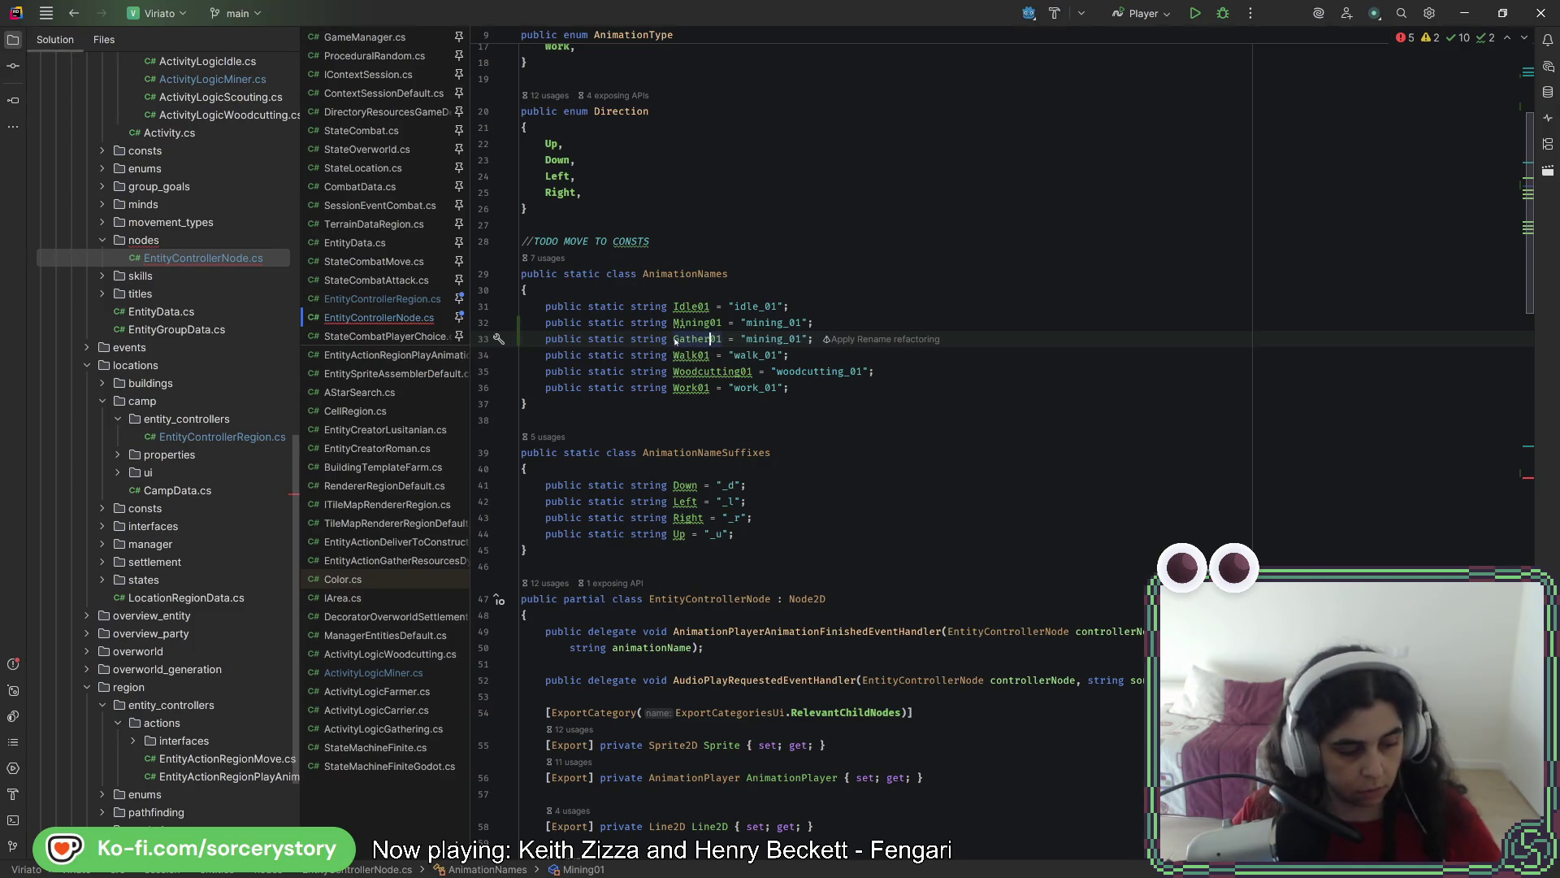
click(941, 322)
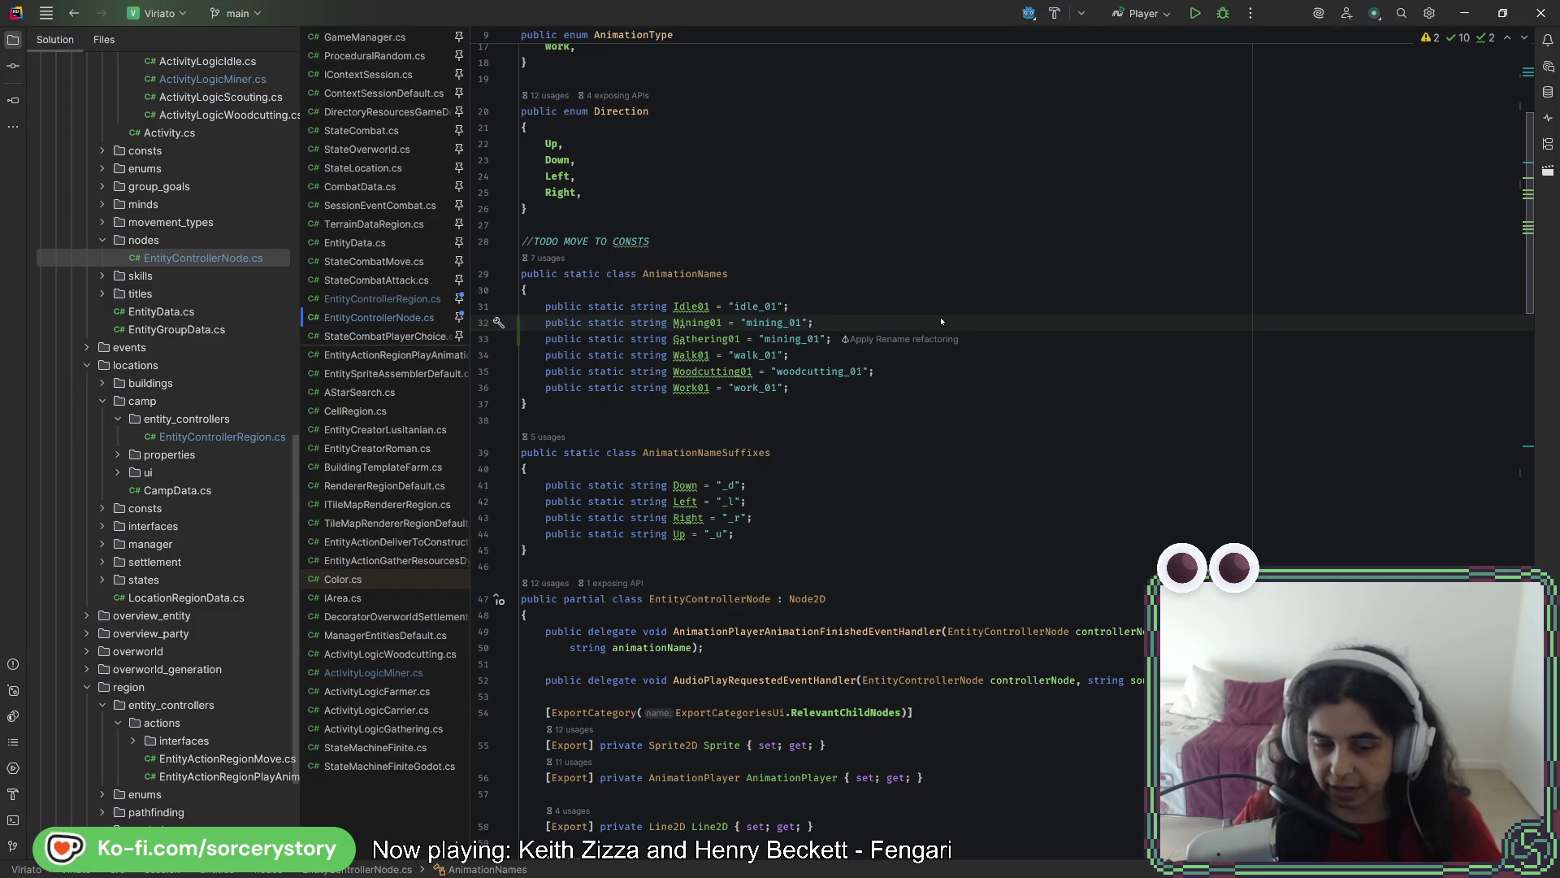
click(876, 355)
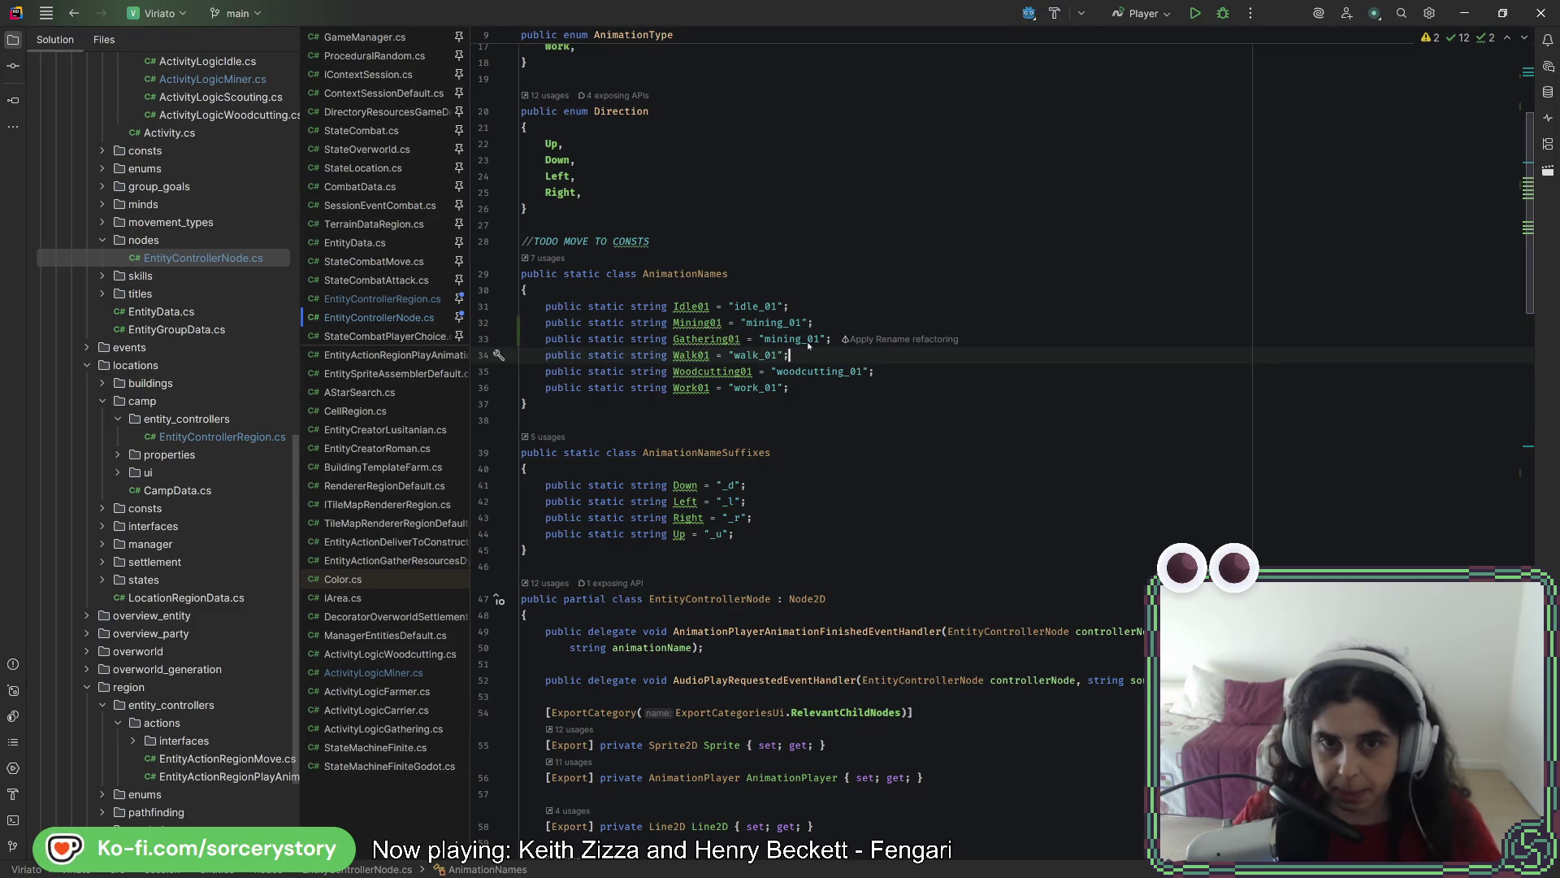
double_click(767, 340)
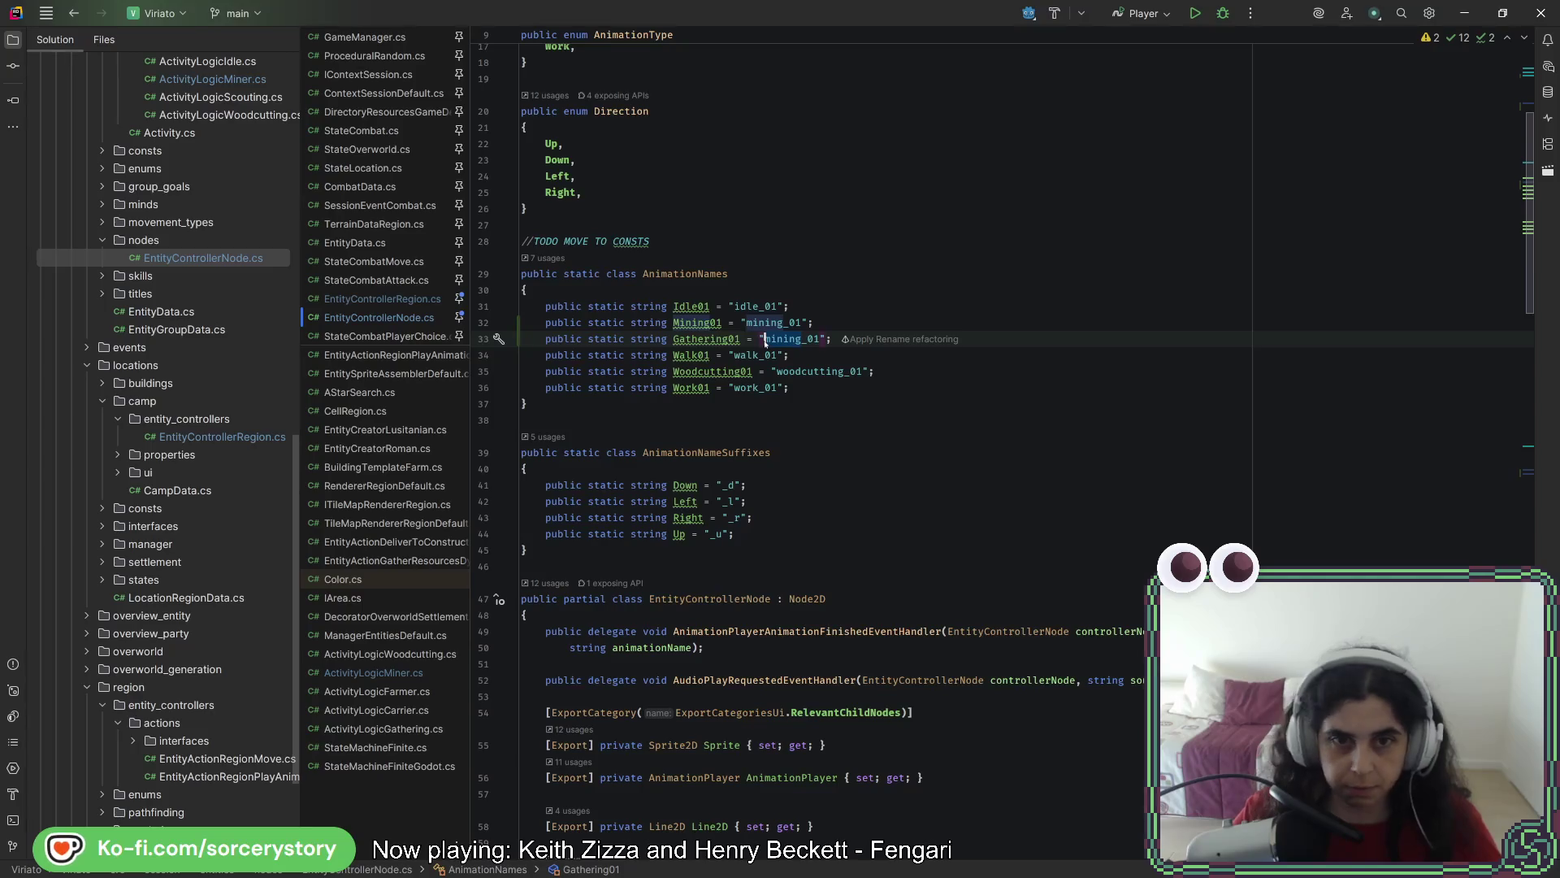
text(gathering)
click(885, 320)
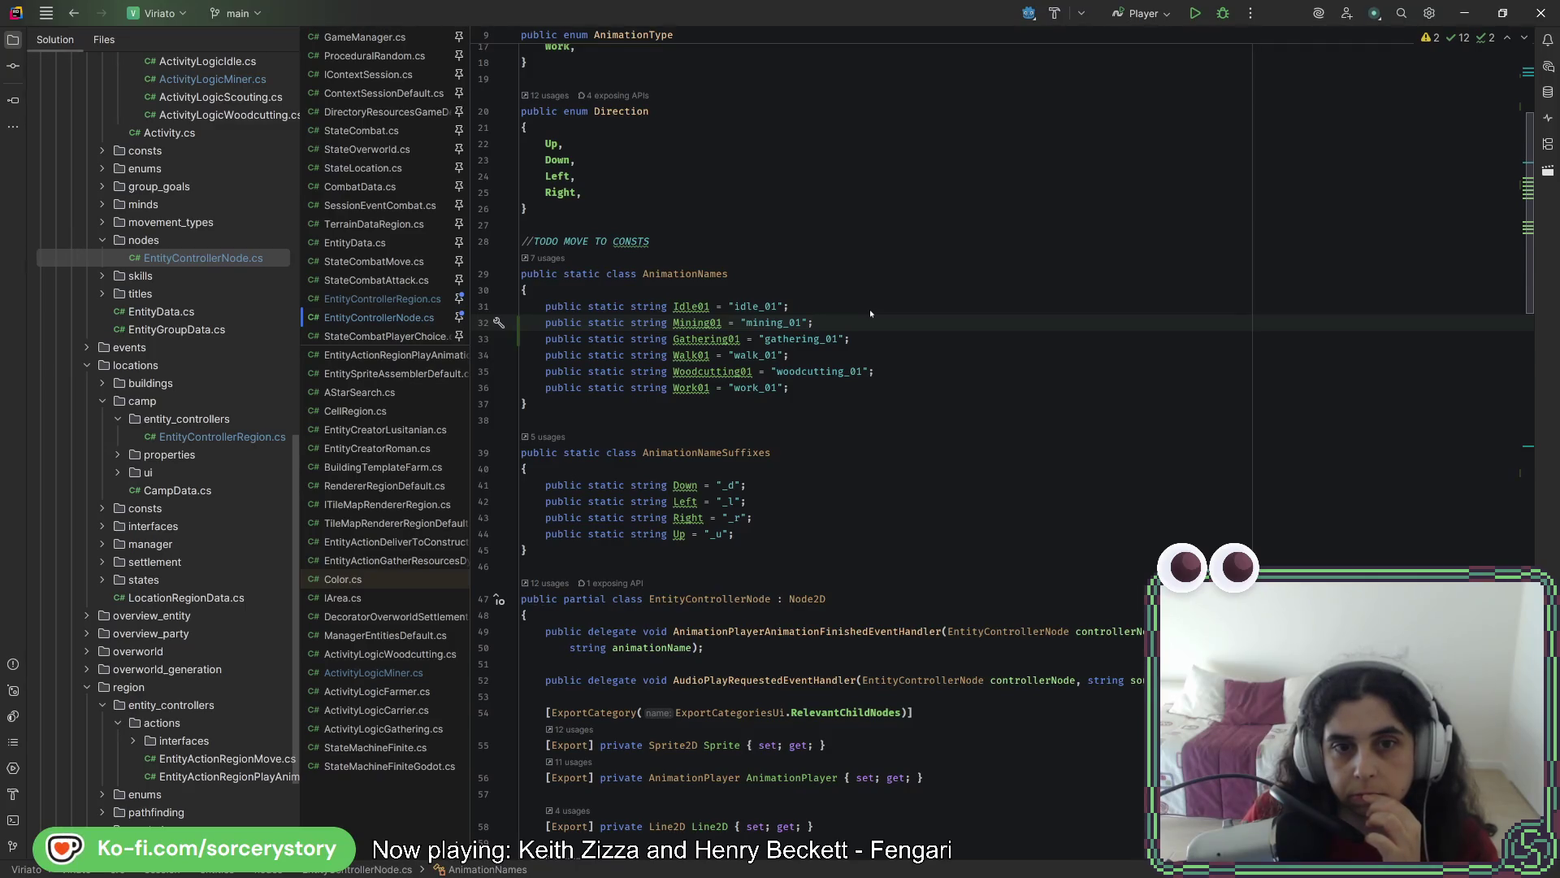
scroll(835, 413, down, 15)
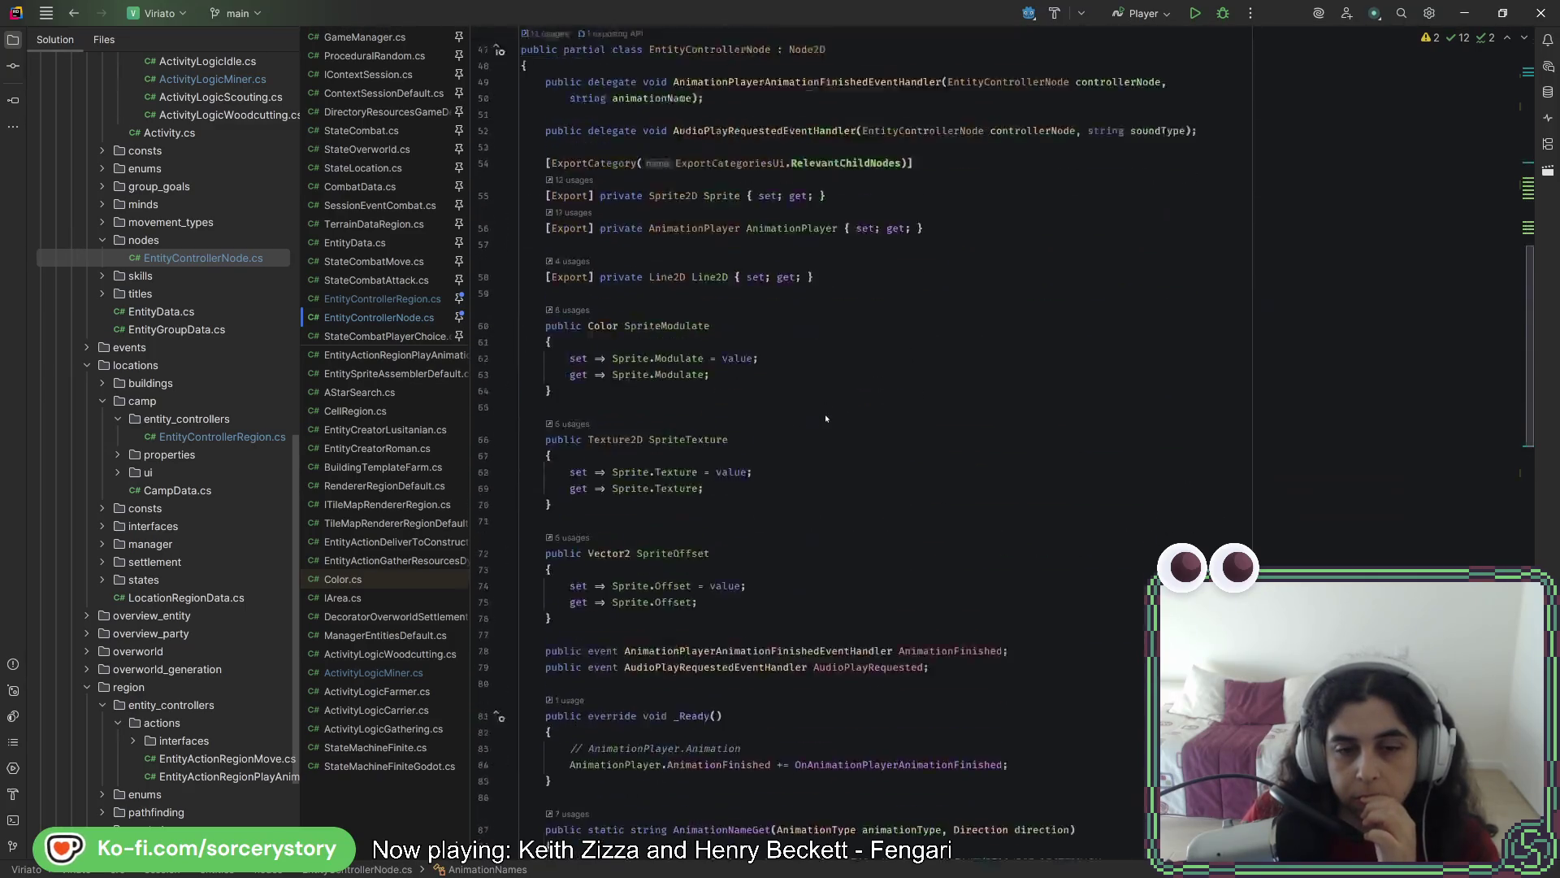
Review the Gathering01 reference in the AnimationNameGet switch
scroll(825, 418, down, 20)
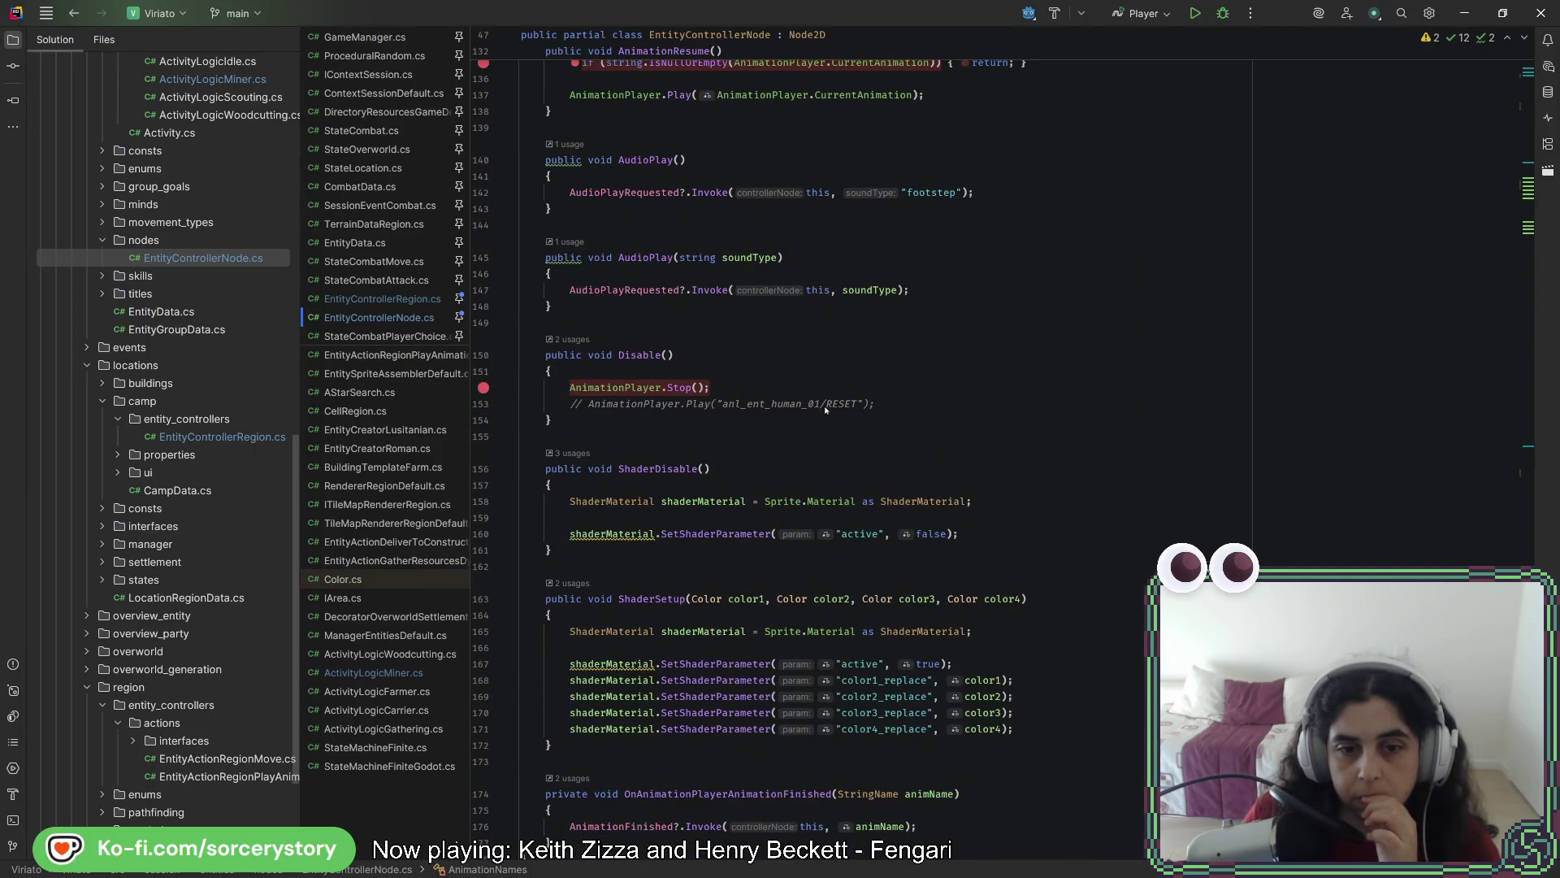
scroll(825, 410, down, 2)
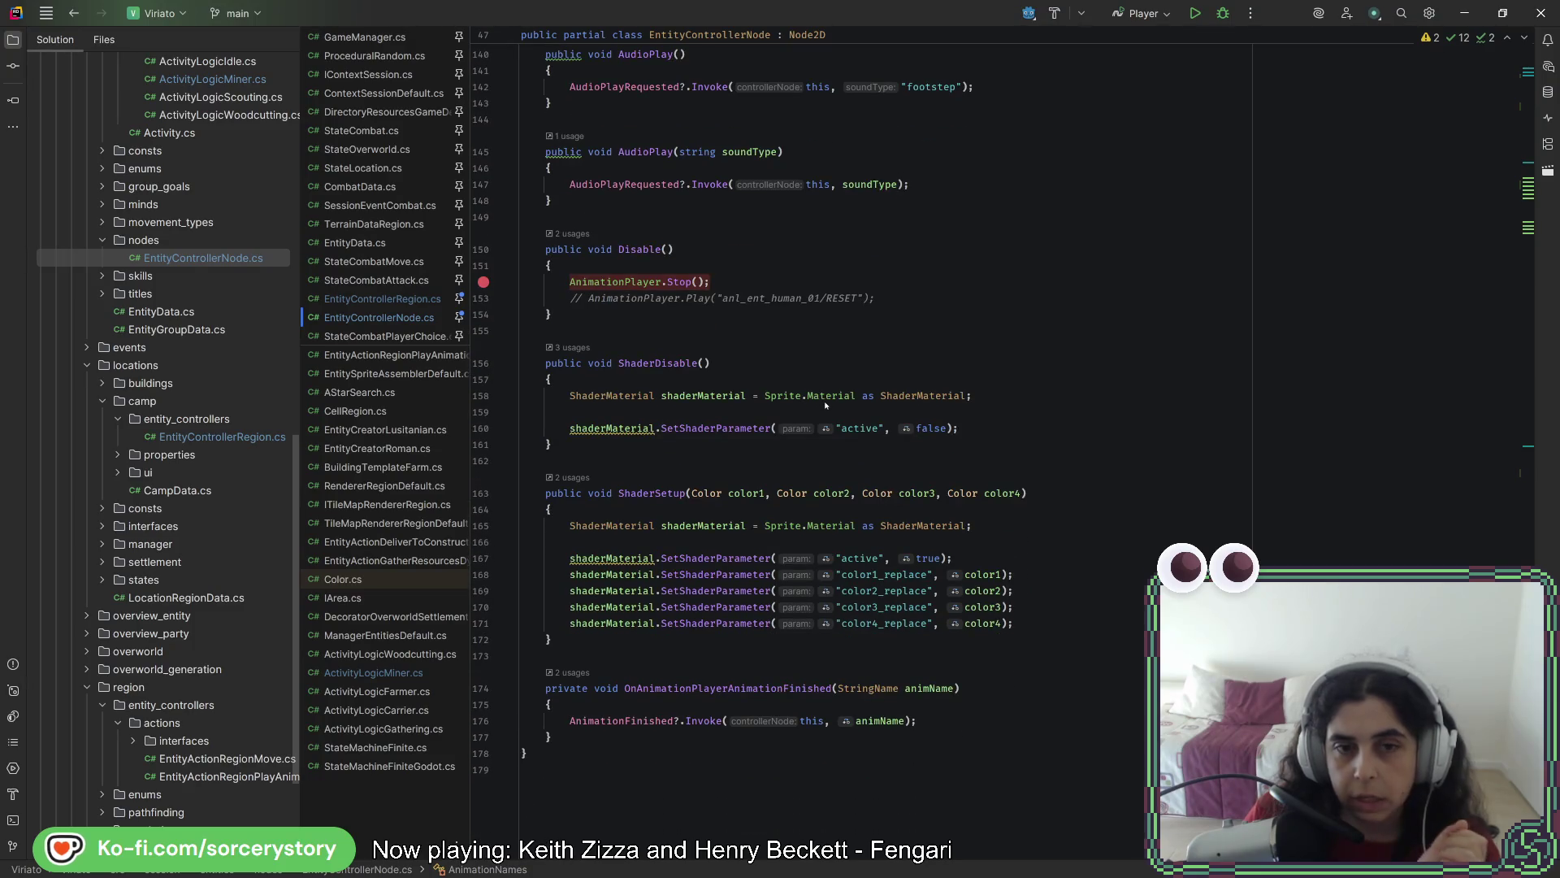
mouse_move(828, 398)
scroll(831, 423, up, 20)
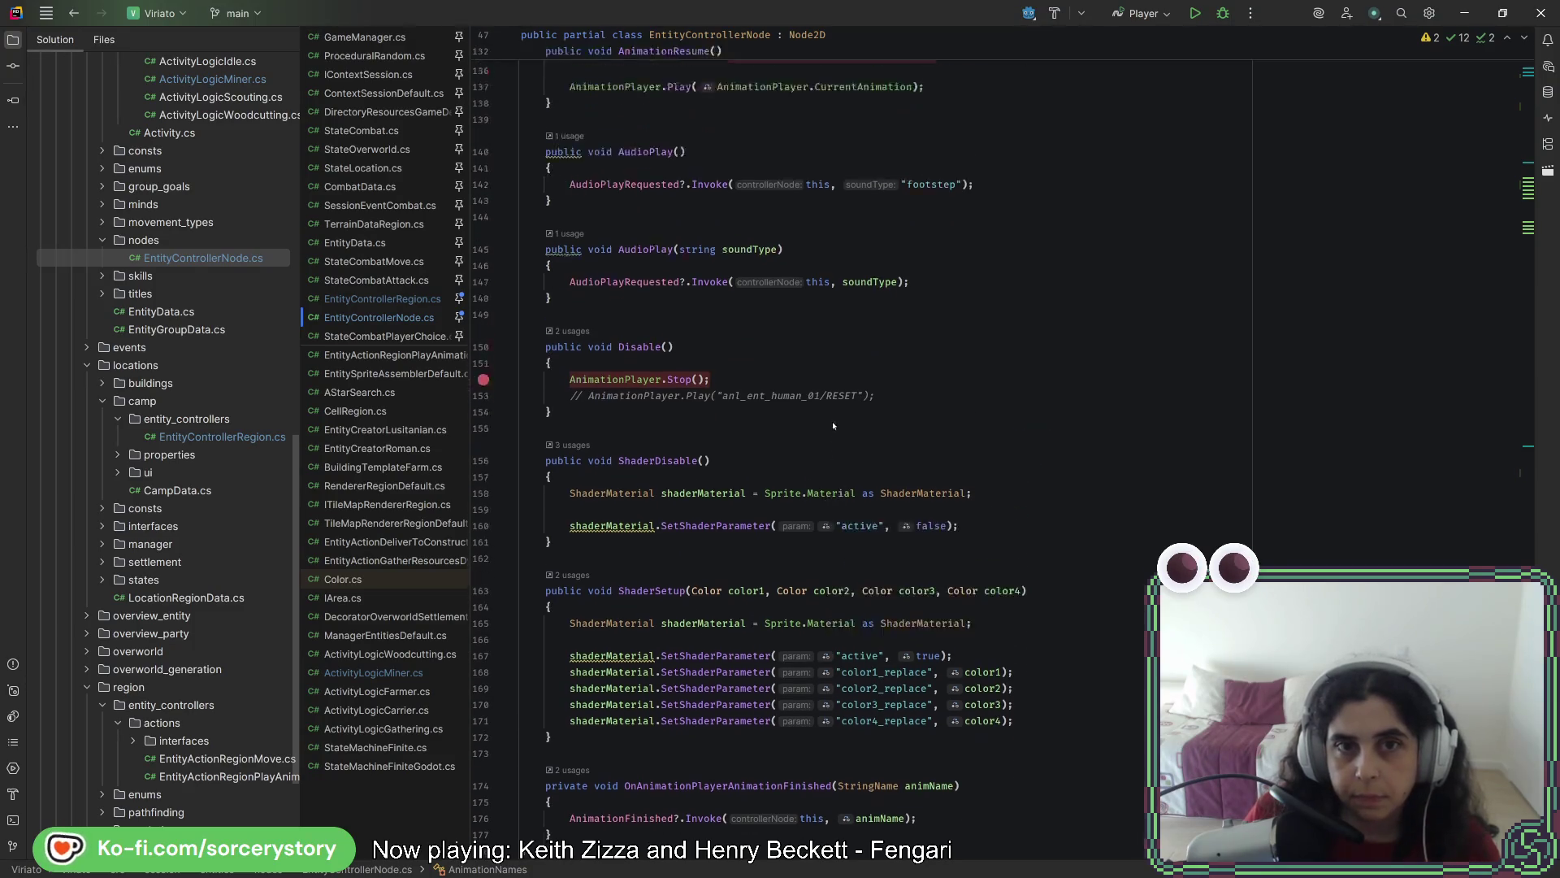
scroll(834, 410, up, 17)
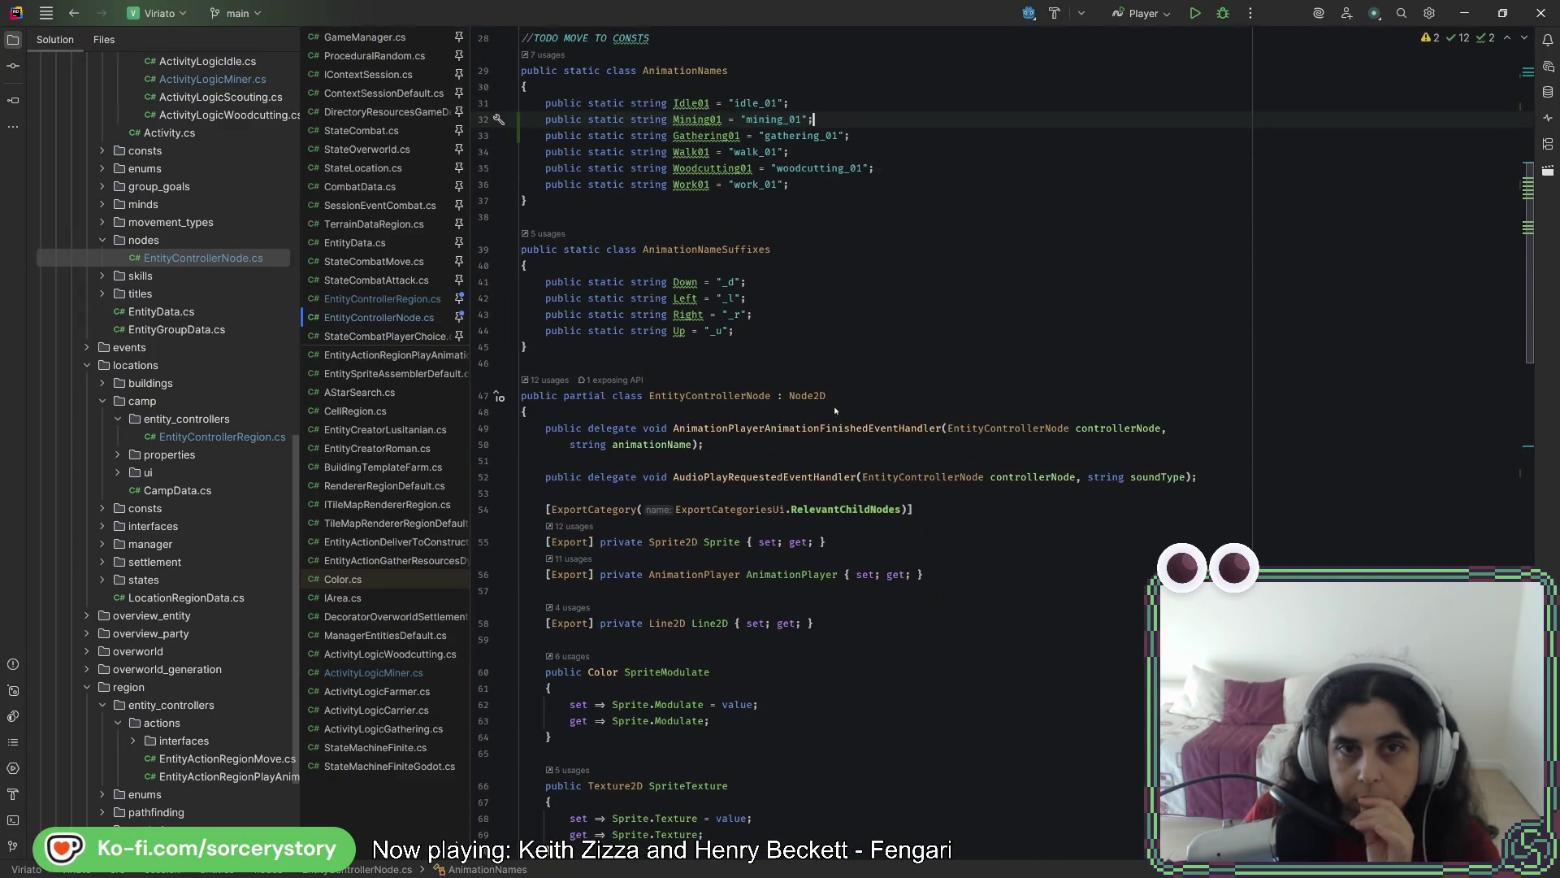
scroll(832, 411, down, 19)
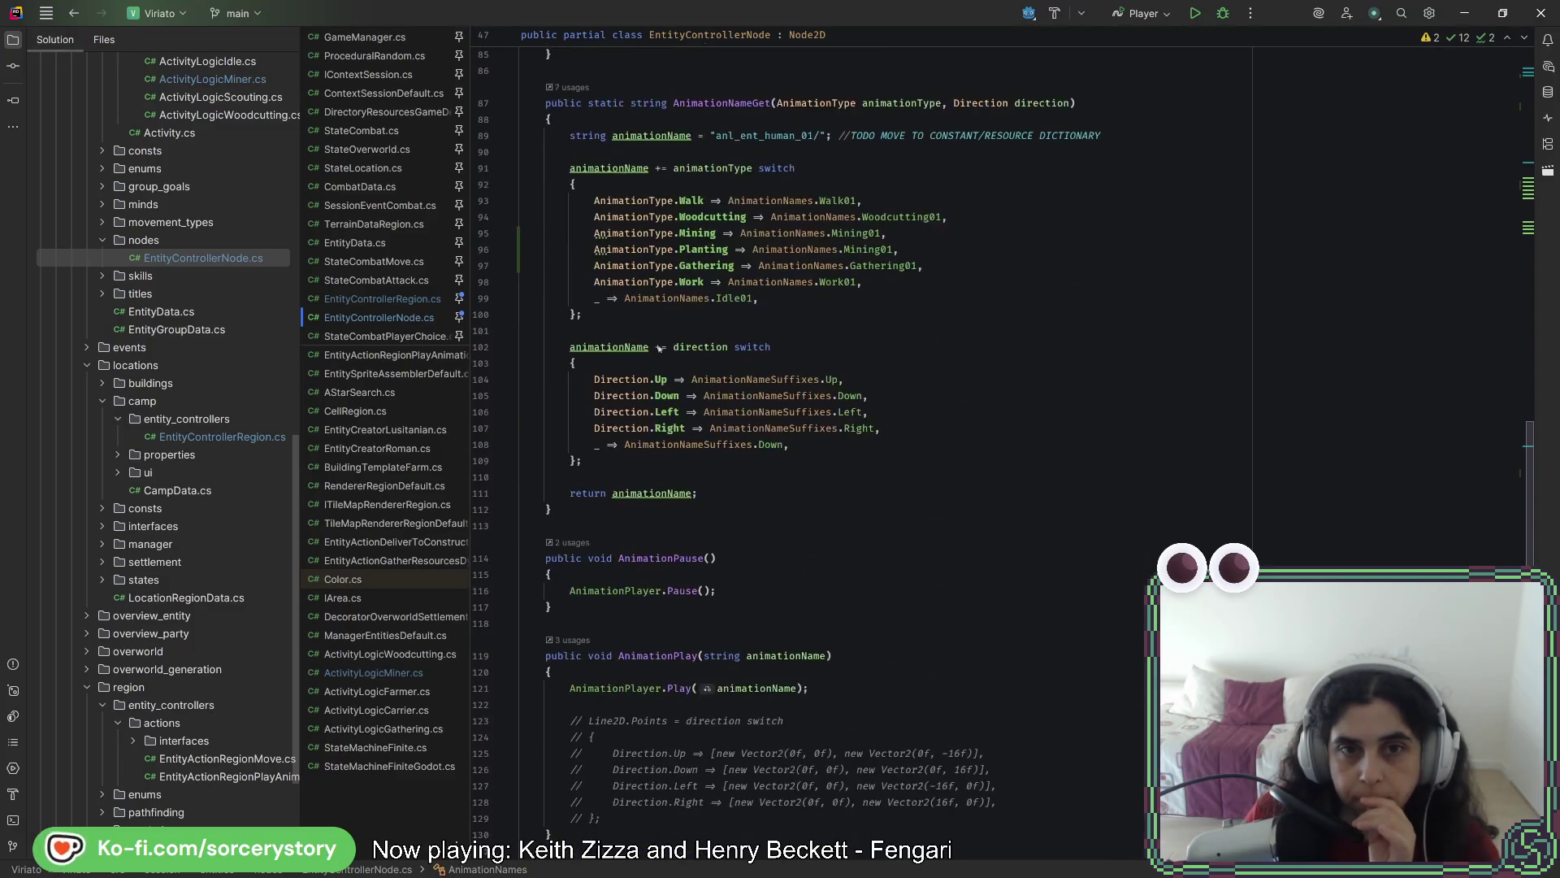
scroll(660, 348, up, 2)
double_click(868, 363)
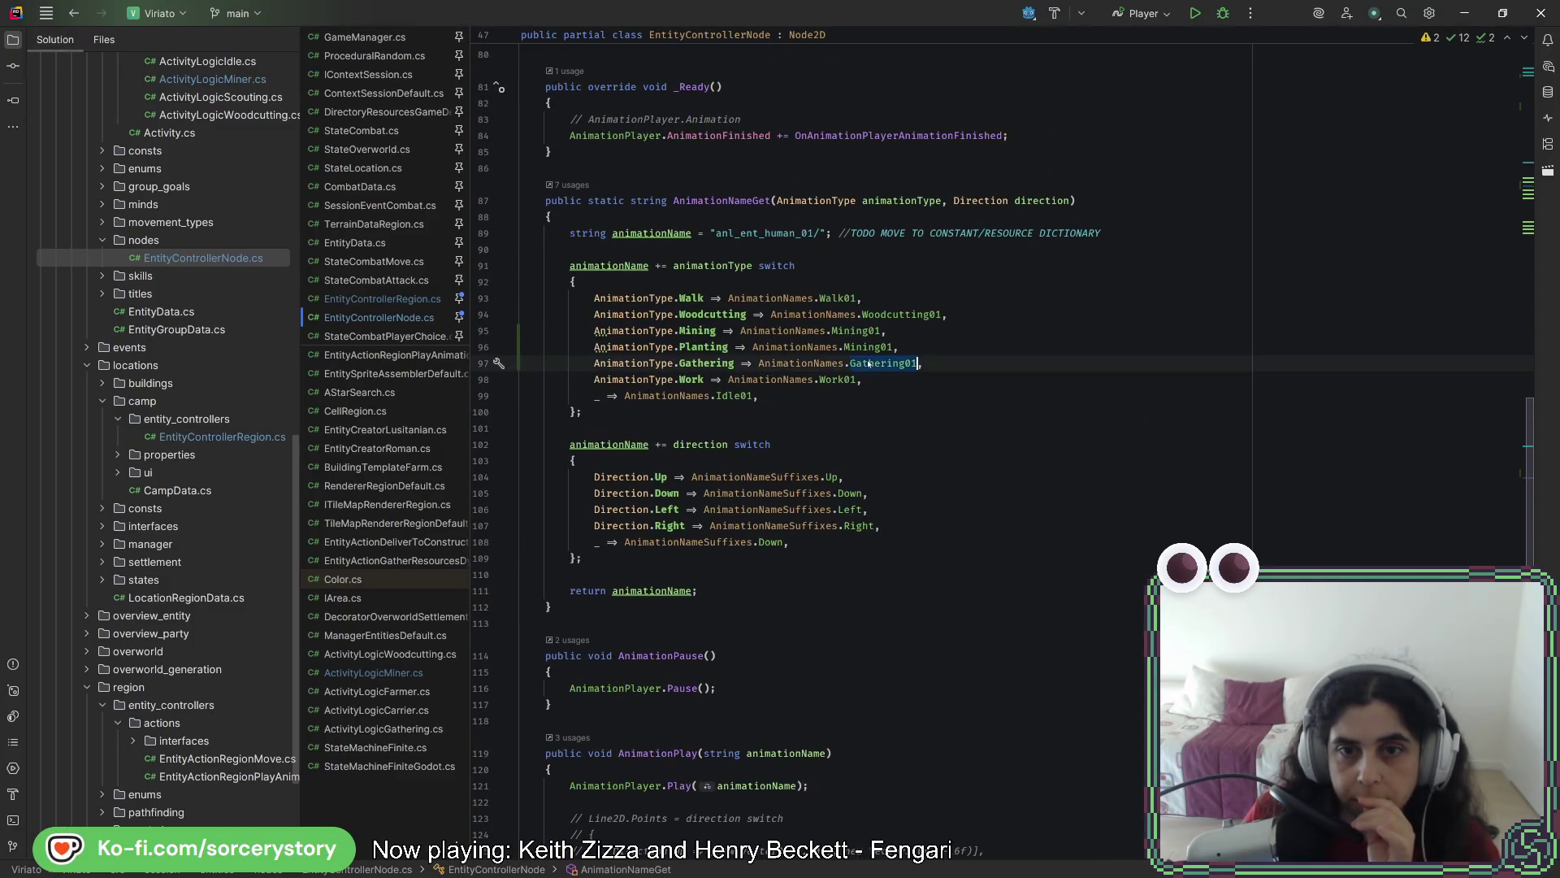
scroll(877, 433, up, 17)
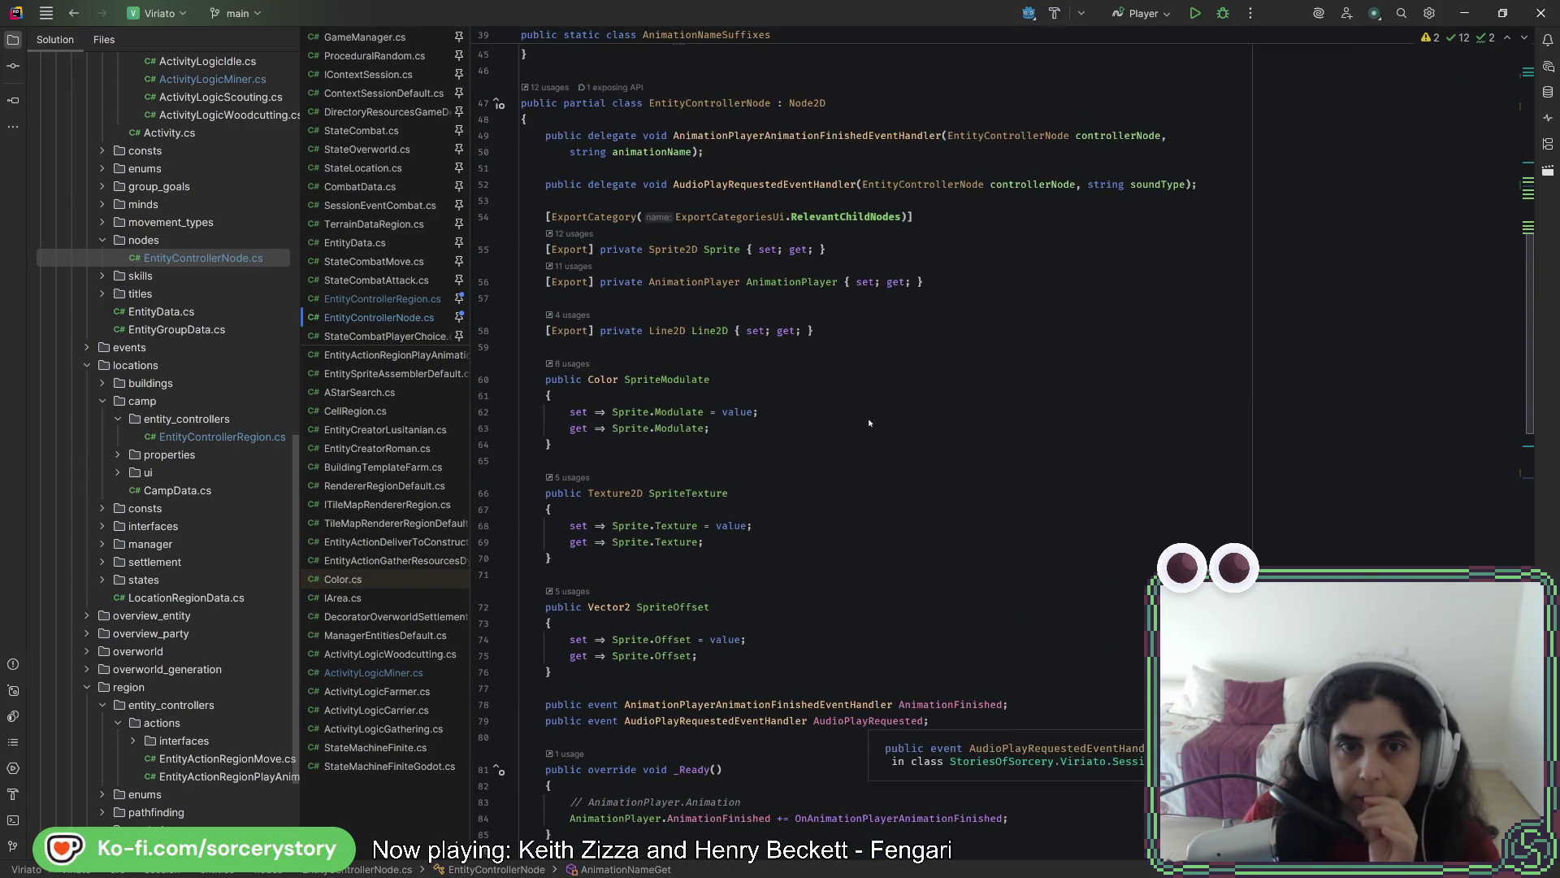
scroll(868, 419, up, 3)
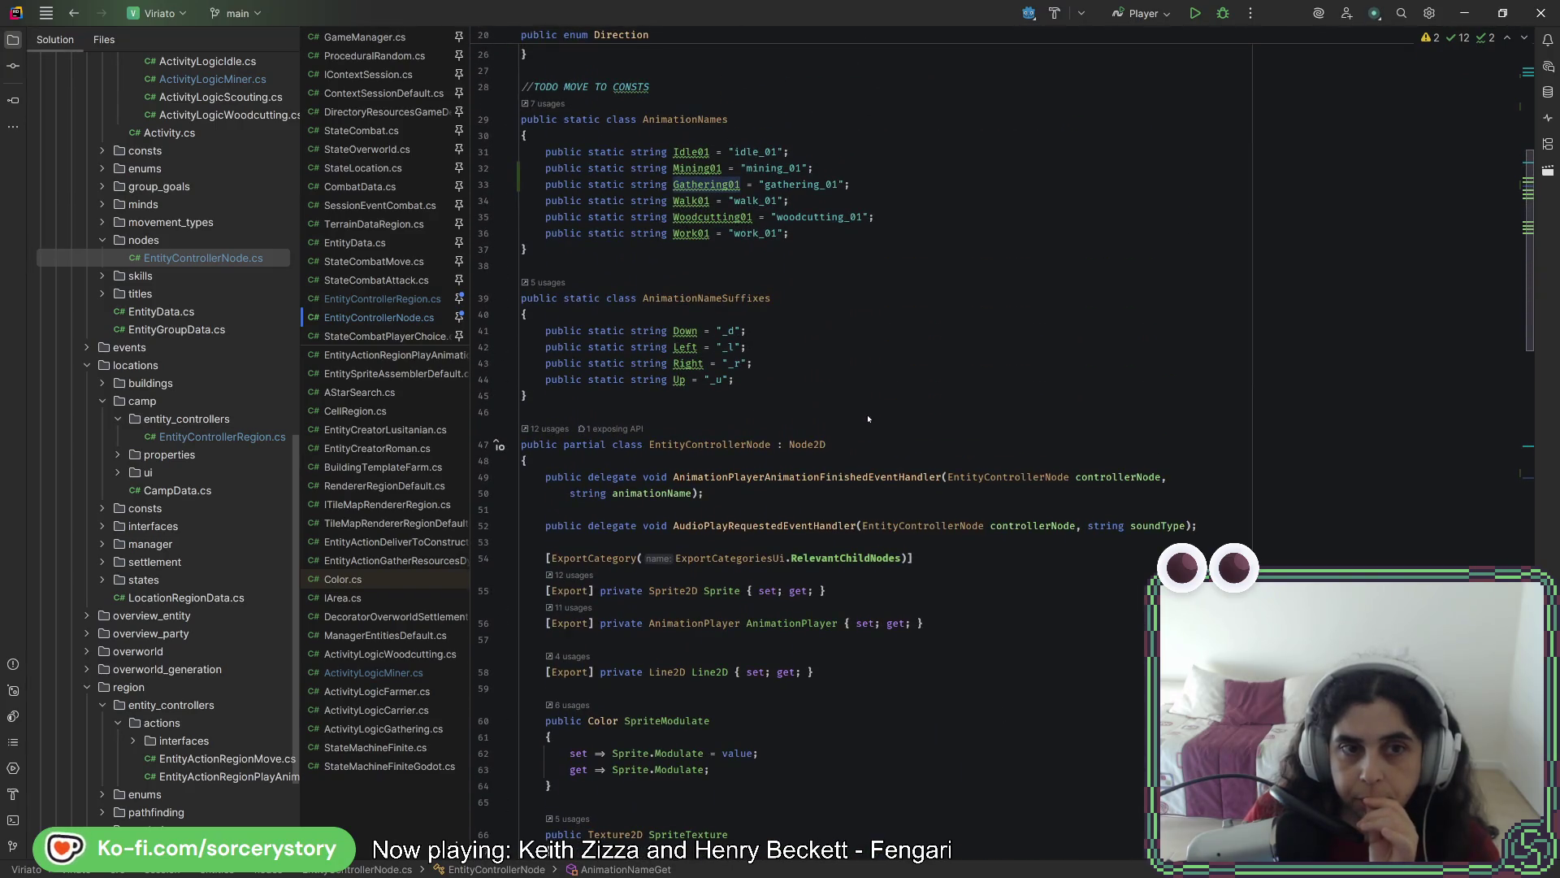
Run code cleanup on EntityControllerRegion.cs, then return to the Godot editor
key(ctrl+Tab)
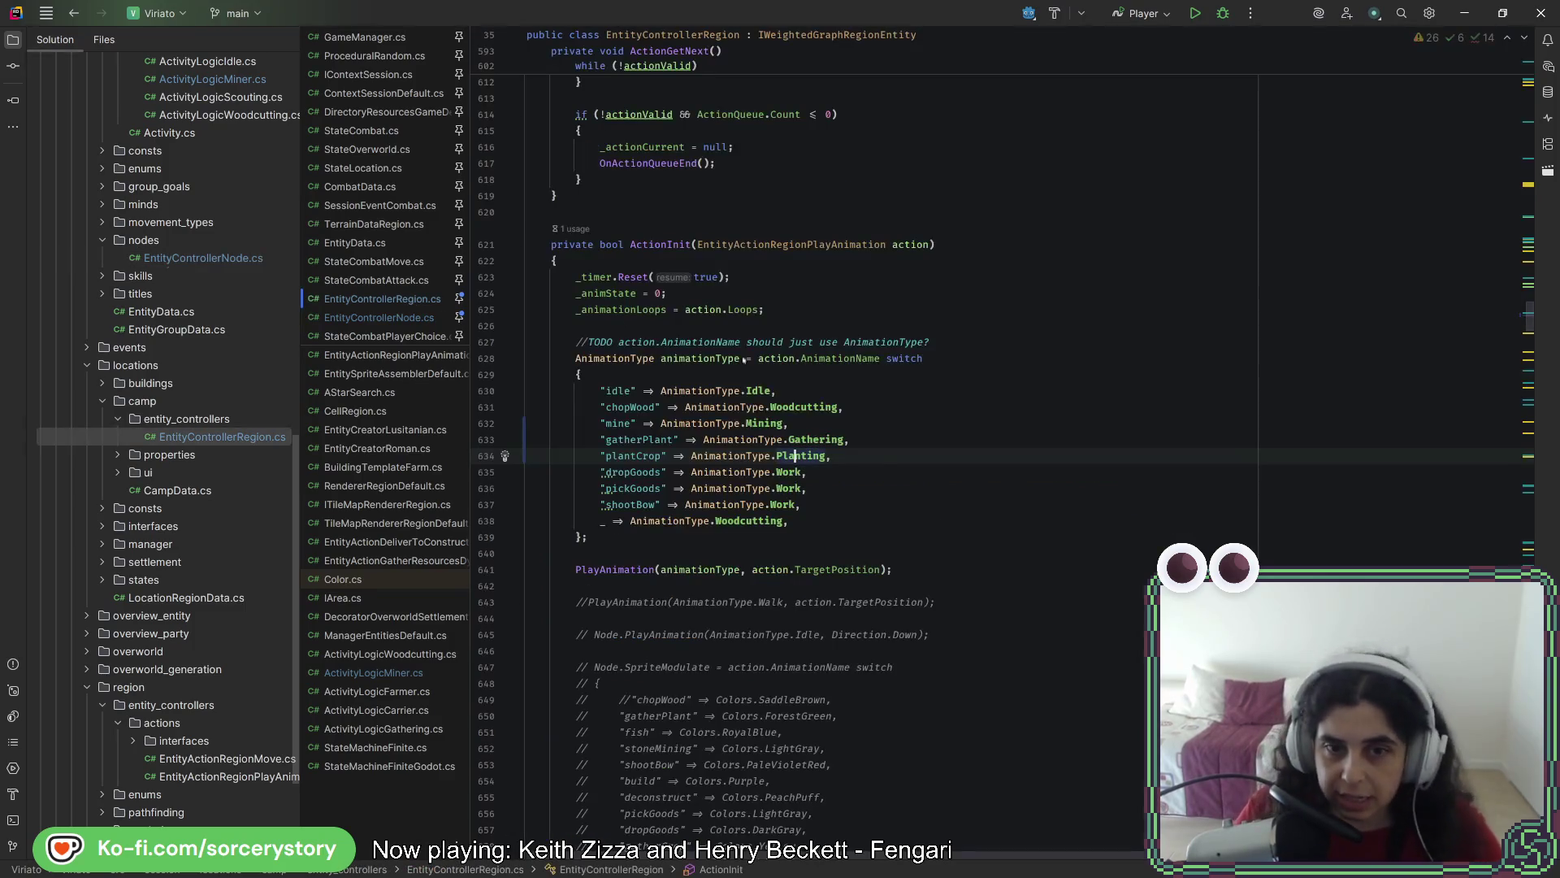
click(876, 440)
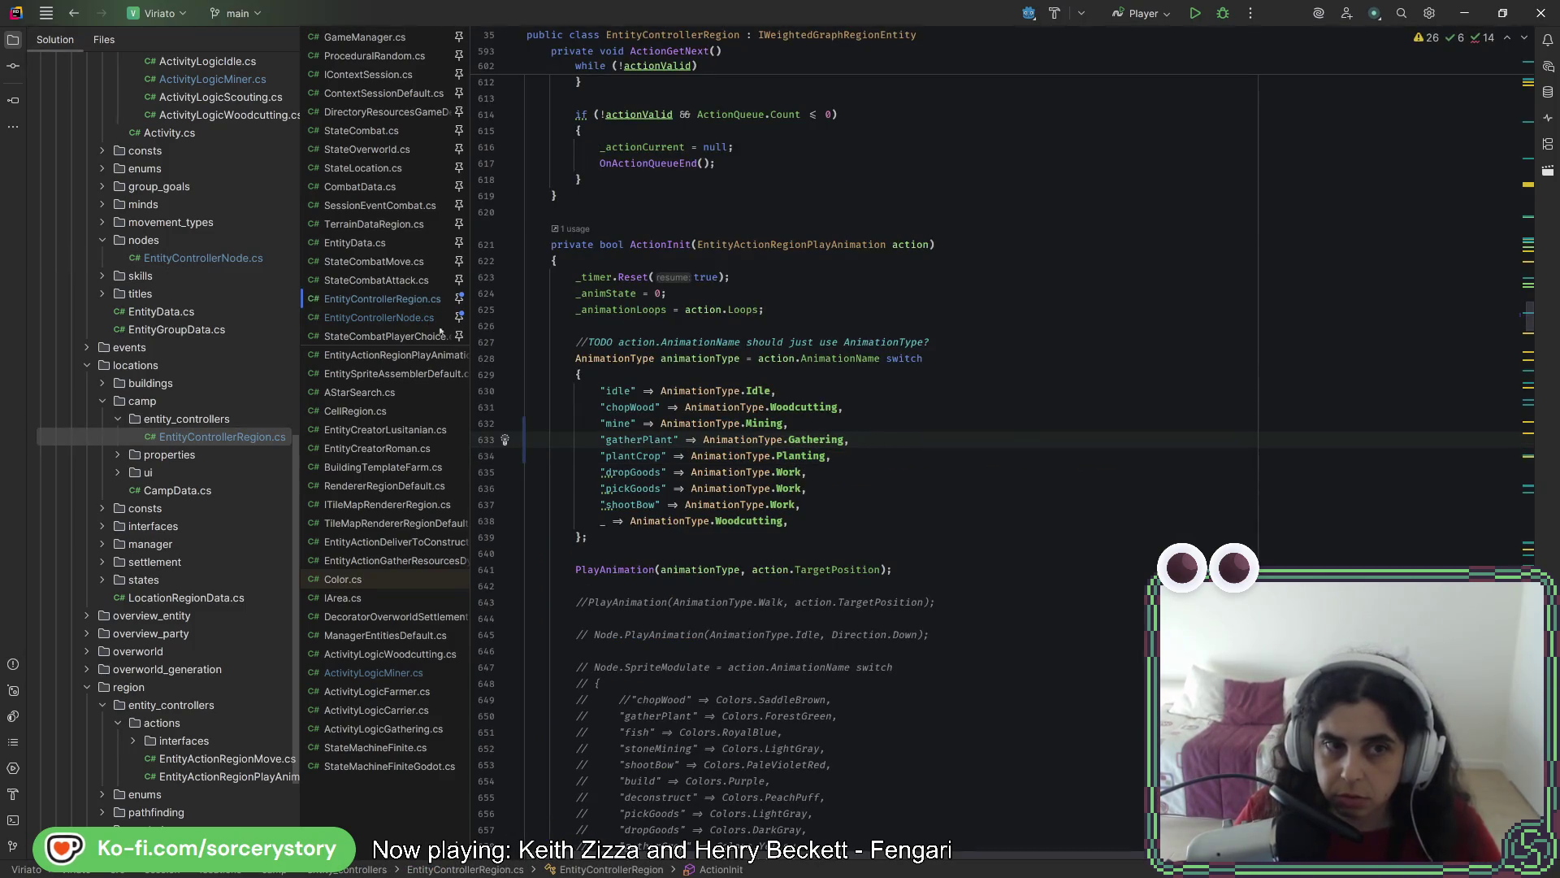
key(ctrl+alt+l)
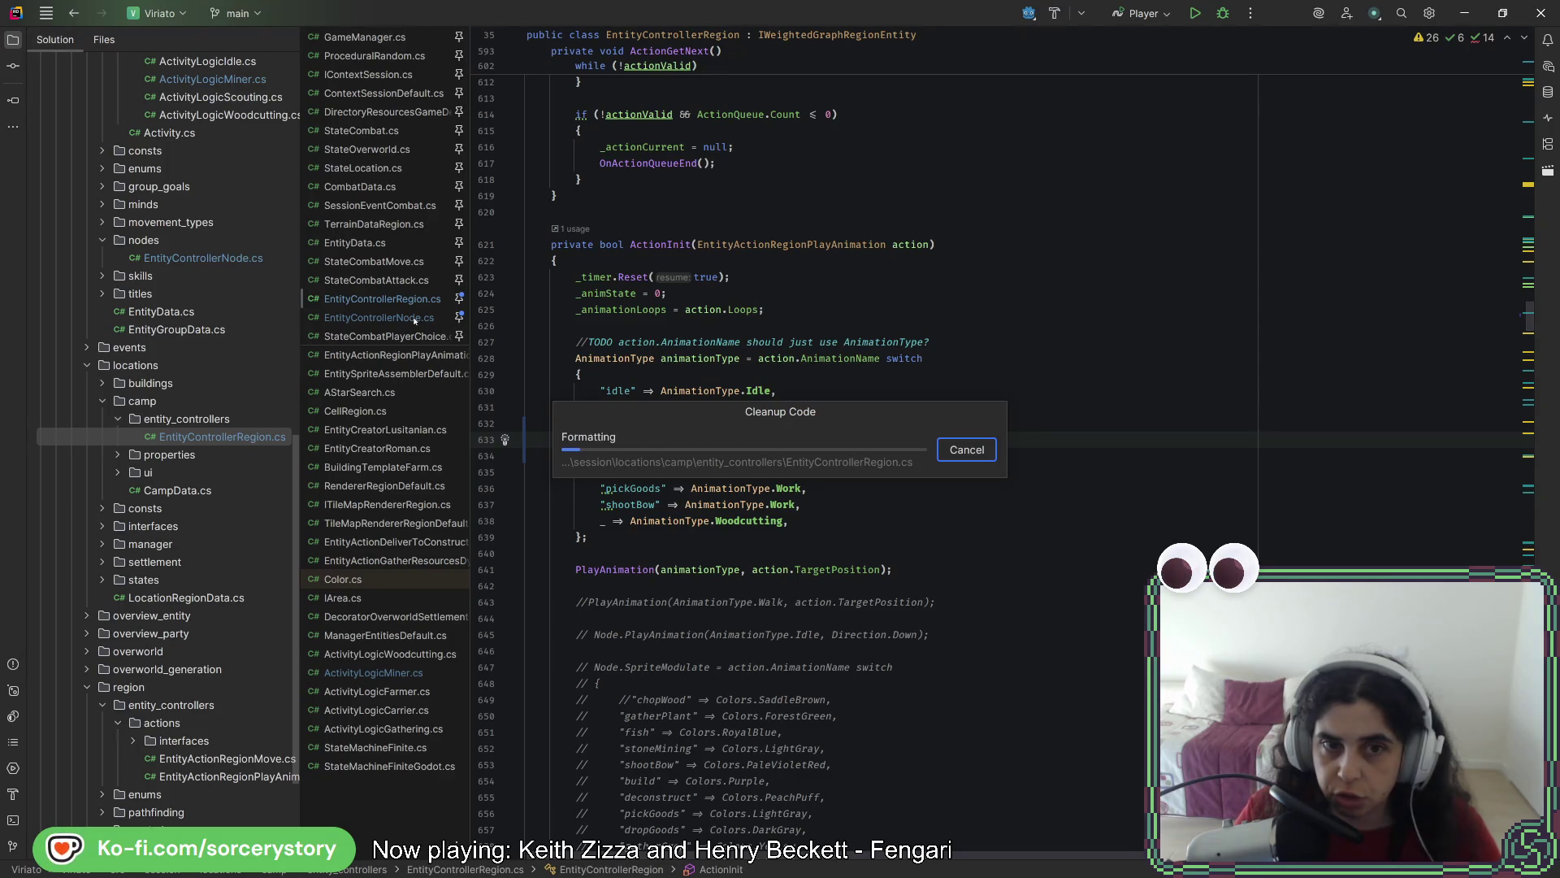
click(414, 319)
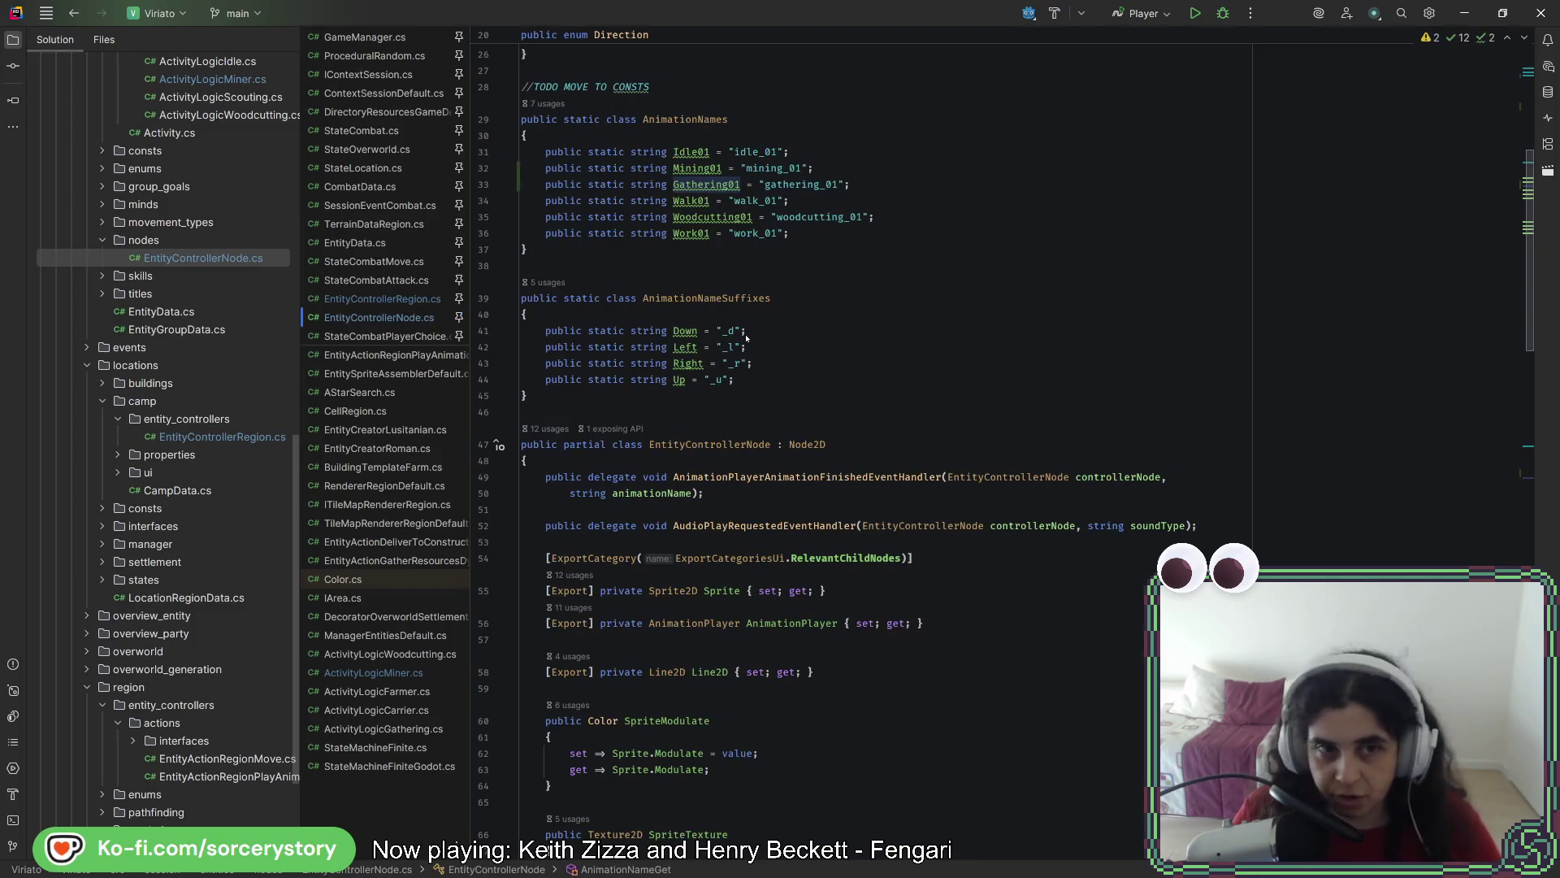
key(alt+Tab)
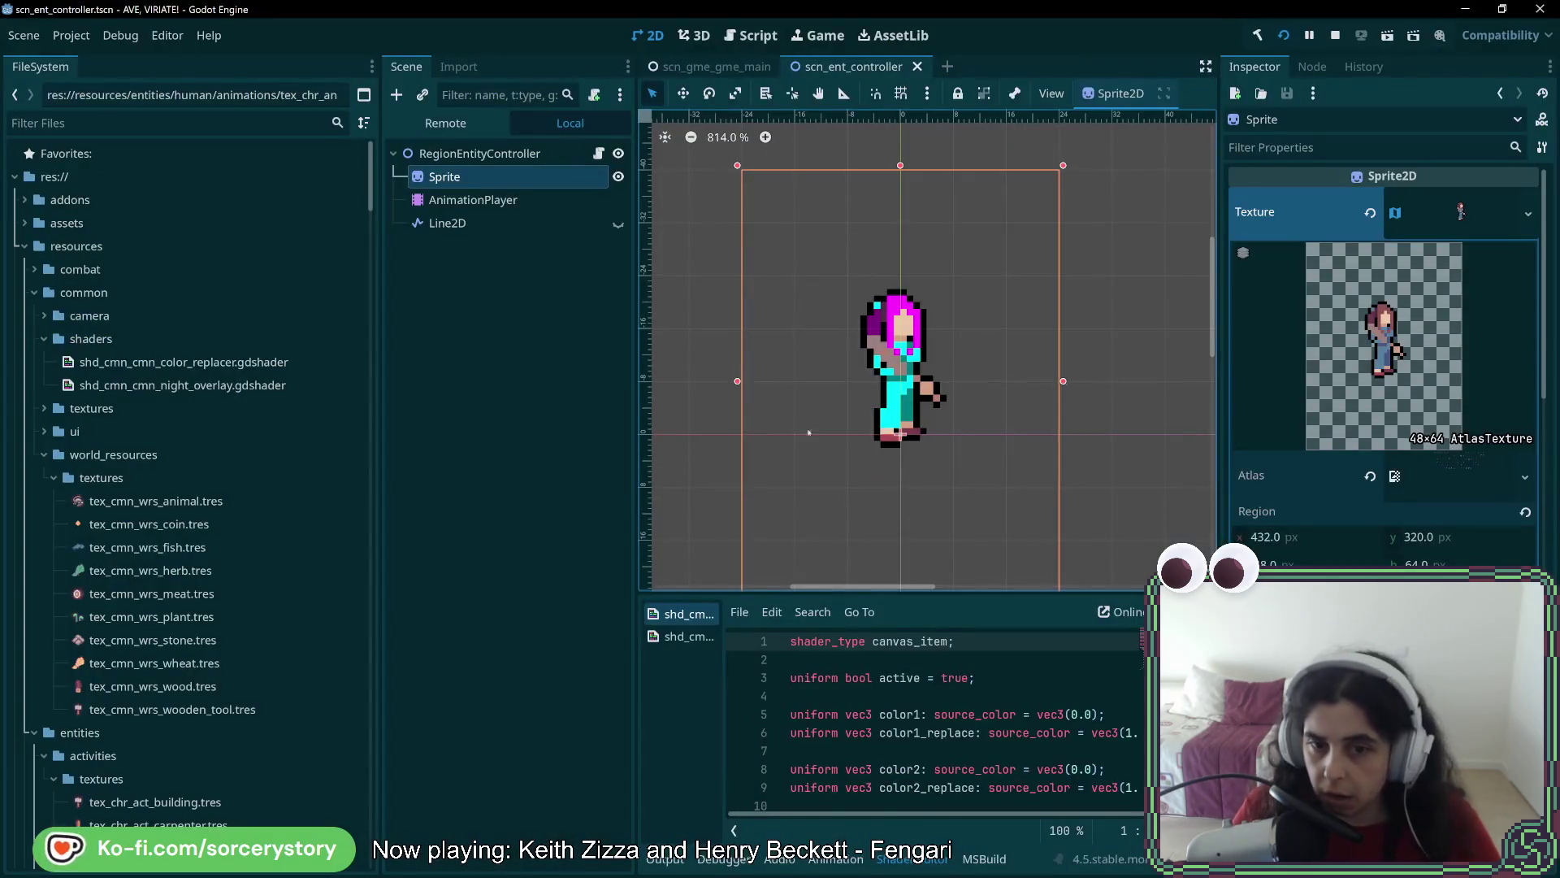
Select the AnimationPlayer node and check its list of animations
click(491, 201)
click(999, 643)
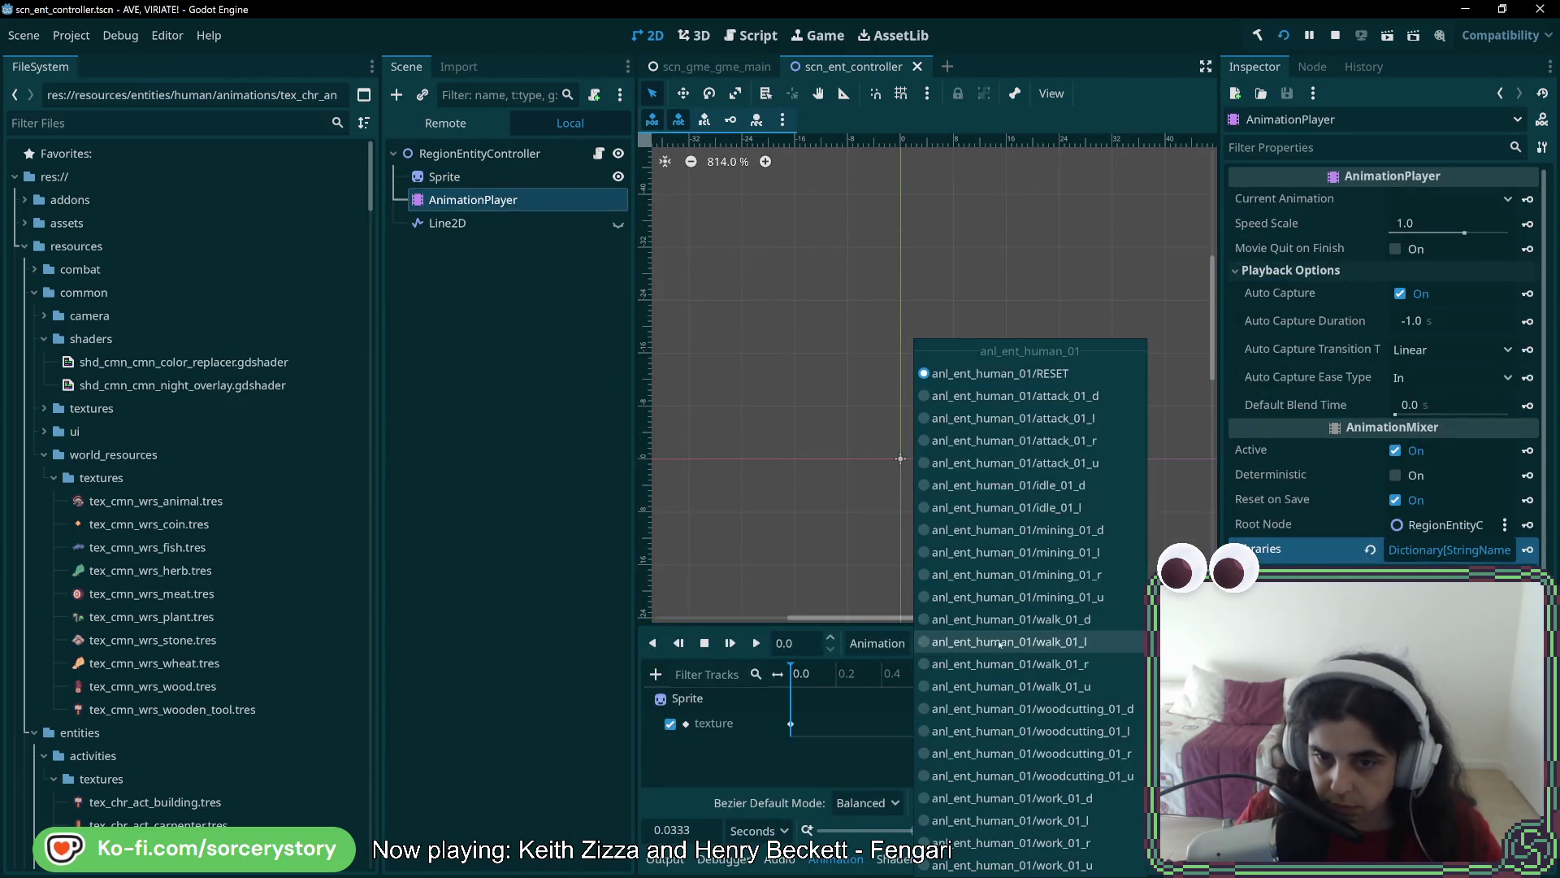
click(514, 734)
Browse the tex_chr_anm_human texture files and open actions for walk_01_d_01.tres
scroll(209, 703, down, 20)
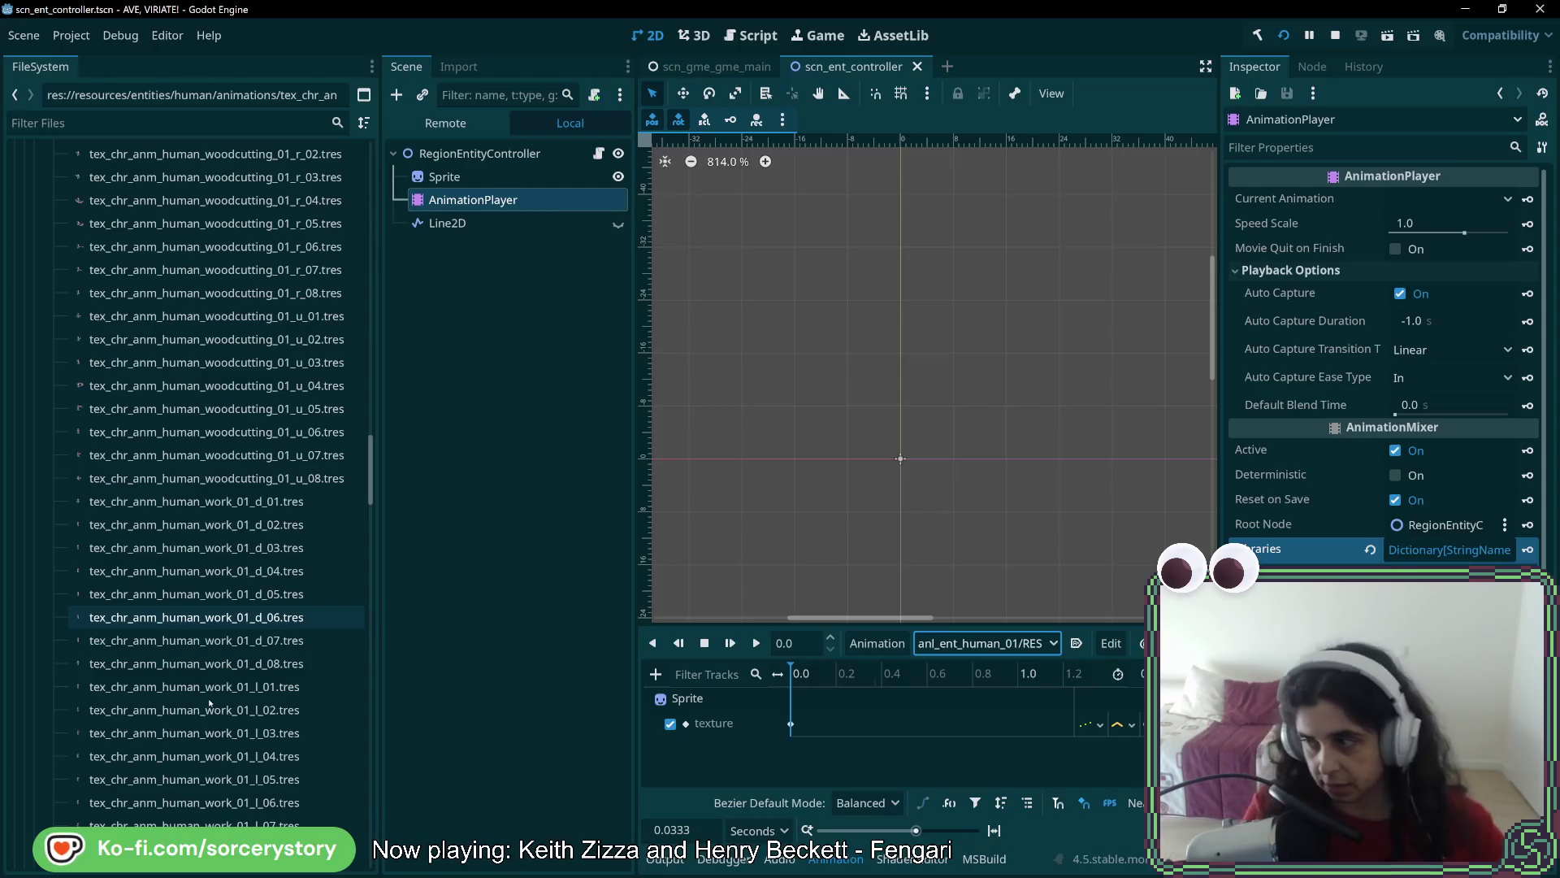
scroll(243, 594, down, 10)
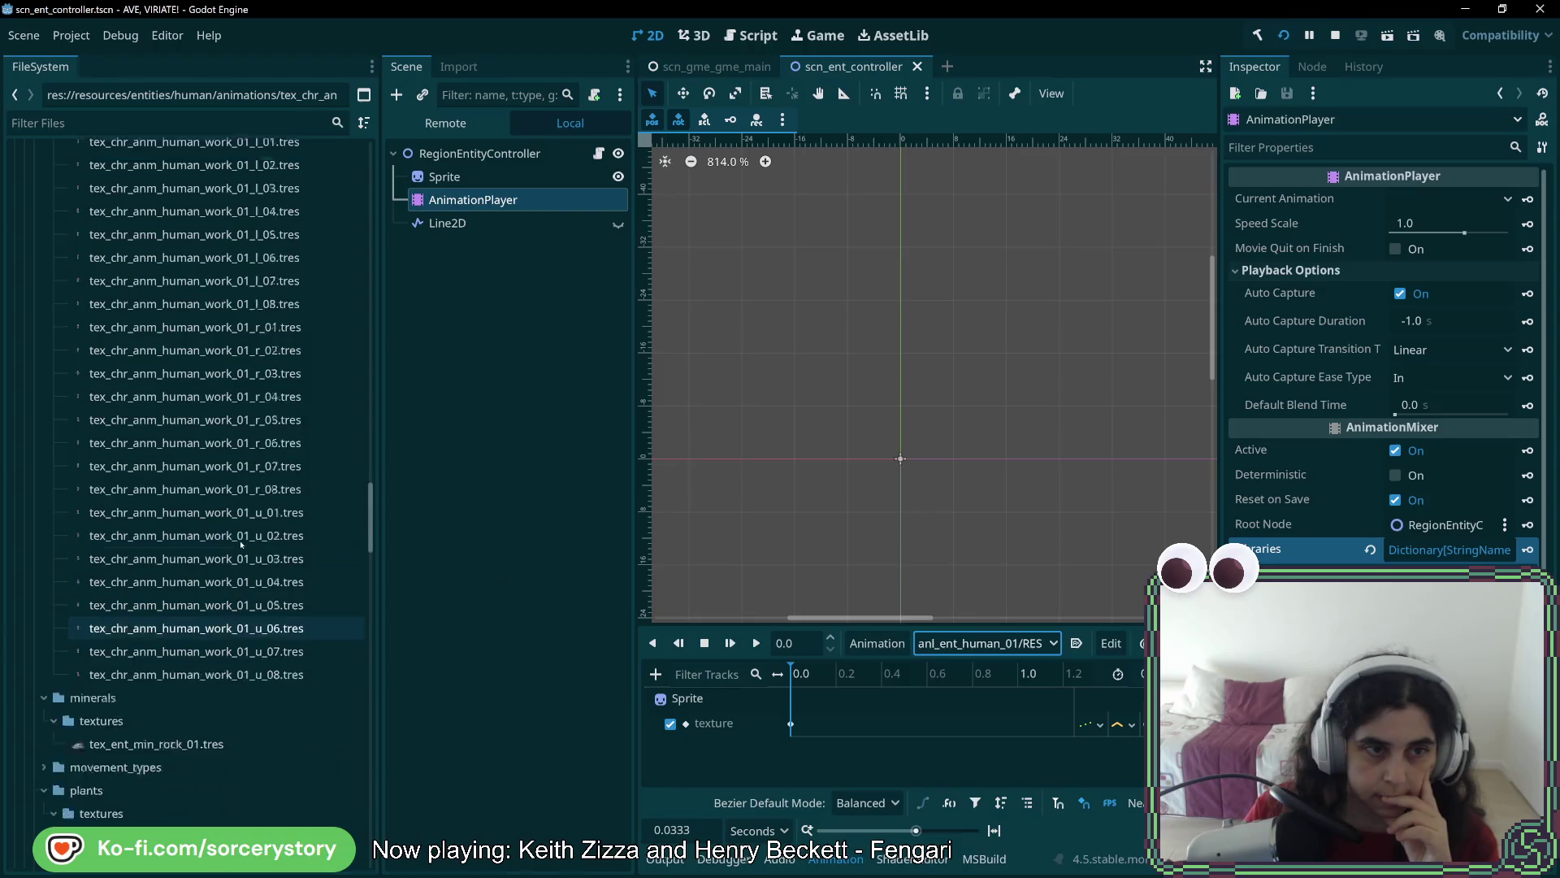
scroll(244, 569, up, 8)
scroll(242, 546, up, 9)
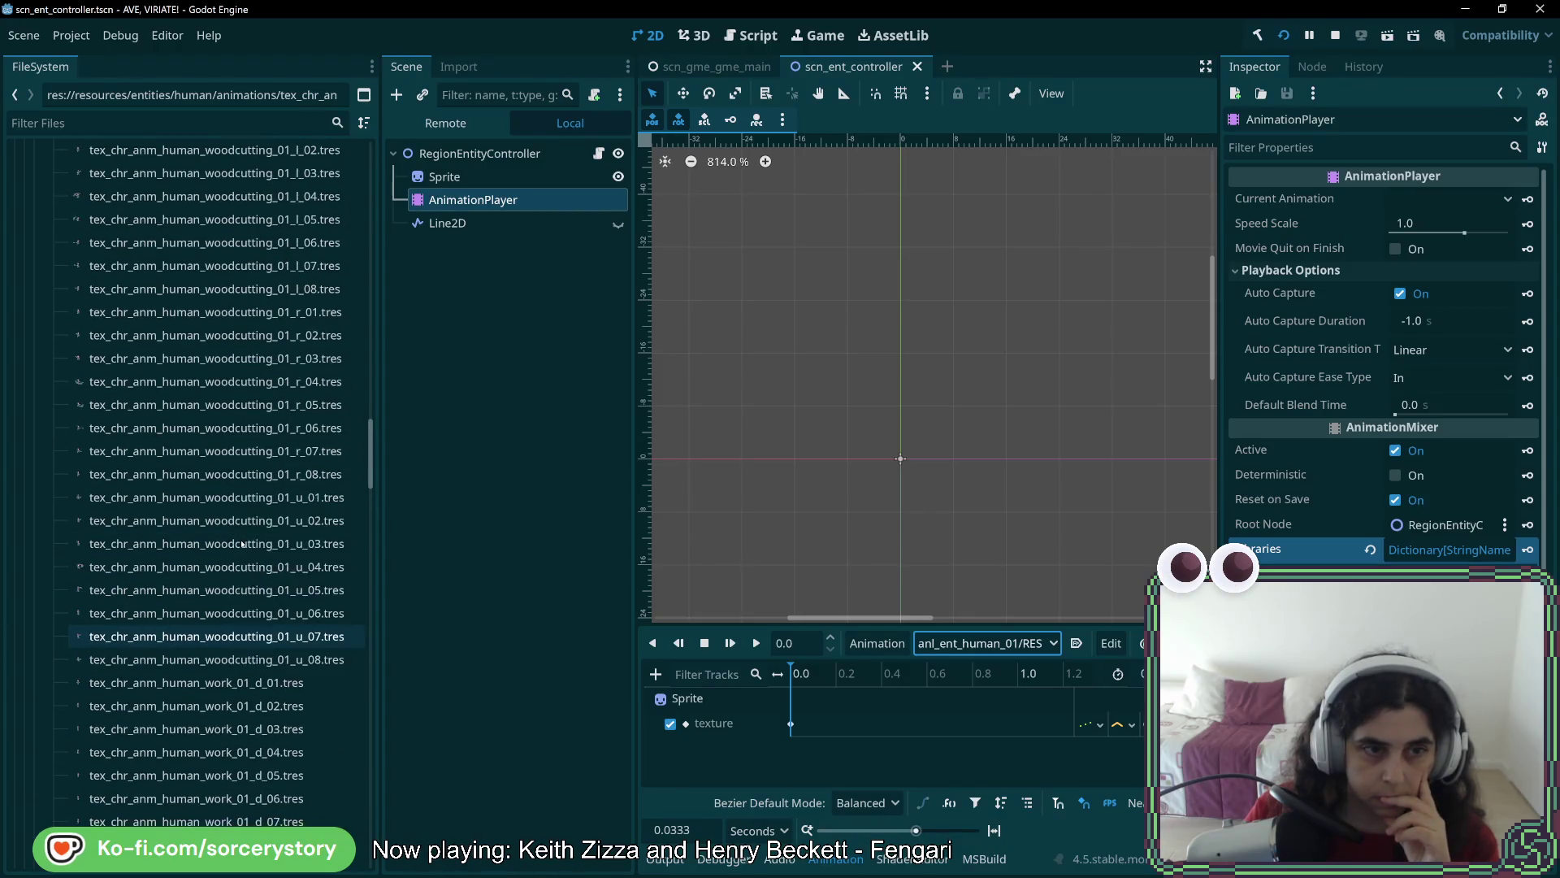
scroll(241, 544, up, 8)
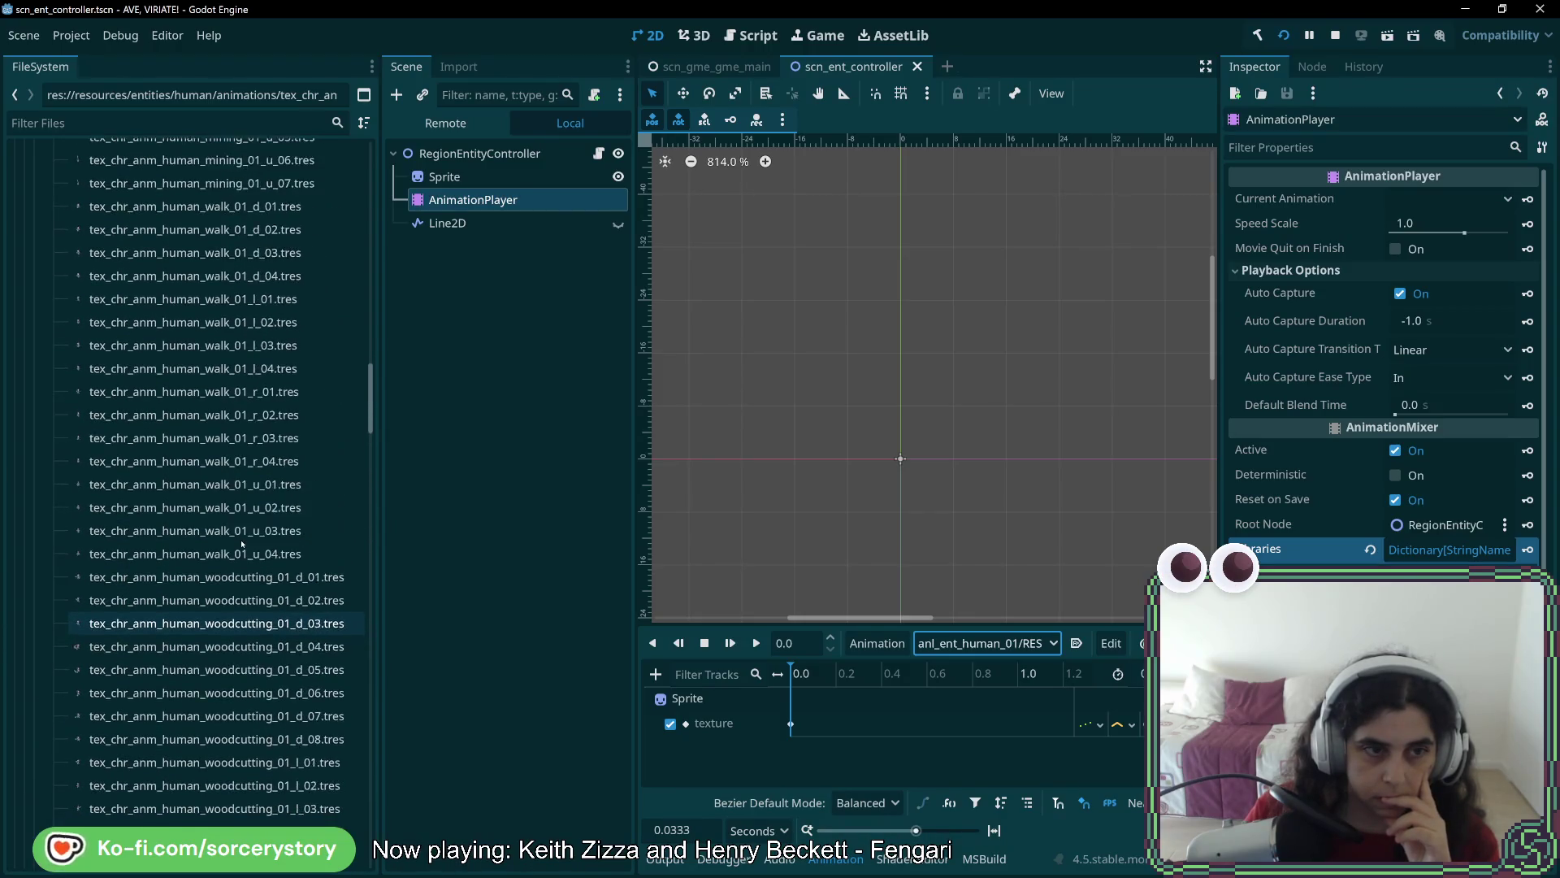
scroll(244, 544, up, 7)
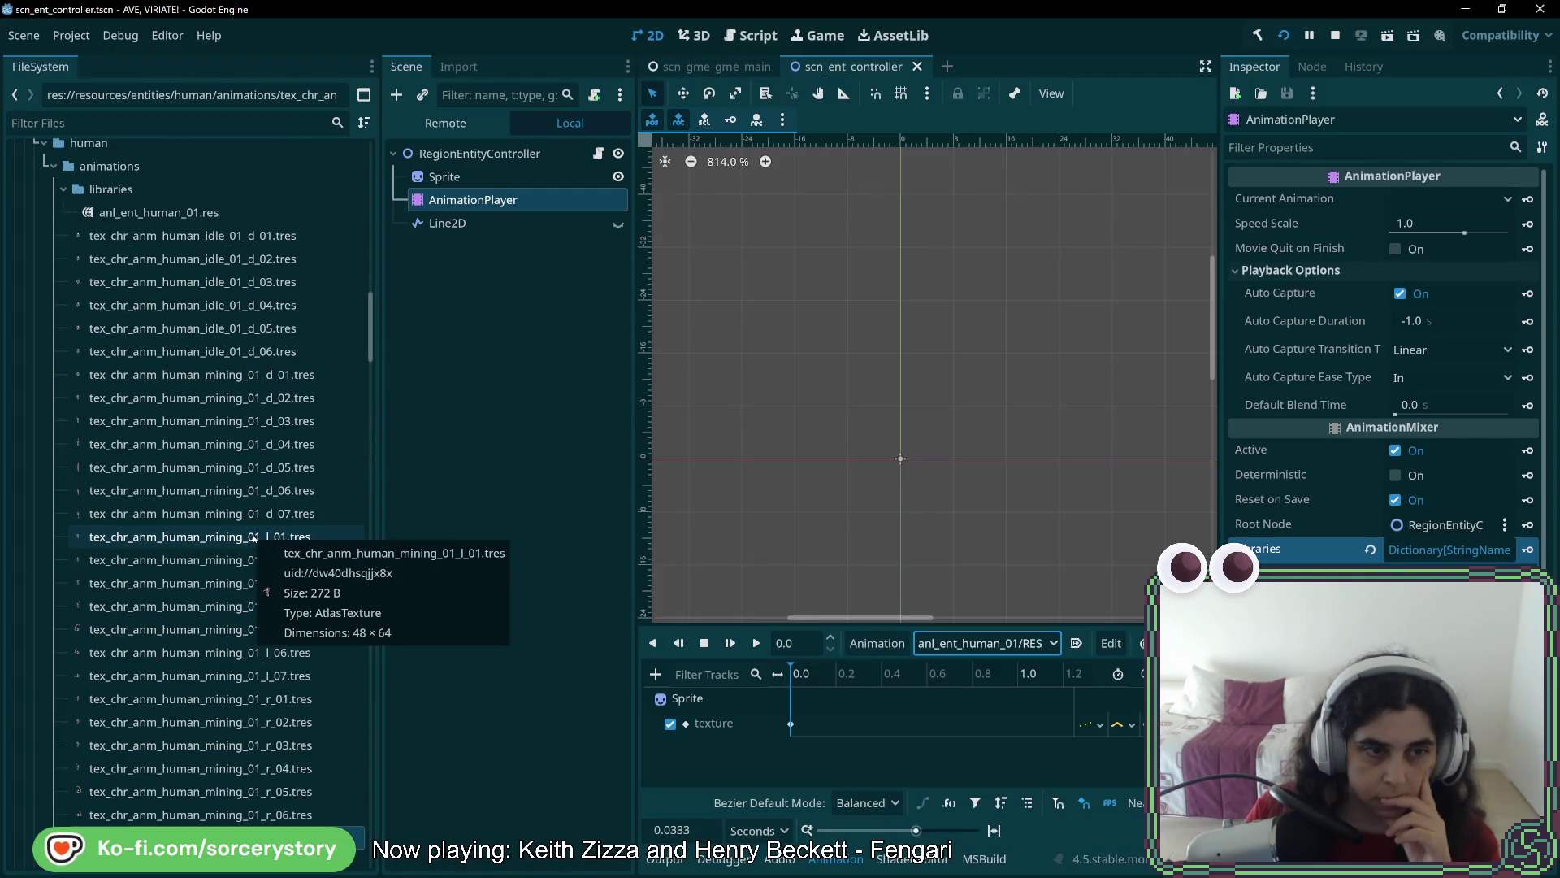
scroll(248, 552, down, 9)
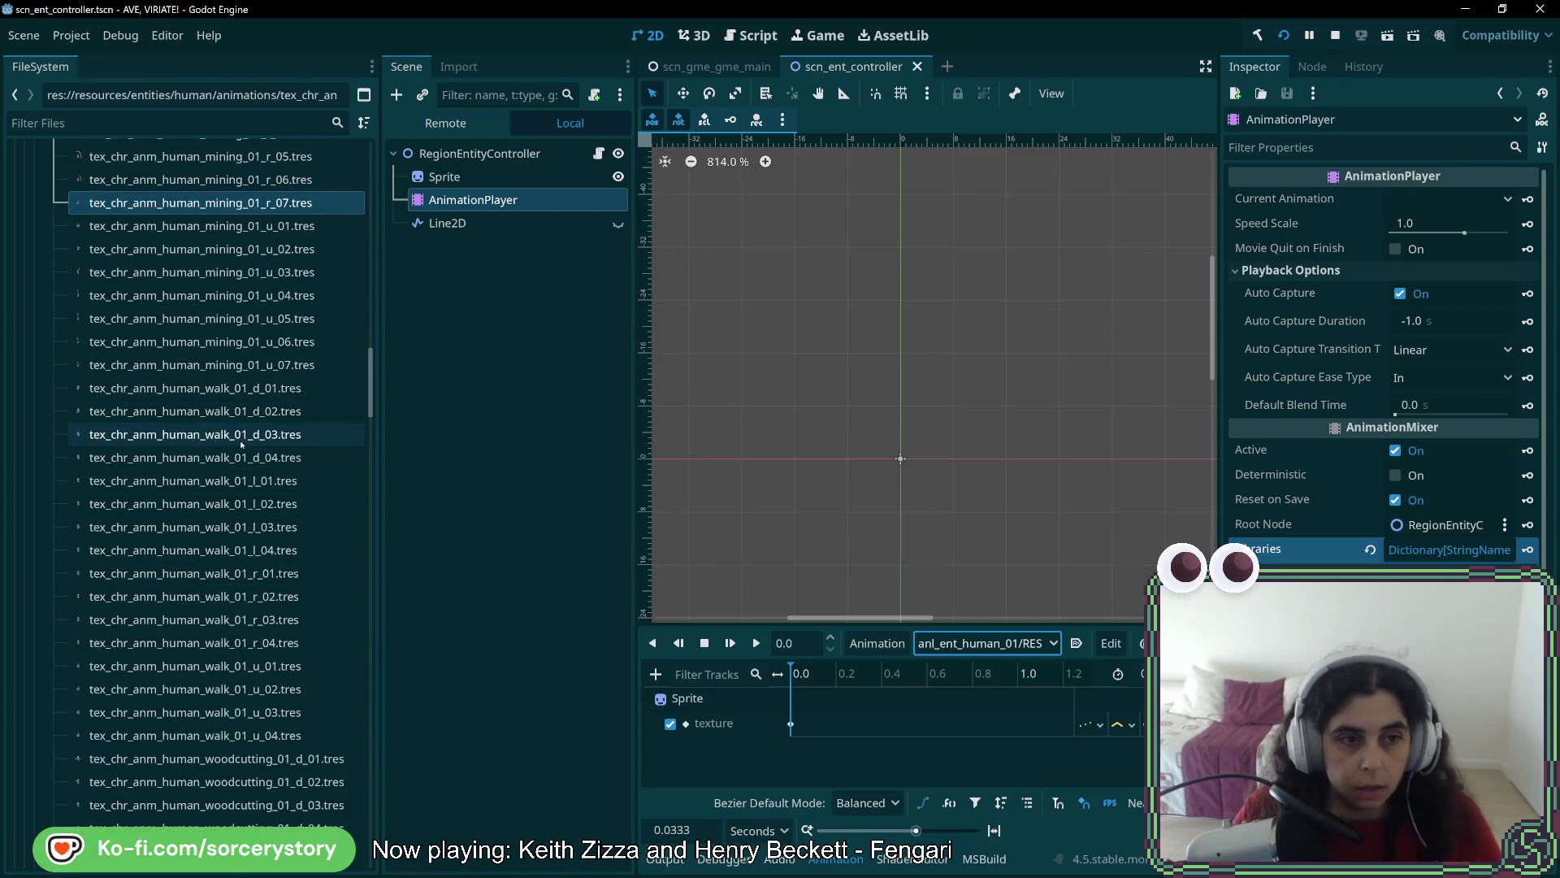
right_click(266, 389)
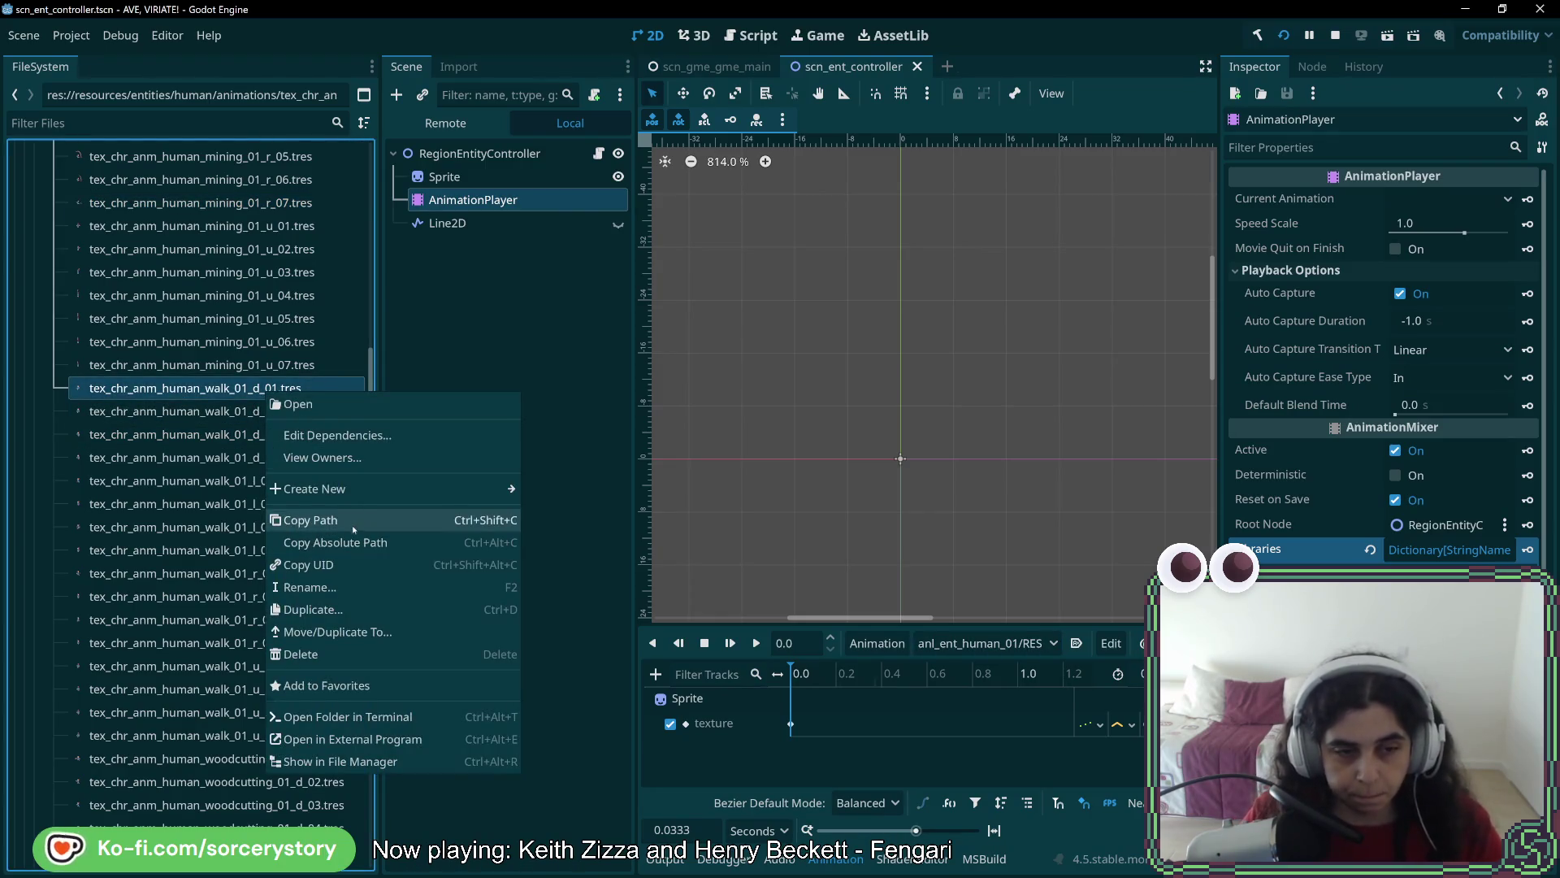
Duplicate walk_01_d_01.tres as tex_chr_anm_human_gather_01_d_01.tres
click(357, 609)
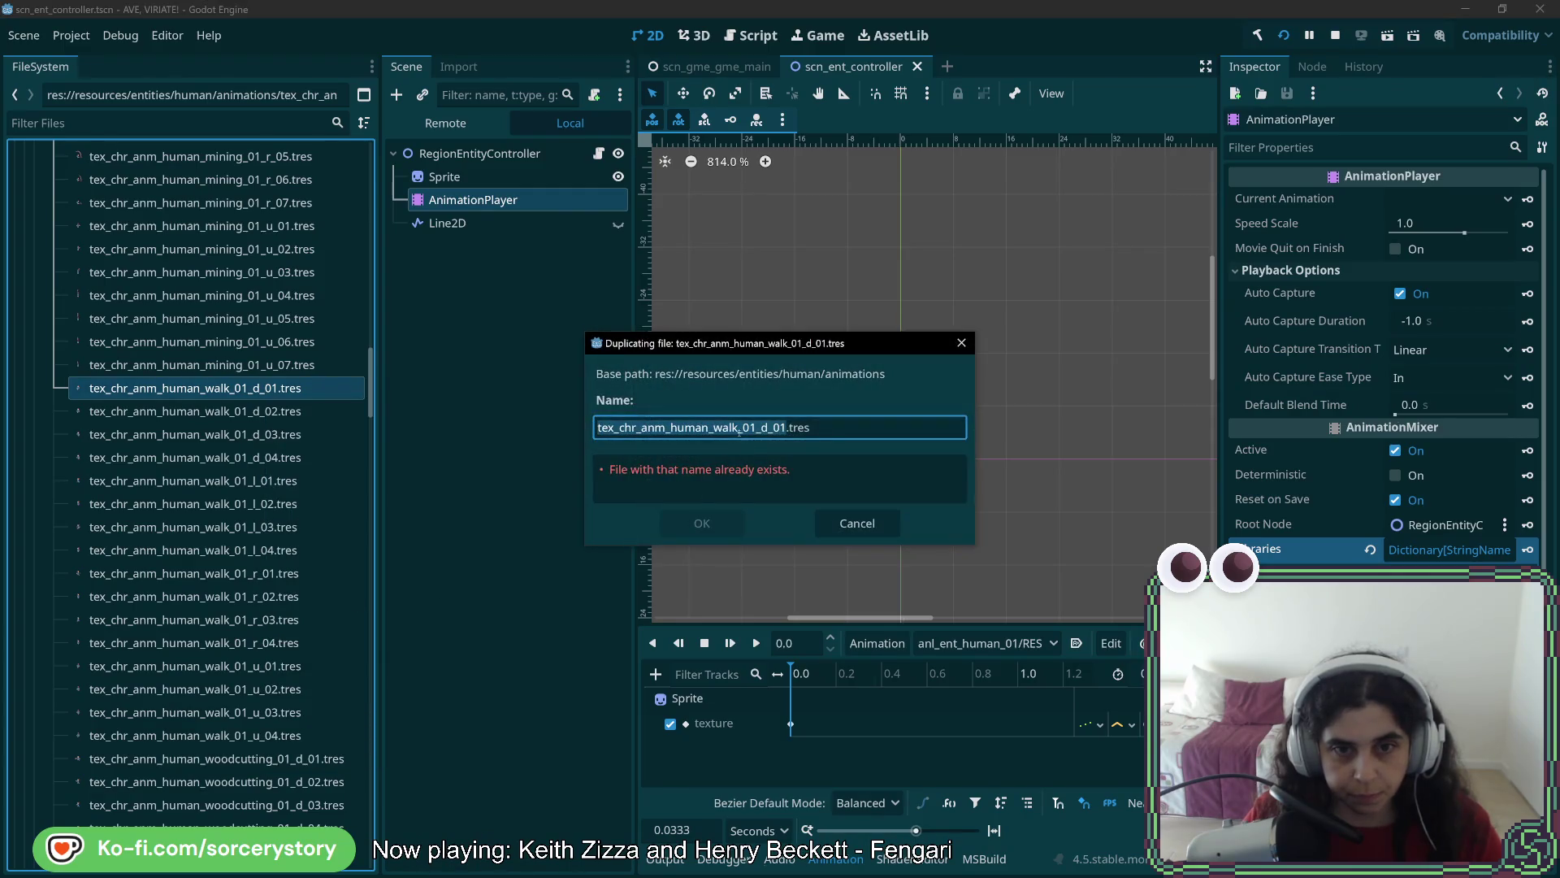
drag(722, 427, 712, 427)
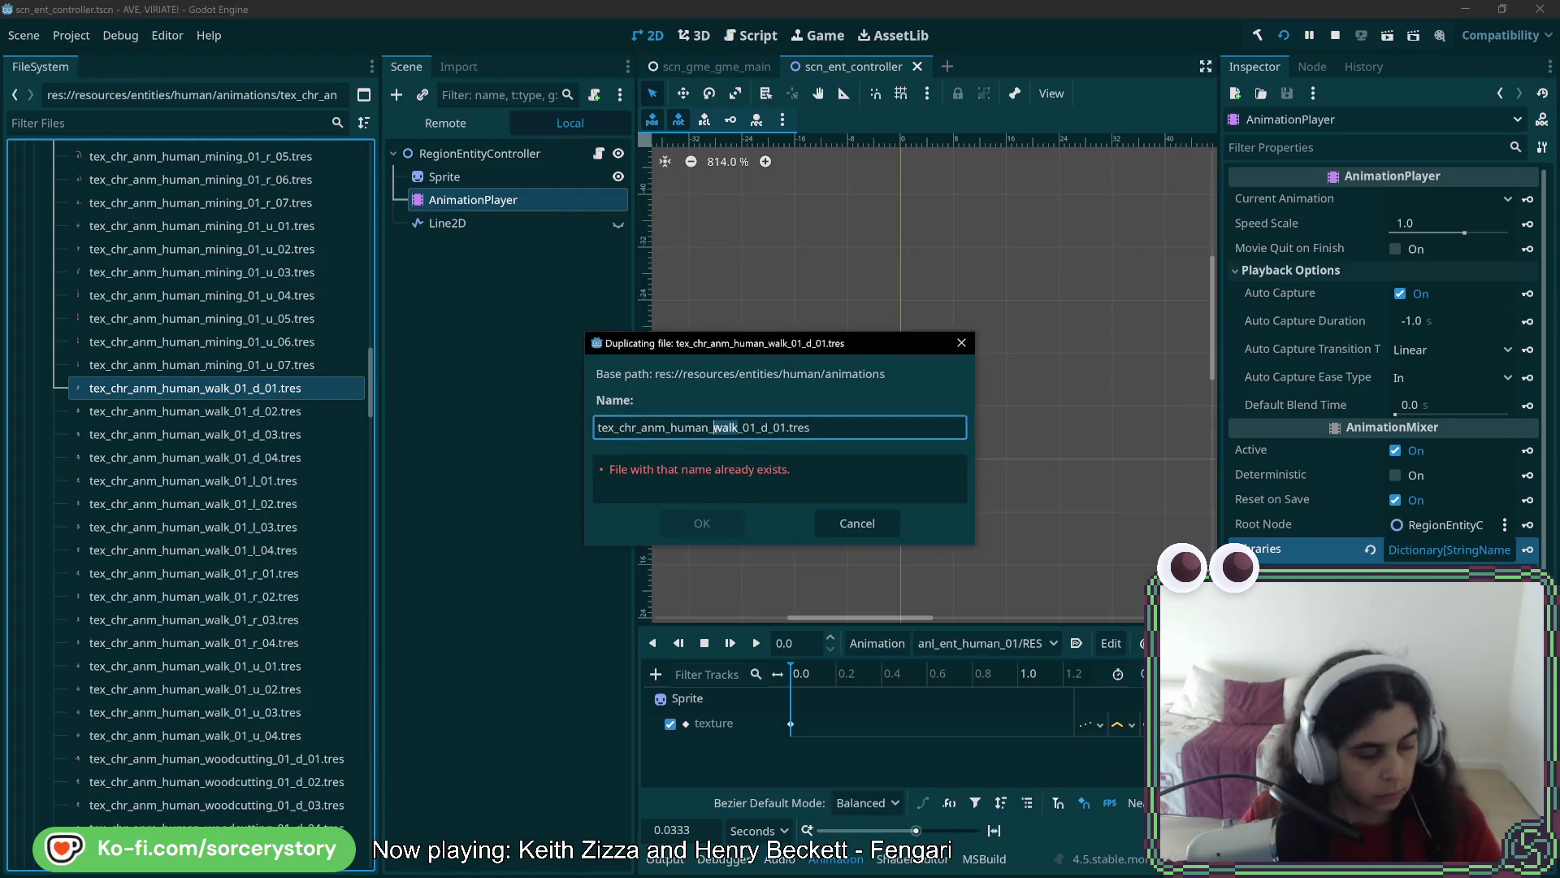
text(gather)
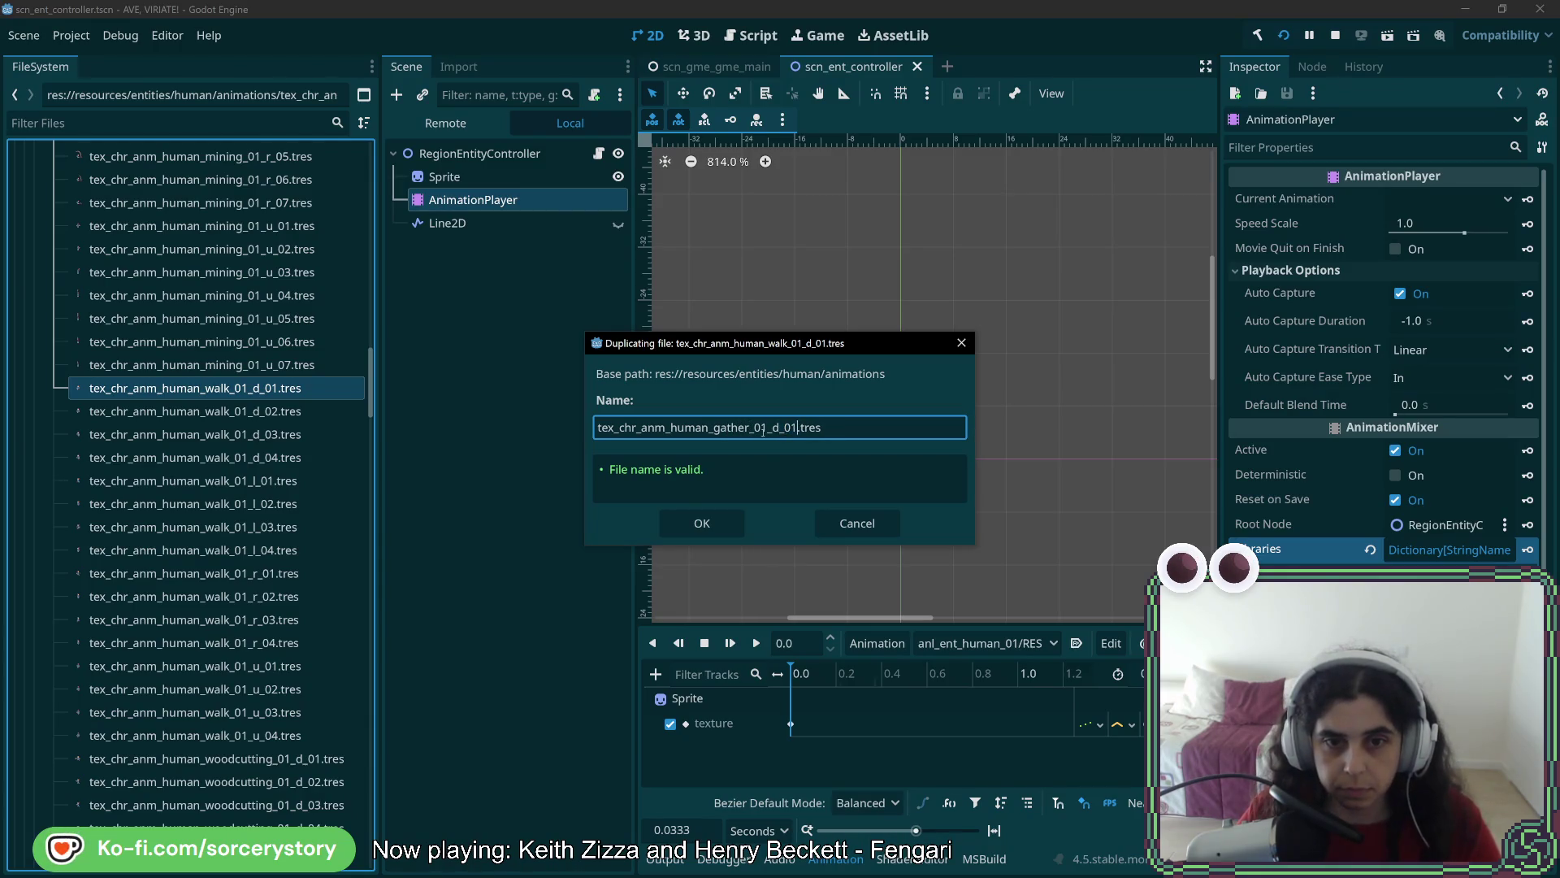
click(701, 522)
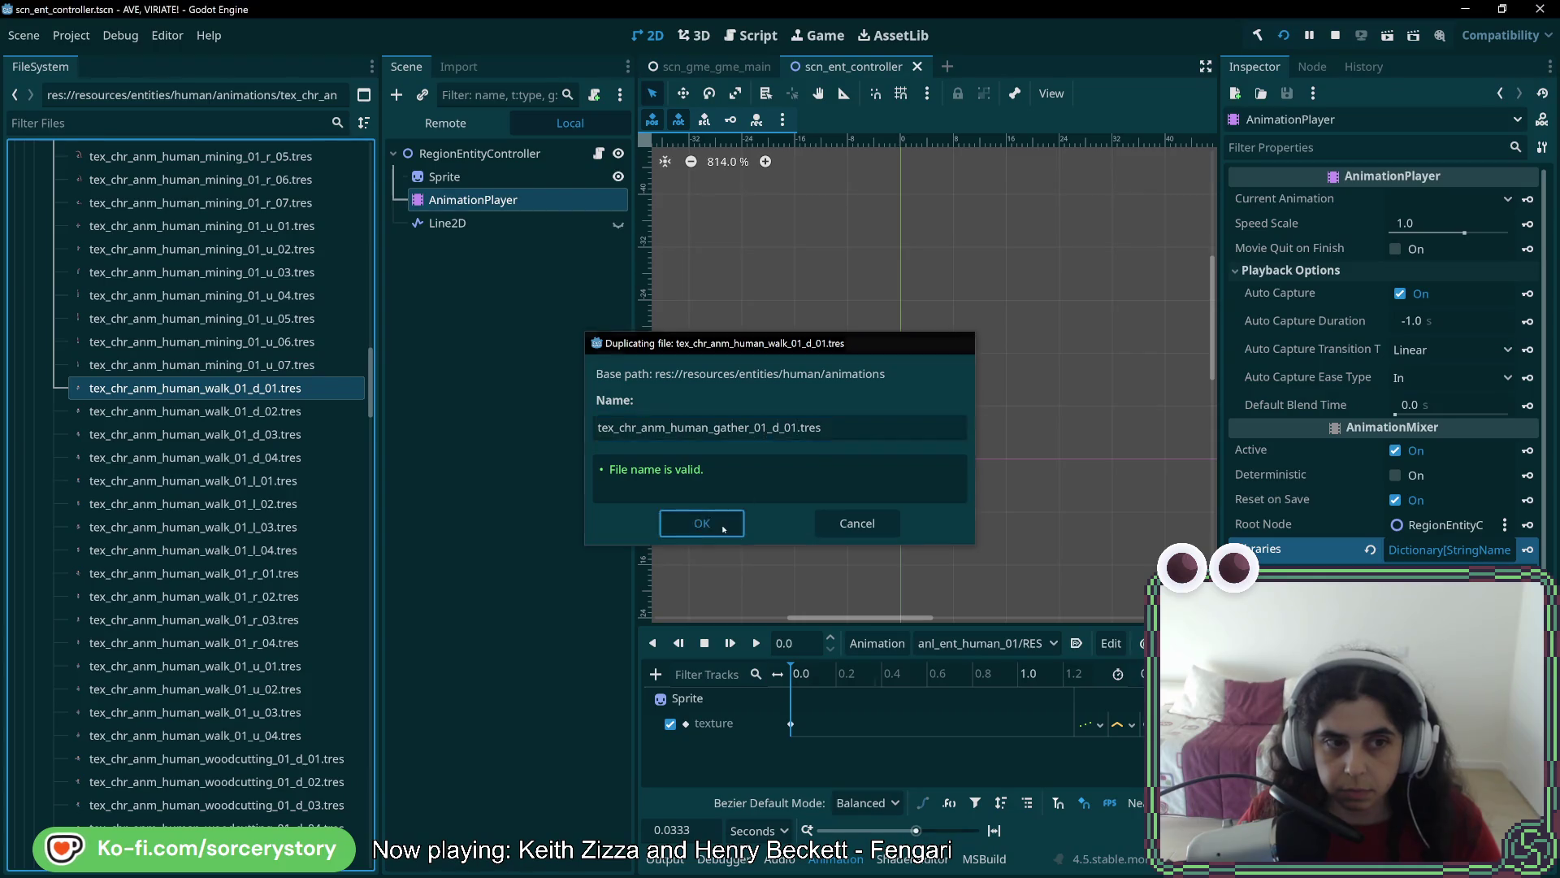
Set gather_01_d_01's atlas region to the first gather sprite: x 0, y 864, 48×64
scroll(244, 528, up, 10)
scroll(276, 542, up, 5)
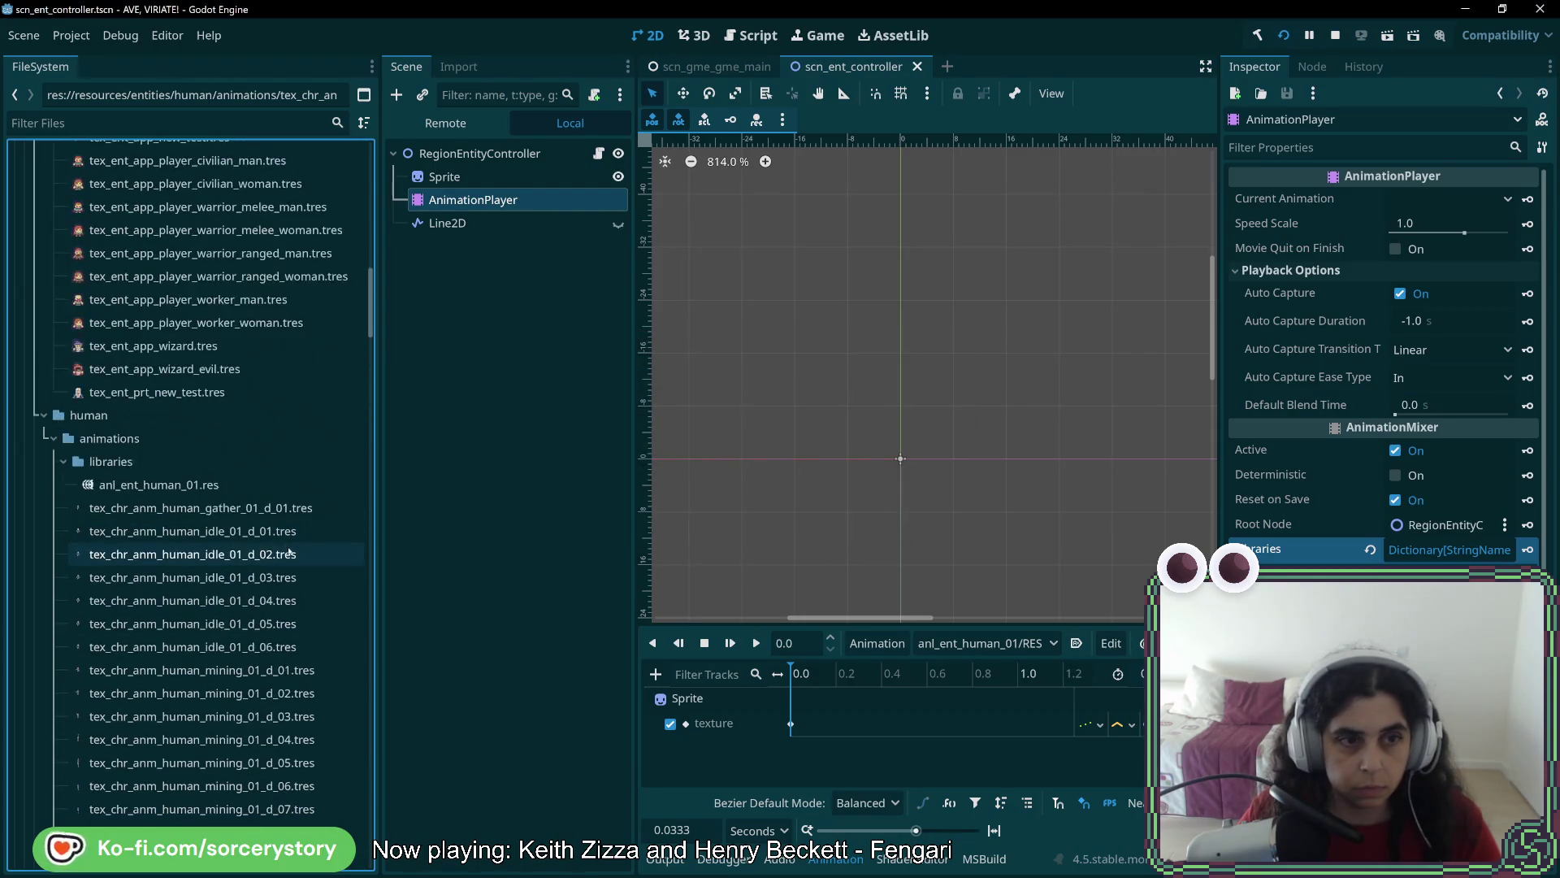
scroll(260, 536, down, 3)
click(254, 329)
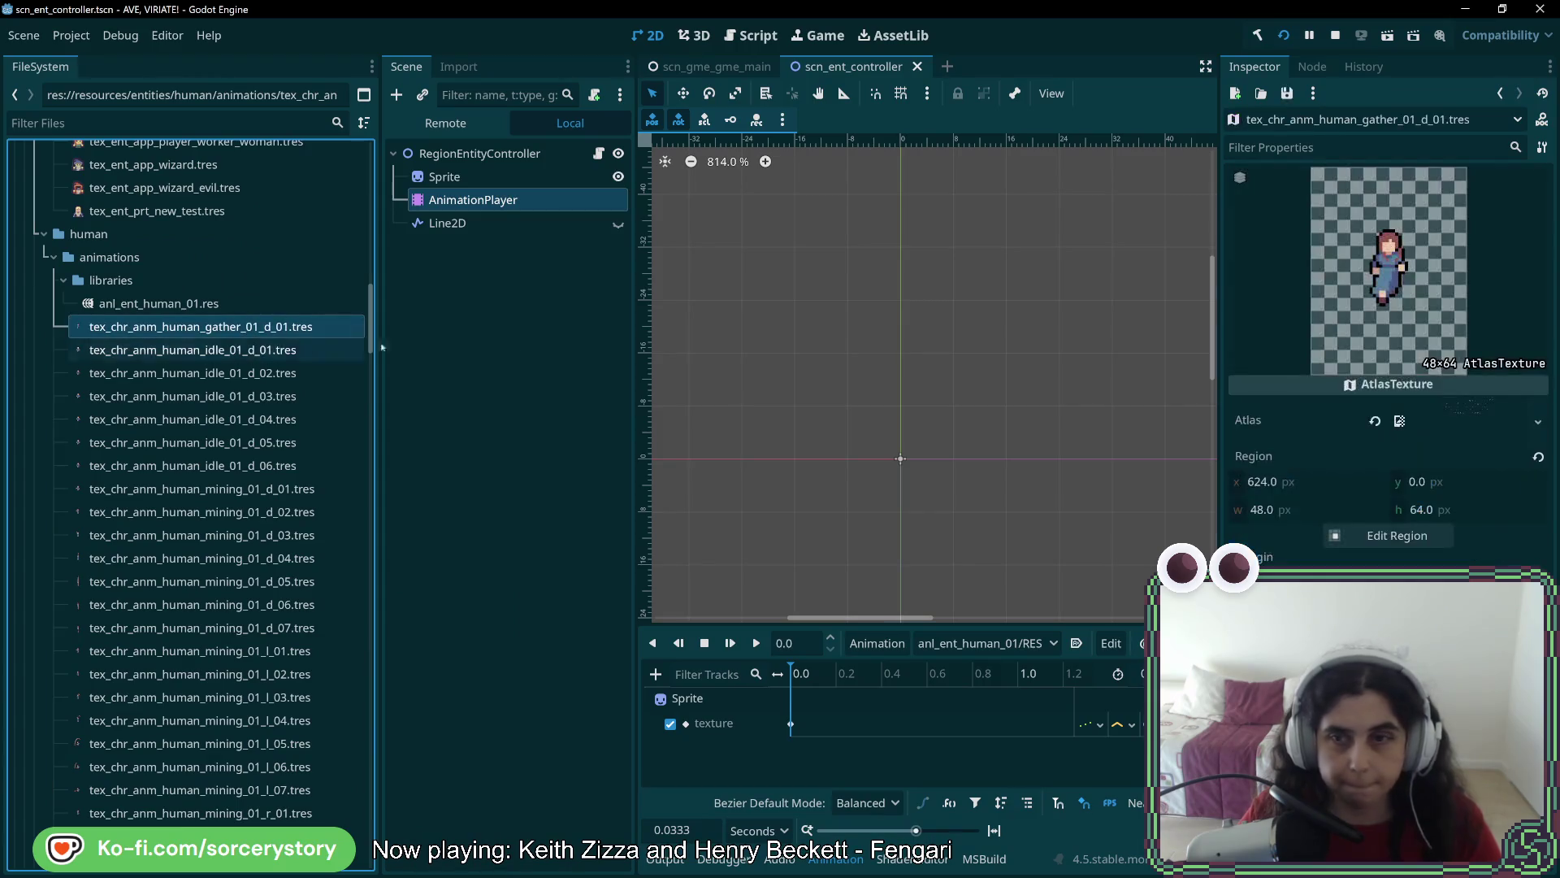
click(1396, 536)
scroll(662, 418, up, 5)
scroll(662, 419, up, 2)
mouse_move(588, 307)
mouse_down()
mouse_move(626, 446)
mouse_move(704, 463)
mouse_up()
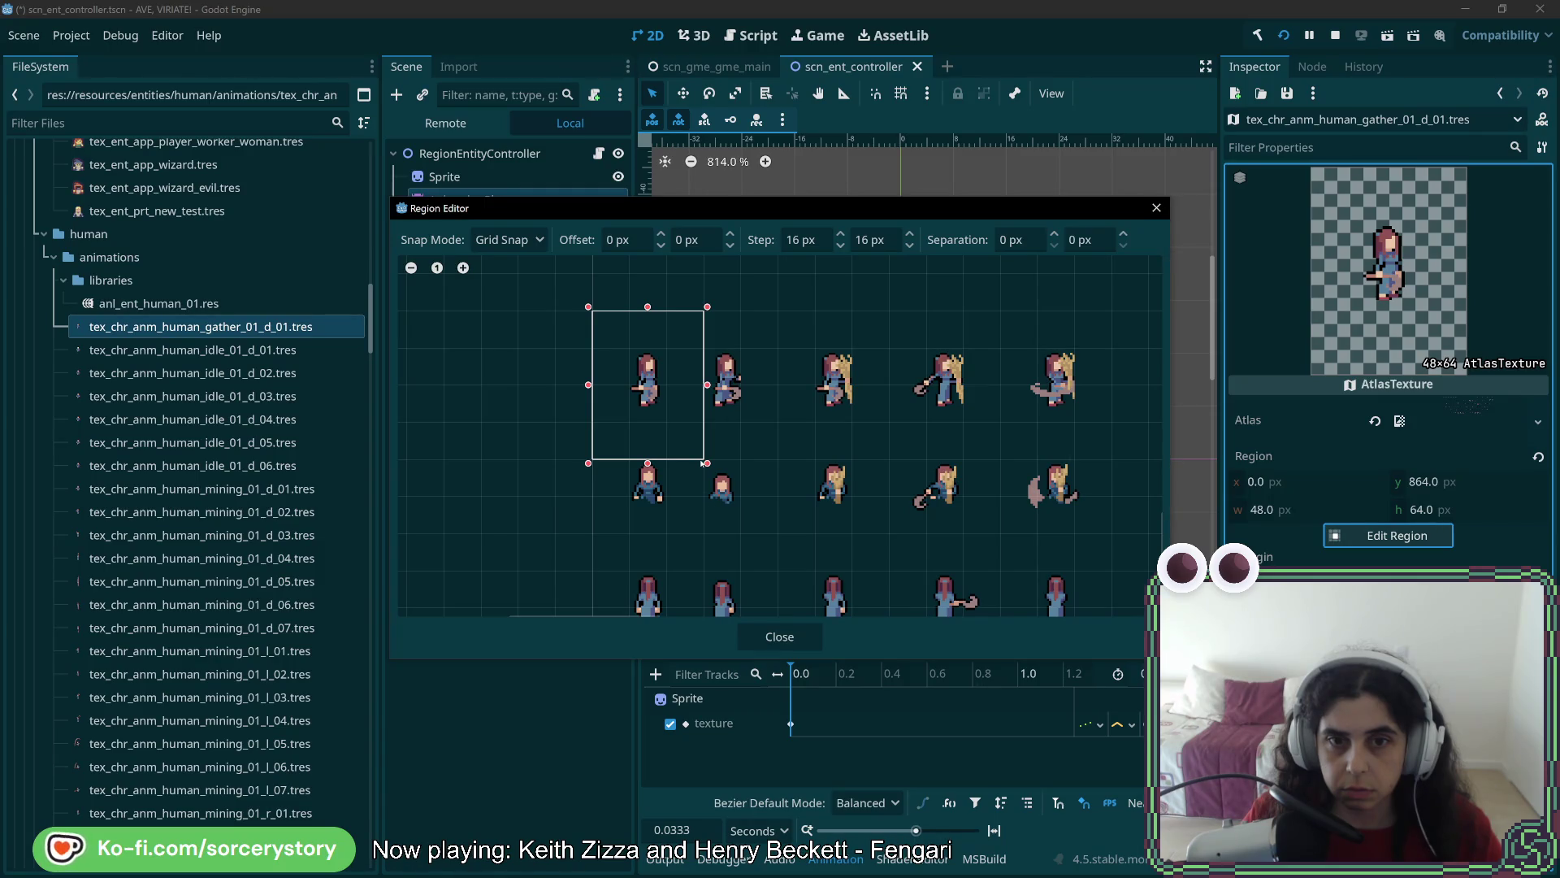
click(794, 637)
right_click(272, 331)
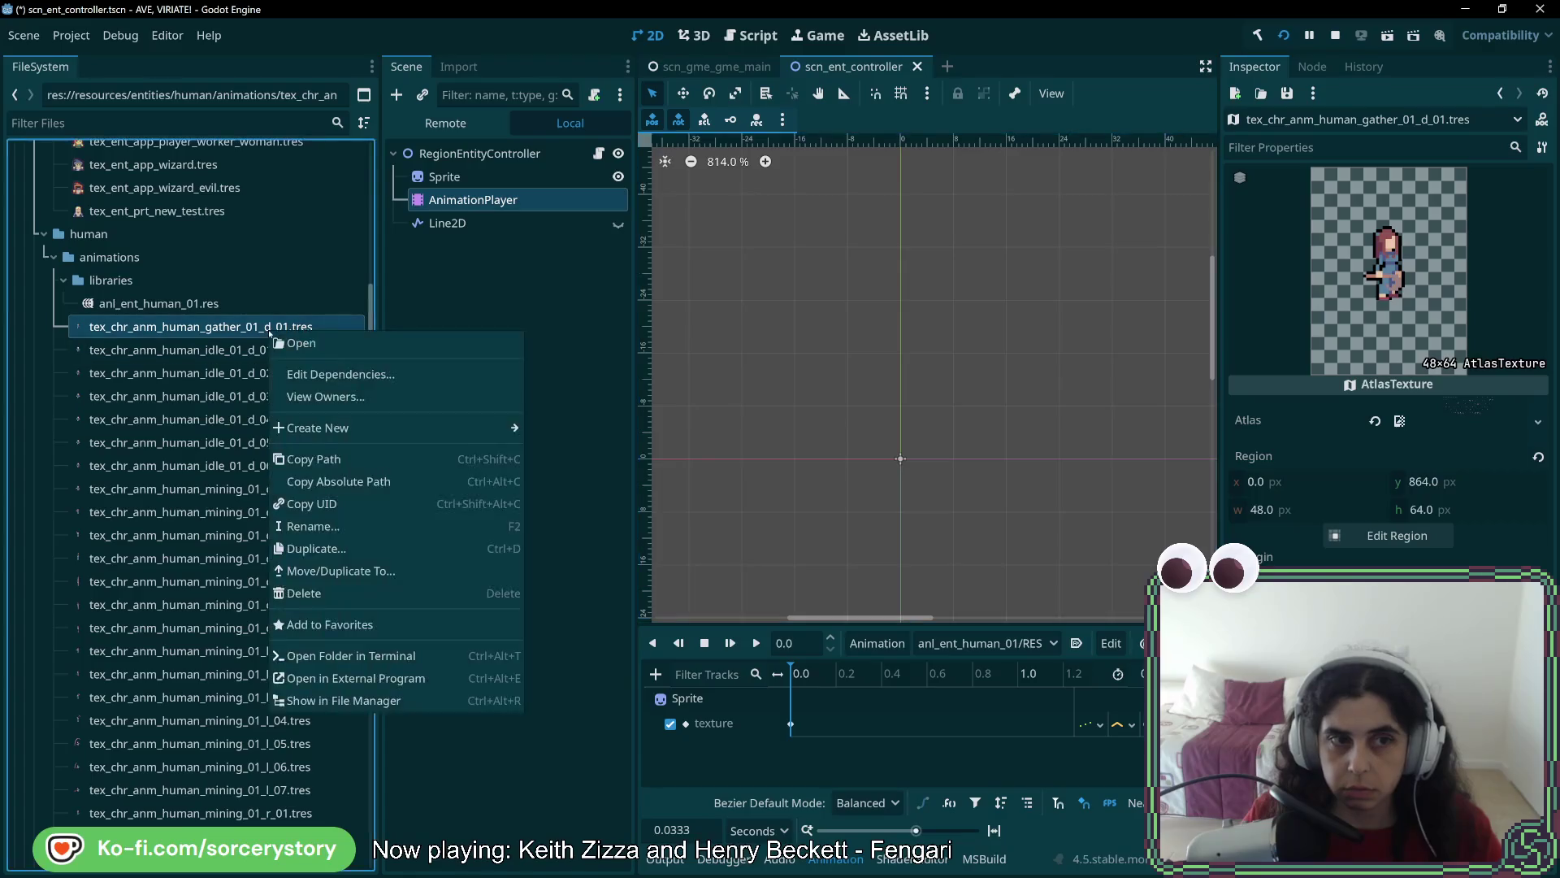
Duplicate gather_01_d_01 as gather_01_d_02, shift its region to the next frame, and save
click(317, 549)
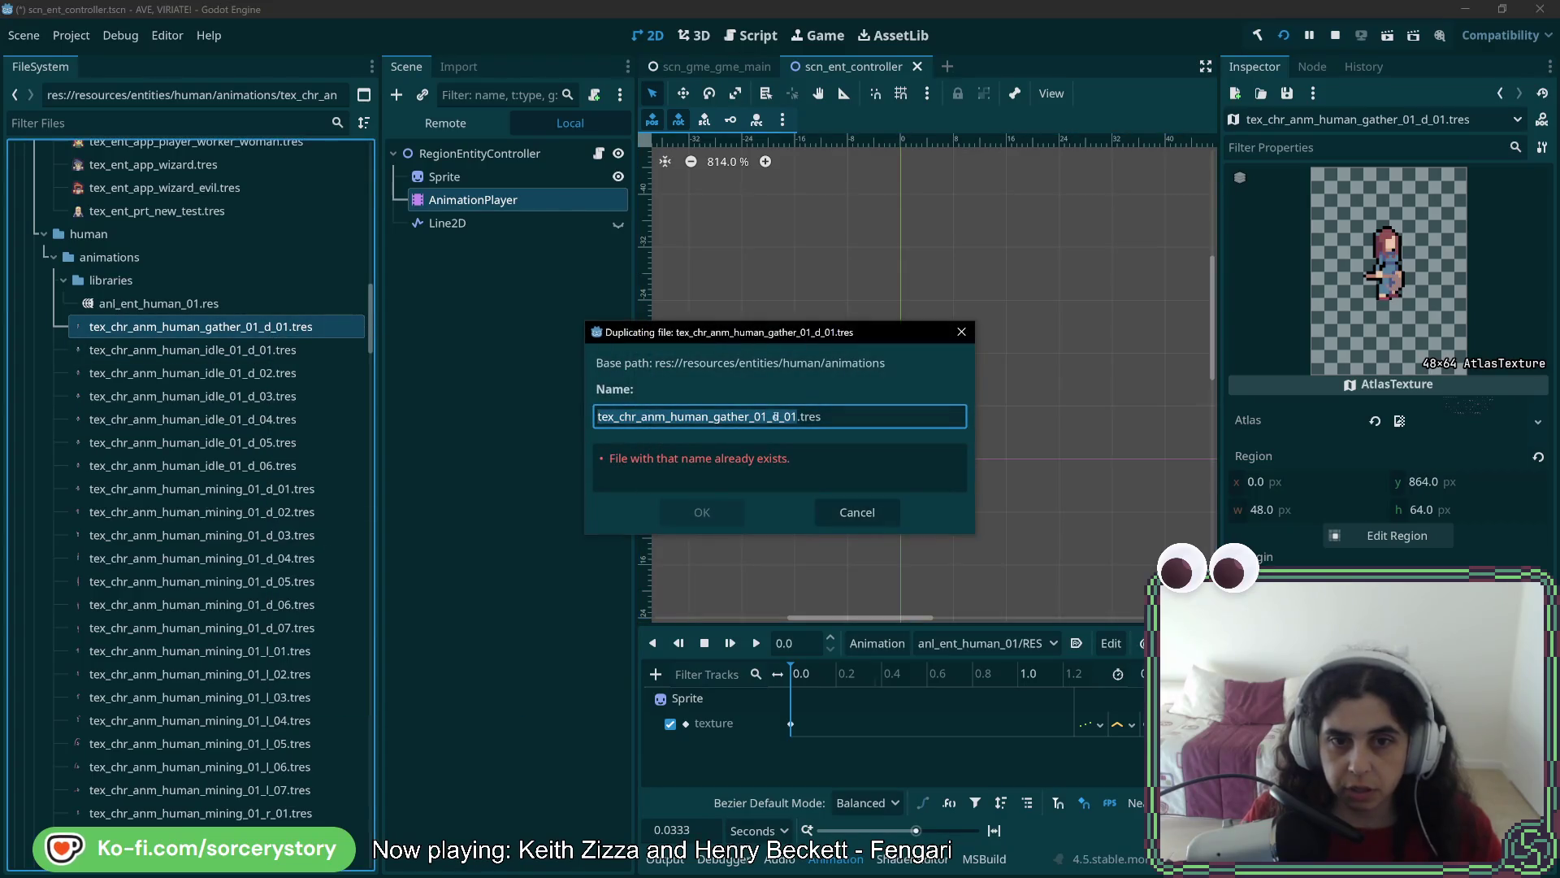
click(787, 416)
key(Delete)
text(2)
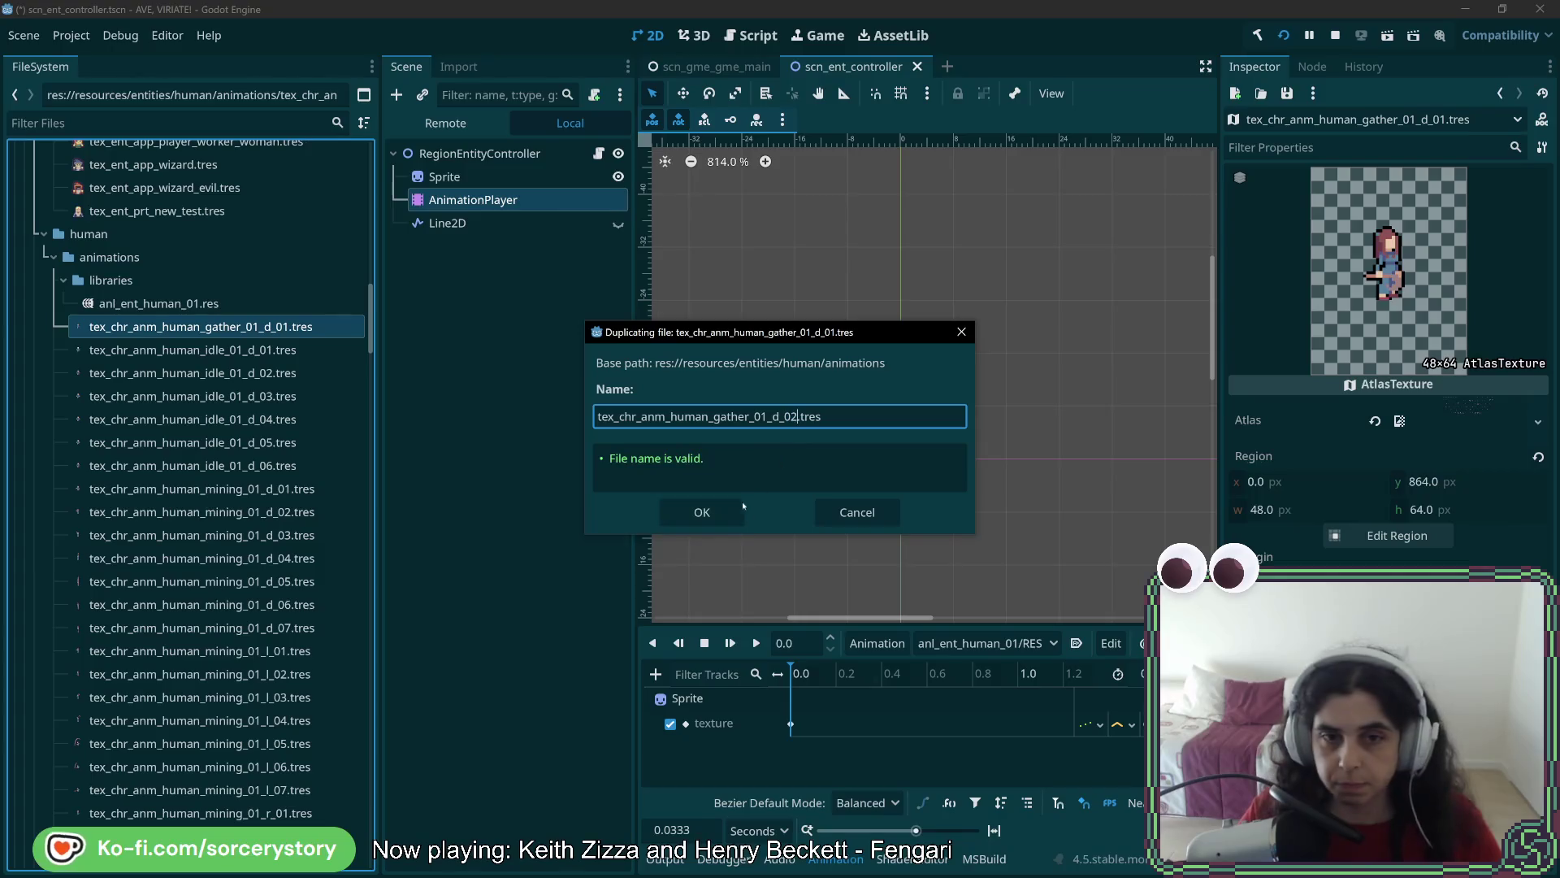
key(Return)
click(1391, 535)
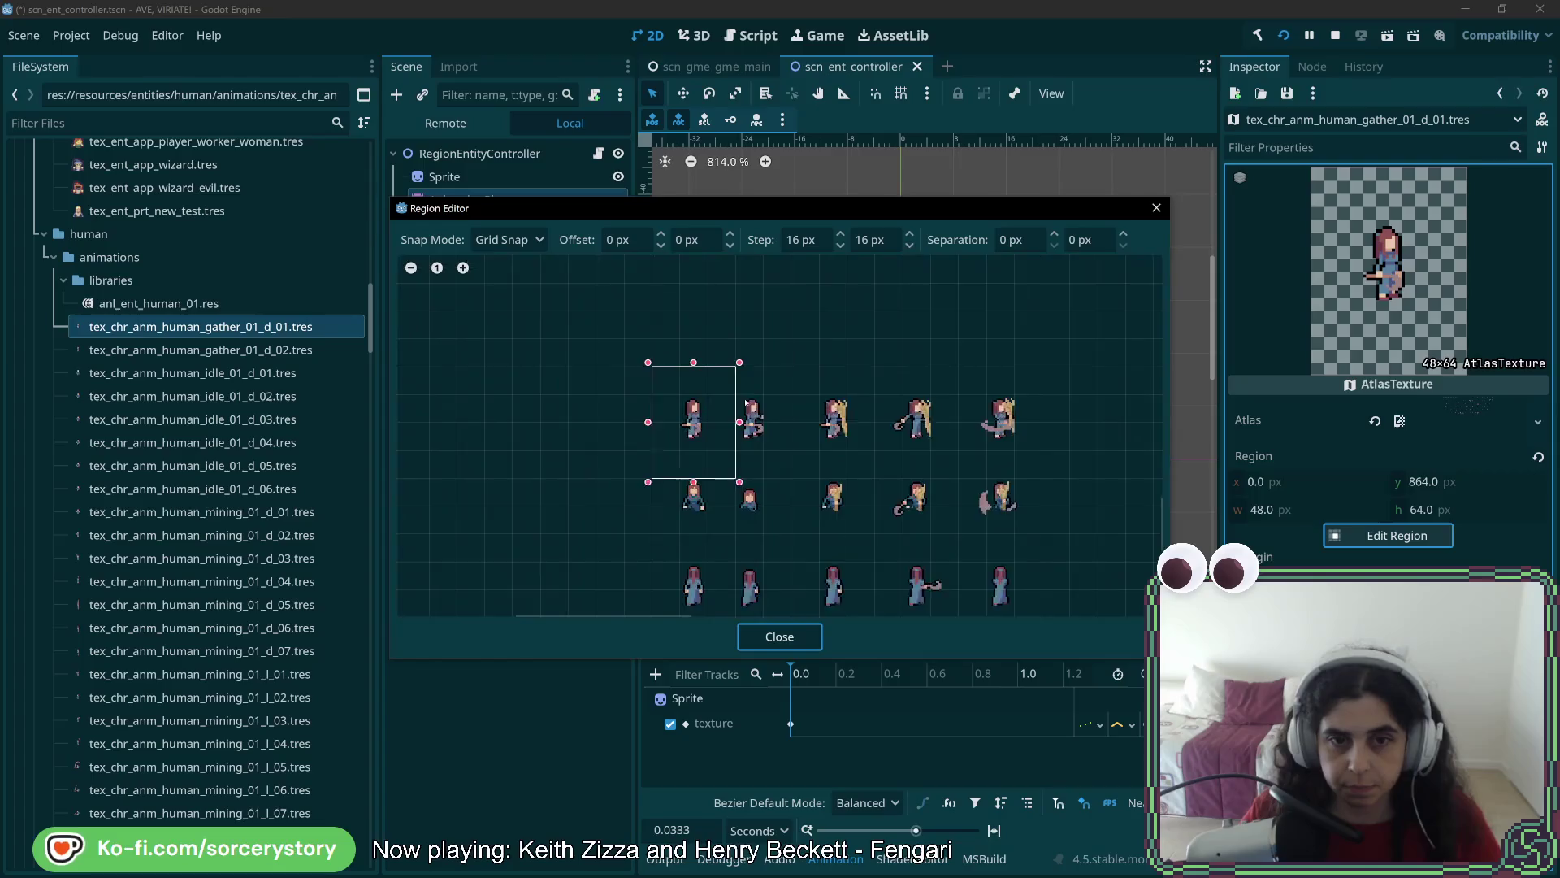
mouse_move(746, 387)
mouse_down()
mouse_move(821, 407)
mouse_move(650, 525)
mouse_move(675, 527)
mouse_up()
click(773, 640)
key(ctrl+s)
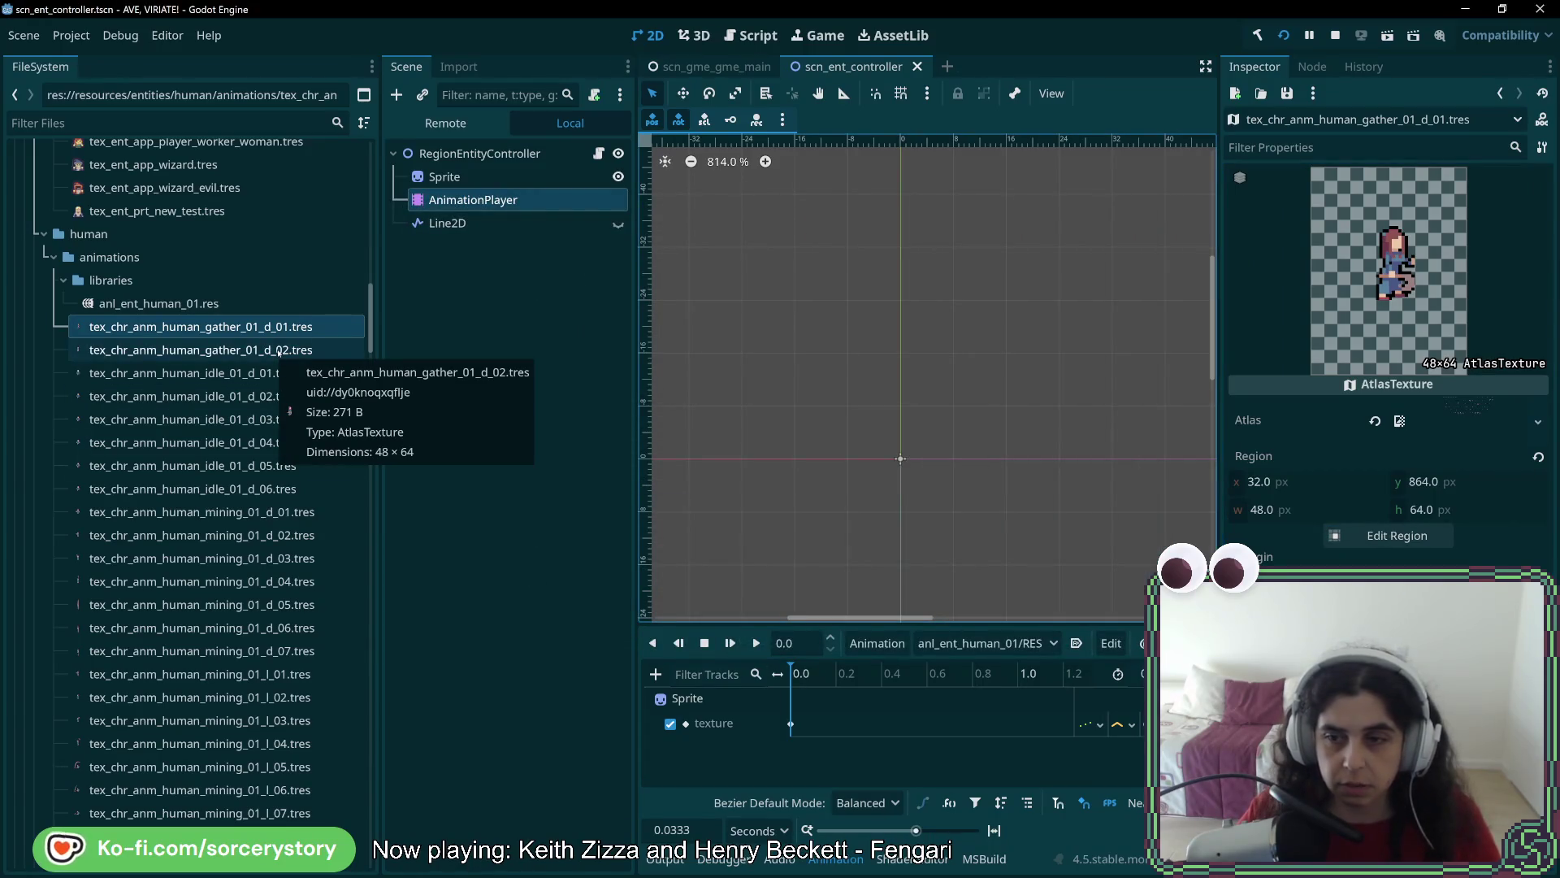
Restore gather_01_d_01's region to the first gather frame and save
click(277, 353)
click(290, 334)
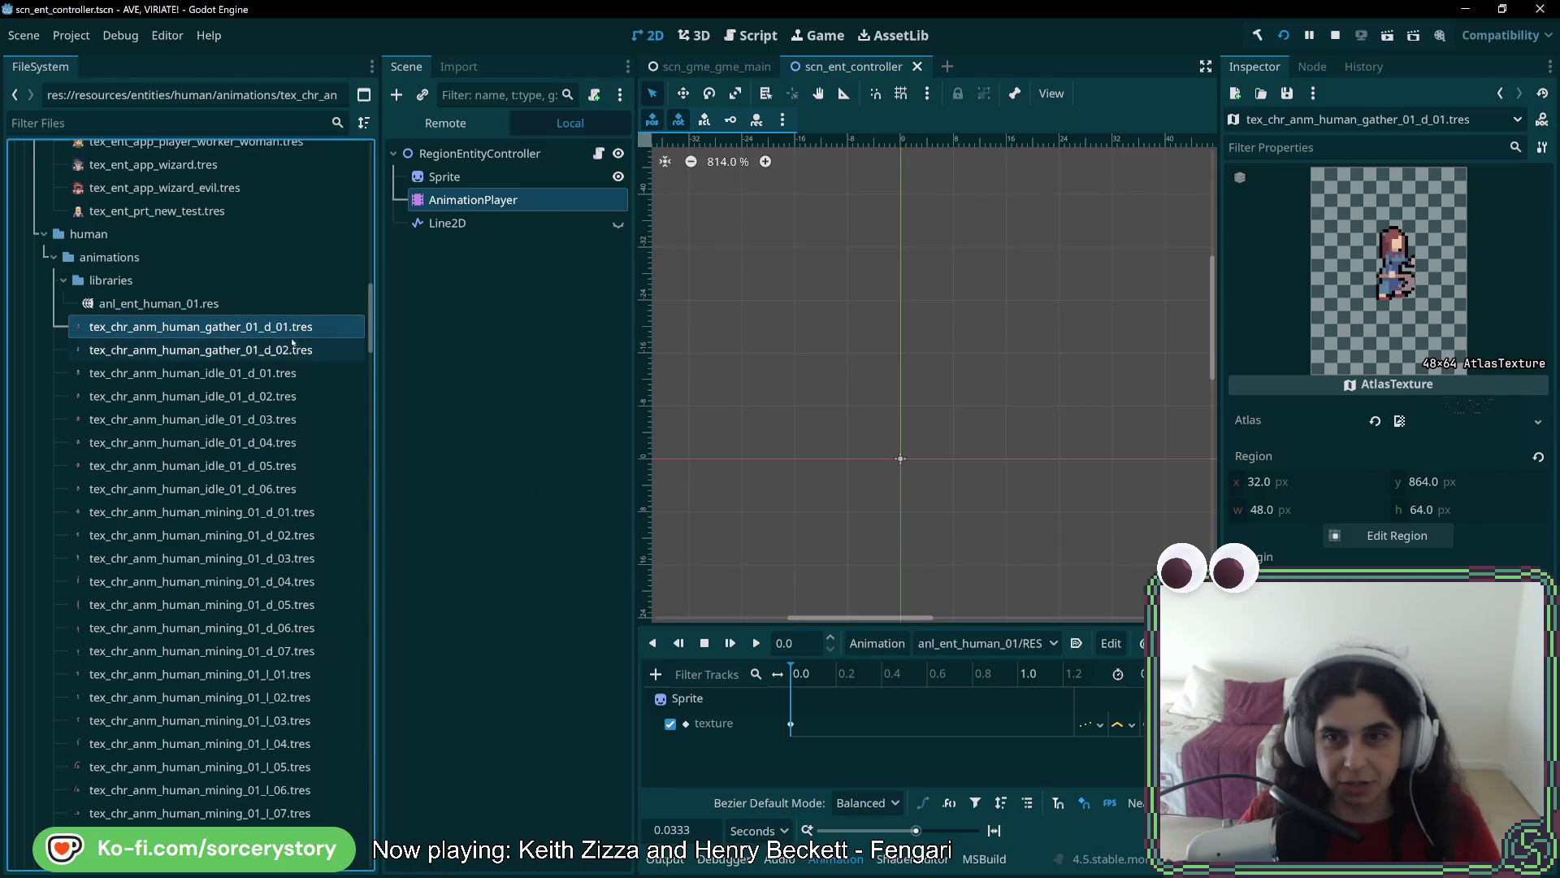
click(1396, 535)
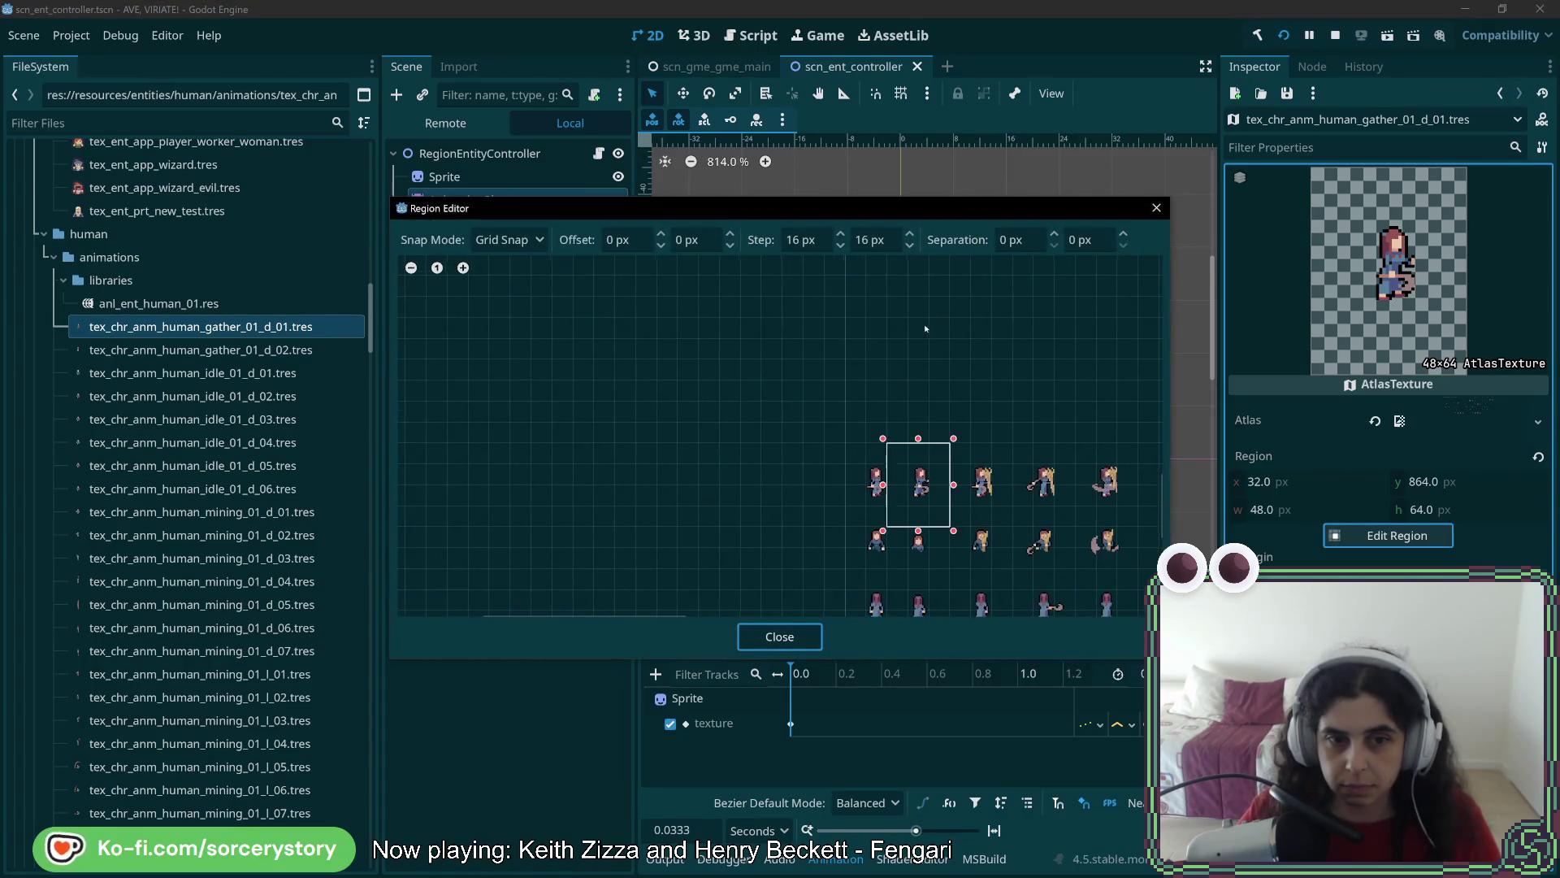
scroll(938, 505, up, 1)
drag(870, 515, 898, 556)
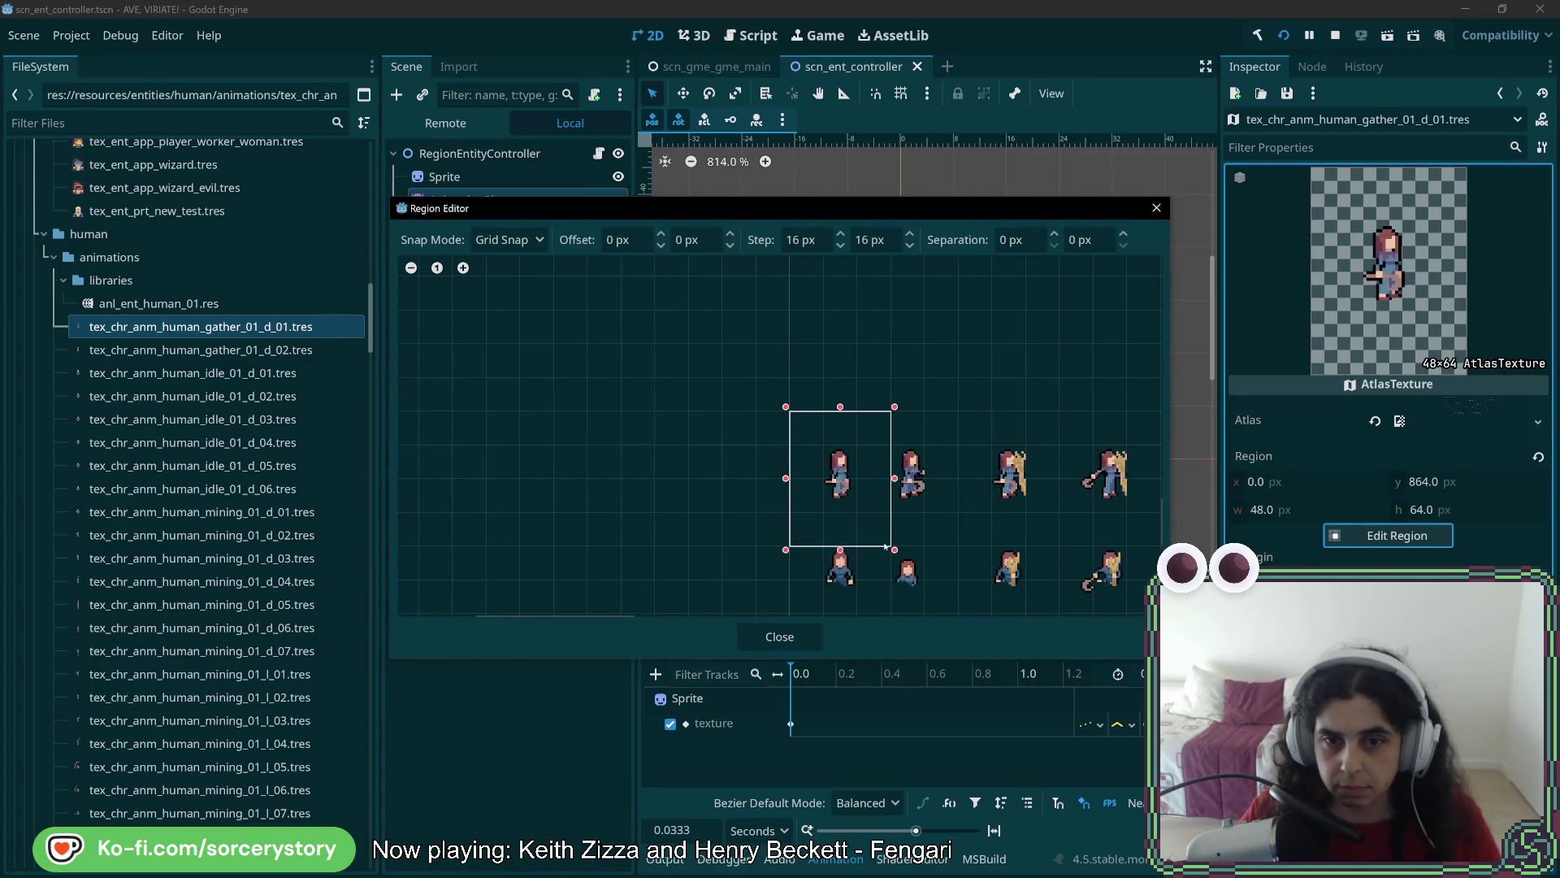
click(779, 636)
key(ctrl+s)
Move gather_01_d_02's region onto the second gather frame at x 32, undo a stray node, and save
click(280, 351)
click(1389, 534)
scroll(555, 525, up, 5)
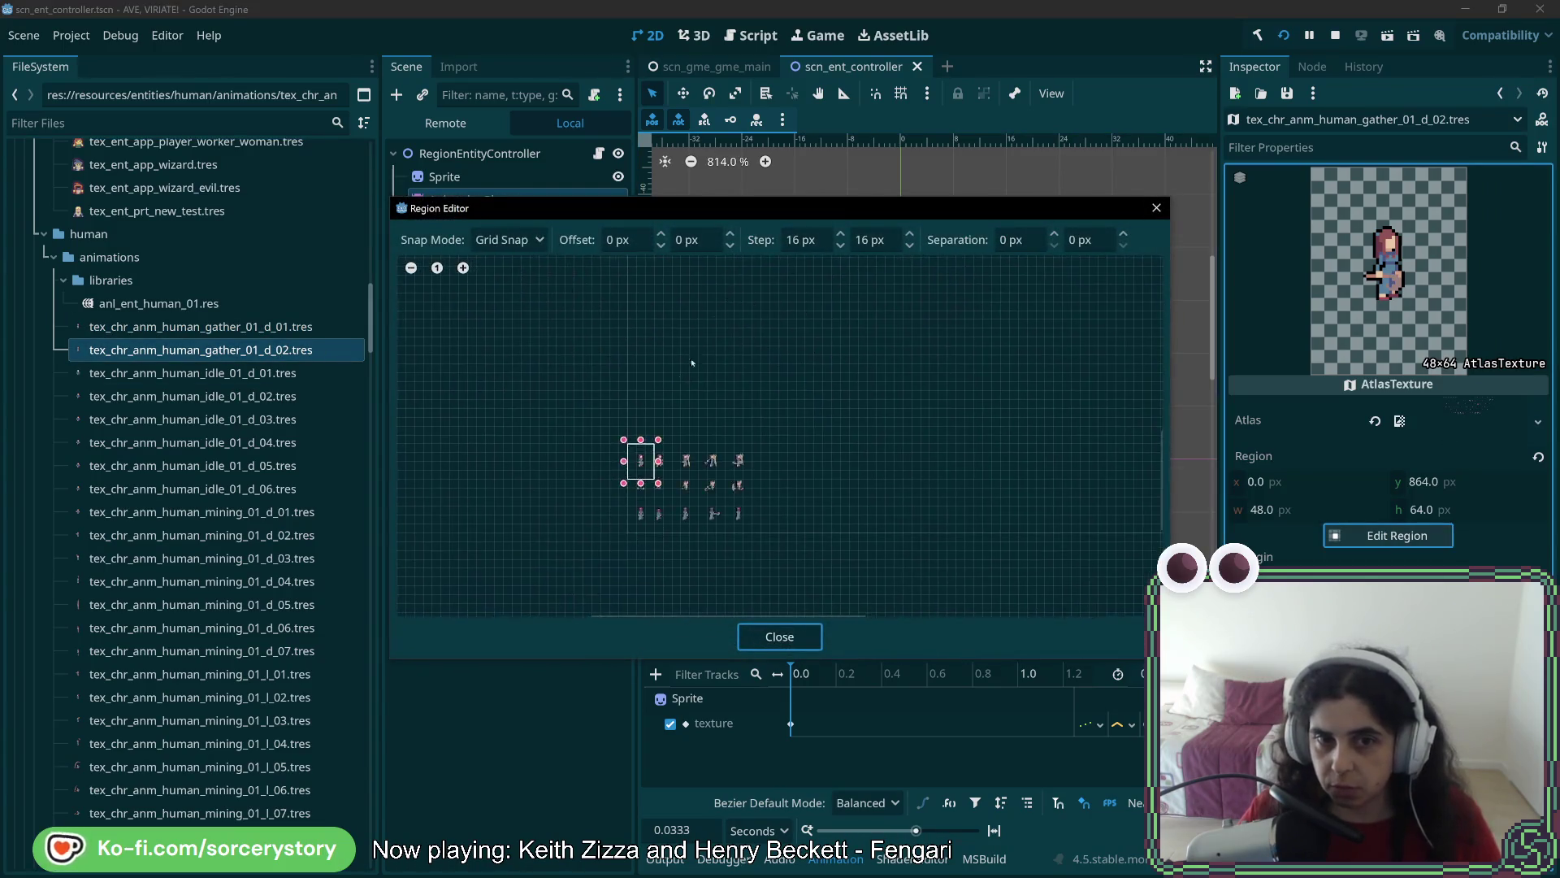
drag(458, 566, 540, 566)
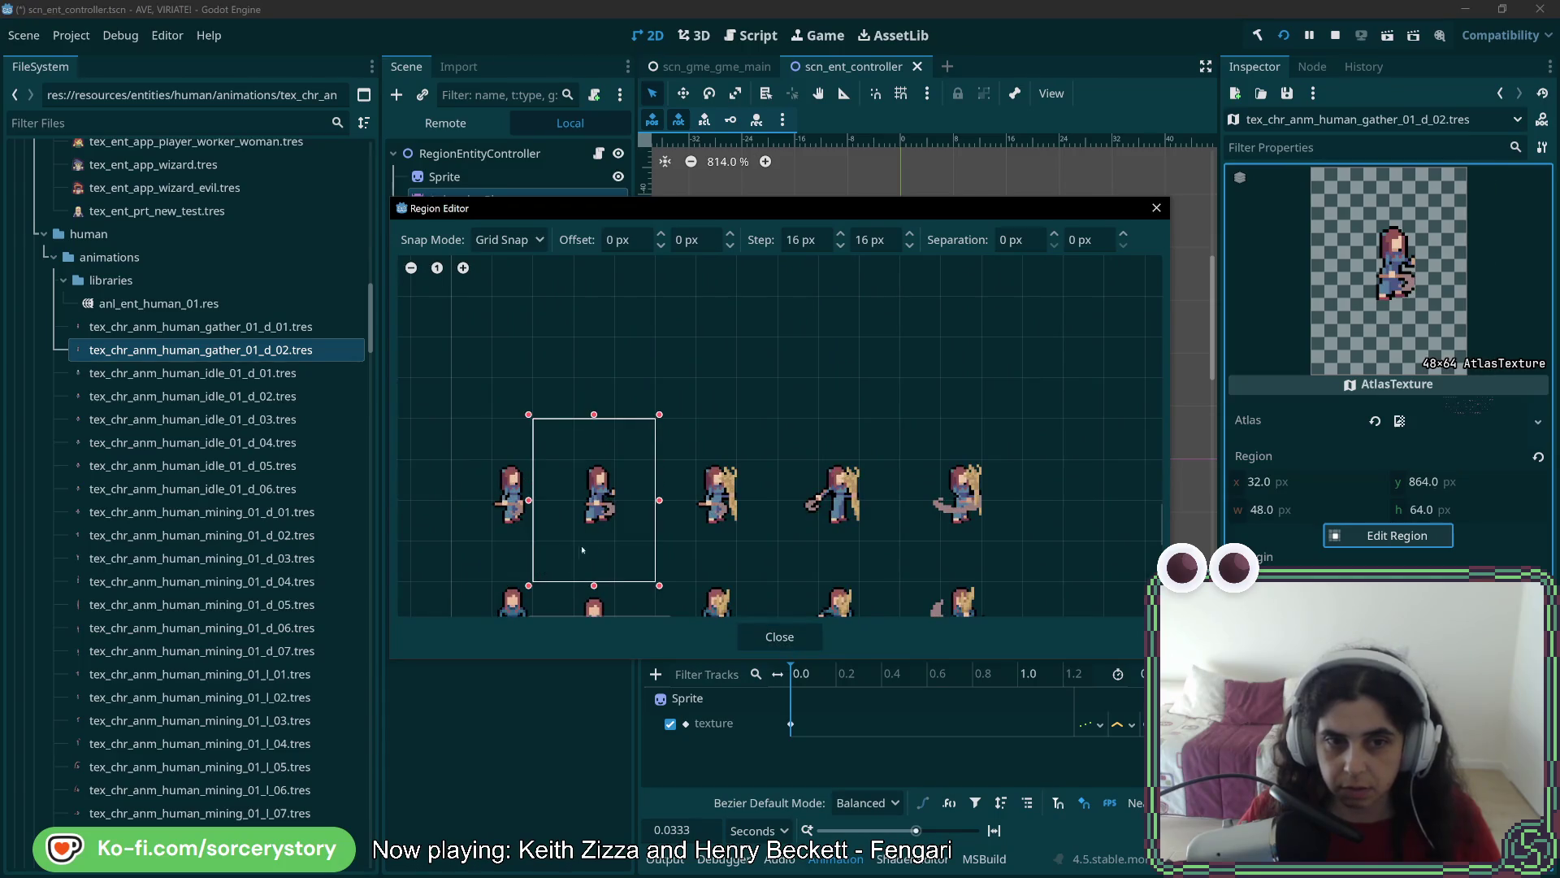
click(779, 636)
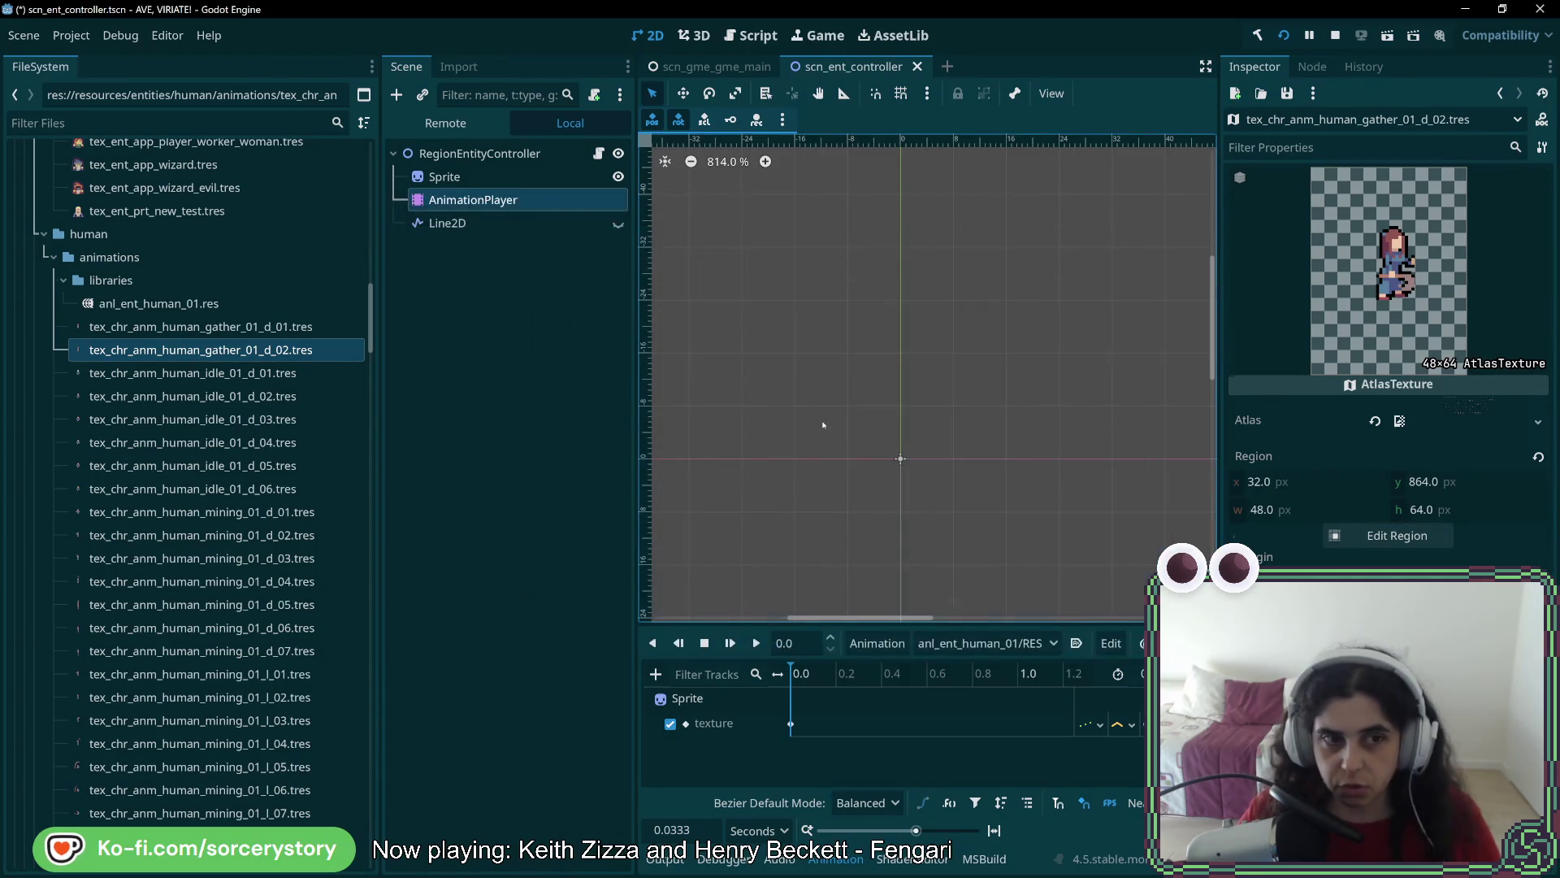
key(ctrl+z)
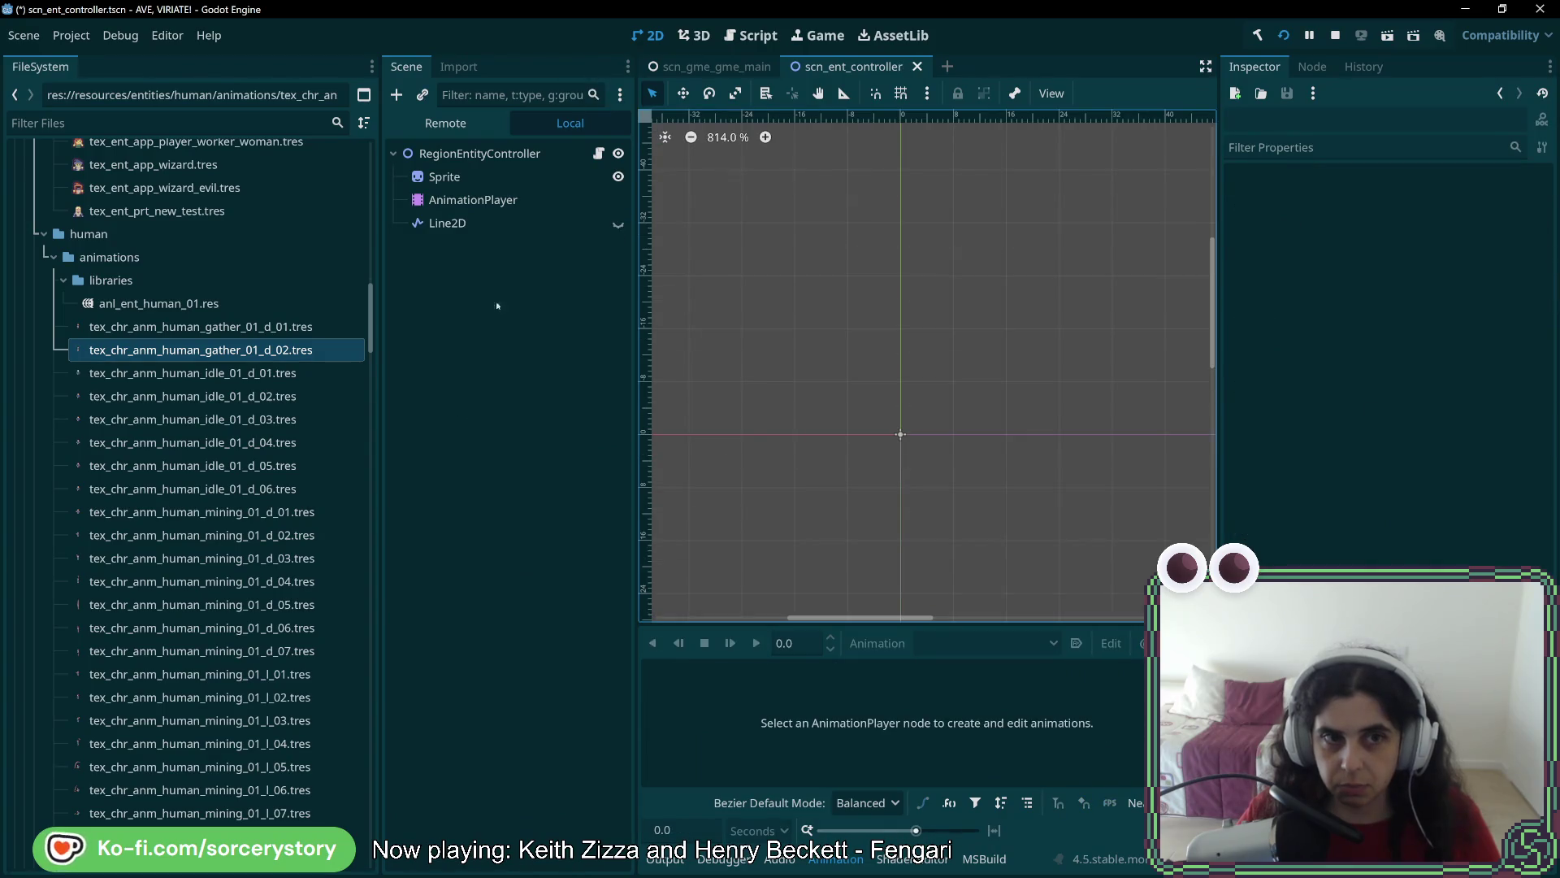
click(494, 203)
key(ctrl+s)
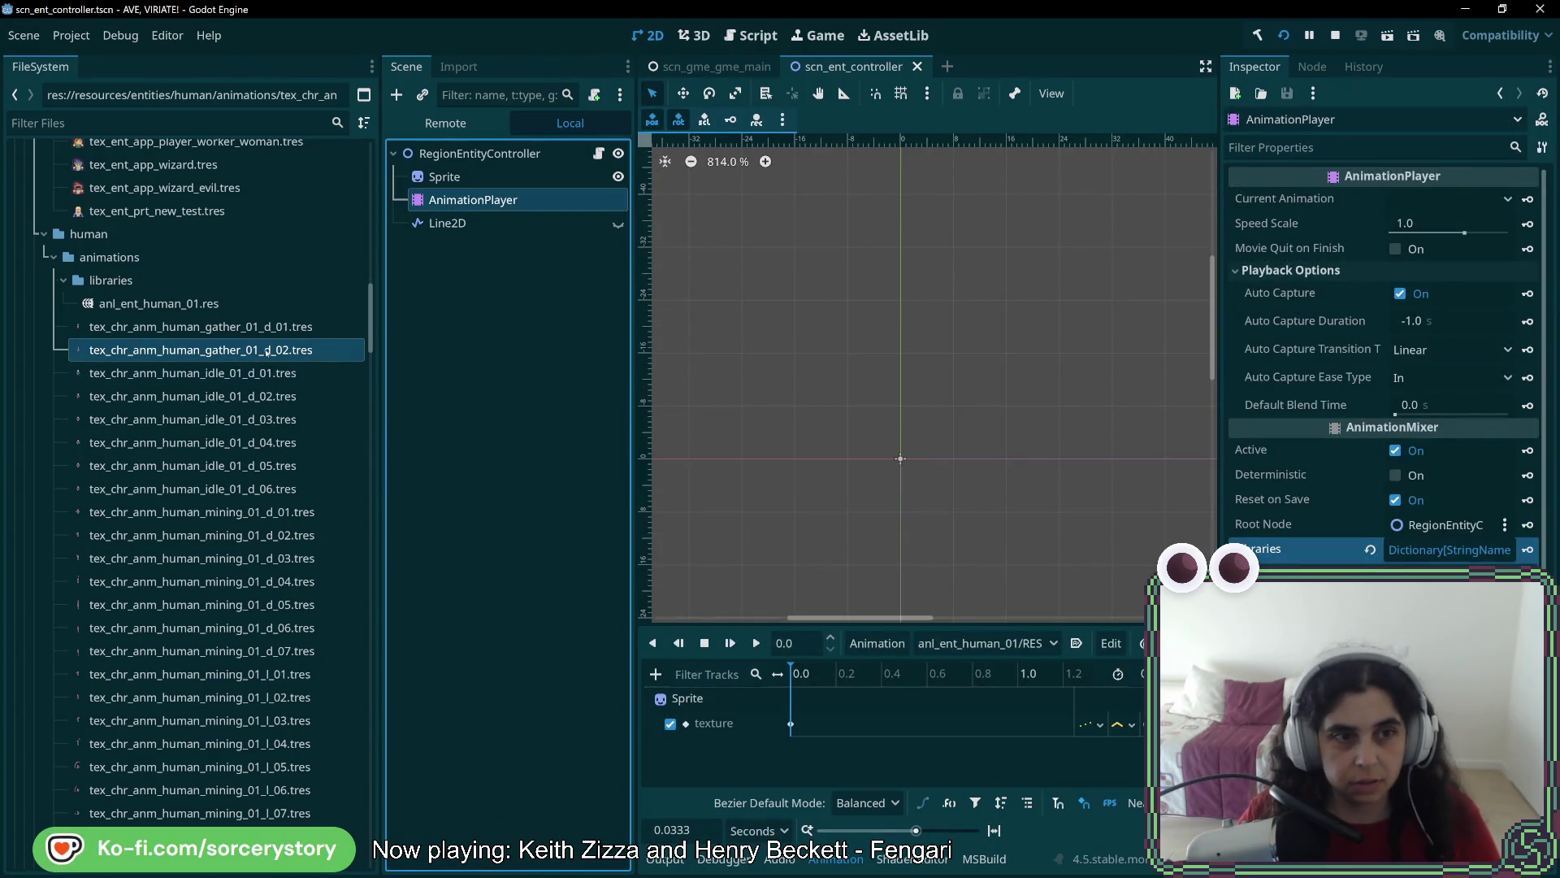
Duplicate gather_01_d_02 as tex_chr_anm_human_gather_01_d_03.tres
right_click(268, 351)
click(309, 539)
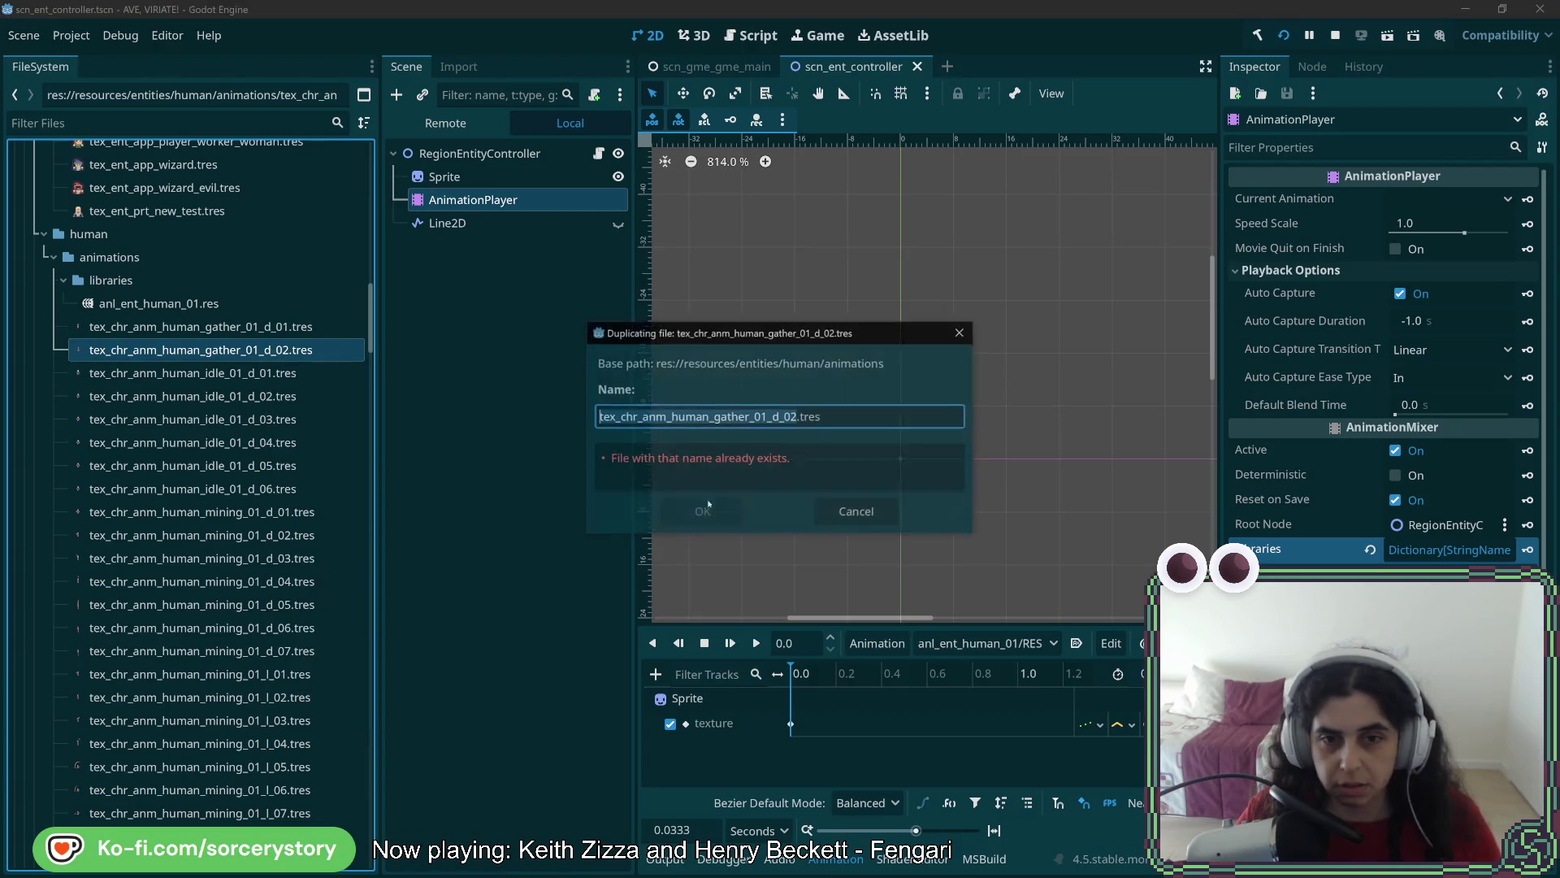
click(787, 416)
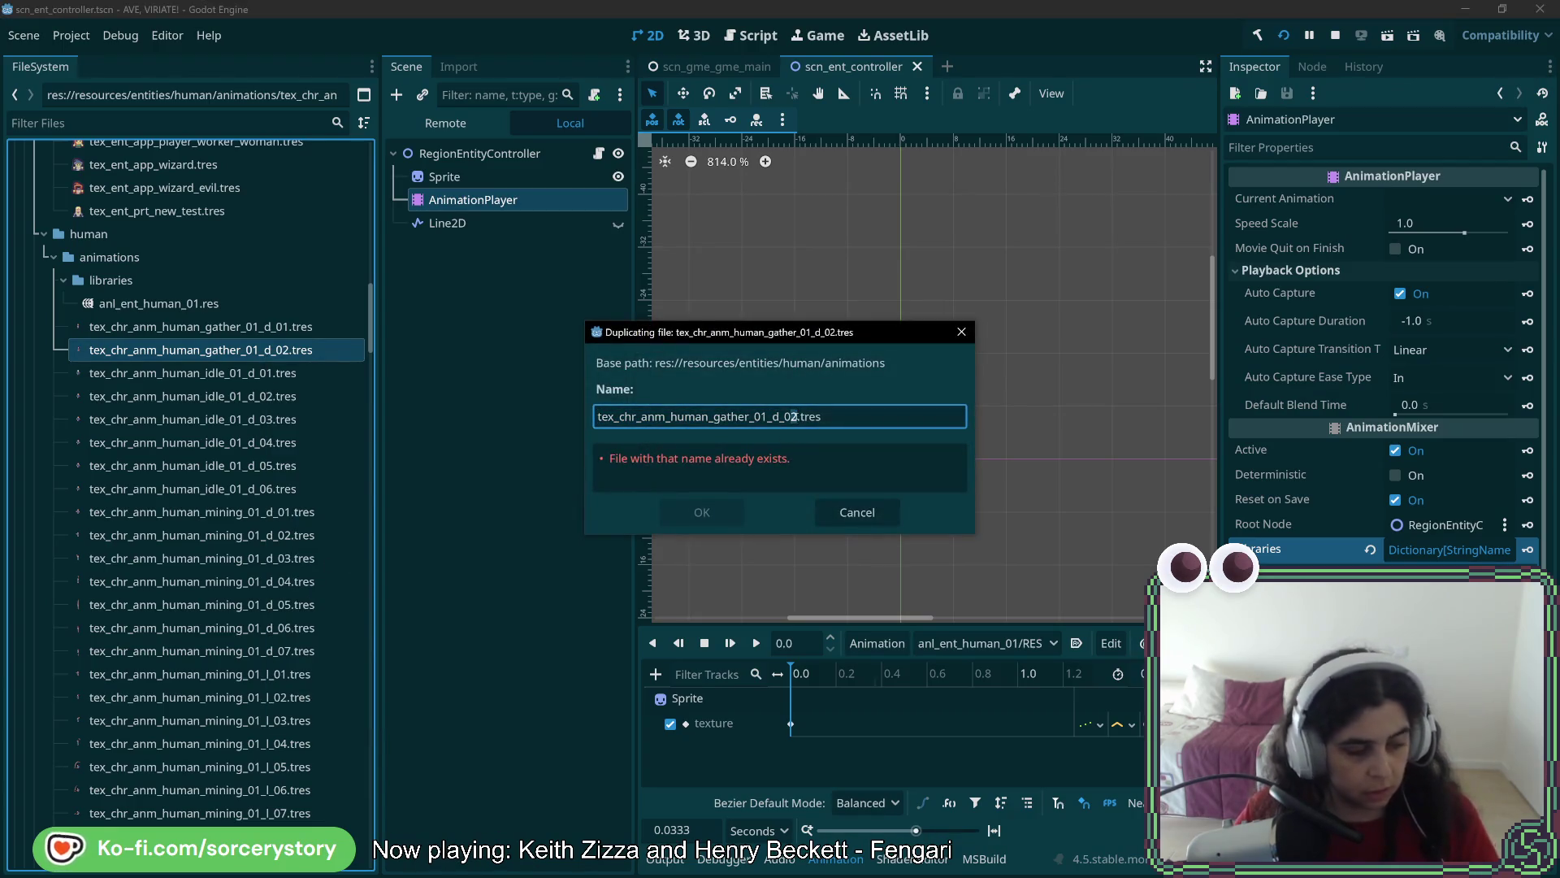
key(BackSpace)
text(3)
click(702, 513)
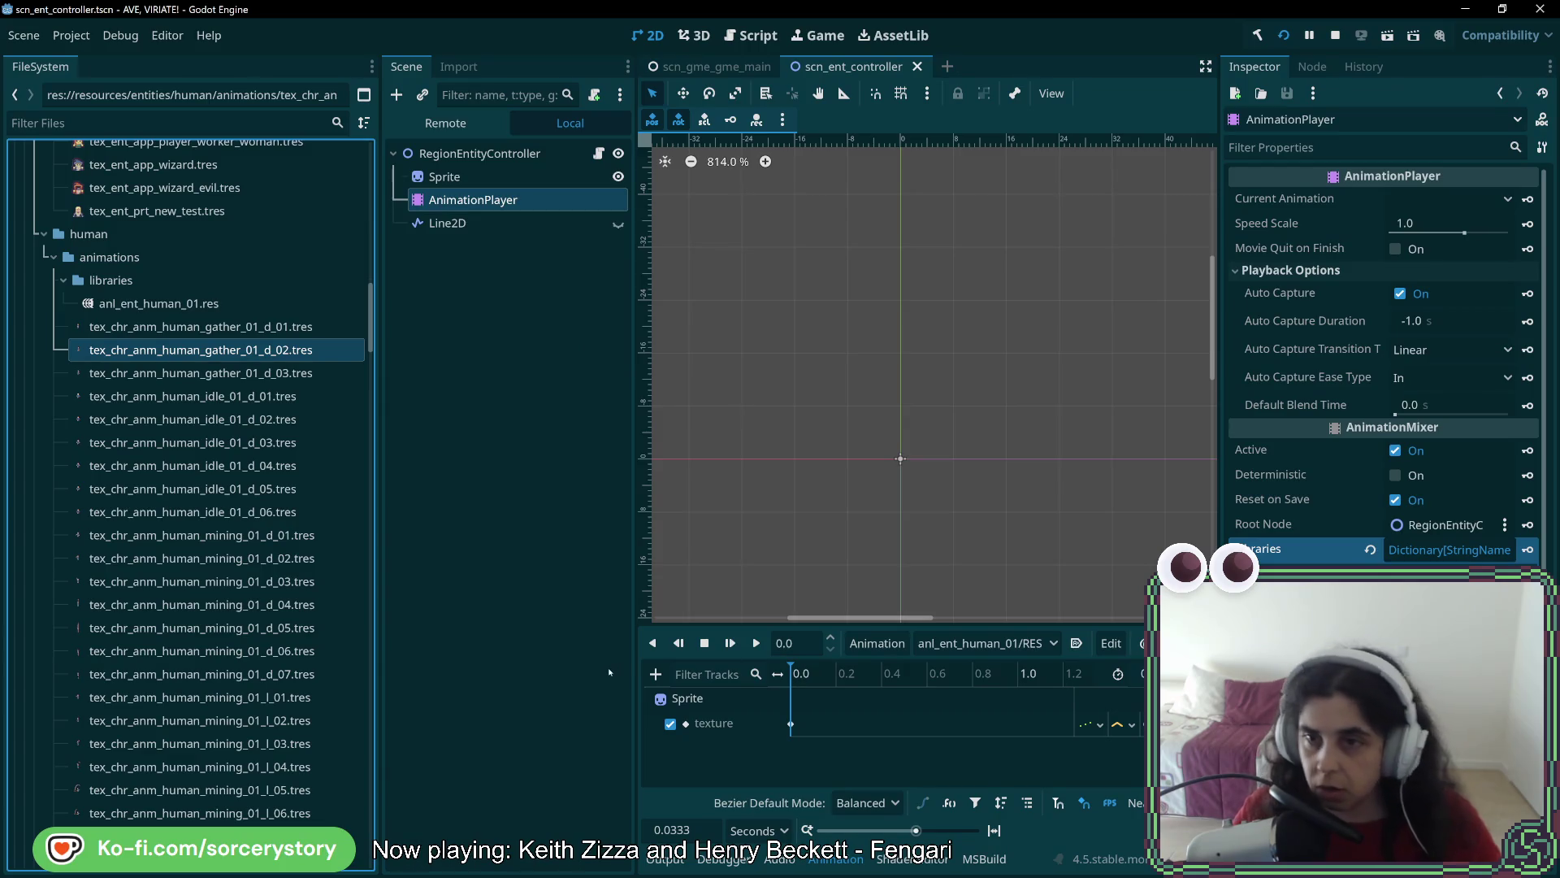
key(alt+Tab)
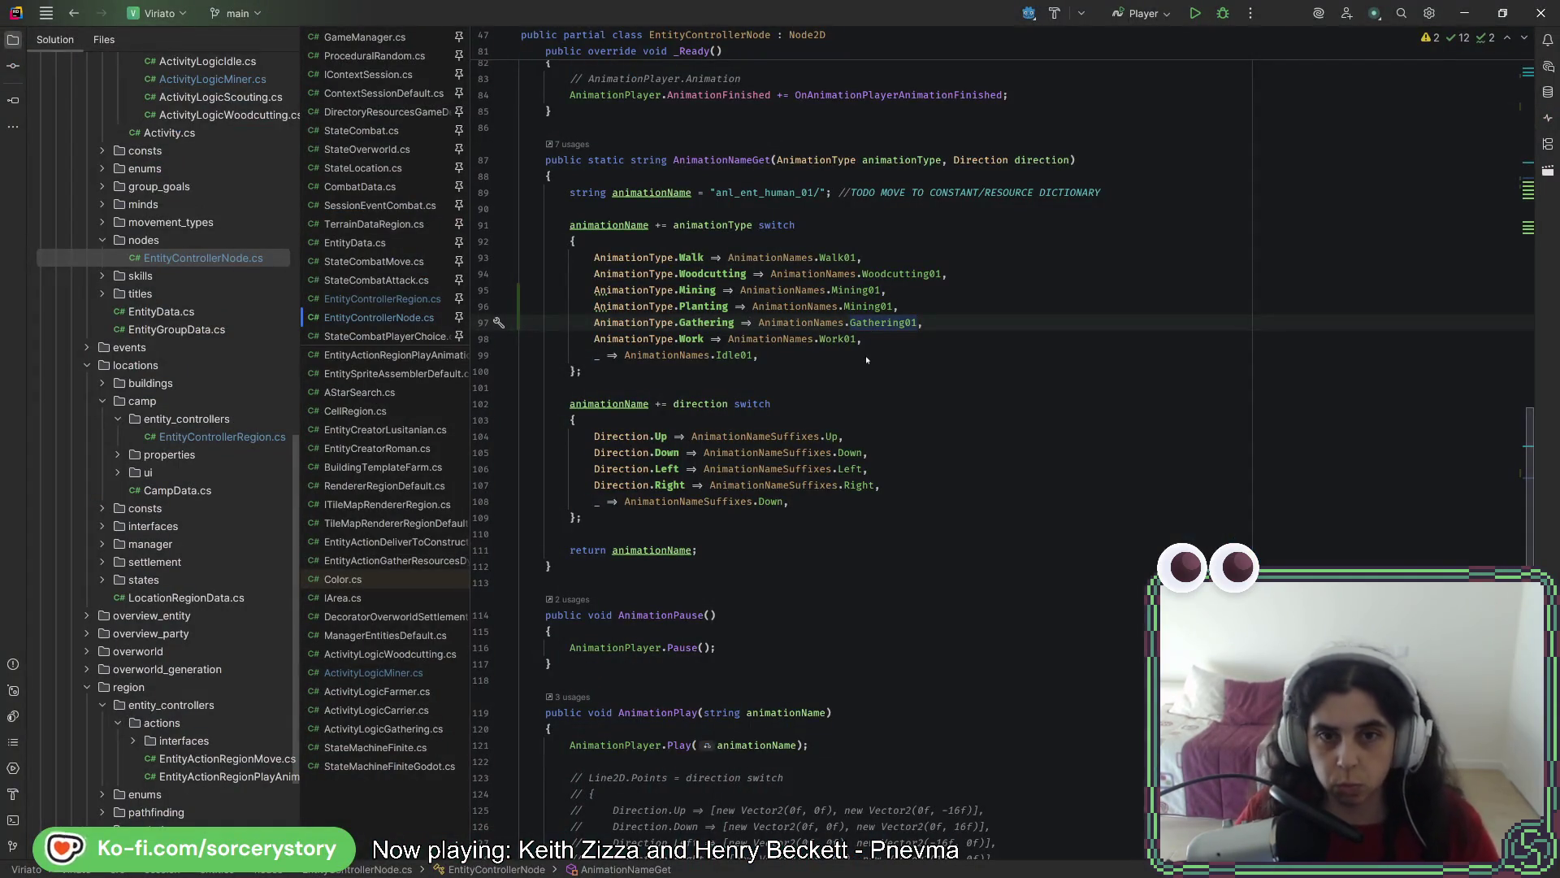
Change the Gathering01 constant's value to "gather_01"
ctrl+click(875, 322)
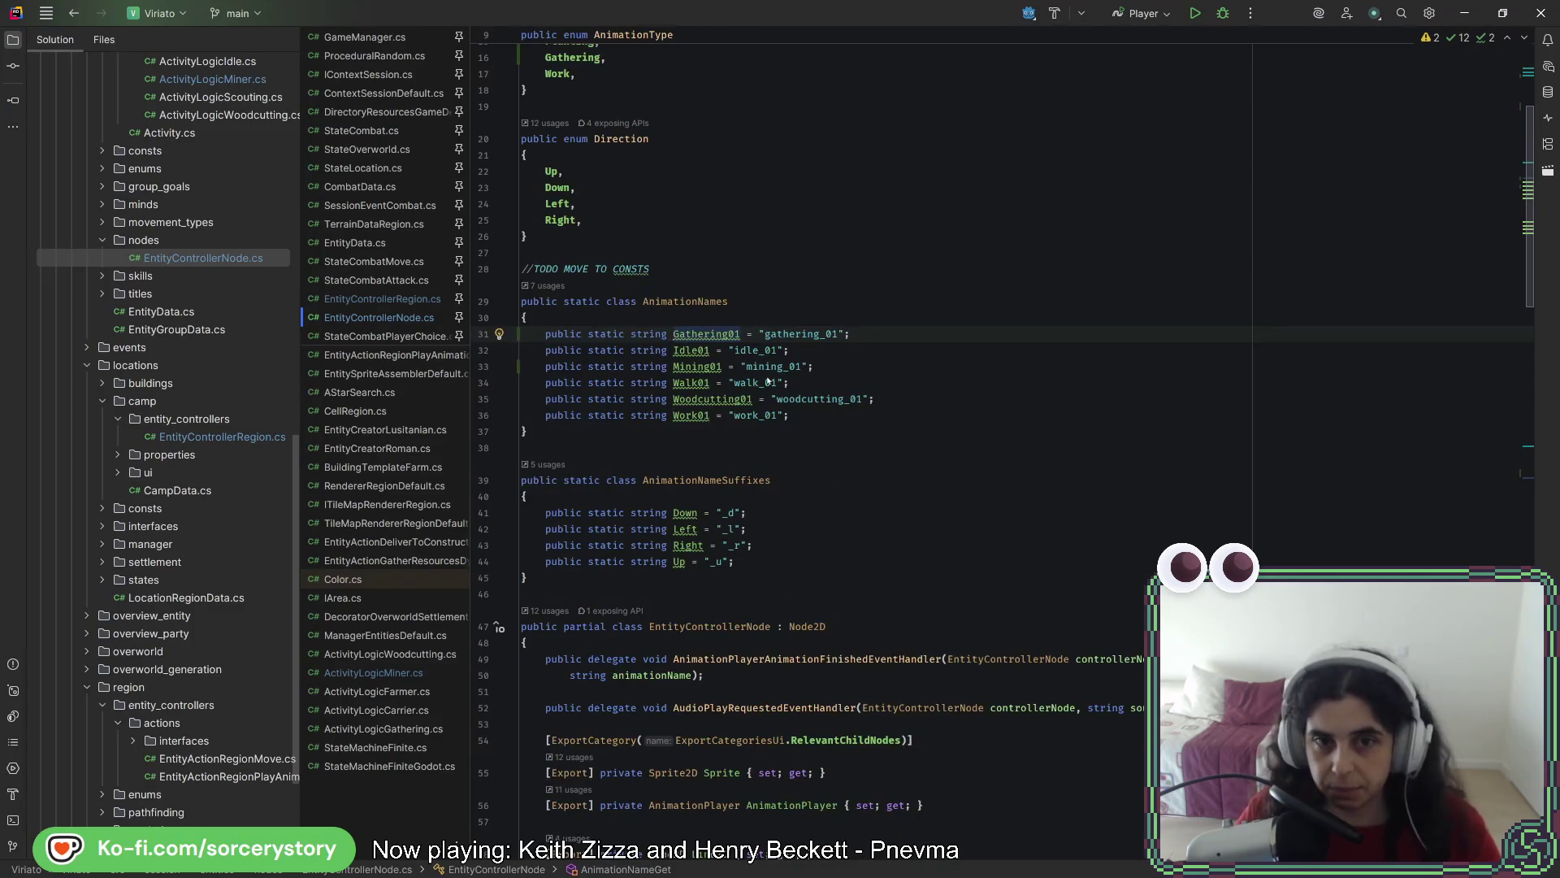
click(819, 333)
key(BackSpace)
key(BackSpace)
key(BackSpace)
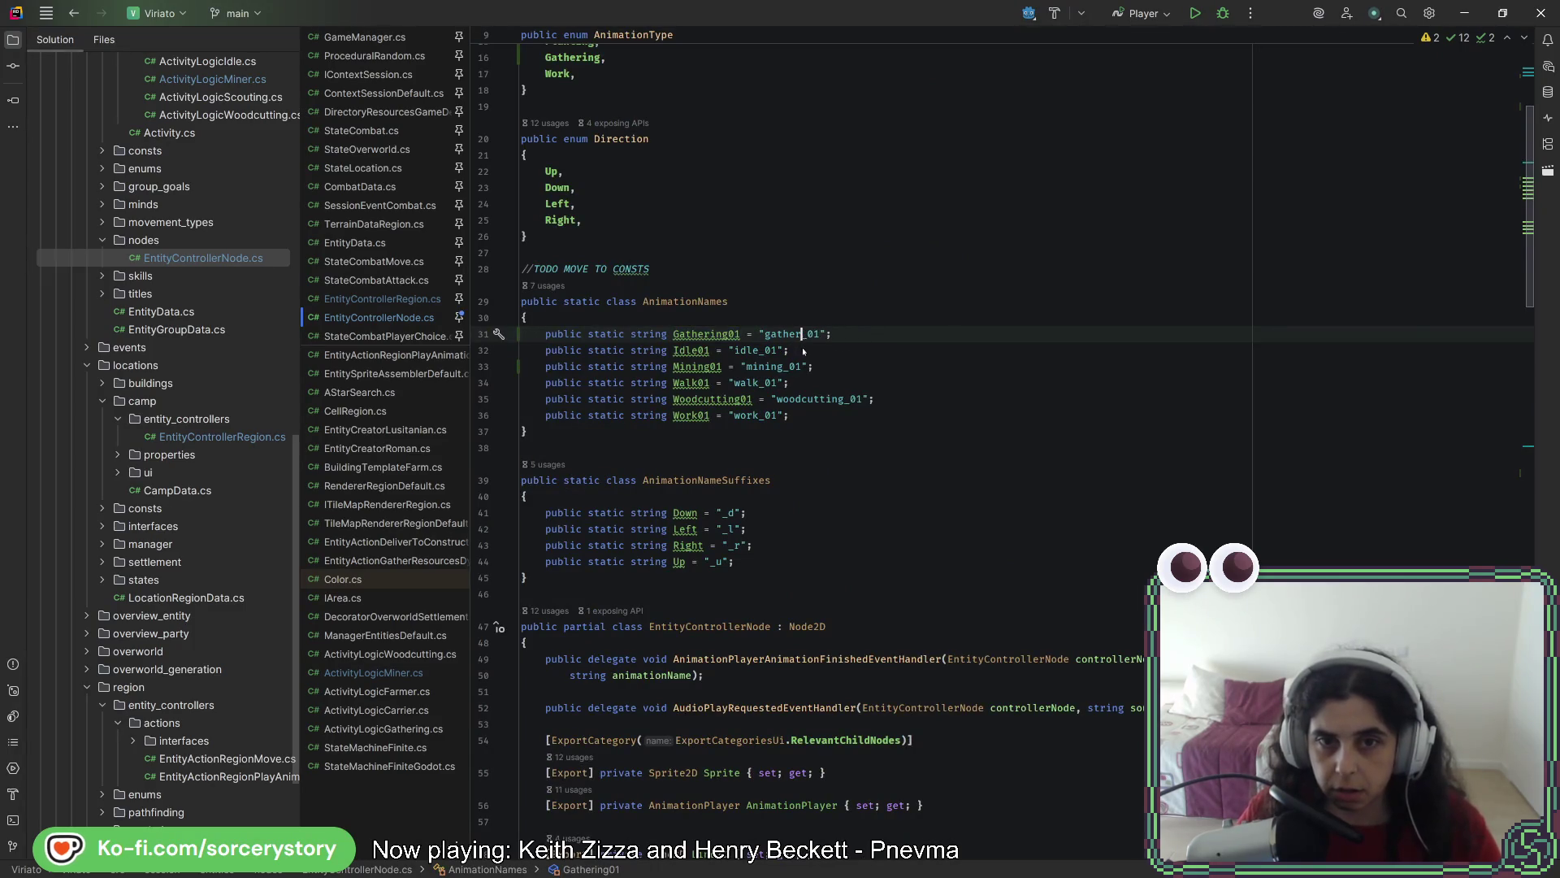
Rename the Gathering01 field to Gather01 across the code
click(723, 334)
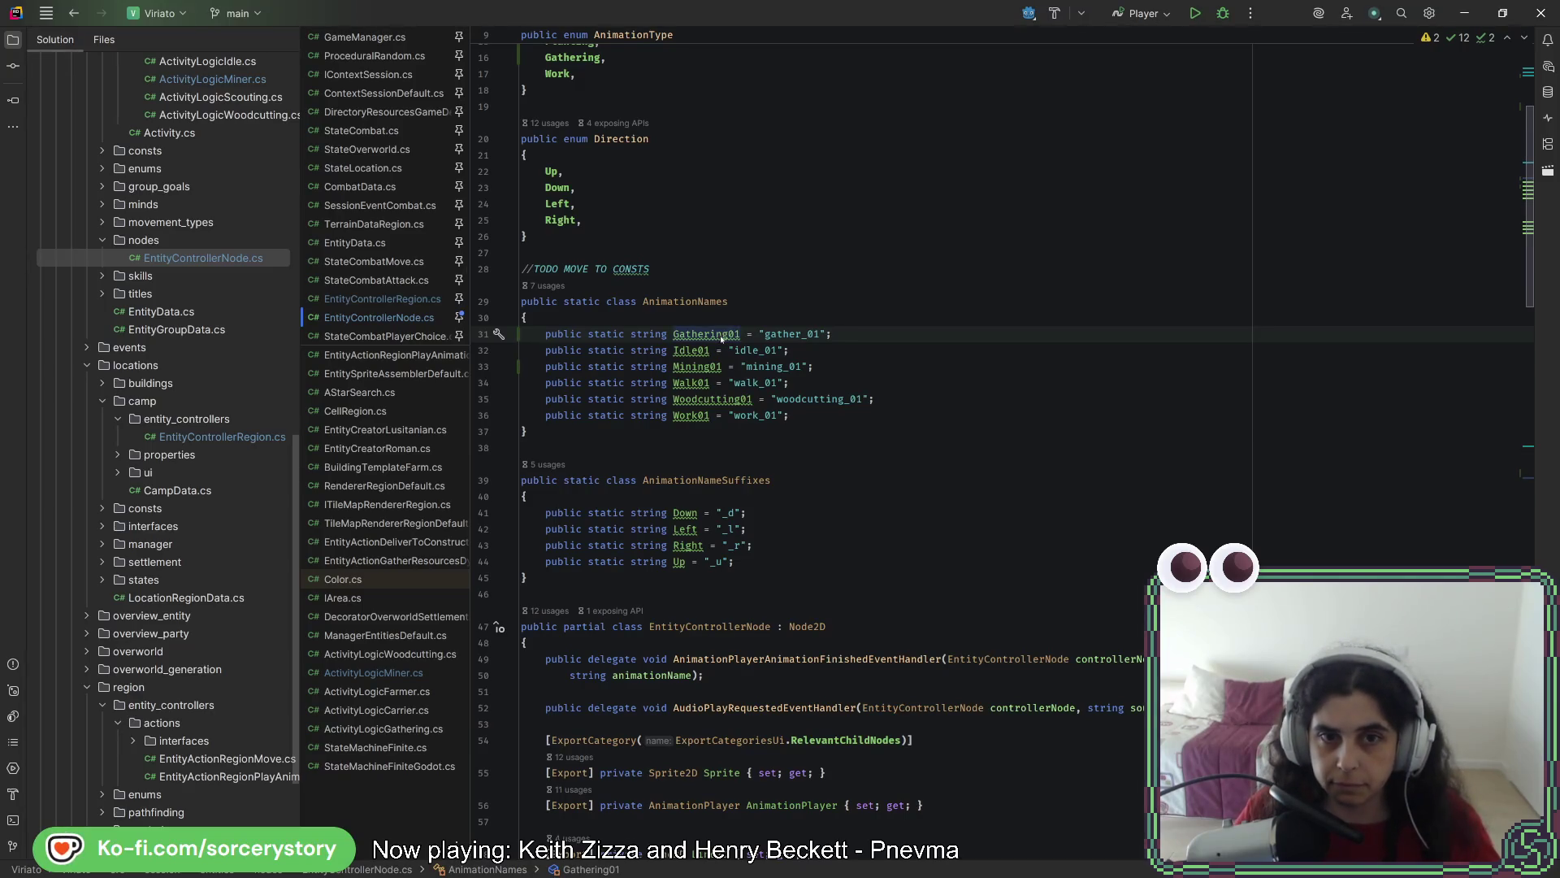
key(ctrl+r)
key(r)
key(End)
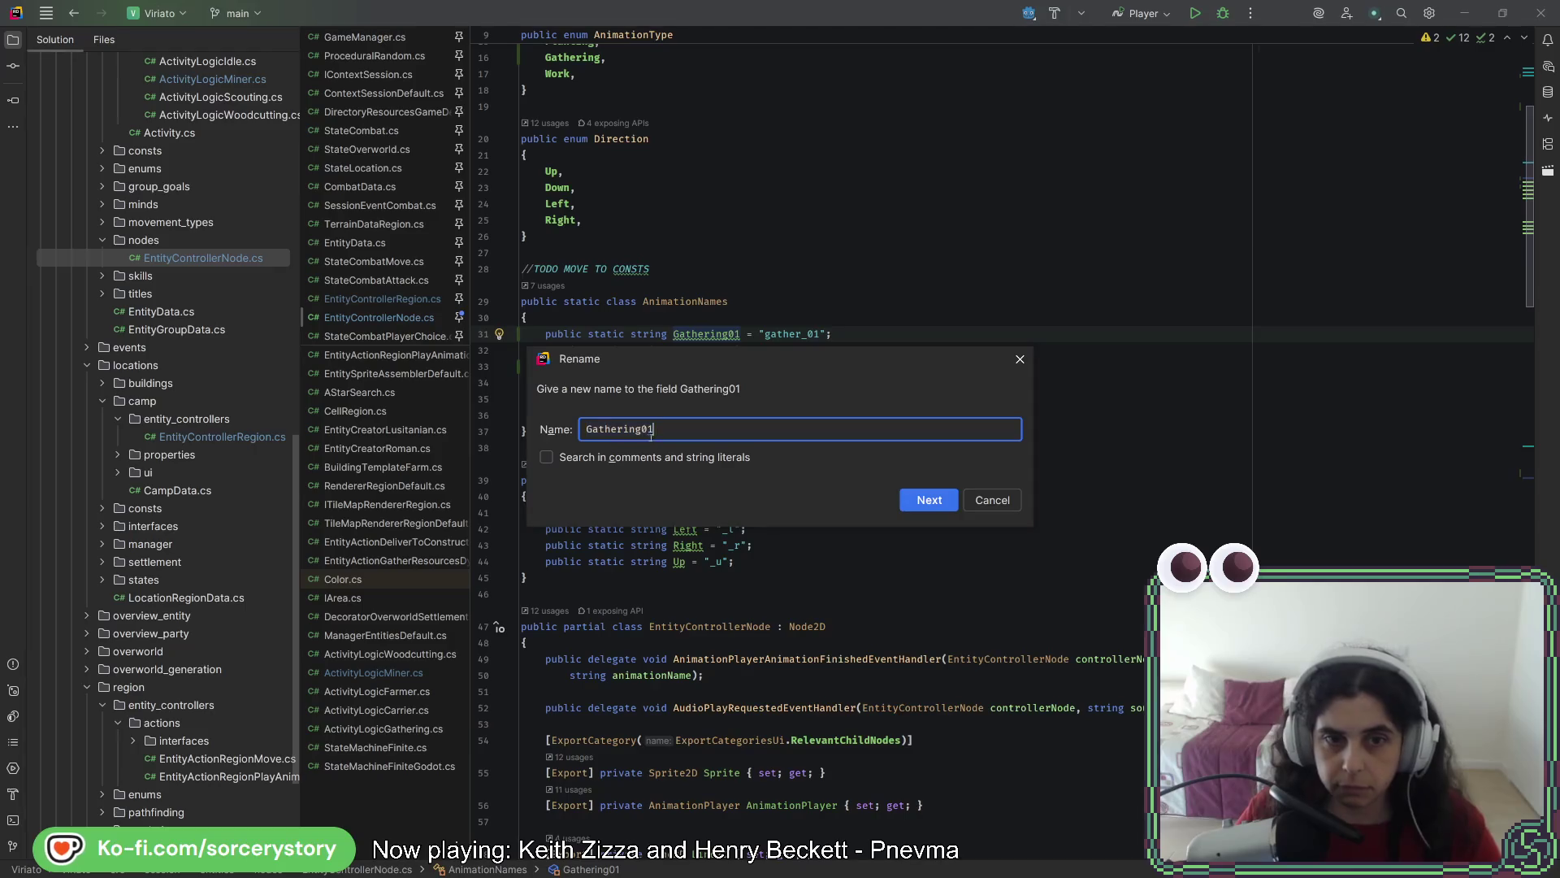
click(642, 429)
key(BackSpace)
key(BackSpace)
key(BackSpace)
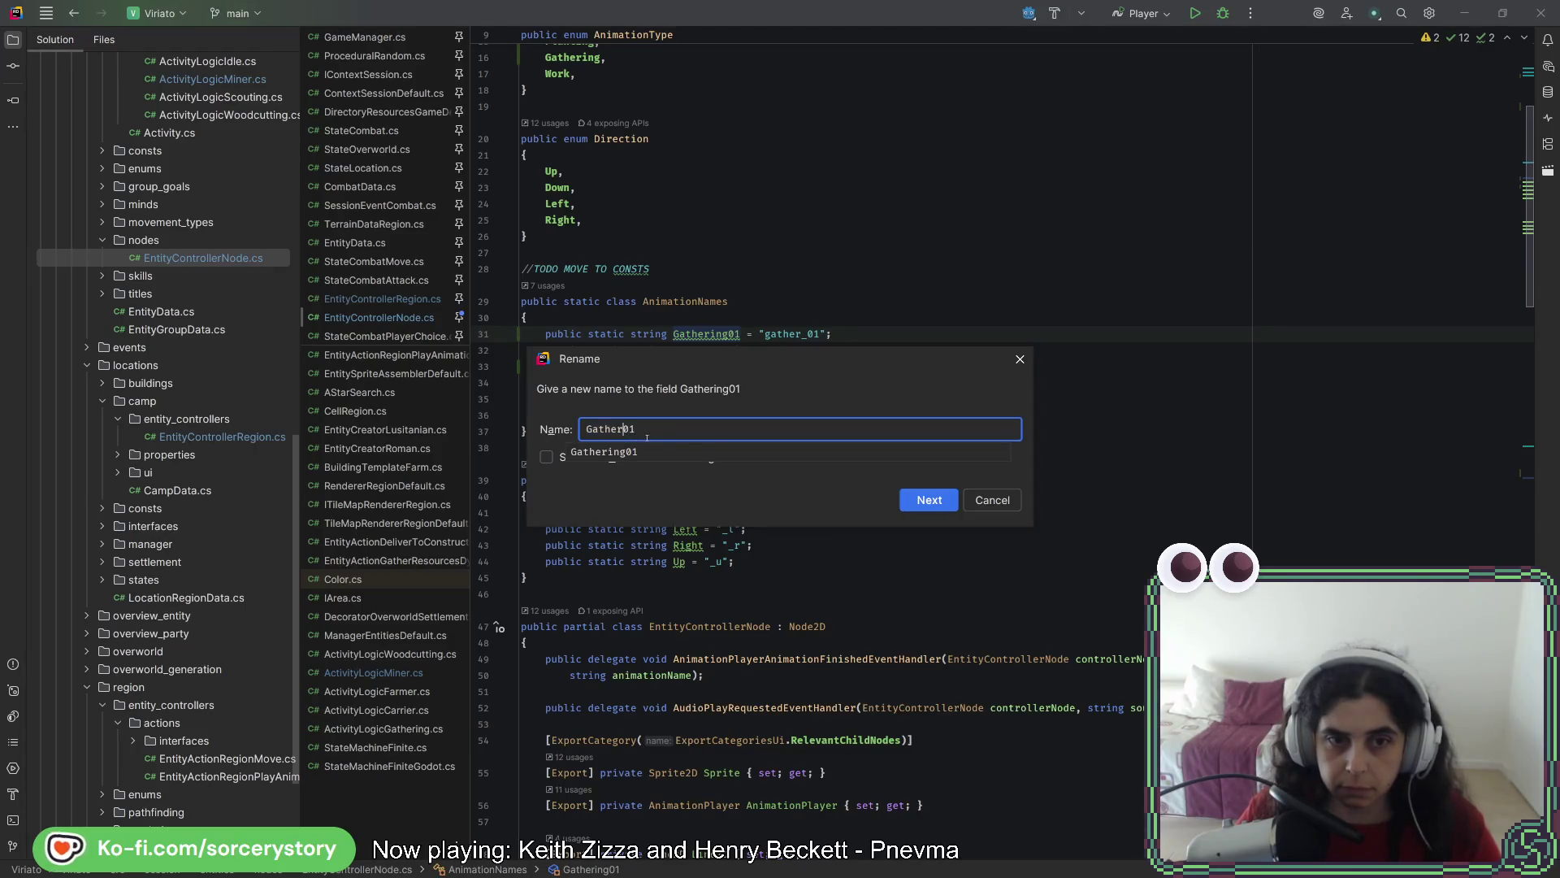
click(924, 503)
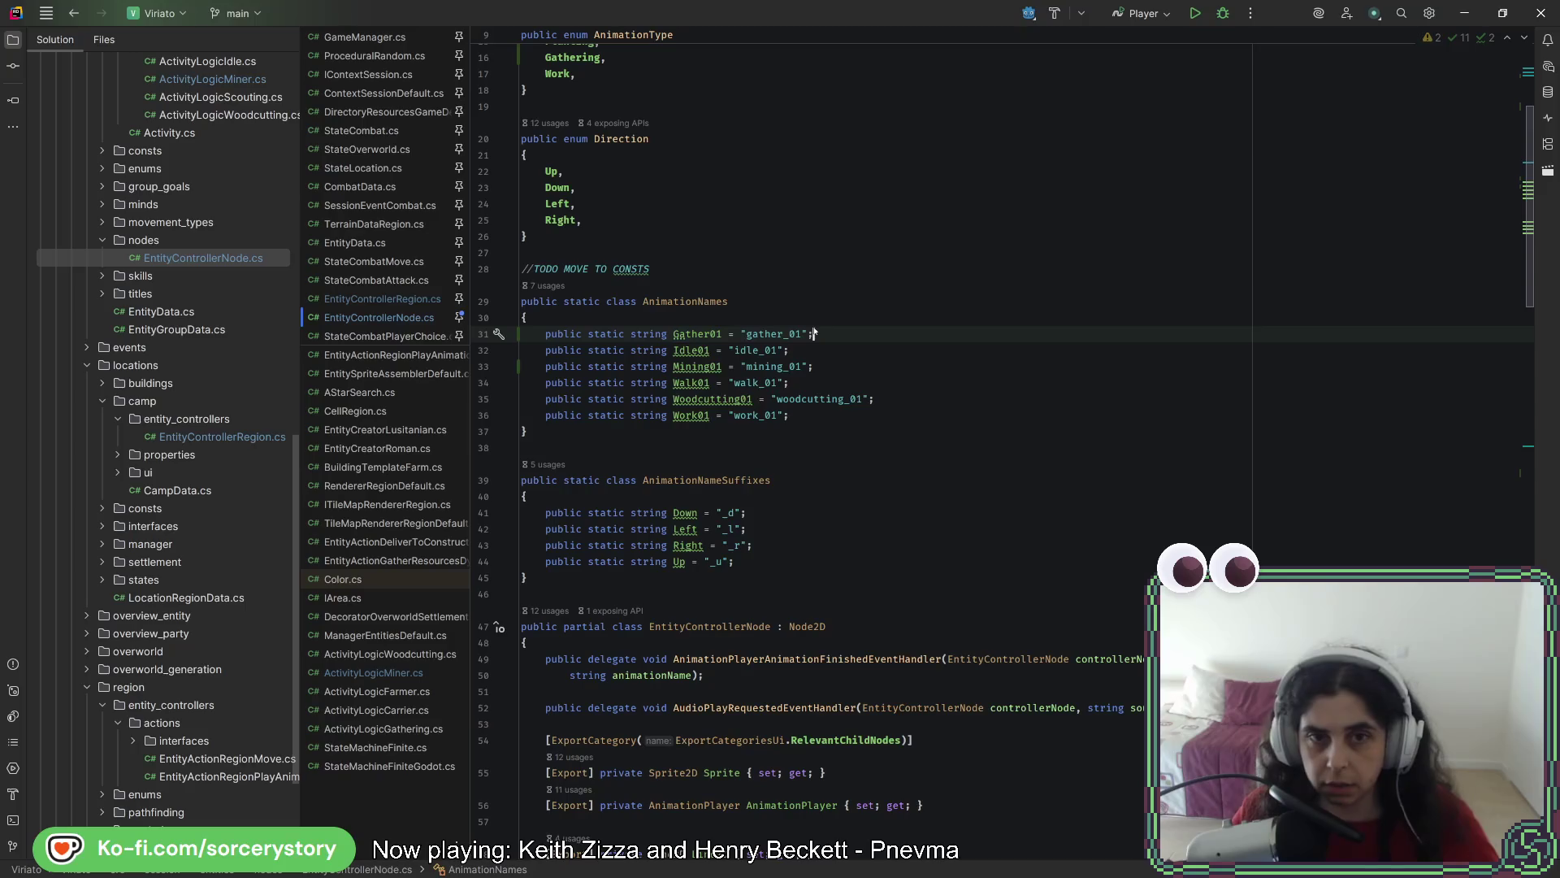
key(alt+Tab)
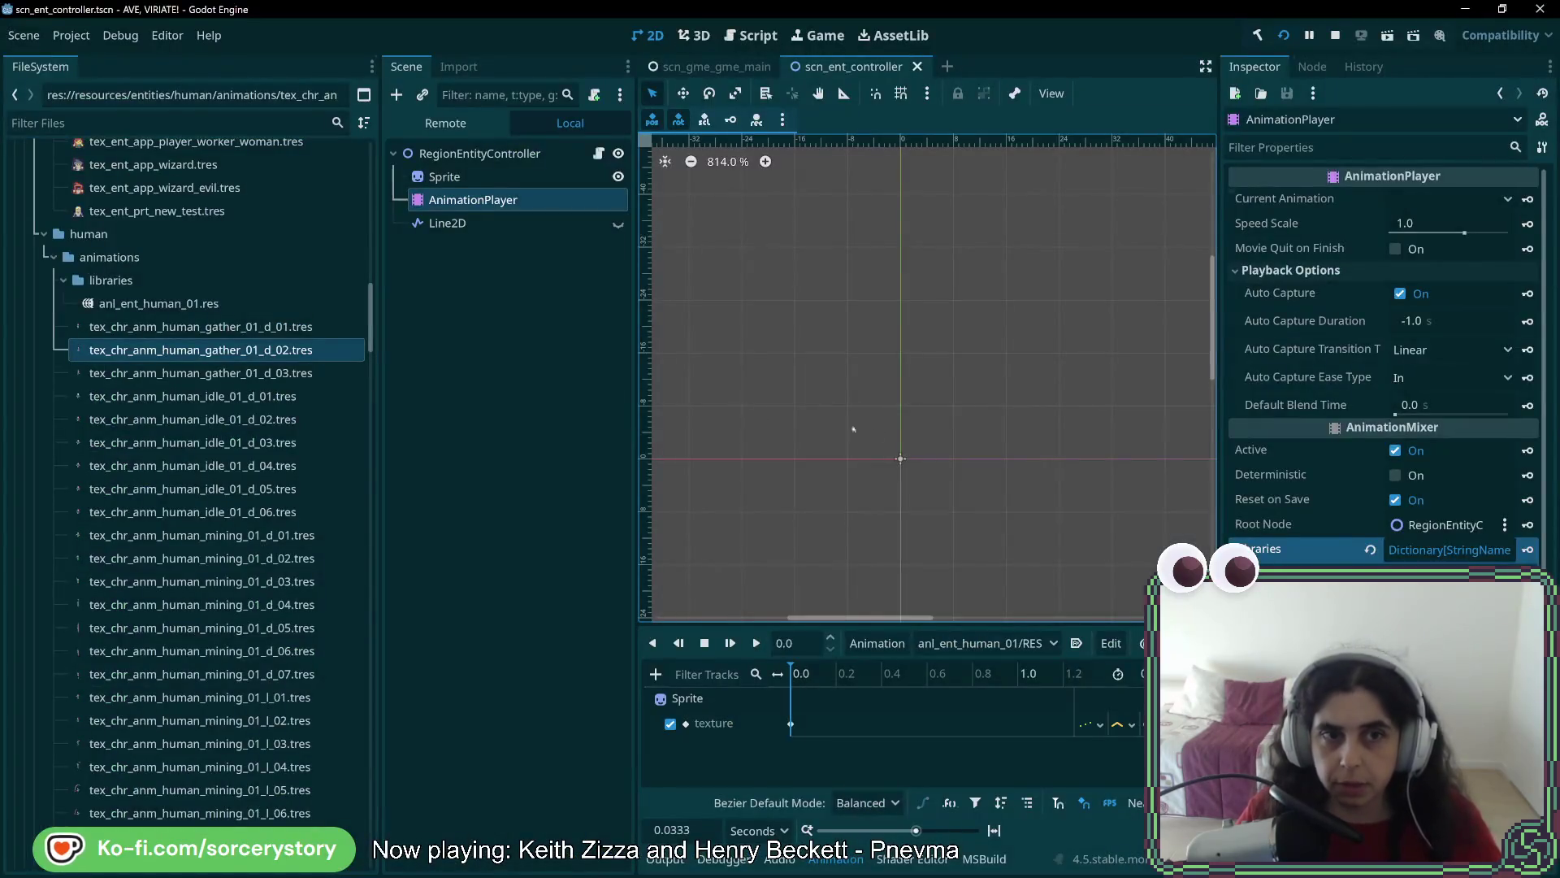
Compare the gather_01_d_01 through d_03 textures, ending with gather_01_d_03 selected
click(308, 355)
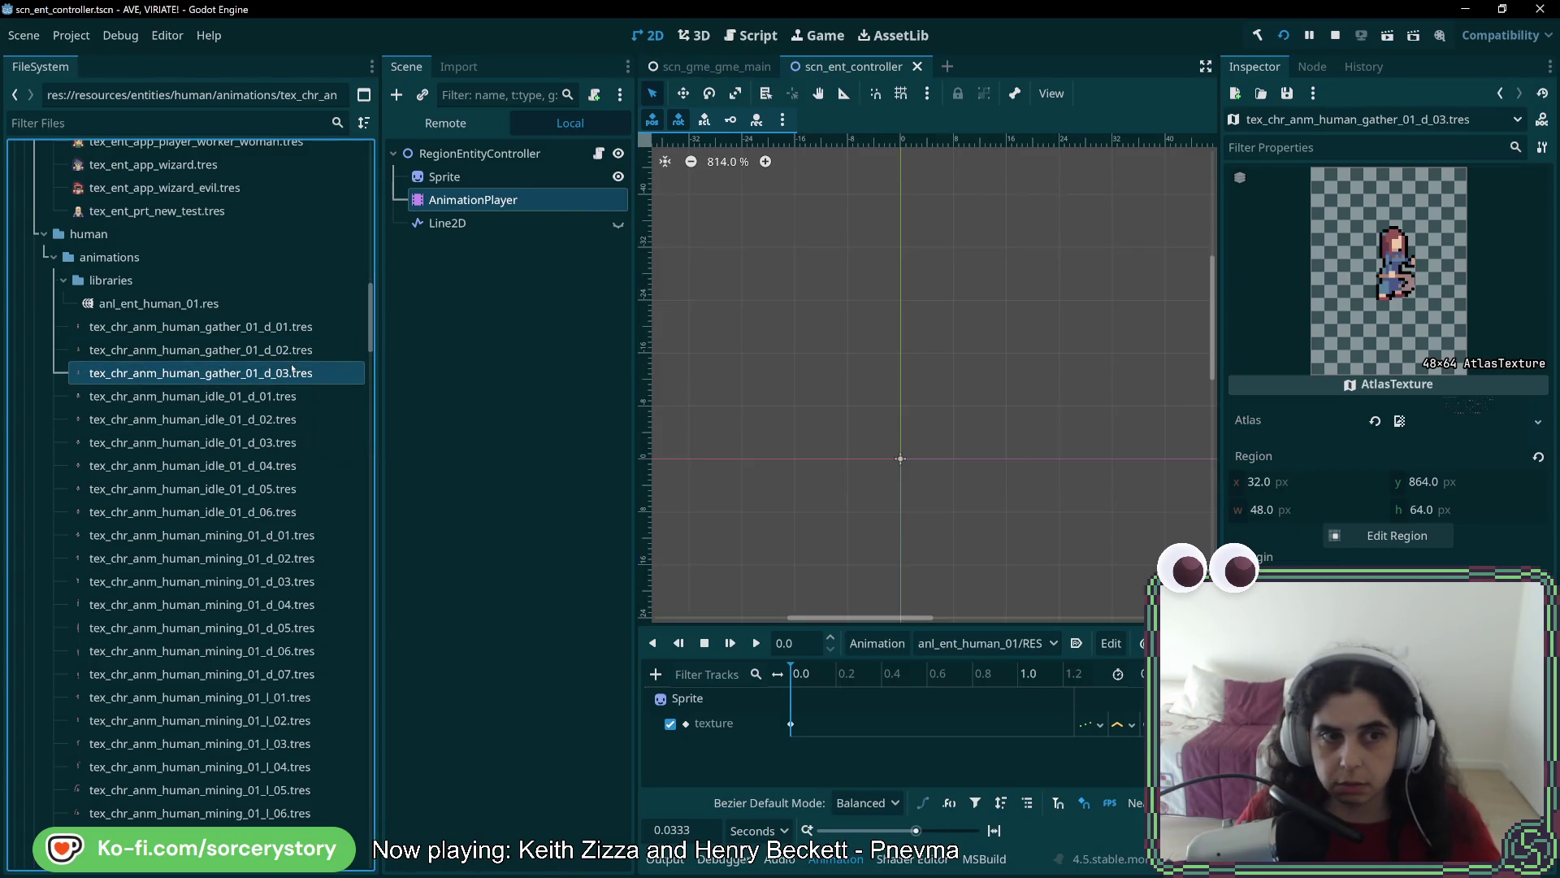
click(296, 333)
click(297, 350)
click(296, 373)
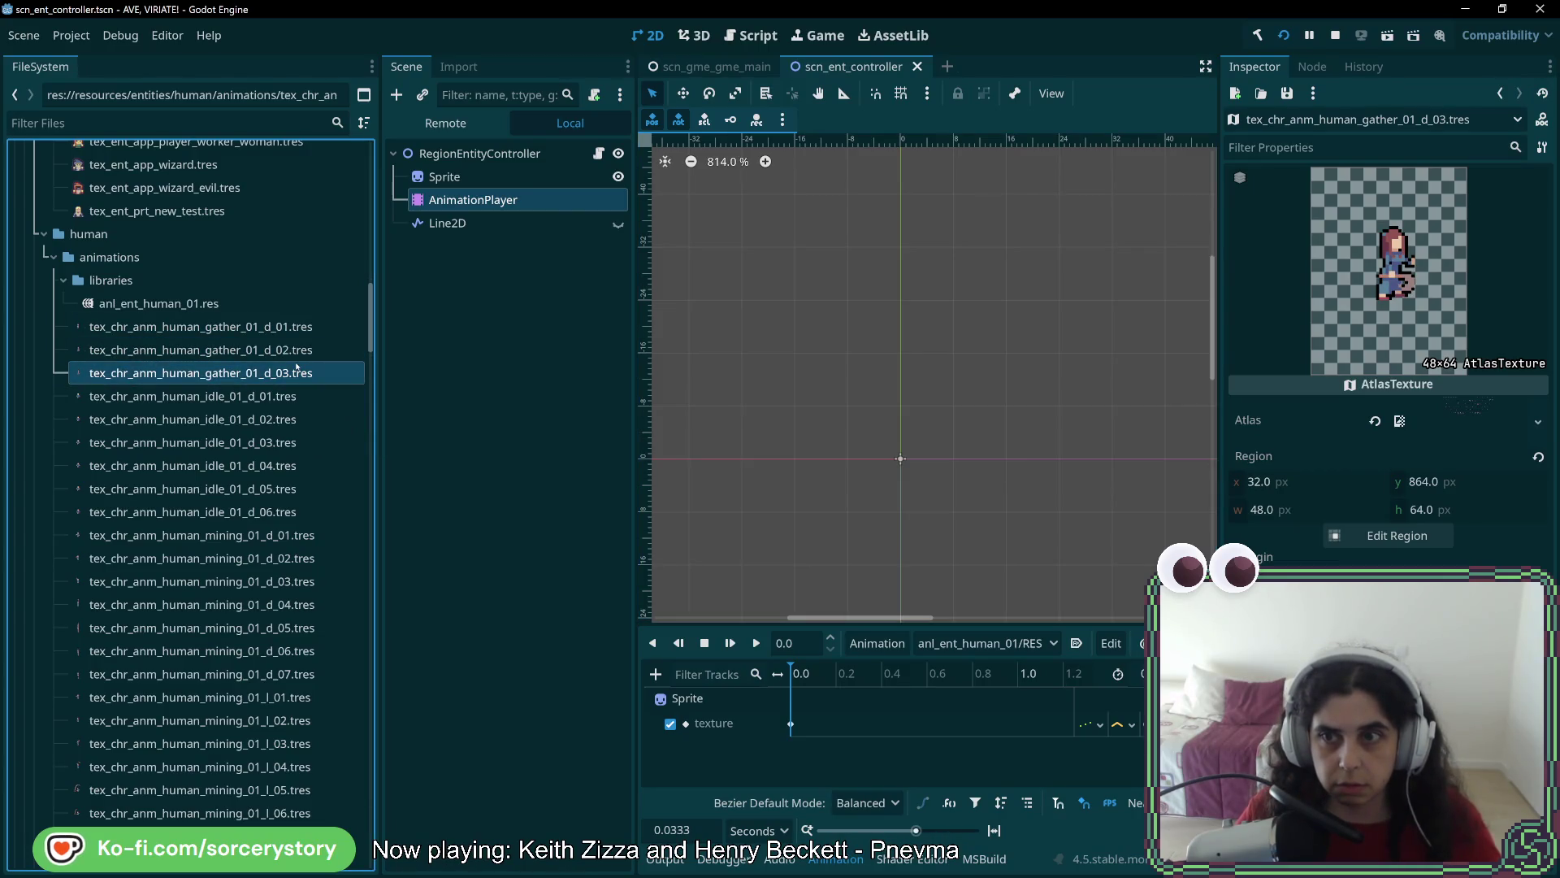
Set gather_01_d_03's atlas region to the 48×64 frame at x 64, y 864
click(1392, 536)
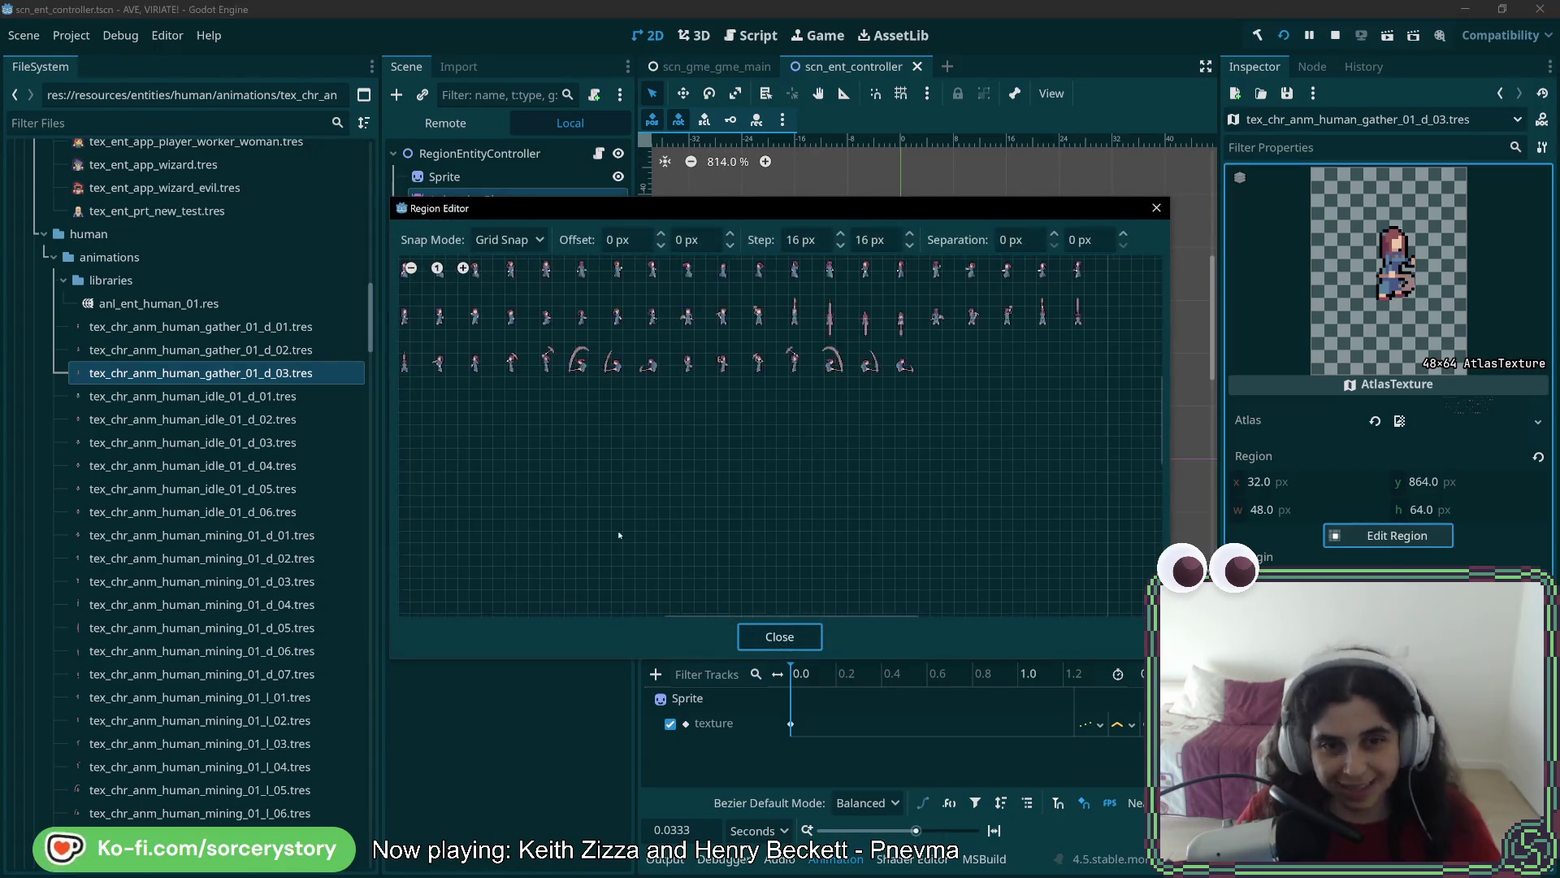
scroll(609, 462, up, 3)
mouse_move(747, 325)
mouse_down()
mouse_move(698, 366)
mouse_move(626, 491)
mouse_up()
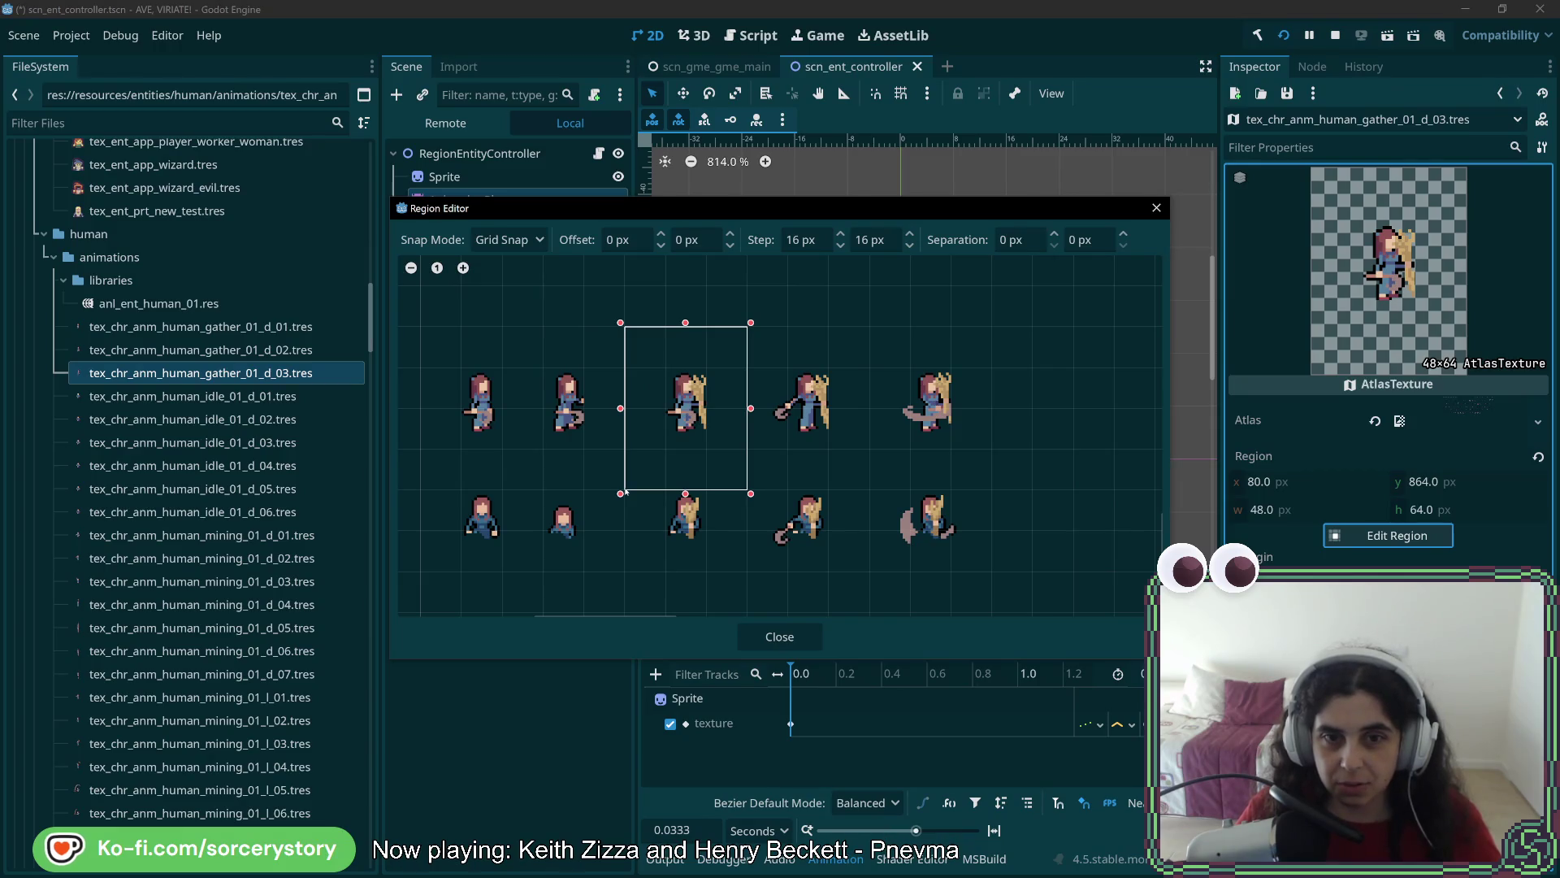
scroll(625, 491, down, 2)
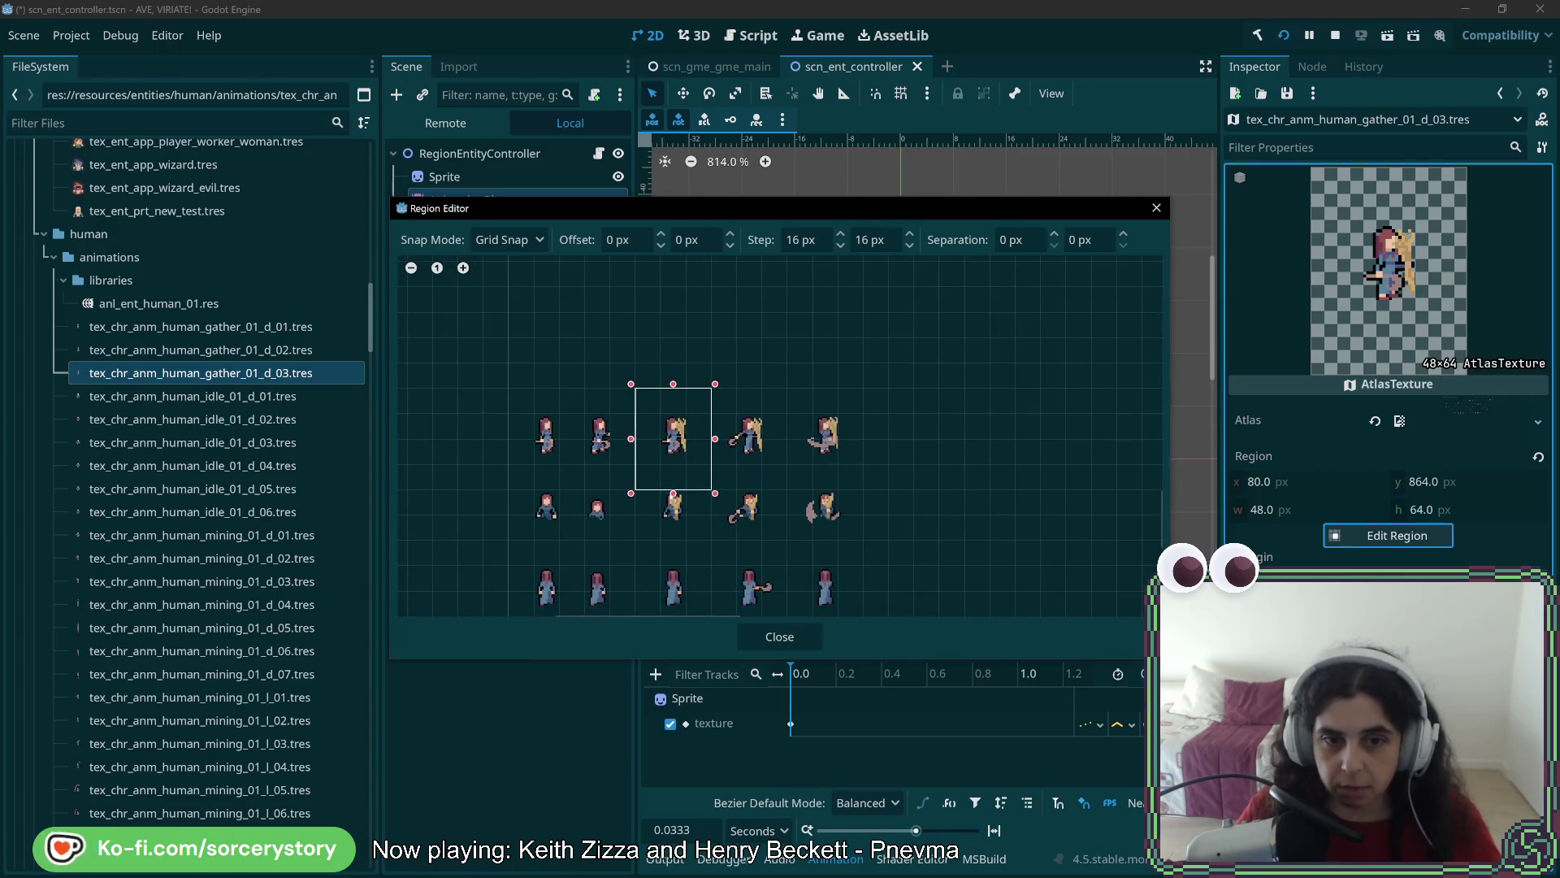
scroll(687, 459, down, 3)
scroll(756, 442, up, 2)
mouse_move(601, 265)
mouse_down()
mouse_move(756, 442)
mouse_move(747, 470)
mouse_move(712, 461)
mouse_up()
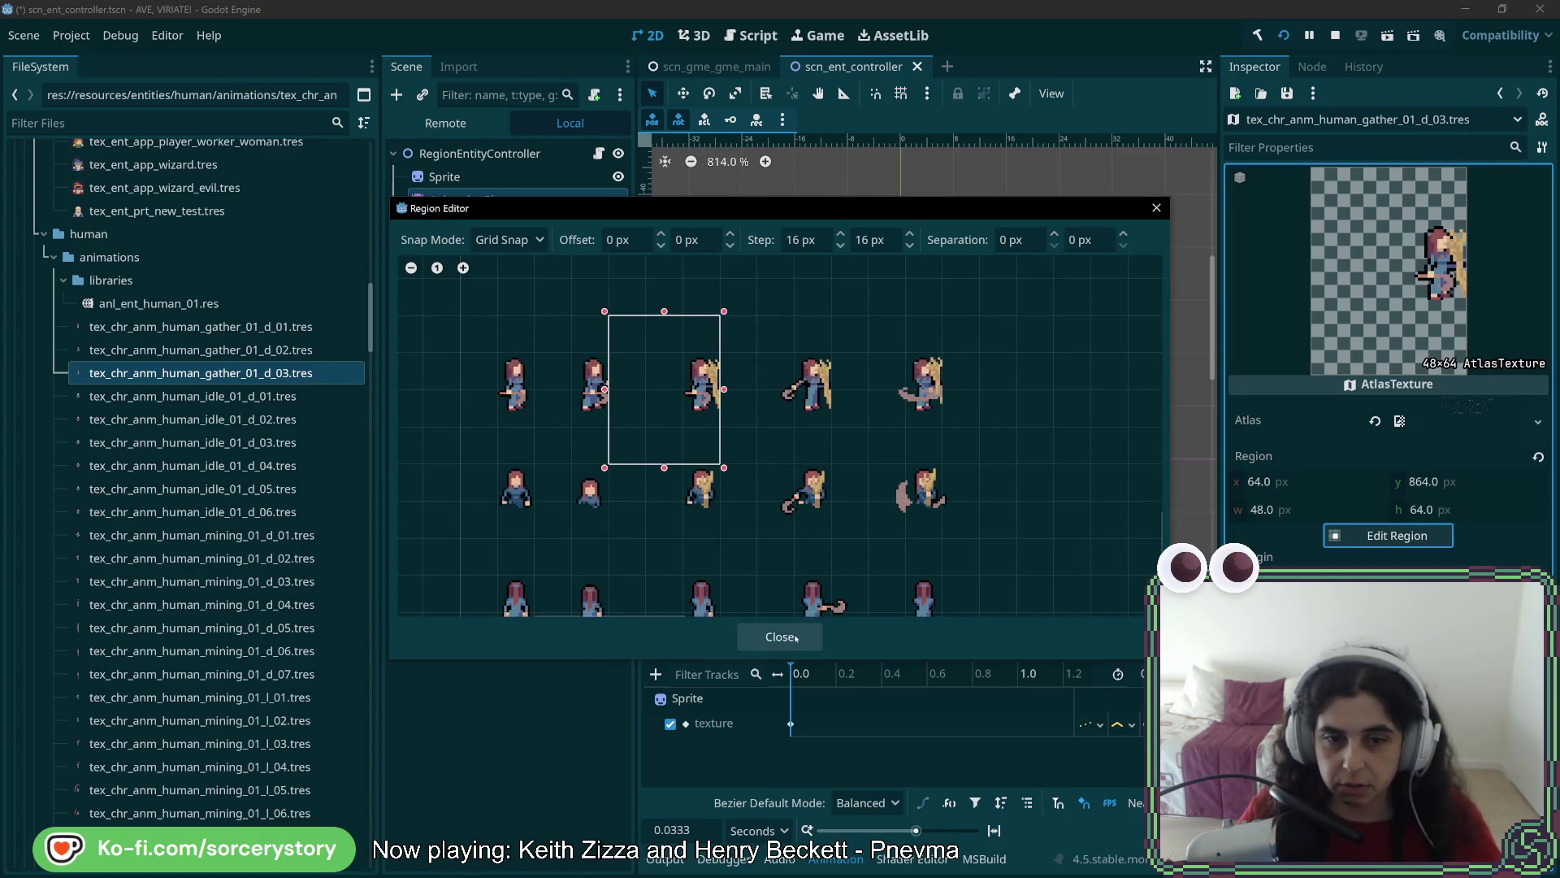
click(779, 636)
Save the scene and return to the editor to show gather_01_d_04
key(ctrl+s)
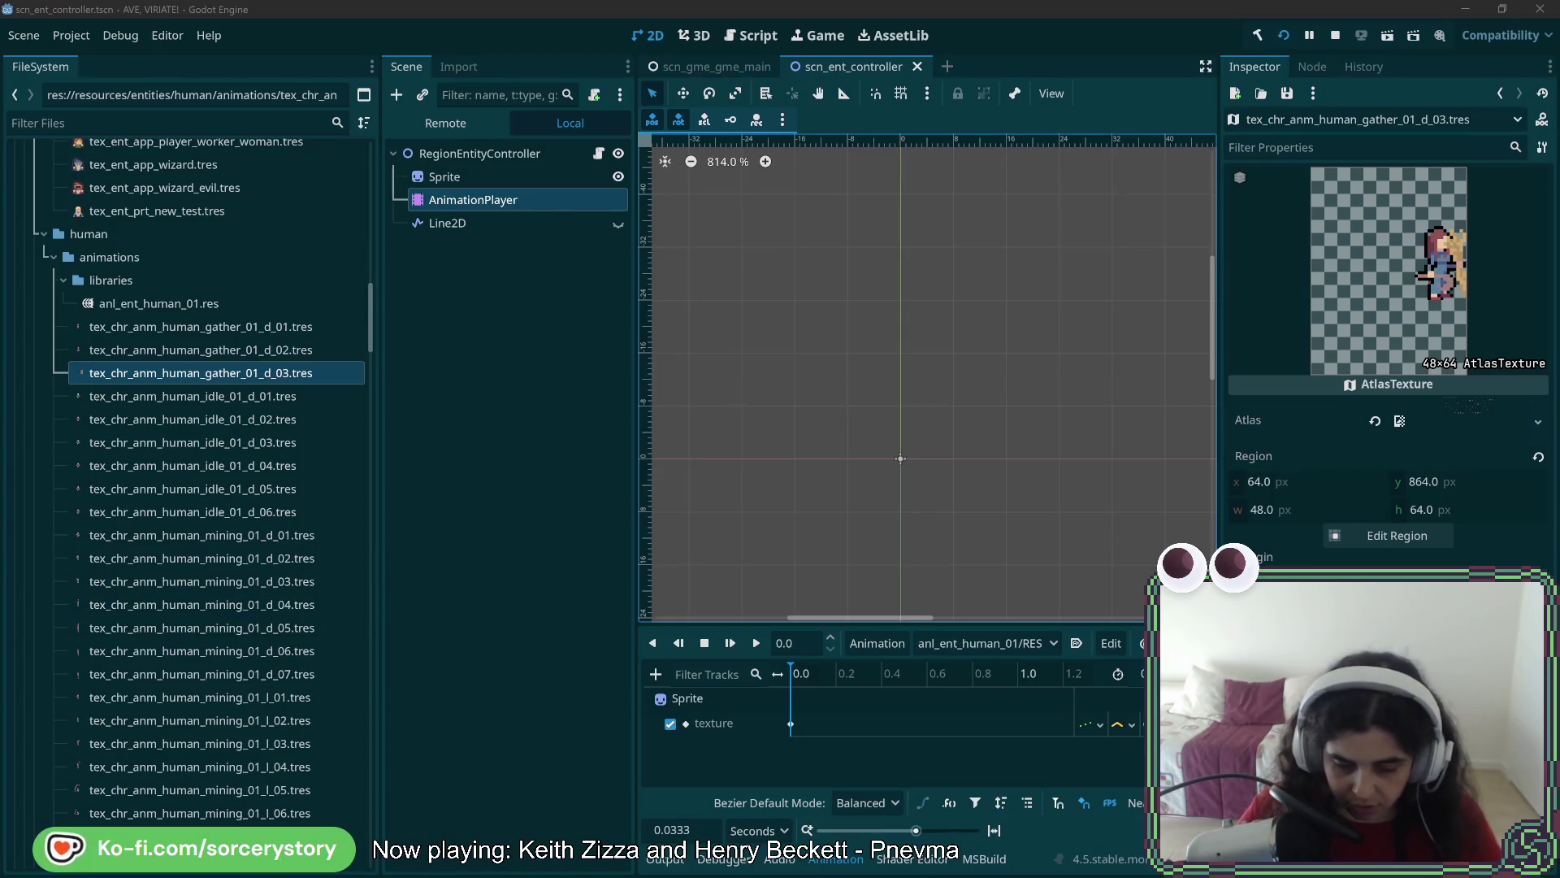
click(288, 372)
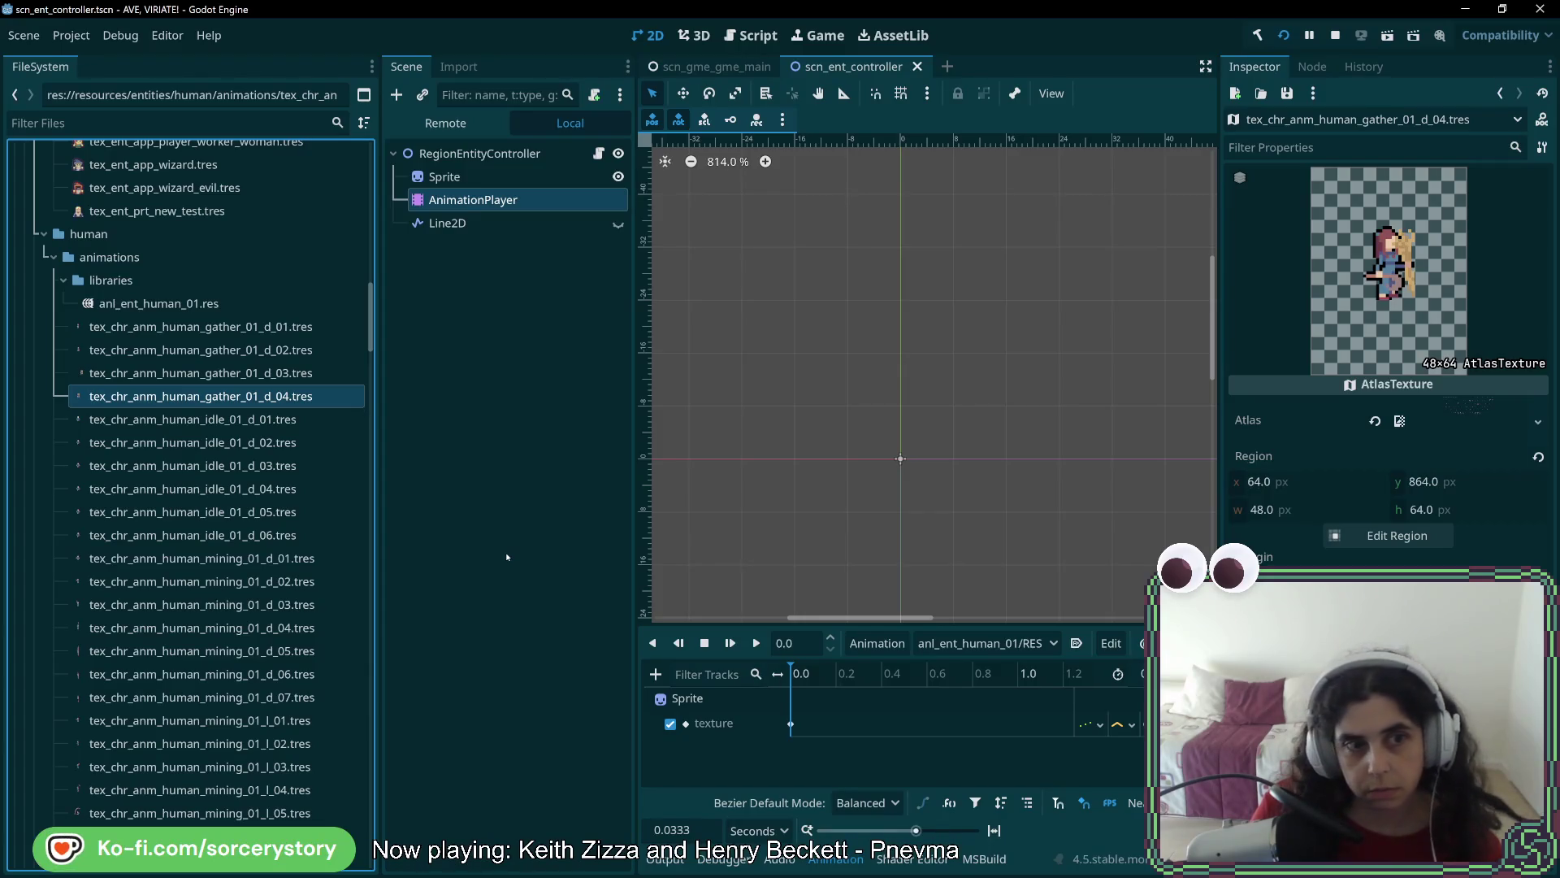
Shift gather_01_d_04's atlas region one frame right to x 112 and save
click(1397, 536)
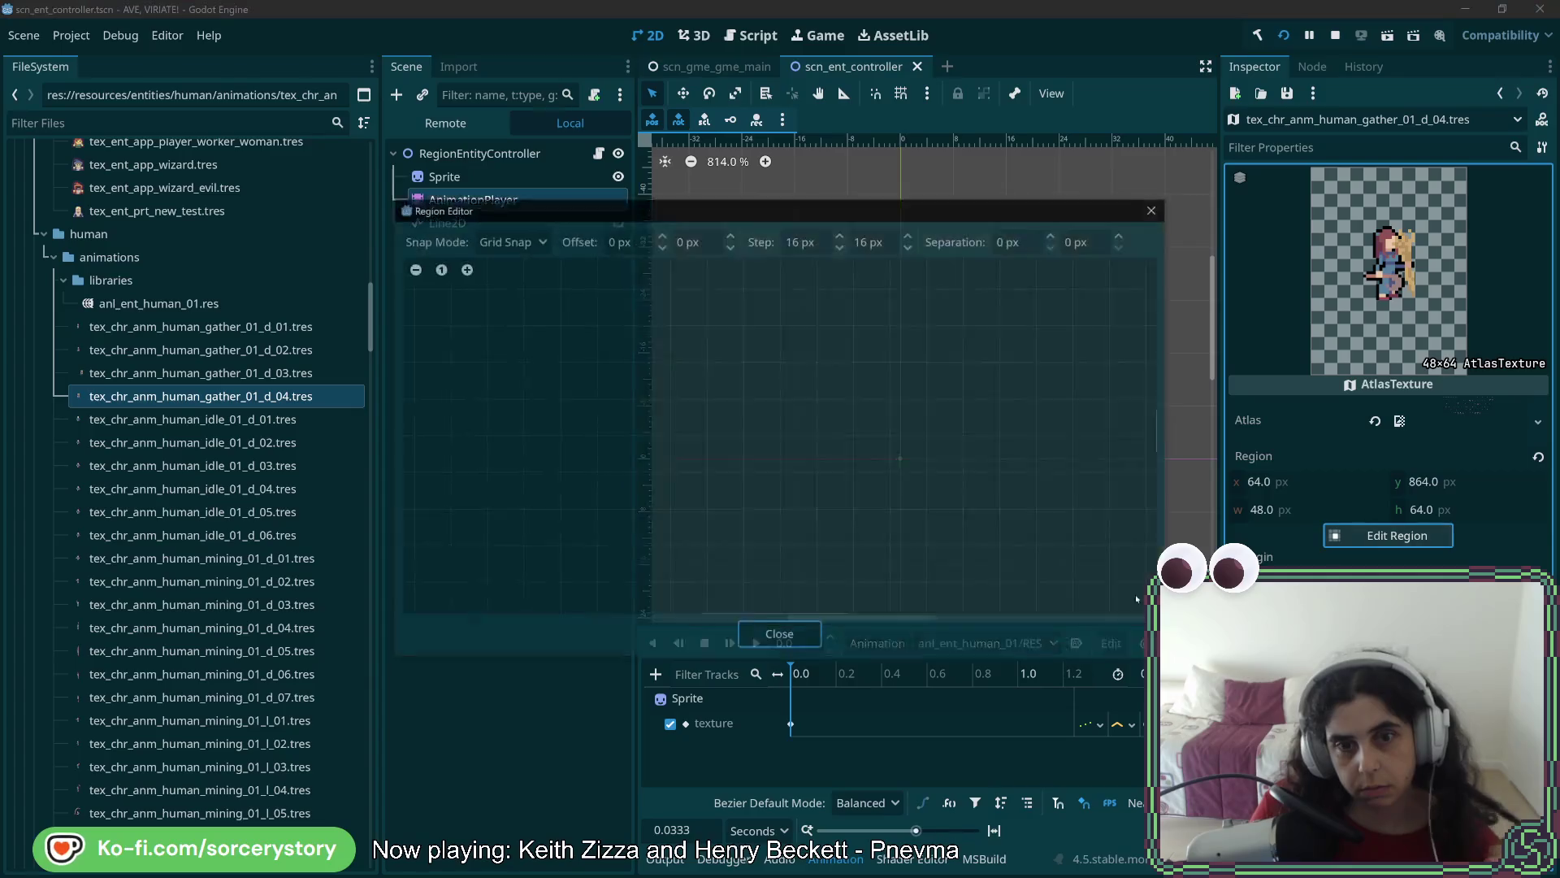
scroll(674, 455, up, 4)
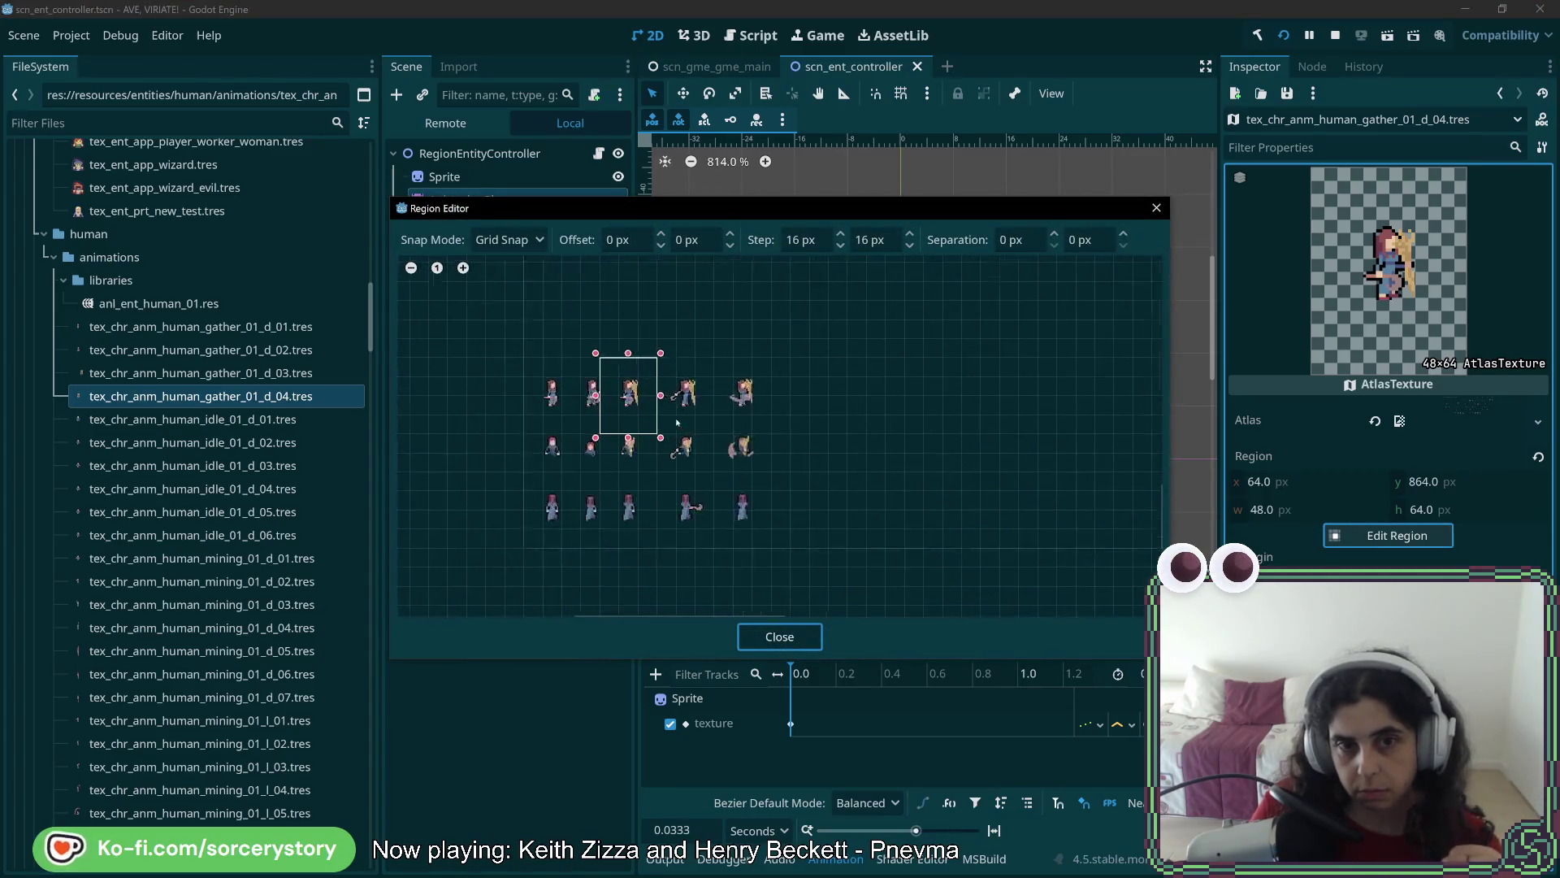
drag(645, 350, 736, 491)
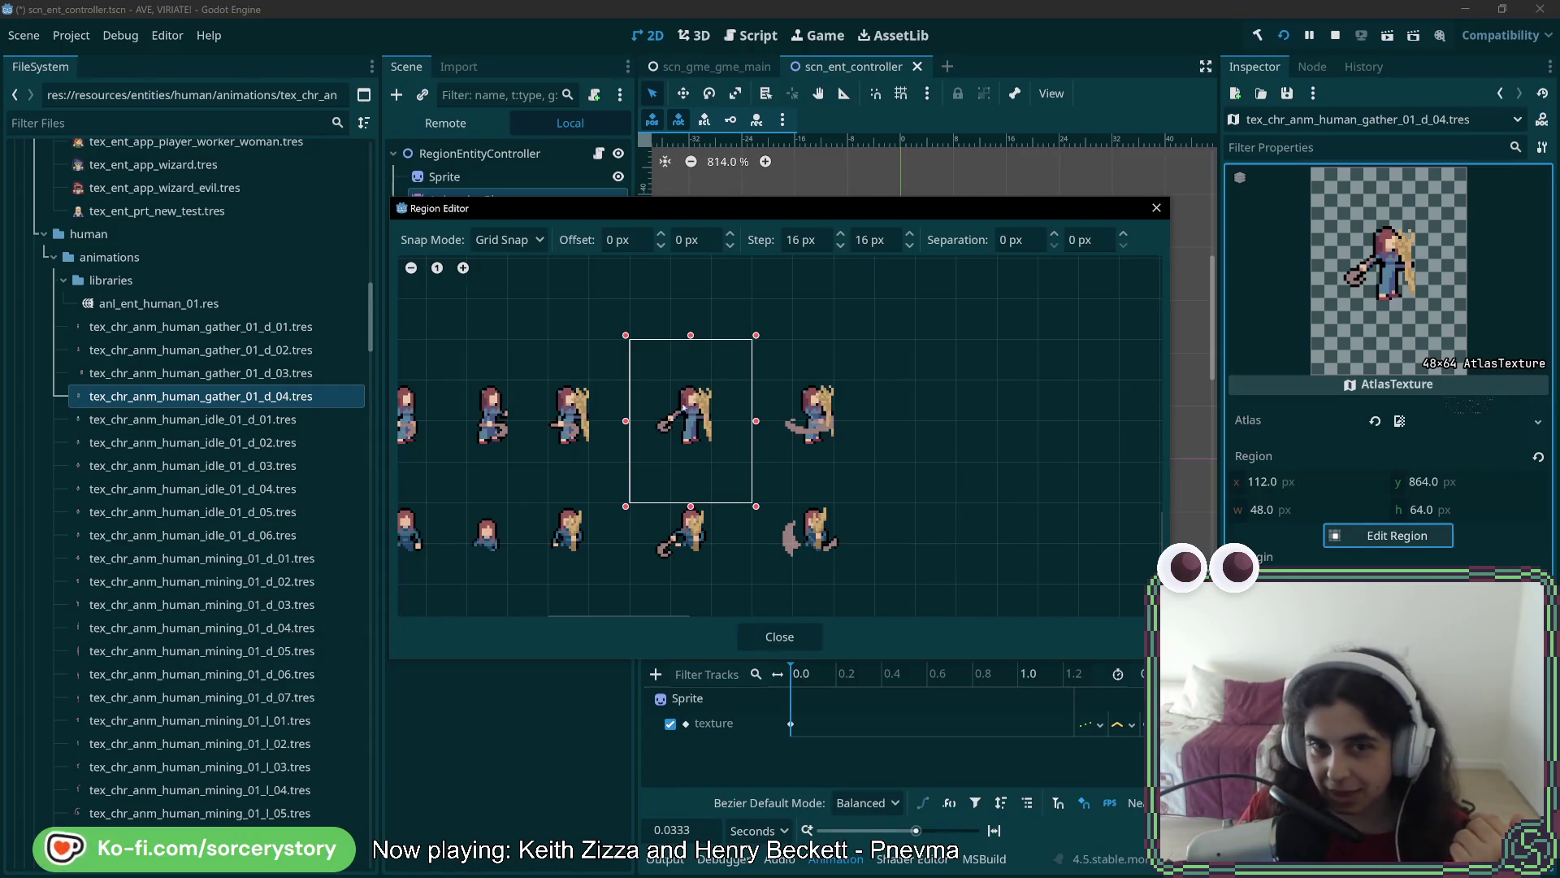
scroll(698, 439, up, 2)
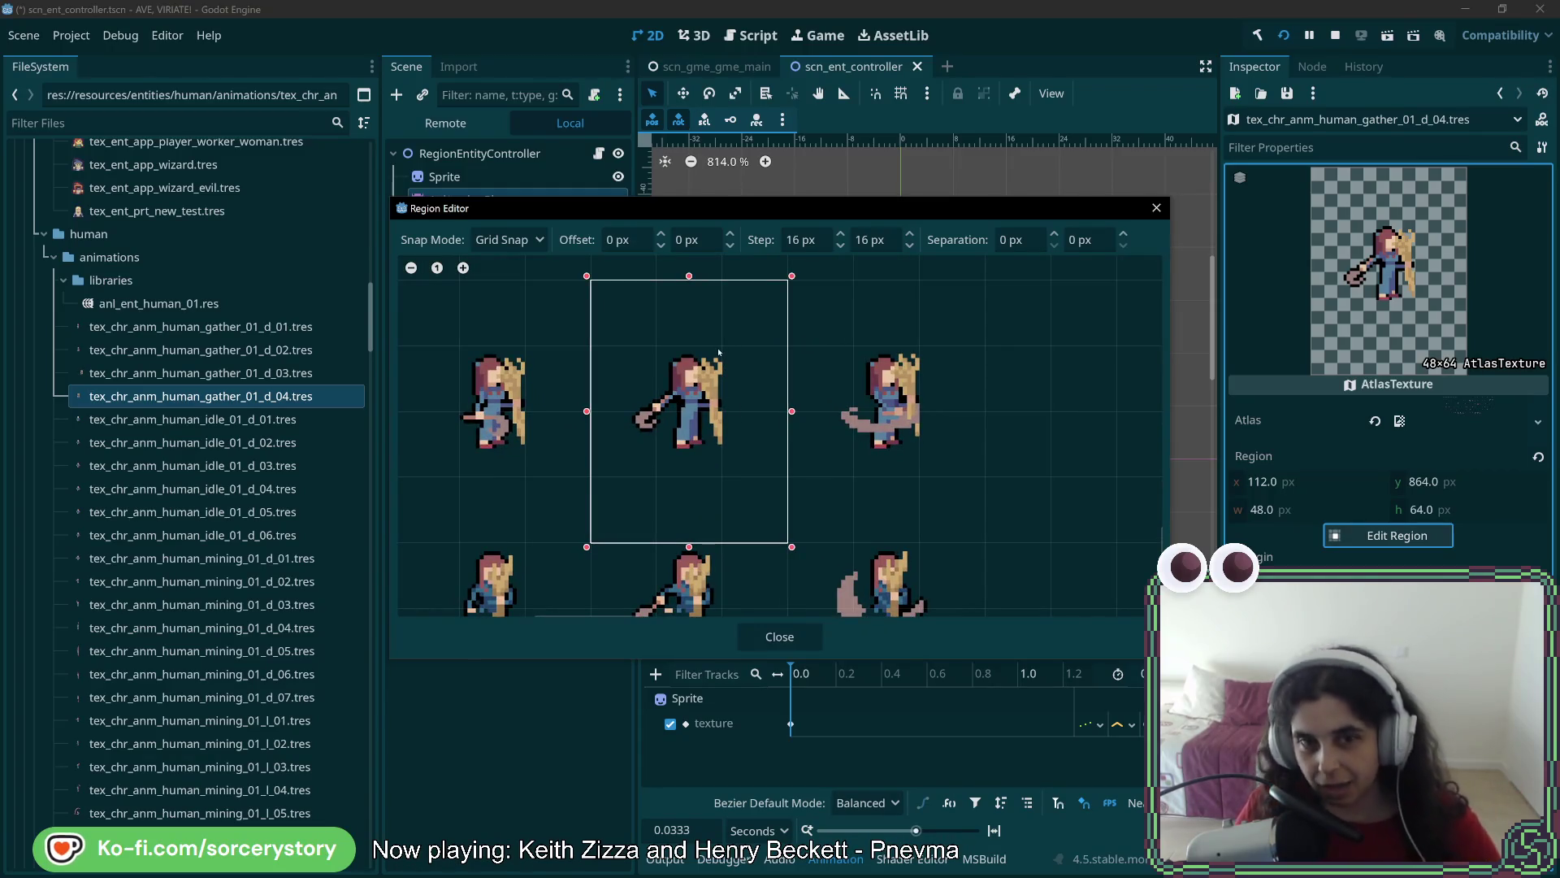
click(793, 634)
key(ctrl+s)
Duplicate gather_01_d_04.tres as gather_01_d_05.tres
right_click(289, 398)
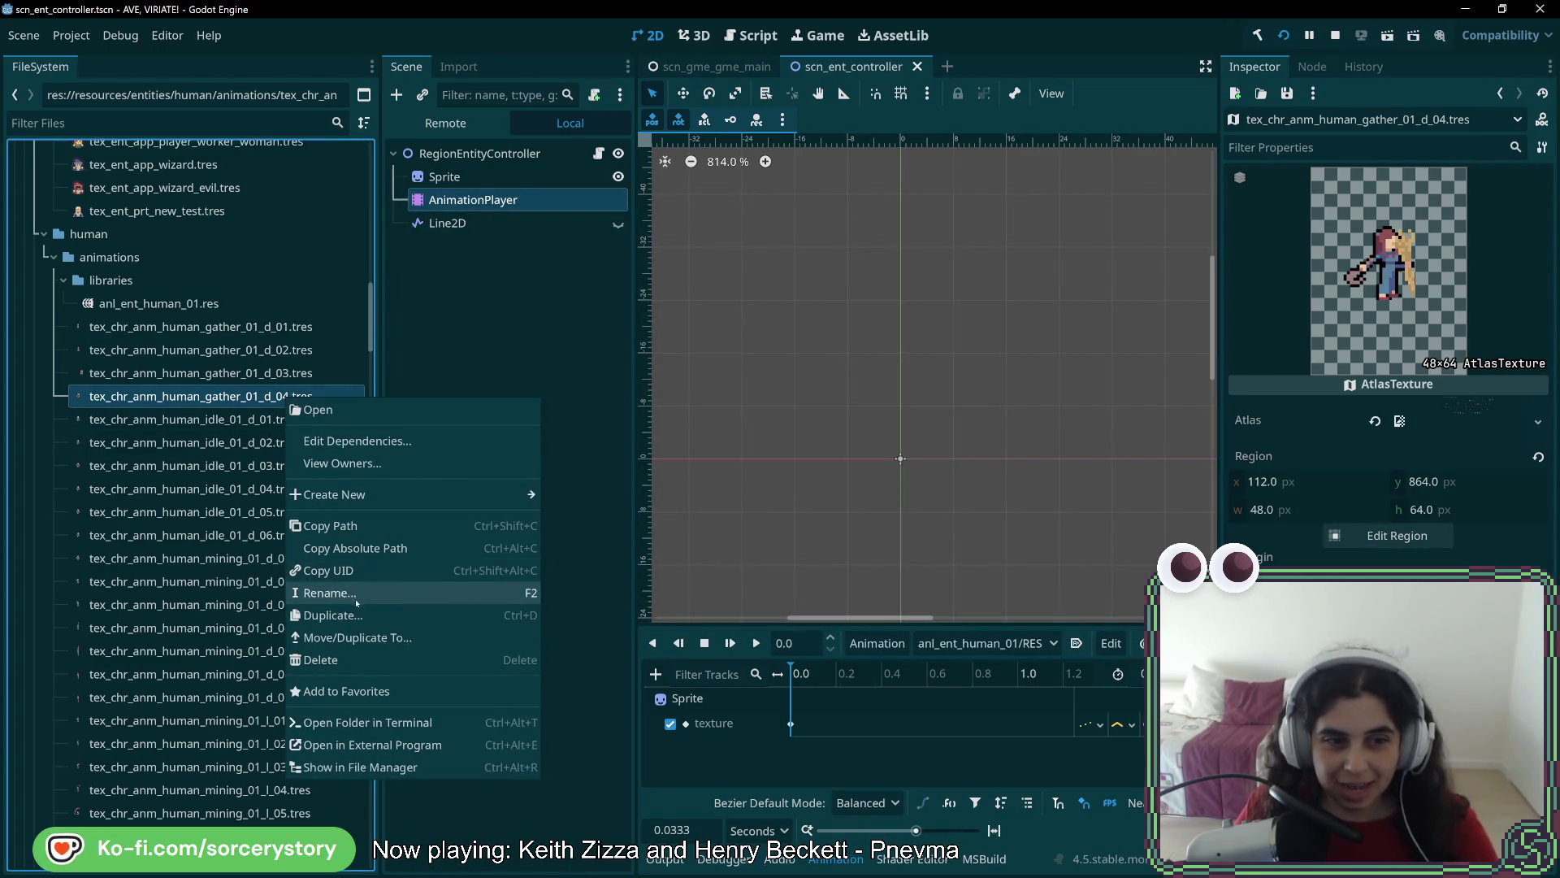
click(354, 615)
click(788, 416)
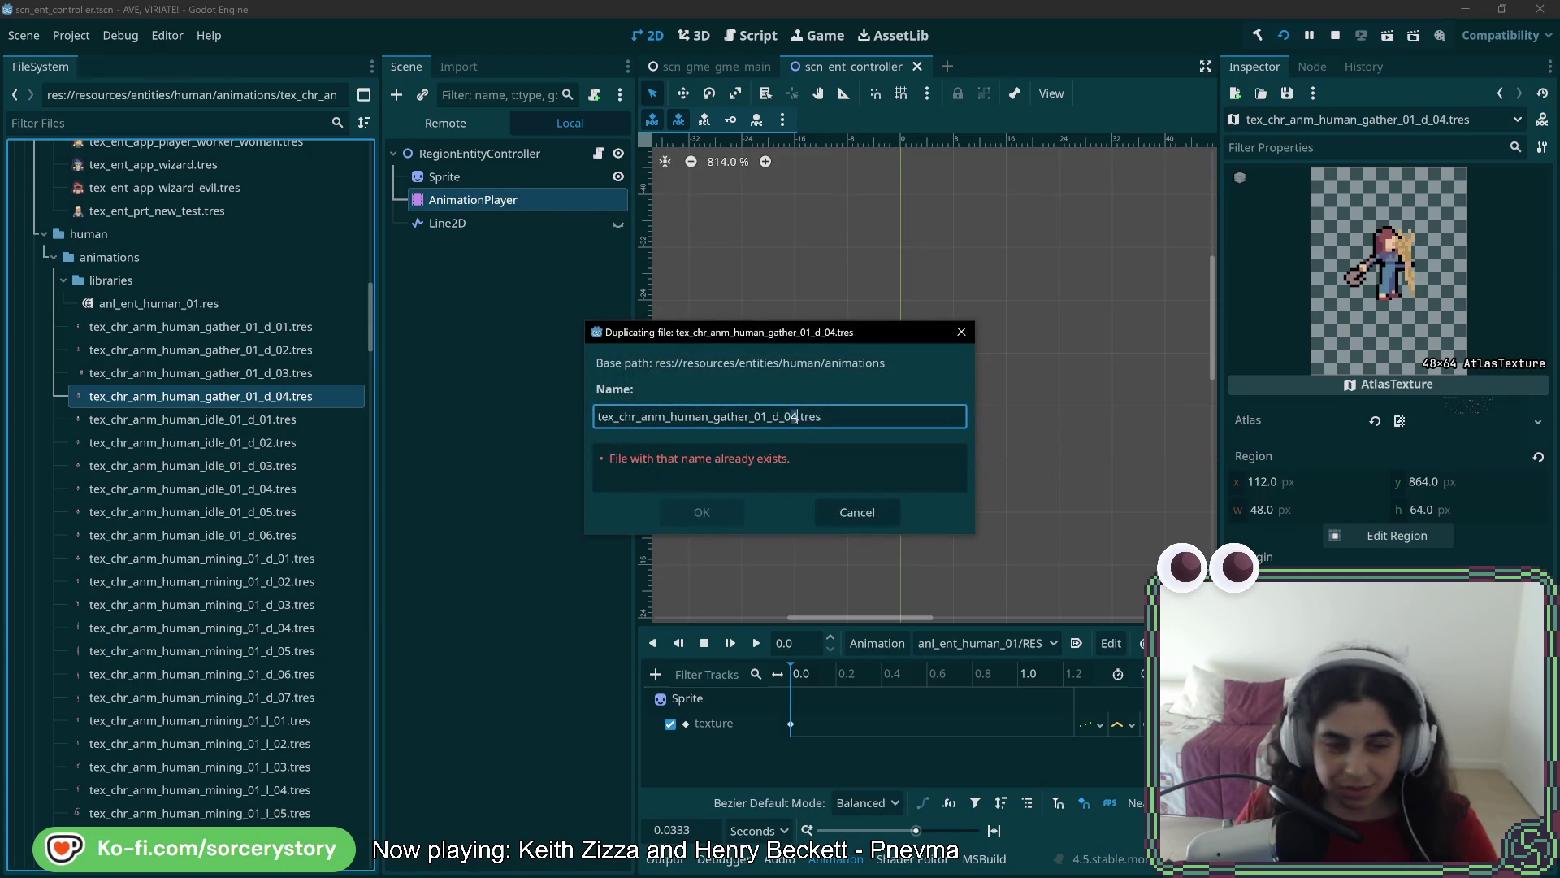
key(BackSpace)
text(5)
key(Return)
Set gather_01_d_05's atlas region to the frame at x 160, y 864 and save
click(295, 424)
click(1397, 535)
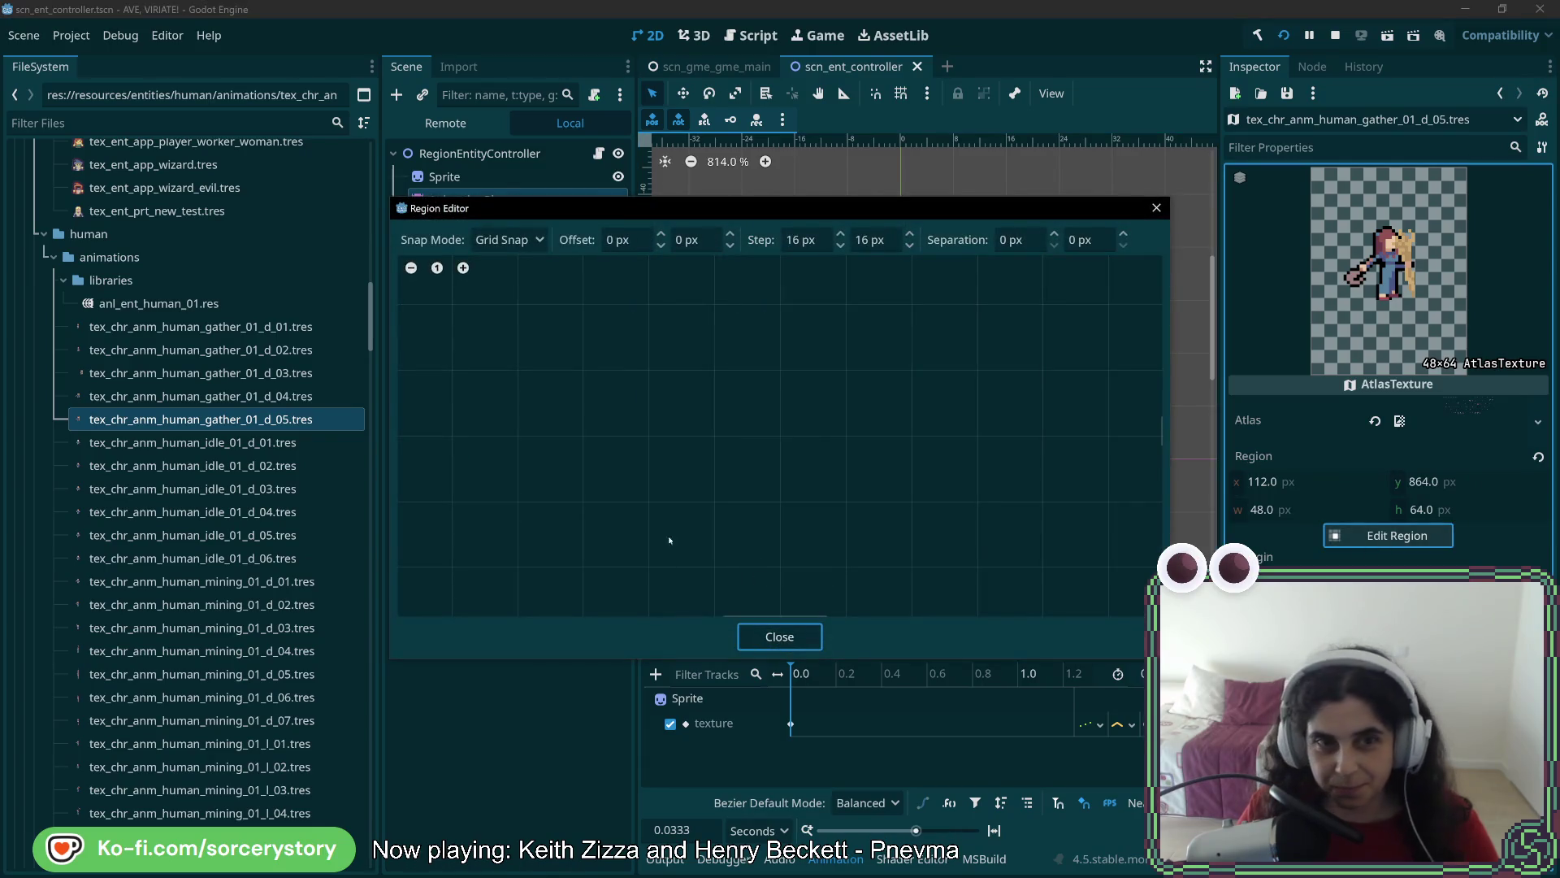
scroll(656, 500, down, 5)
scroll(639, 396, up, 5)
mouse_move(696, 310)
mouse_down()
mouse_move(738, 537)
mouse_move(752, 481)
mouse_up()
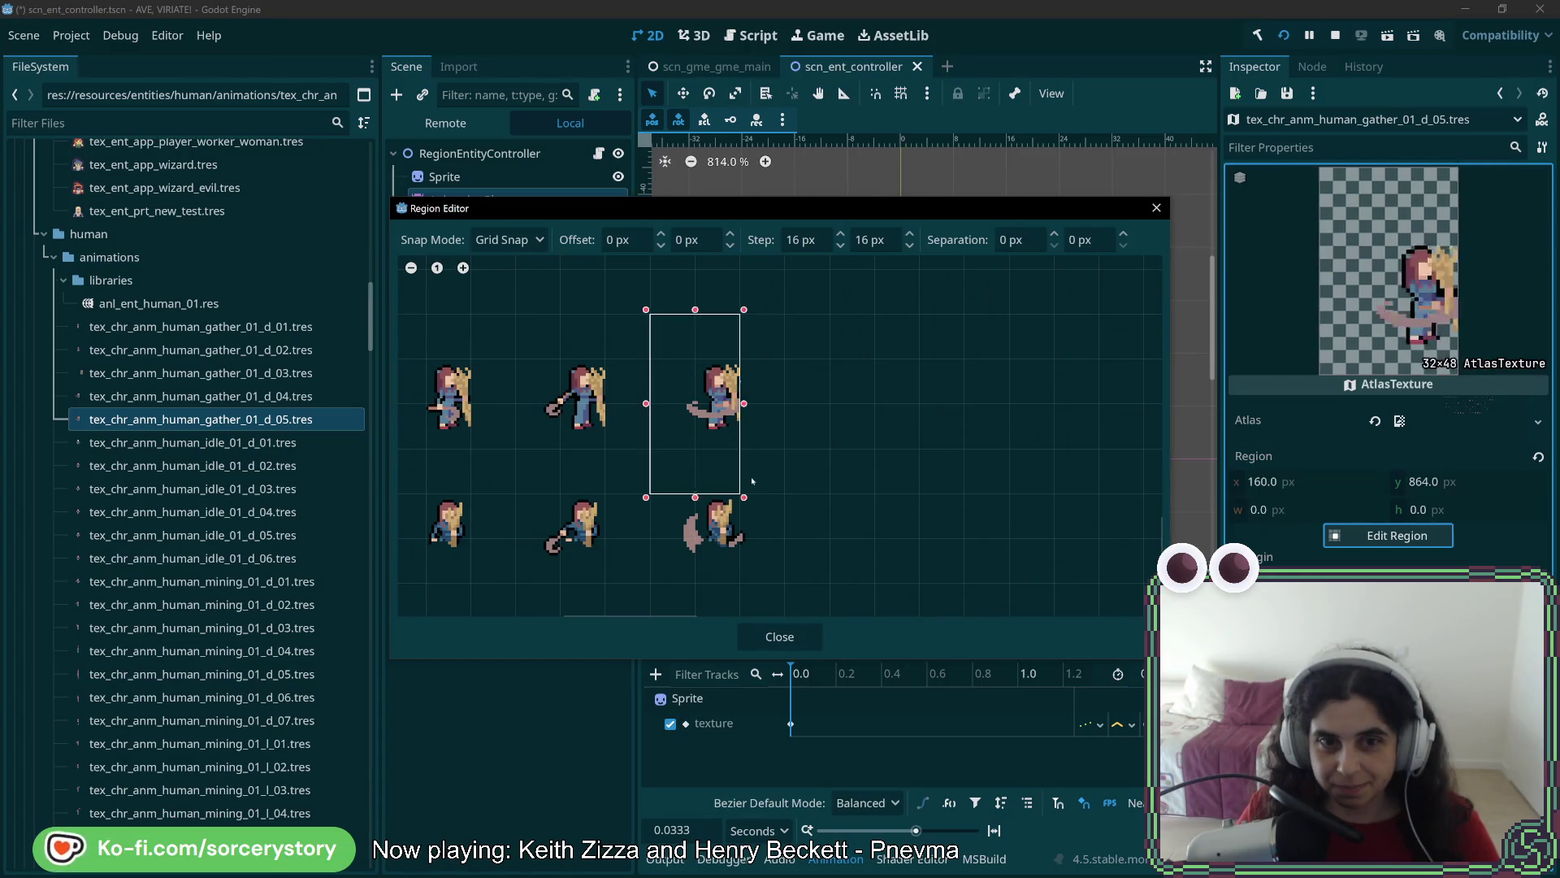
click(780, 636)
key(ctrl+s)
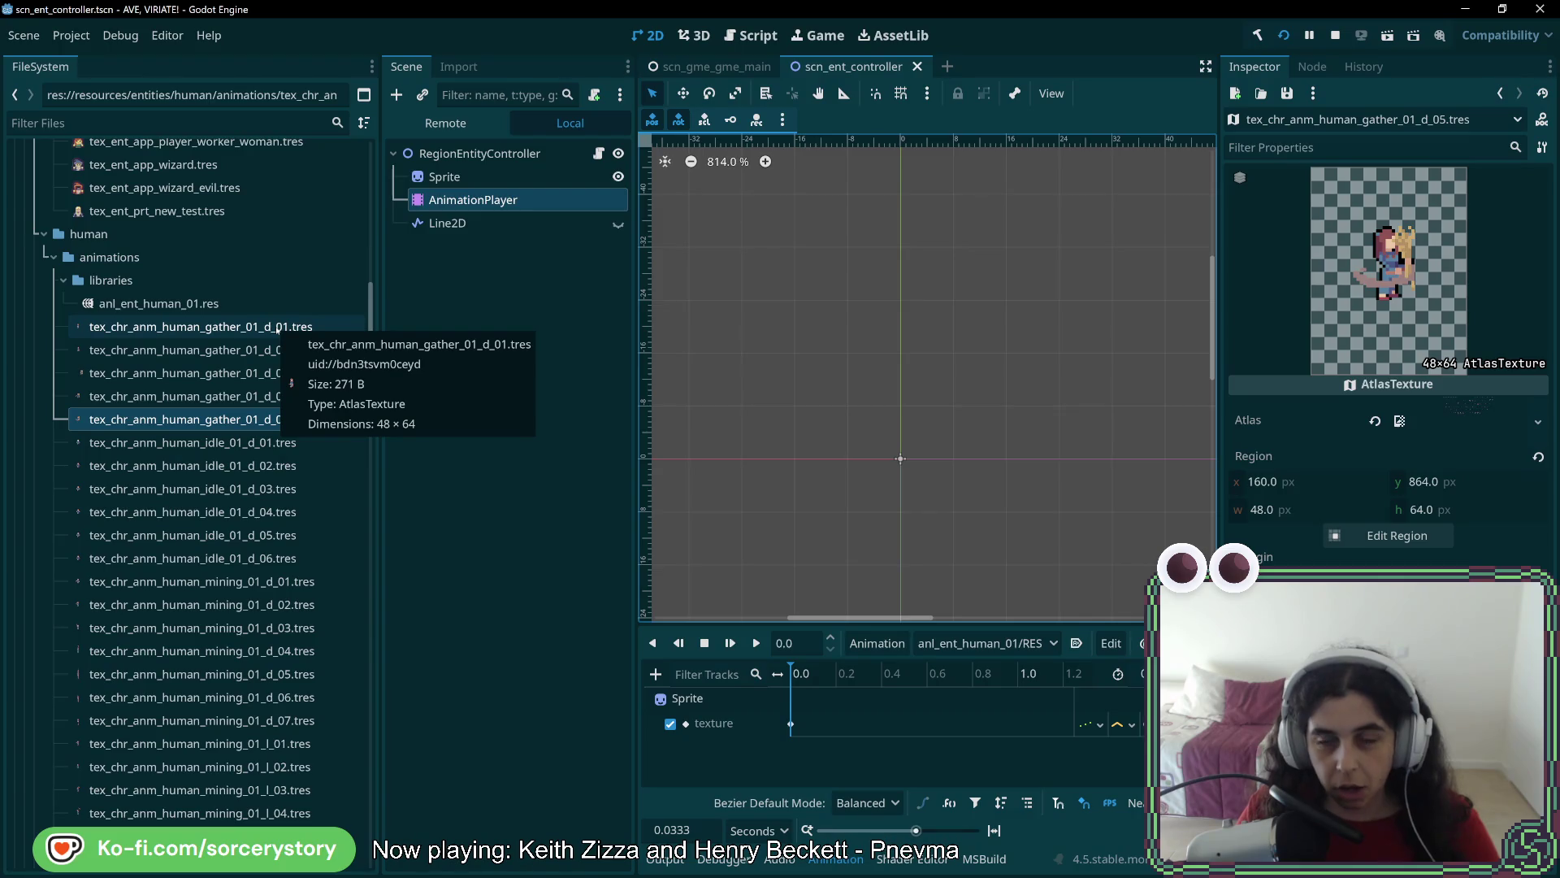
right_click(278, 328)
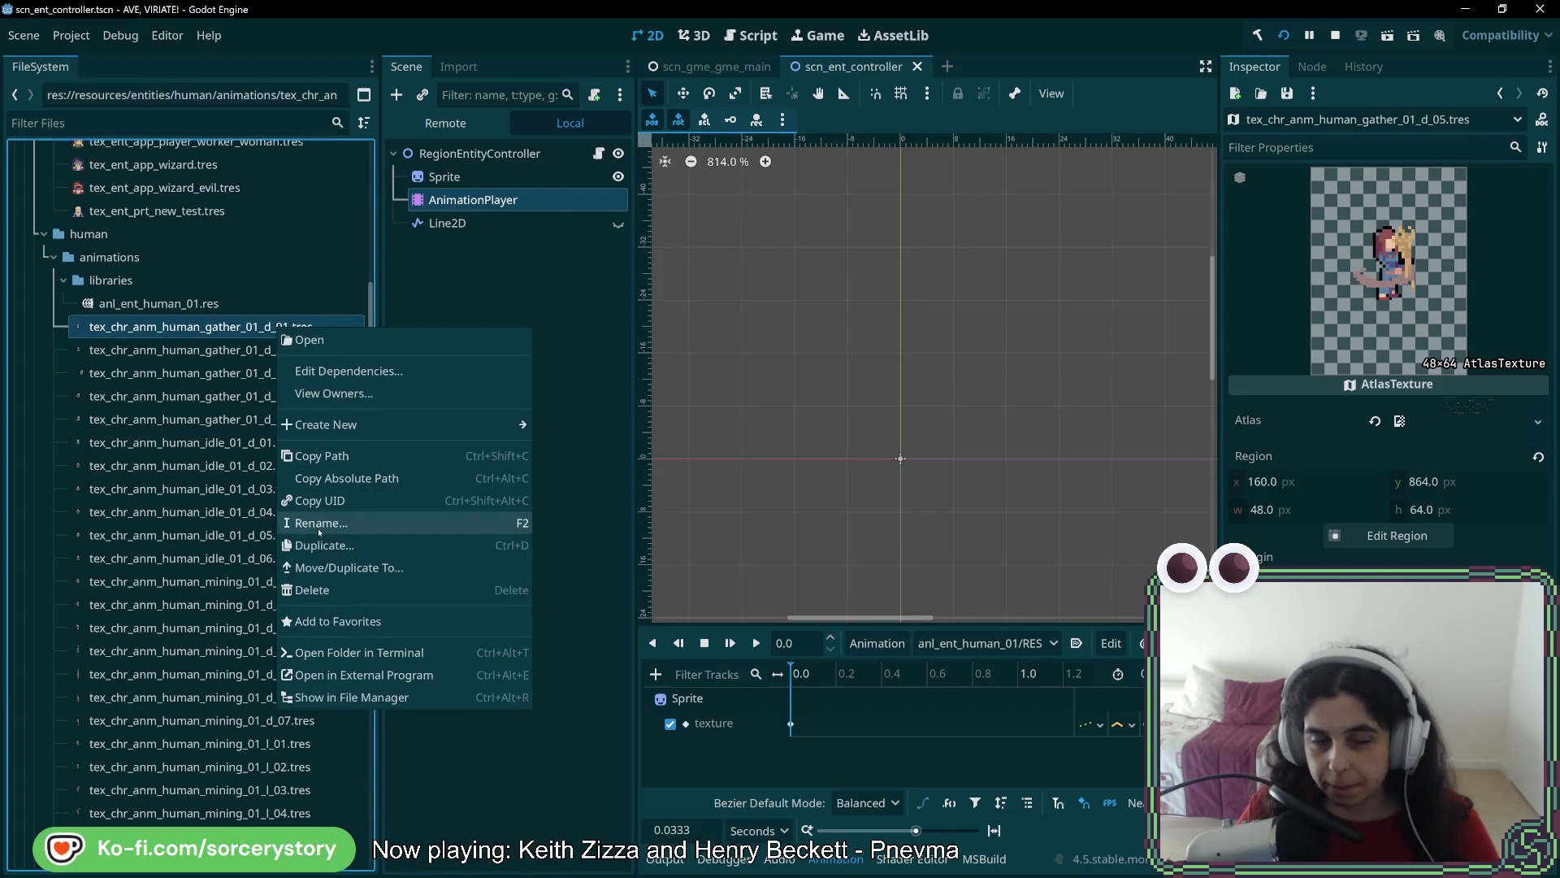
click(313, 521)
click(268, 325)
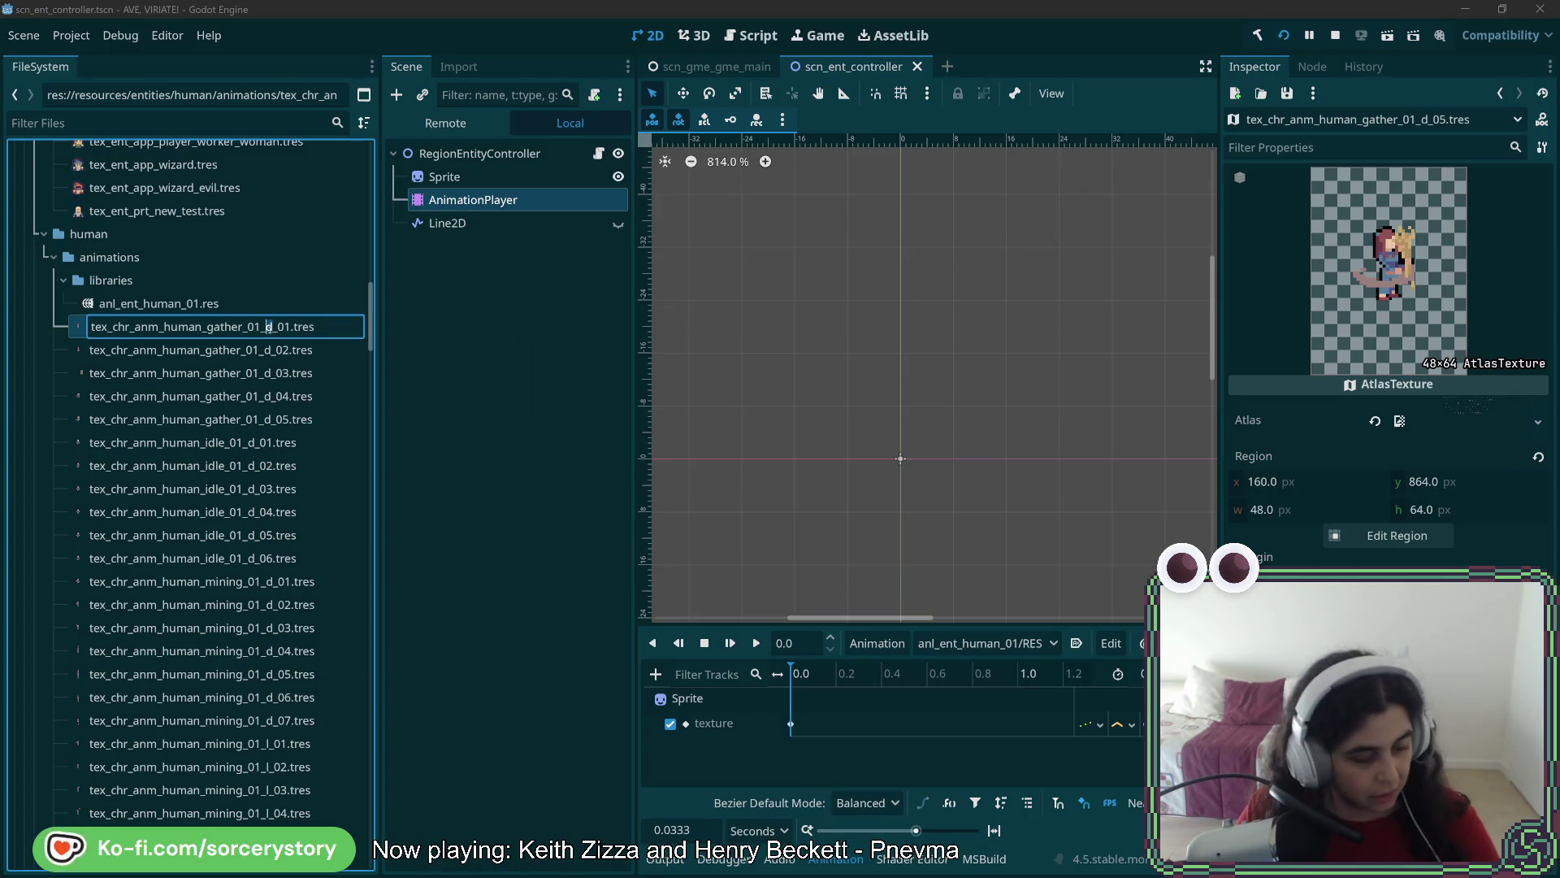
key(Return)
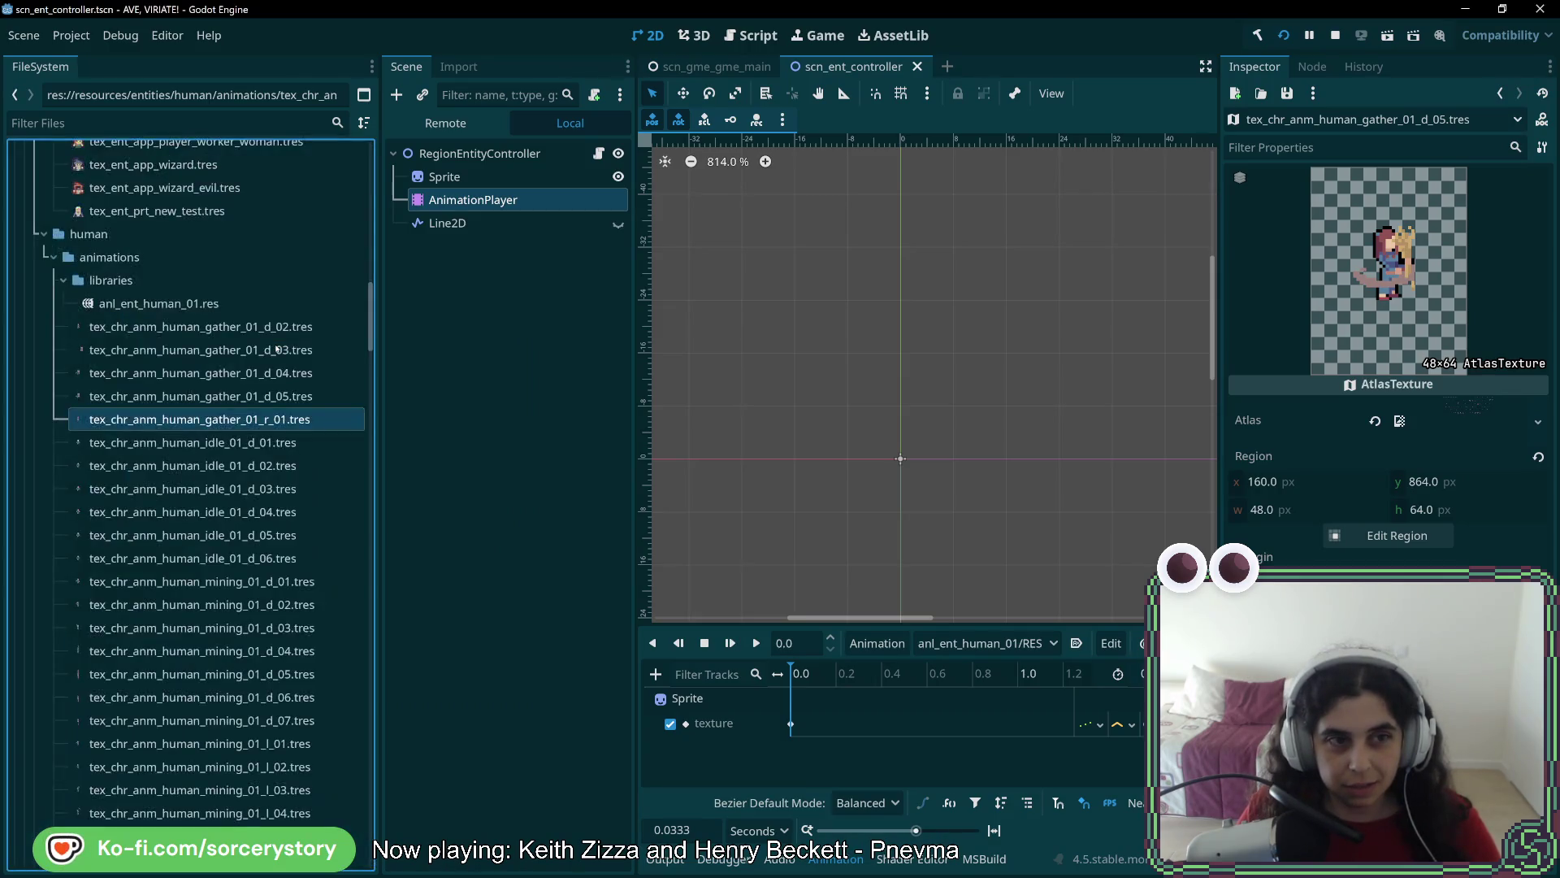
right_click(281, 329)
click(345, 530)
click(268, 326)
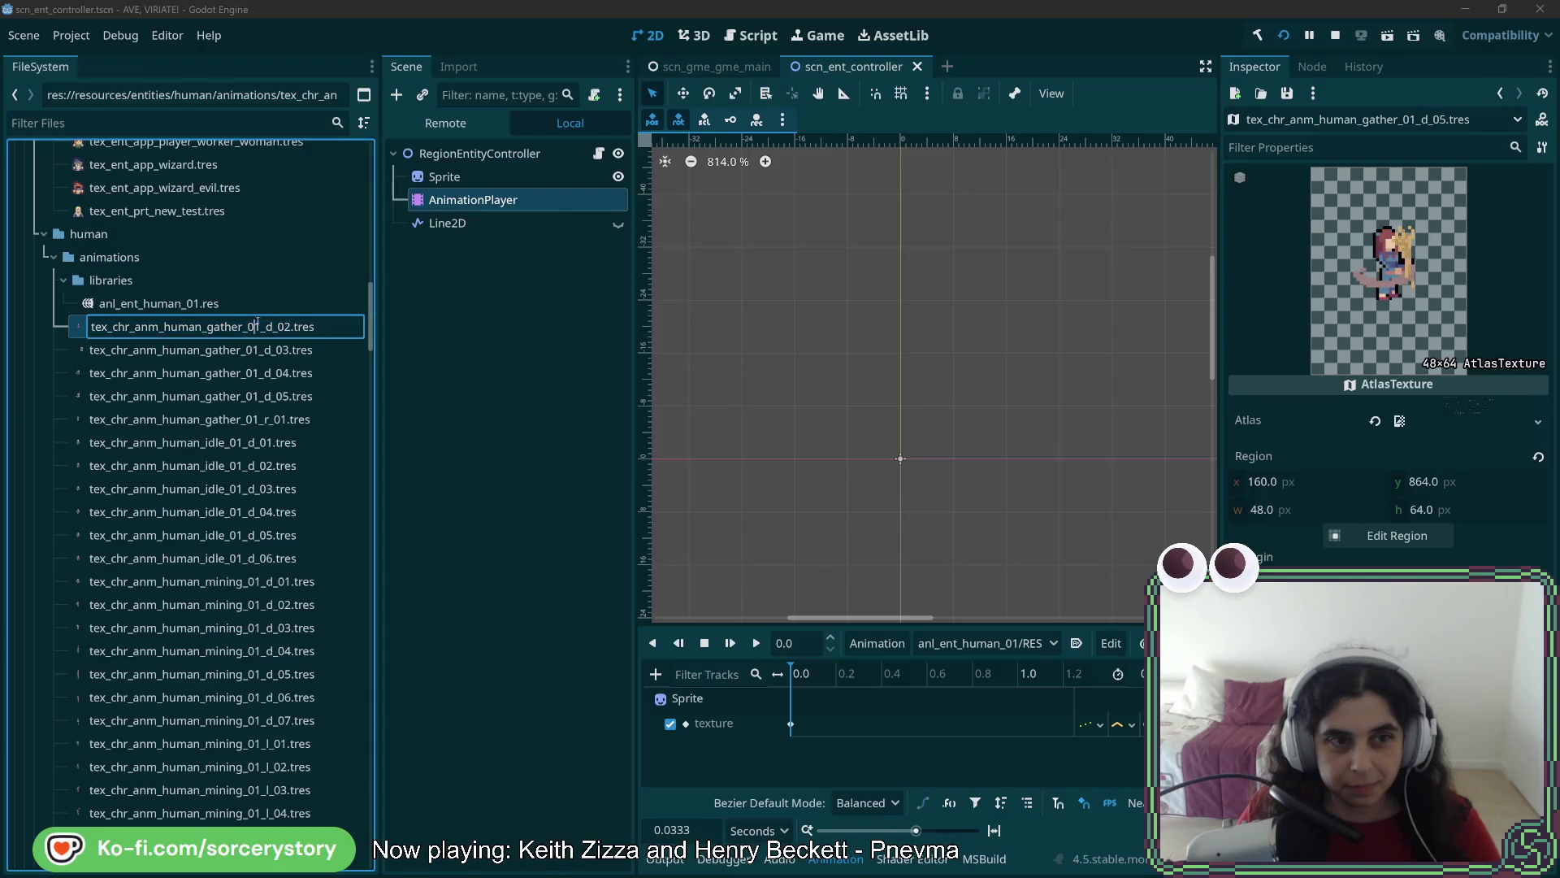
key(Return)
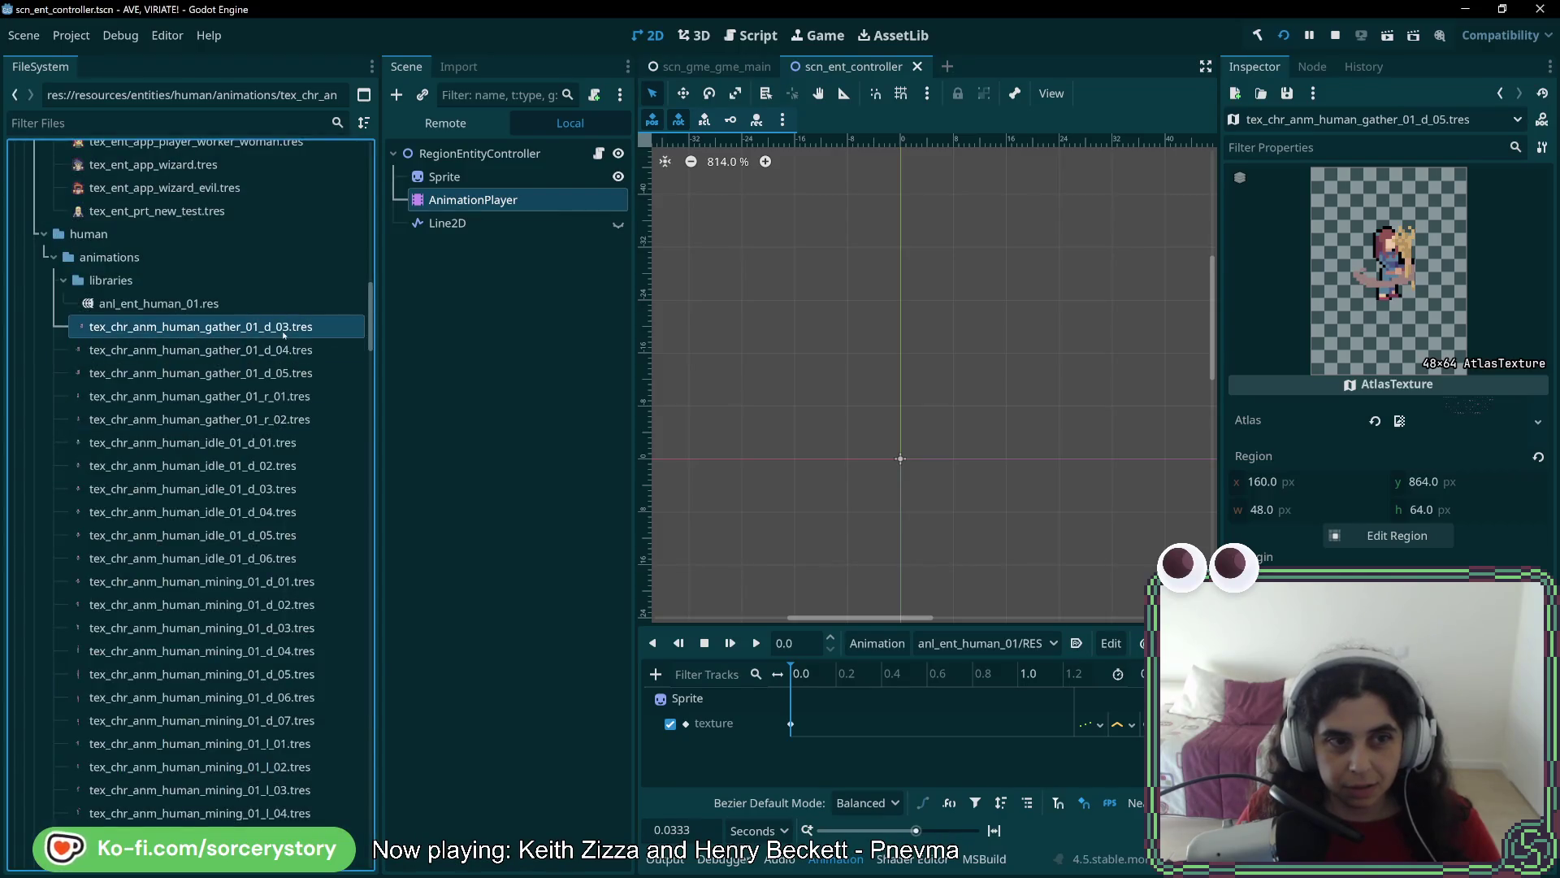
right_click(284, 329)
click(334, 528)
click(272, 326)
text(r)
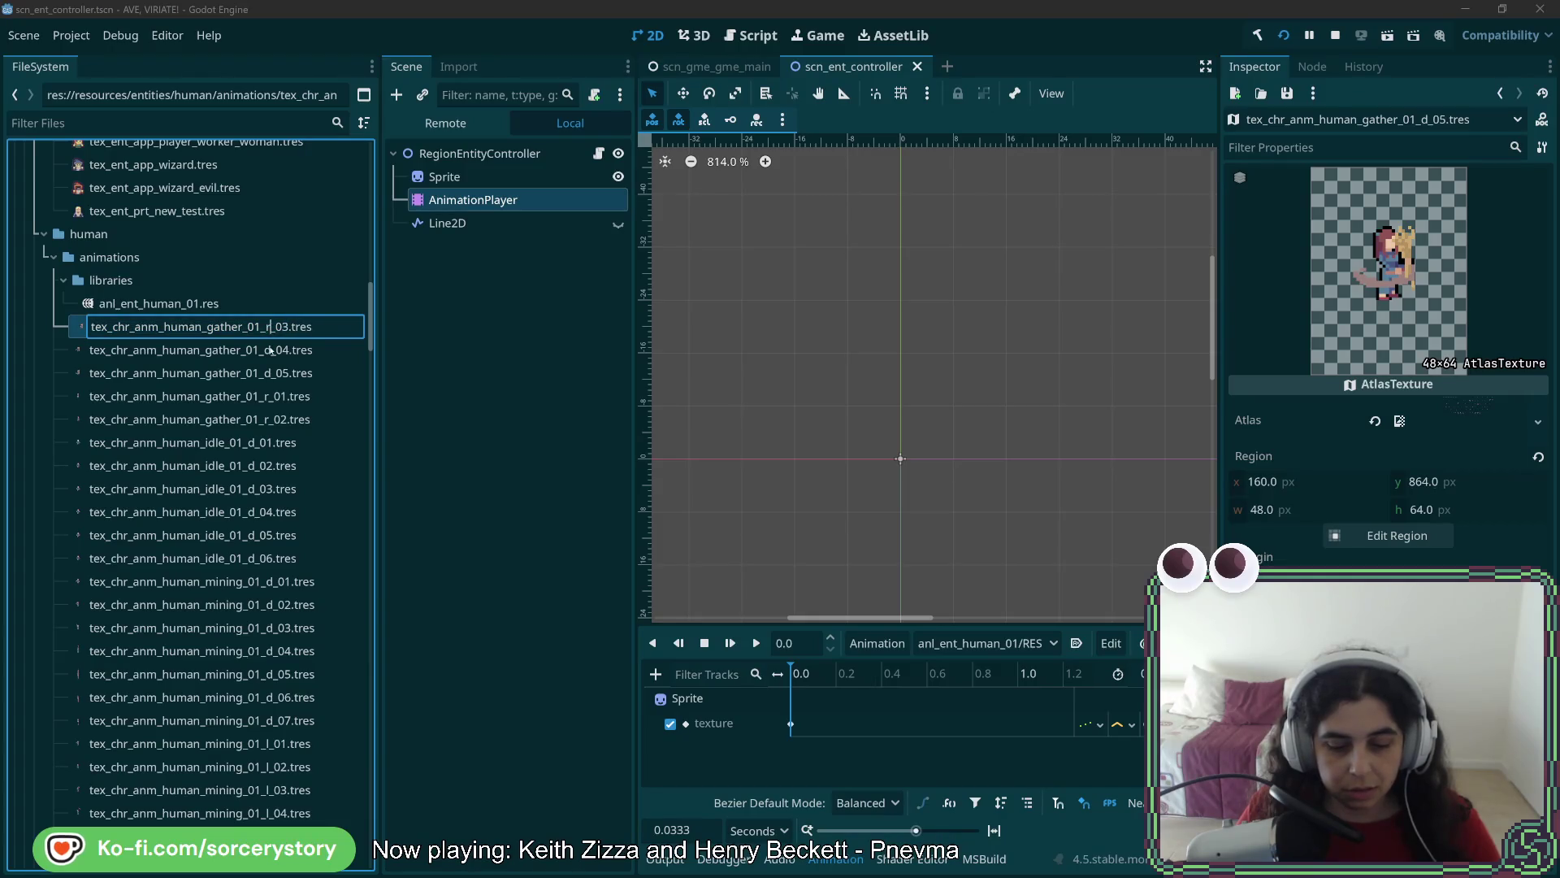
key(Return)
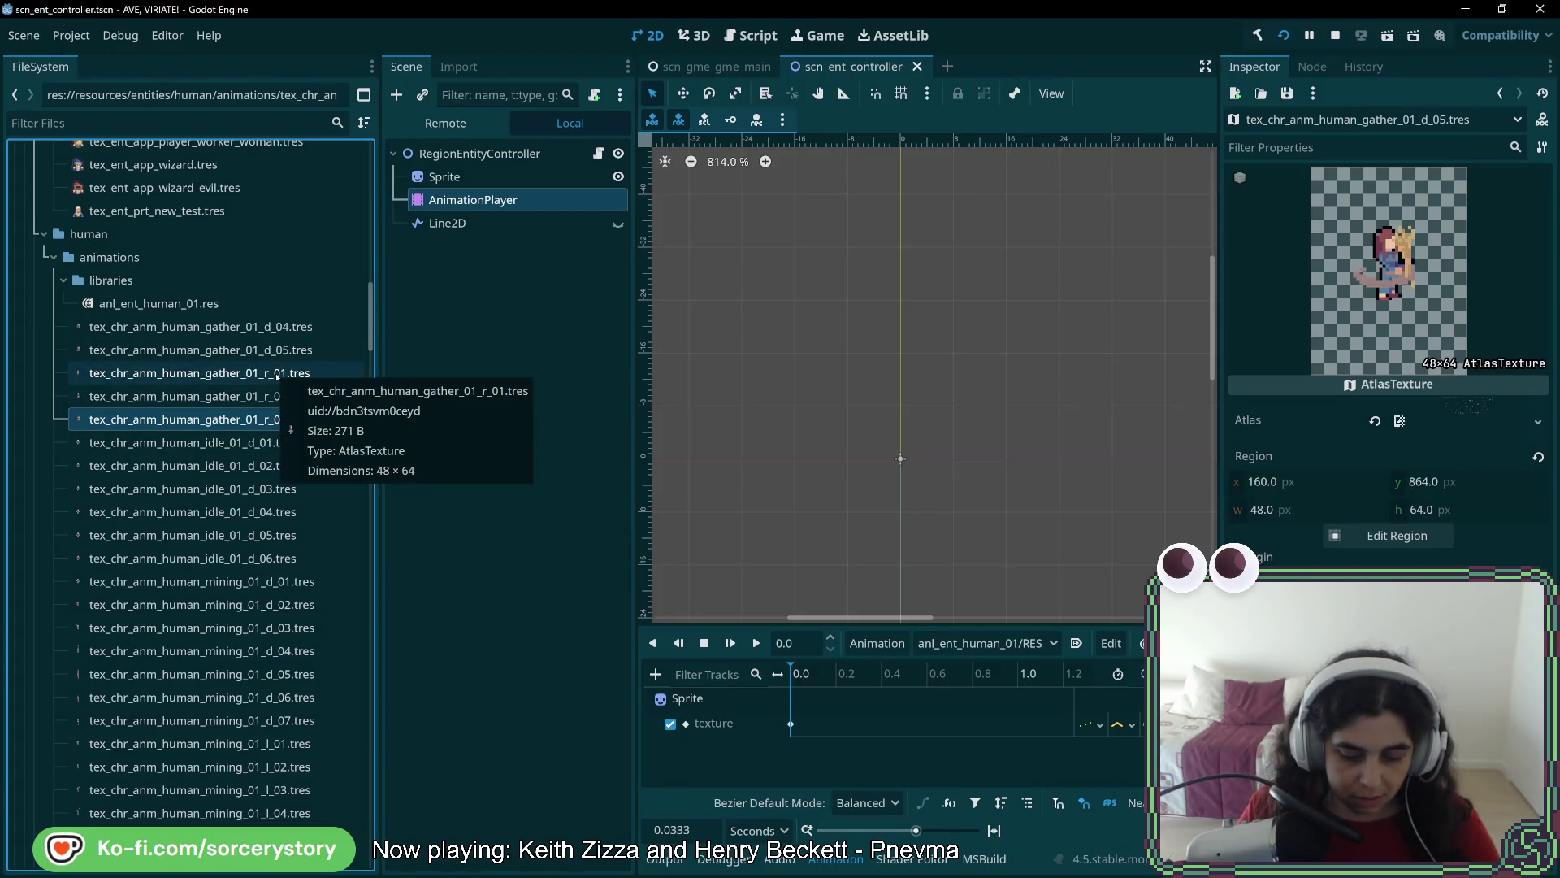
right_click(265, 426)
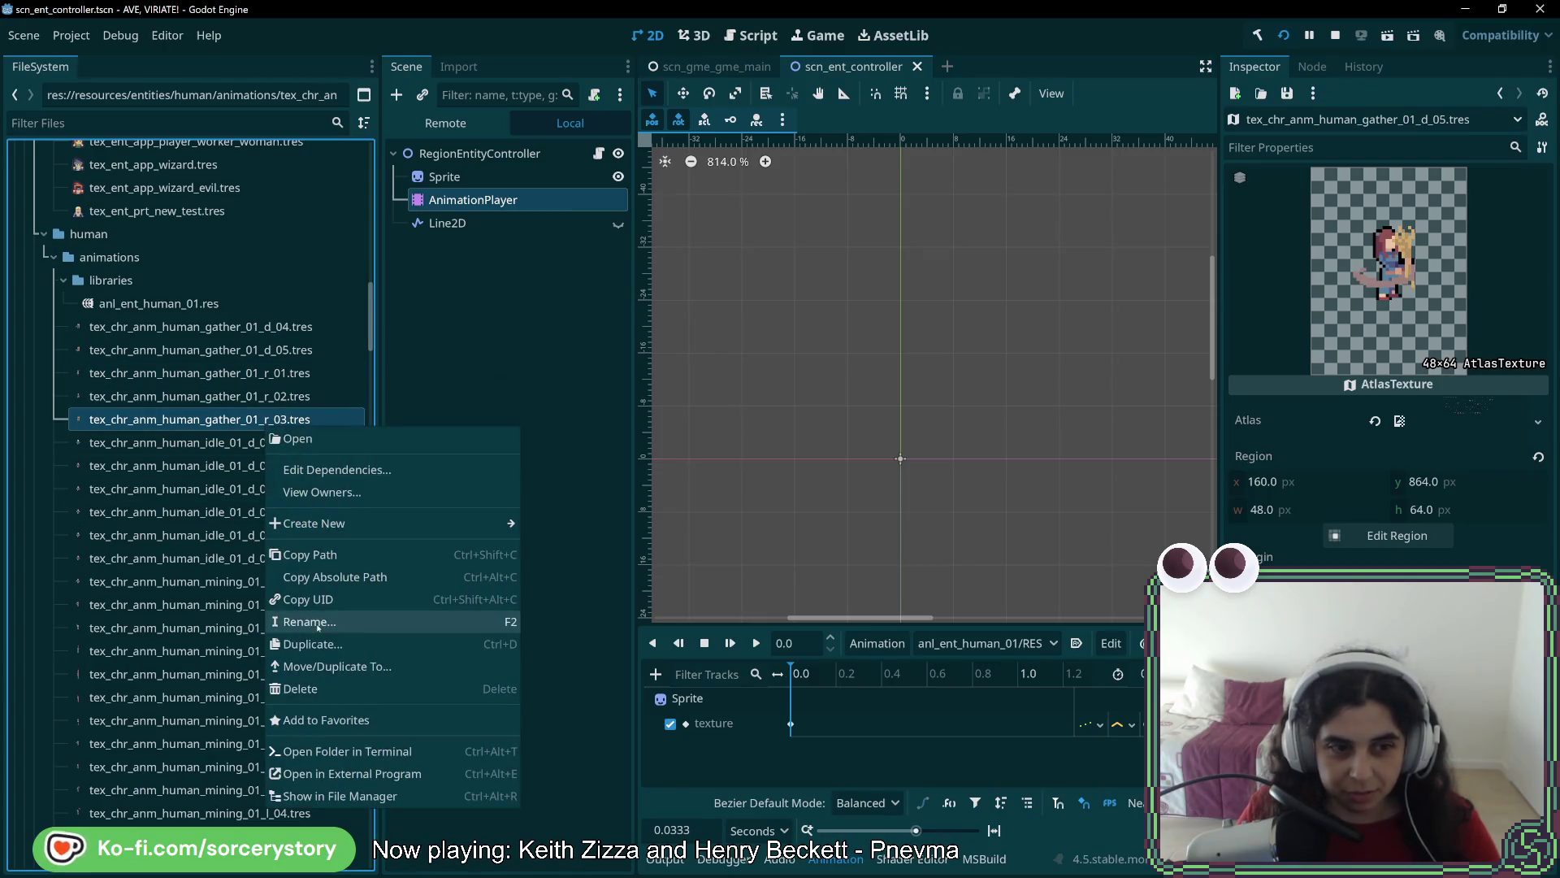
click(307, 621)
click(269, 419)
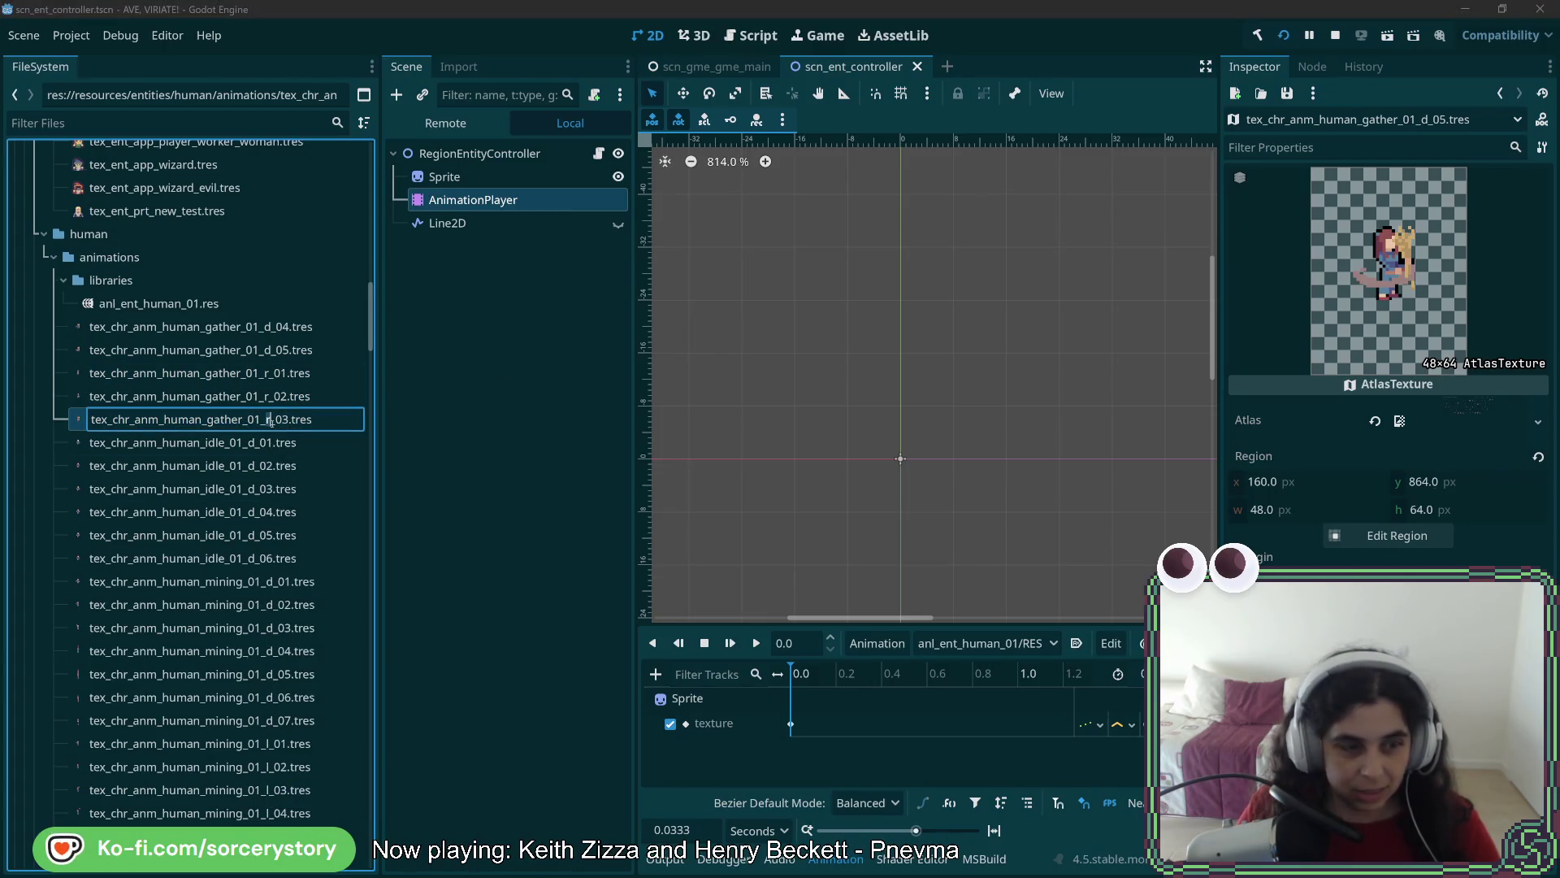
text(d)
key(Return)
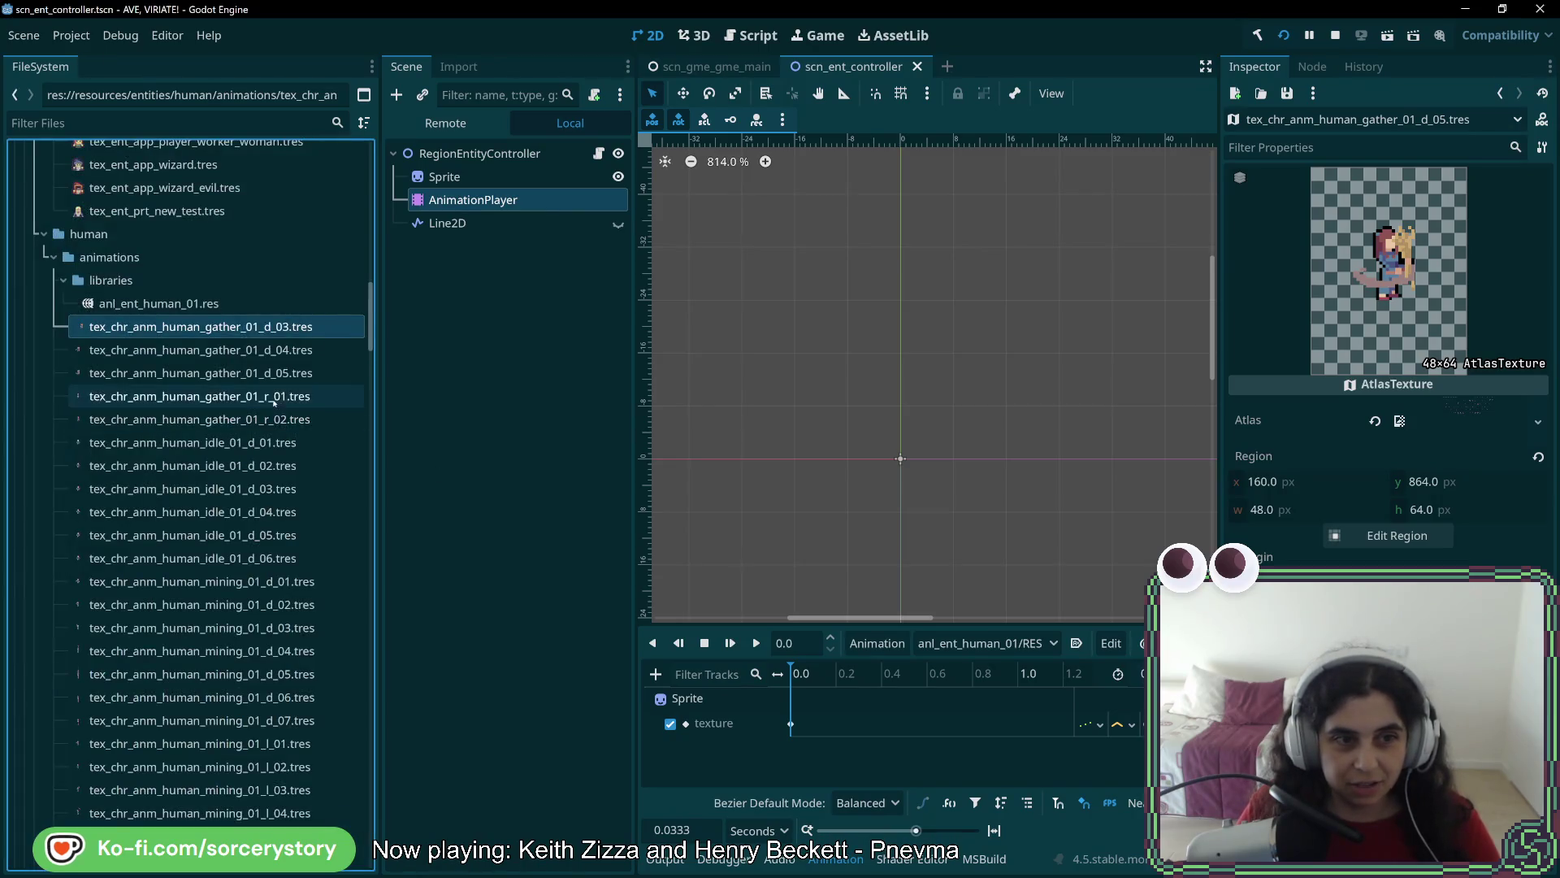
right_click(276, 396)
click(334, 614)
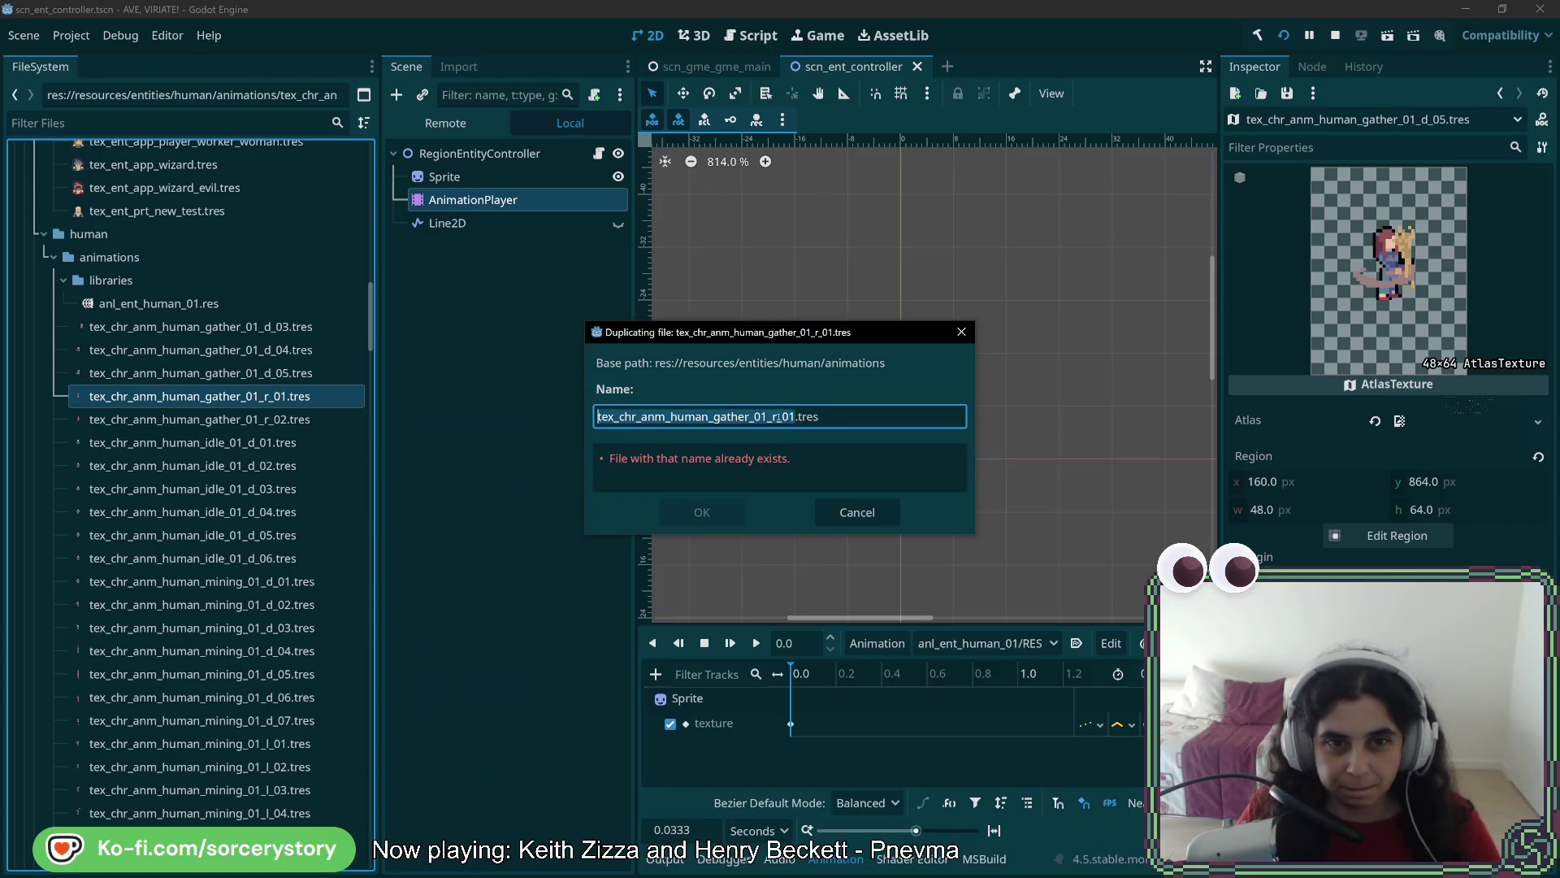
key(Escape)
click(417, 315)
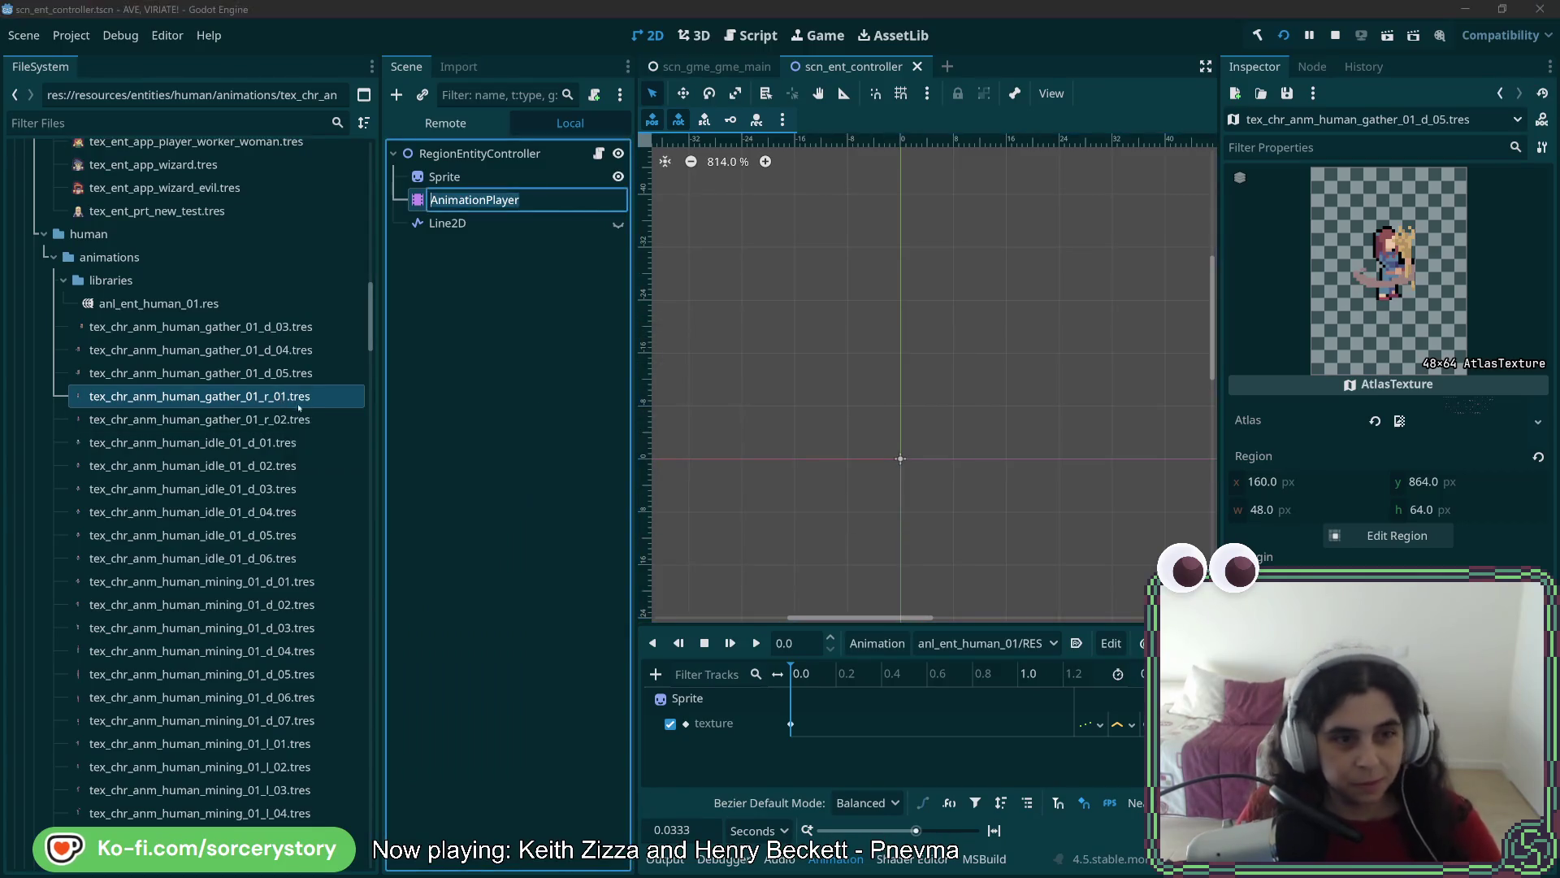
right_click(244, 397)
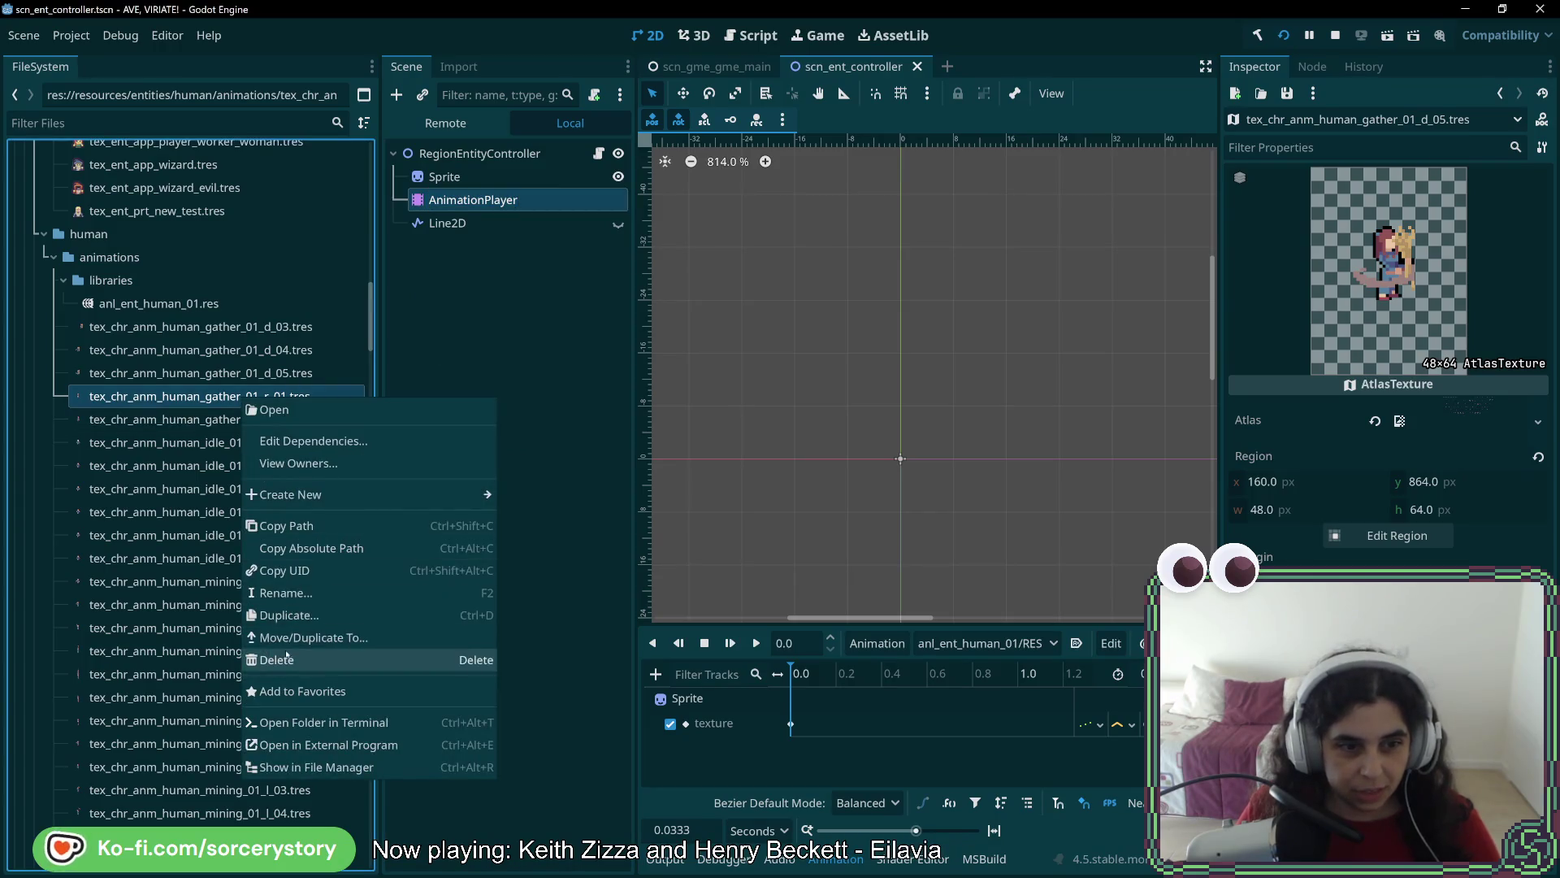
click(301, 601)
click(266, 396)
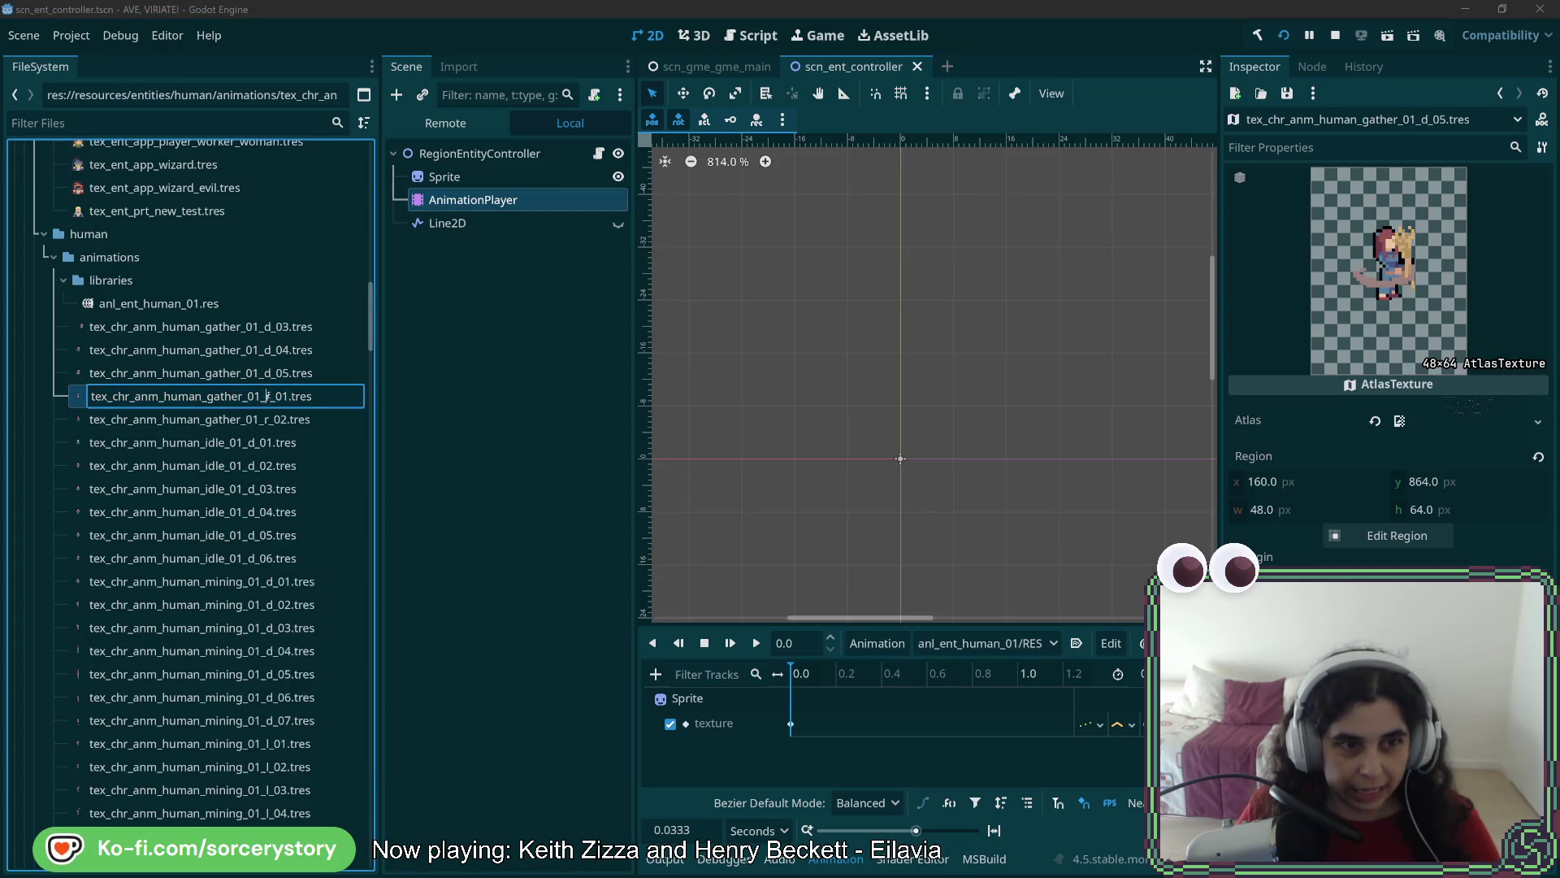
key(Return)
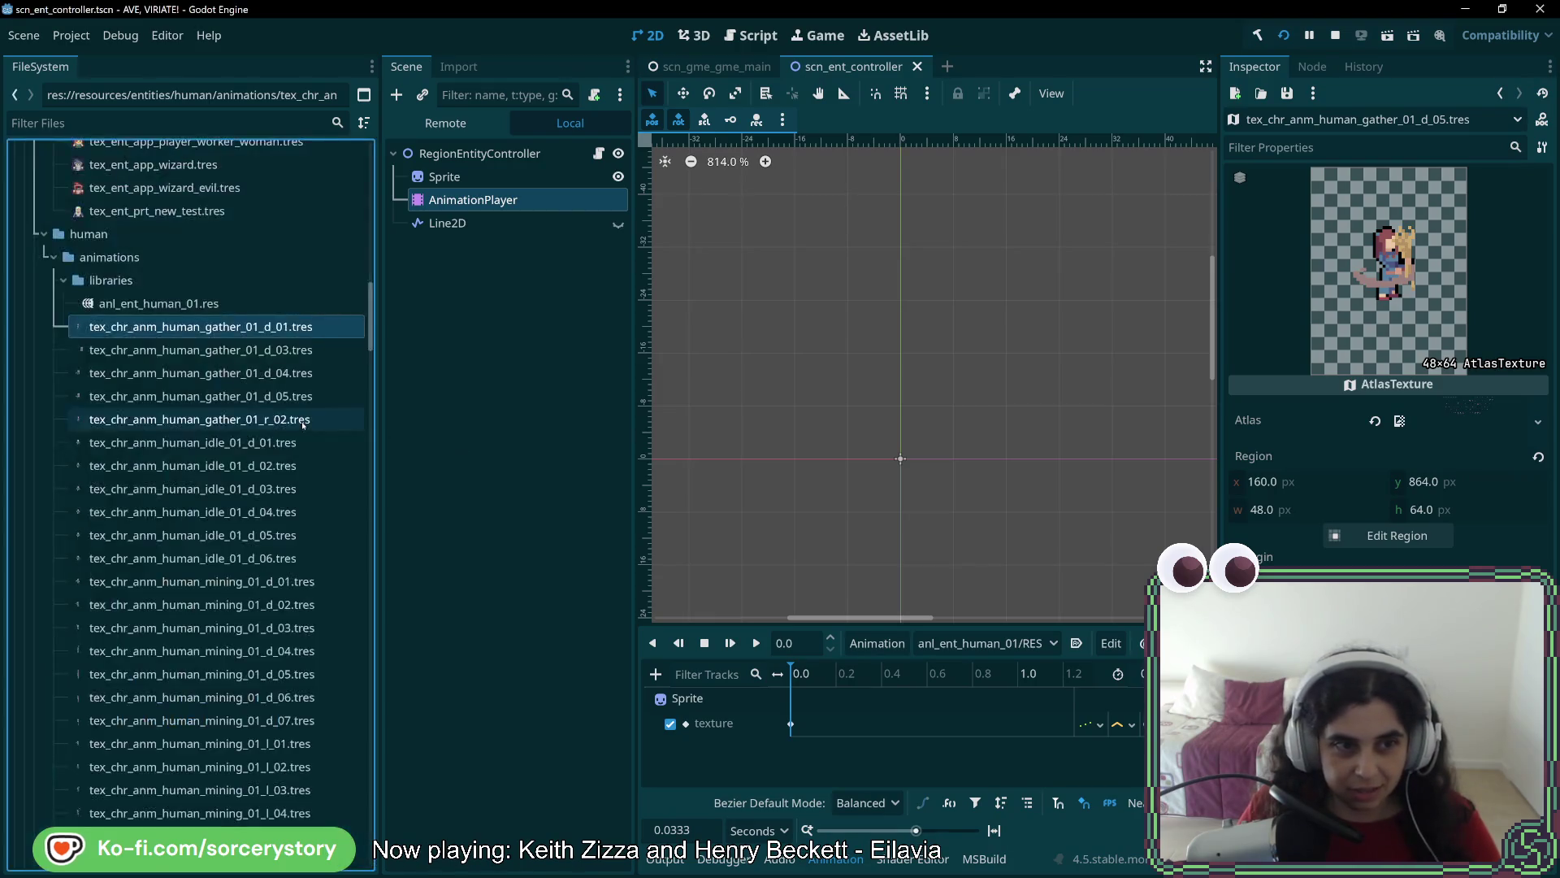
right_click(294, 419)
click(352, 628)
click(267, 419)
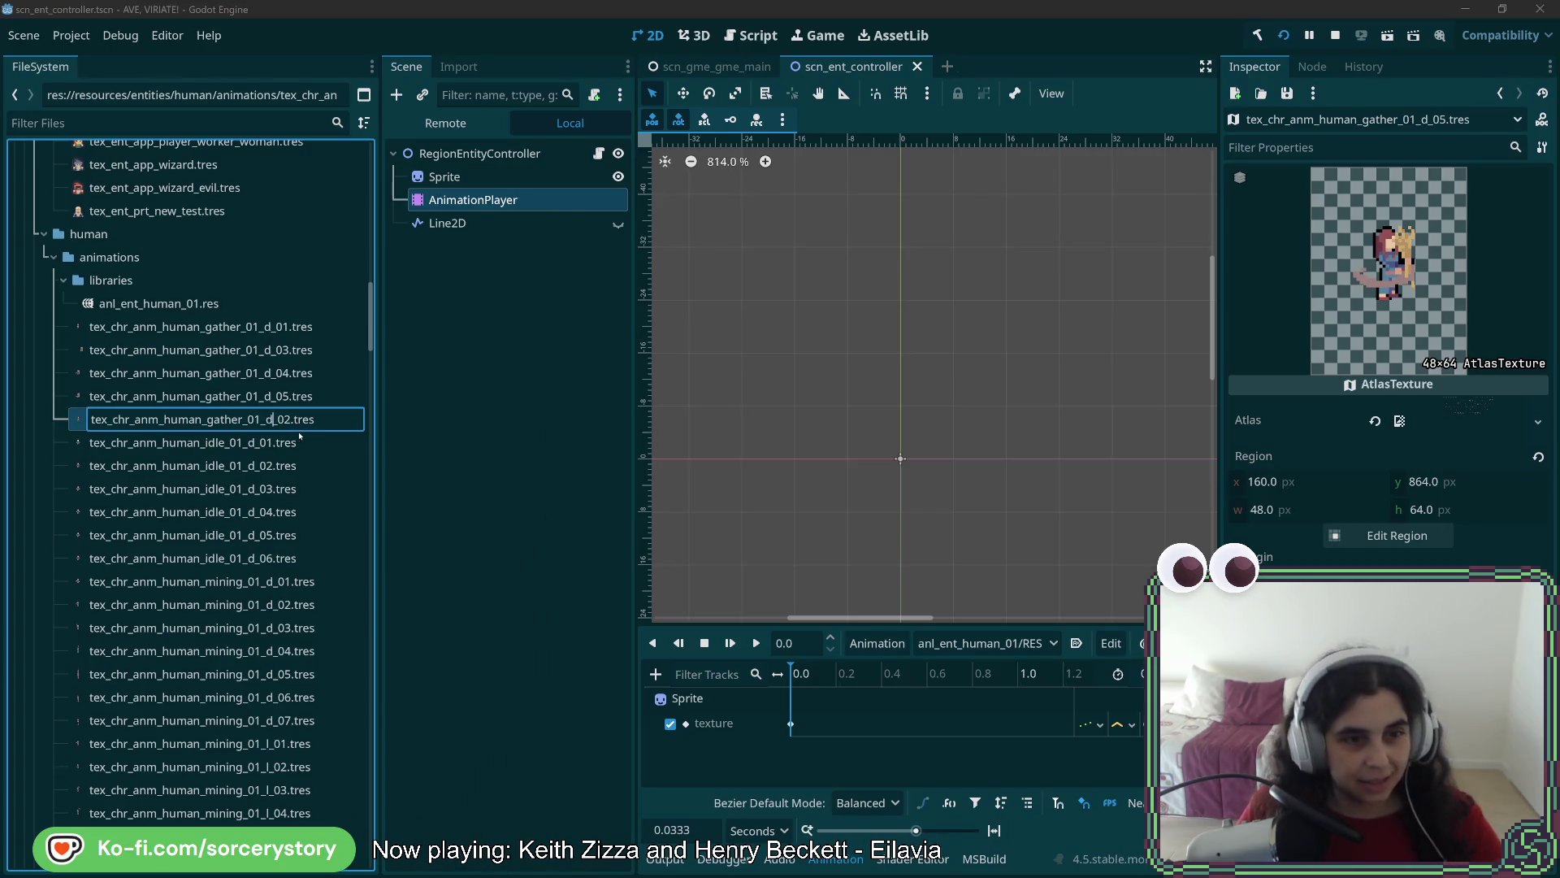
key(Return)
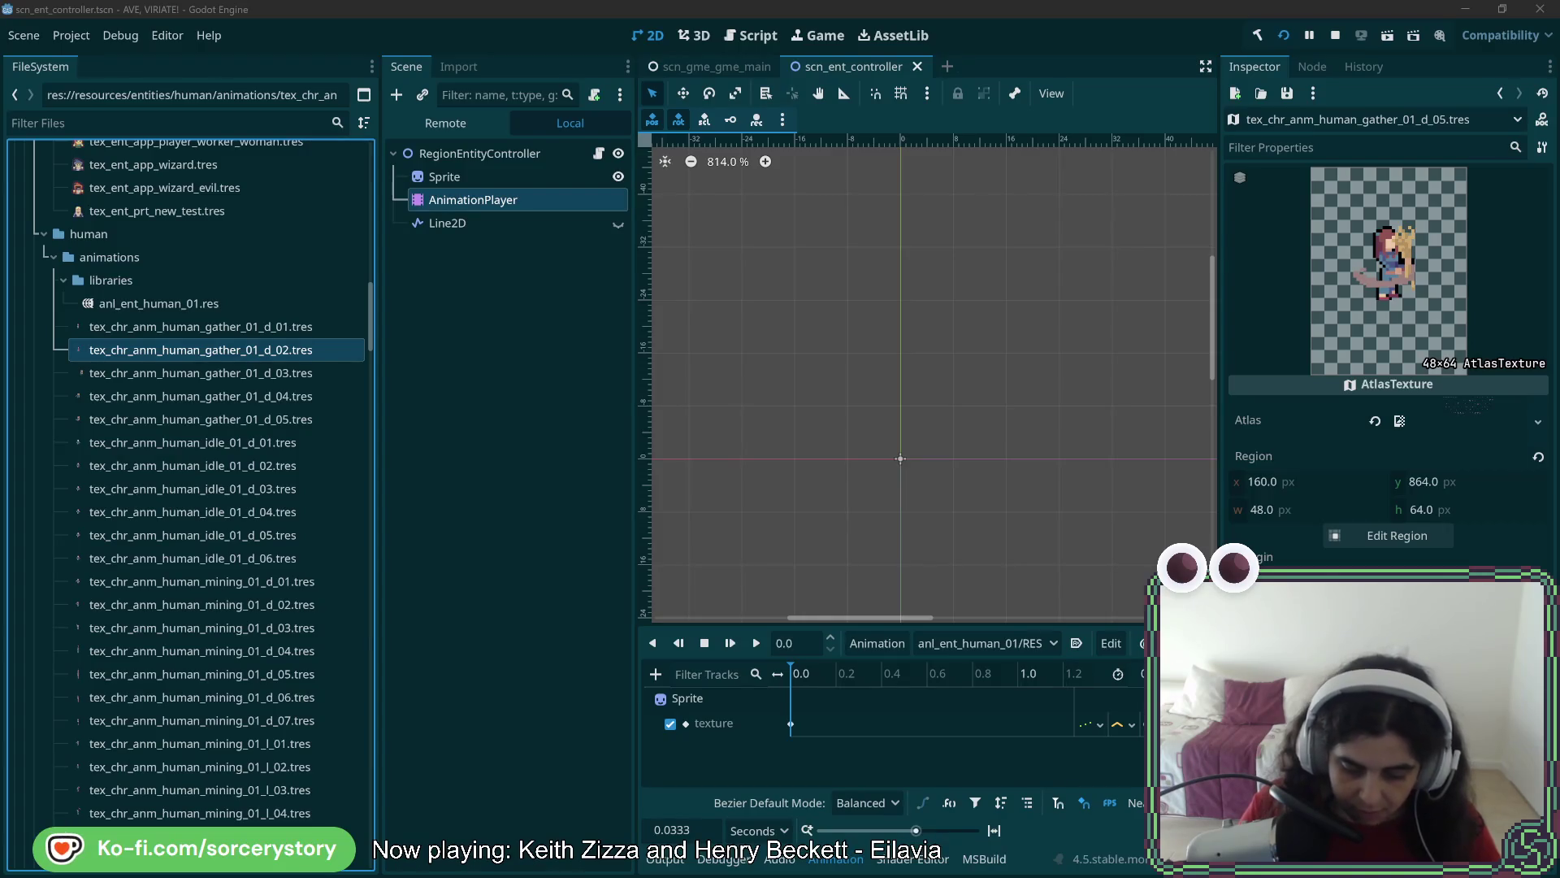
Review the regions of the down-facing gather textures d_01 through d_05
click(313, 329)
click(307, 351)
click(306, 373)
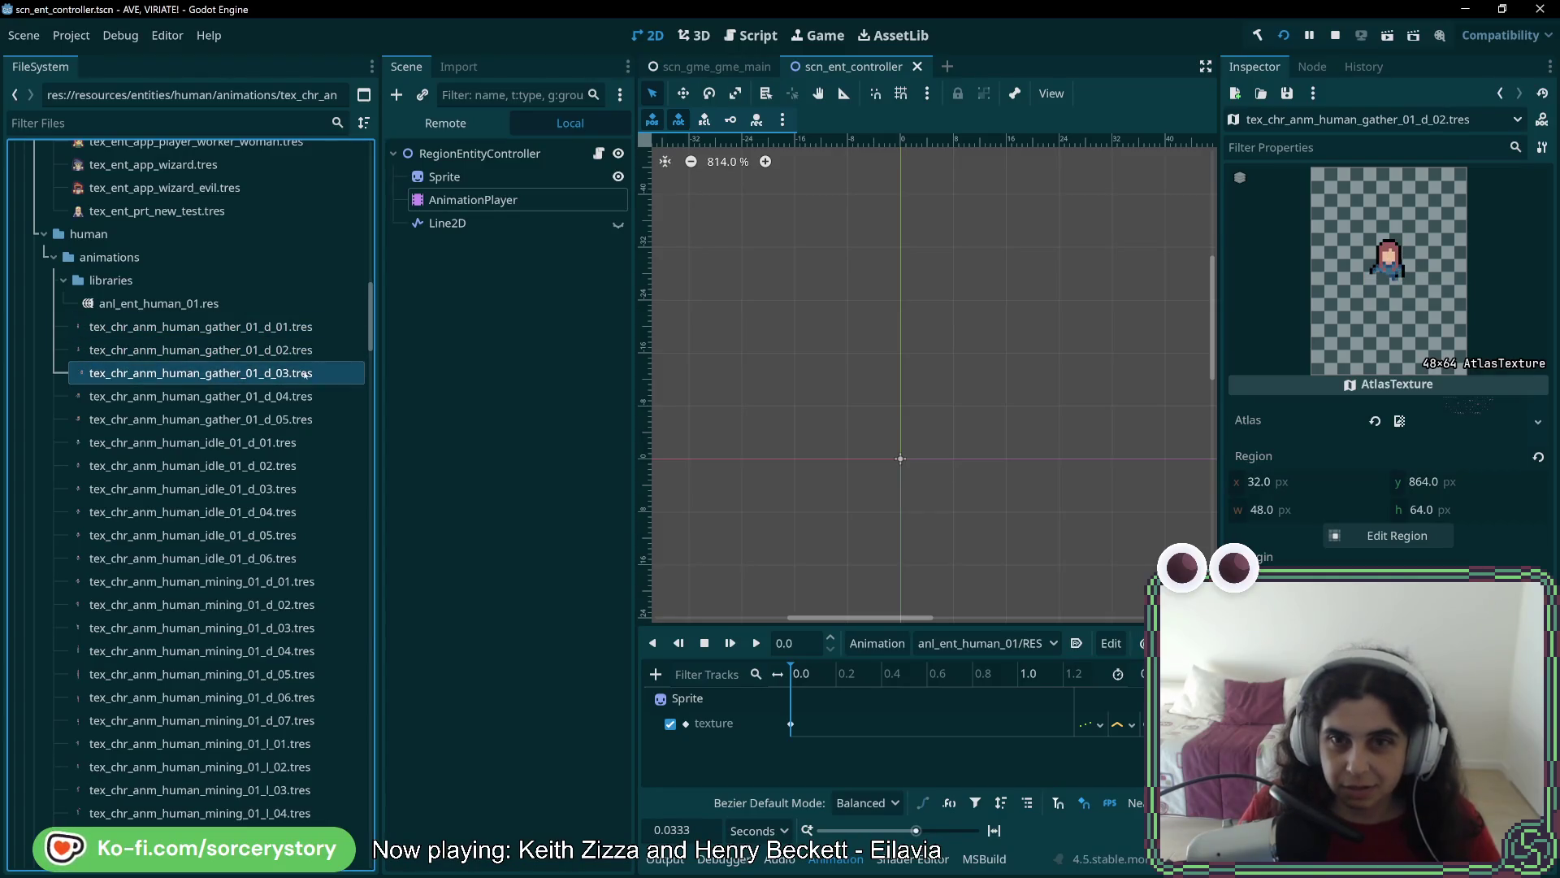
click(304, 396)
click(311, 420)
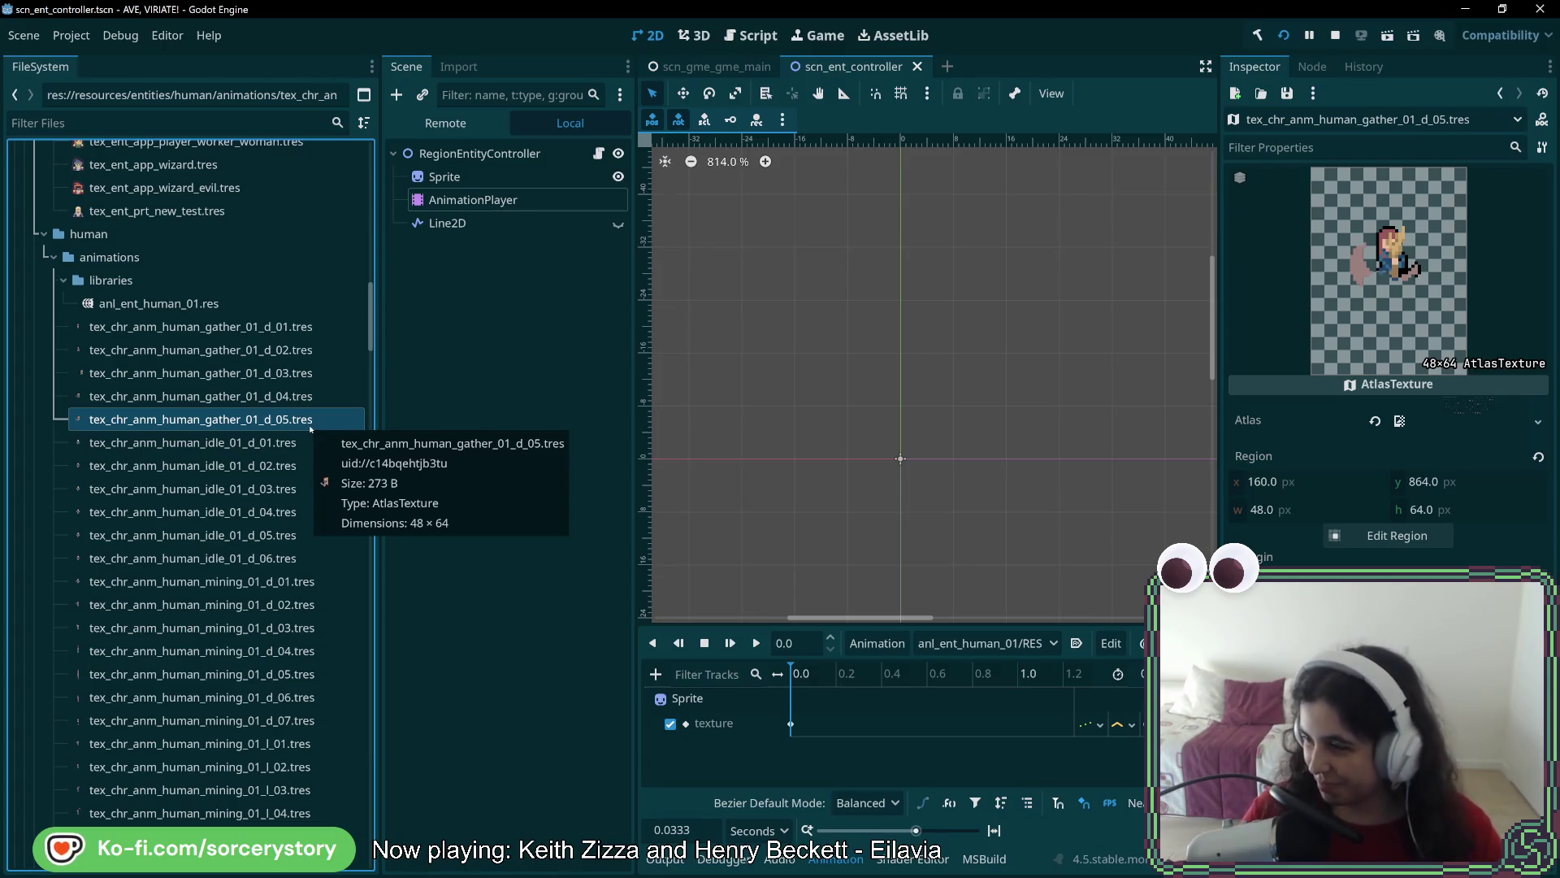
Duplicate gather_01_d_01.tres as gather_01_u_01.tres
click(300, 326)
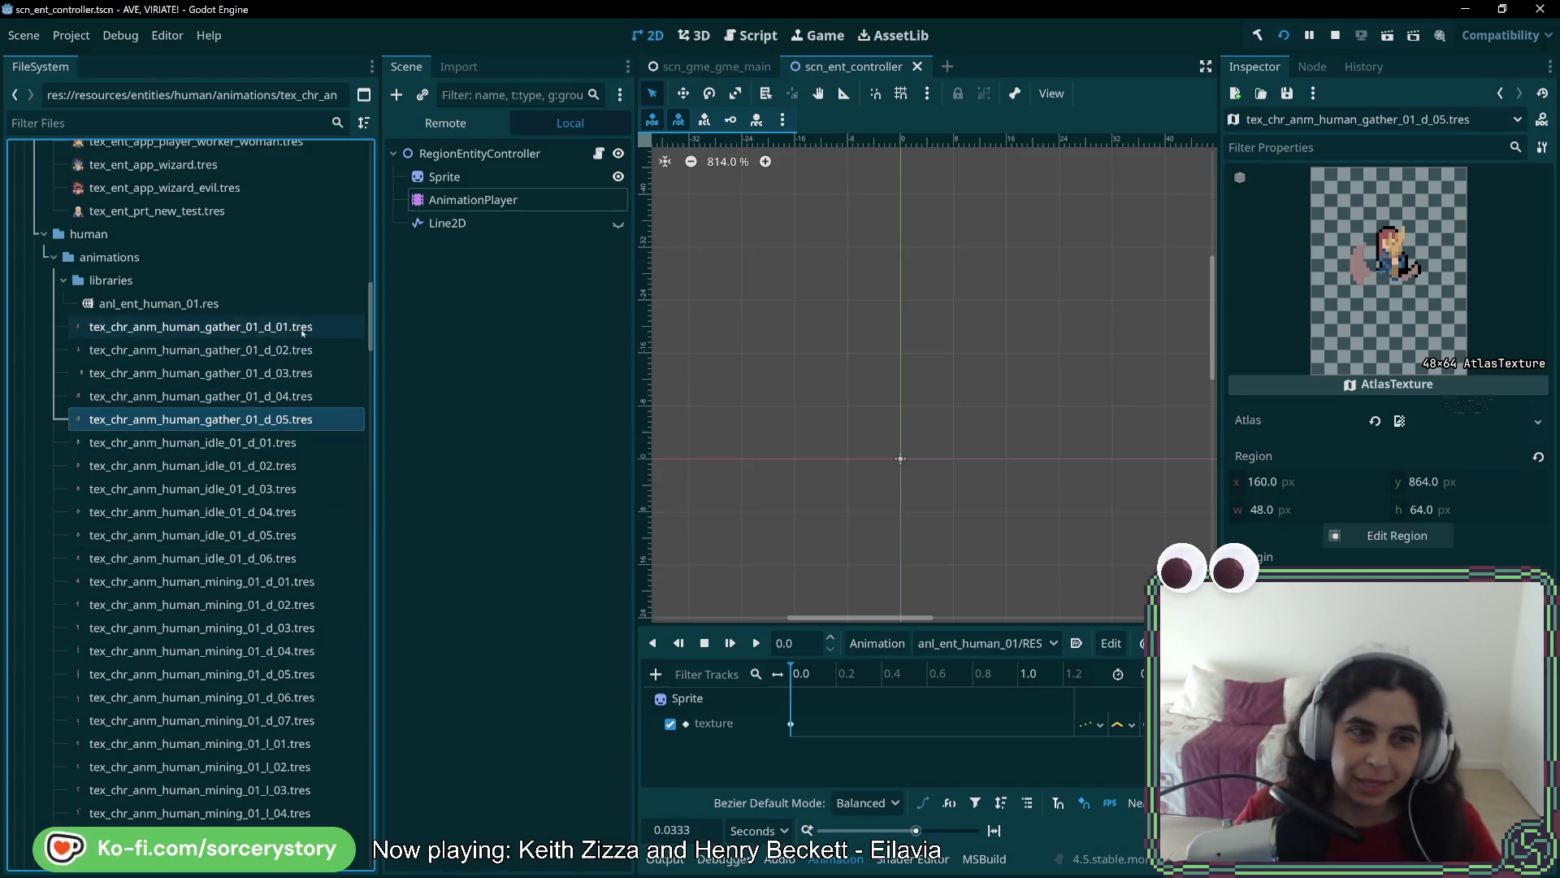
right_click(303, 329)
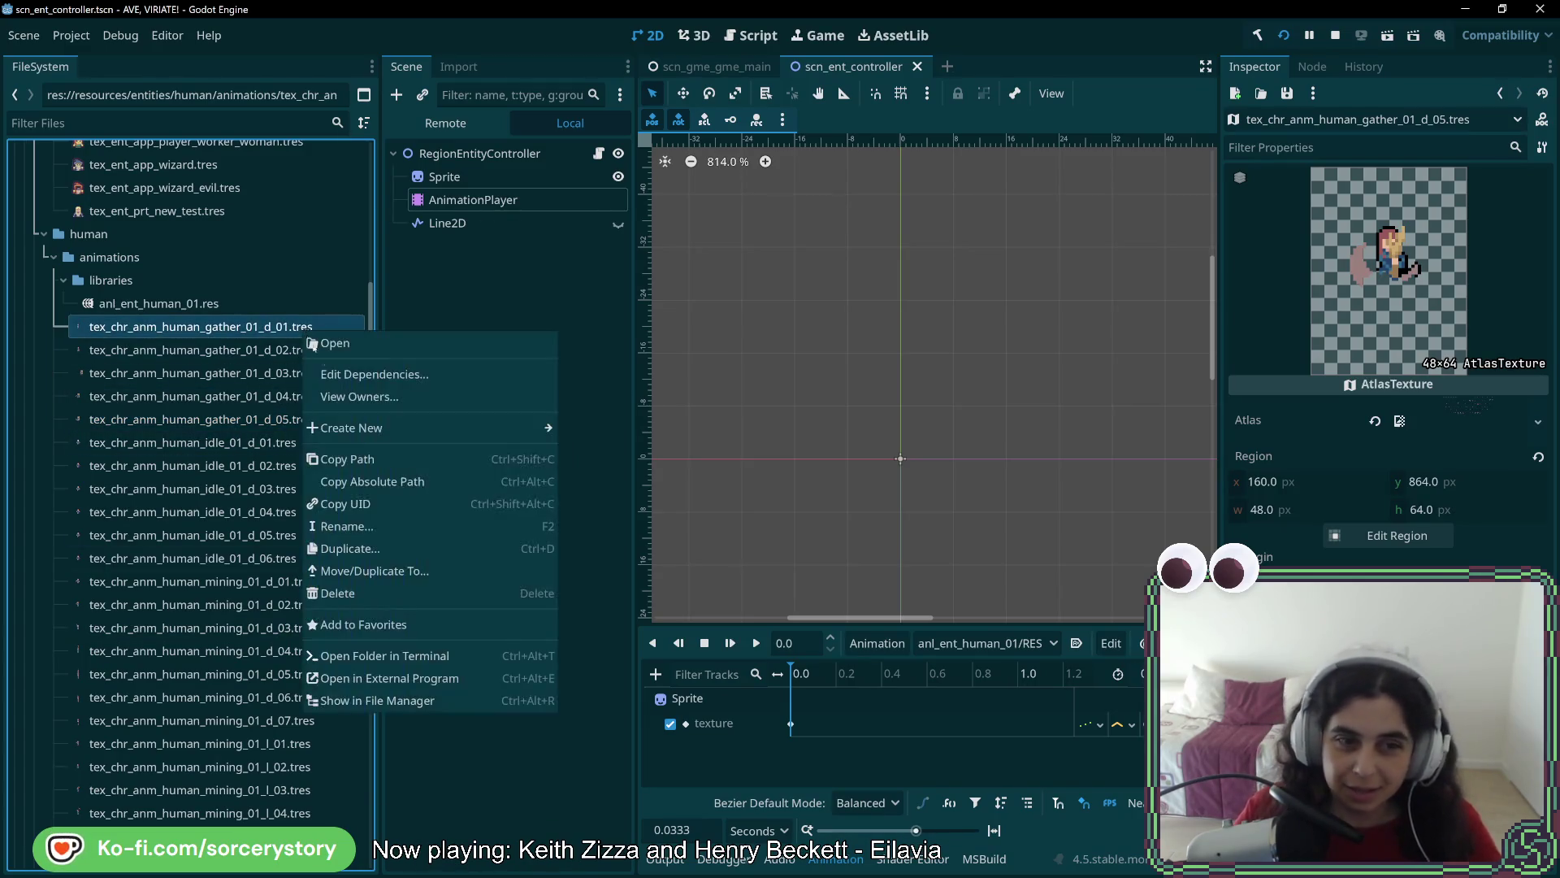
click(393, 548)
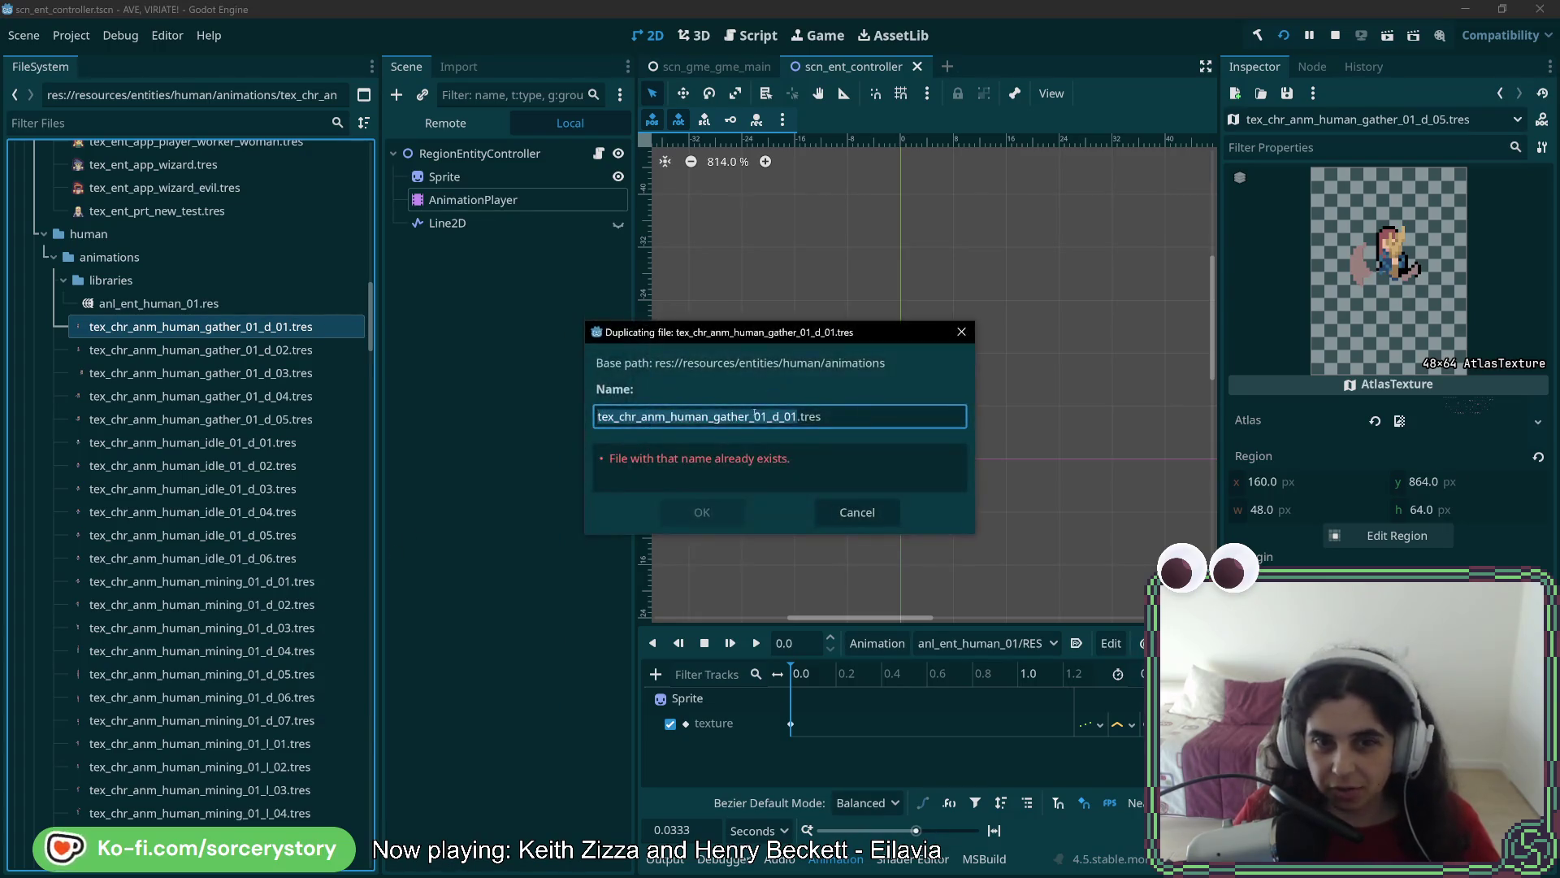
key(BackSpace)
text(u)
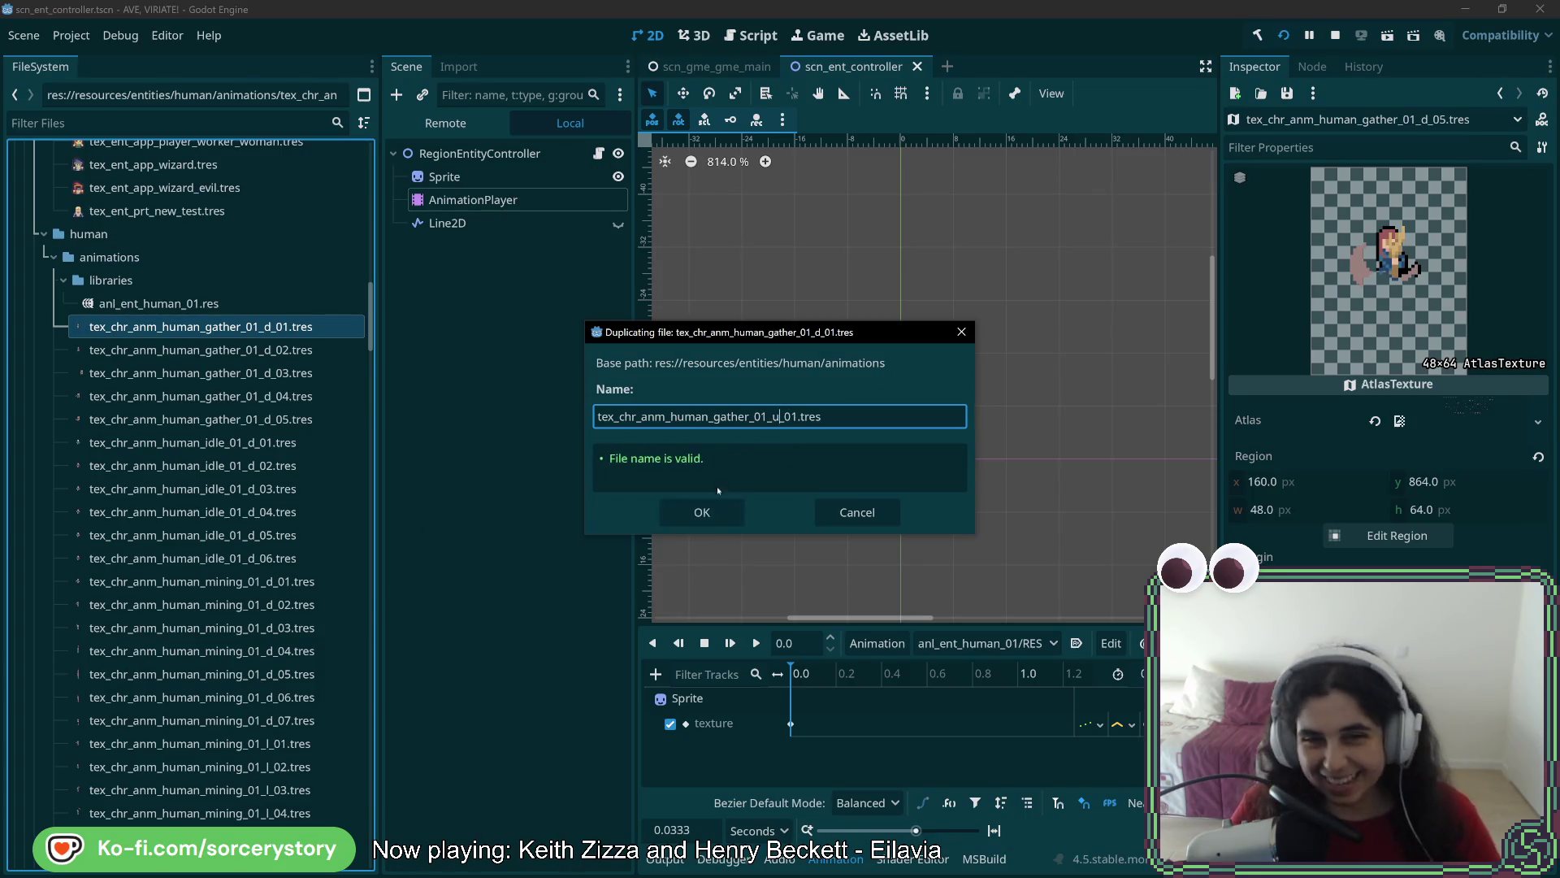
click(719, 513)
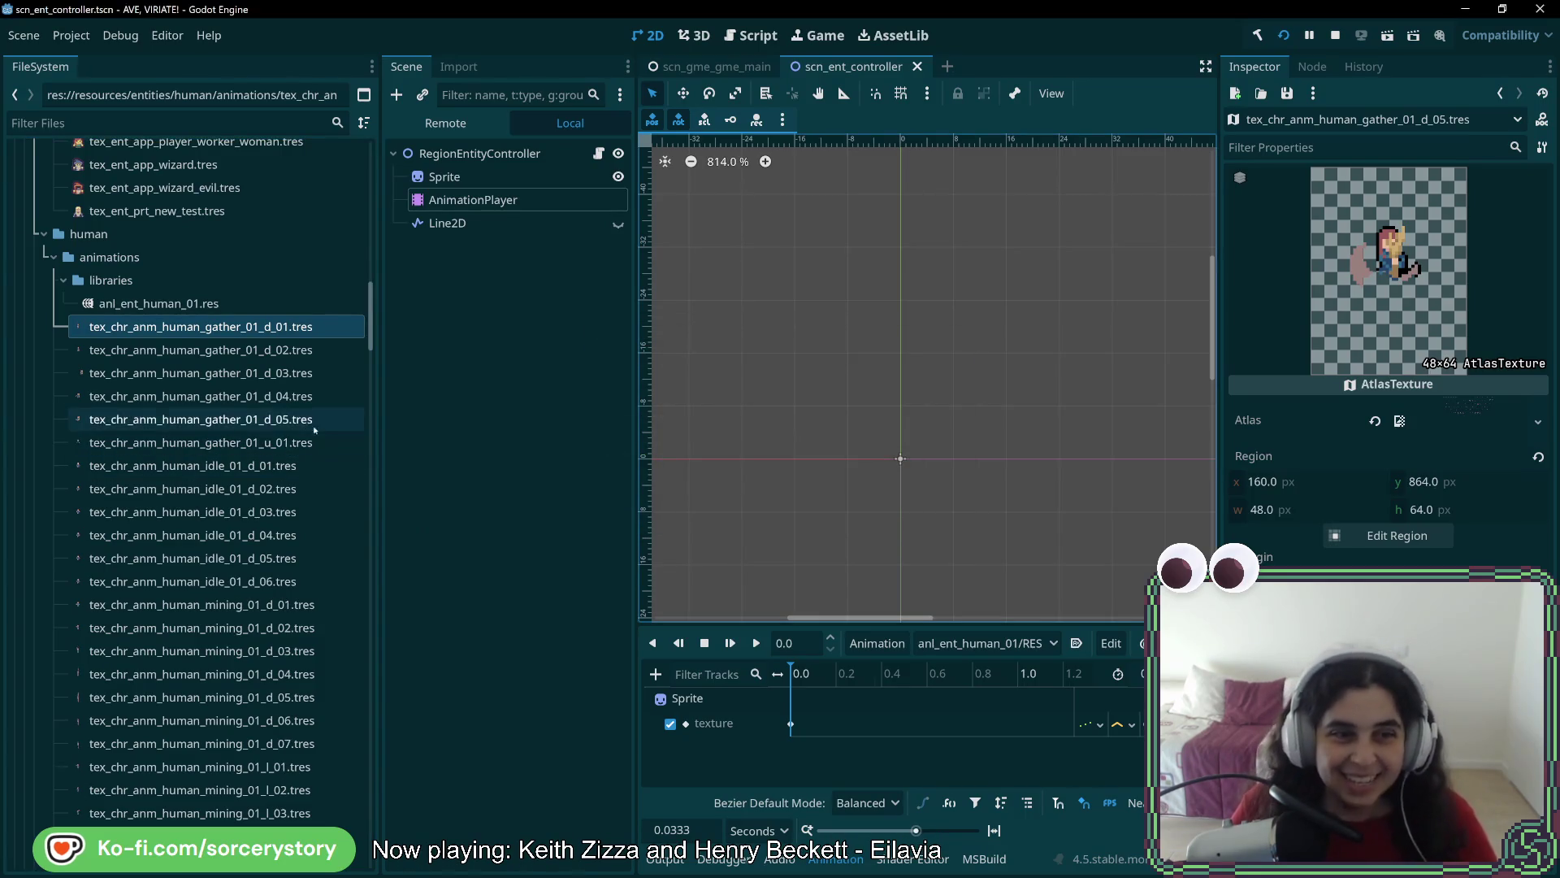
Move gather_01_u_01's atlas region down one row to x 0, y 912, then begin duplicating it
click(320, 449)
click(1397, 535)
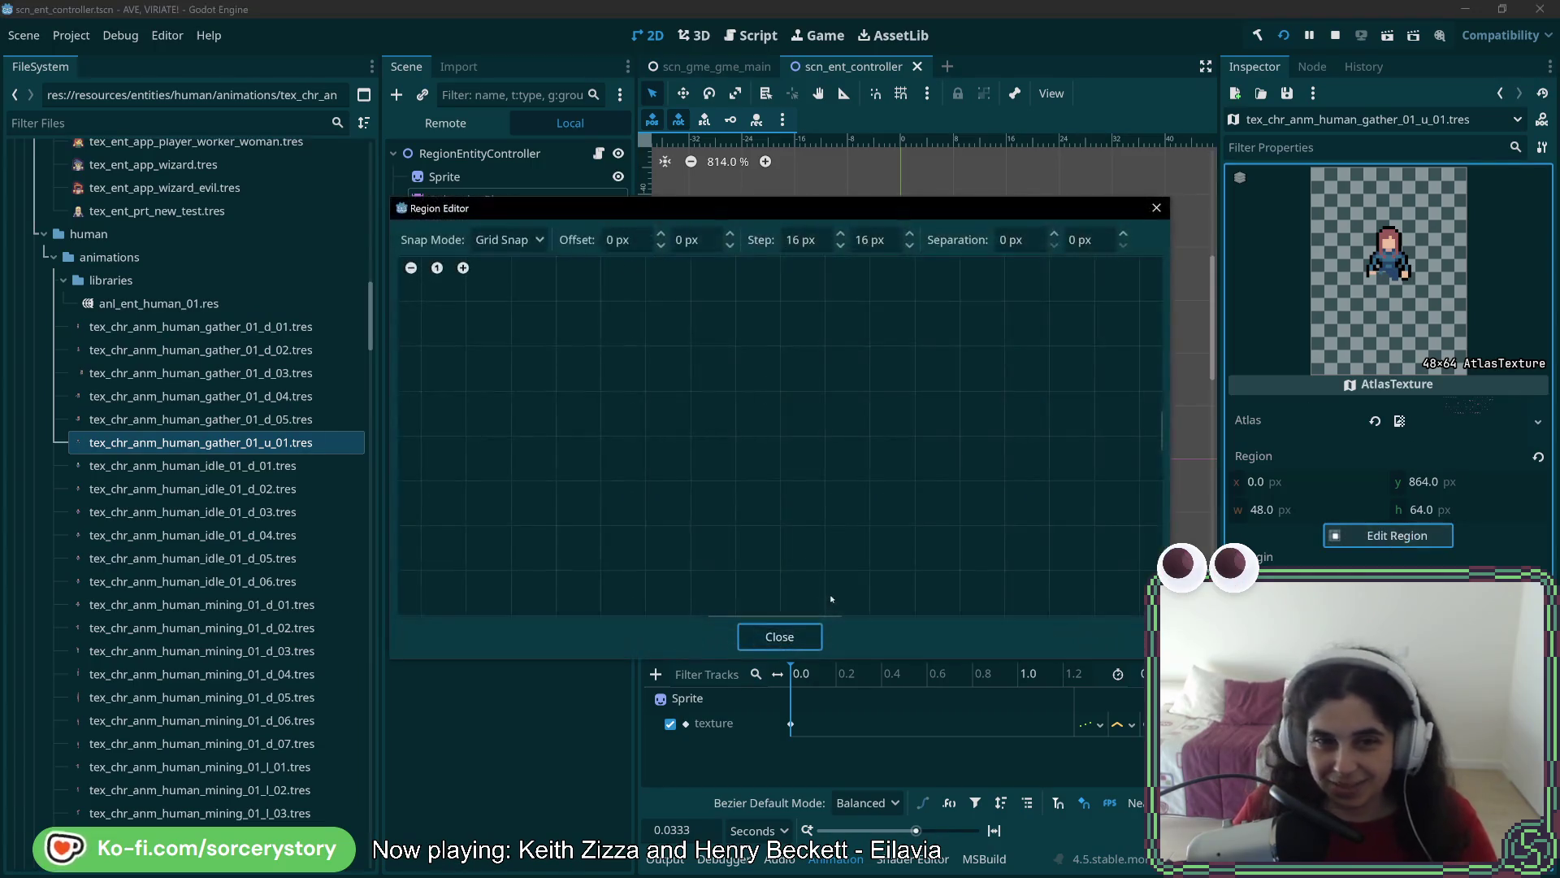
scroll(666, 438, up, 8)
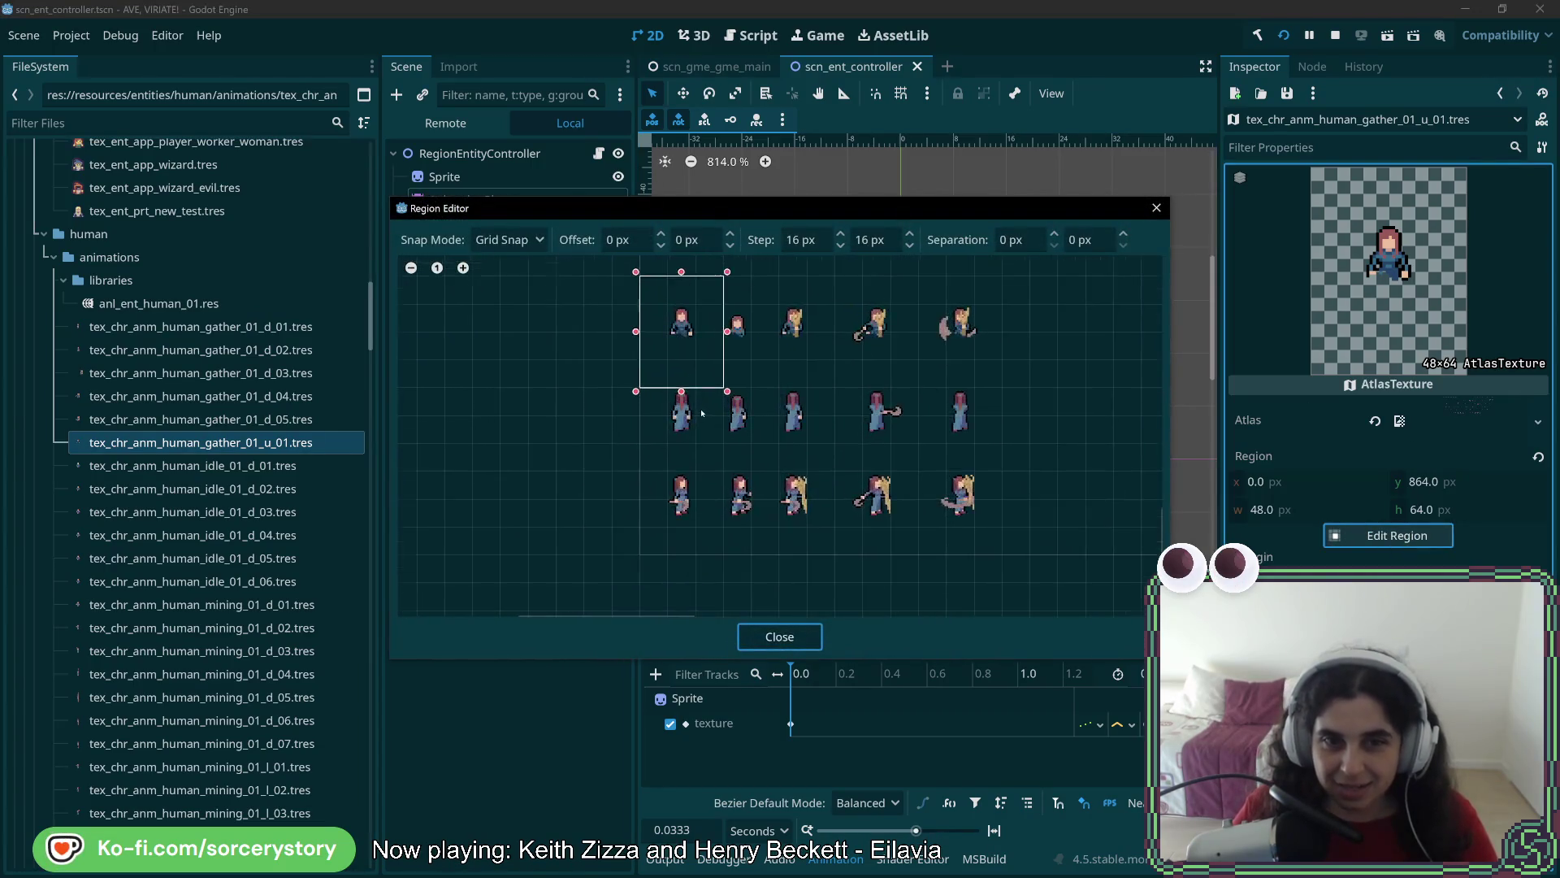
mouse_move(691, 244)
mouse_down()
mouse_move(715, 463)
mouse_move(723, 342)
mouse_up()
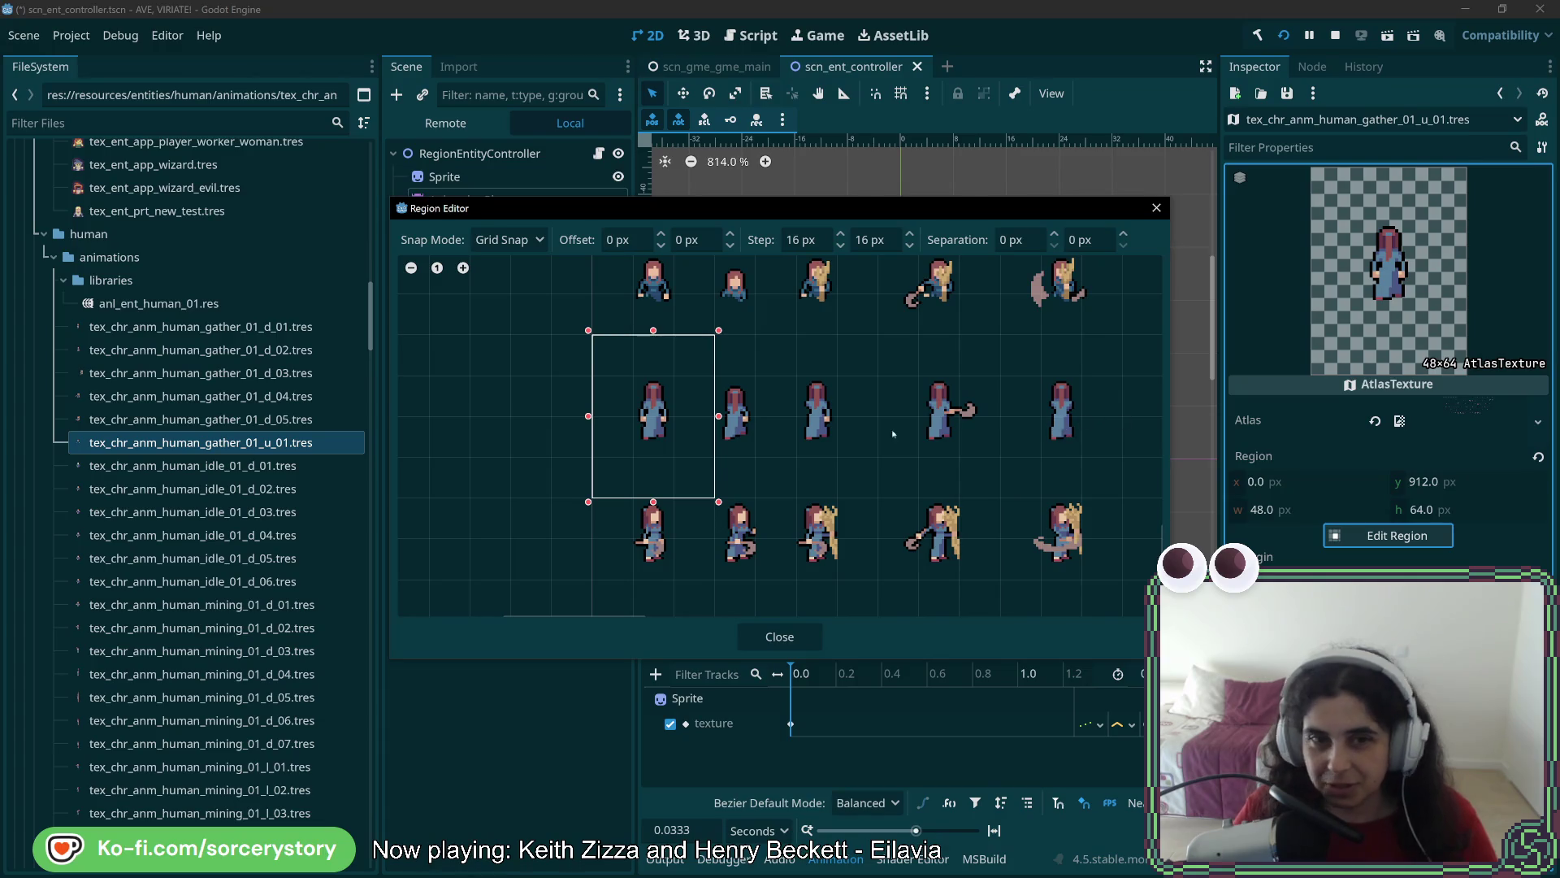
click(779, 636)
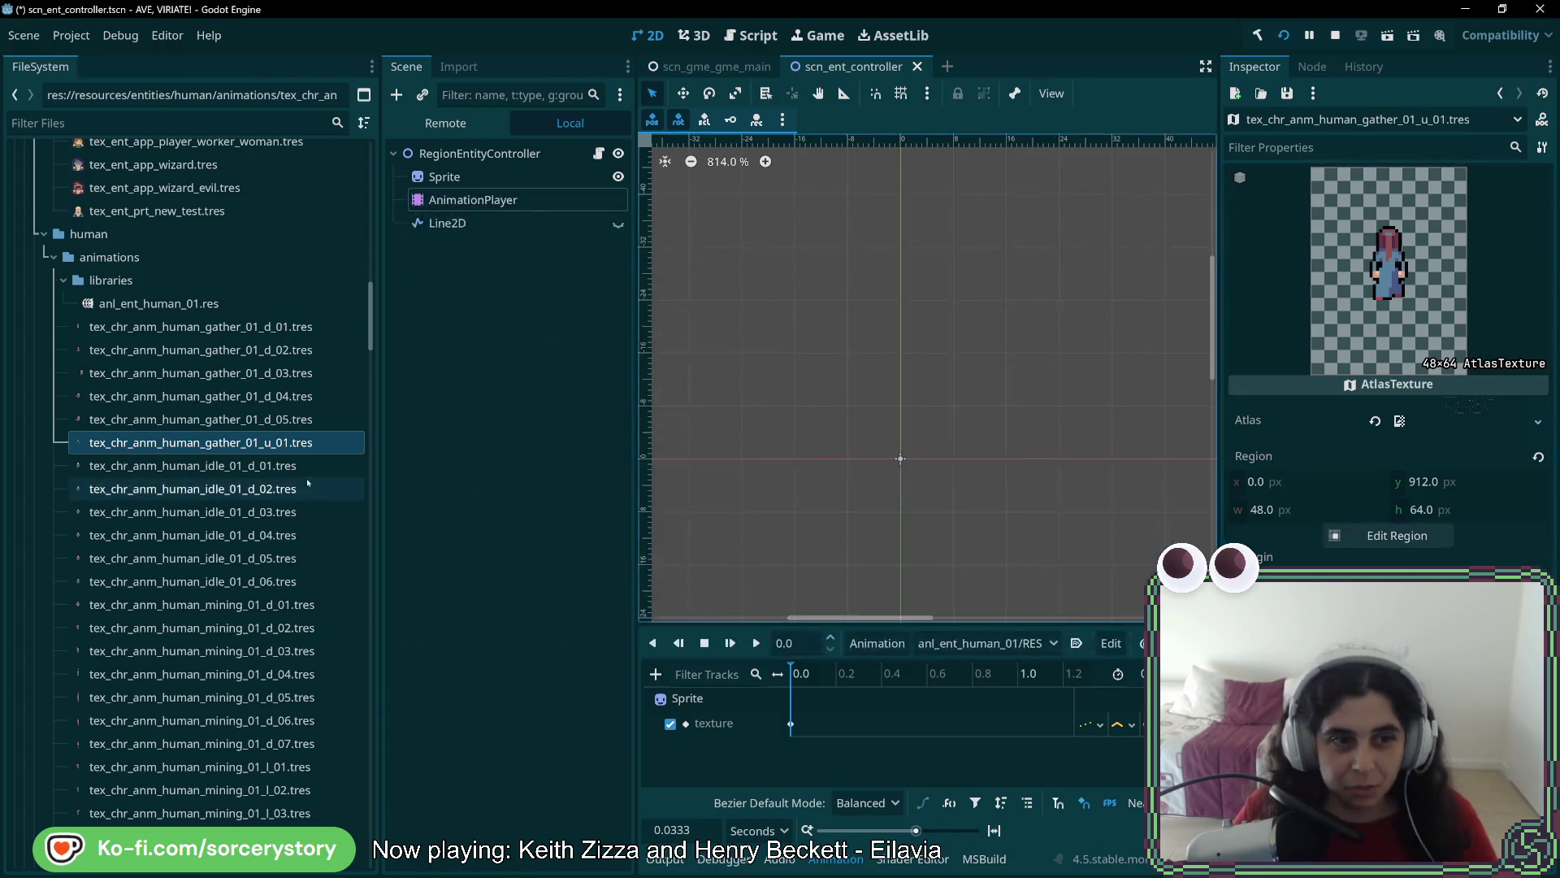
right_click(290, 446)
click(341, 665)
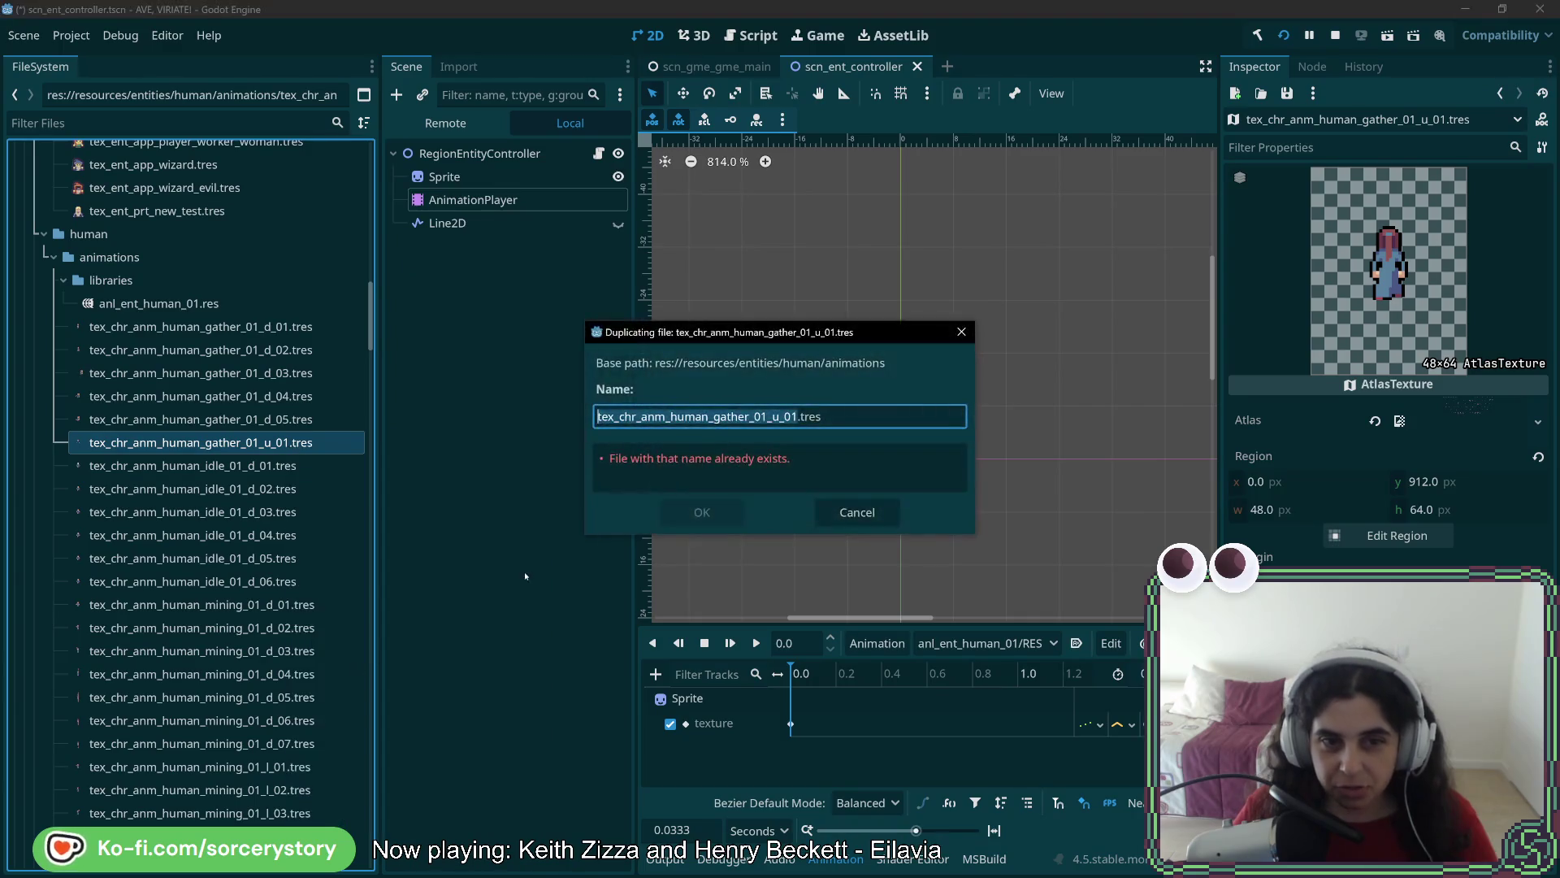
Name the copy gather_01_u_02, shift its region right one frame, and save
click(792, 416)
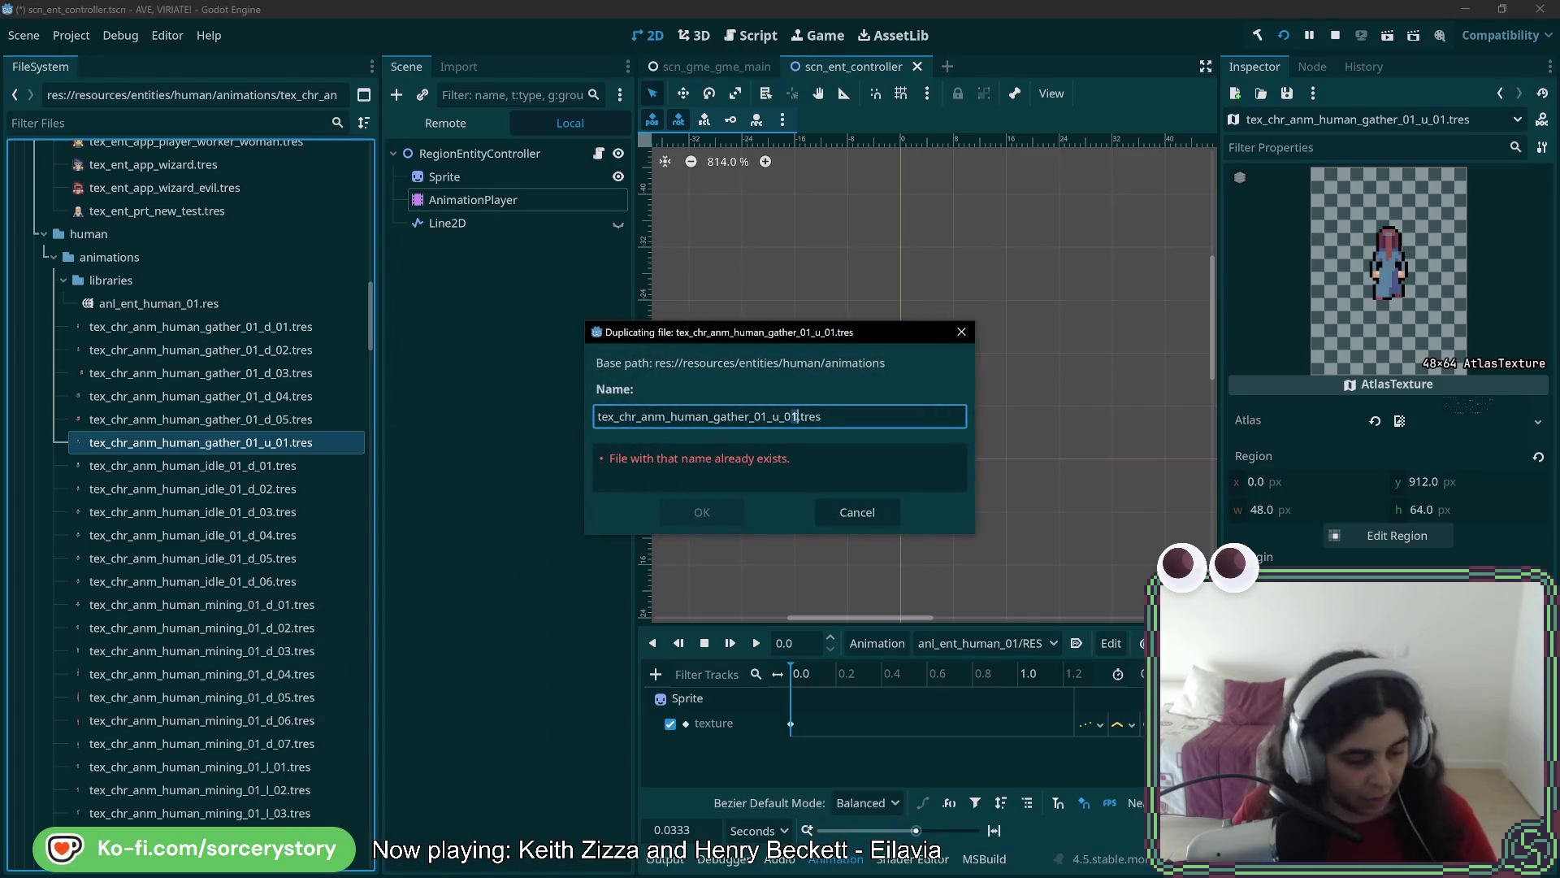
key(Delete)
text(2)
click(728, 514)
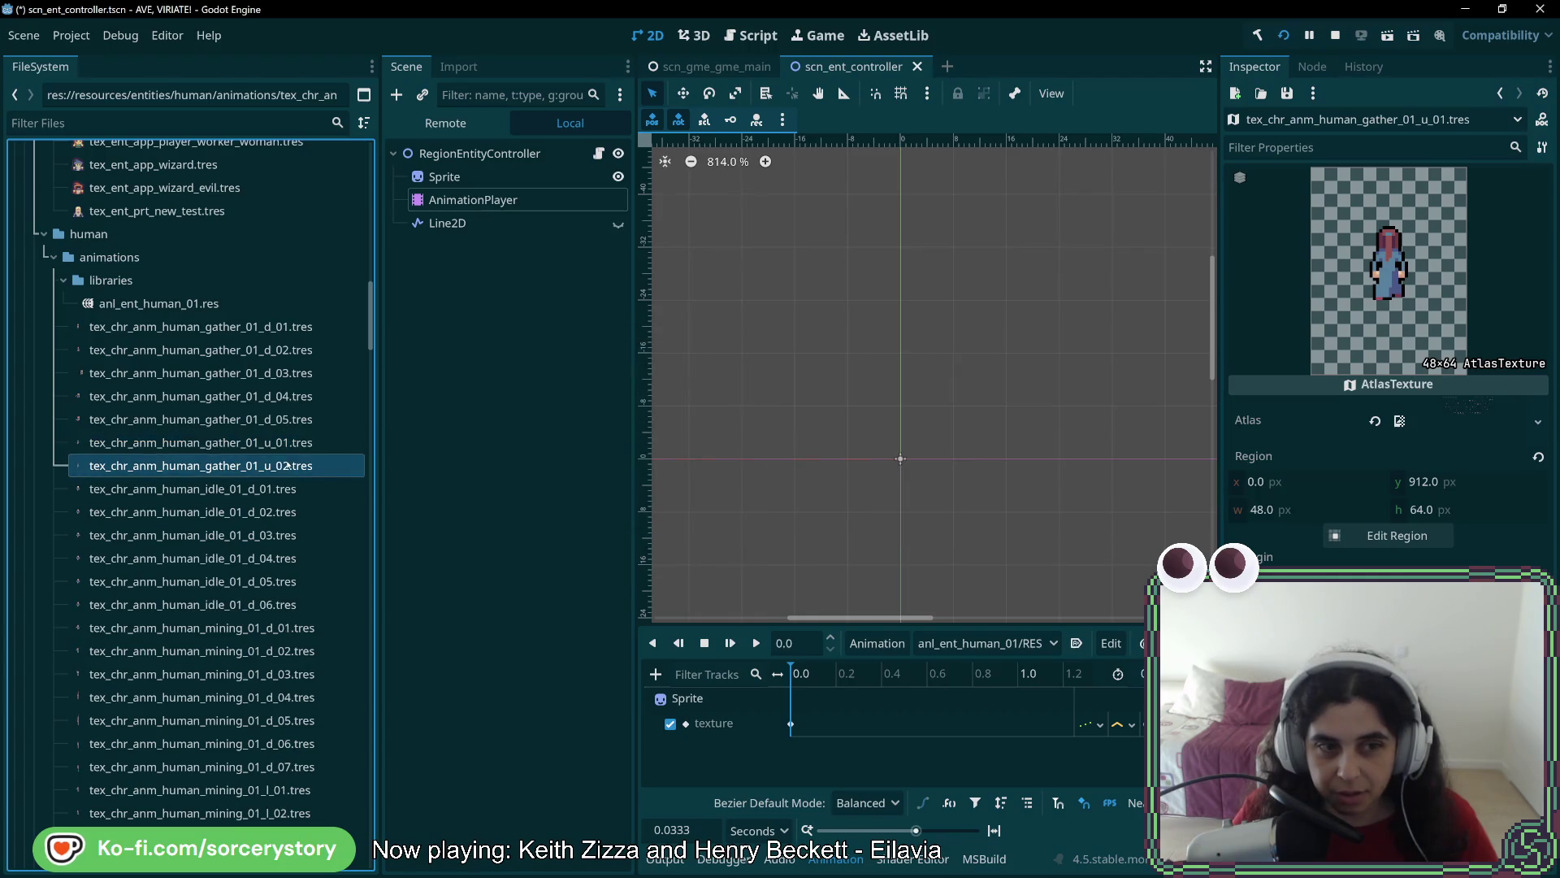
click(1391, 535)
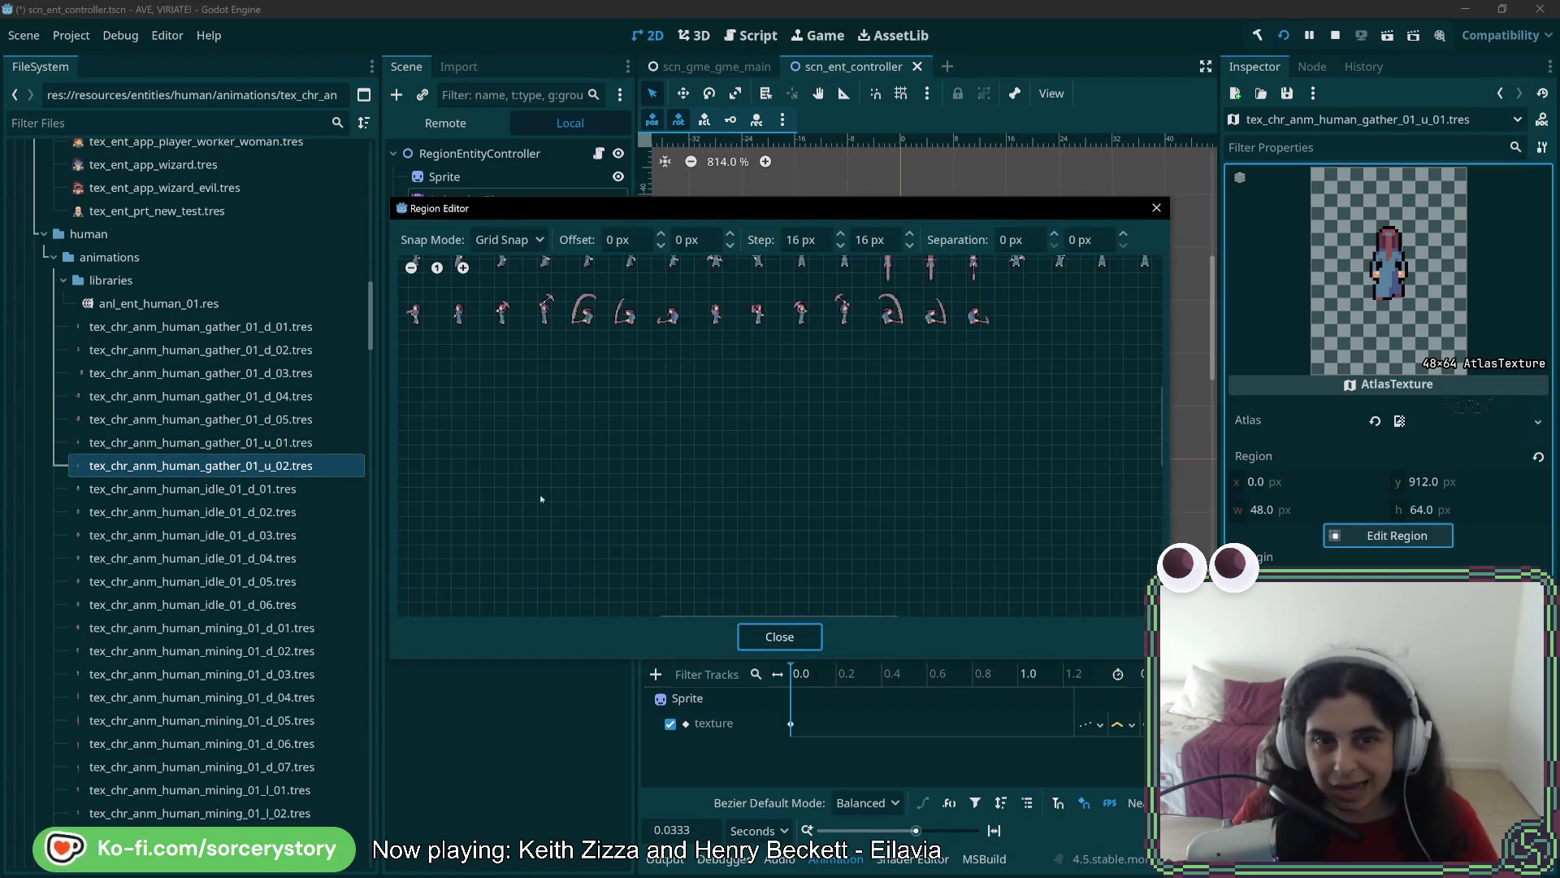
scroll(695, 568, up, 5)
drag(559, 525, 639, 525)
click(743, 635)
key(ctrl+s)
Duplicate u_02 as gather_01_u_03 and draw its region around the third frame
right_click(272, 470)
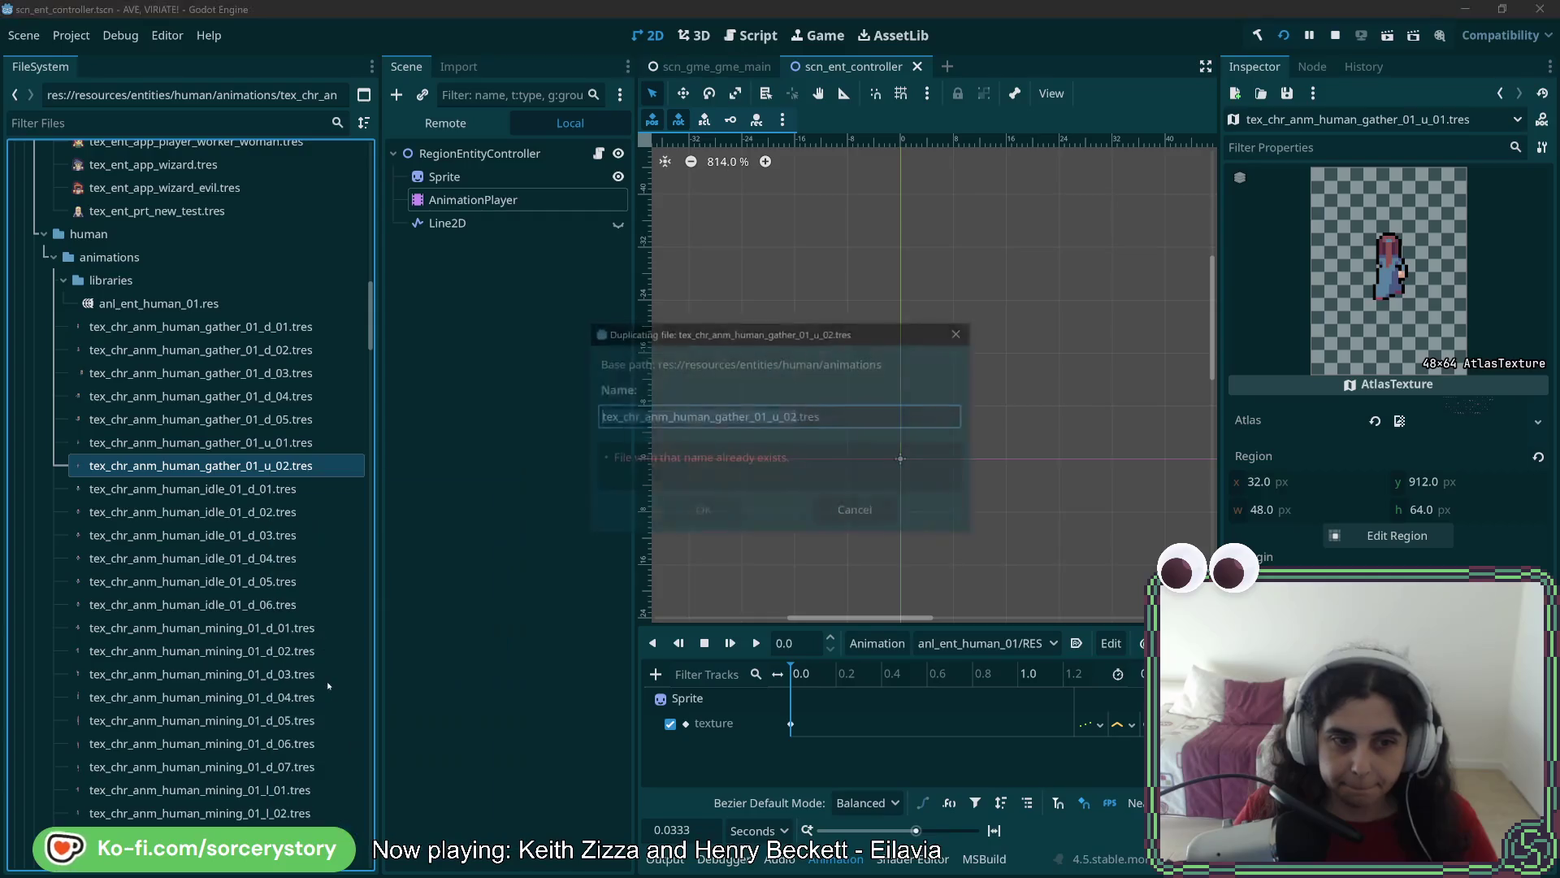
click(317, 686)
click(785, 416)
key(Delete)
text(3)
key(Return)
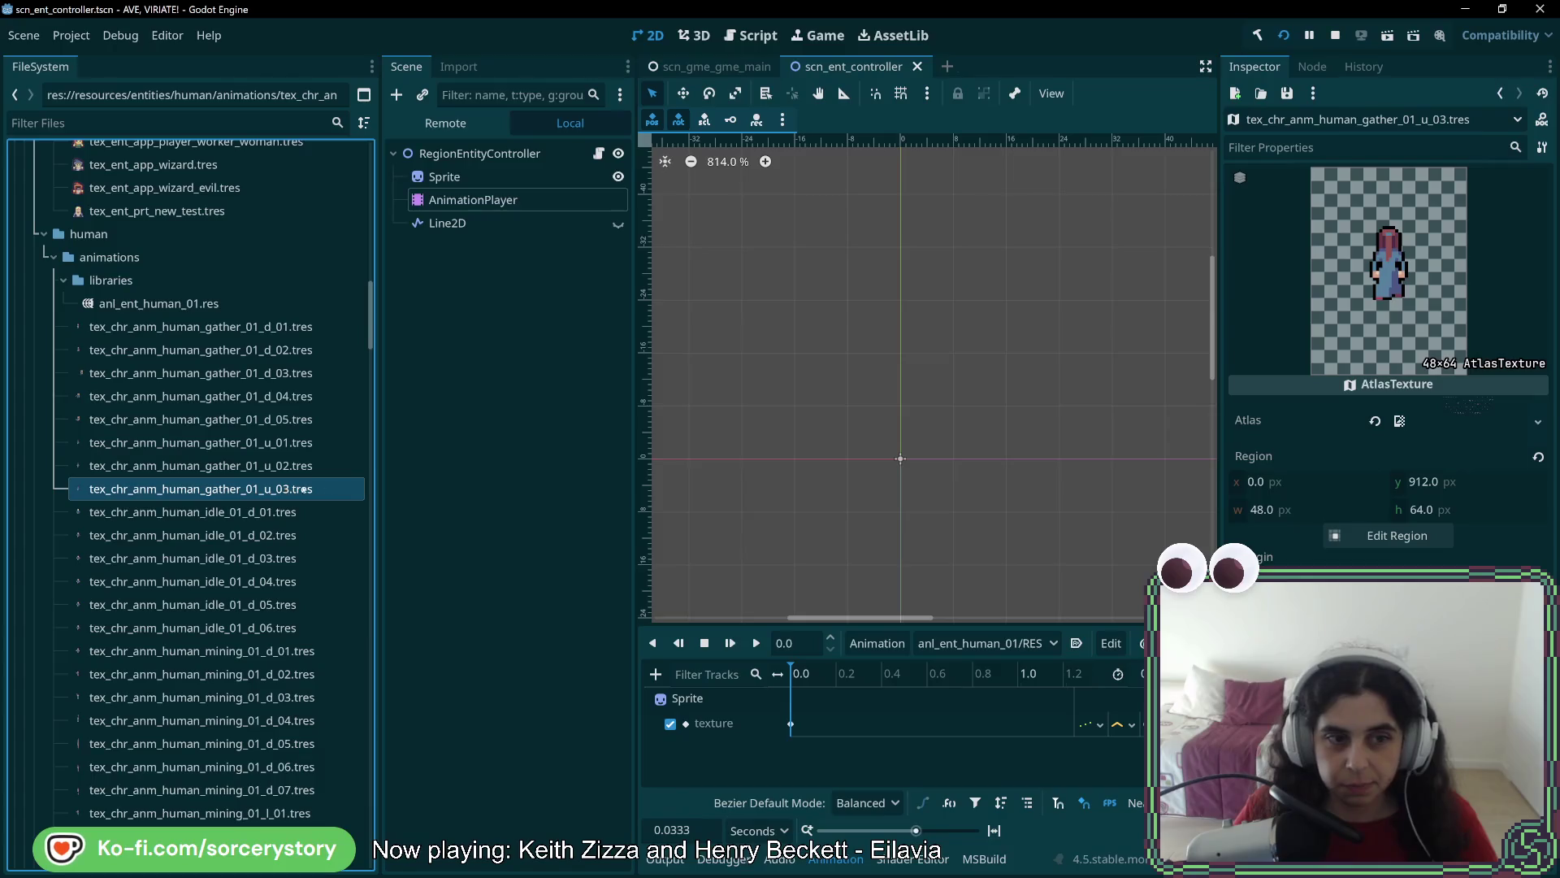
click(1391, 536)
scroll(554, 511, up, 5)
click(674, 508)
drag(674, 512, 587, 623)
click(780, 637)
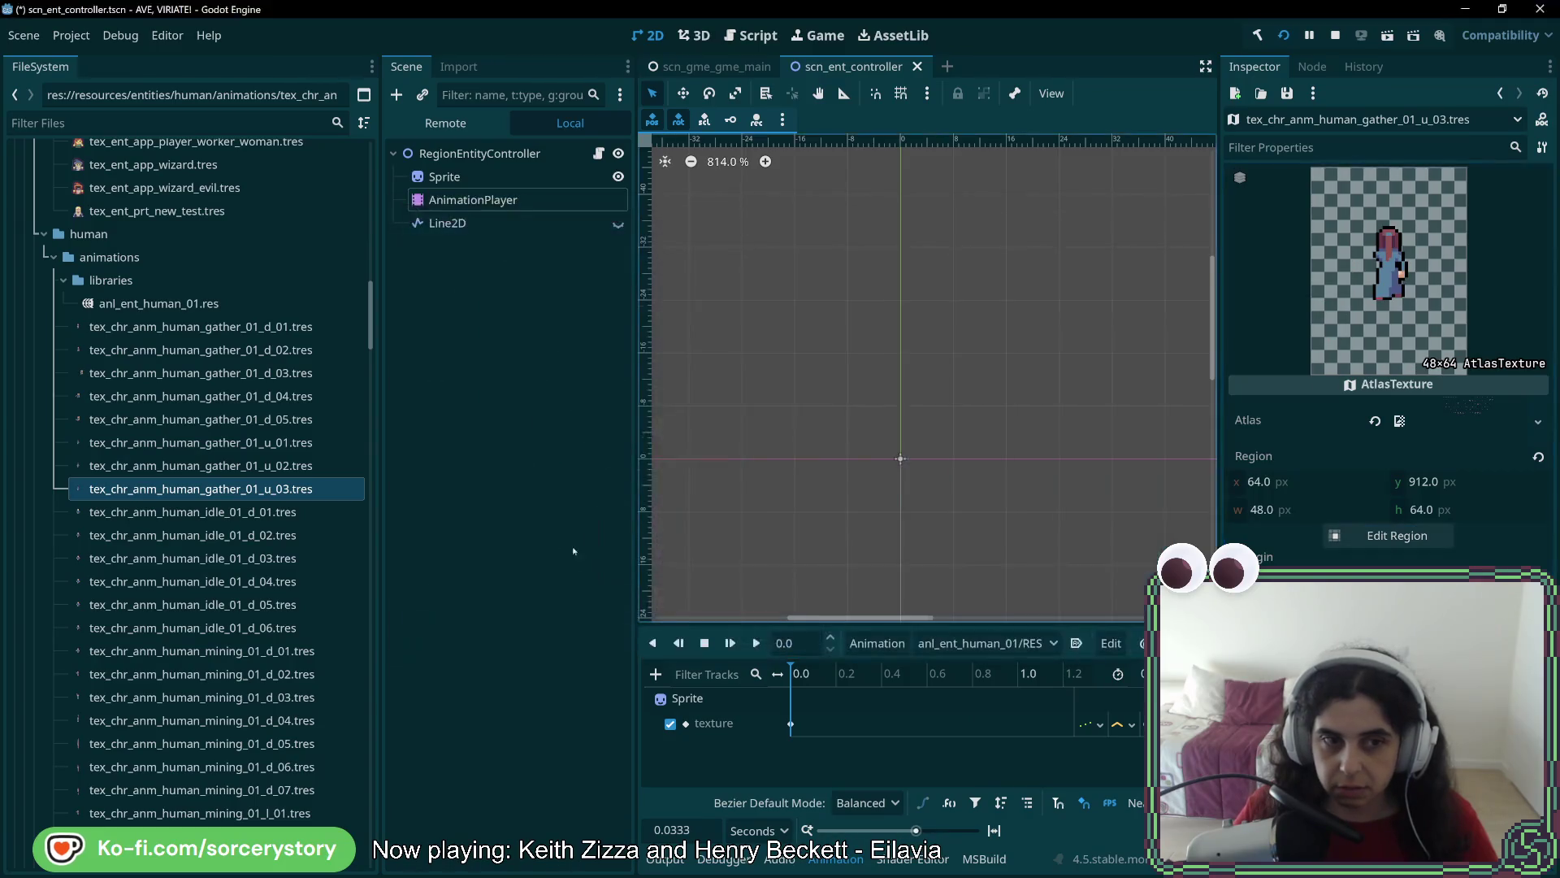
Check the u_02 and u_01 regions and move u_01's region back to x 0
double_click(268, 464)
click(290, 444)
double_click(290, 444)
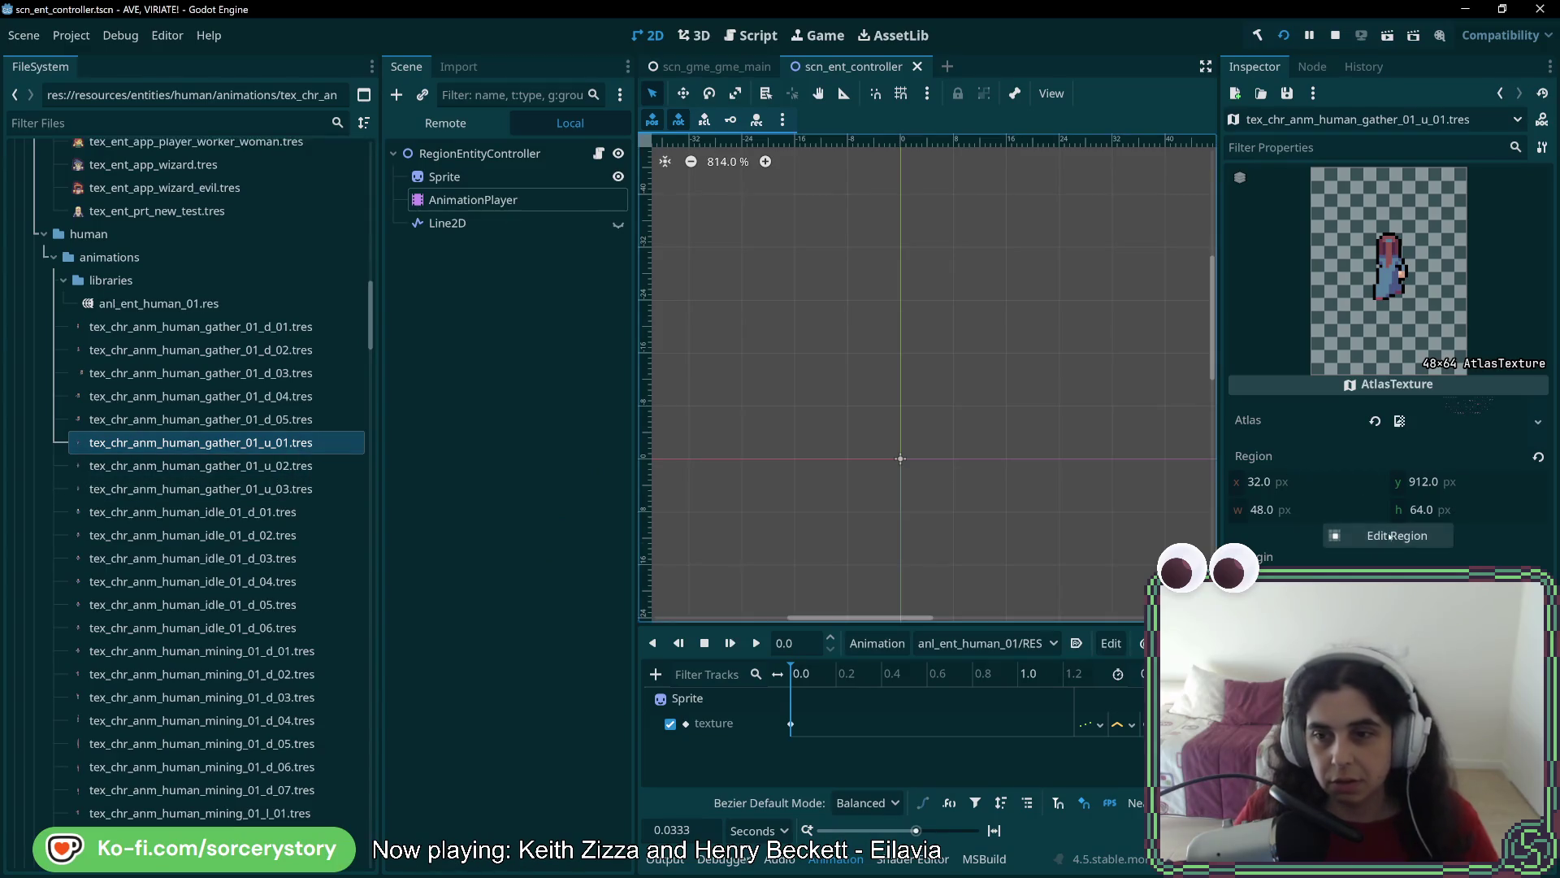
click(1391, 537)
scroll(776, 380, down, 3)
scroll(694, 376, up, 3)
drag(657, 376, 766, 521)
click(757, 638)
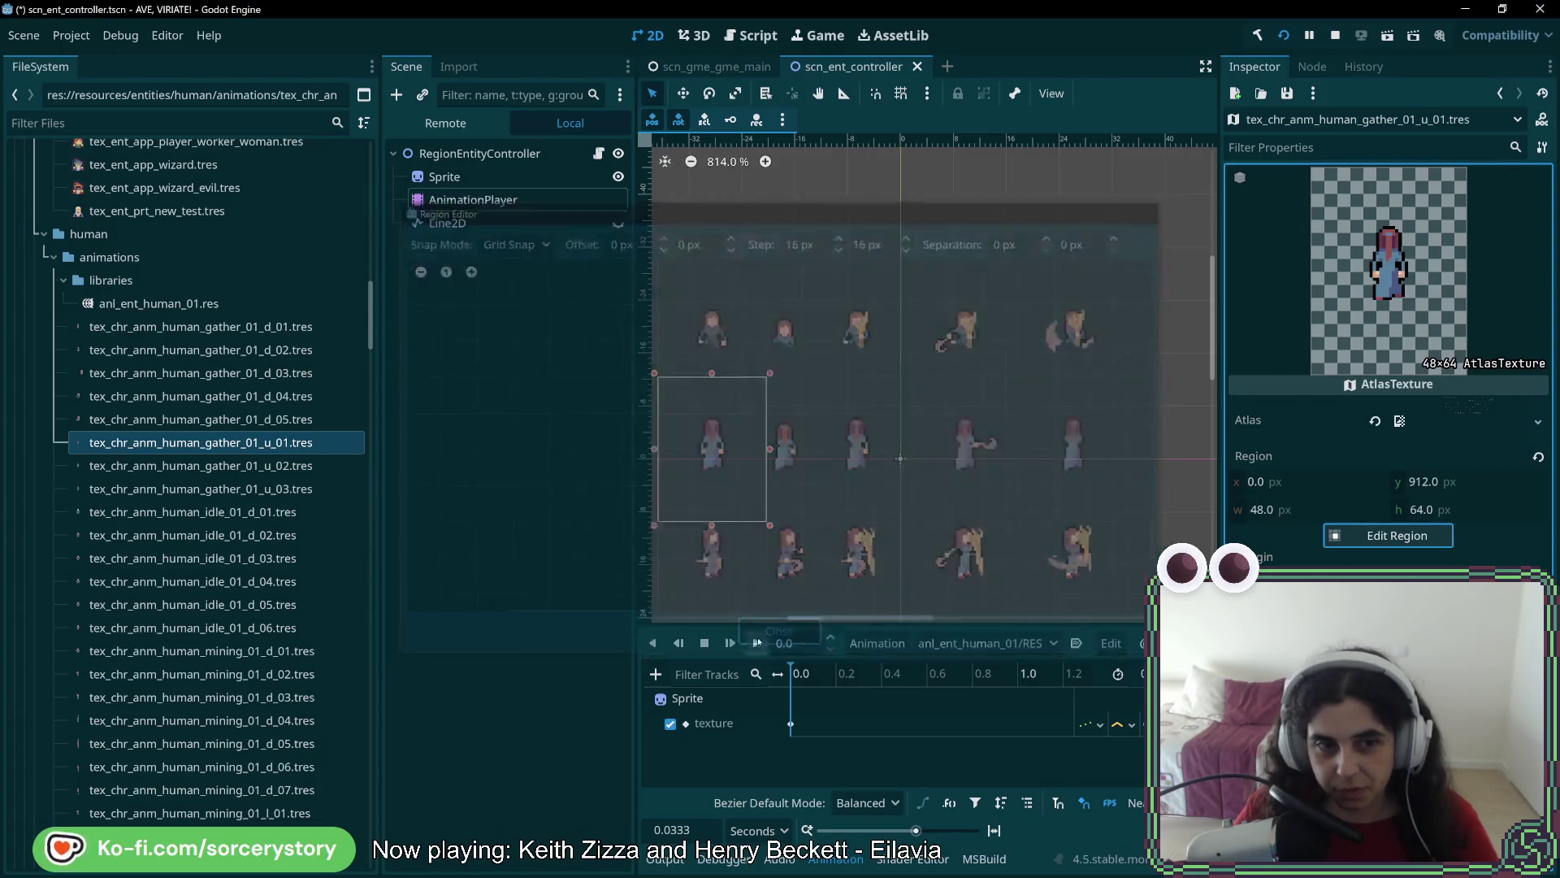
Shift gather_01_u_02's region one frame right to x 32, then check u_03's region
double_click(201, 465)
click(1391, 536)
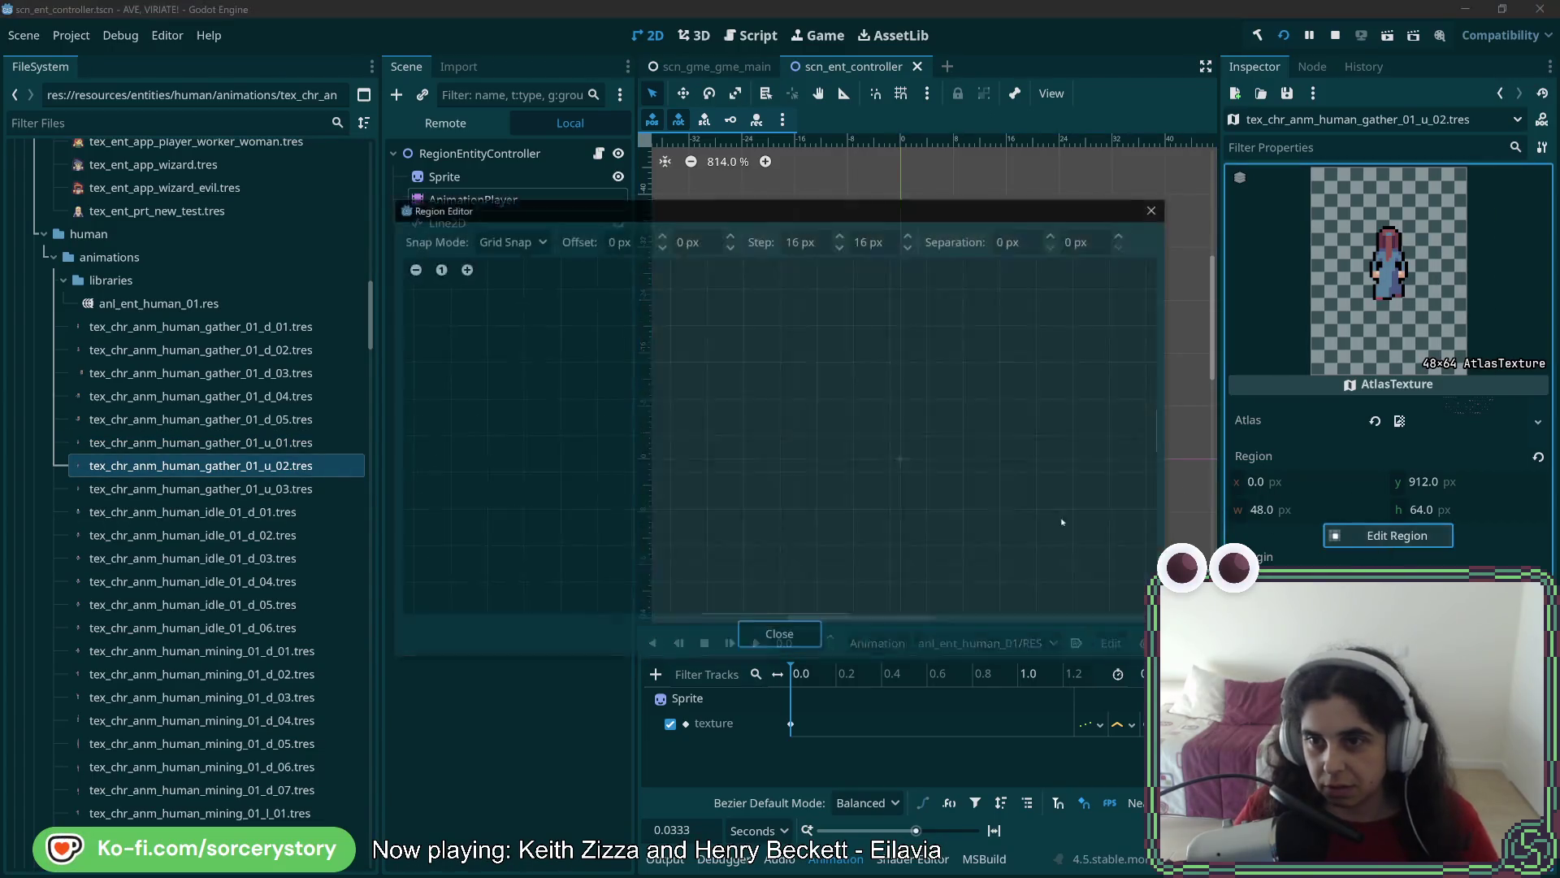
scroll(769, 467, up, 5)
drag(683, 496, 745, 496)
click(779, 636)
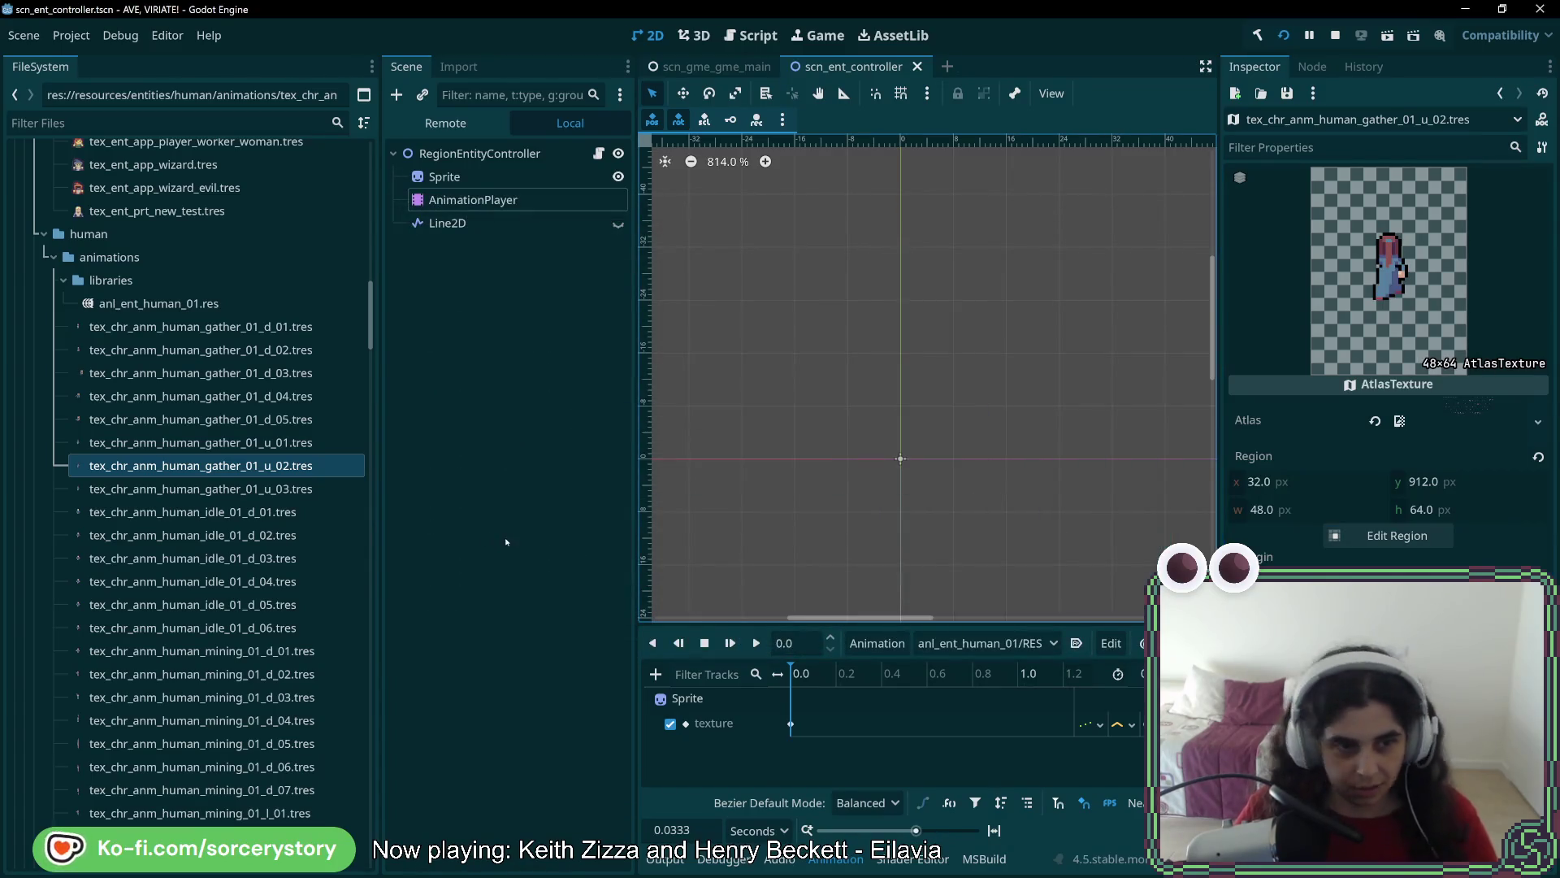
double_click(315, 488)
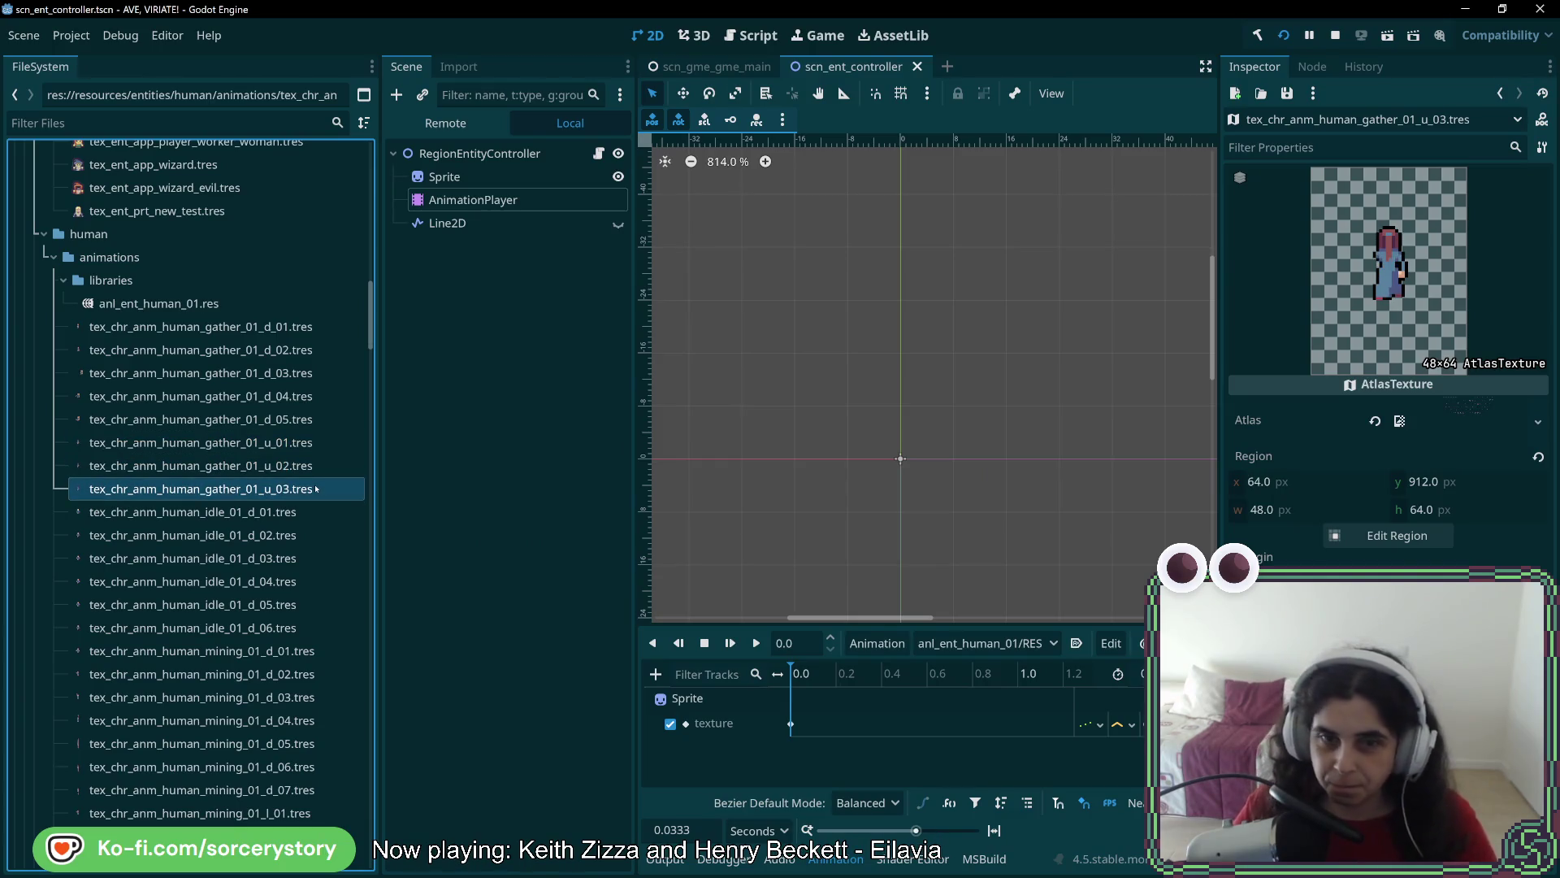
Duplicate gather_01_u_03 as gather_01_u_04
right_click(312, 490)
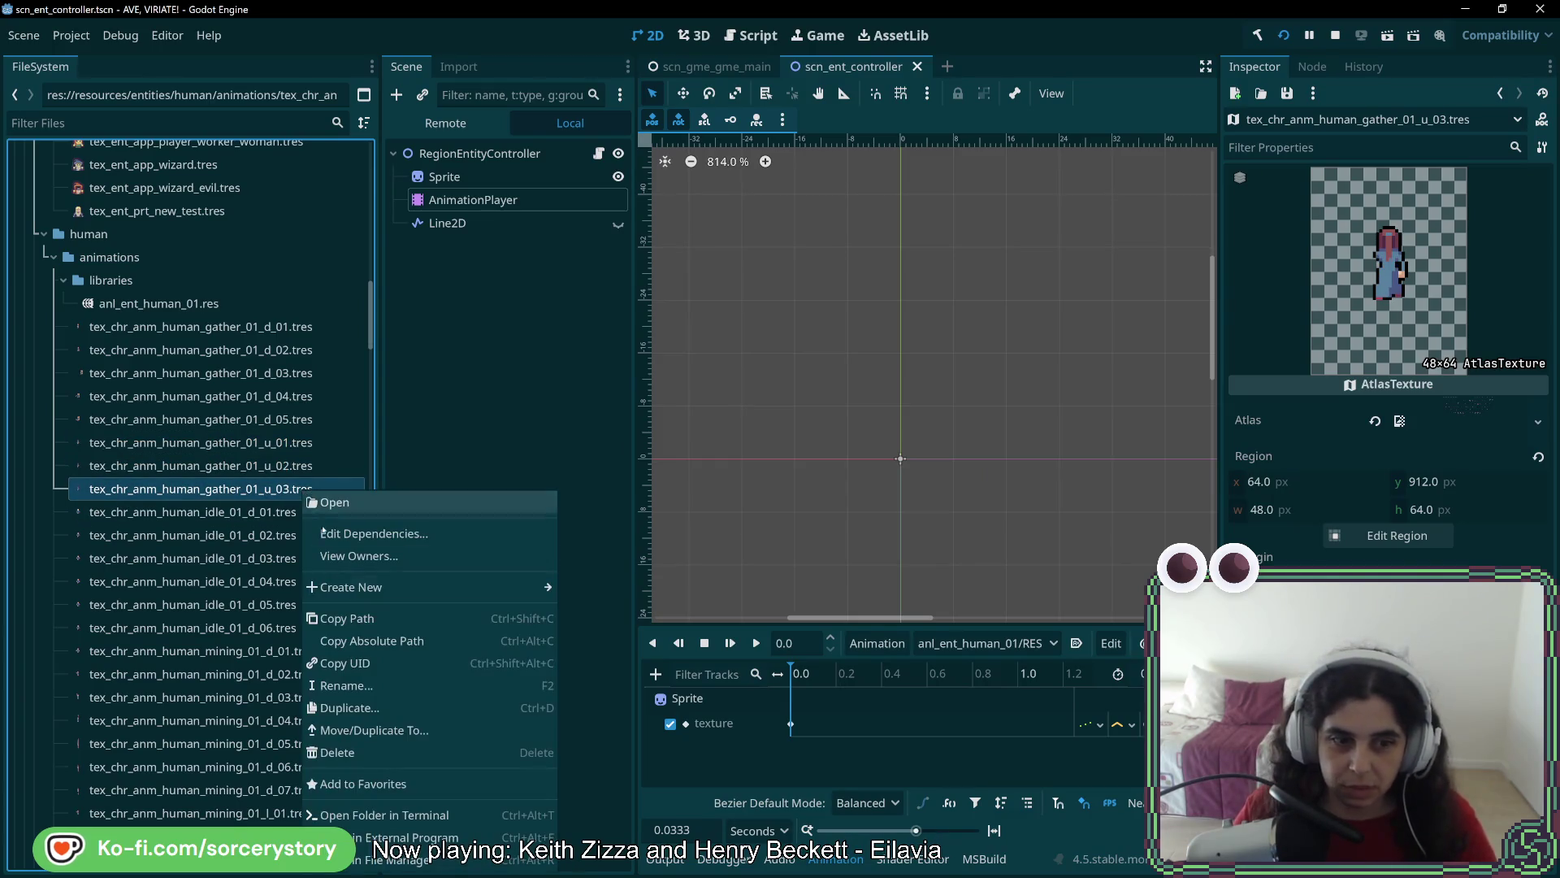
click(345, 708)
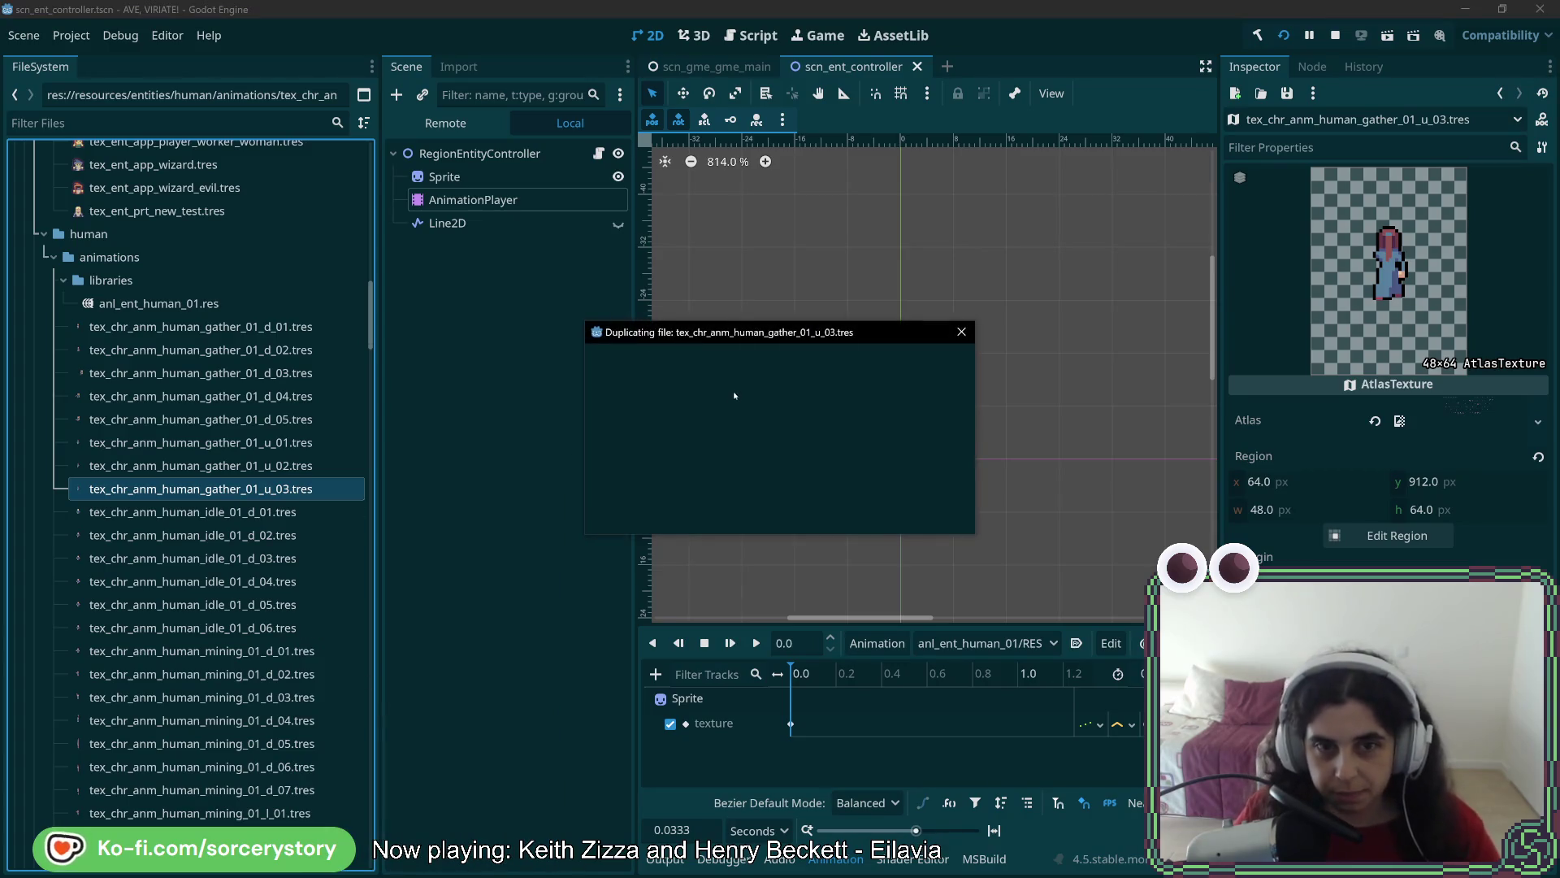
click(796, 416)
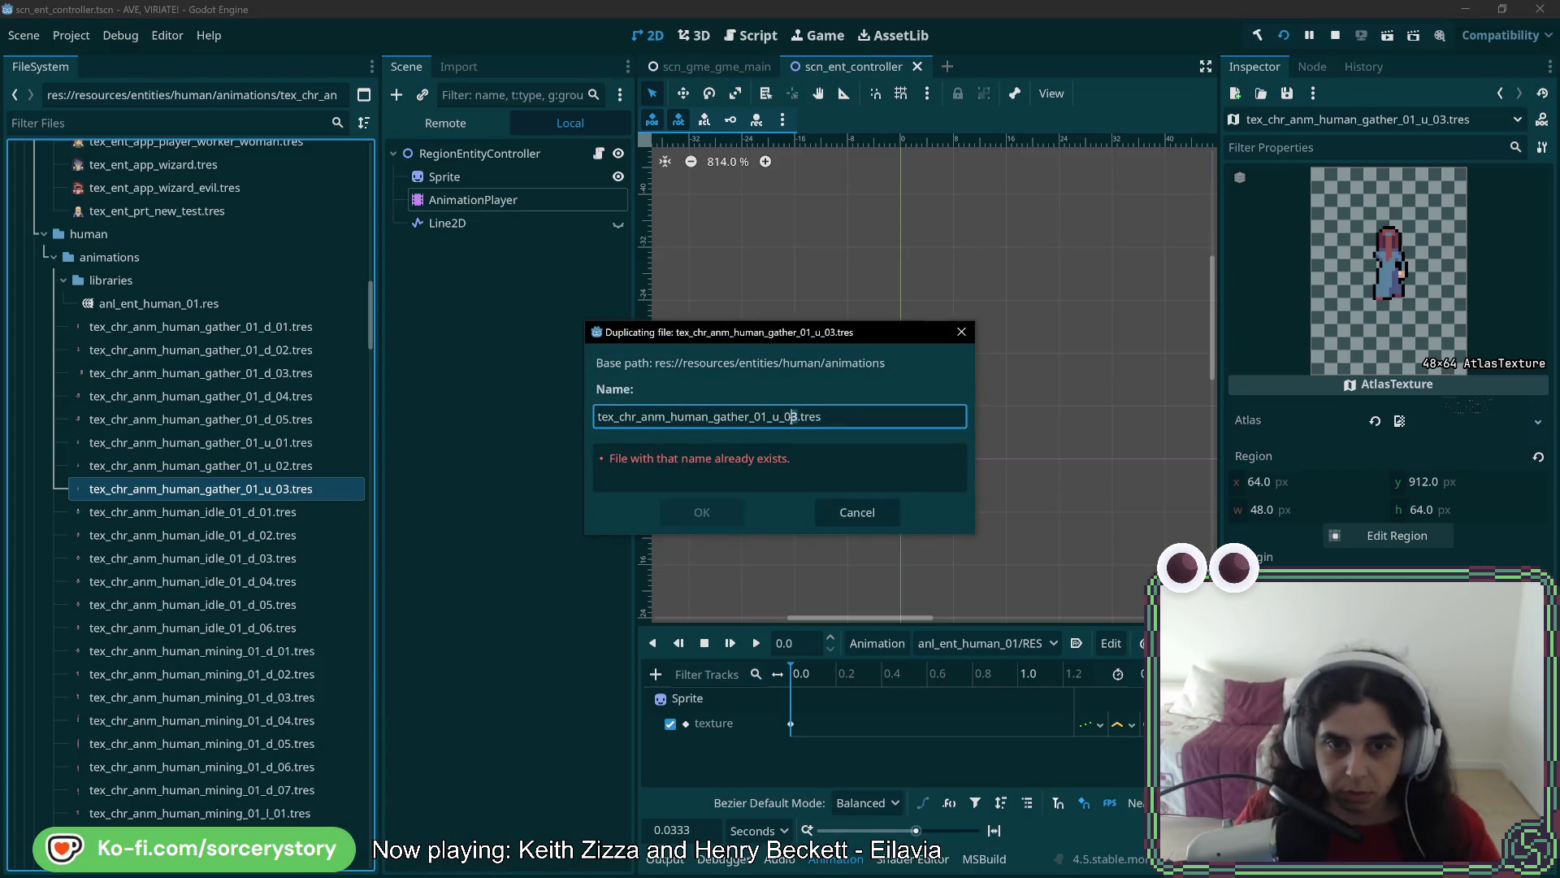
text(4)
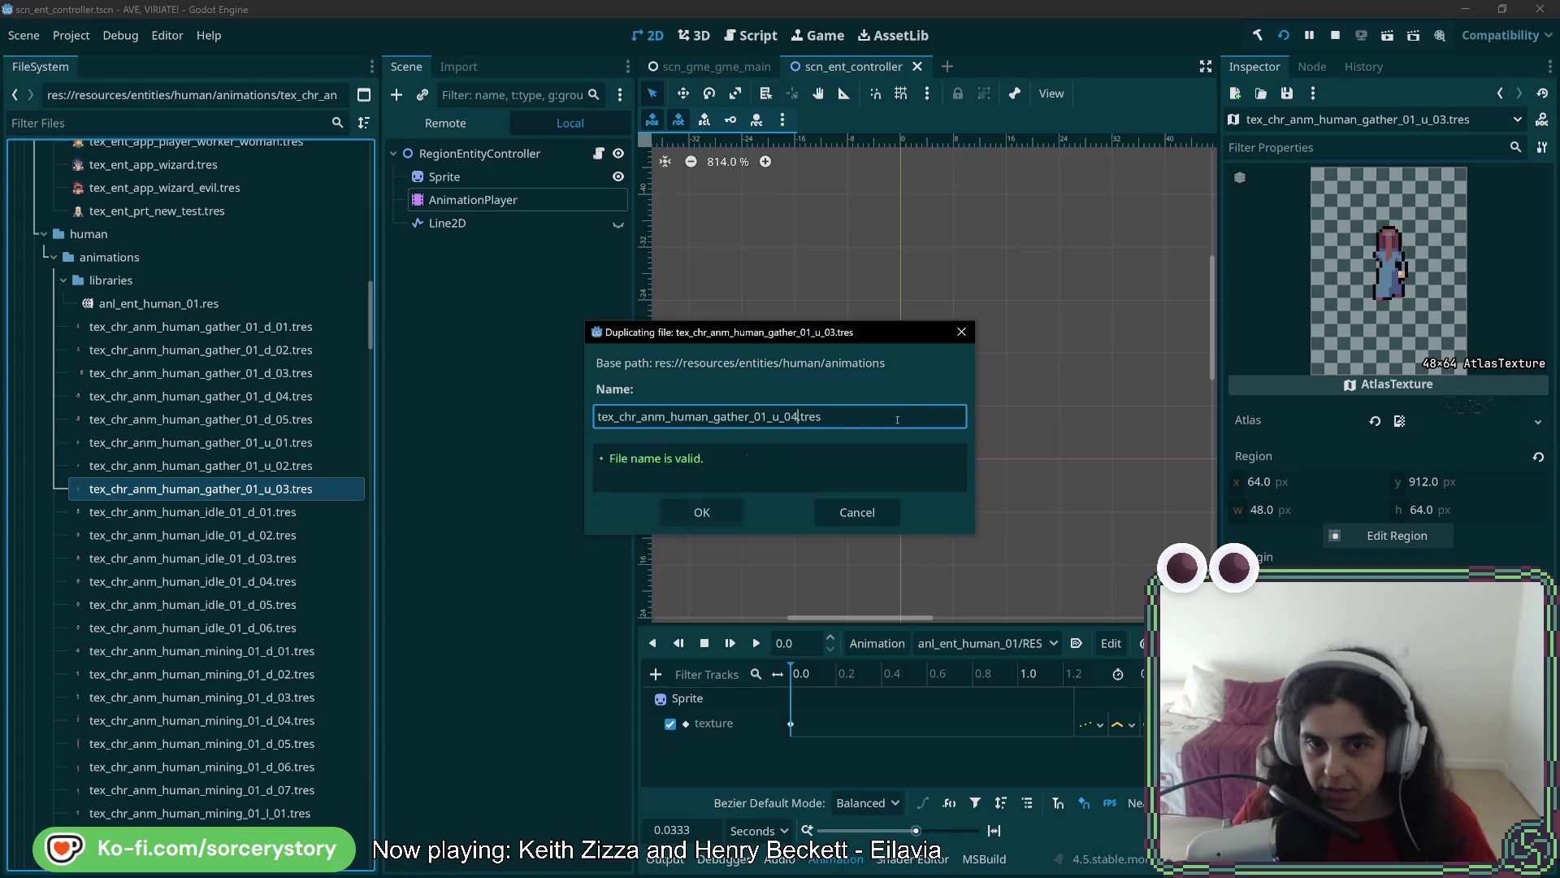
click(702, 512)
Shift gather_01_u_04's atlas region one frame right and save the scene
click(295, 511)
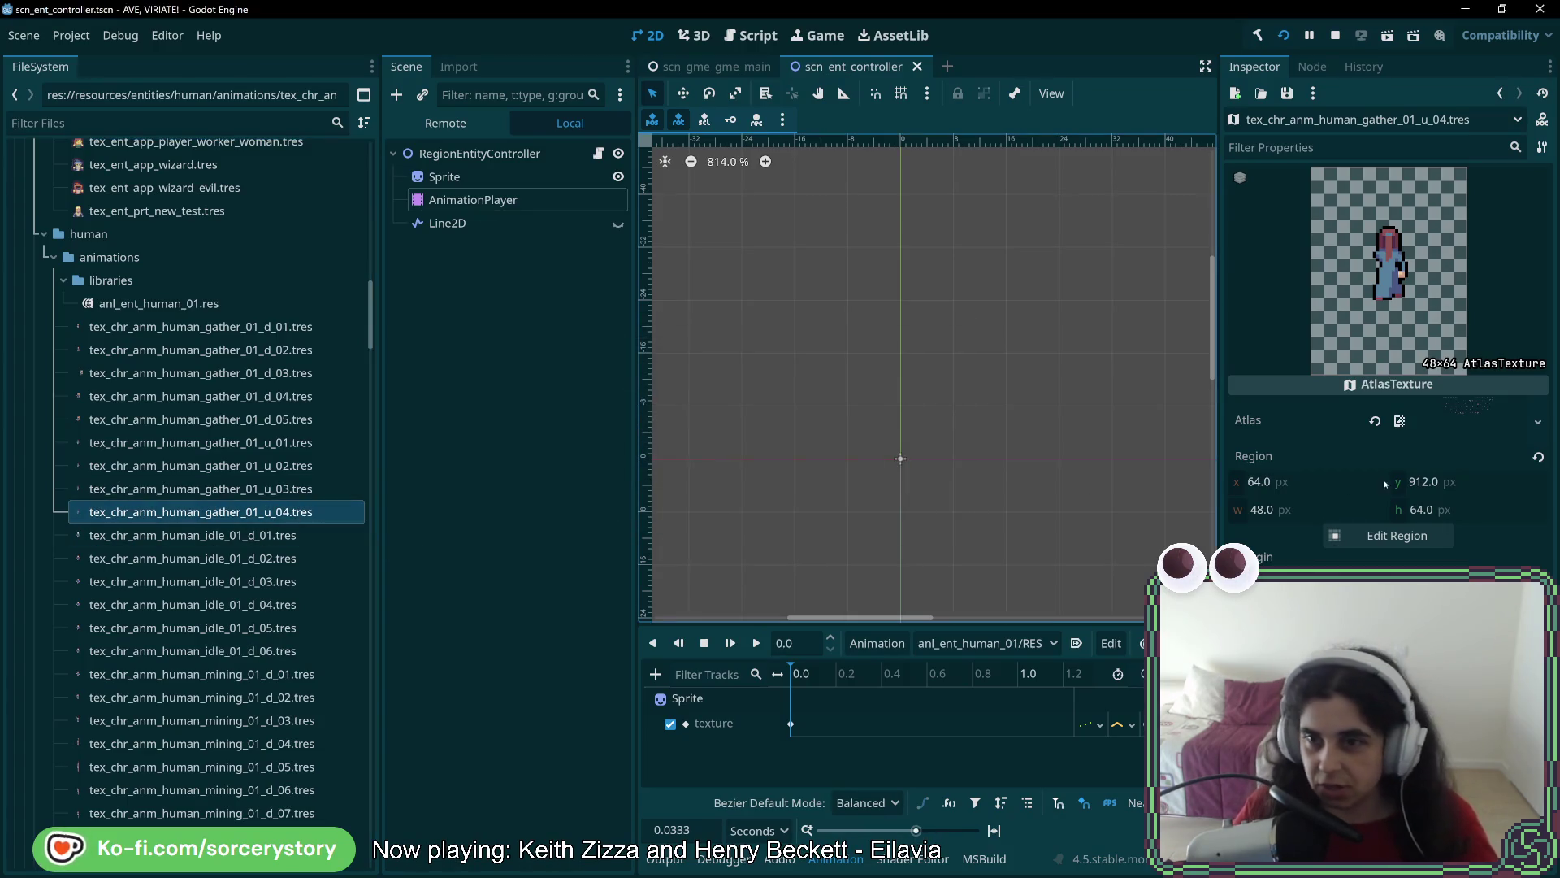
click(1410, 534)
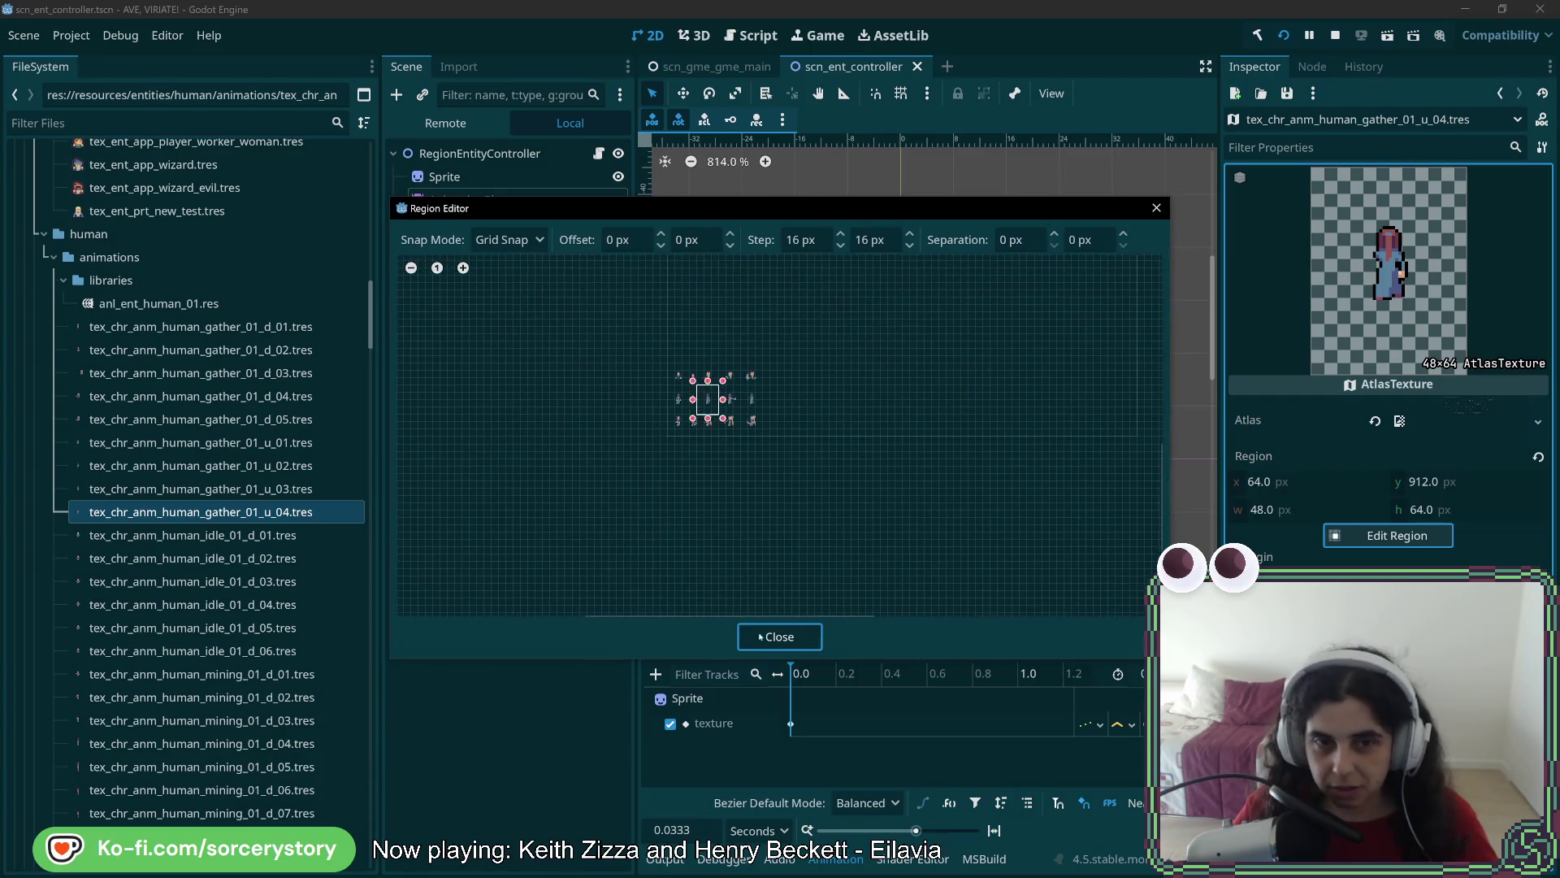
scroll(766, 417, up, 5)
drag(599, 403, 700, 403)
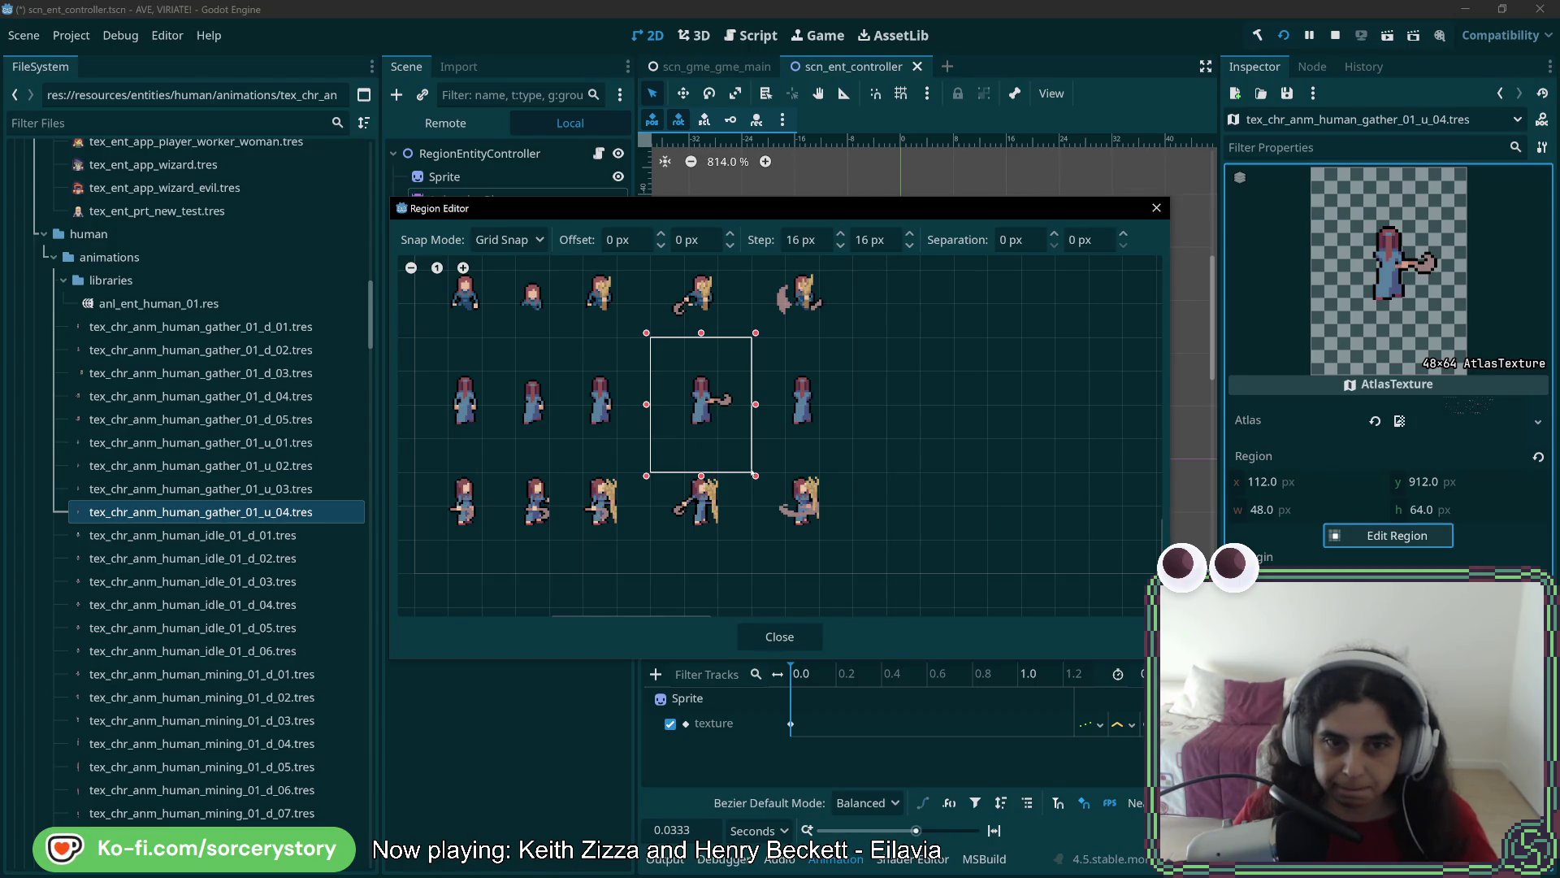
click(779, 636)
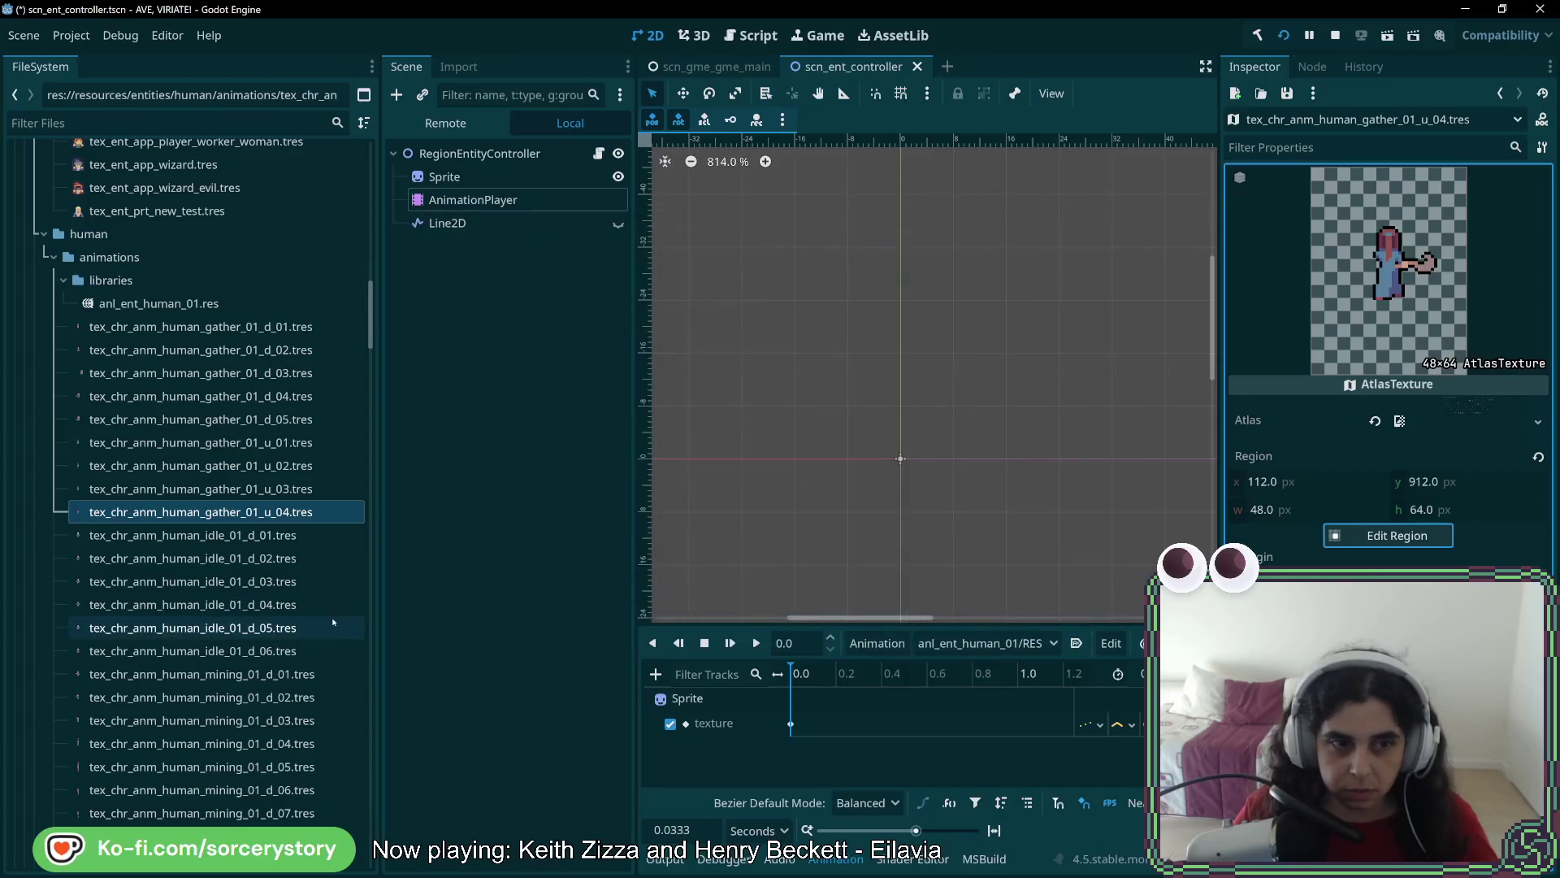
key(ctrl+s)
Duplicate gather_01_u_04 as gather_01_u_05
right_click(299, 512)
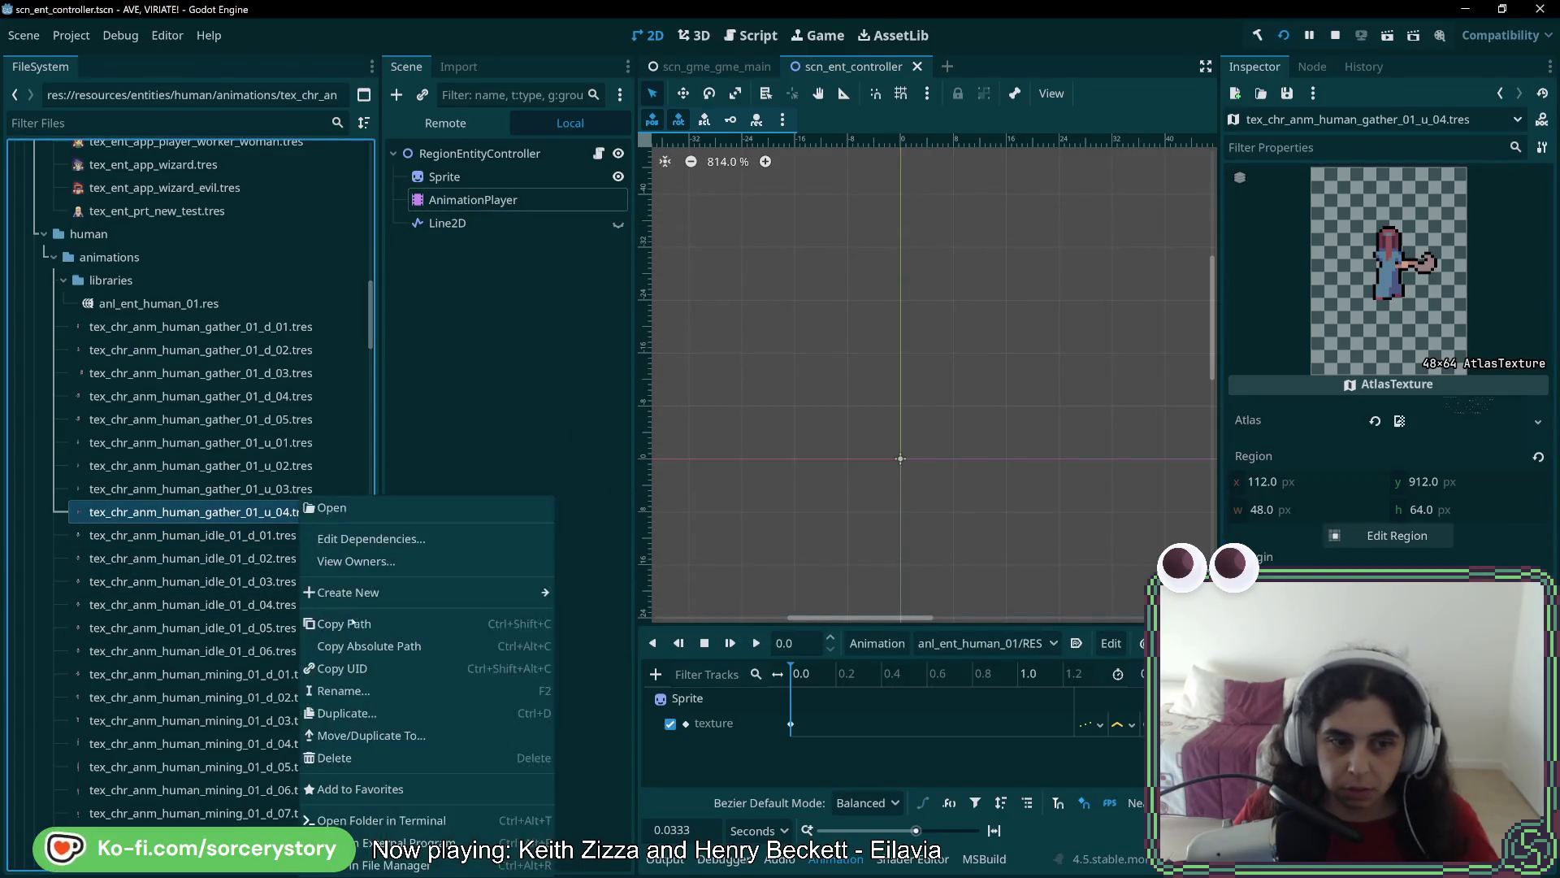
click(355, 714)
click(795, 418)
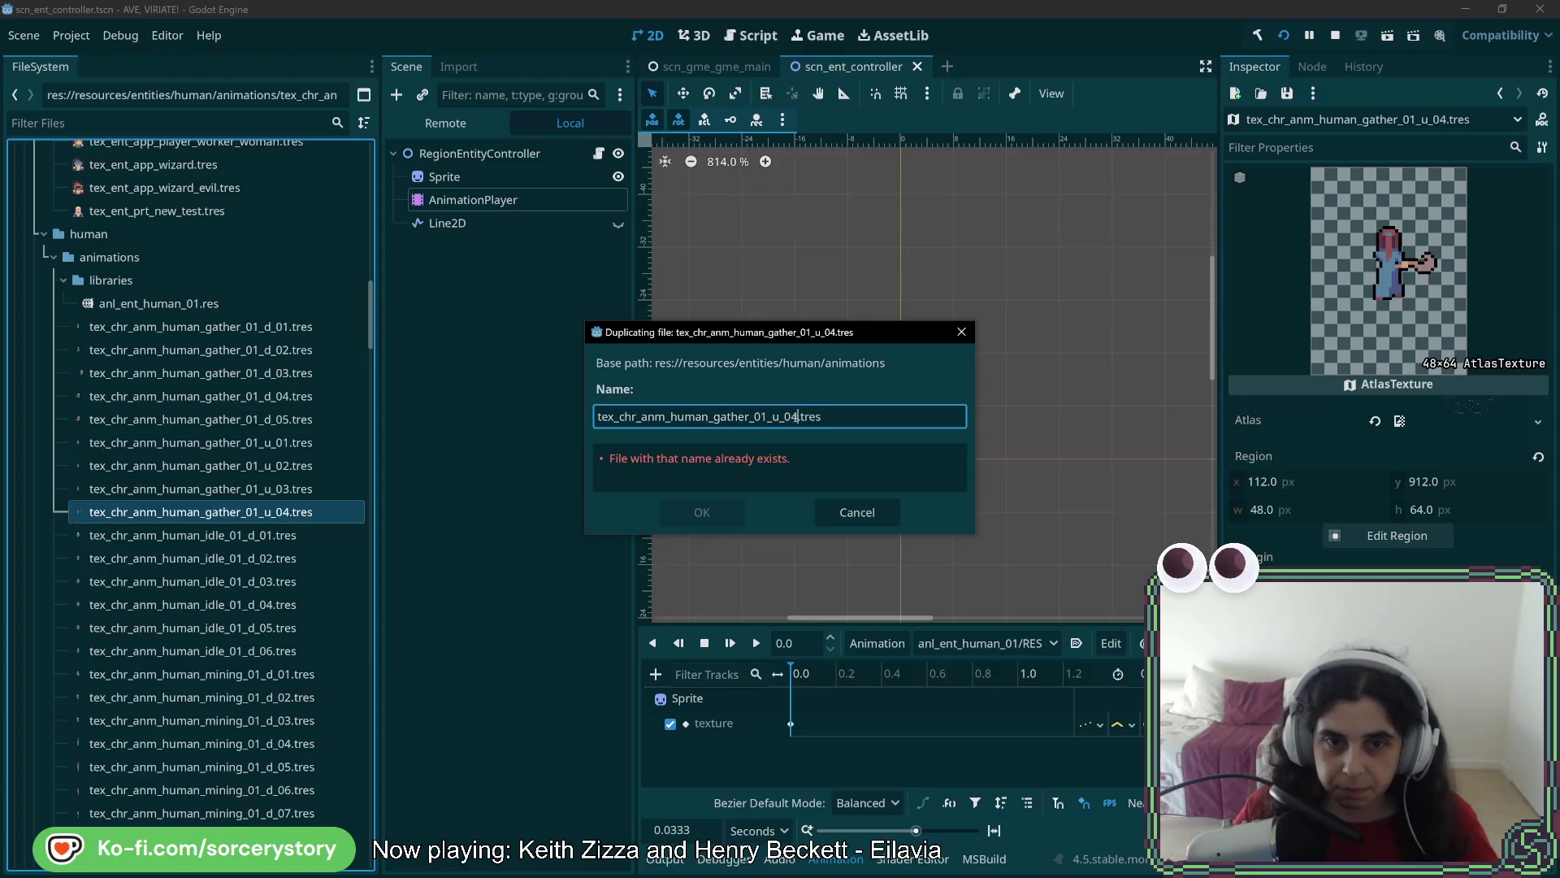
key(BackSpace)
text(5)
key(Return)
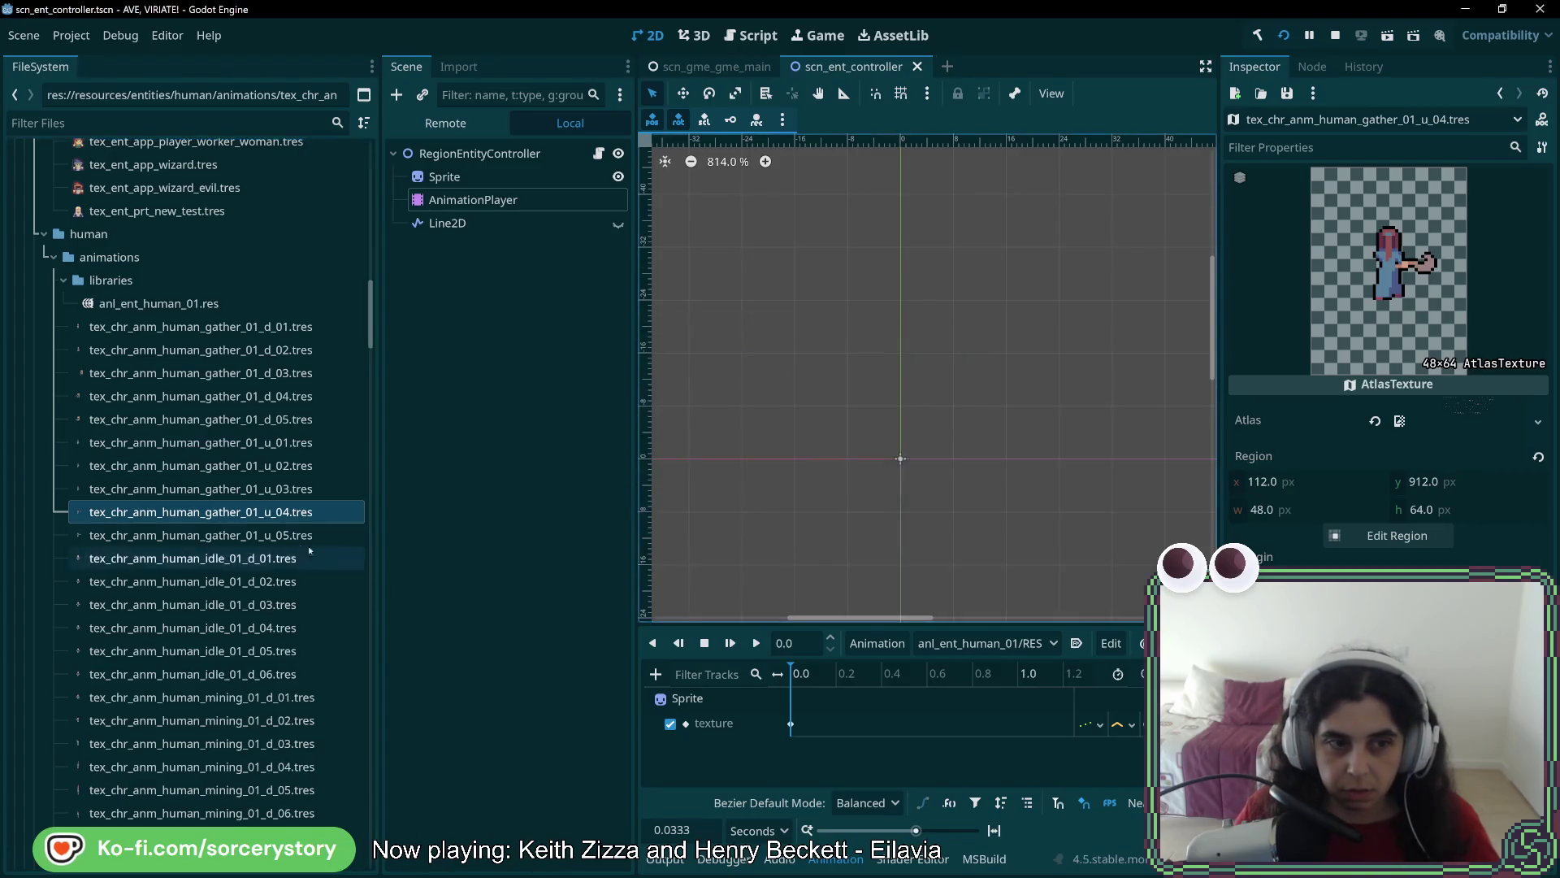
Set u_05's region to x 160, y 912, 48×64, save, and compare with u_04
click(1393, 535)
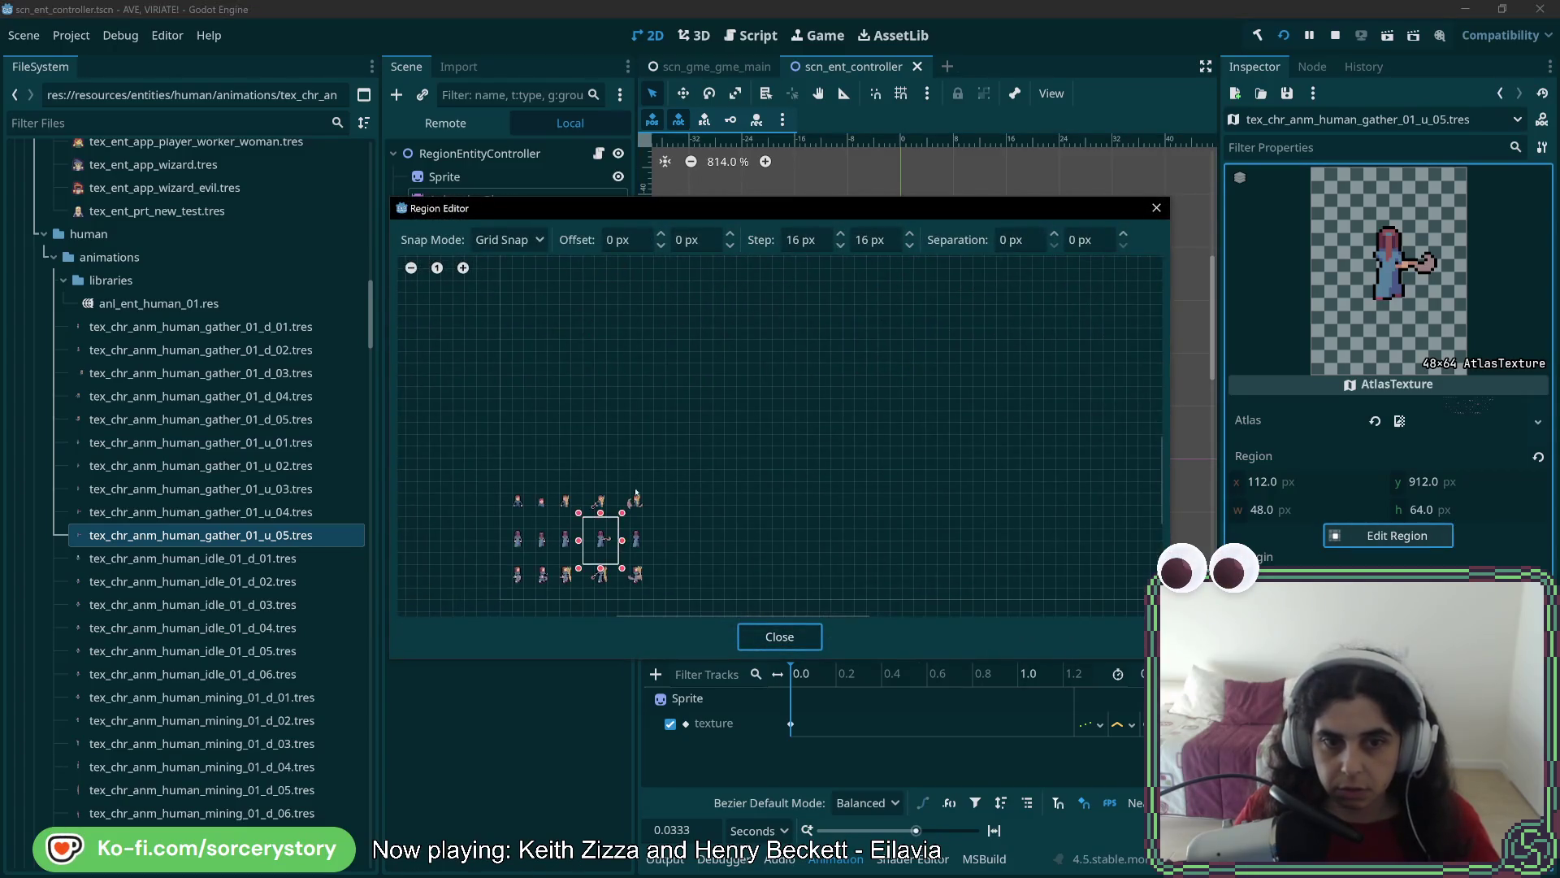
scroll(569, 520, up, 3)
drag(577, 461, 697, 619)
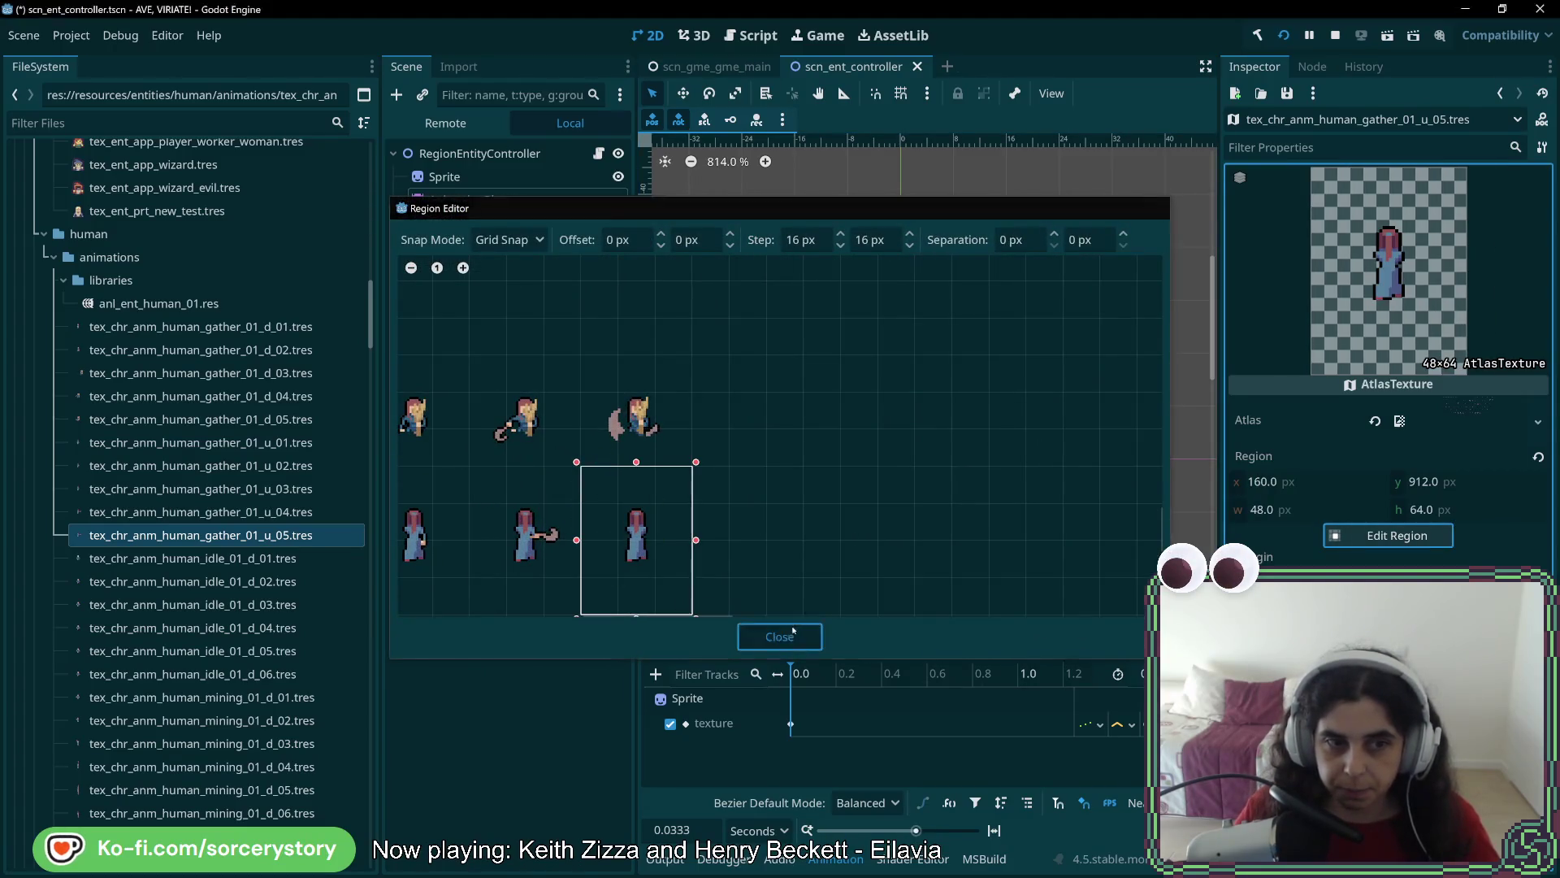
click(779, 636)
key(ctrl+s)
click(281, 512)
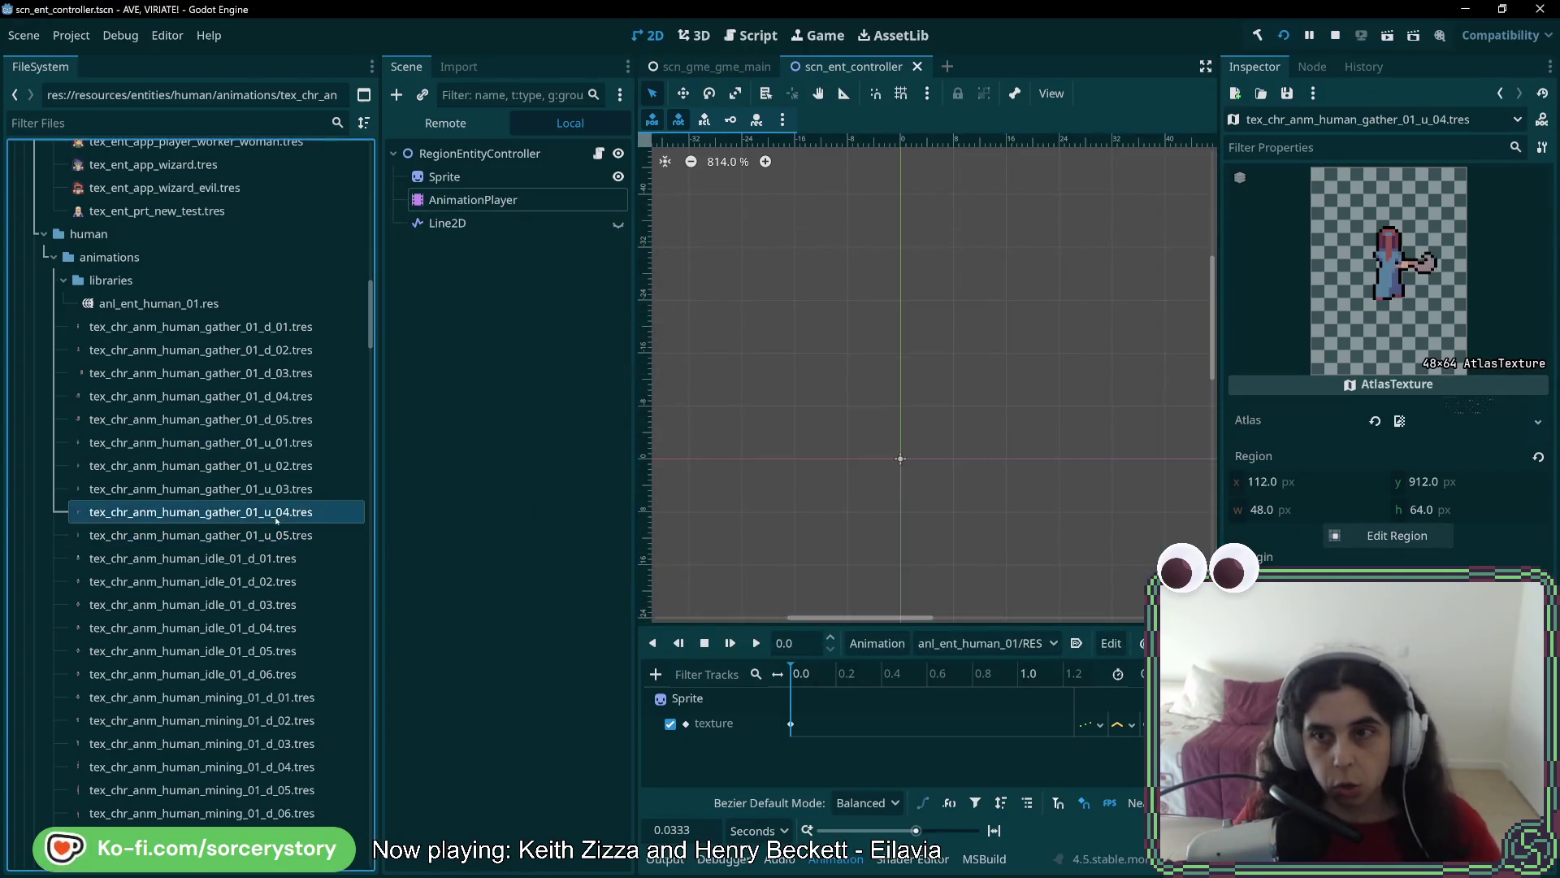
click(284, 537)
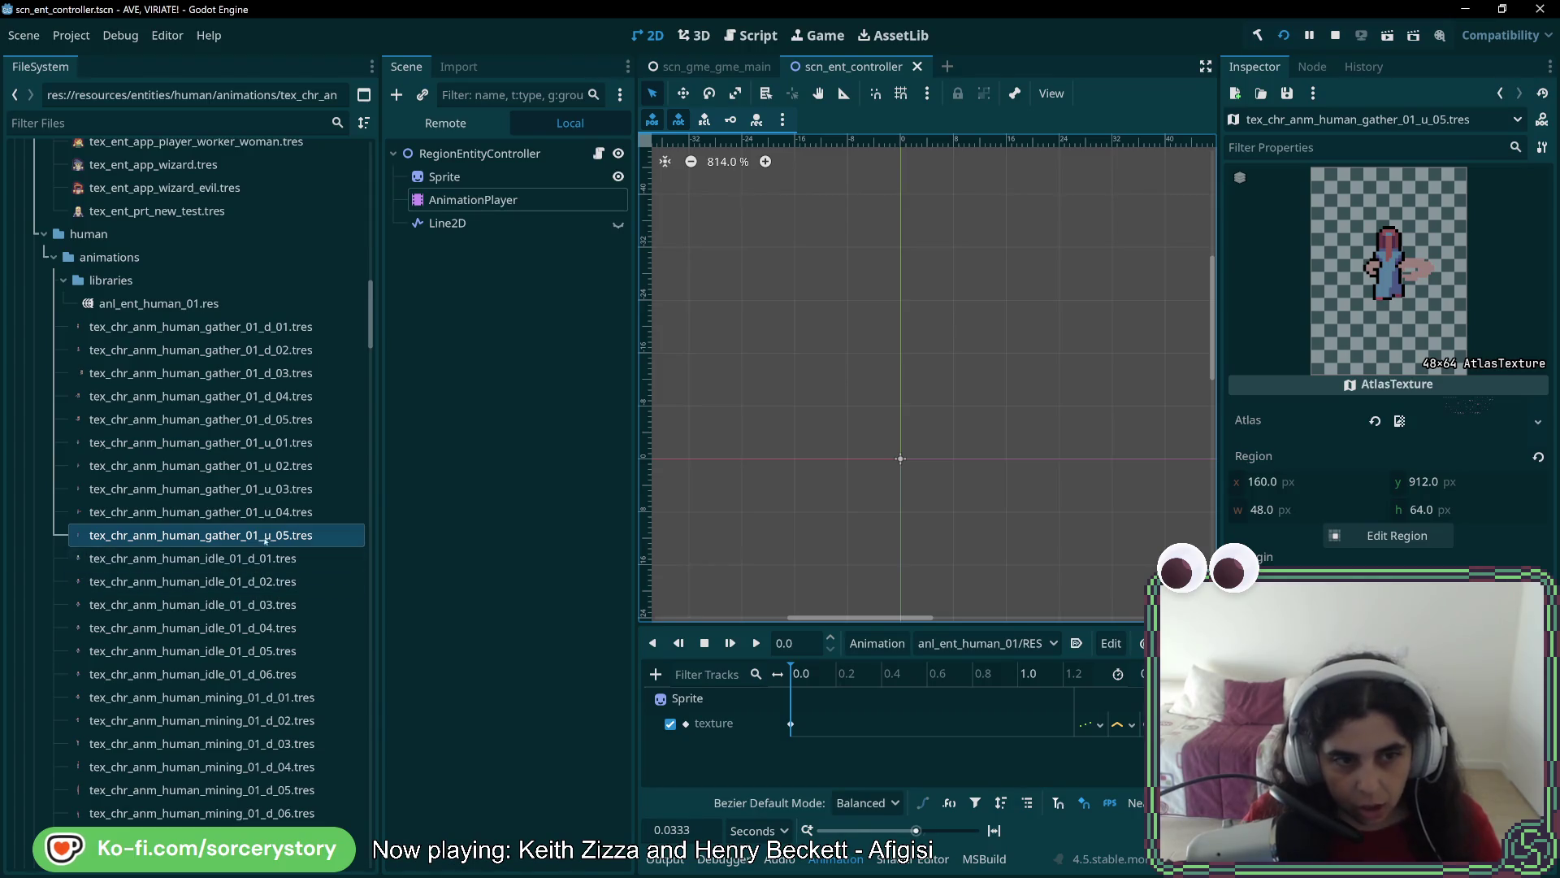
Open the file actions menu for gather_01_u_01.tres
right_click(295, 445)
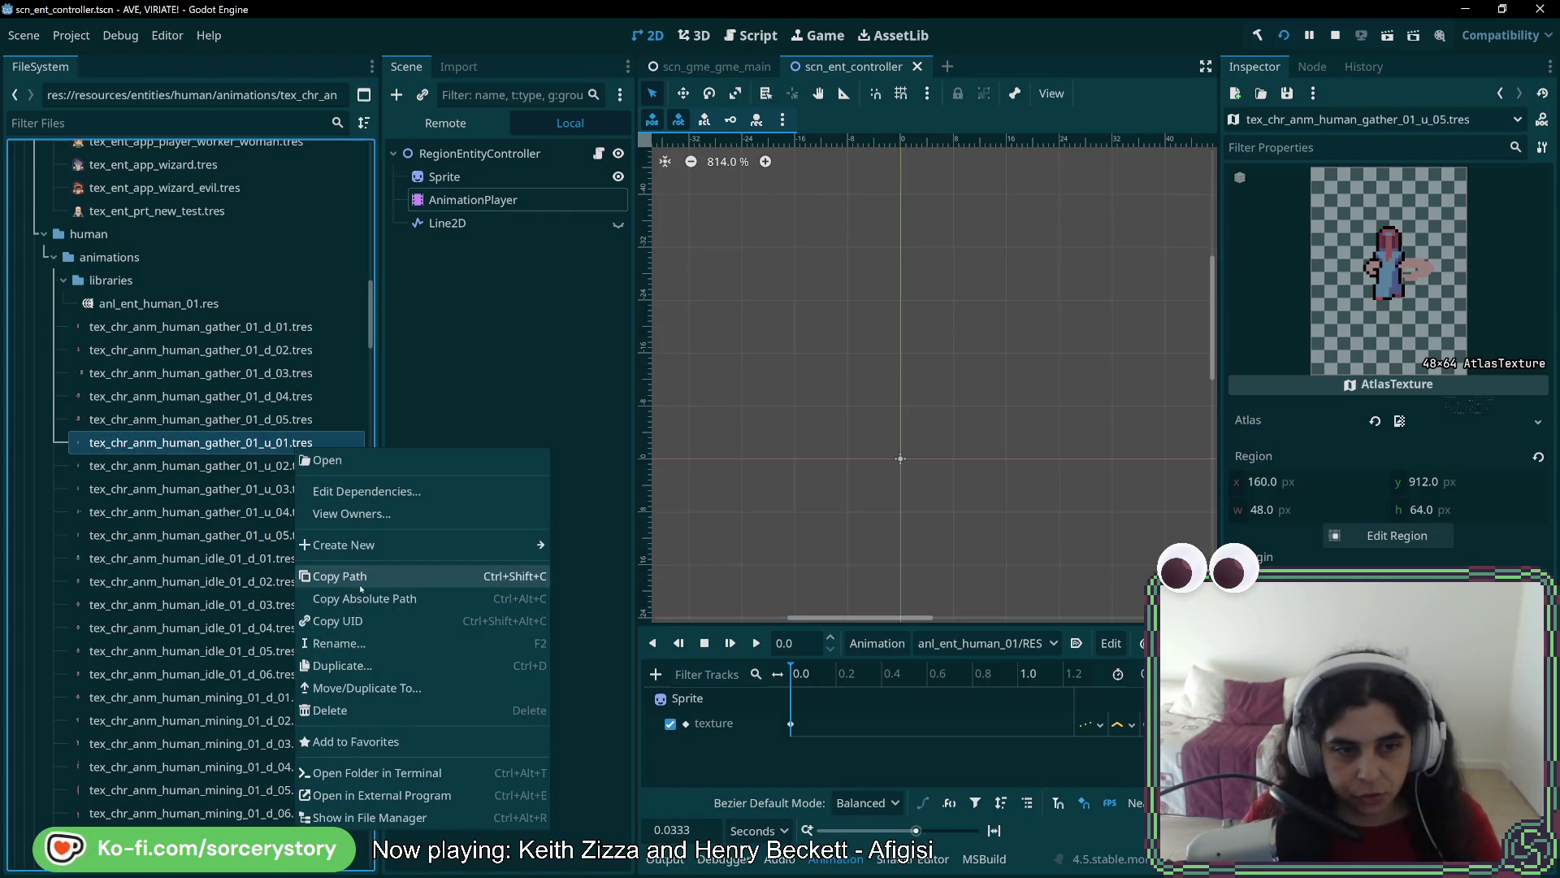
Duplicate gather_01_u_01 as gather_01_l_01, swapping the u for l
click(311, 438)
right_click(275, 448)
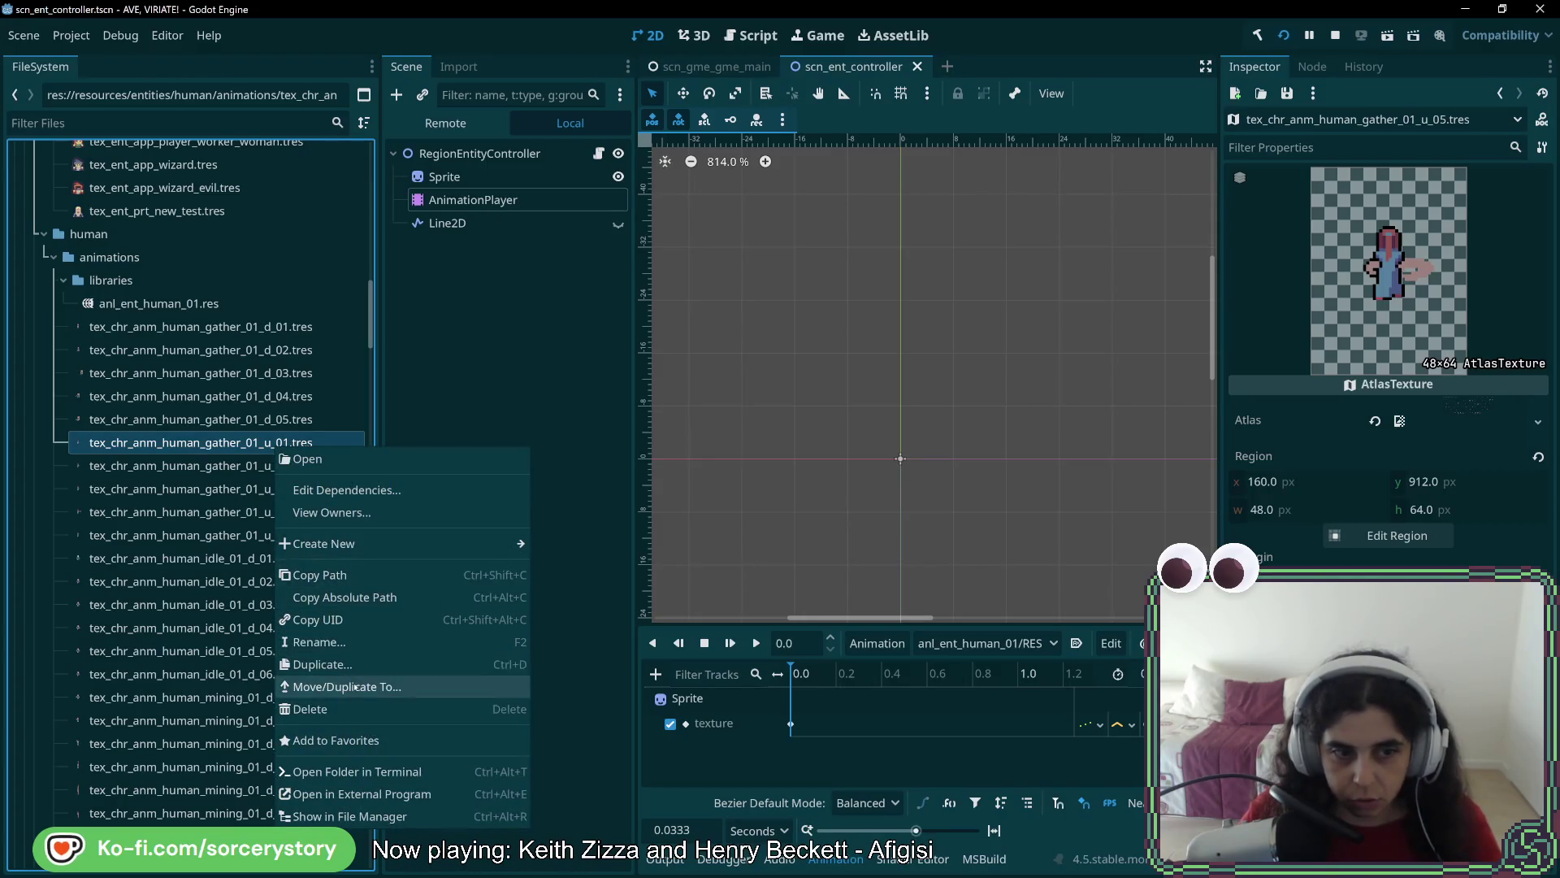
click(323, 664)
click(779, 417)
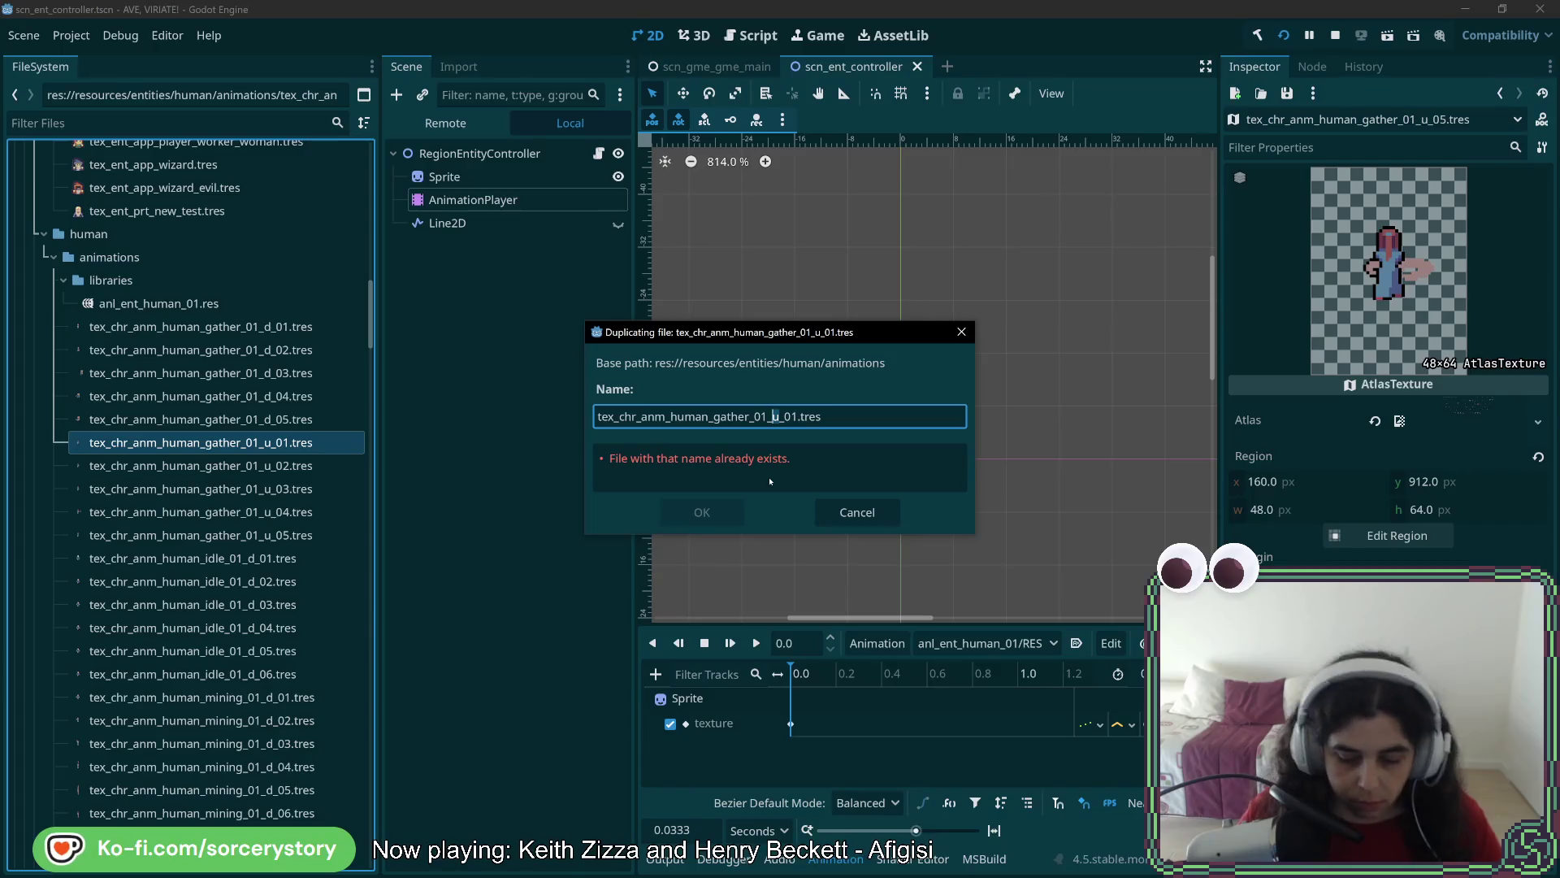
key(Delete)
text(l)
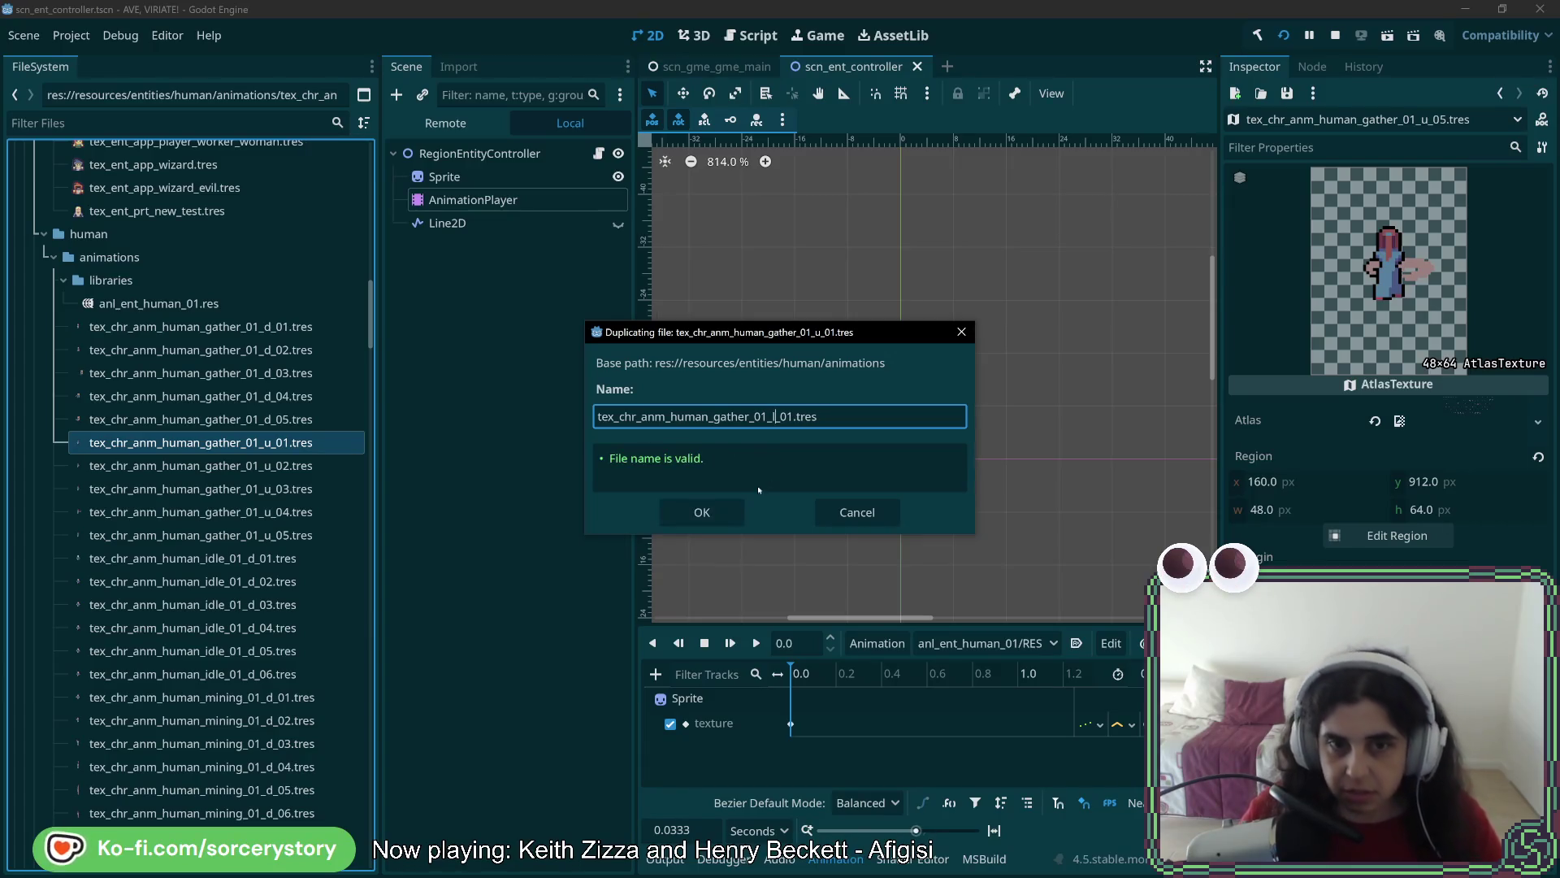
click(702, 512)
Move gather_01_l_01's atlas region down to the left-facing row at x 0, y 960
click(199, 442)
click(1397, 535)
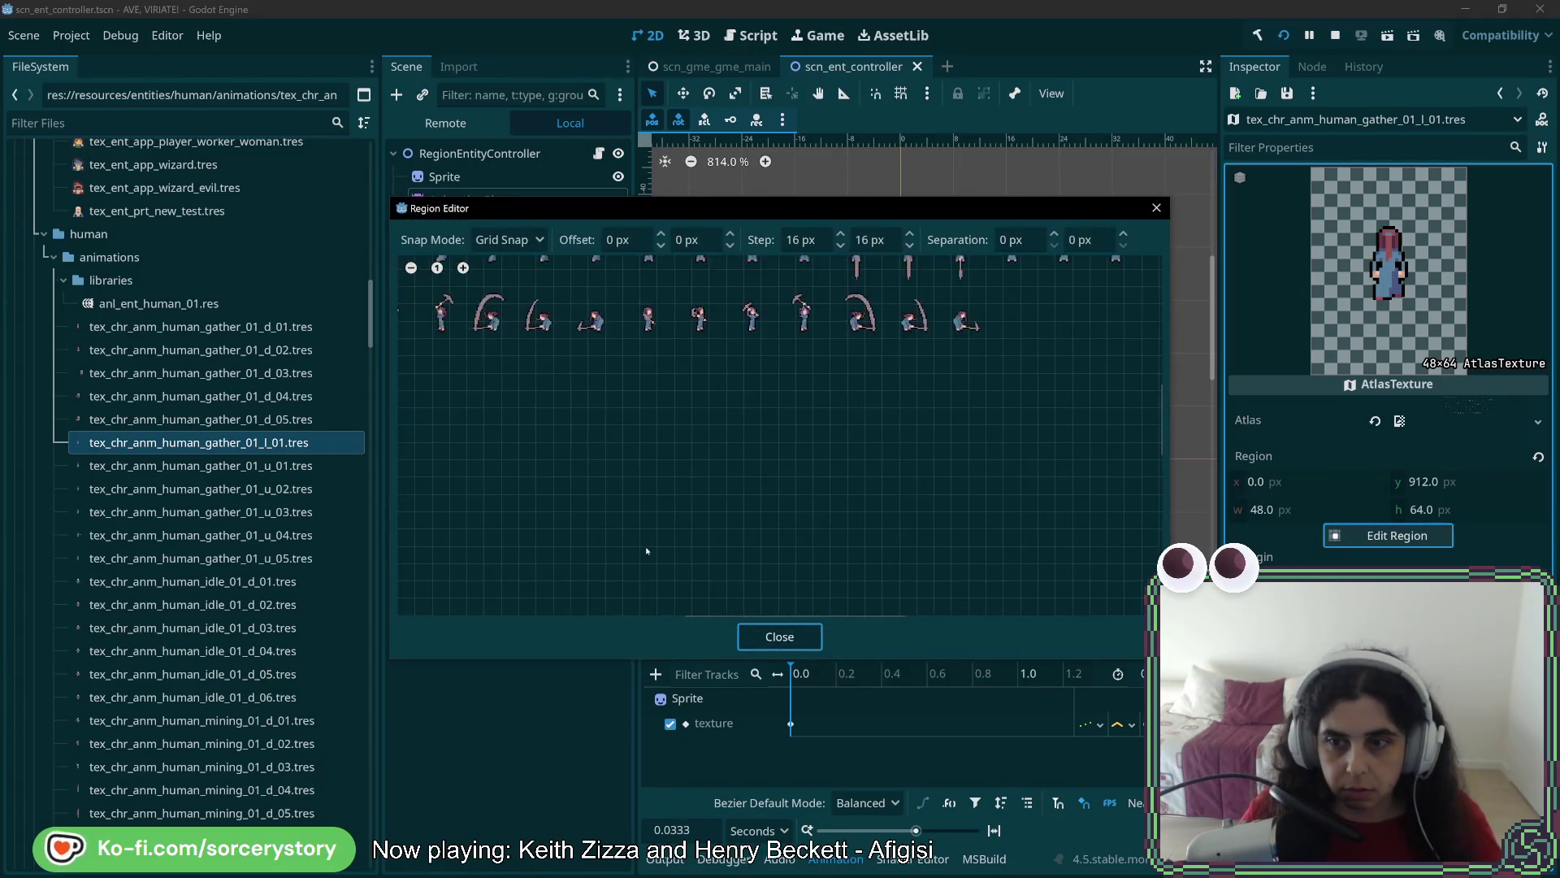
scroll(647, 551, down, 1)
scroll(875, 525, down, 5)
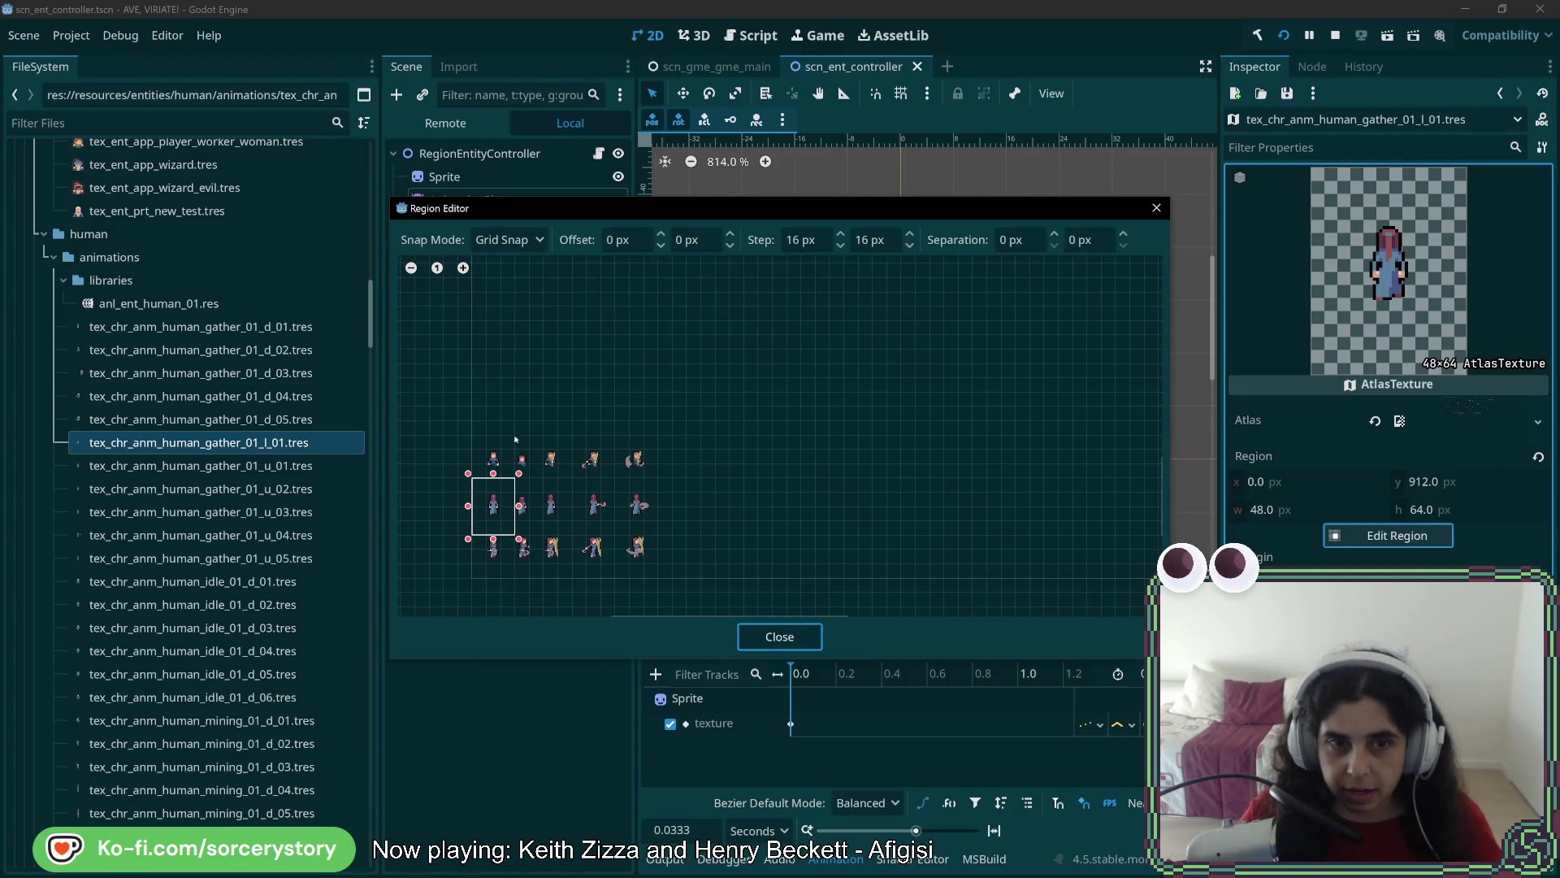
scroll(536, 418, up, 3)
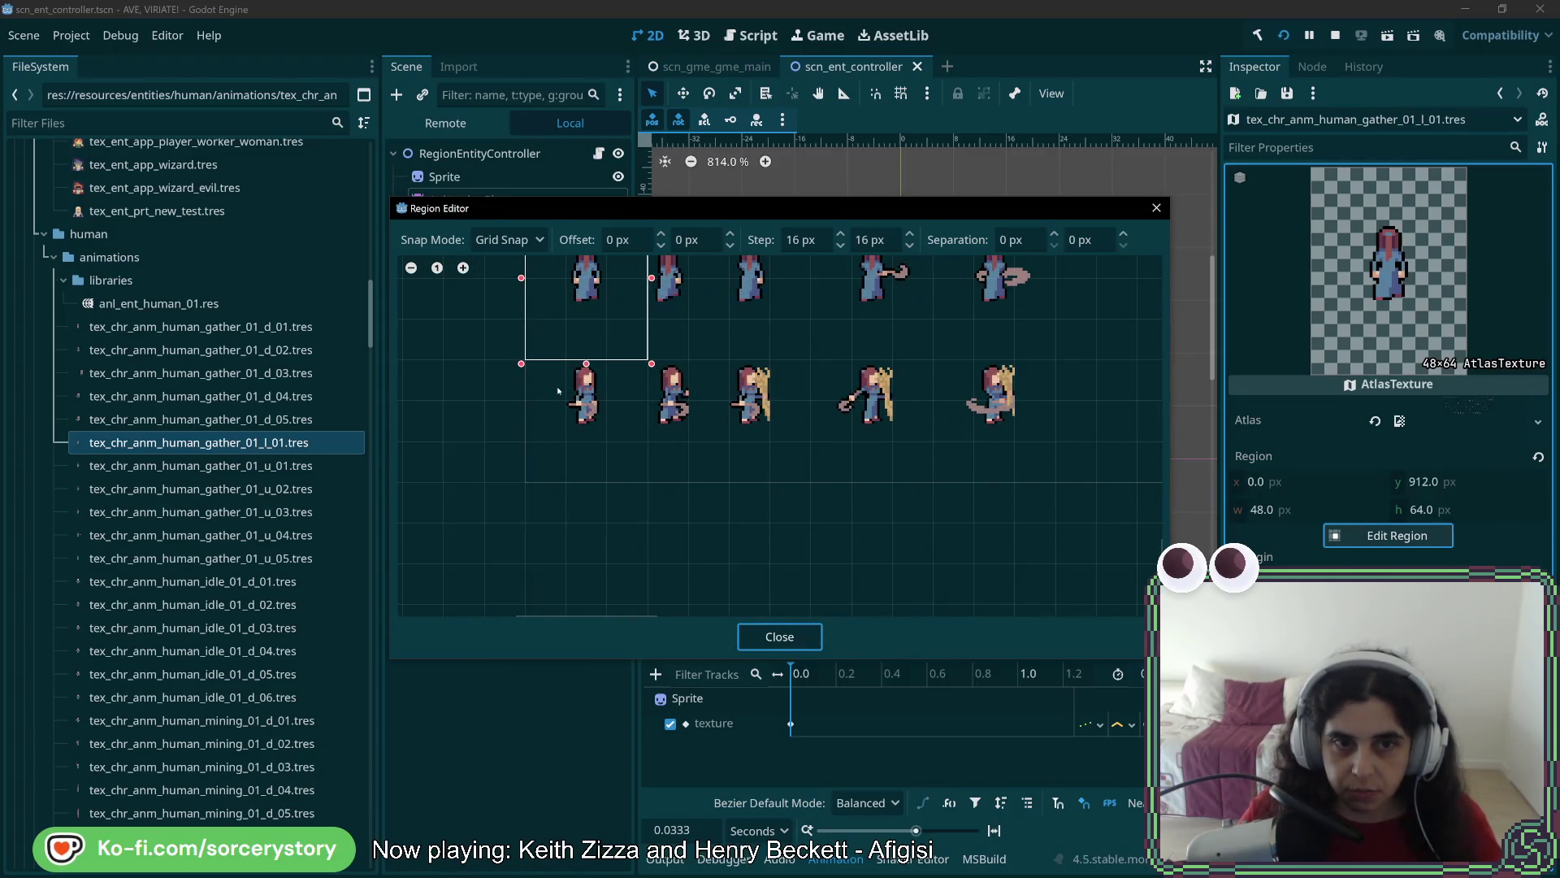
drag(529, 476, 636, 330)
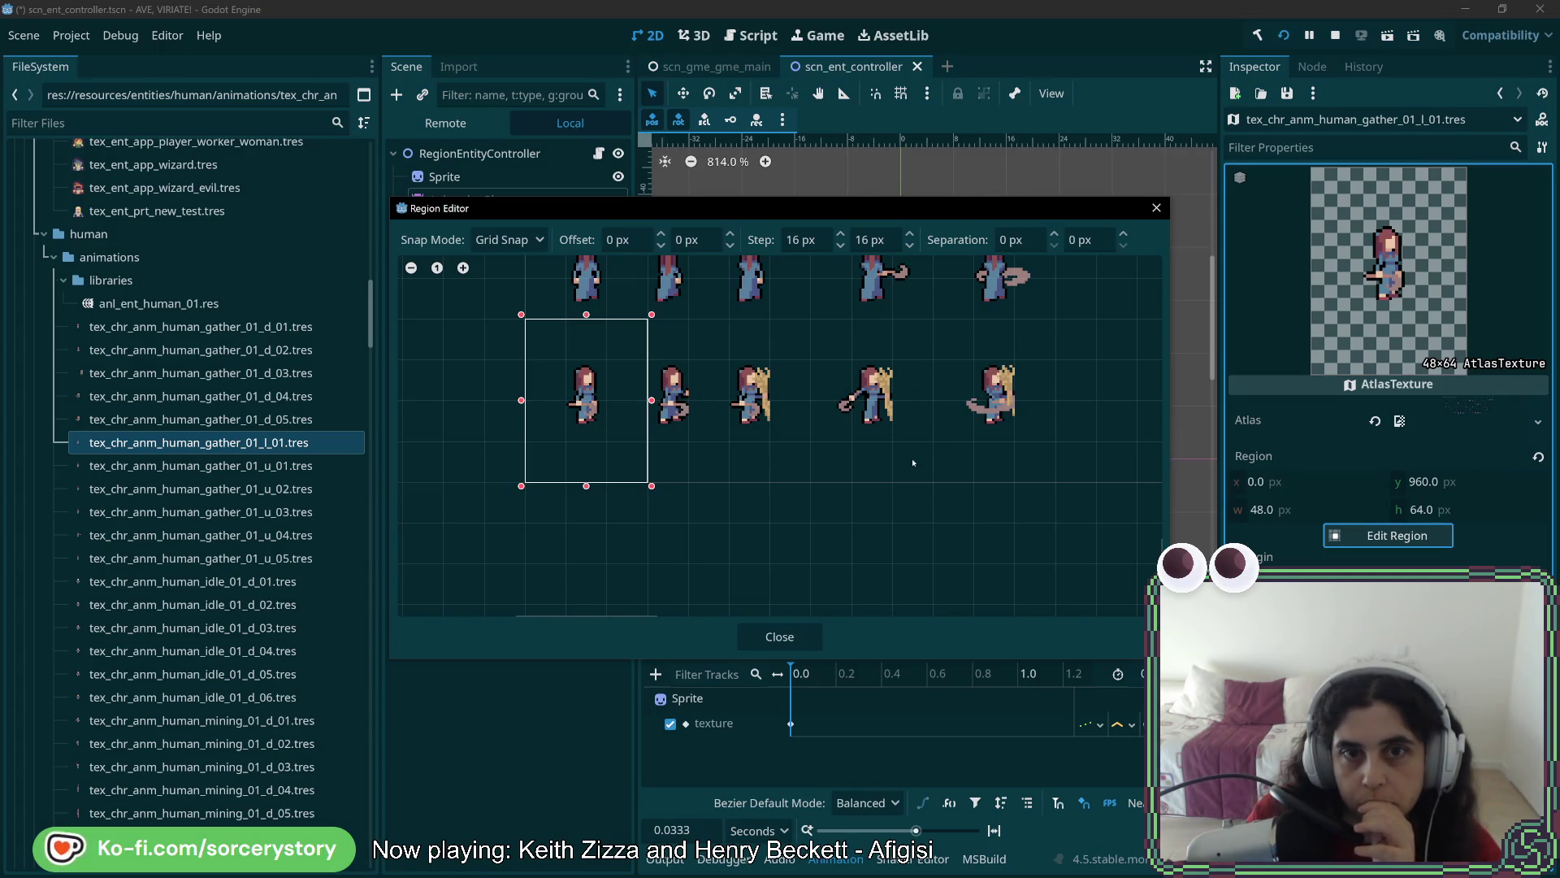
click(780, 637)
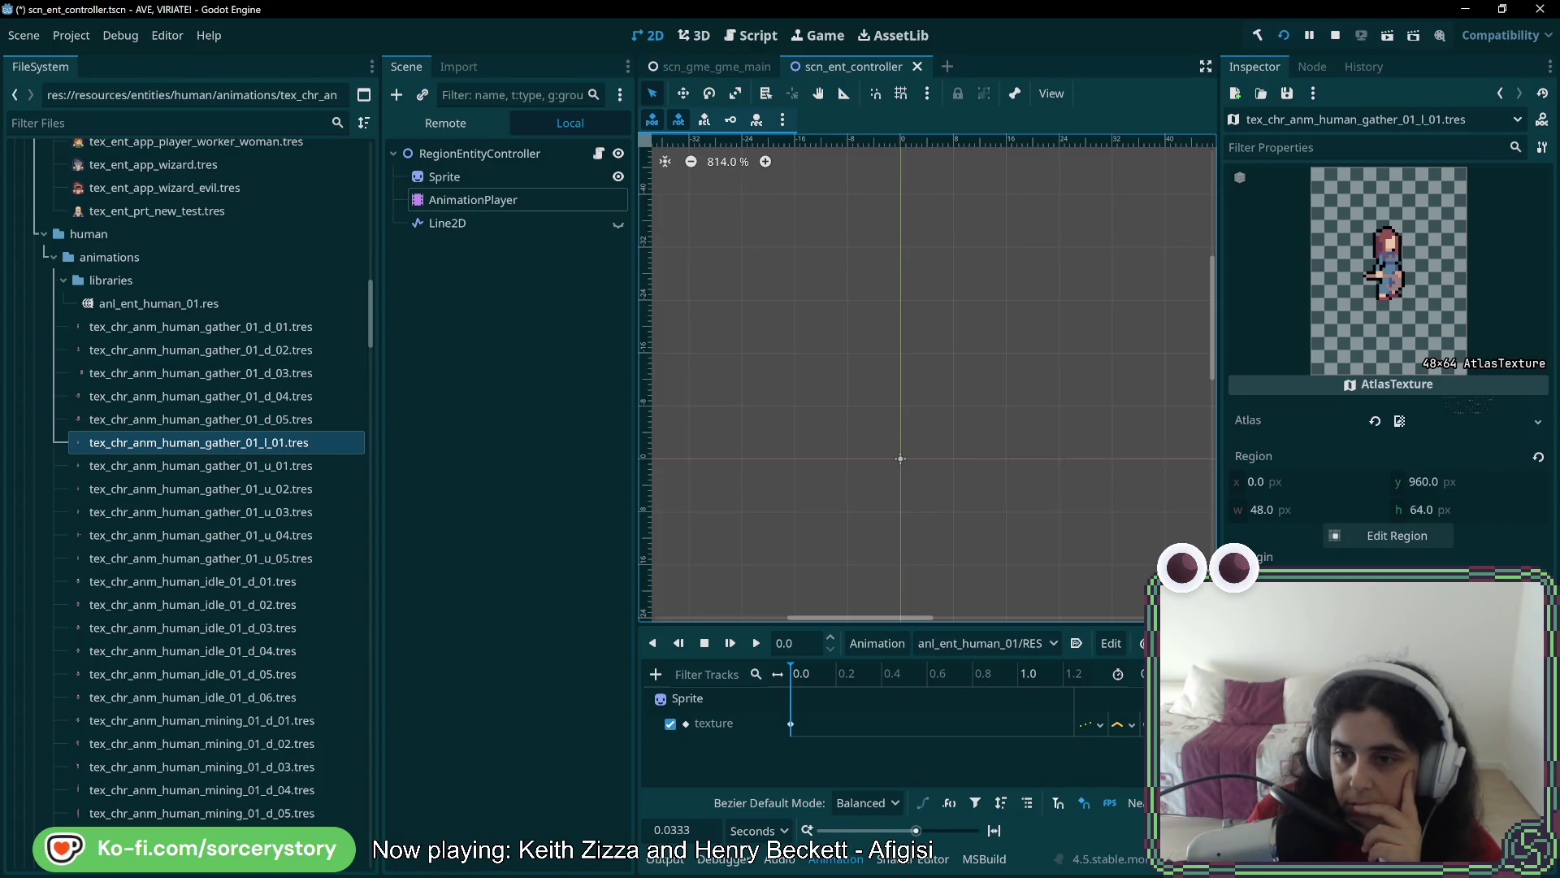
drag(1430, 609, 1402, 610)
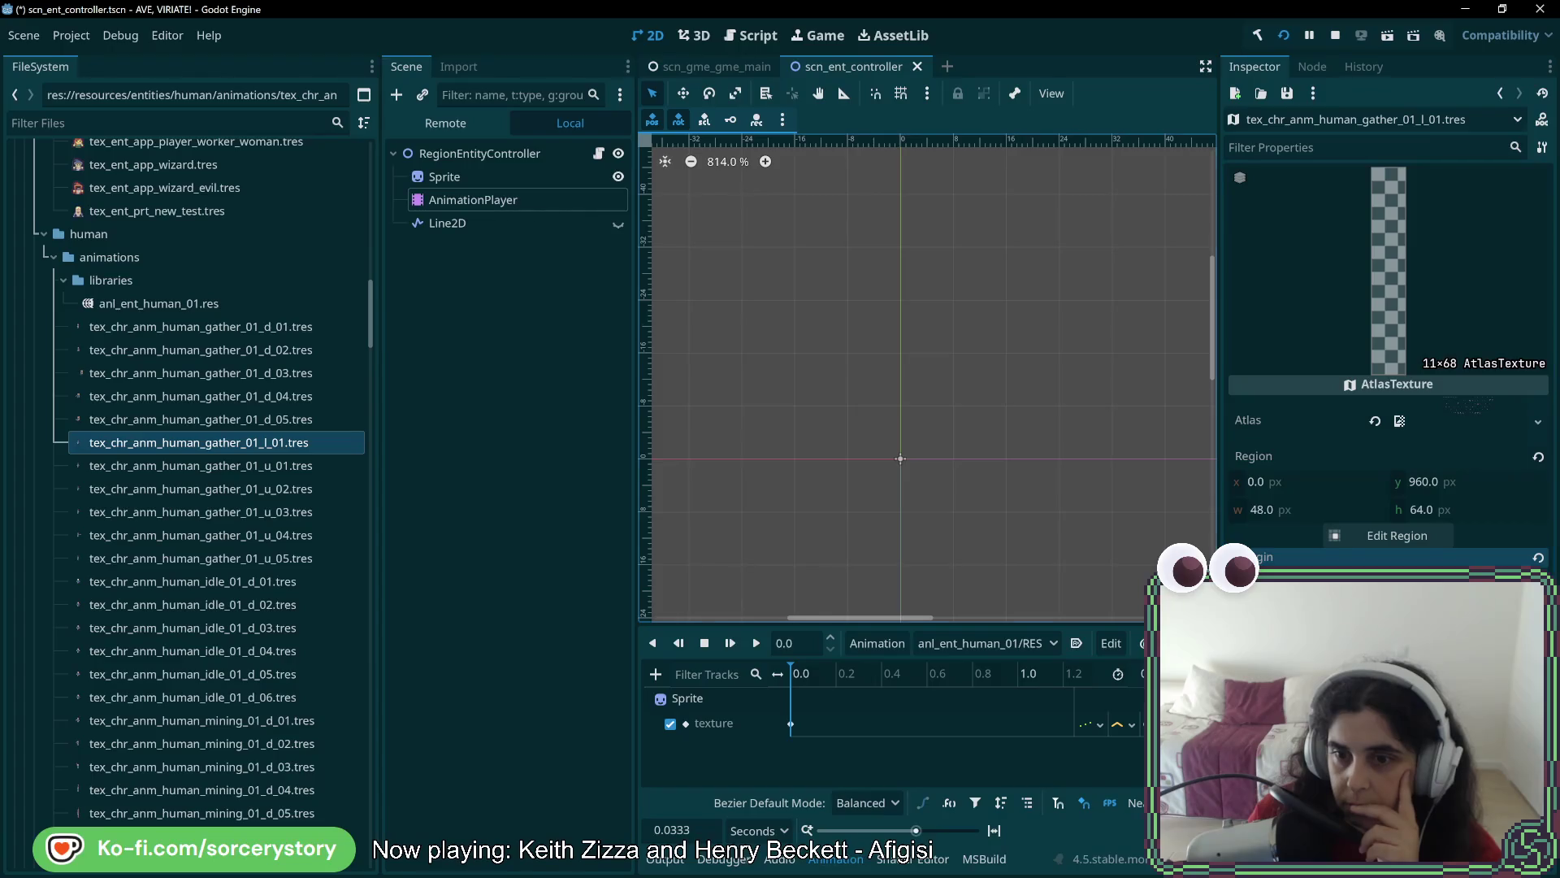
Restore l_01's margin, confirm its region is unchanged, and select the Sprite node
drag(1402, 609, 1430, 609)
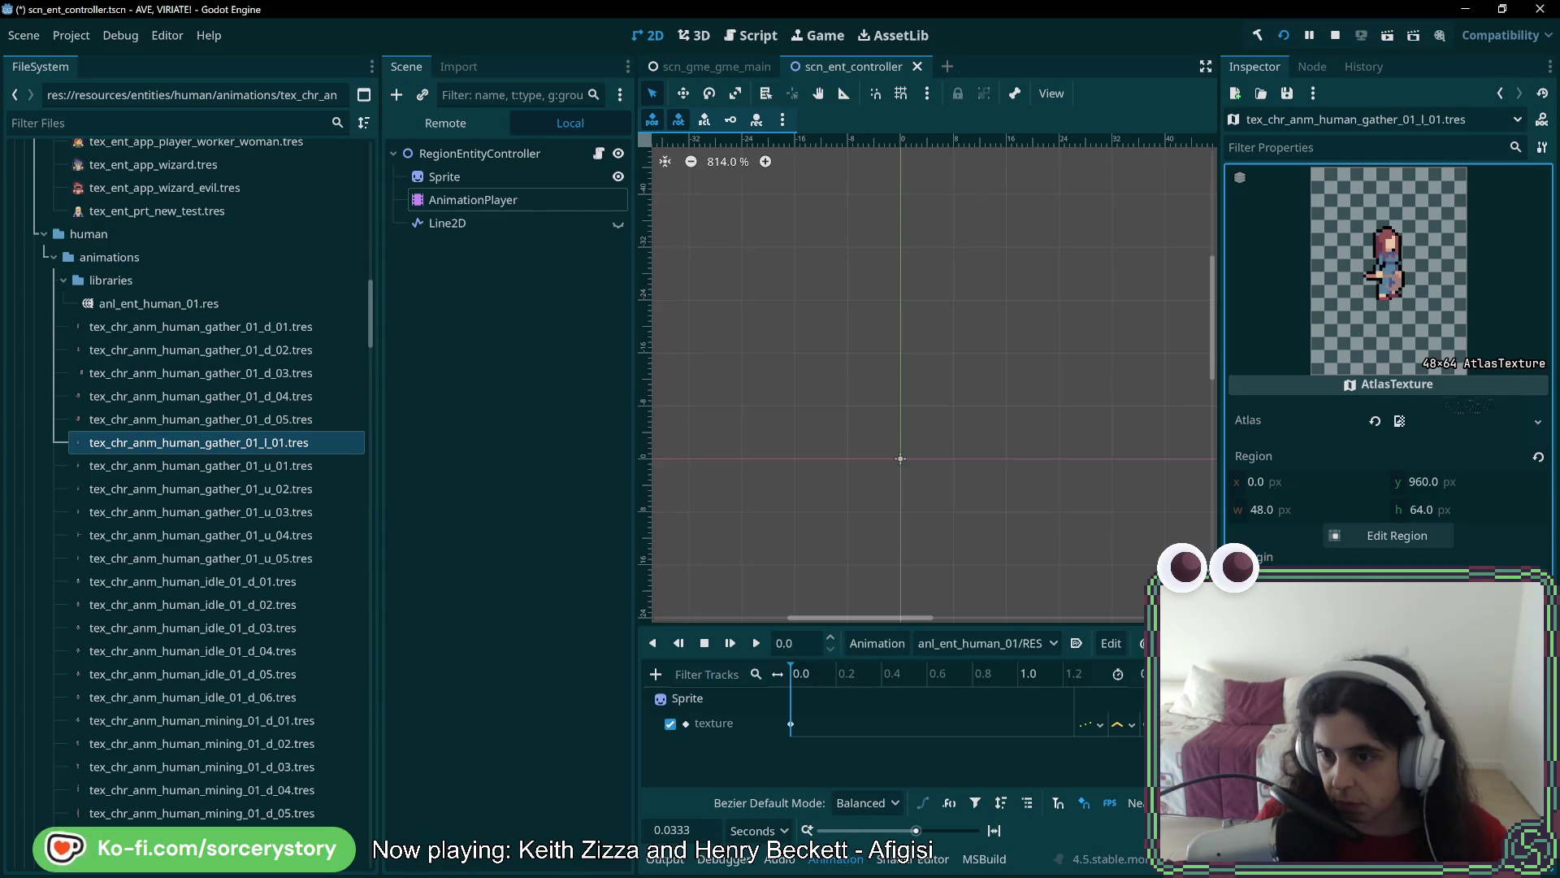
click(1417, 539)
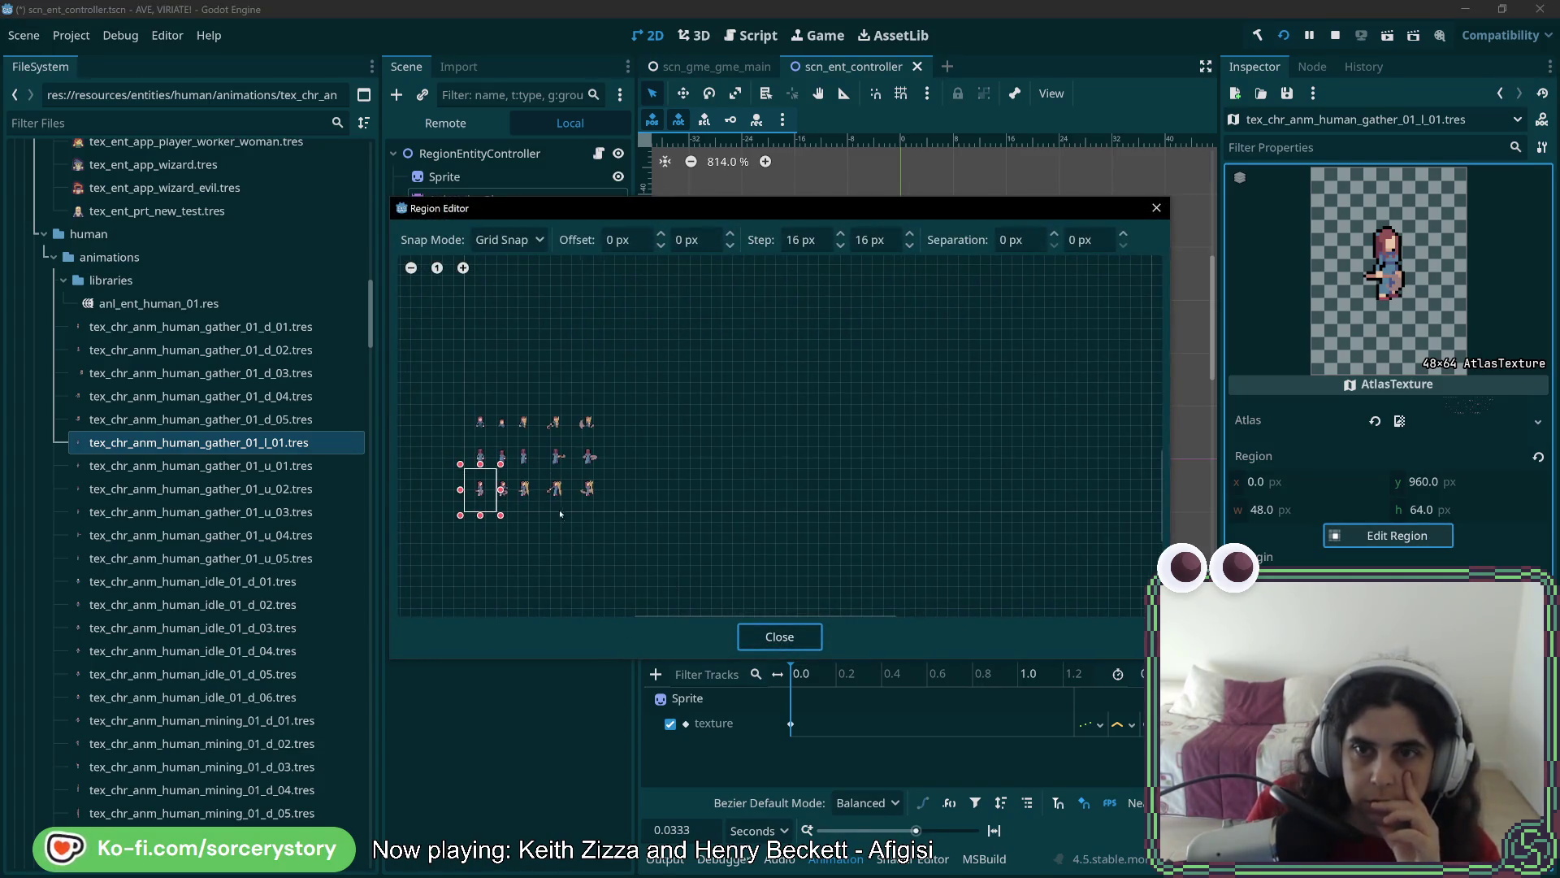
mouse_move(546, 495)
mouse_down()
mouse_move(932, 498)
mouse_move(894, 461)
mouse_up()
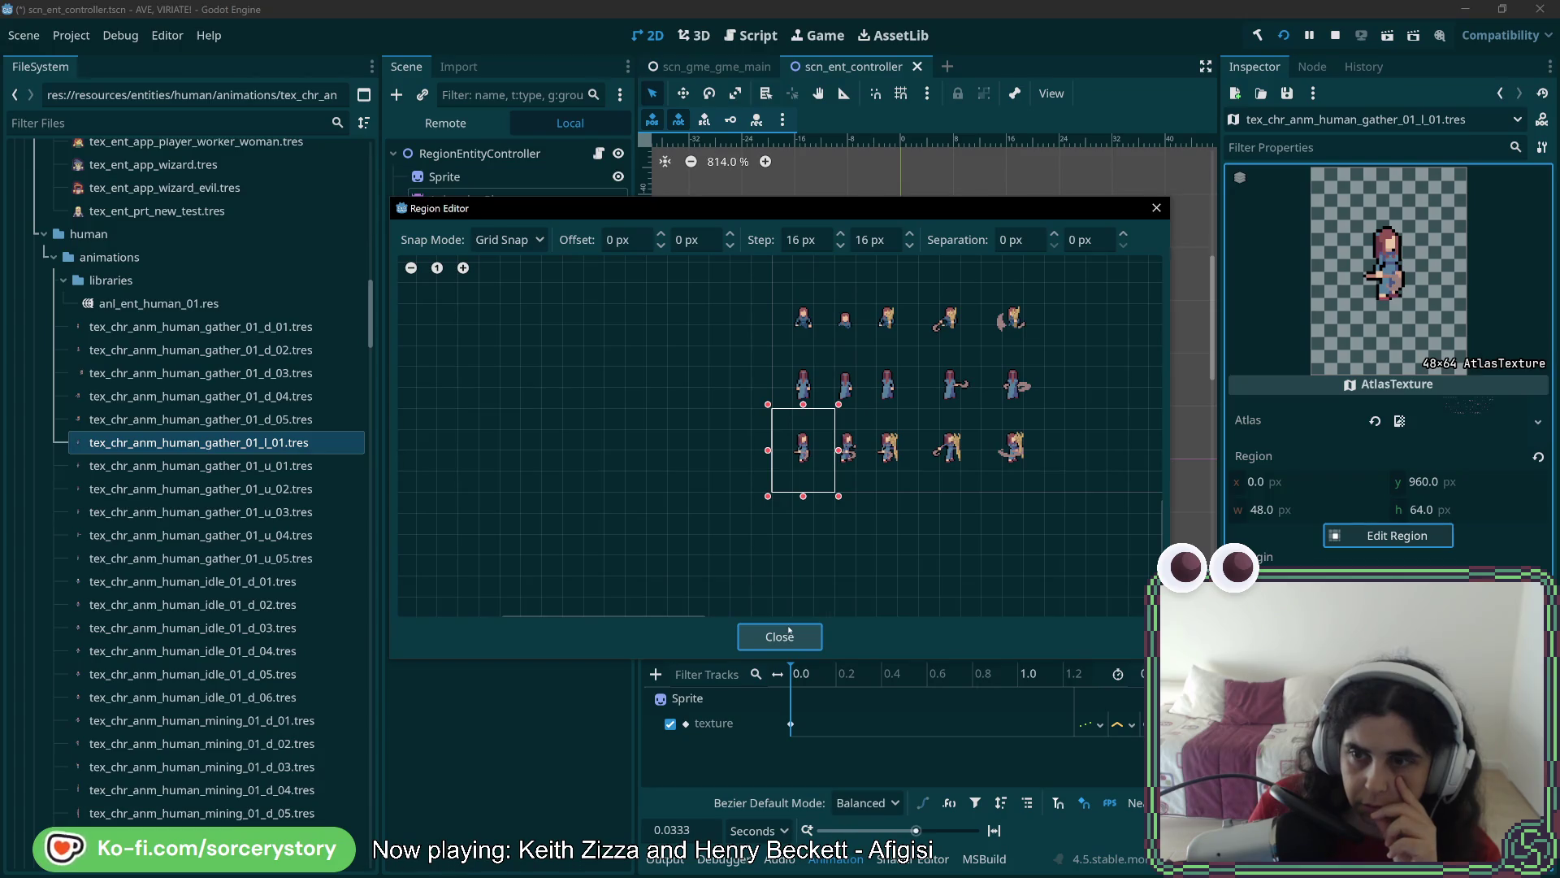
click(801, 643)
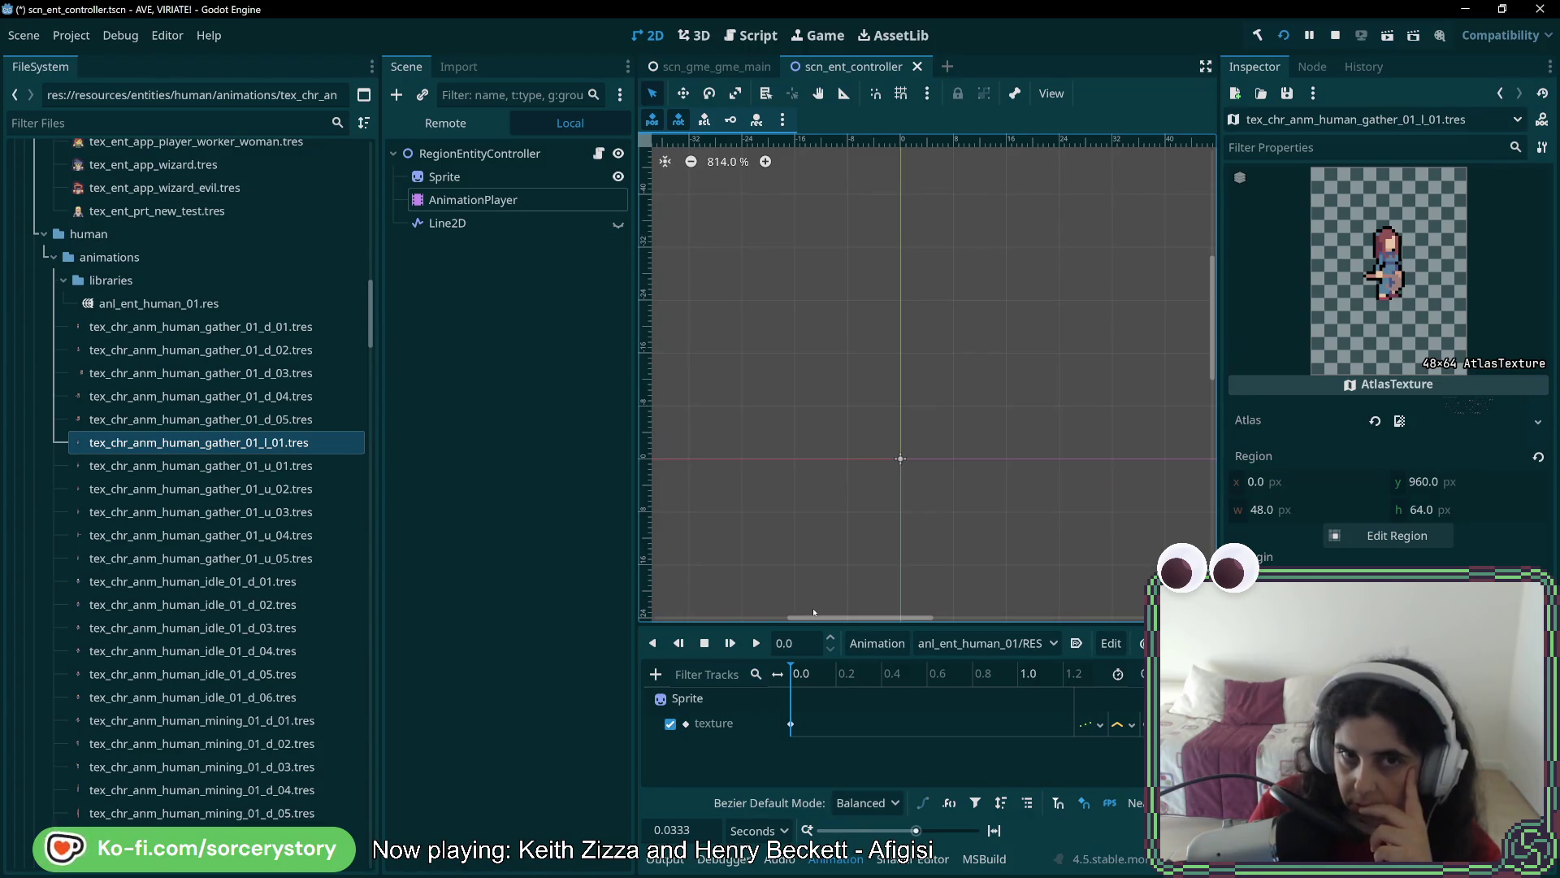
click(480, 175)
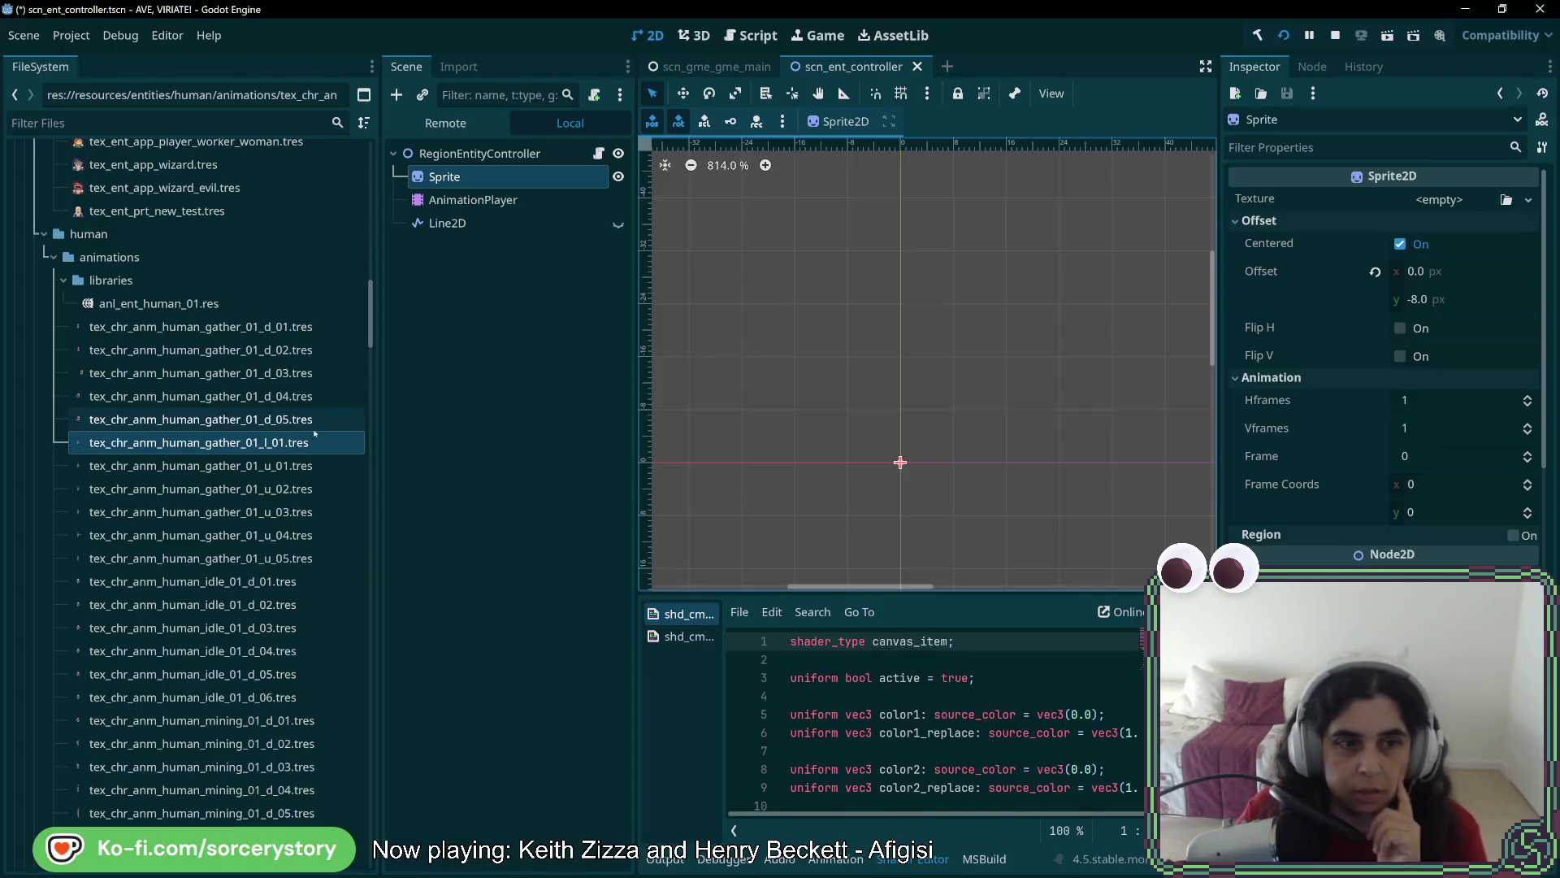
Rename the gather_01_l_01 texture file to gather_01_r_01
click(275, 443)
click(275, 443)
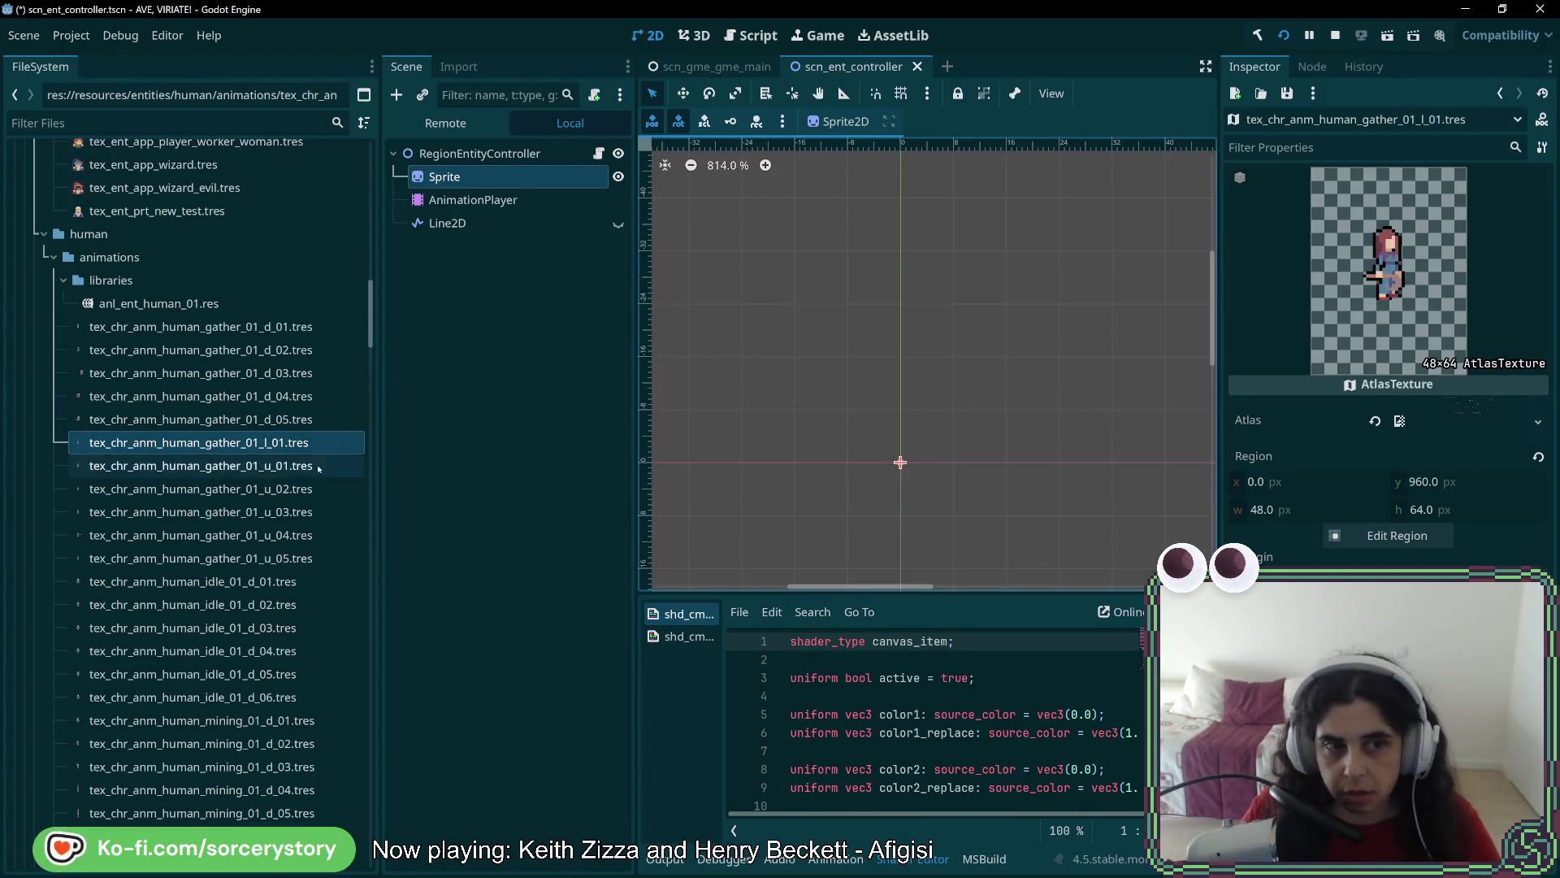
right_click(256, 443)
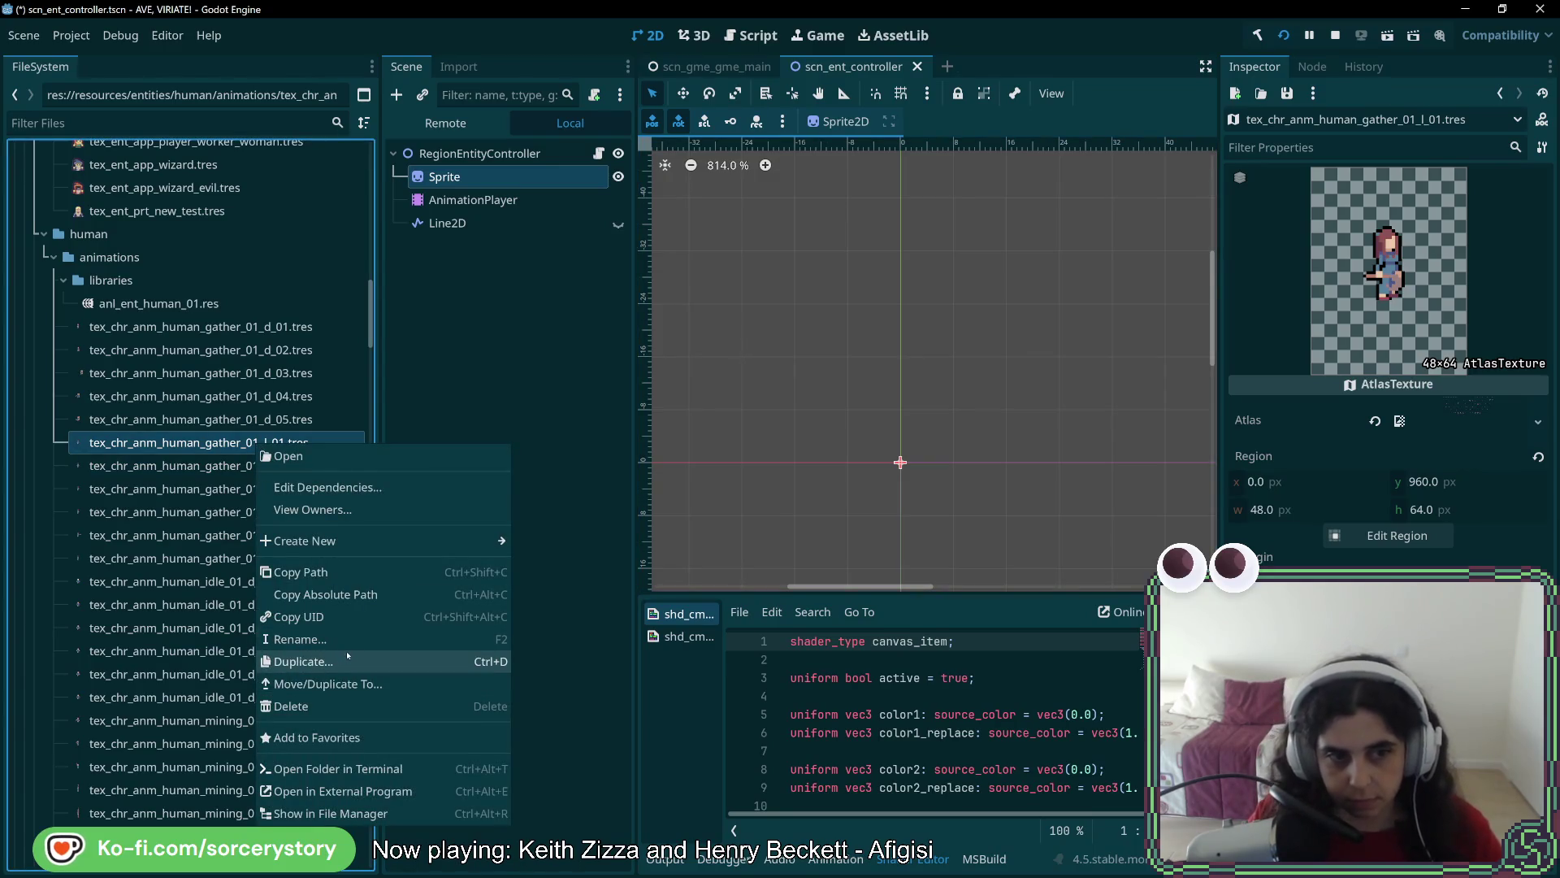
click(346, 639)
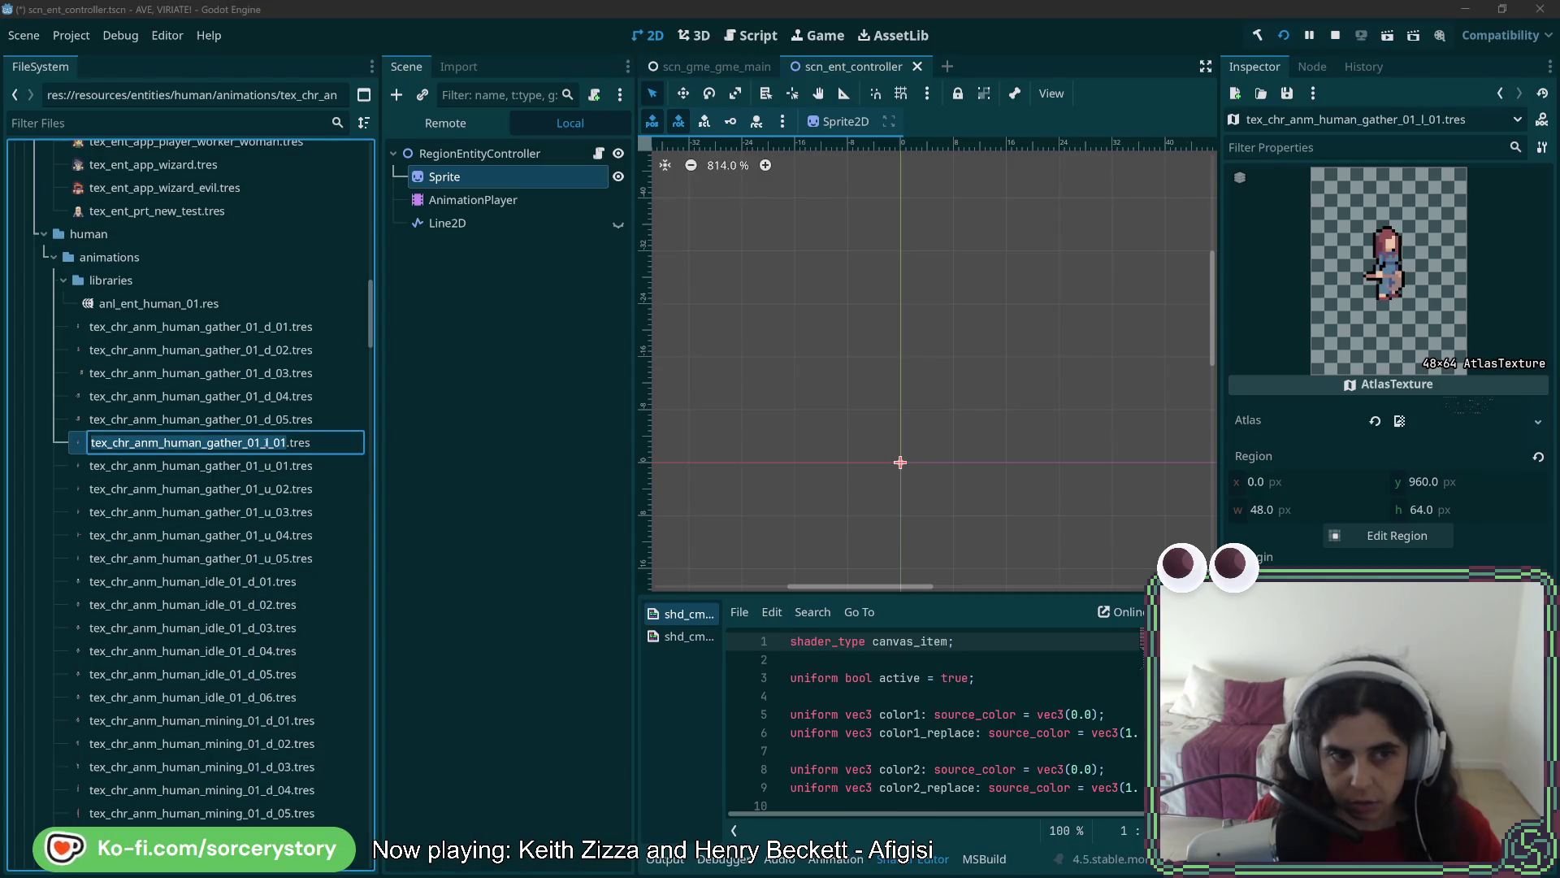
key(Return)
Duplicate gather_01_r_01 as a new texture named gather_01_r_02
right_click(276, 443)
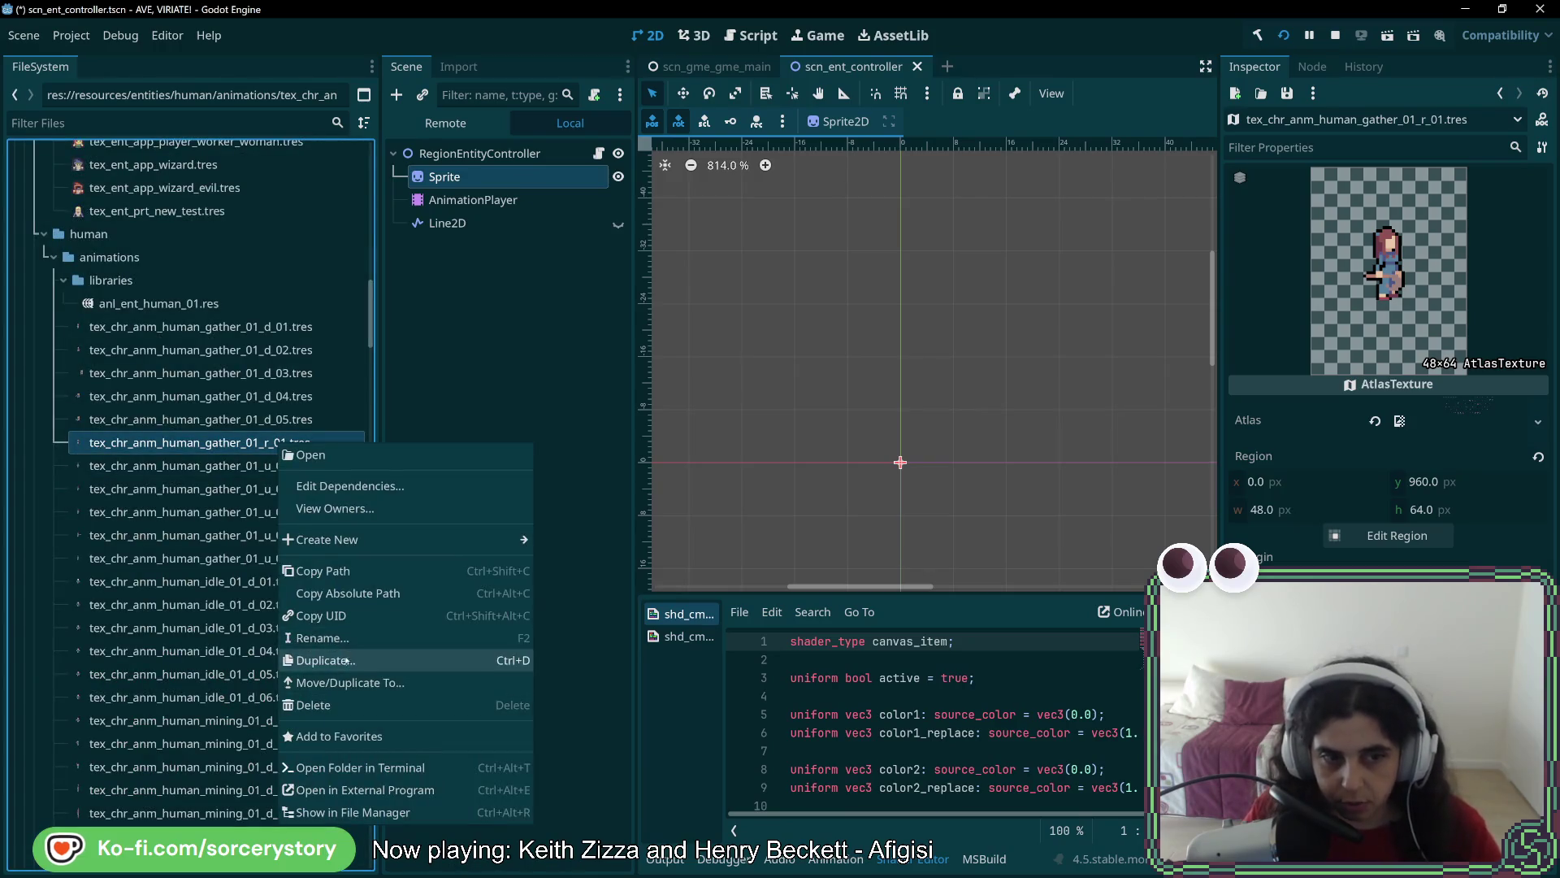
click(347, 660)
click(795, 416)
key(BackSpace)
text(2)
key(Return)
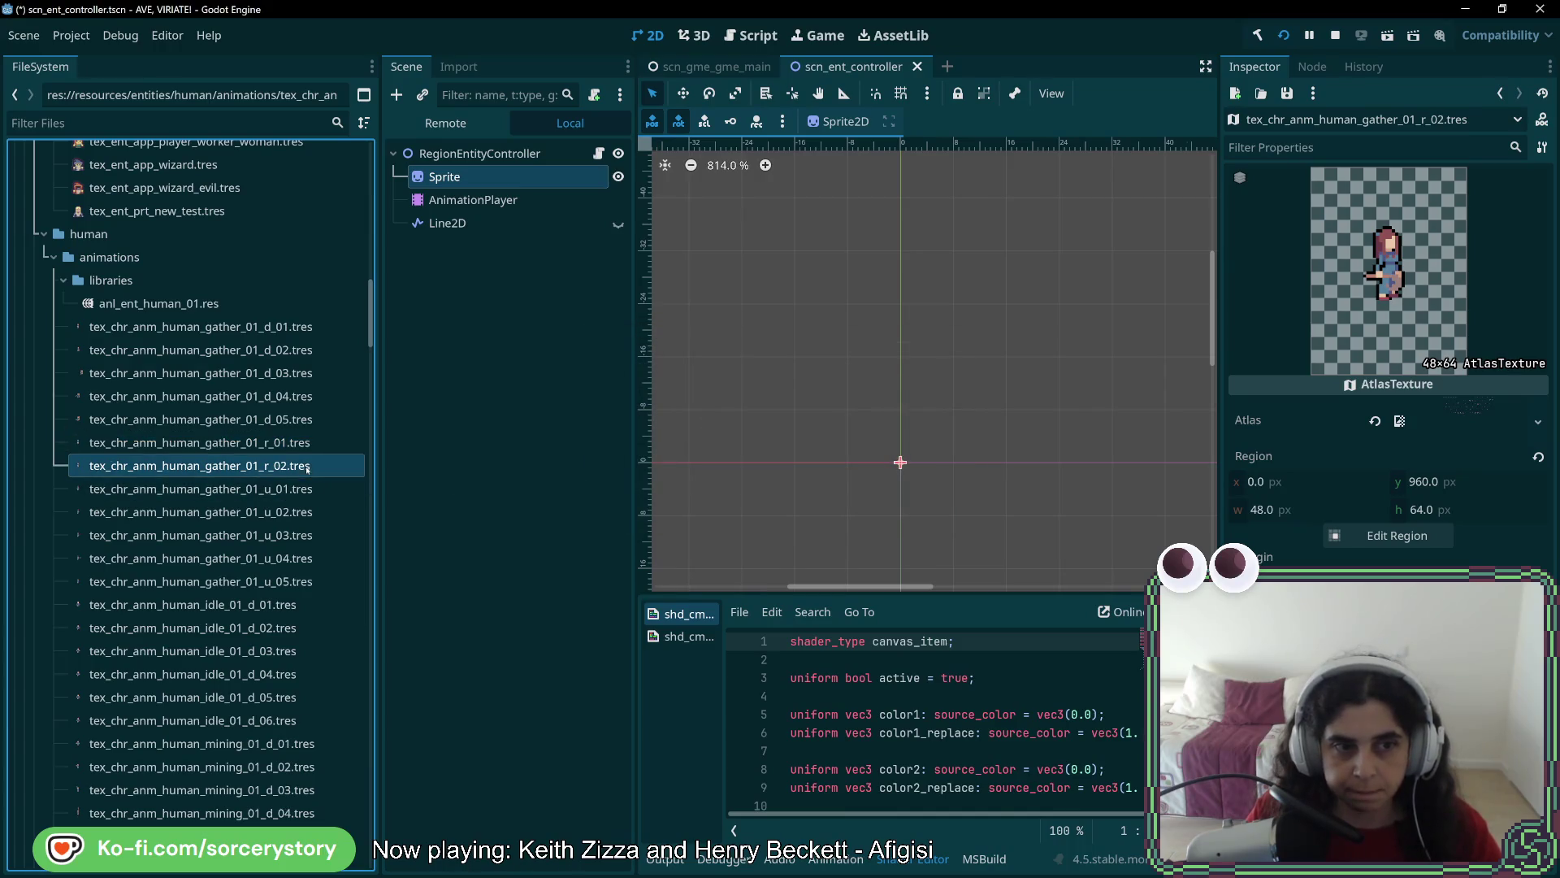
Shift gather_01_r_02's atlas region one frame right so it starts at x 32
click(1393, 535)
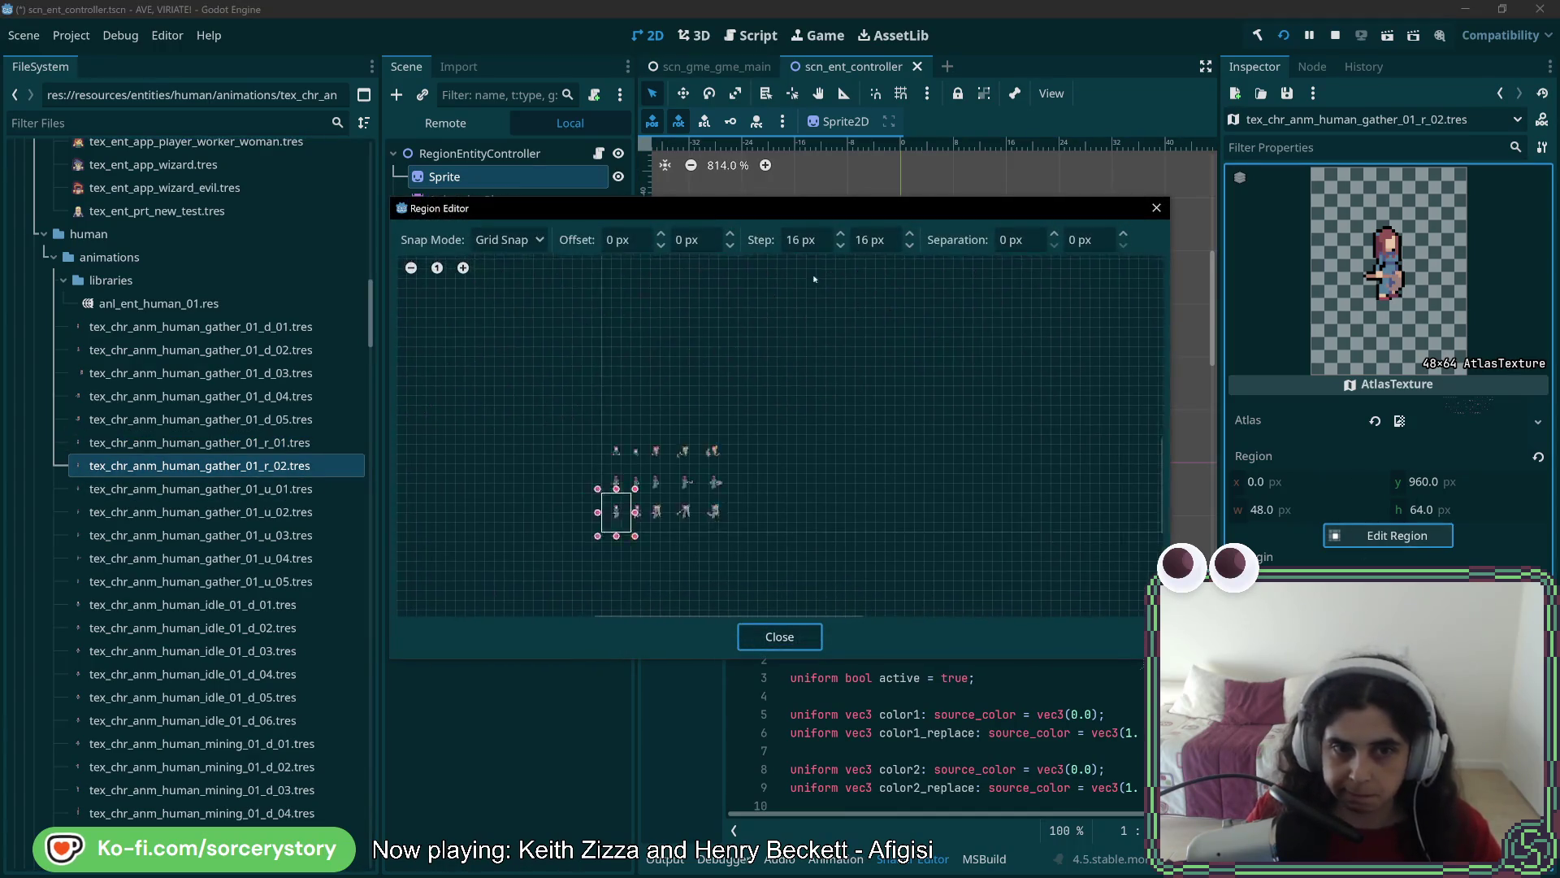
scroll(641, 514, up, 3)
drag(502, 571, 580, 570)
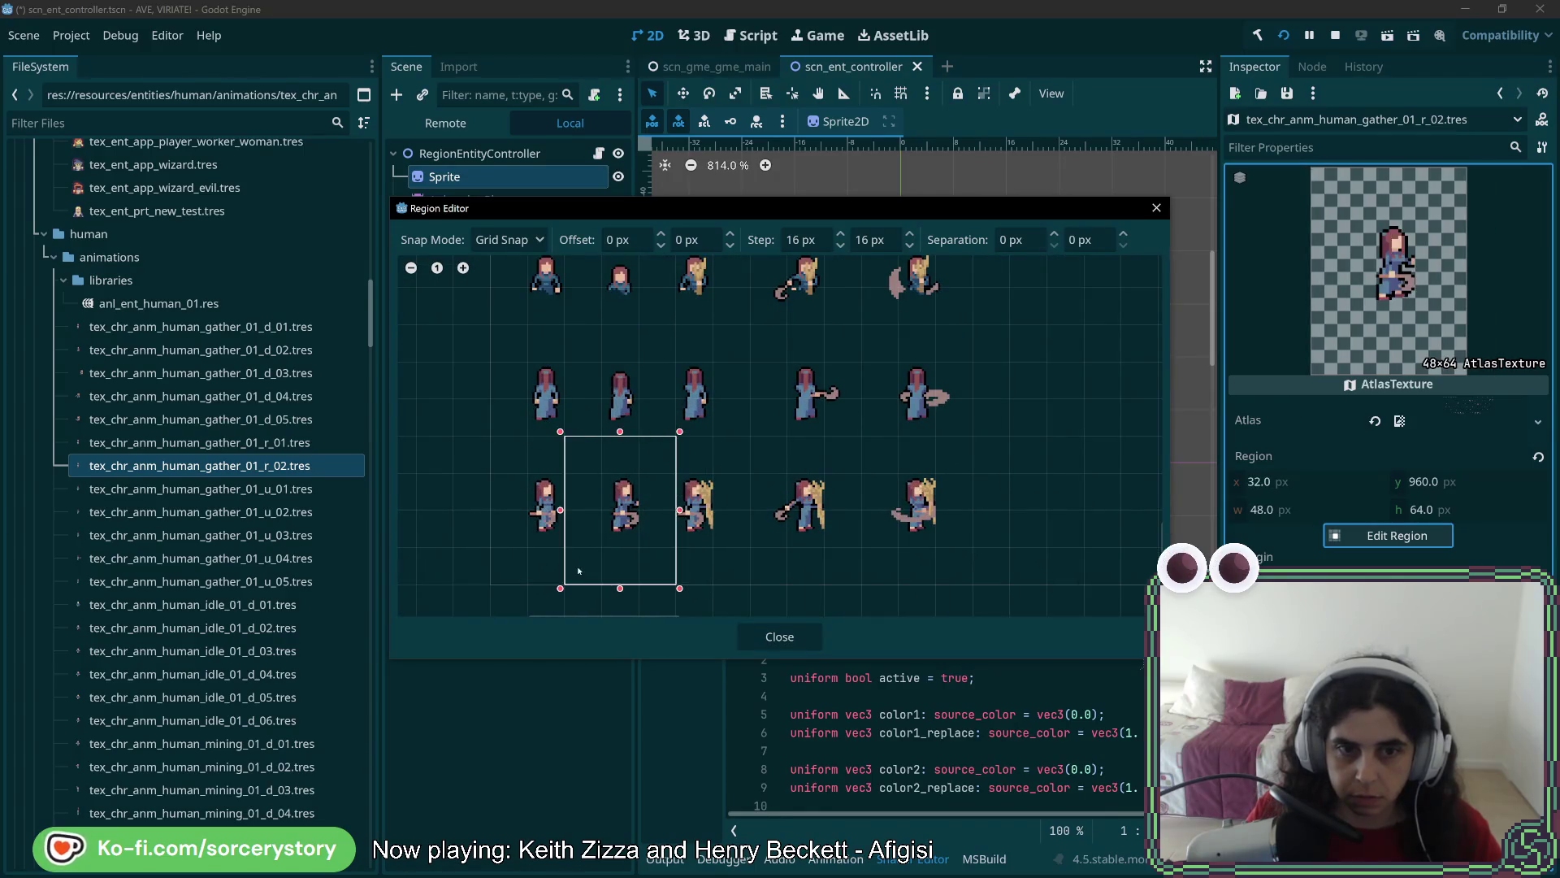
click(779, 637)
right_click(271, 467)
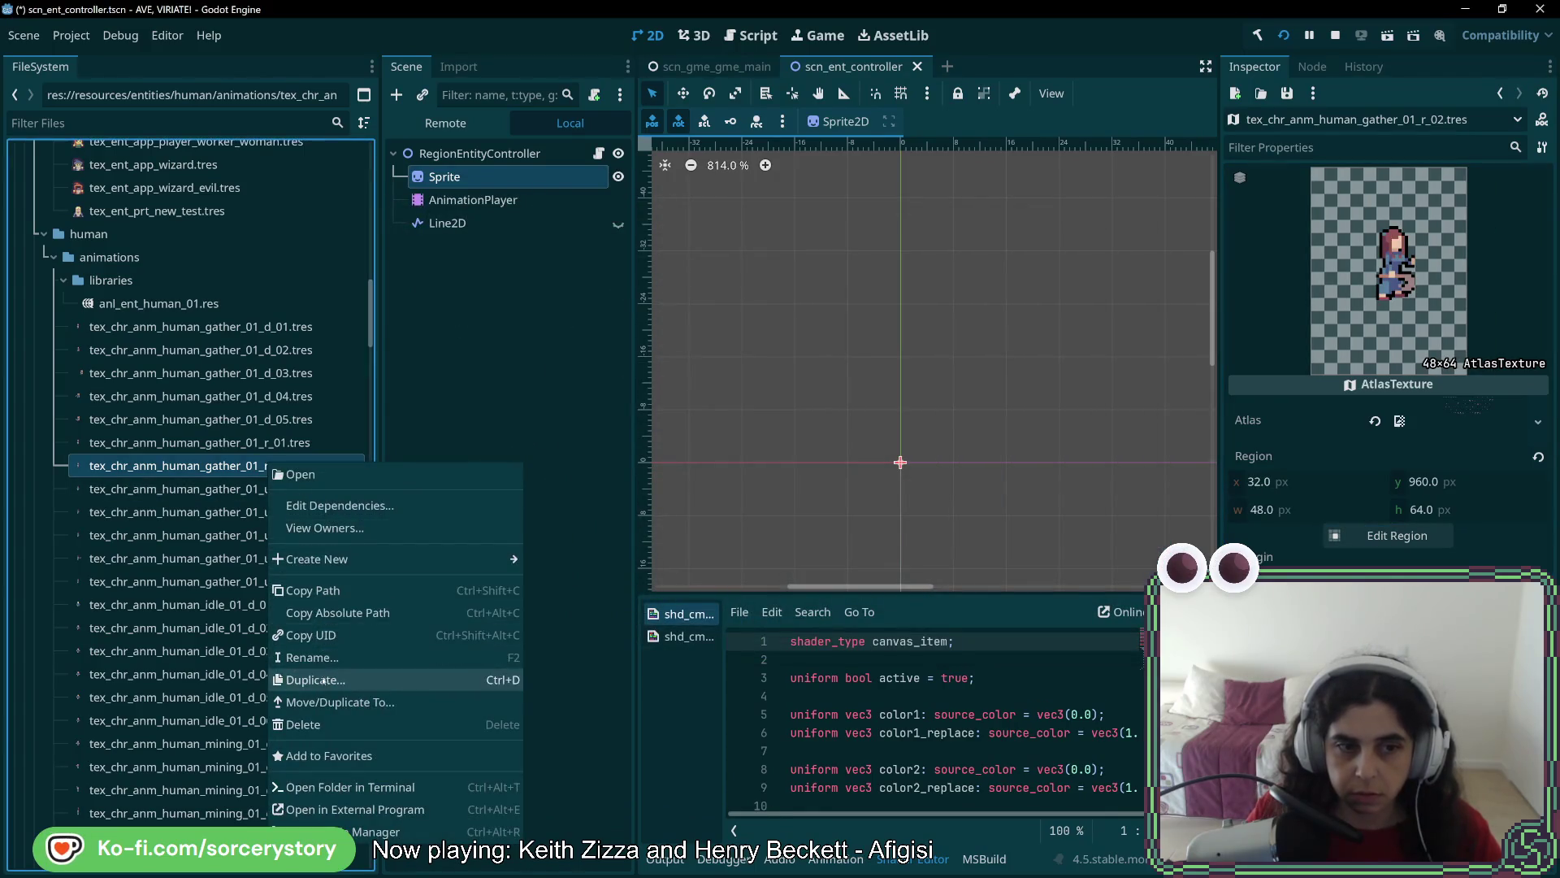
Duplicate gather_01_r_02 as gather_01_r_03 and set its region to the frame at x 64
click(324, 681)
key(Right)
key(BackSpace)
text(3)
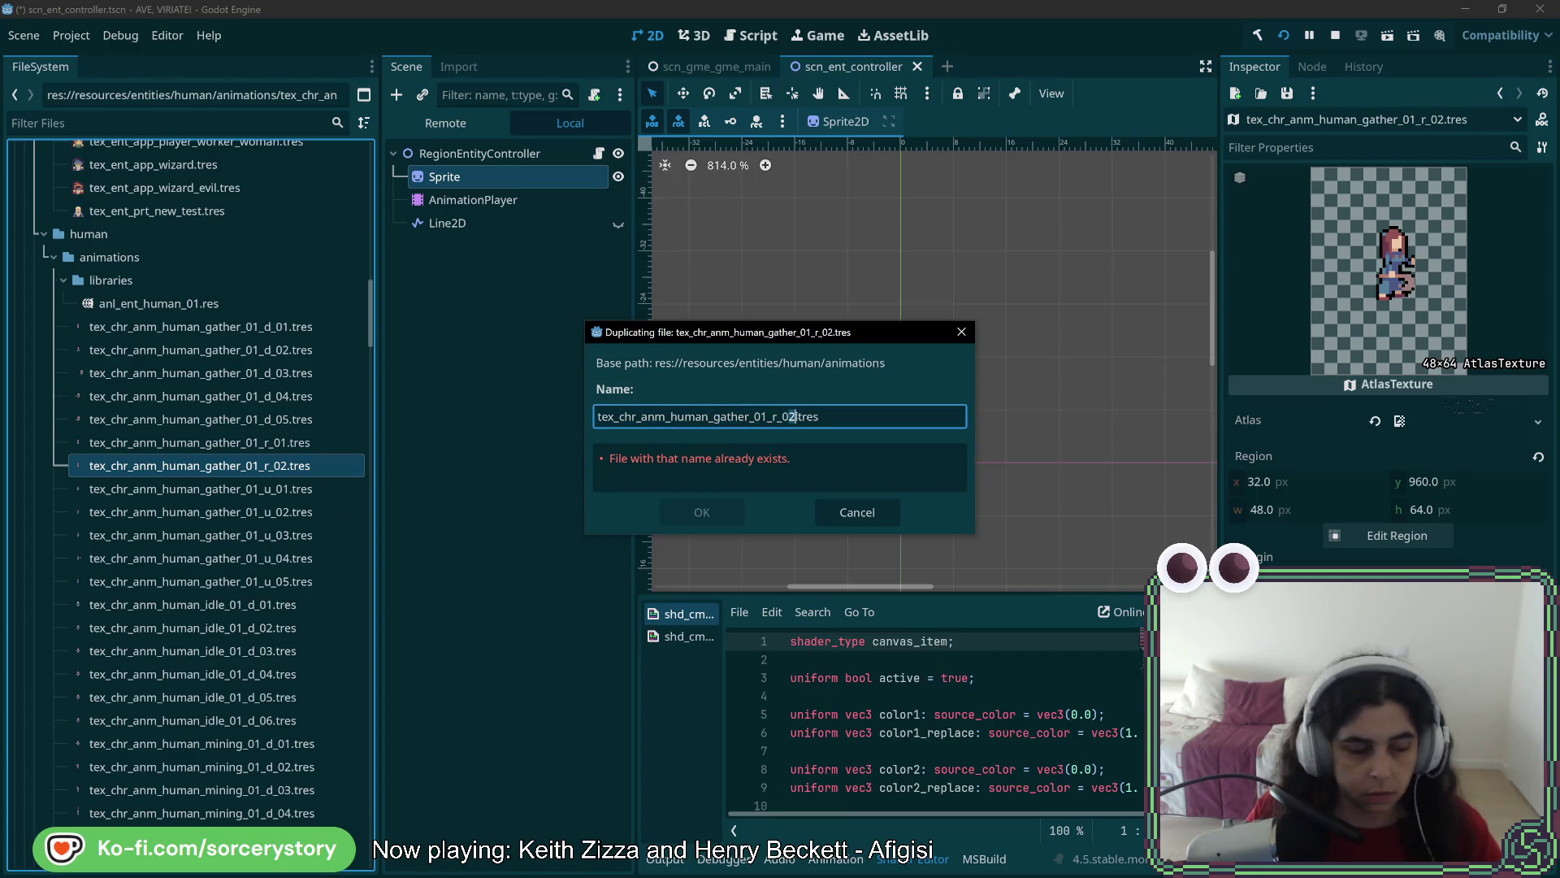
key(Return)
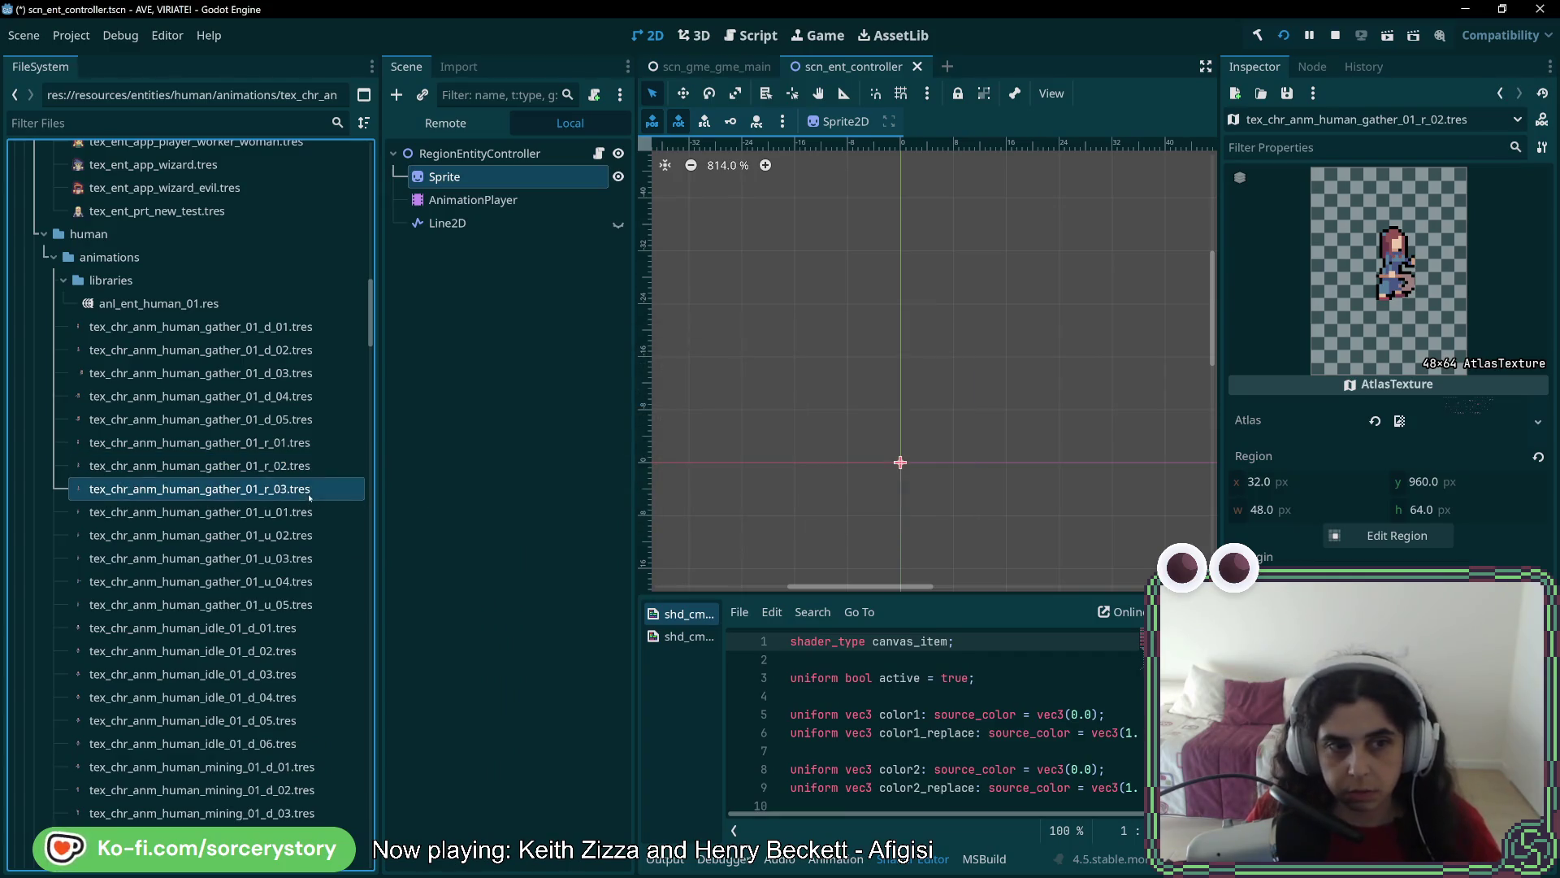
click(1403, 538)
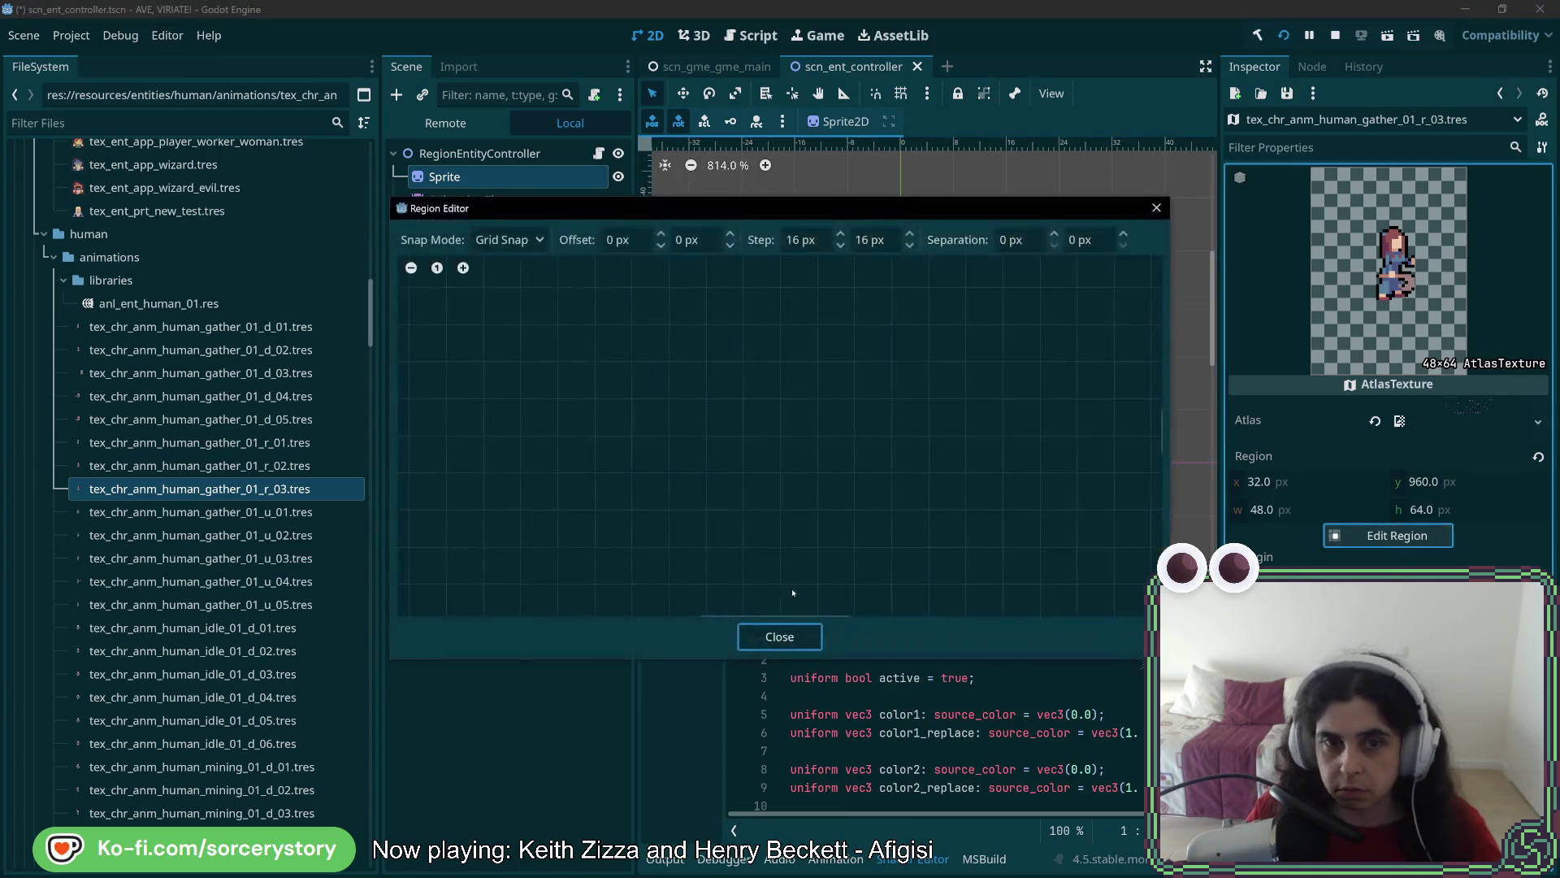
scroll(783, 567, up, 3)
click(715, 577)
scroll(817, 460, down, 2)
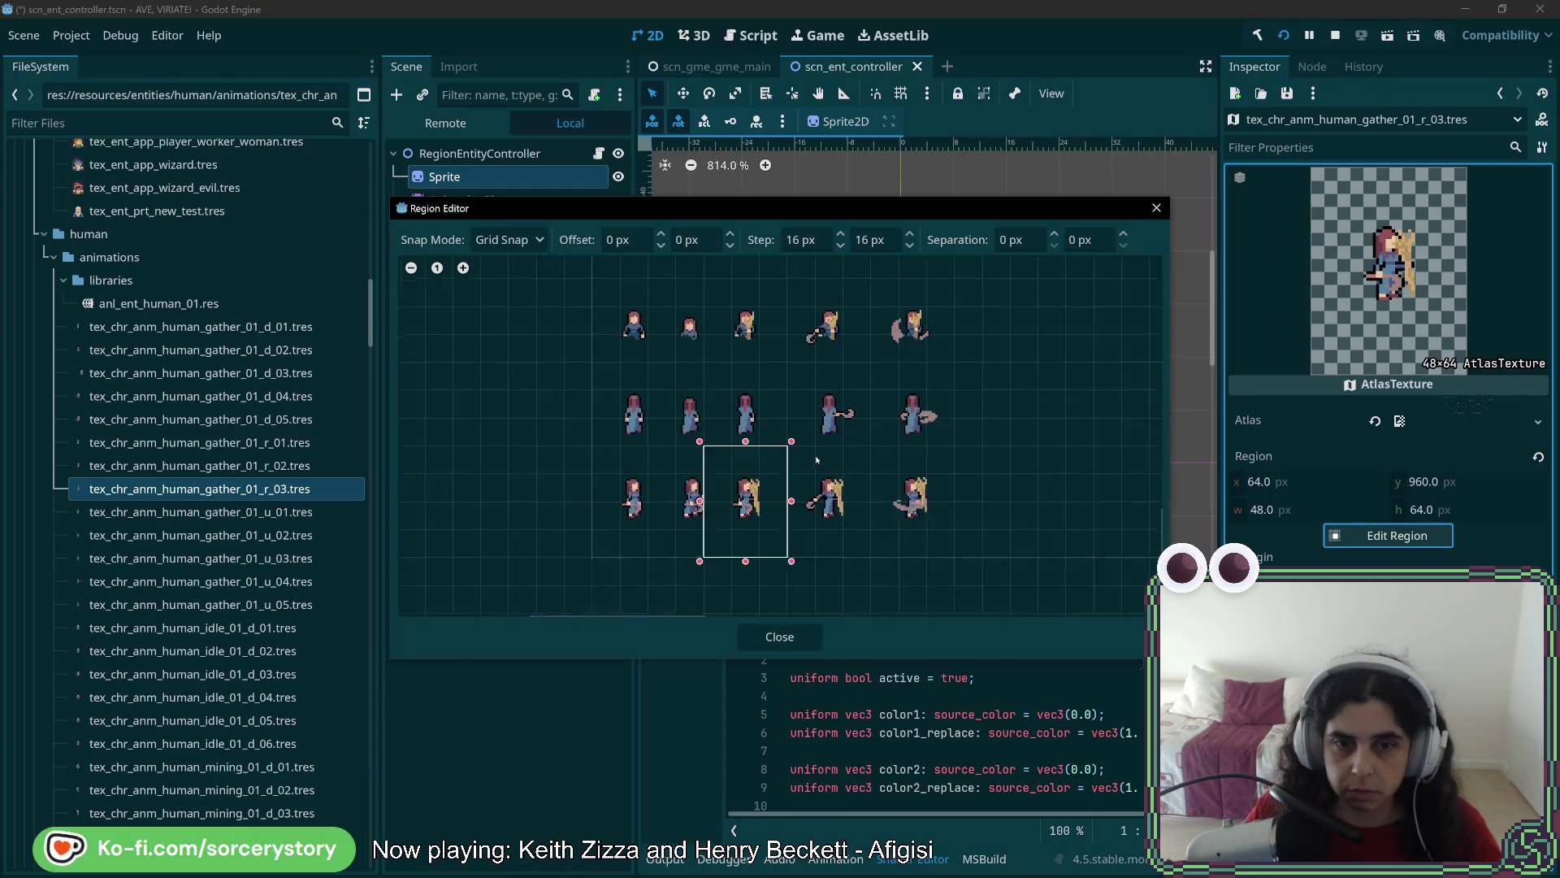
click(756, 637)
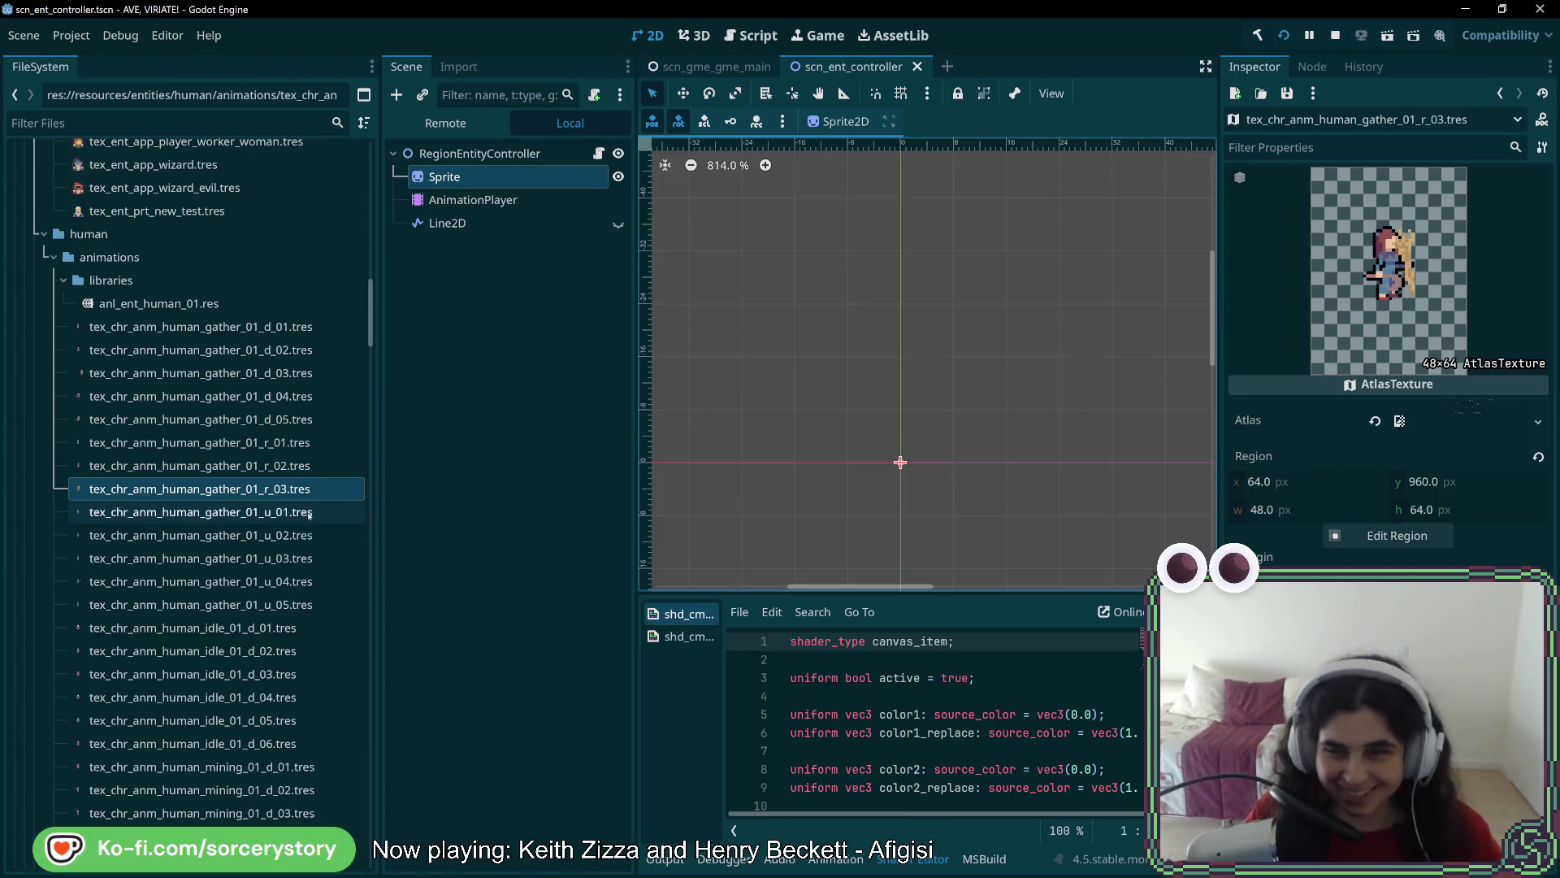
Create gather_01_r_04 with its region at x 112, y 960, 48×64, and save
right_click(290, 492)
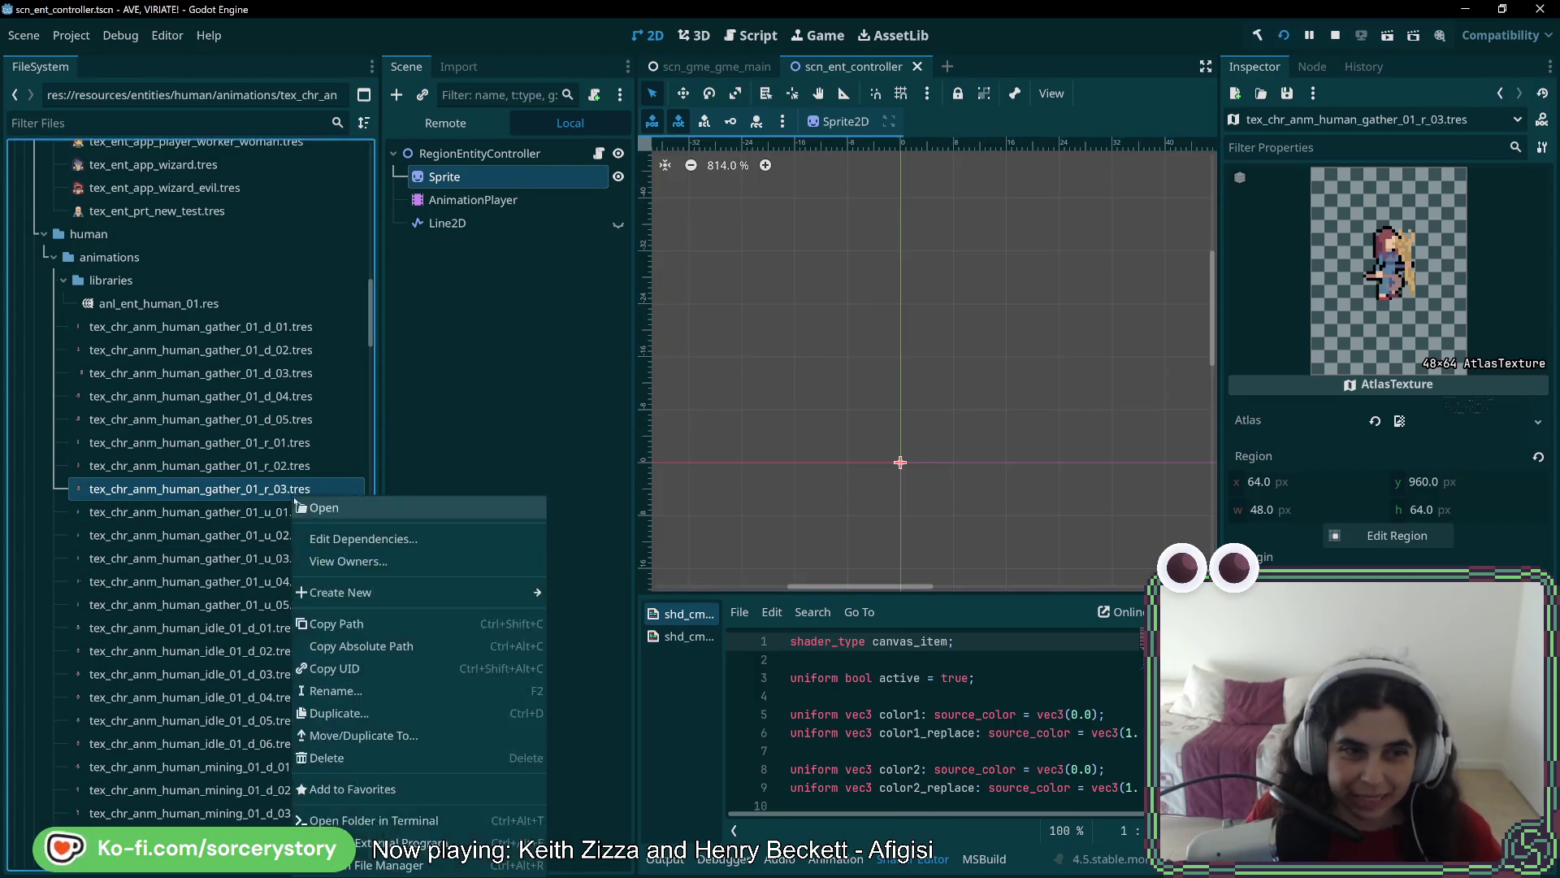
click(372, 711)
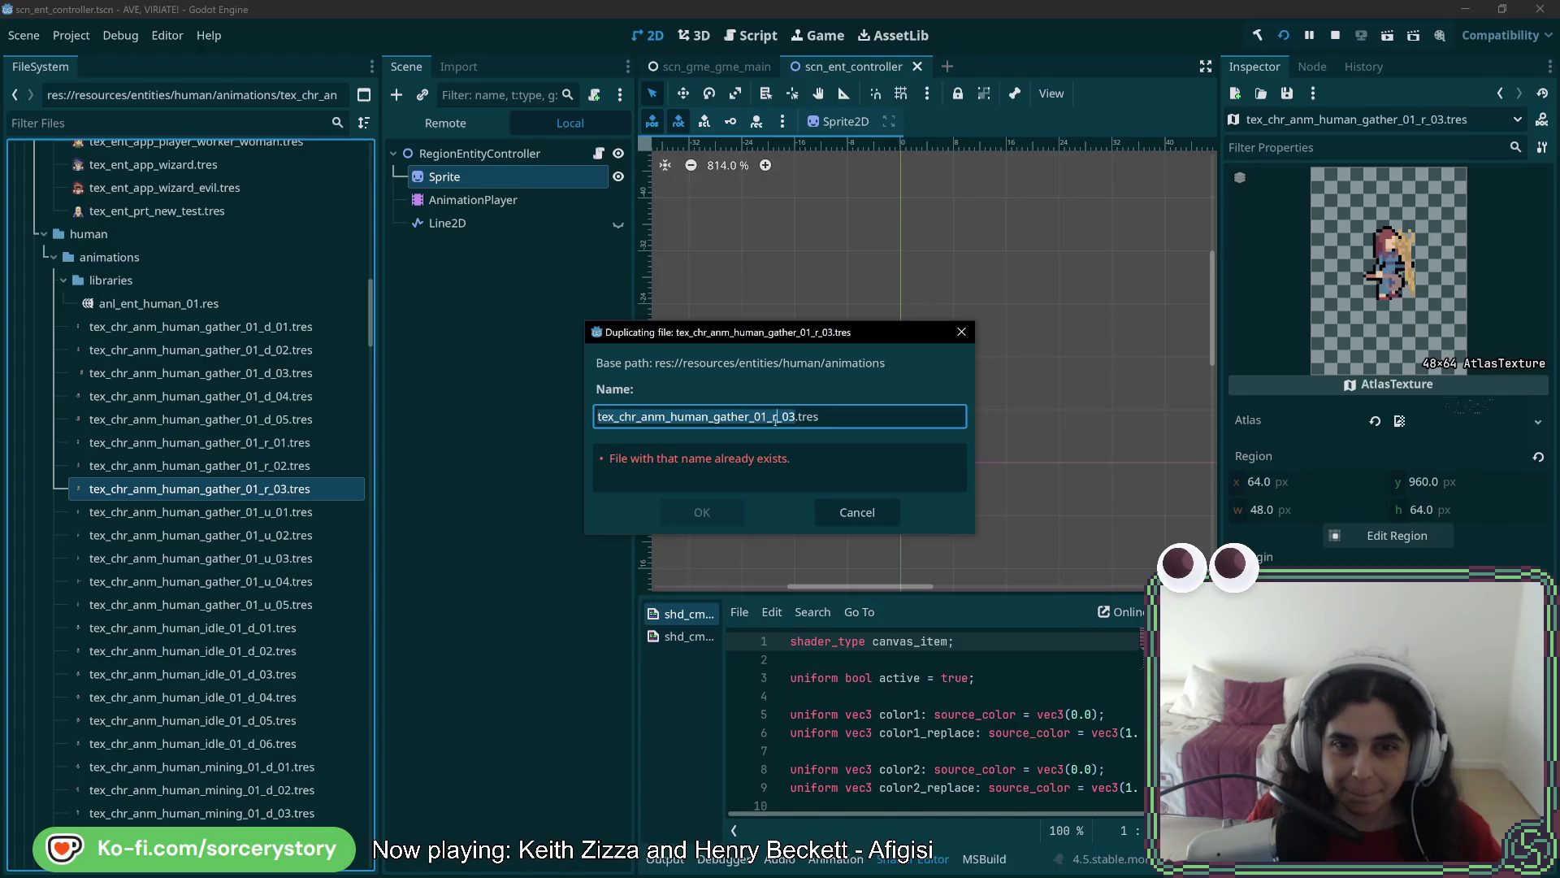
key(Right)
key(BackSpace)
text(4)
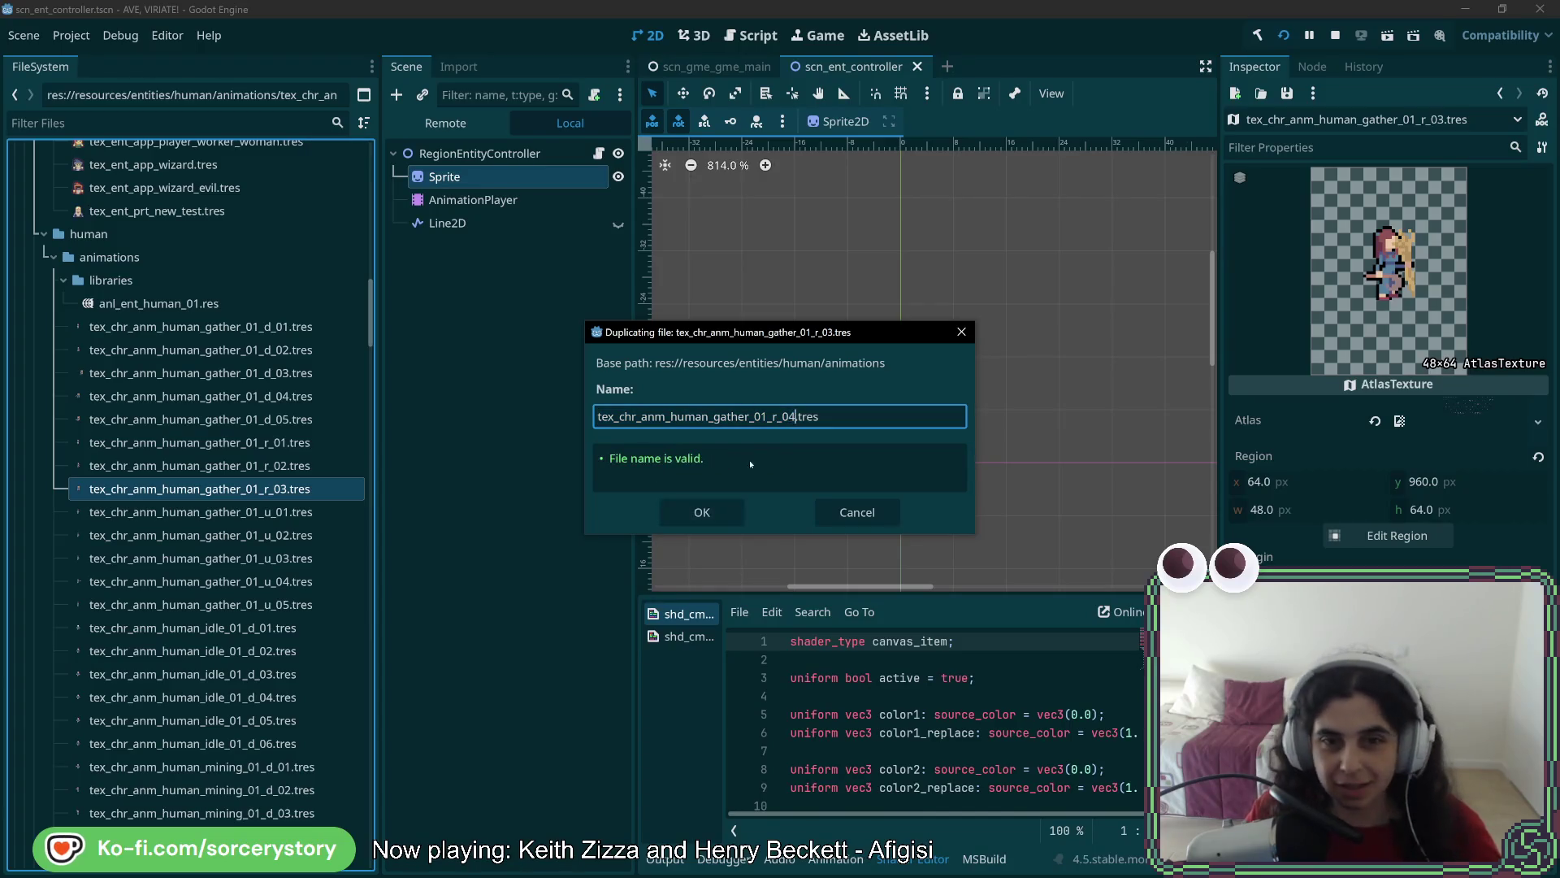
click(701, 512)
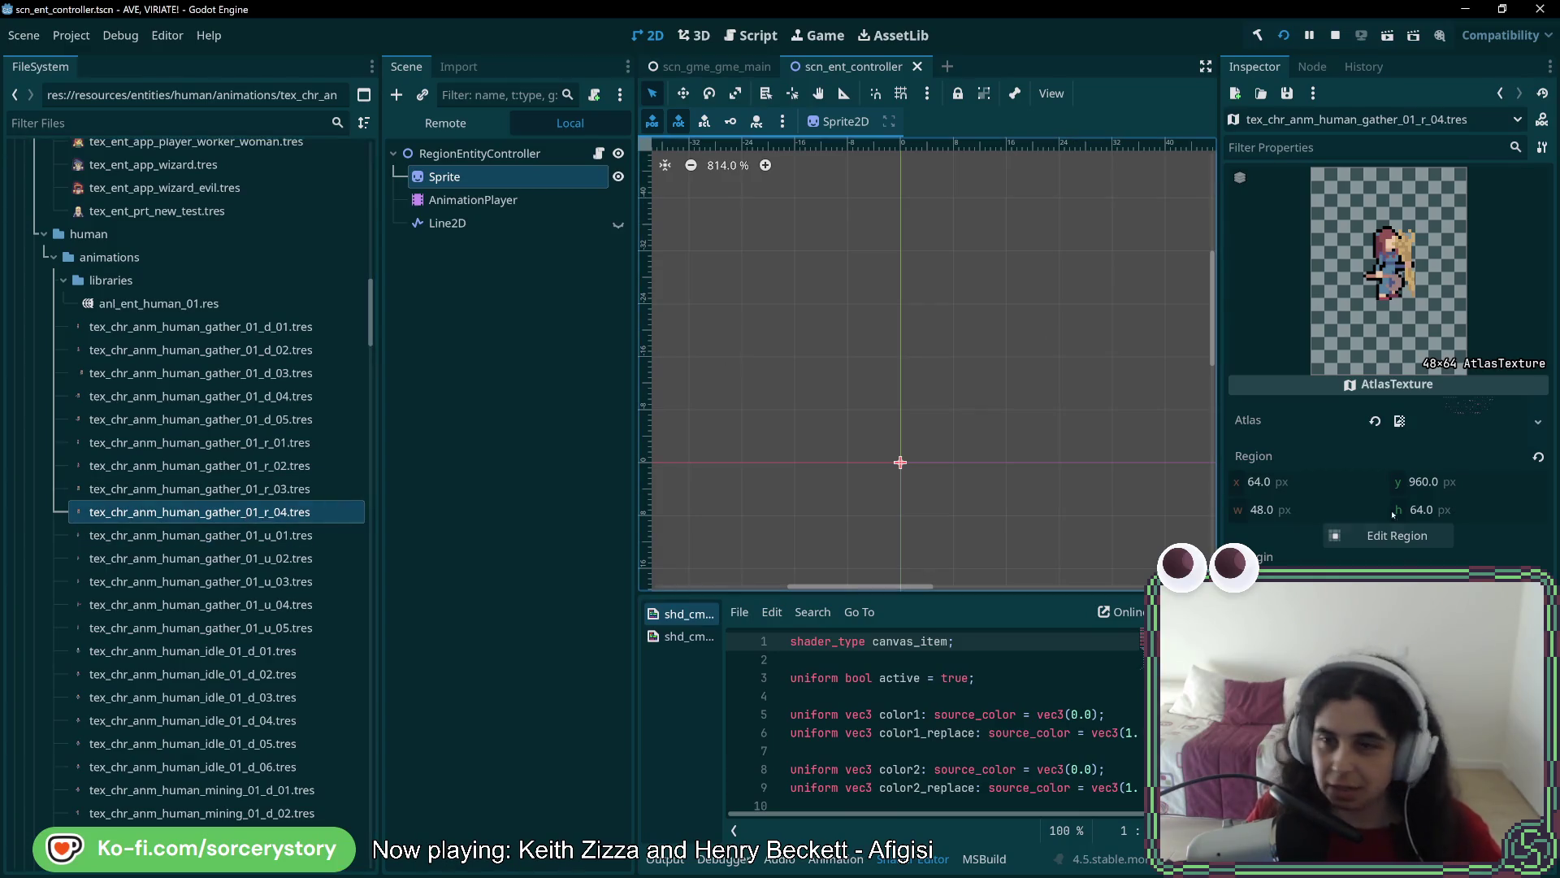
click(1283, 510)
click(1381, 537)
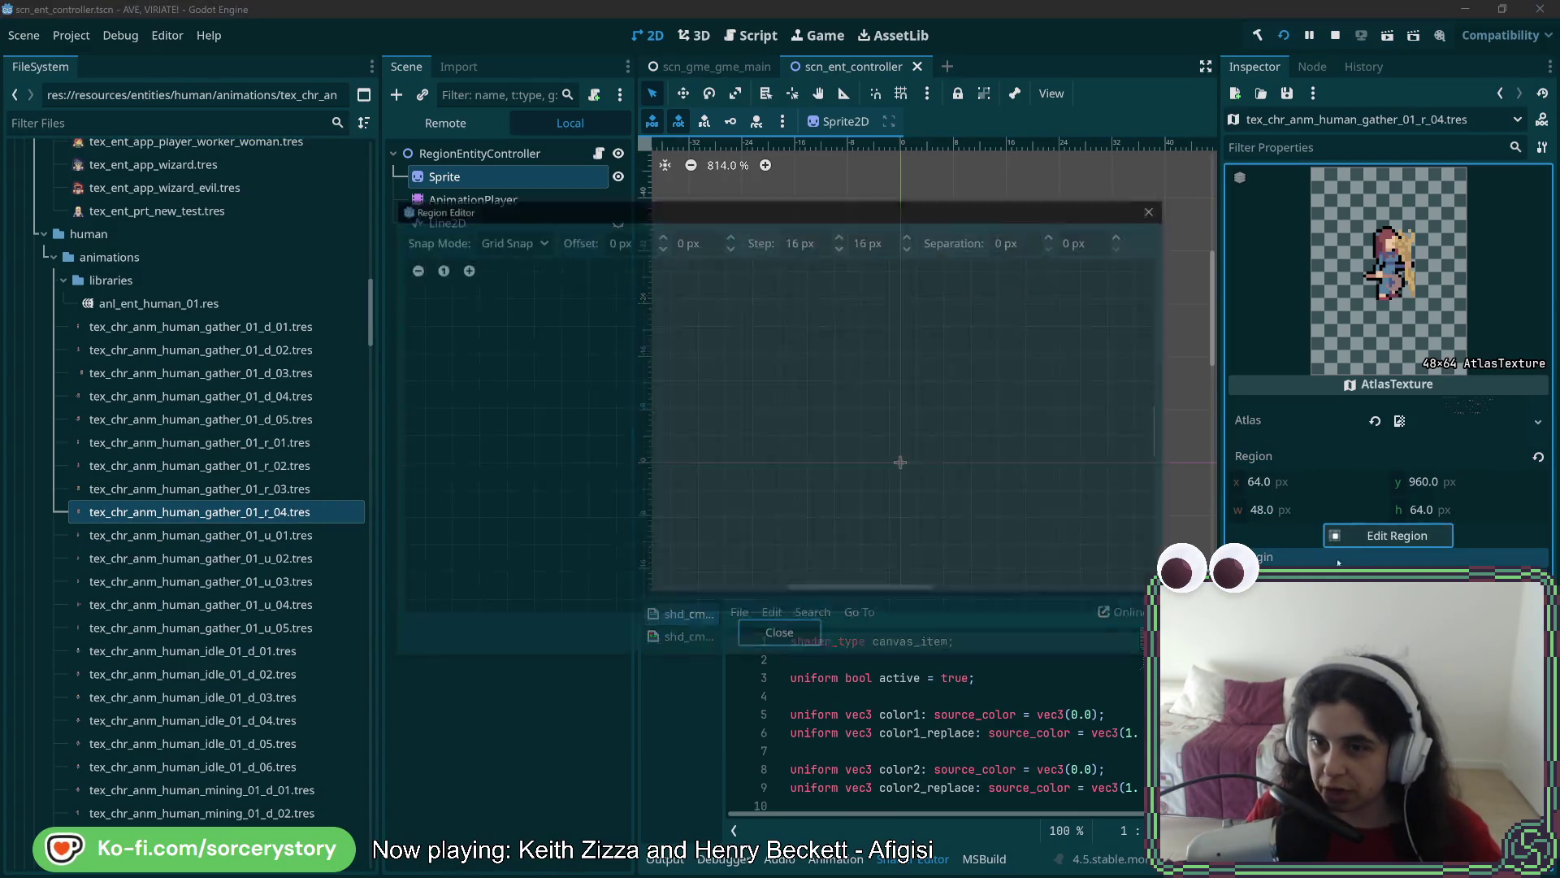
scroll(727, 304, up, 8)
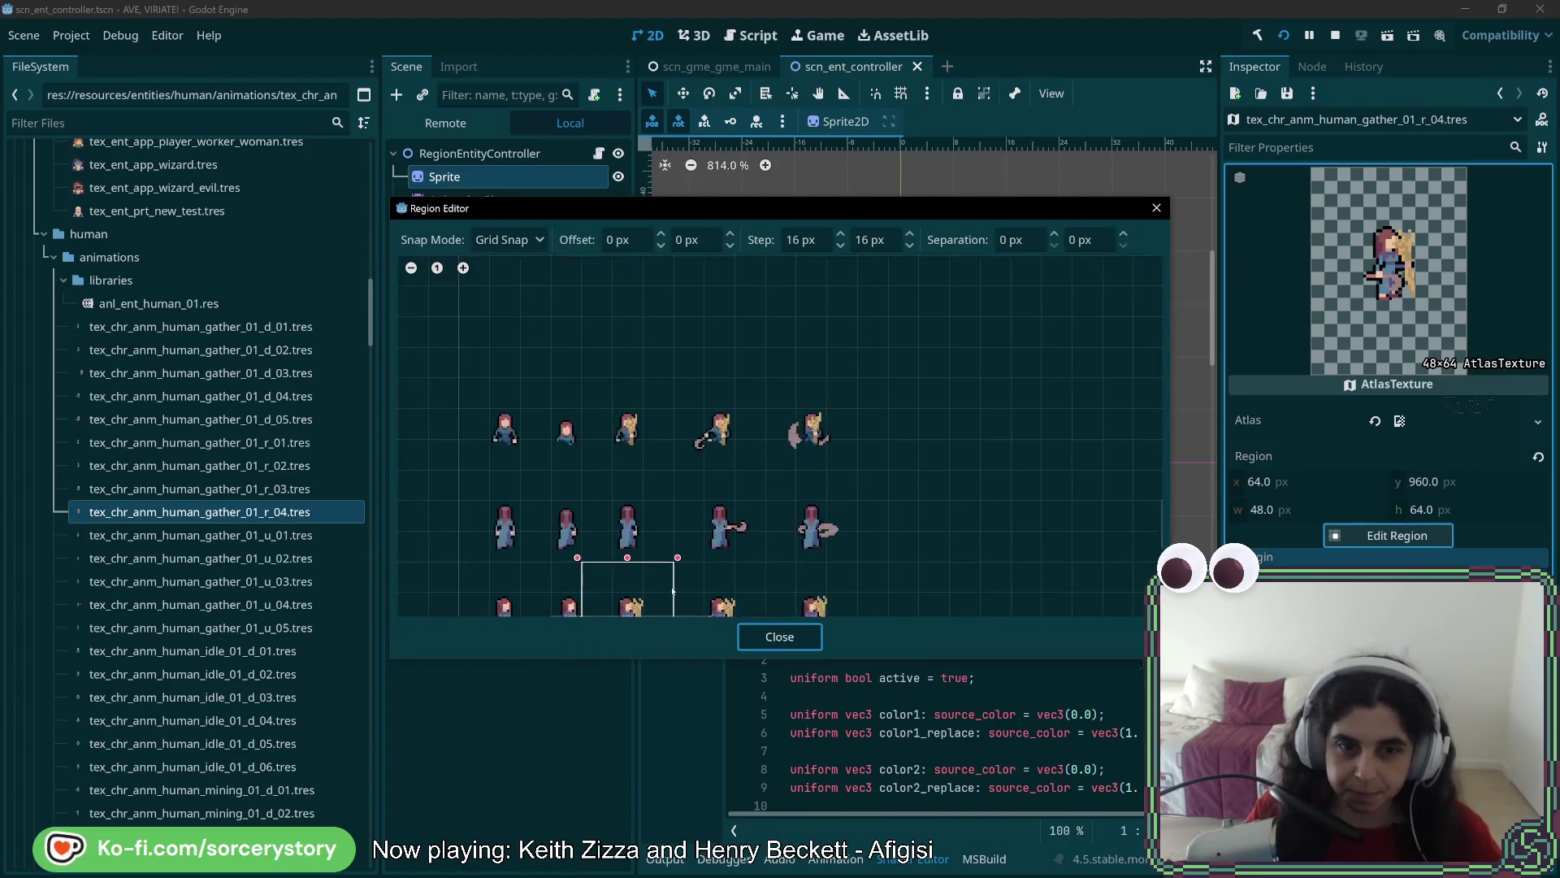
drag(843, 324, 729, 467)
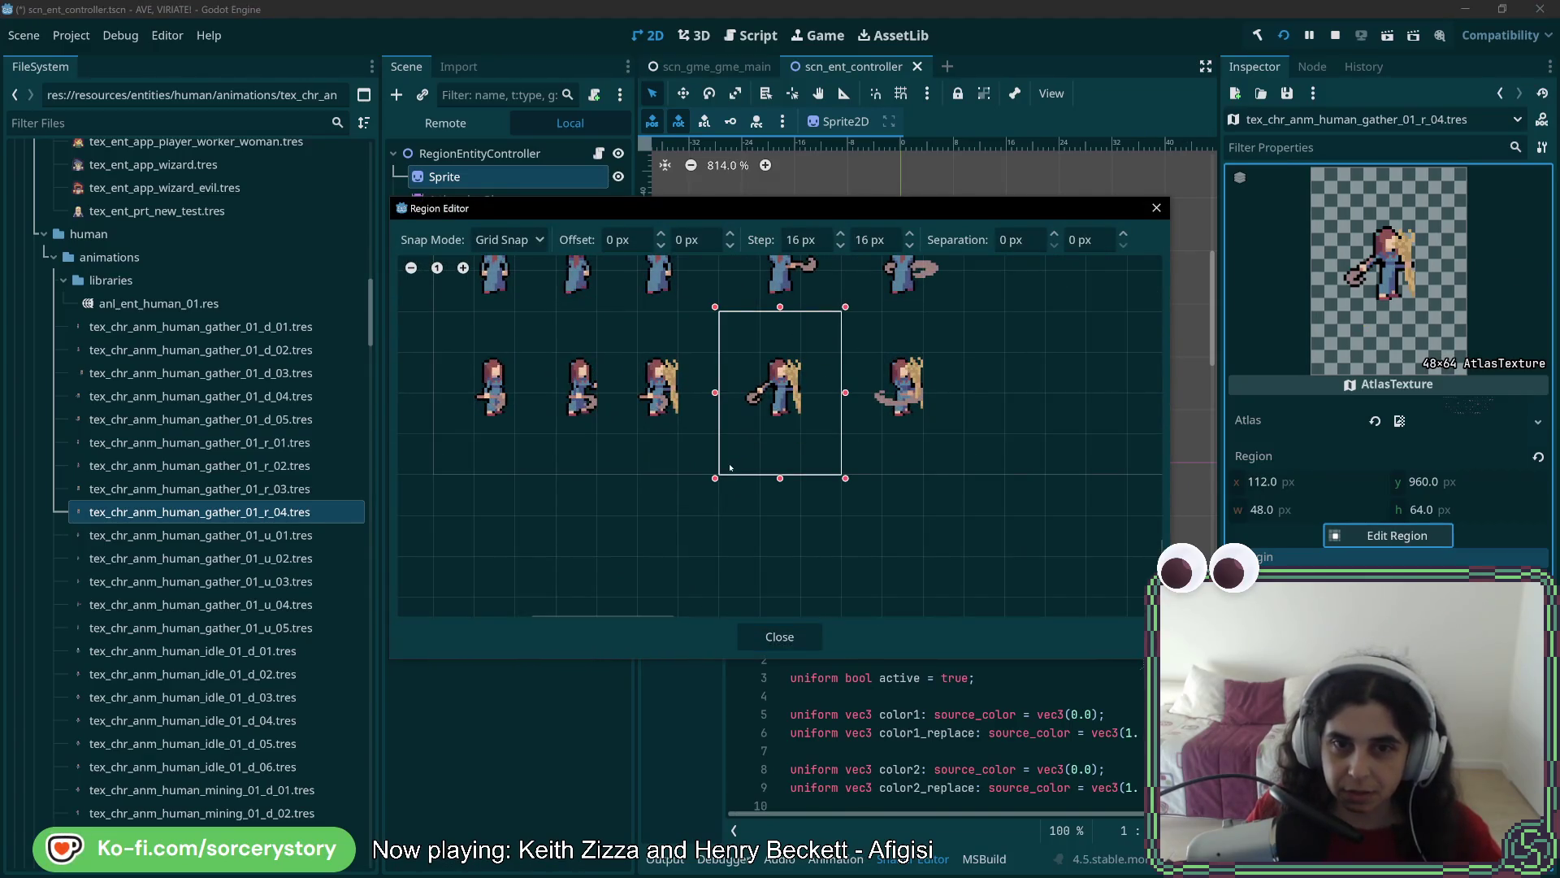
click(779, 636)
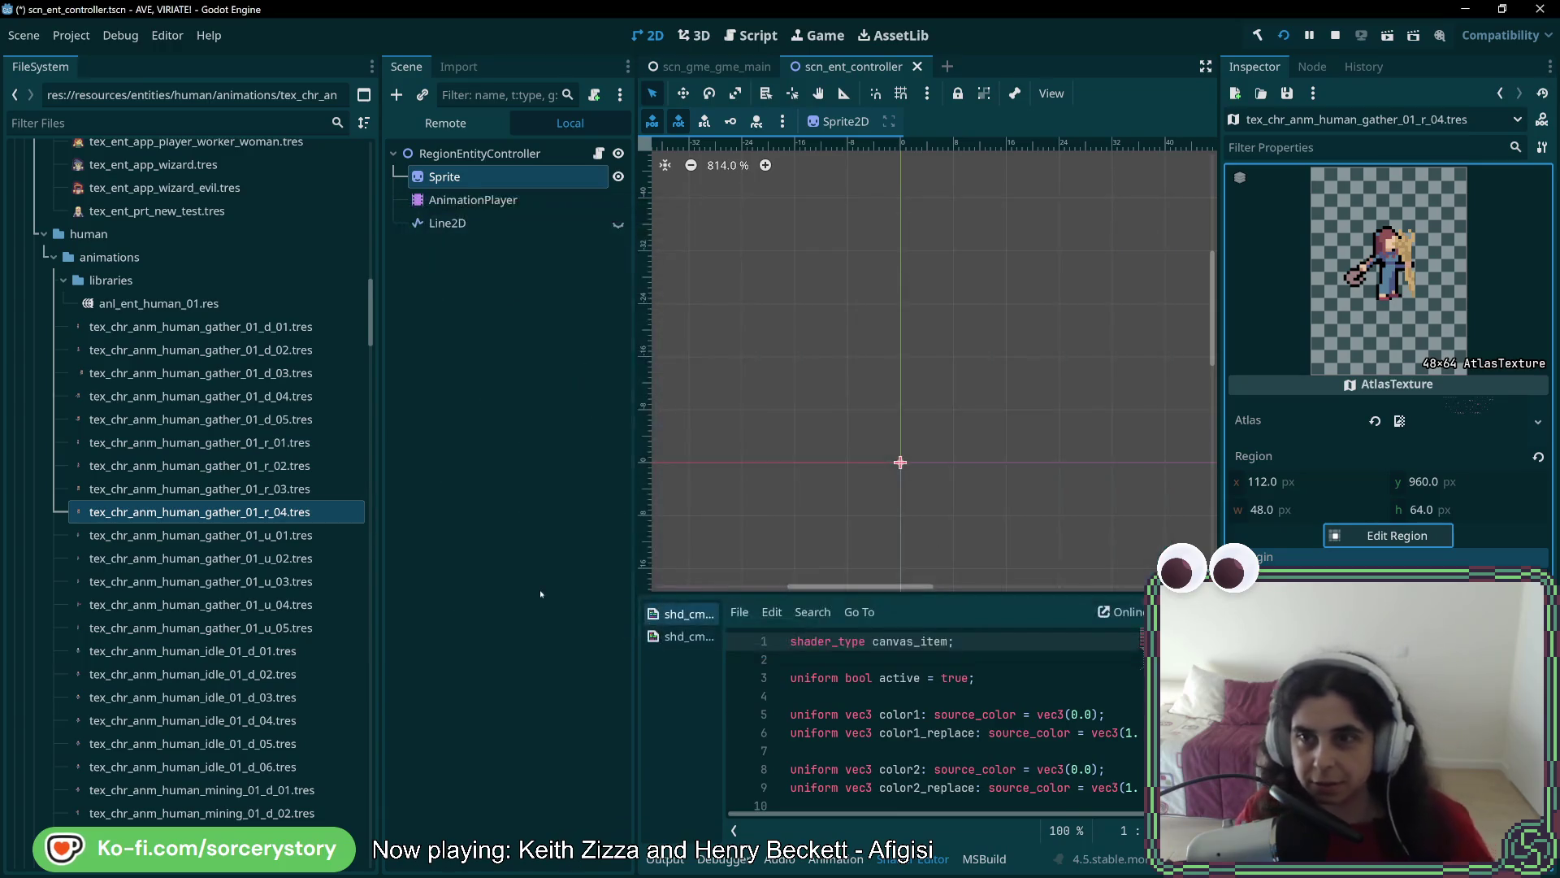
key(ctrl+s)
Duplicate gather_01_r_04 as a new texture named gather_01_r_05
right_click(296, 512)
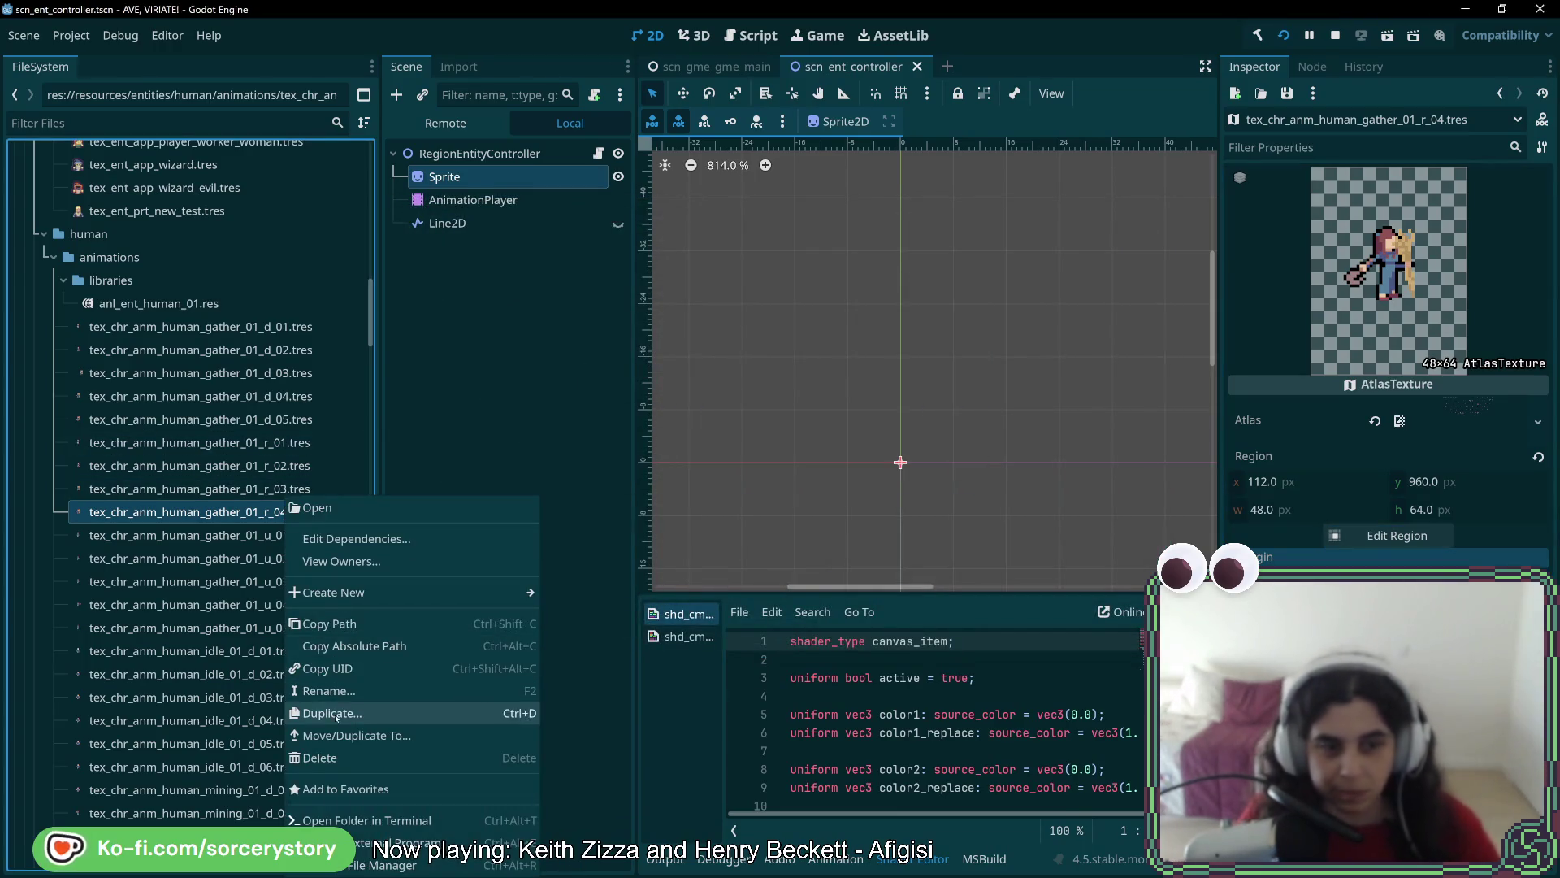
click(341, 721)
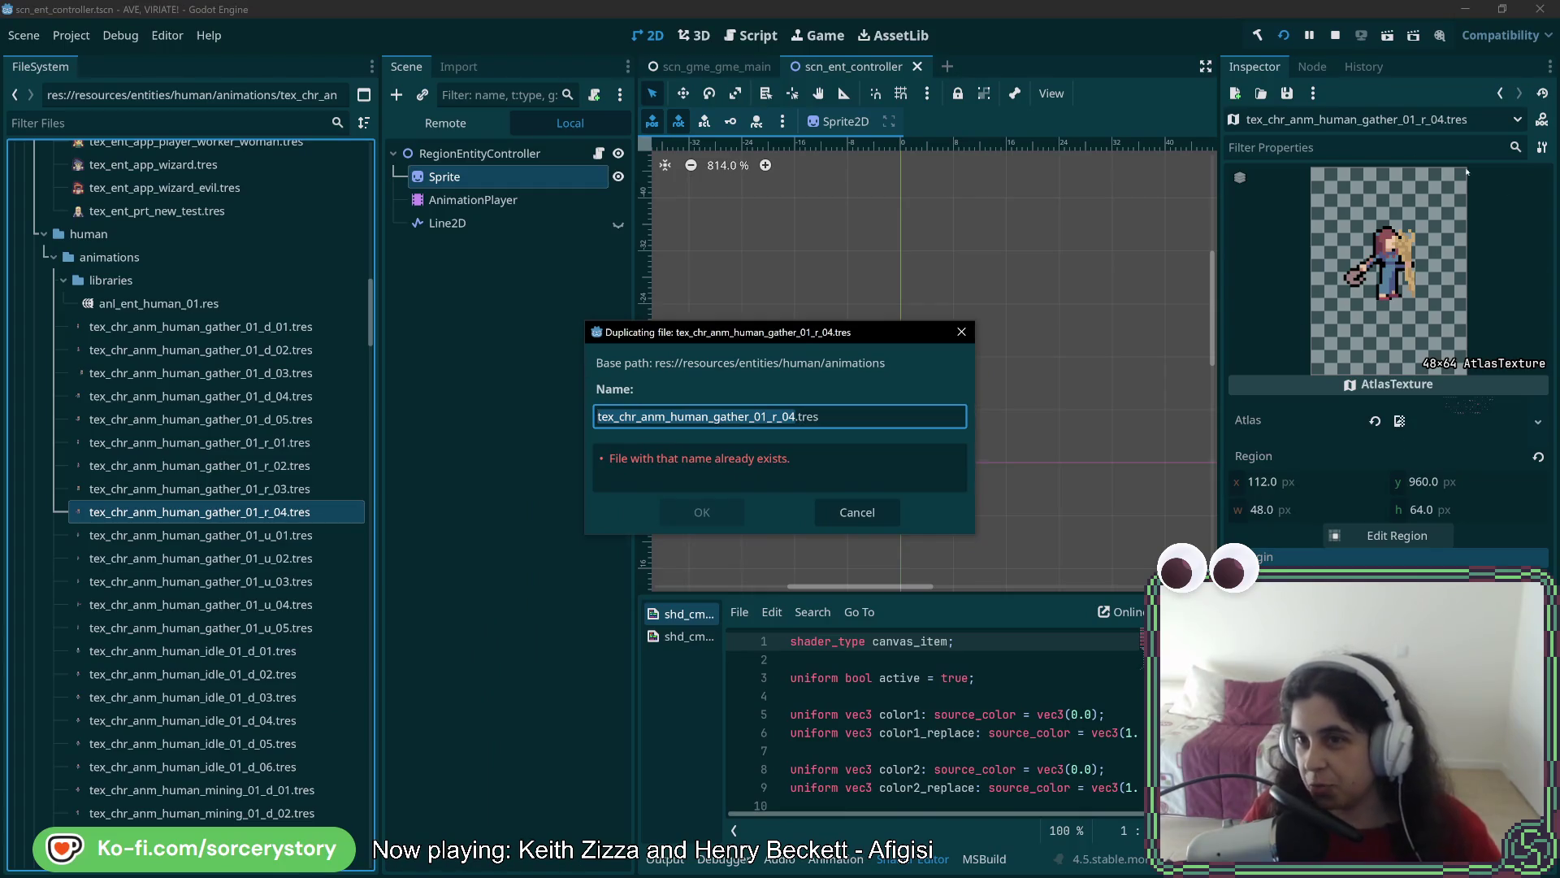
click(790, 420)
key(BackSpace)
text(5)
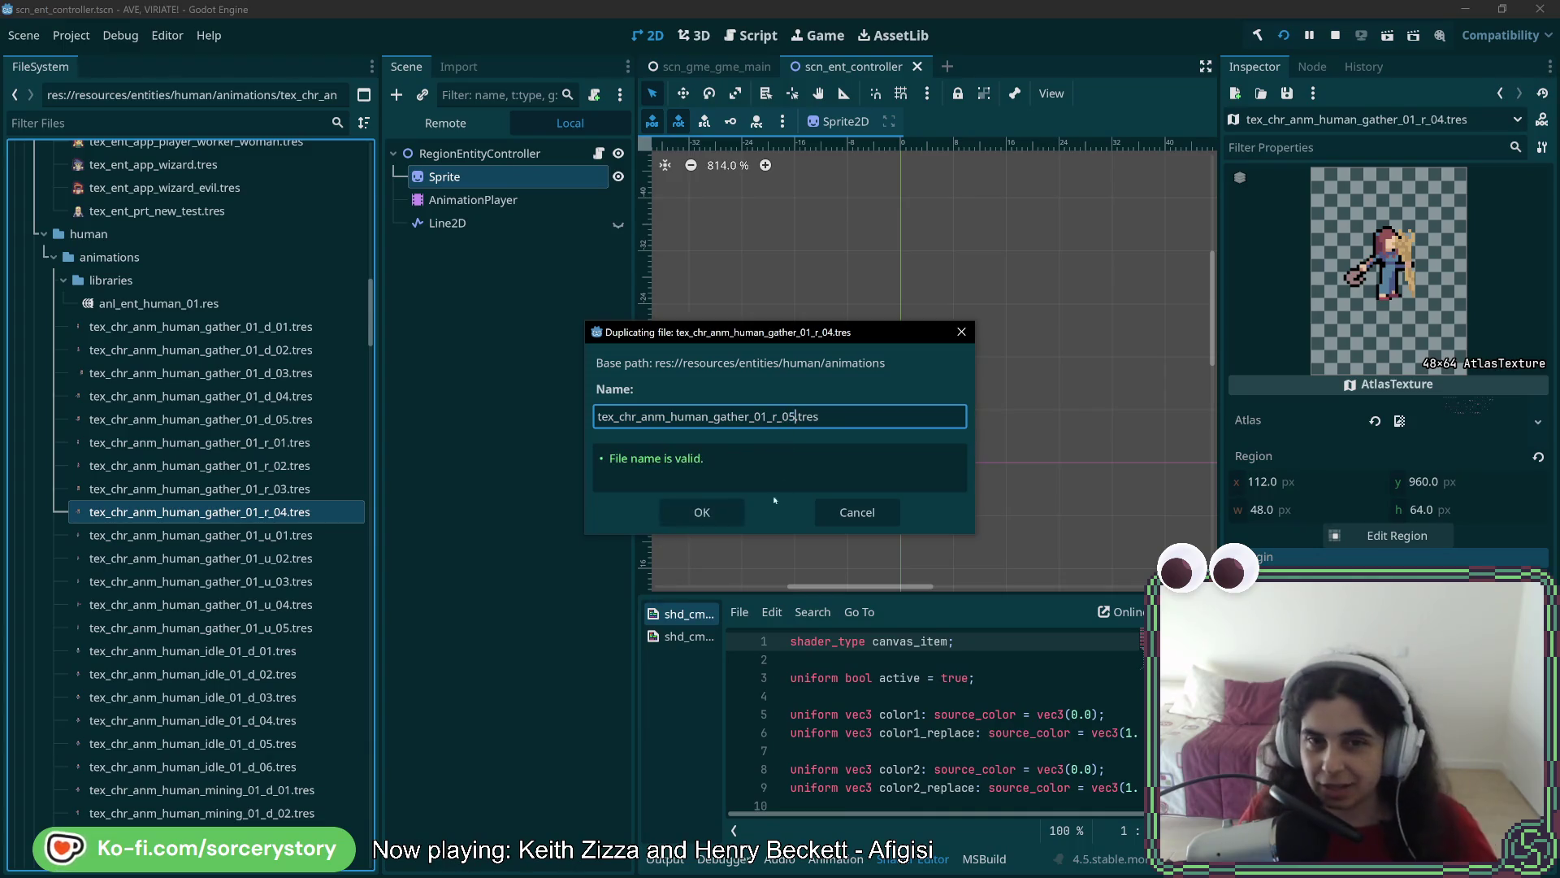
click(702, 511)
Move gather_01_r_05's region one frame right to x 160 and save the scene
click(256, 536)
click(1396, 535)
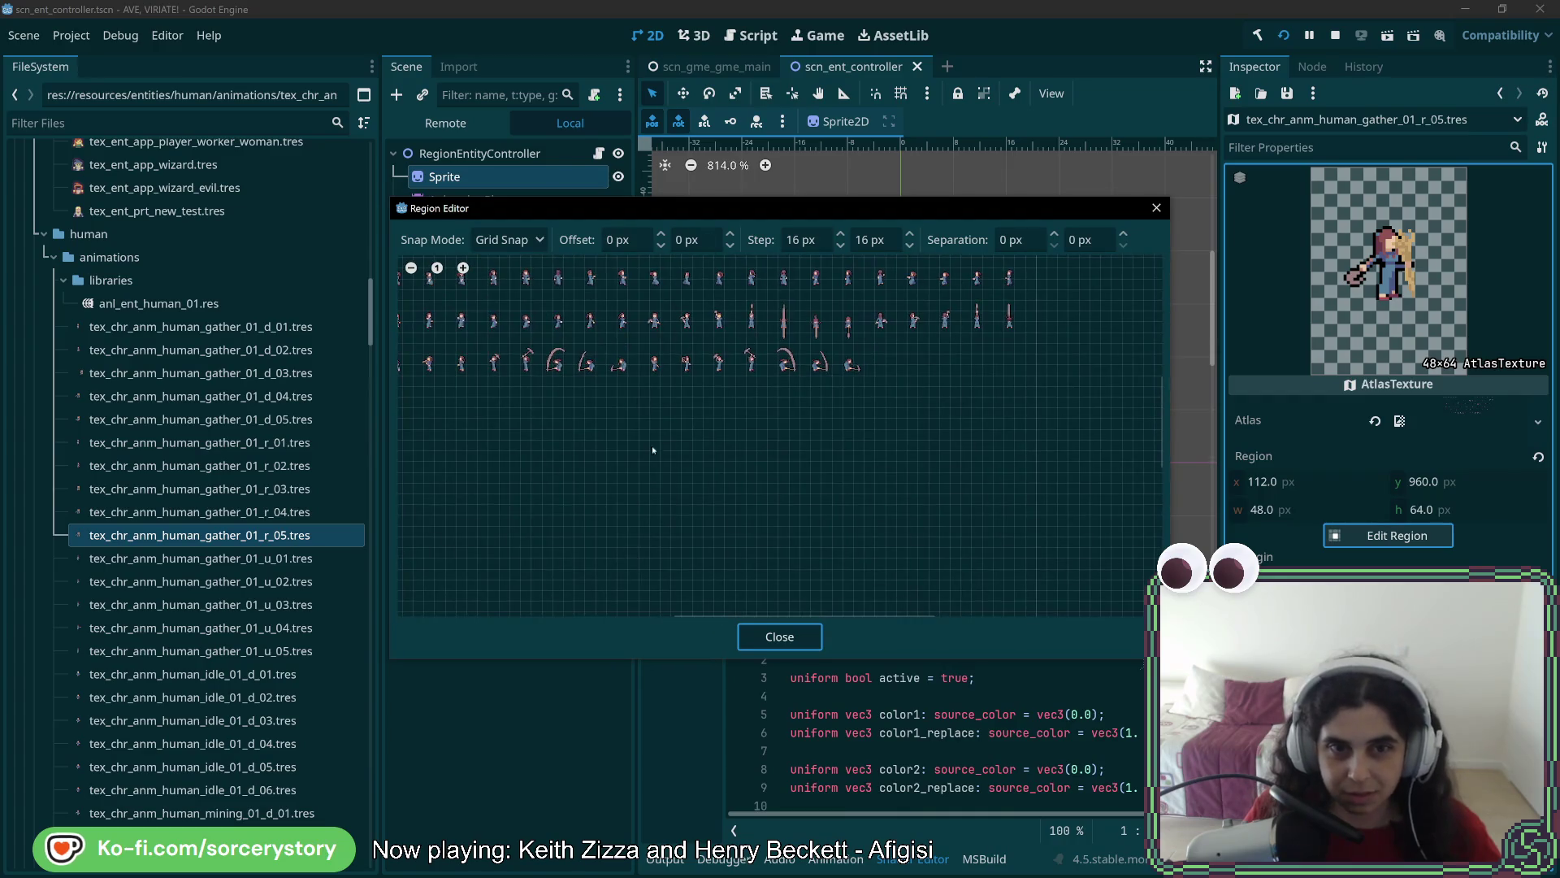
scroll(637, 513, up, 2)
drag(461, 500, 584, 500)
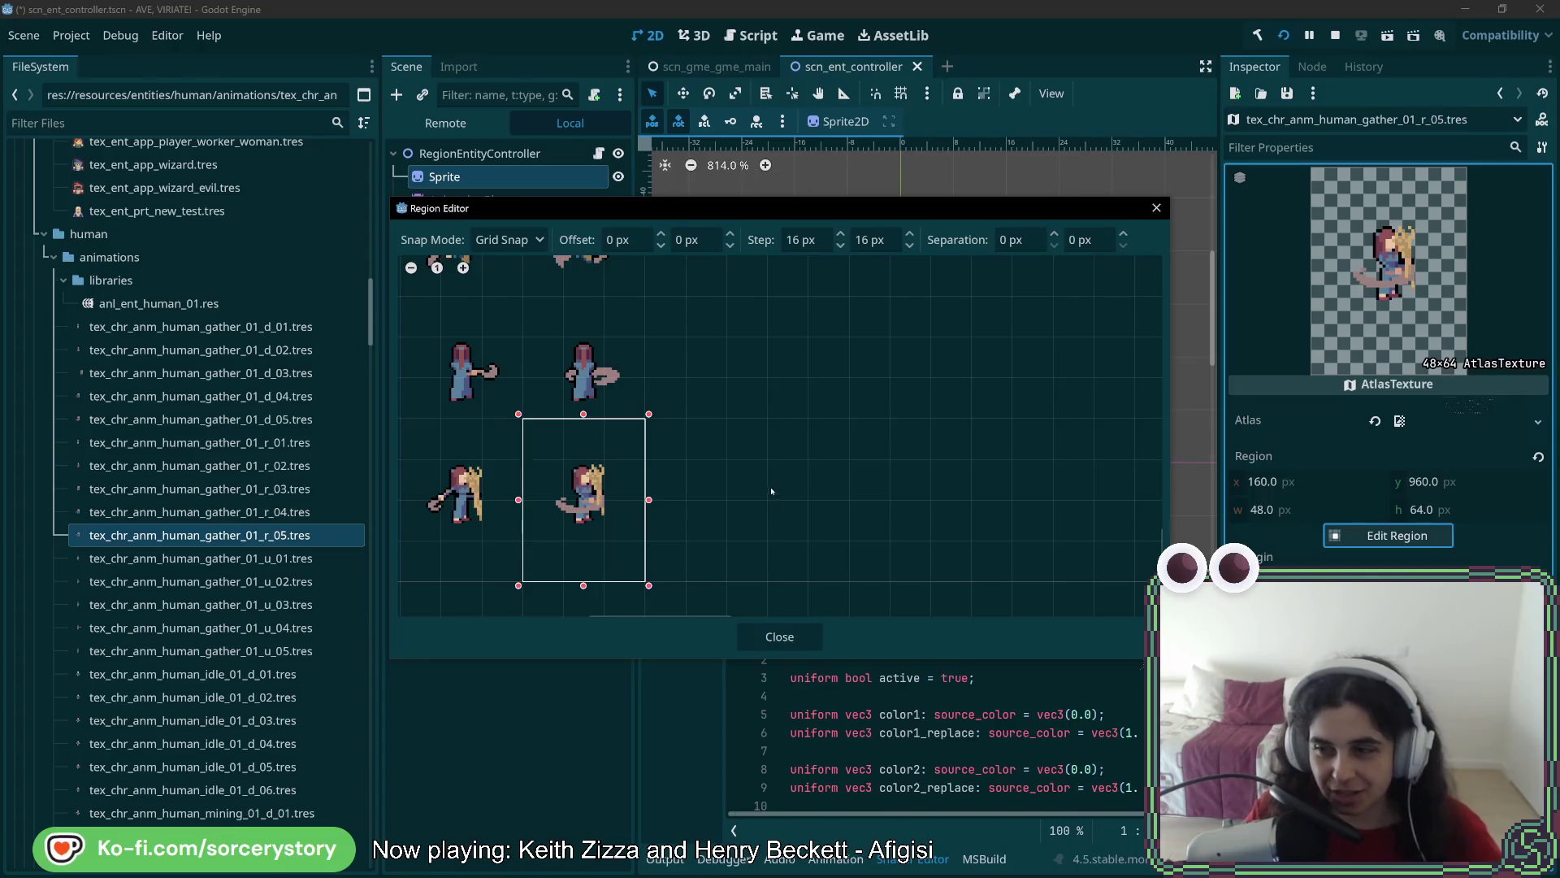
click(781, 638)
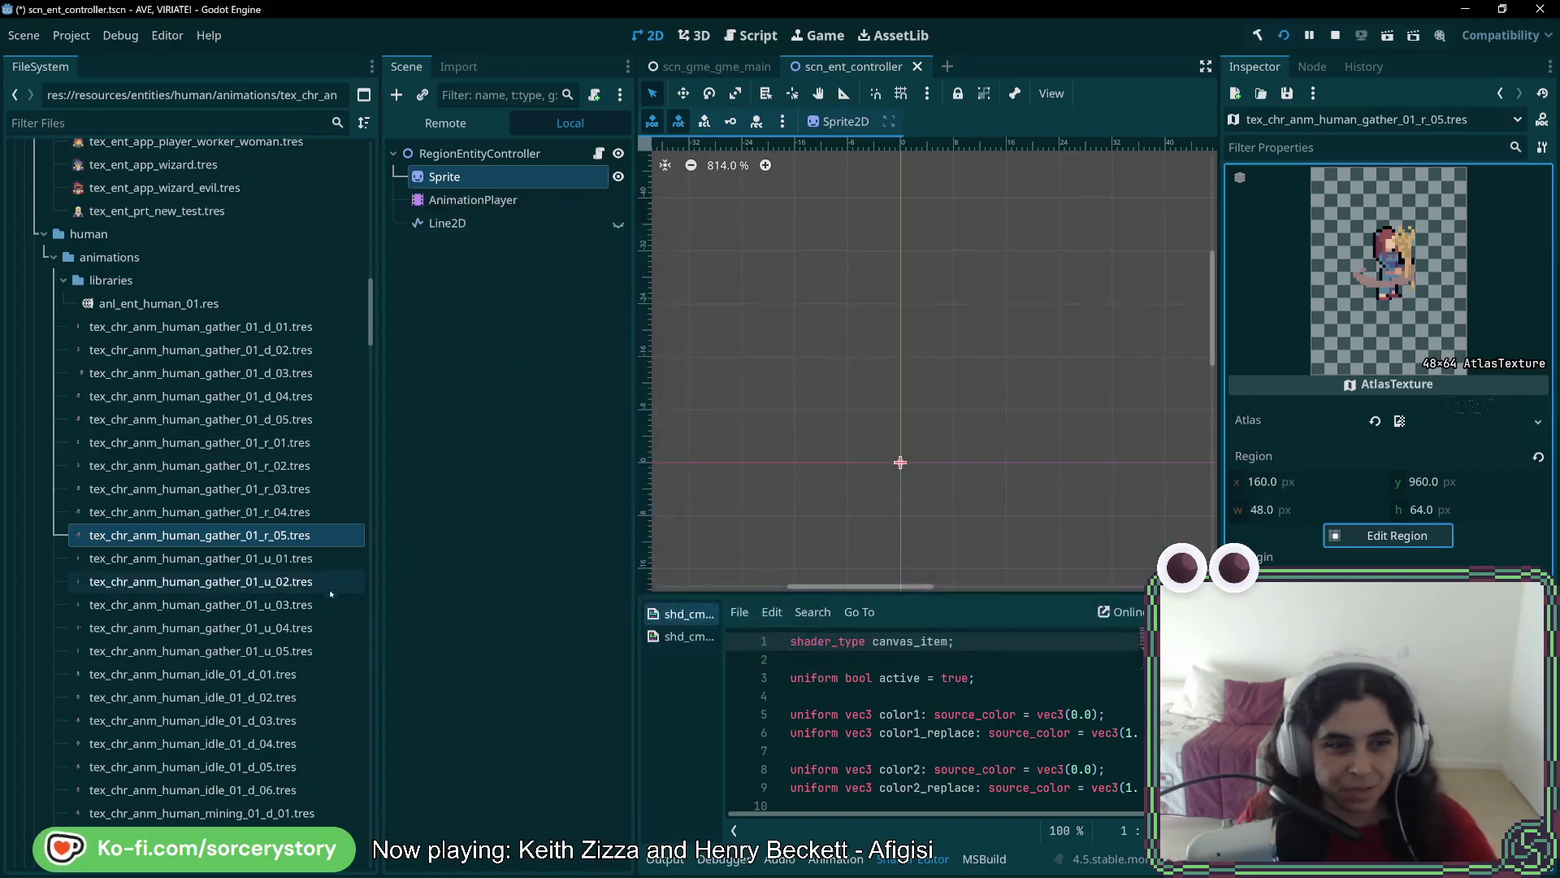
key(ctrl+s)
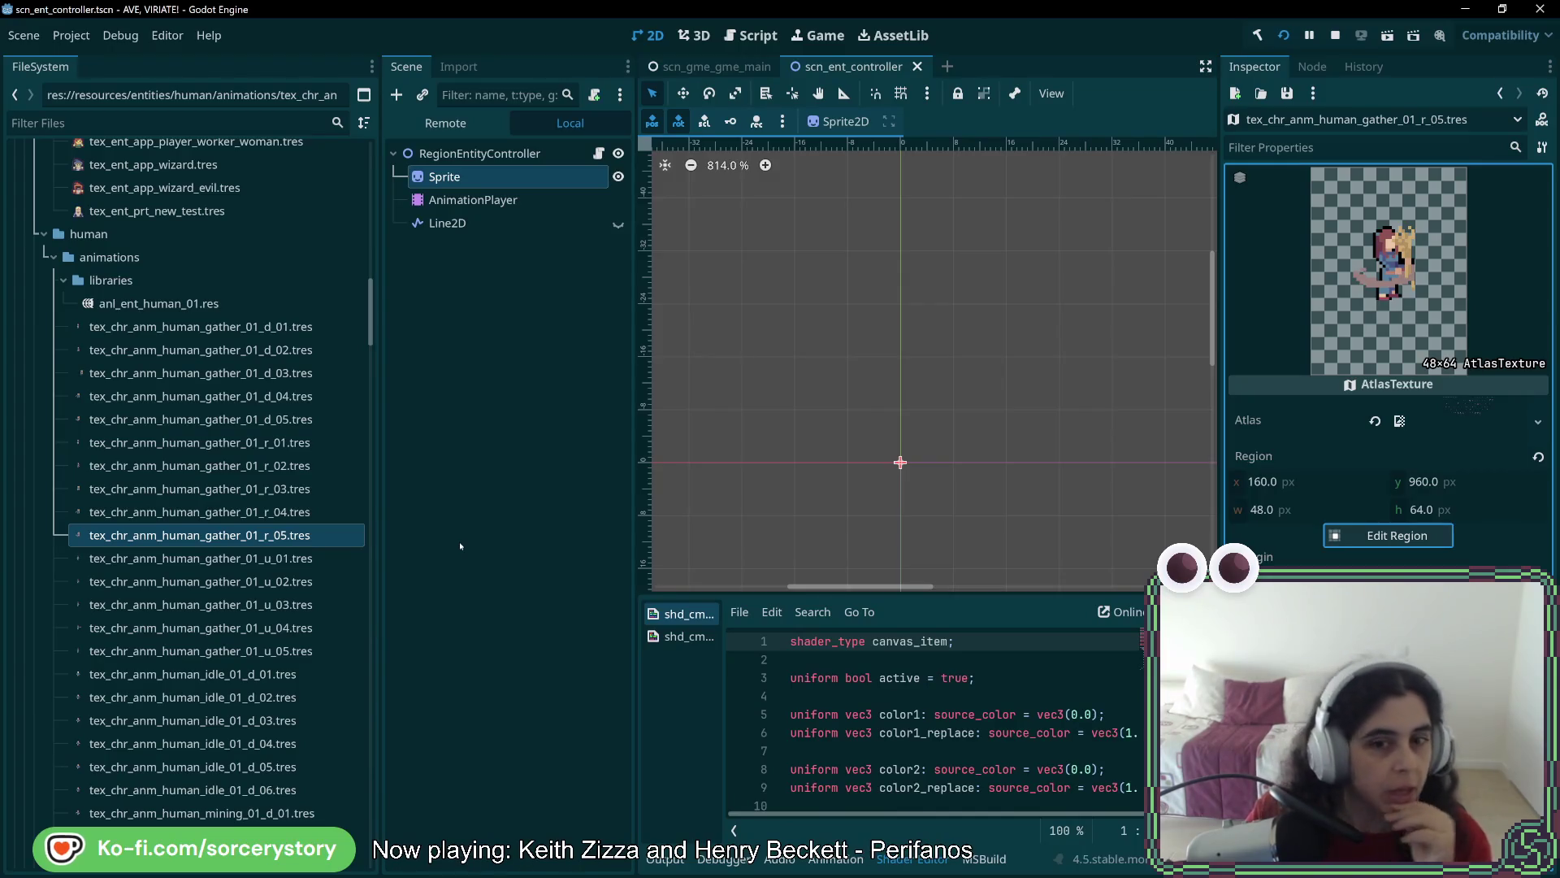
Select the AnimationPlayer and load the work_01_d animation
click(473, 199)
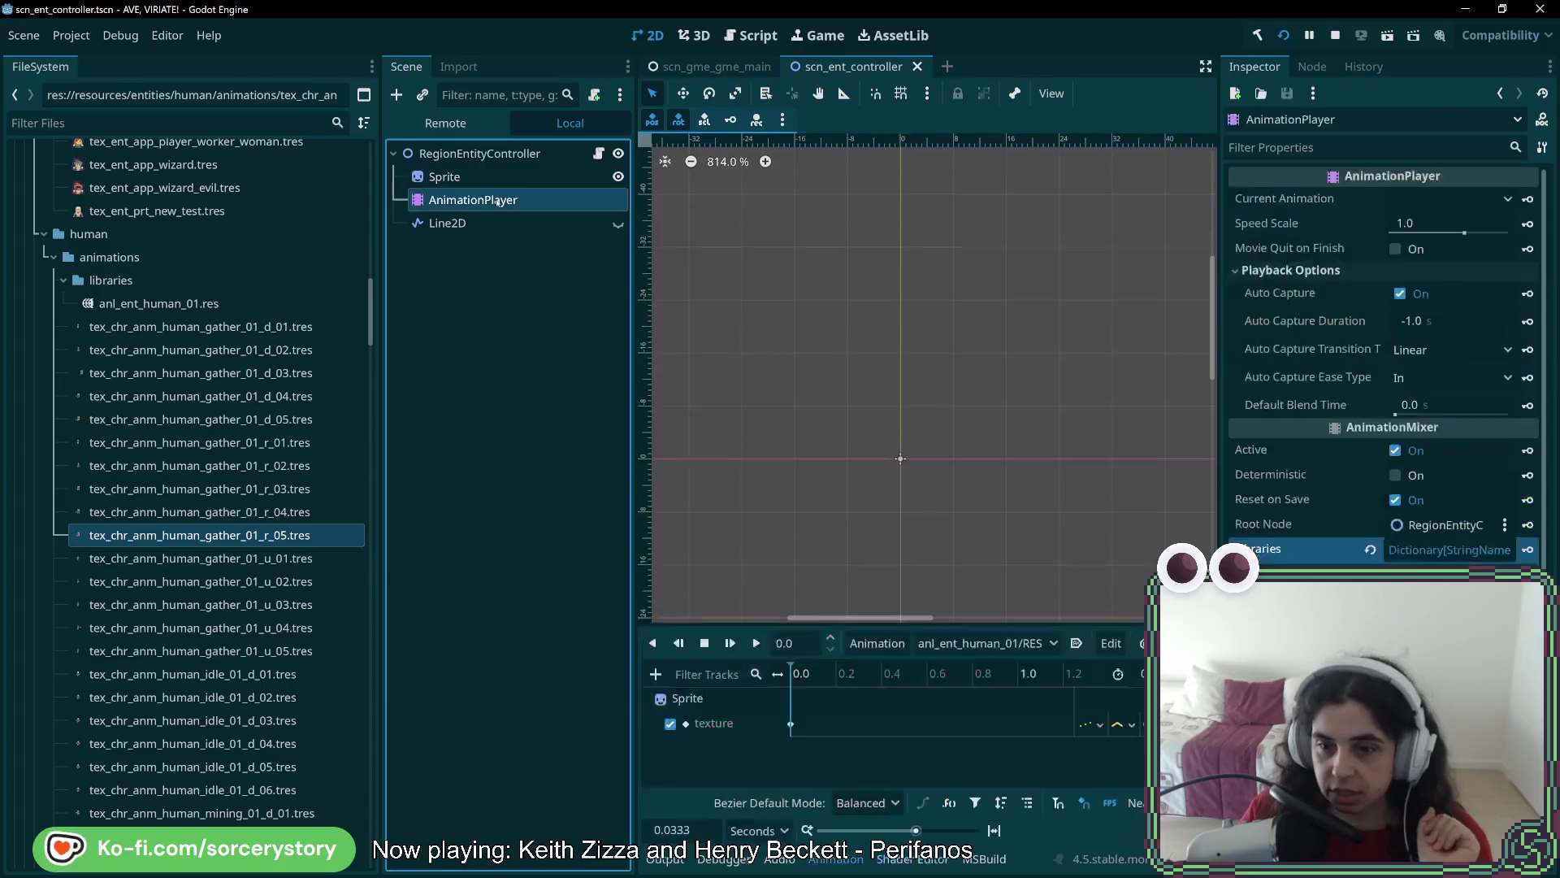
click(1010, 642)
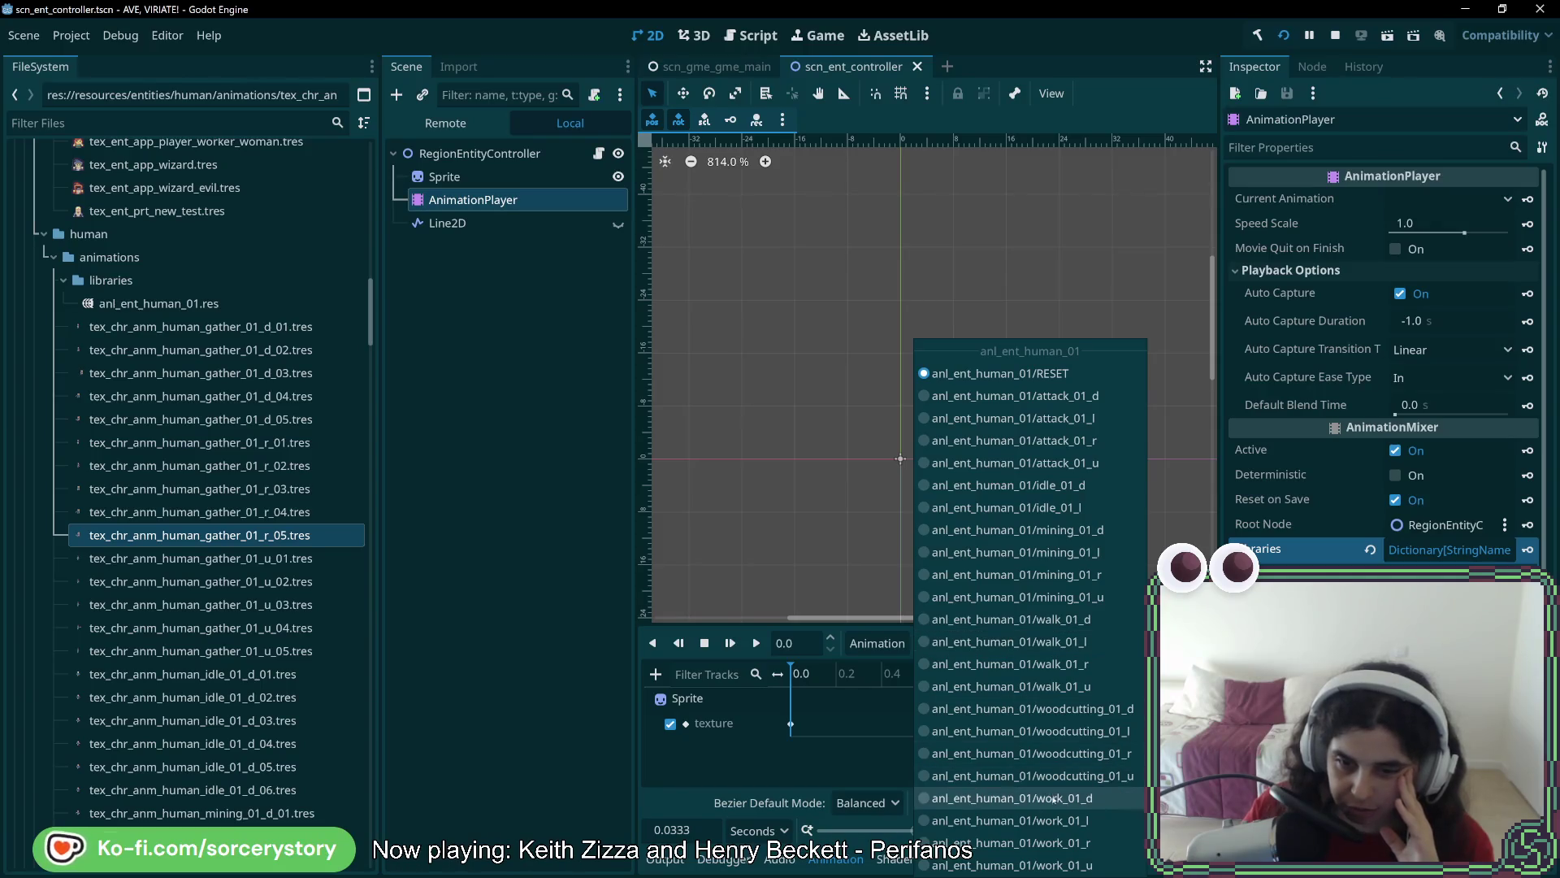
click(1007, 798)
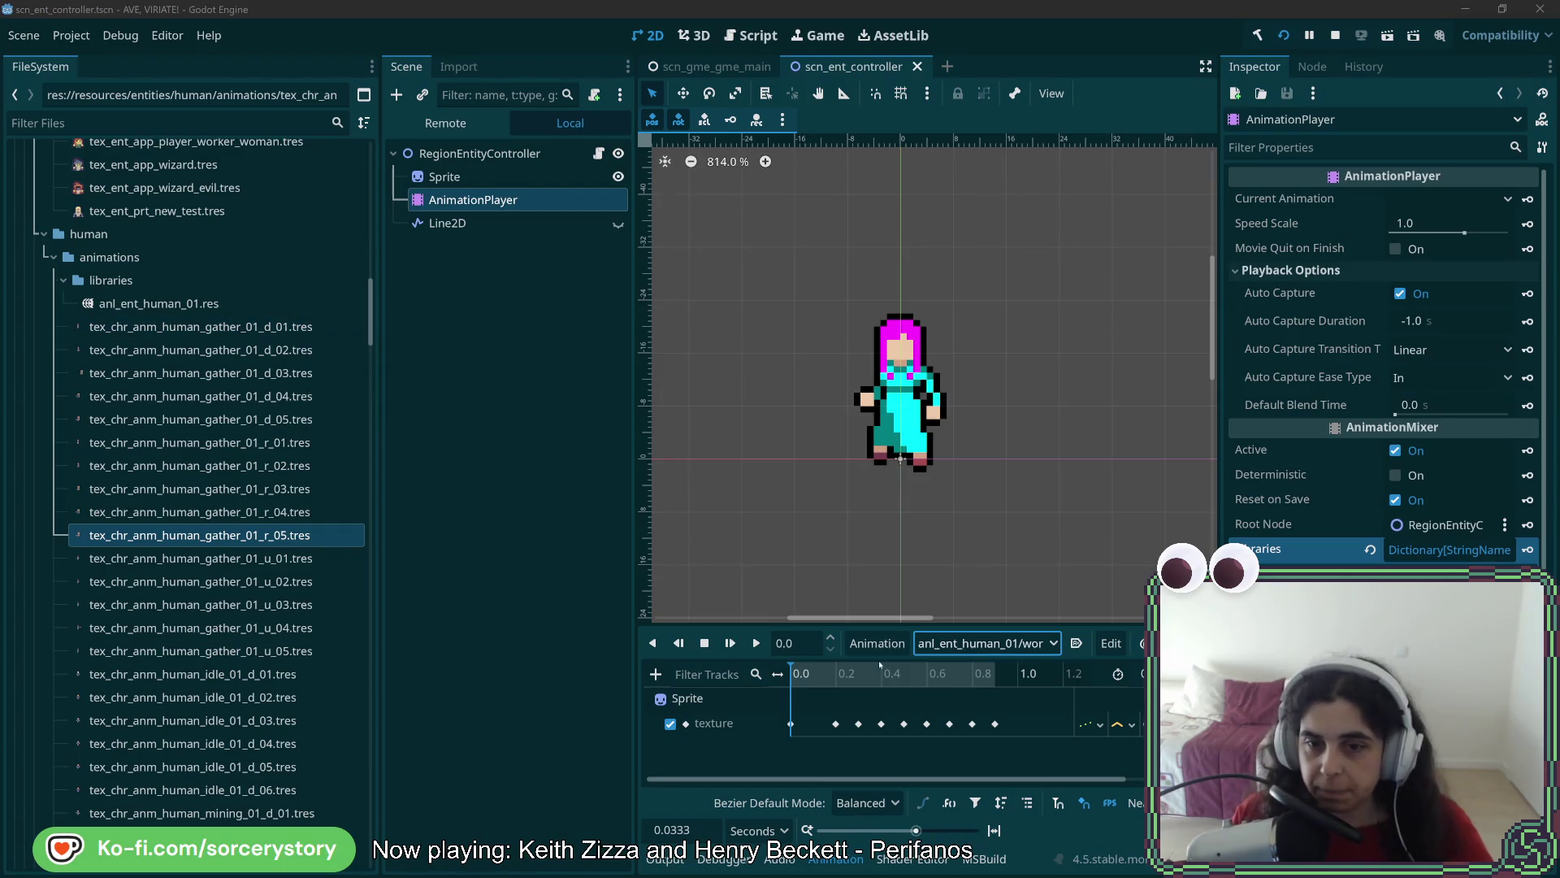
Duplicate work_01_d into the anl_ent_human_01 library under the name gather_01_d
click(1105, 647)
click(902, 731)
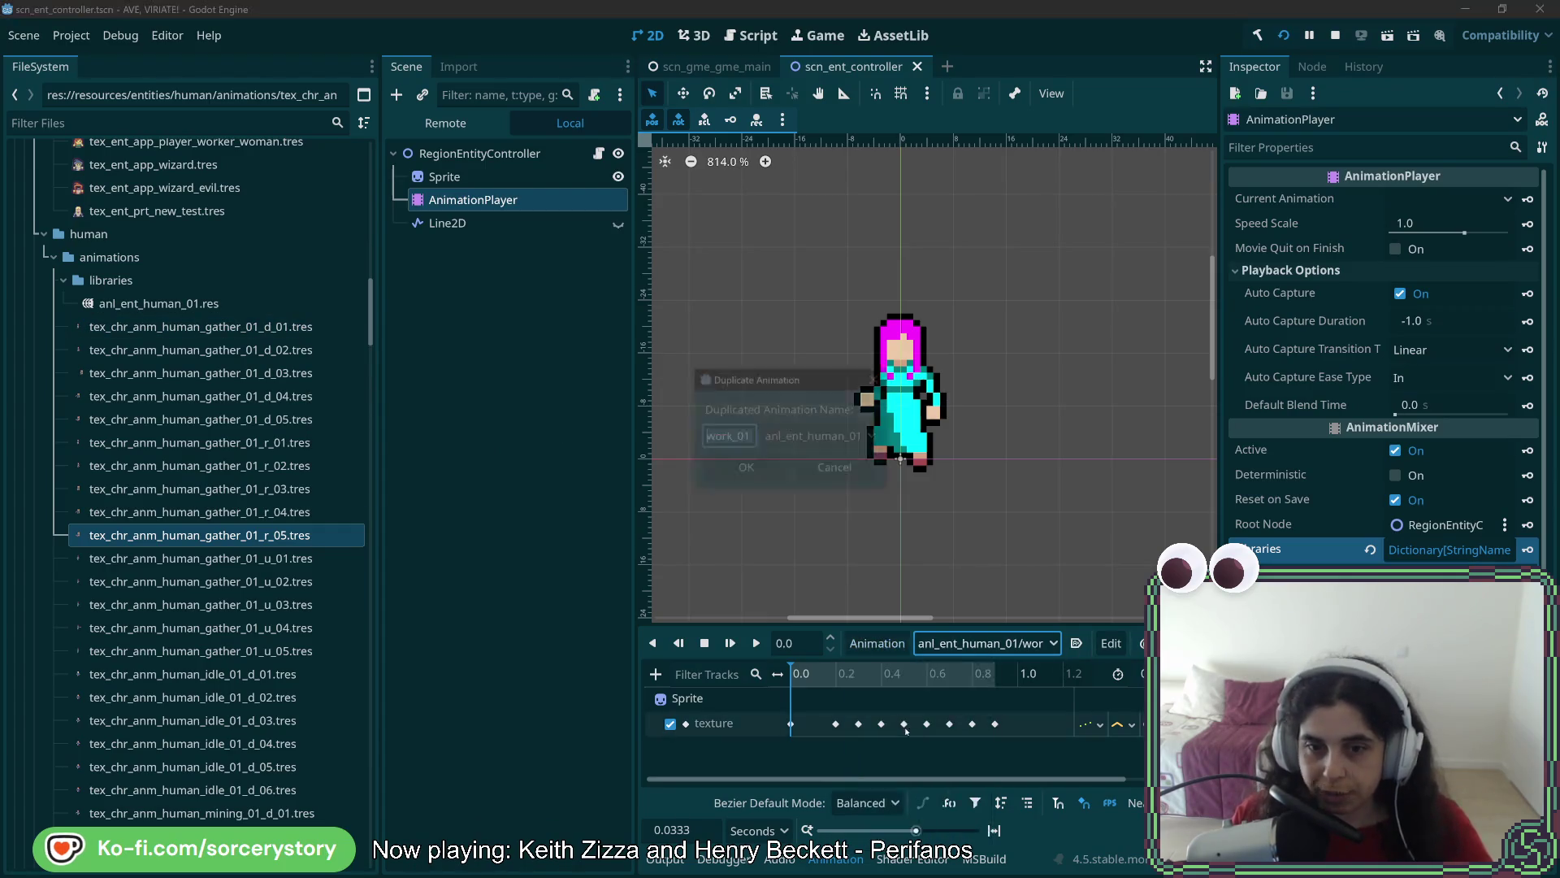
click(817, 436)
click(813, 481)
click(728, 436)
text(_d_2)
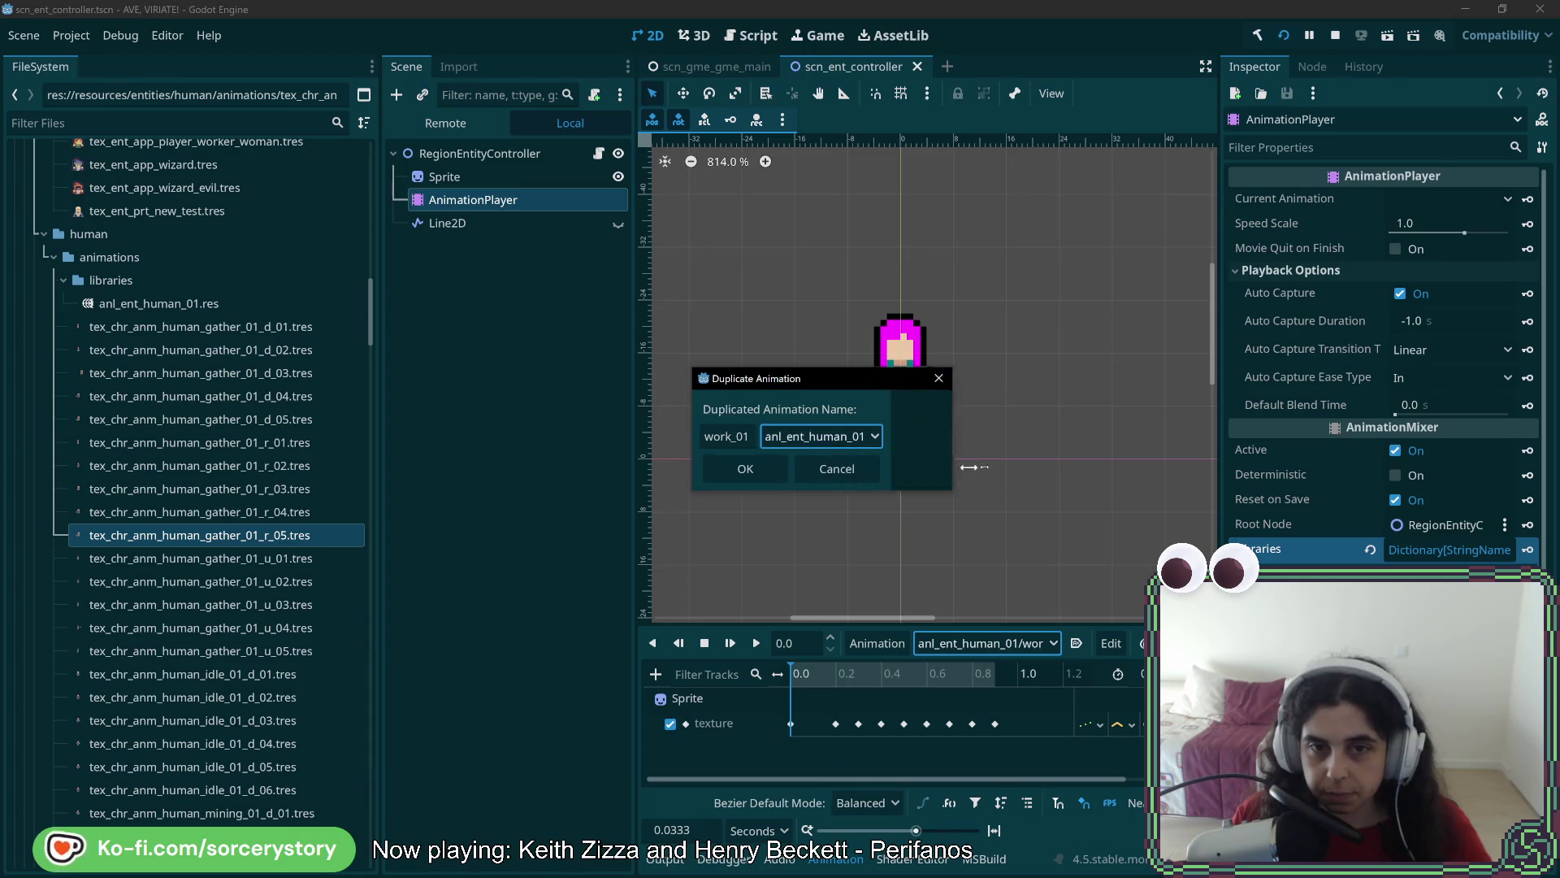
click(732, 436)
text(gathe)
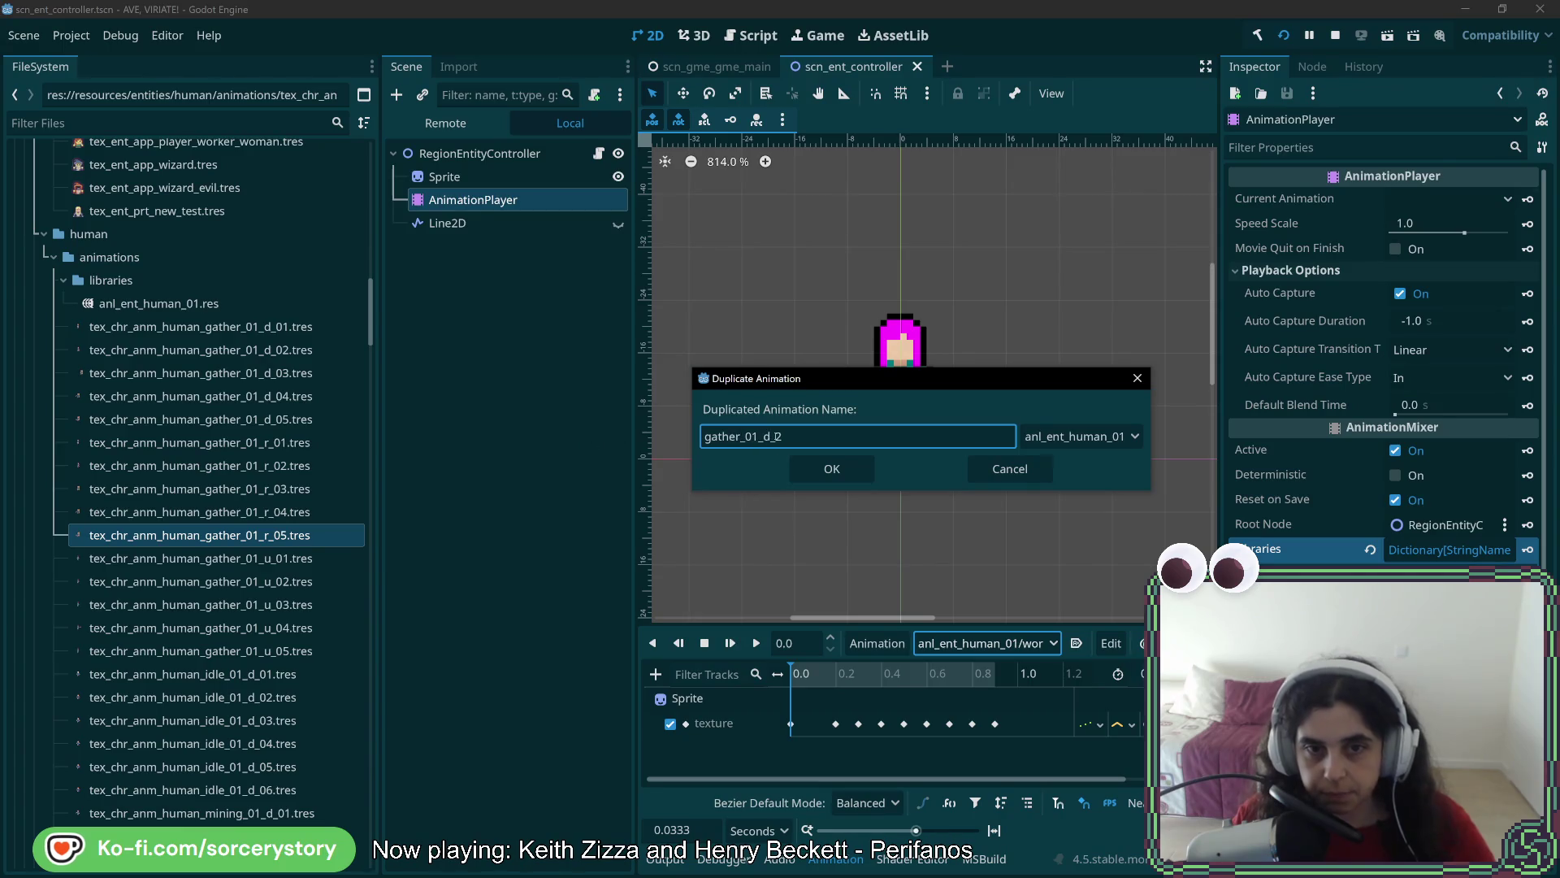
click(766, 437)
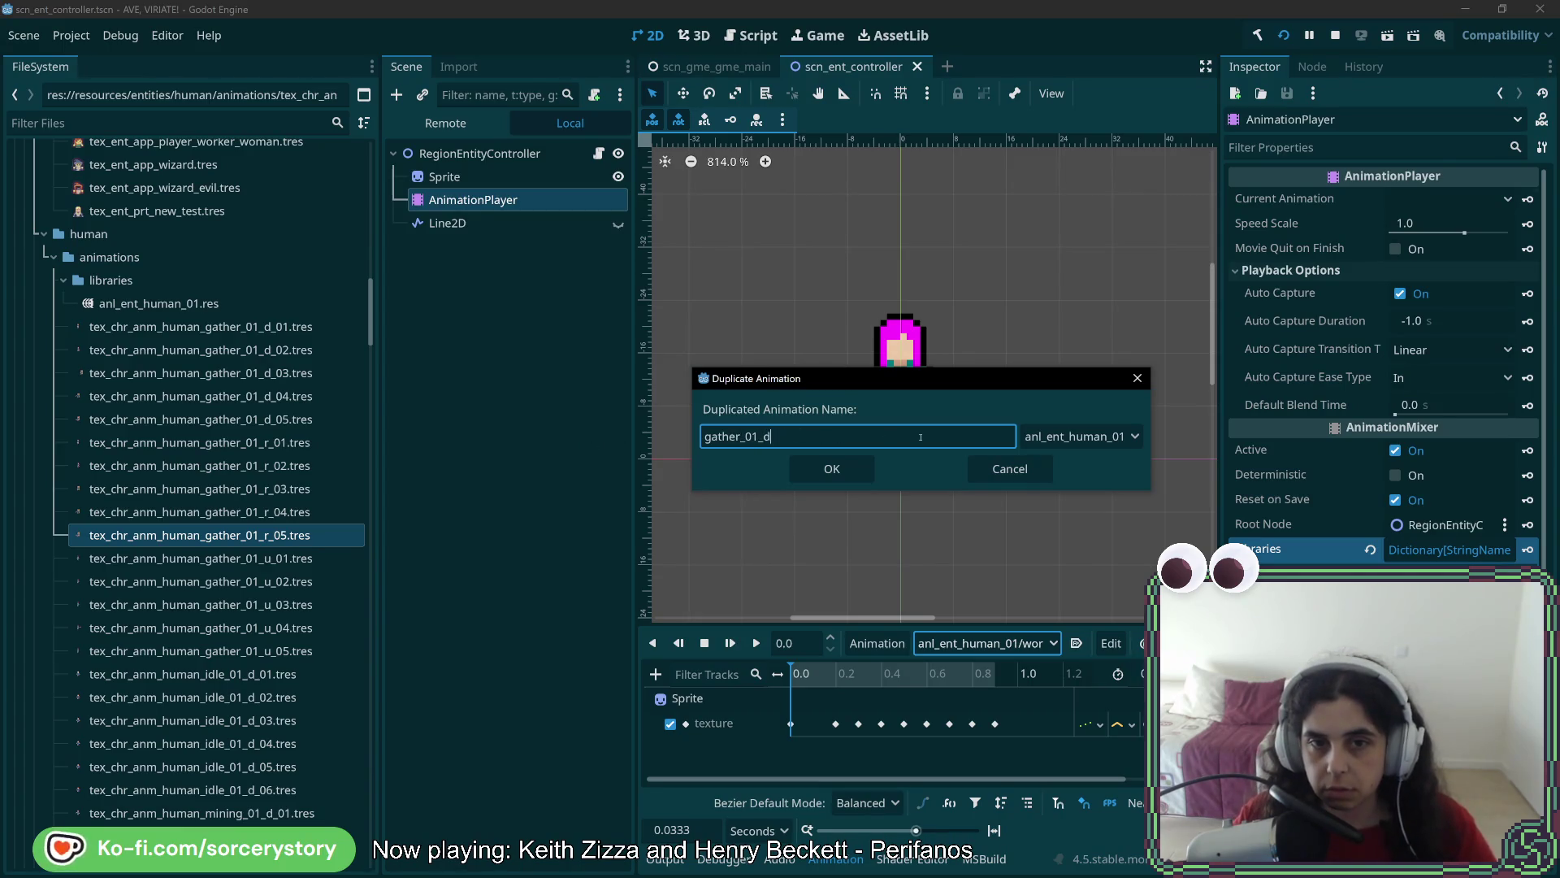
click(850, 470)
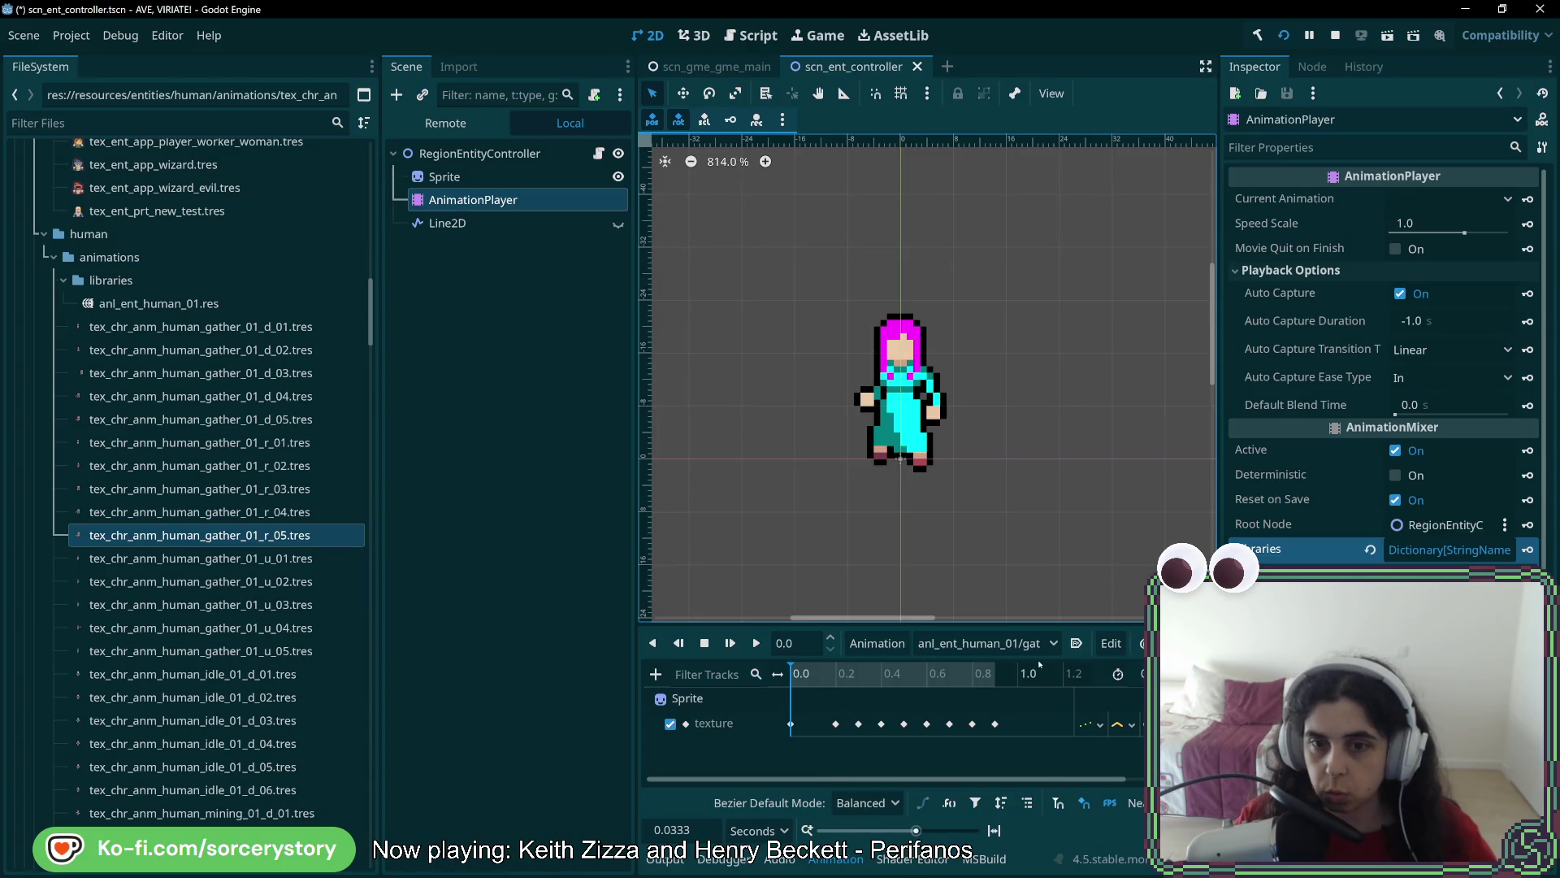
click(987, 643)
Assign the gather_01_d_01 texture to the first keyframe using Quick Load
click(815, 751)
click(791, 723)
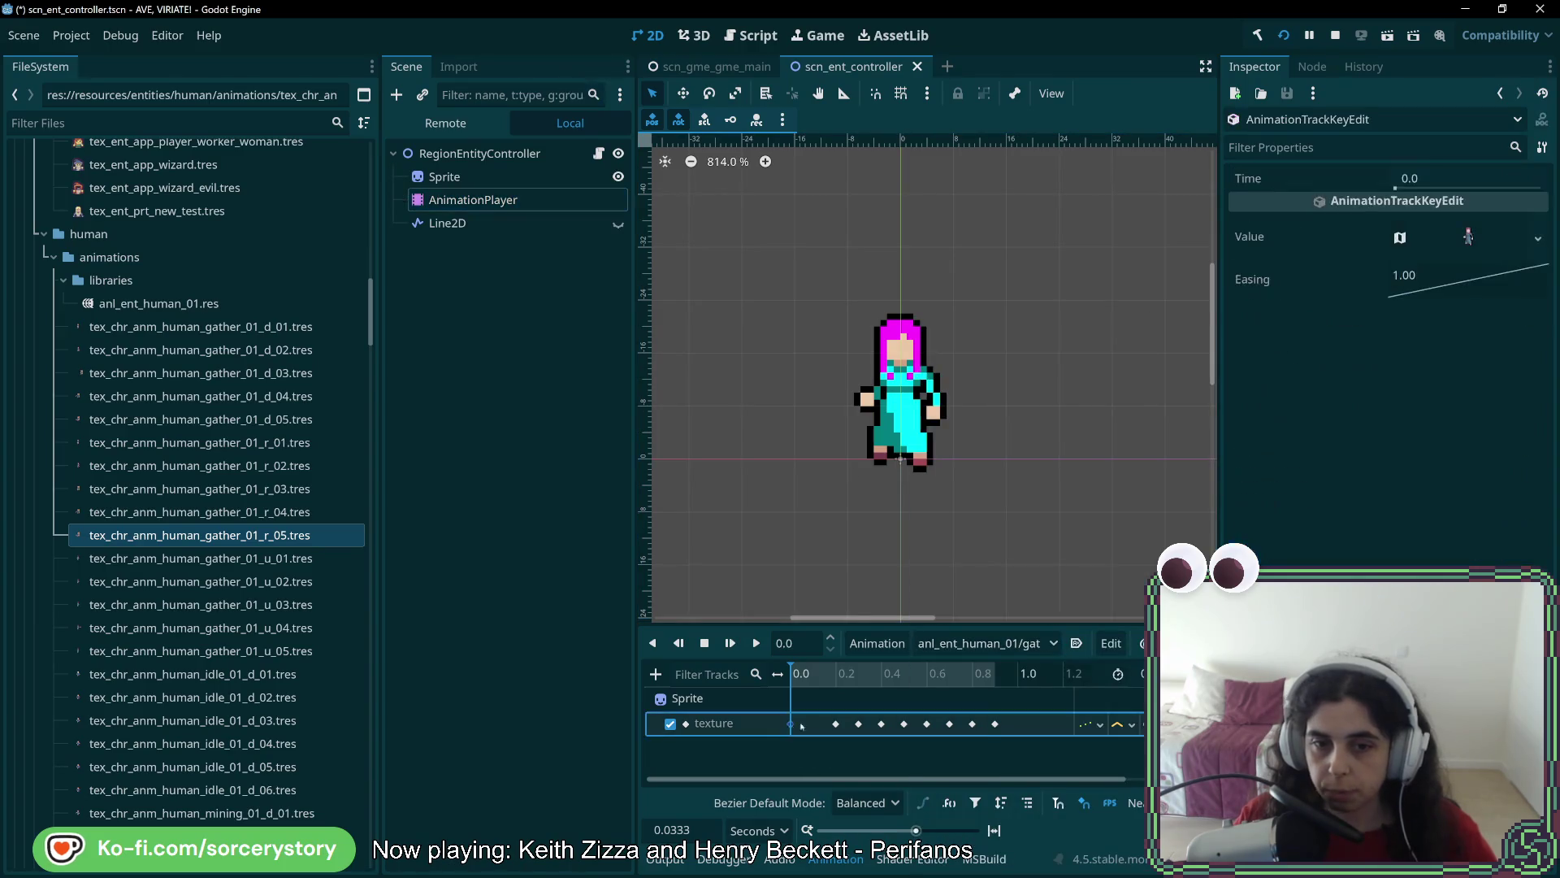
click(1535, 235)
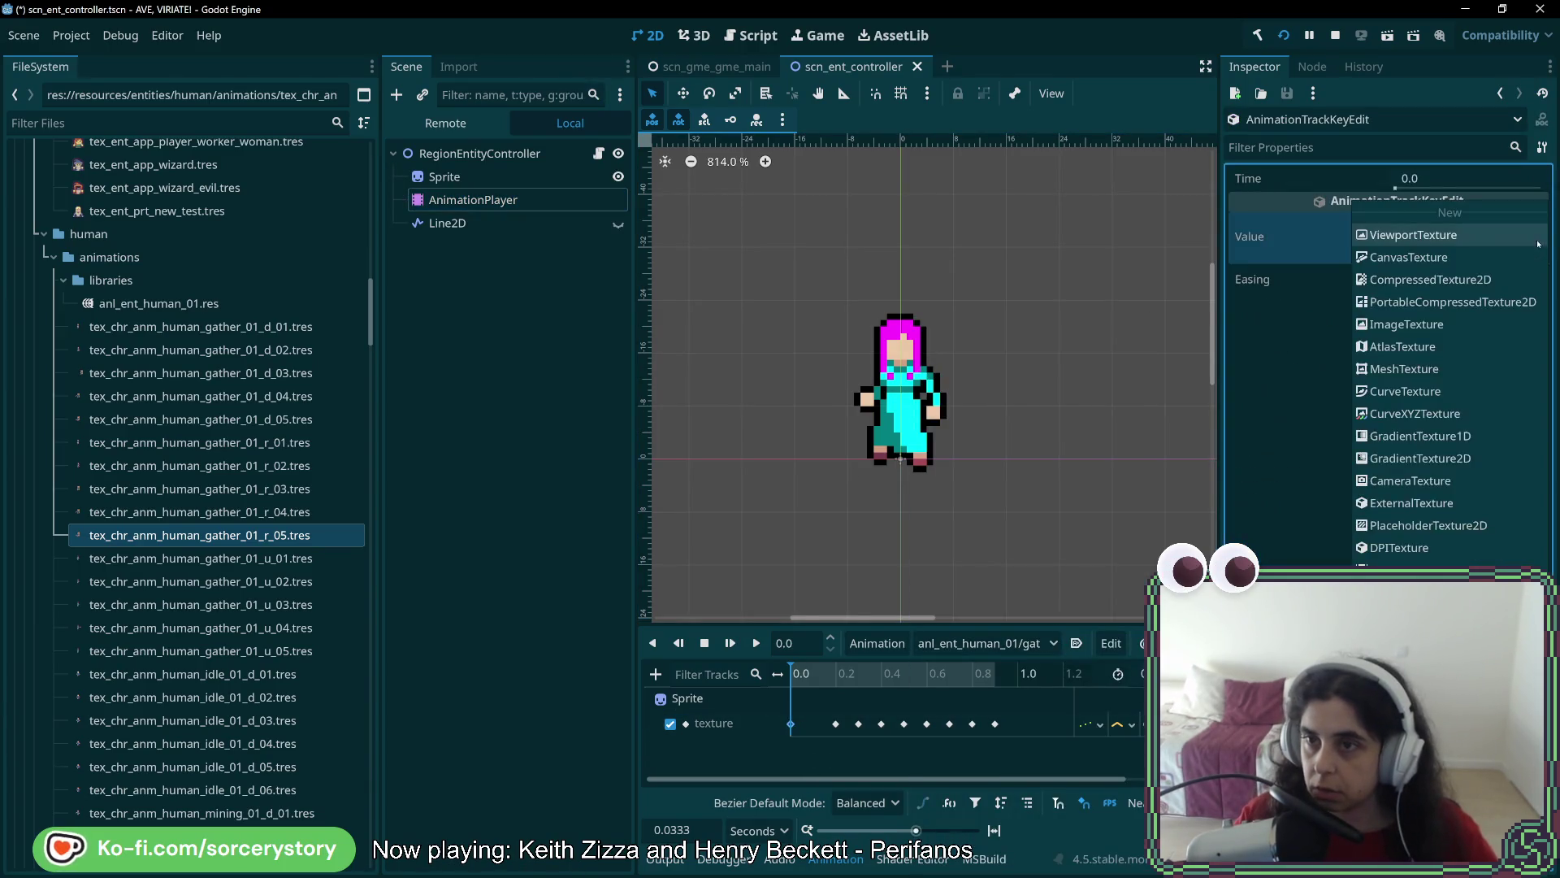
click(1395, 510)
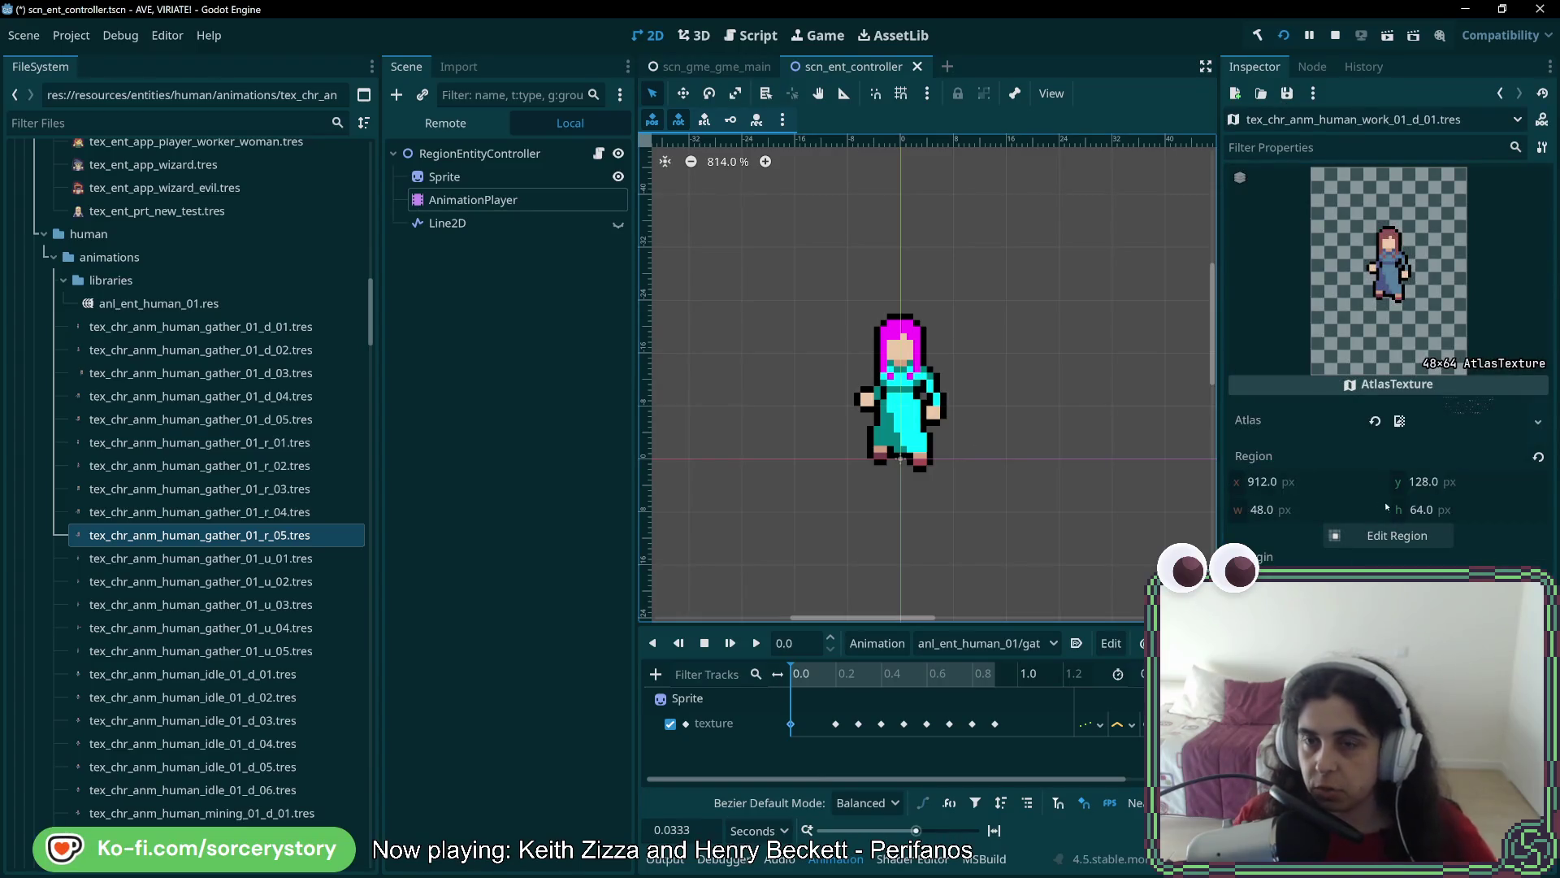
click(790, 723)
click(1536, 235)
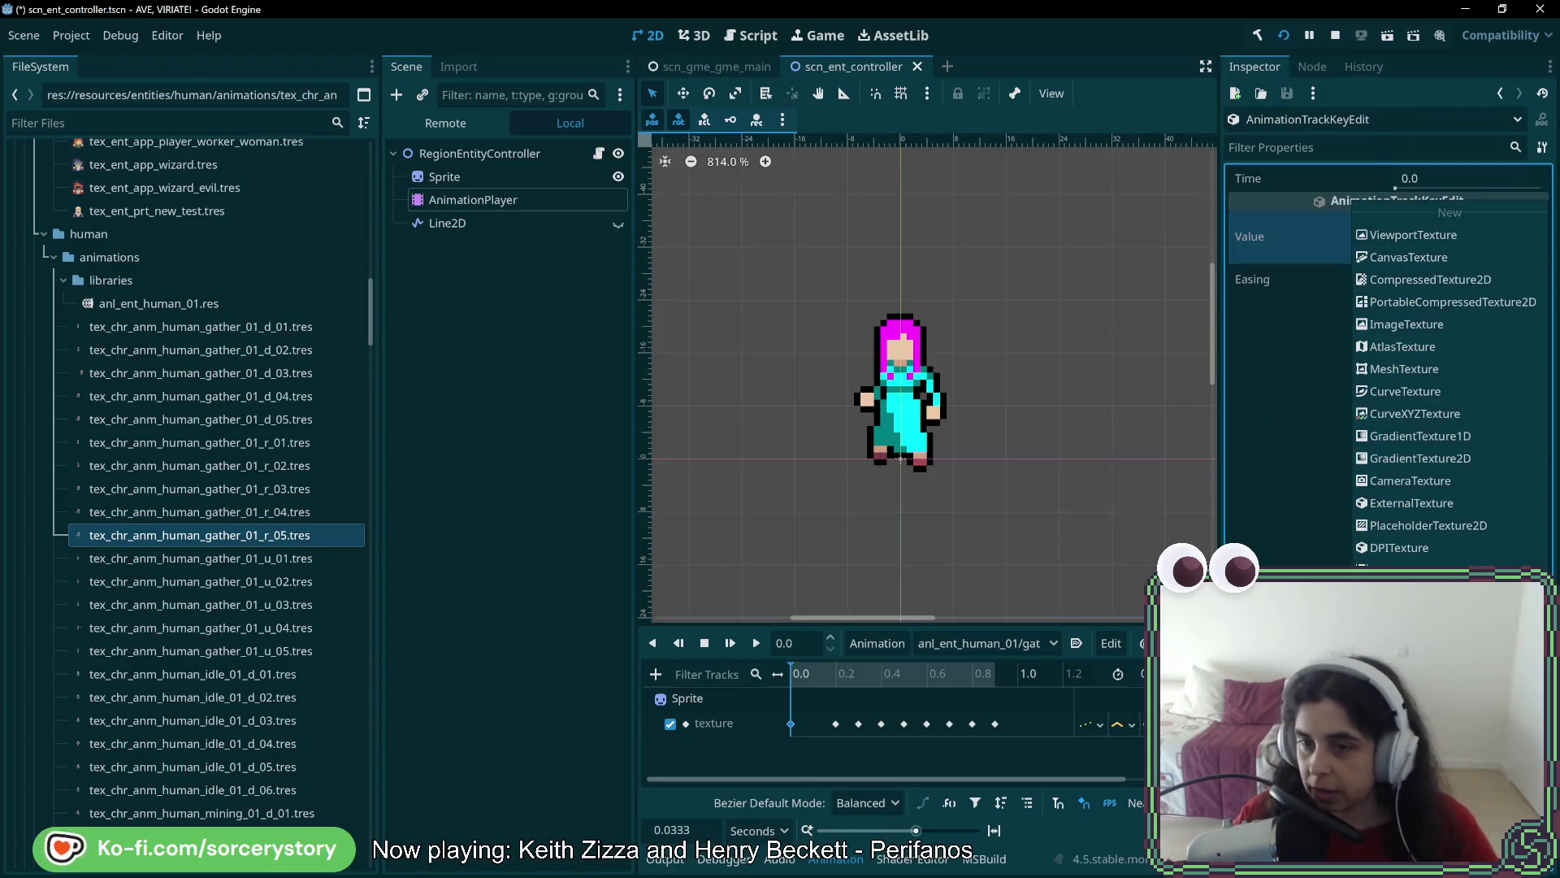
scroll(1494, 348, down, 5)
click(1414, 536)
text(gather)
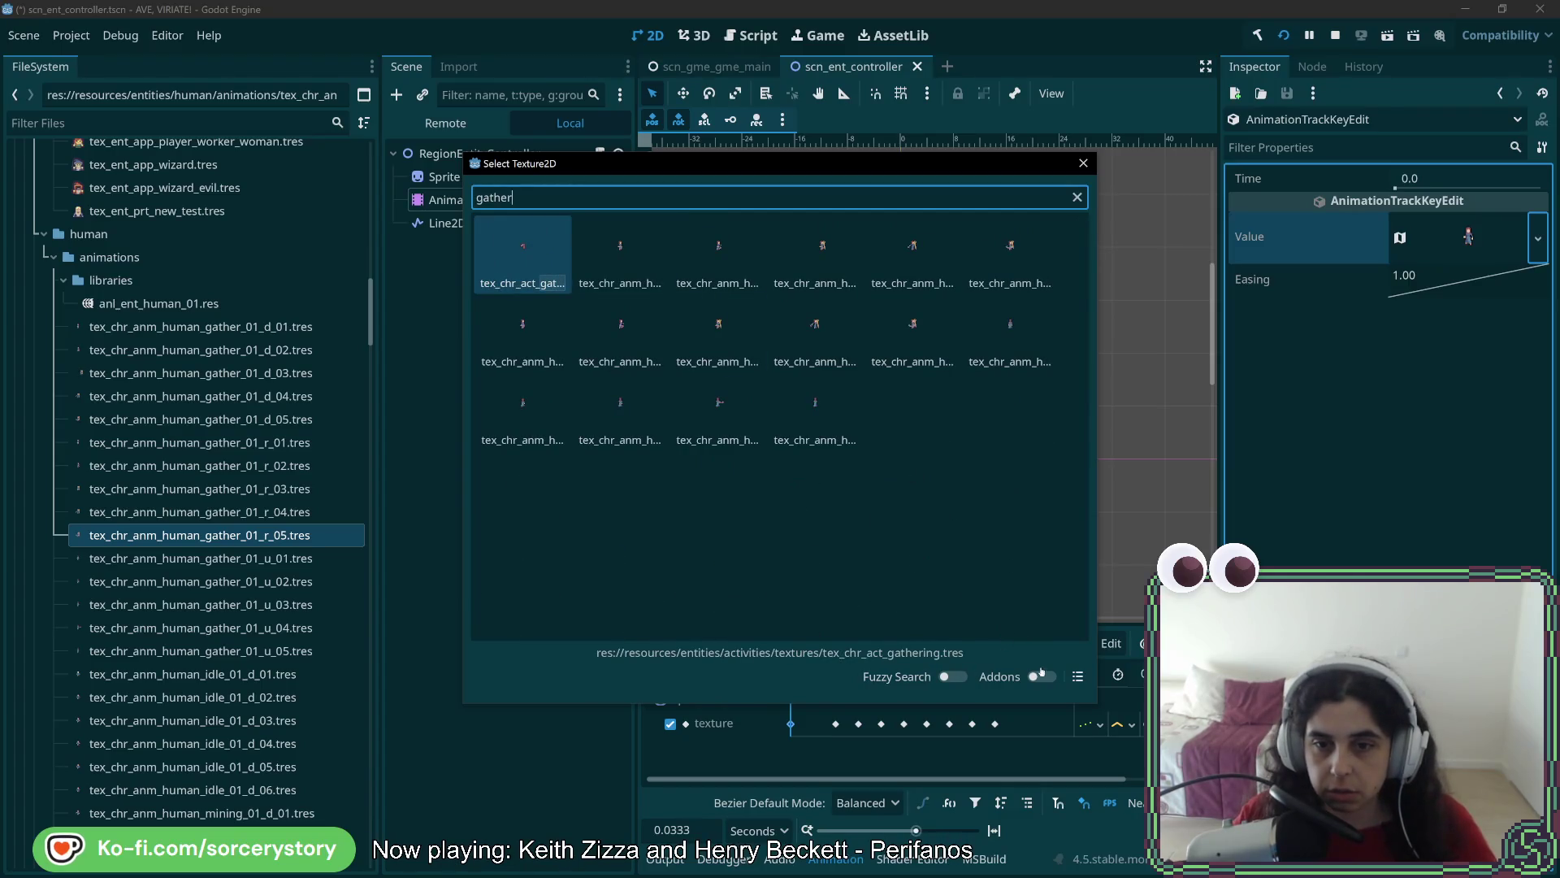
click(1078, 676)
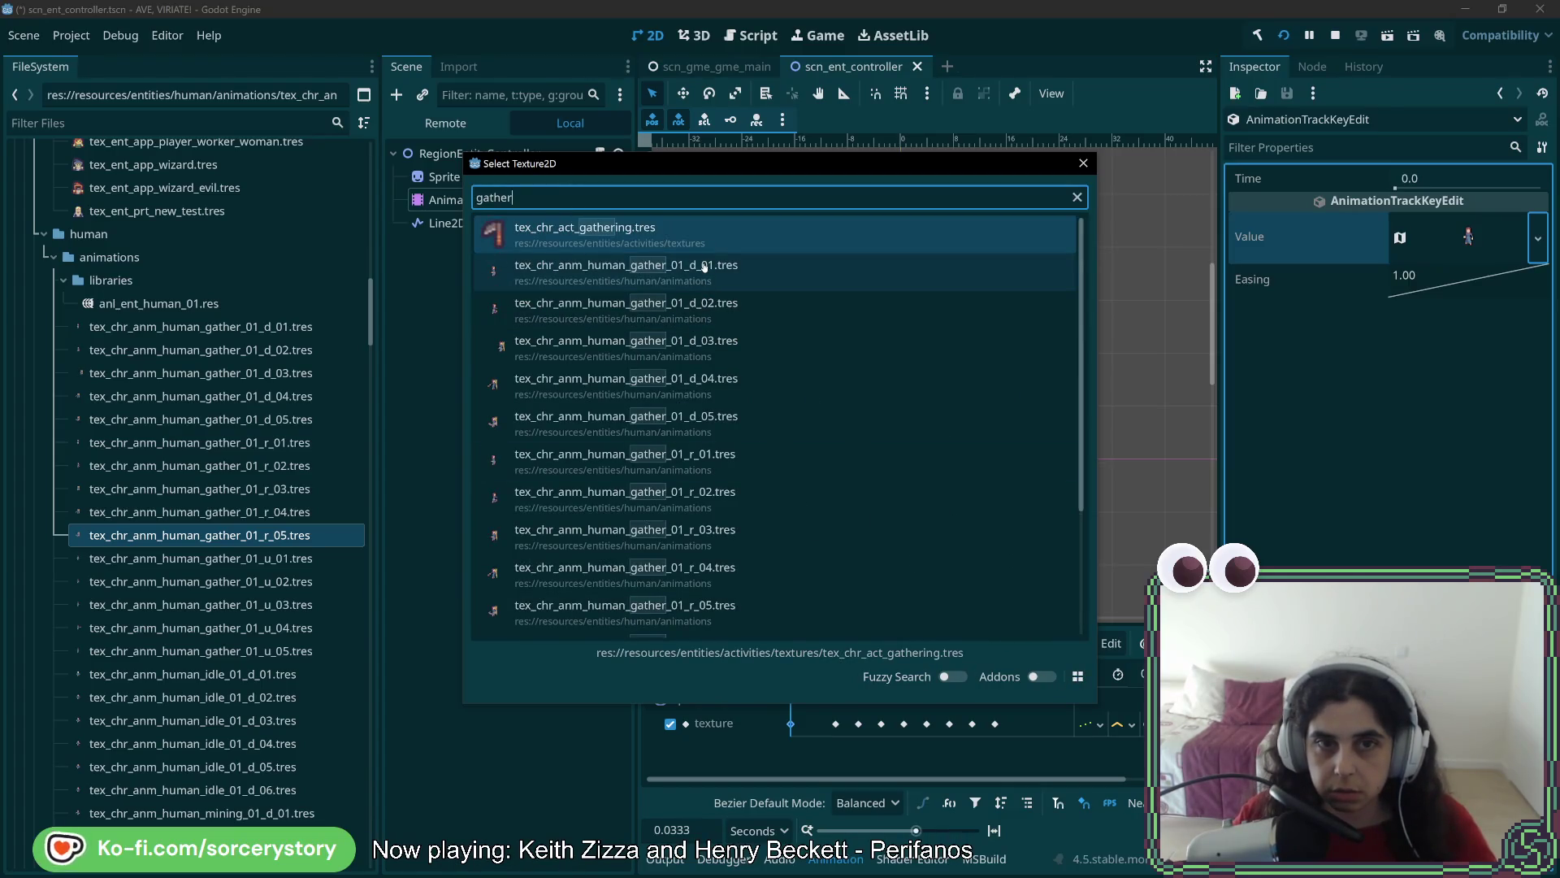
text(_01)
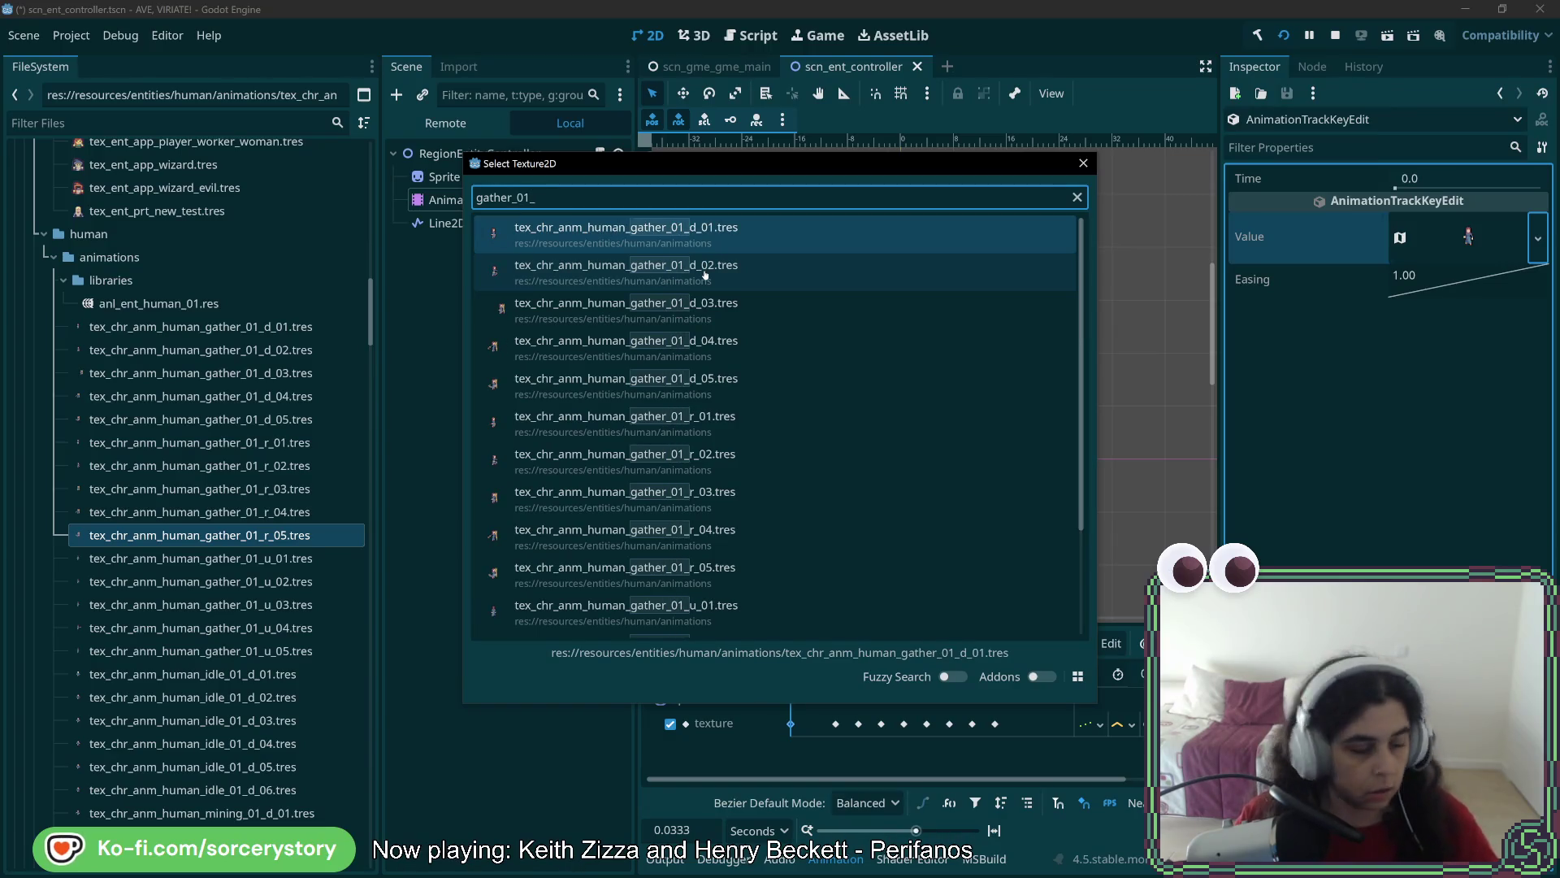
text(_d)
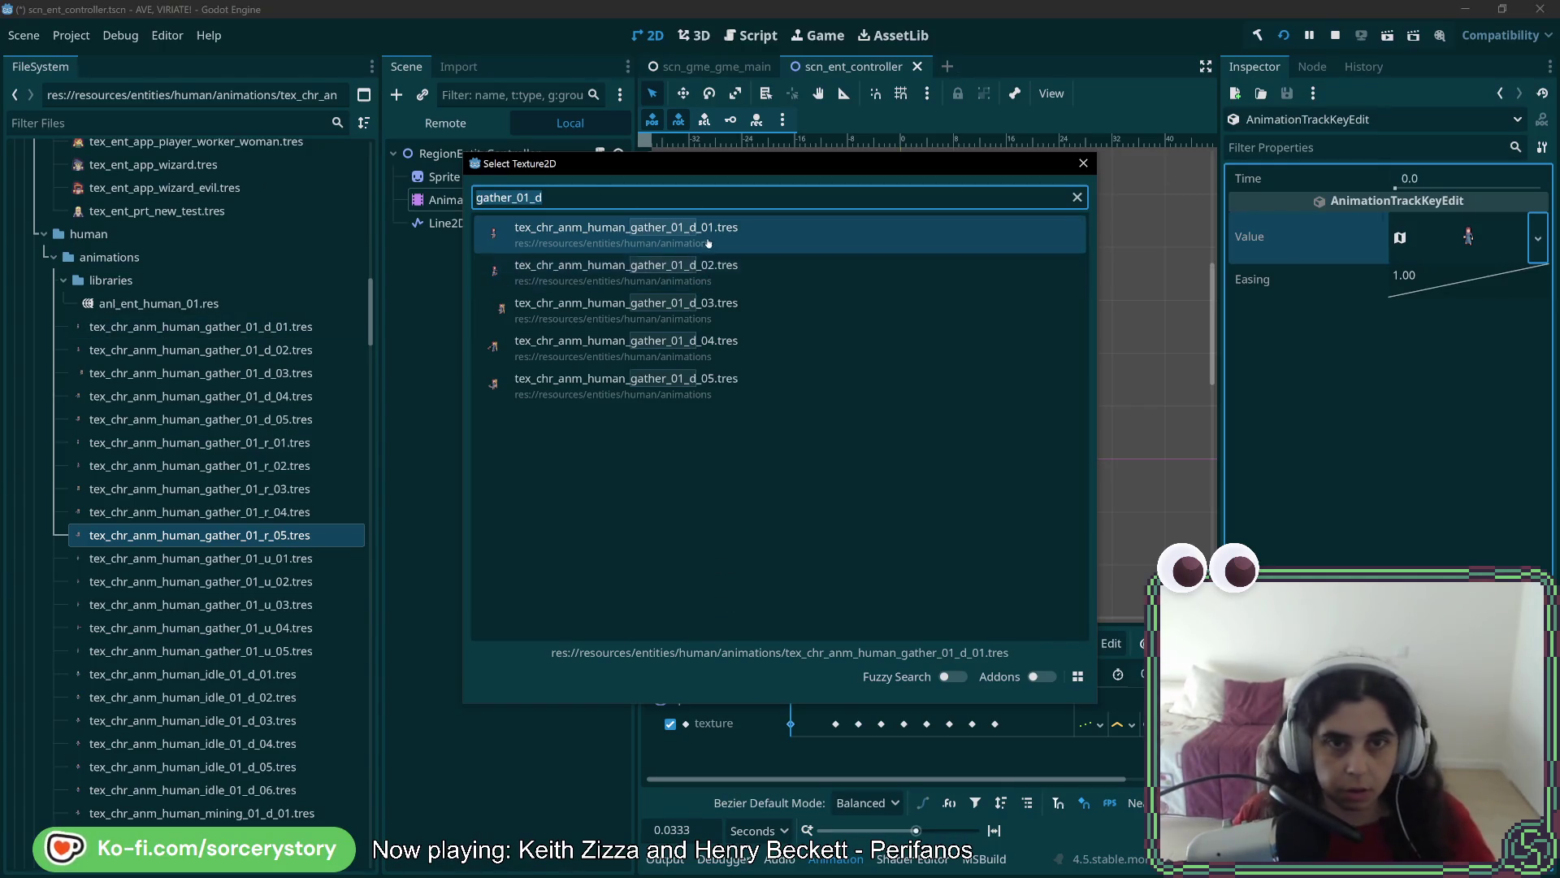
double_click(708, 241)
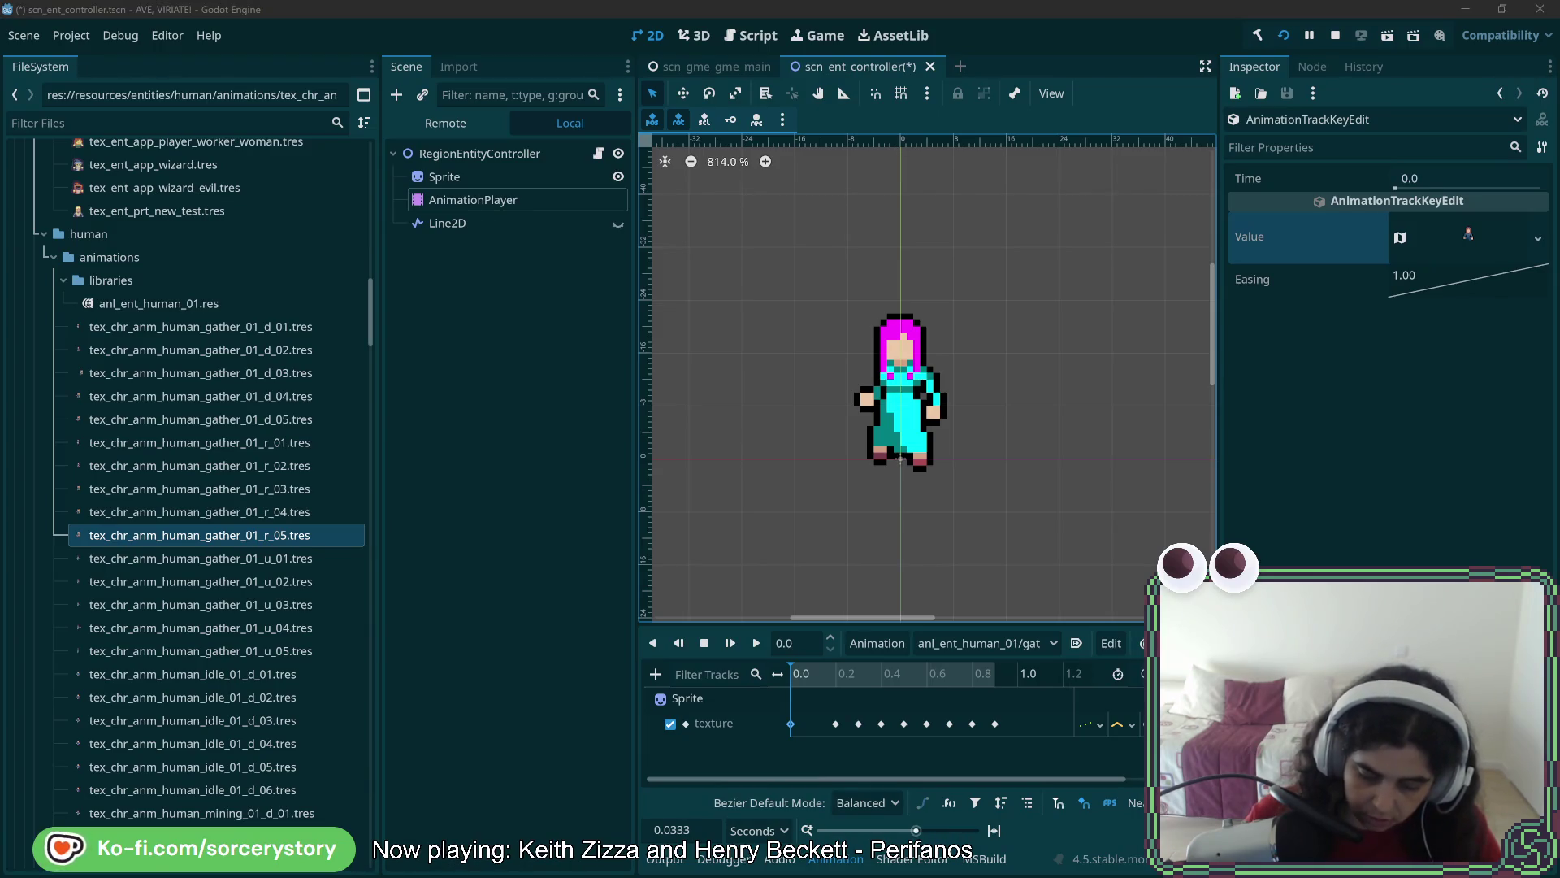
Give the 0.2 s keyframe its matching gather_01_d texture
click(836, 724)
click(1538, 240)
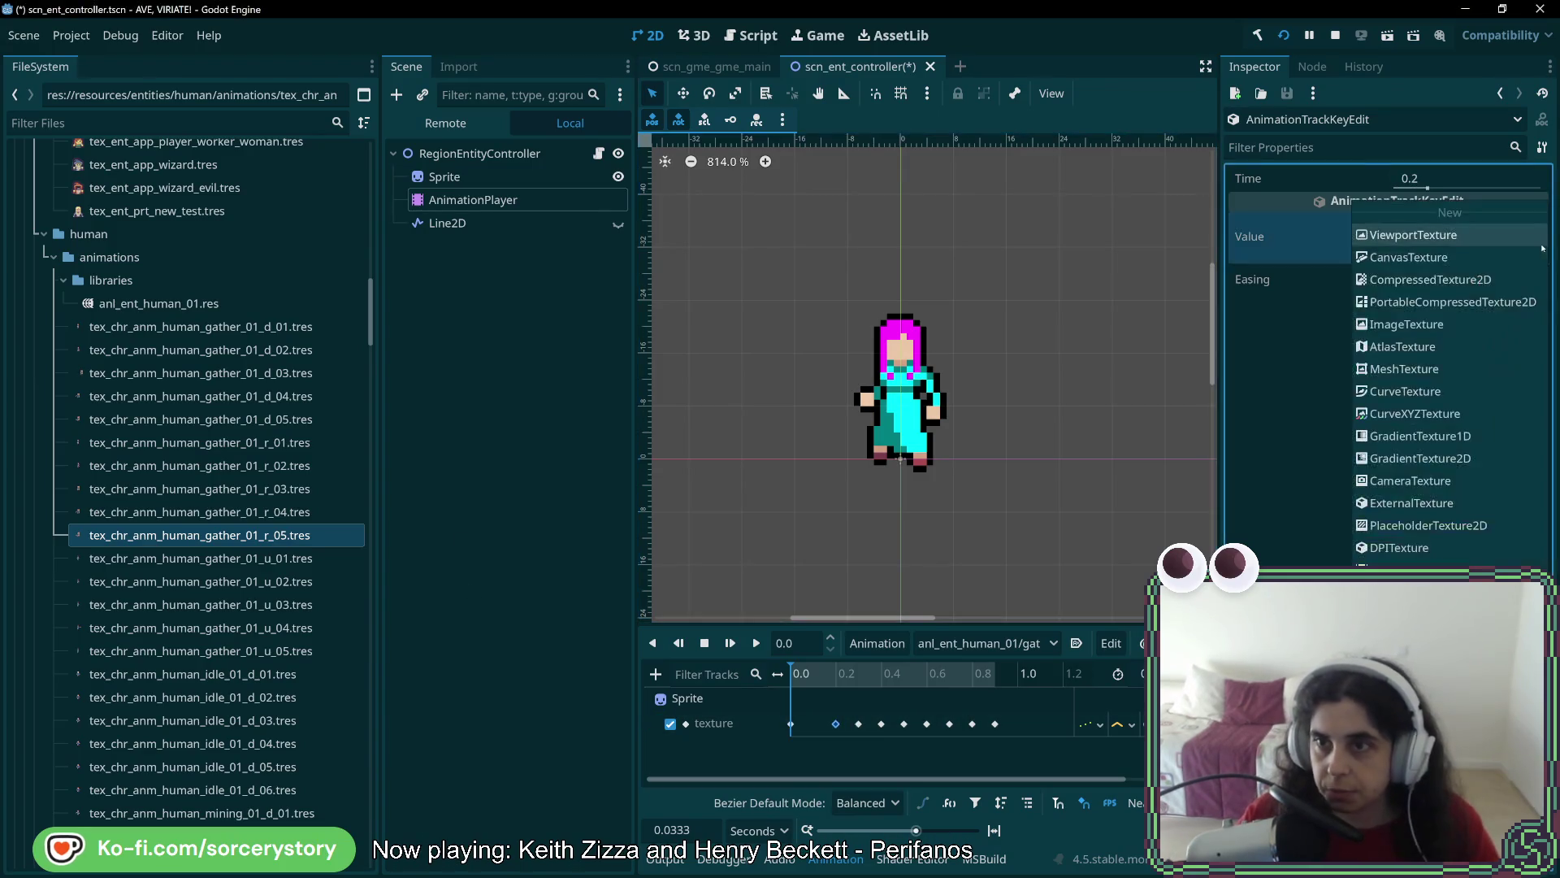
click(1414, 614)
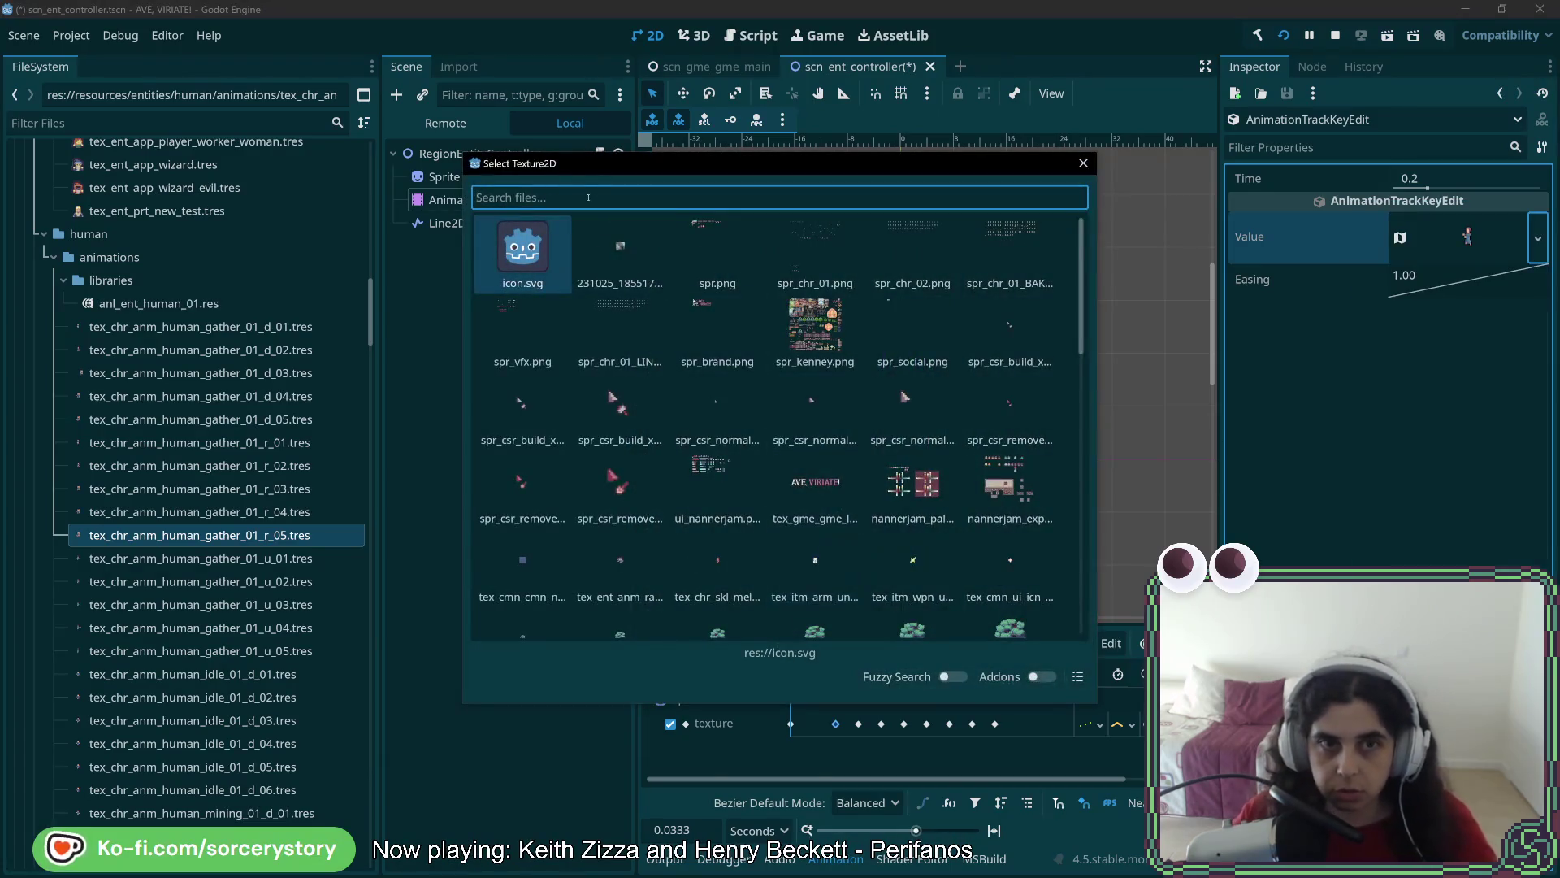
text(gather_01_d)
key(Return)
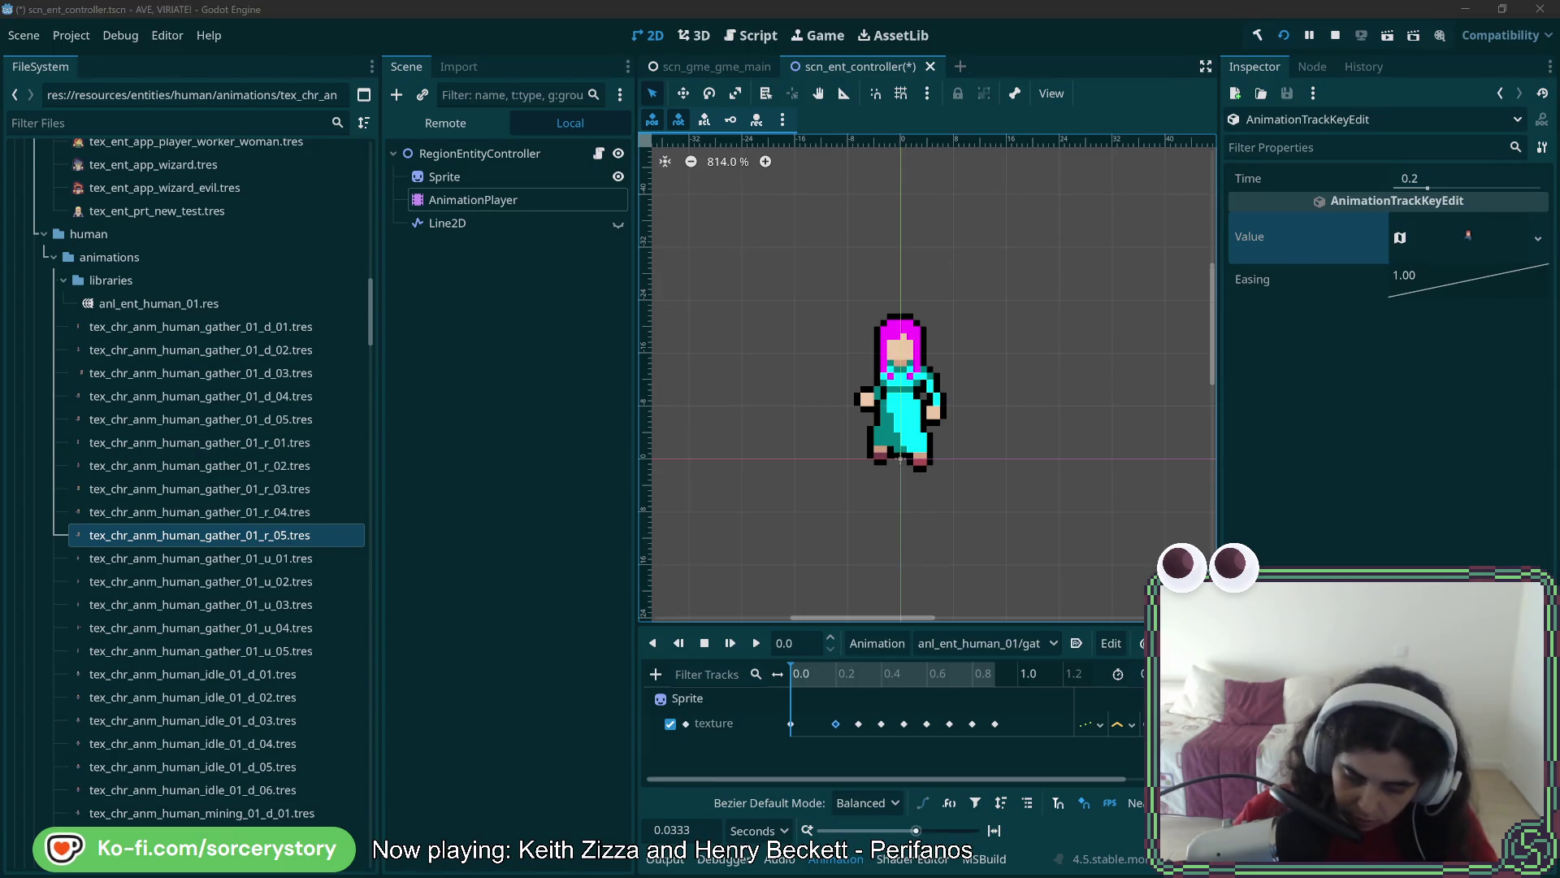
Move the 0.3 s key onto 0.4 s and swap its texture to the next gather frame
click(859, 724)
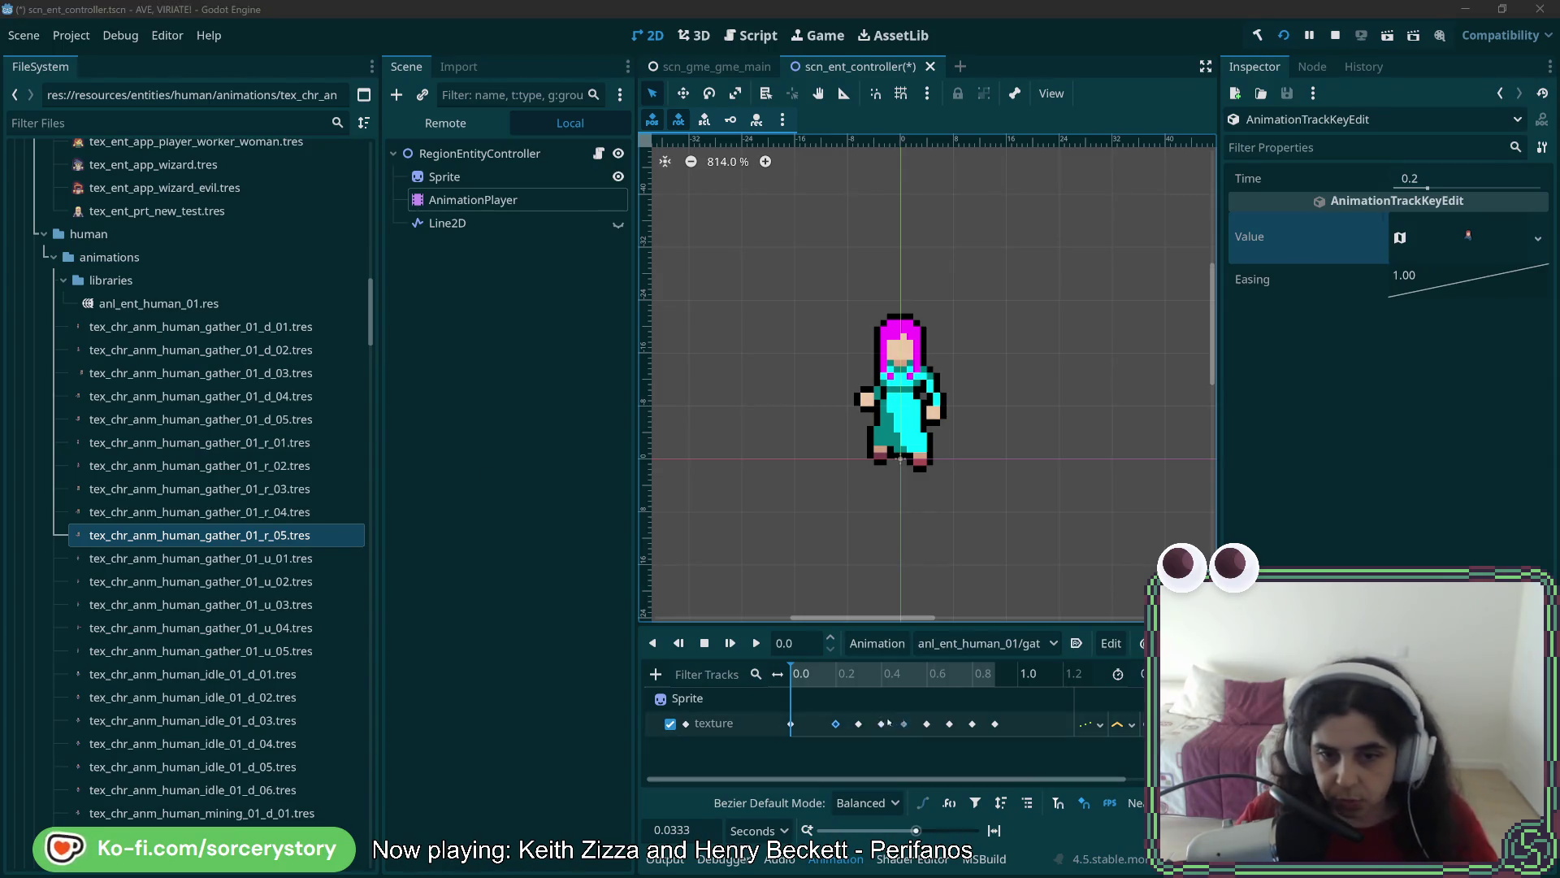
drag(862, 729, 884, 730)
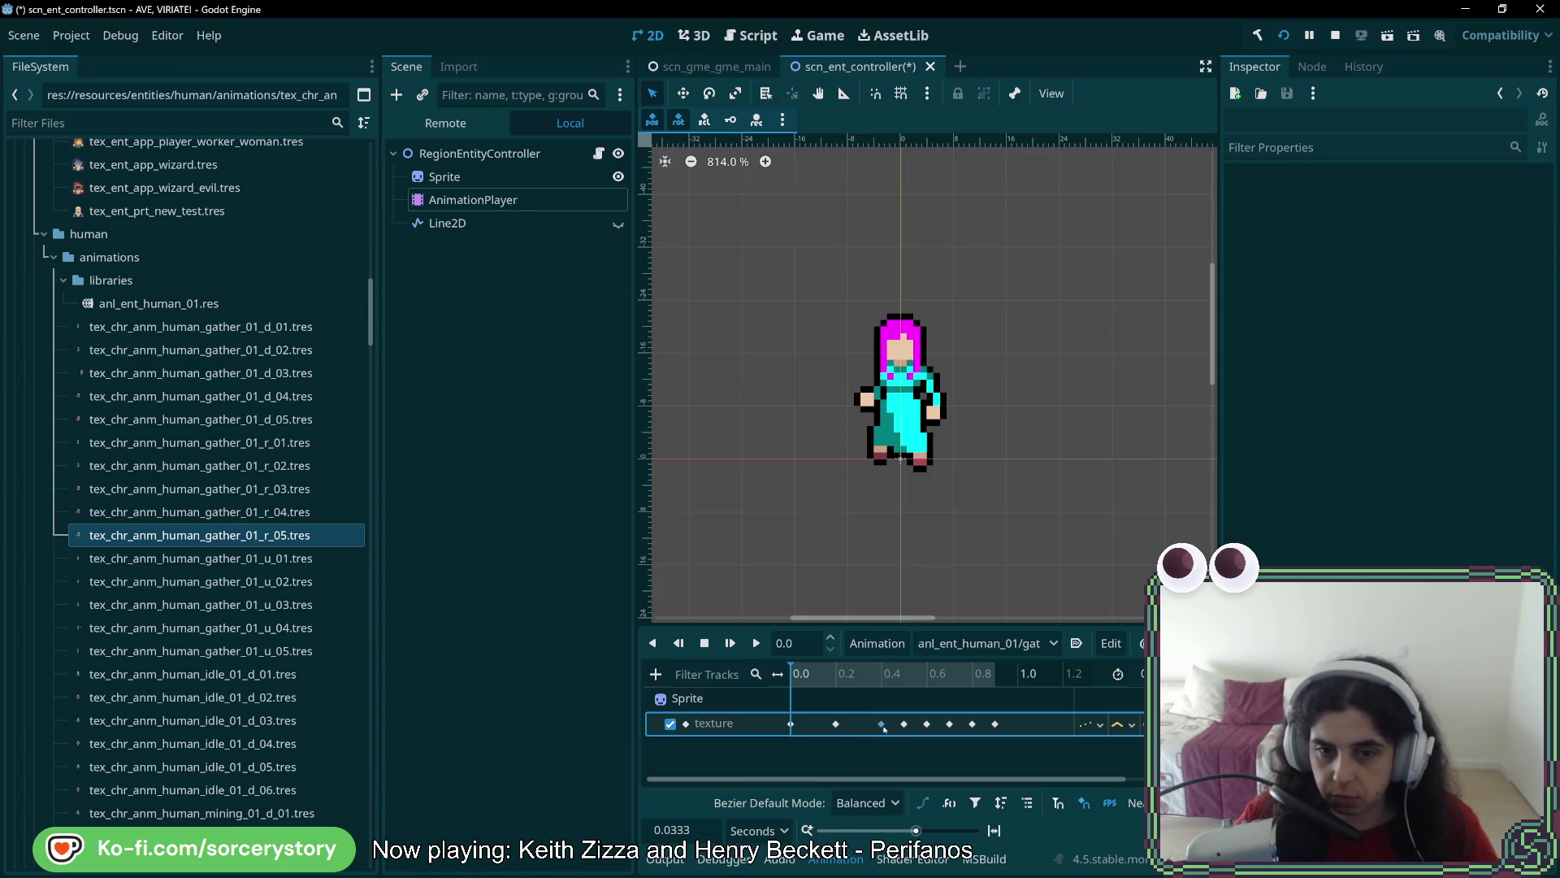
click(836, 724)
click(882, 724)
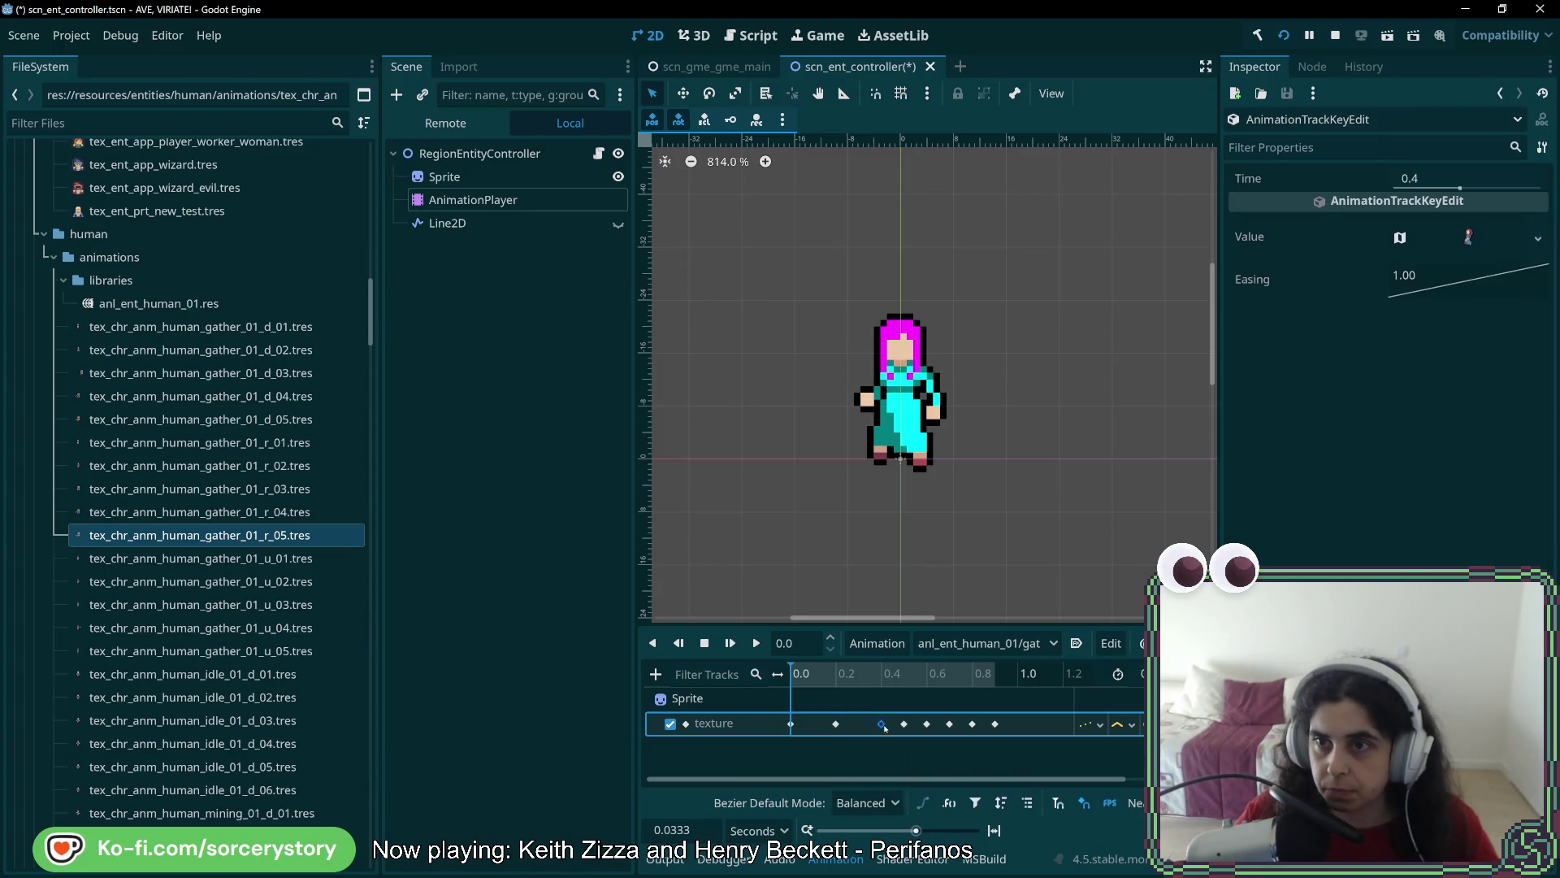
click(1536, 242)
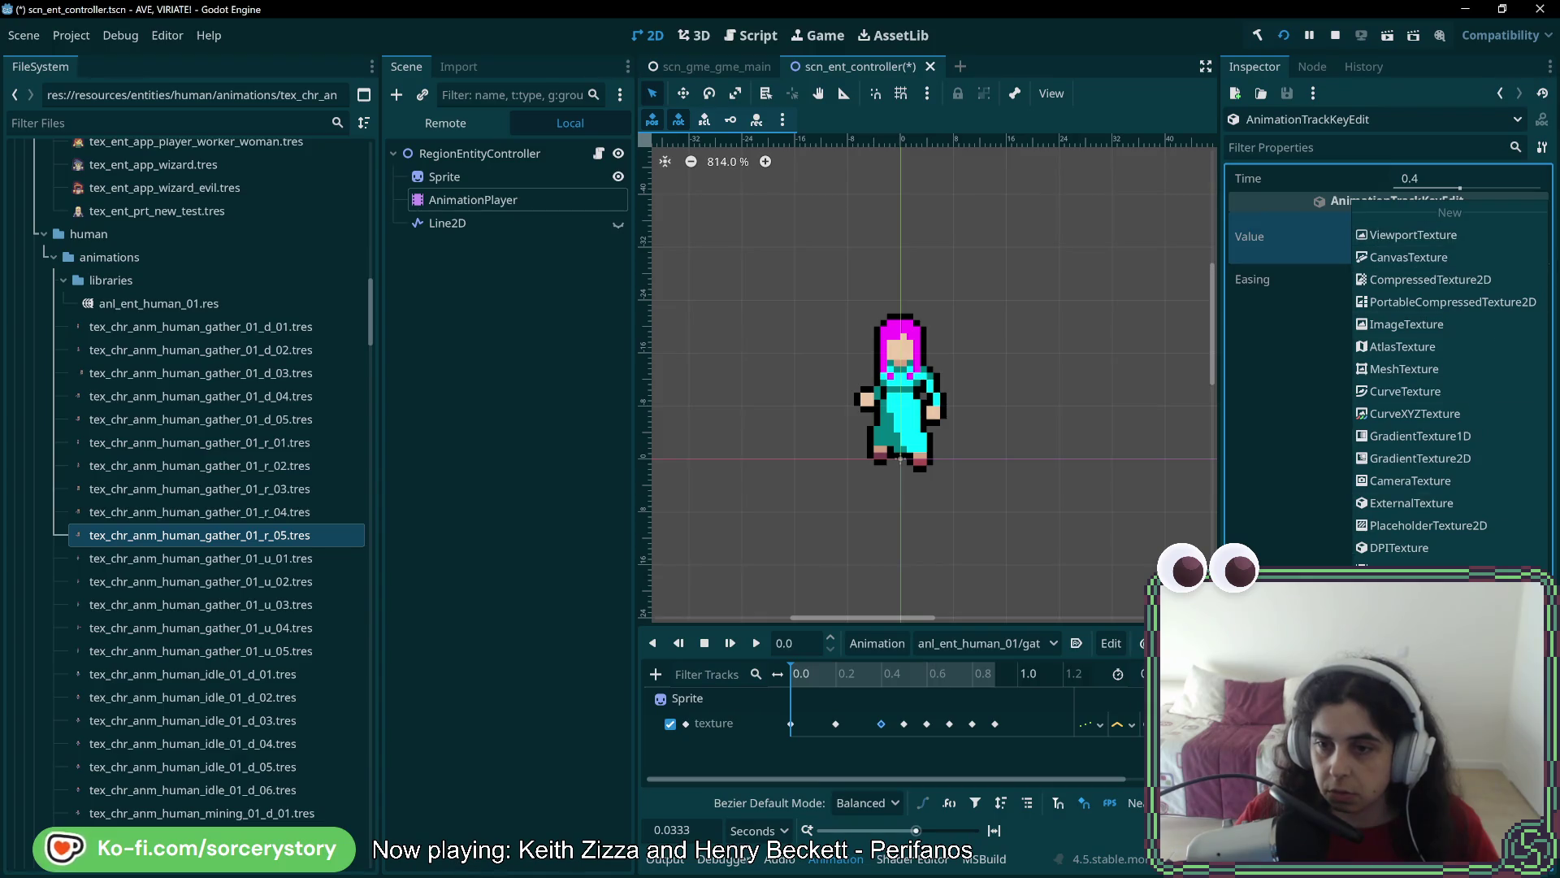
click(1430, 536)
text(gather_01_u)
double_click(721, 285)
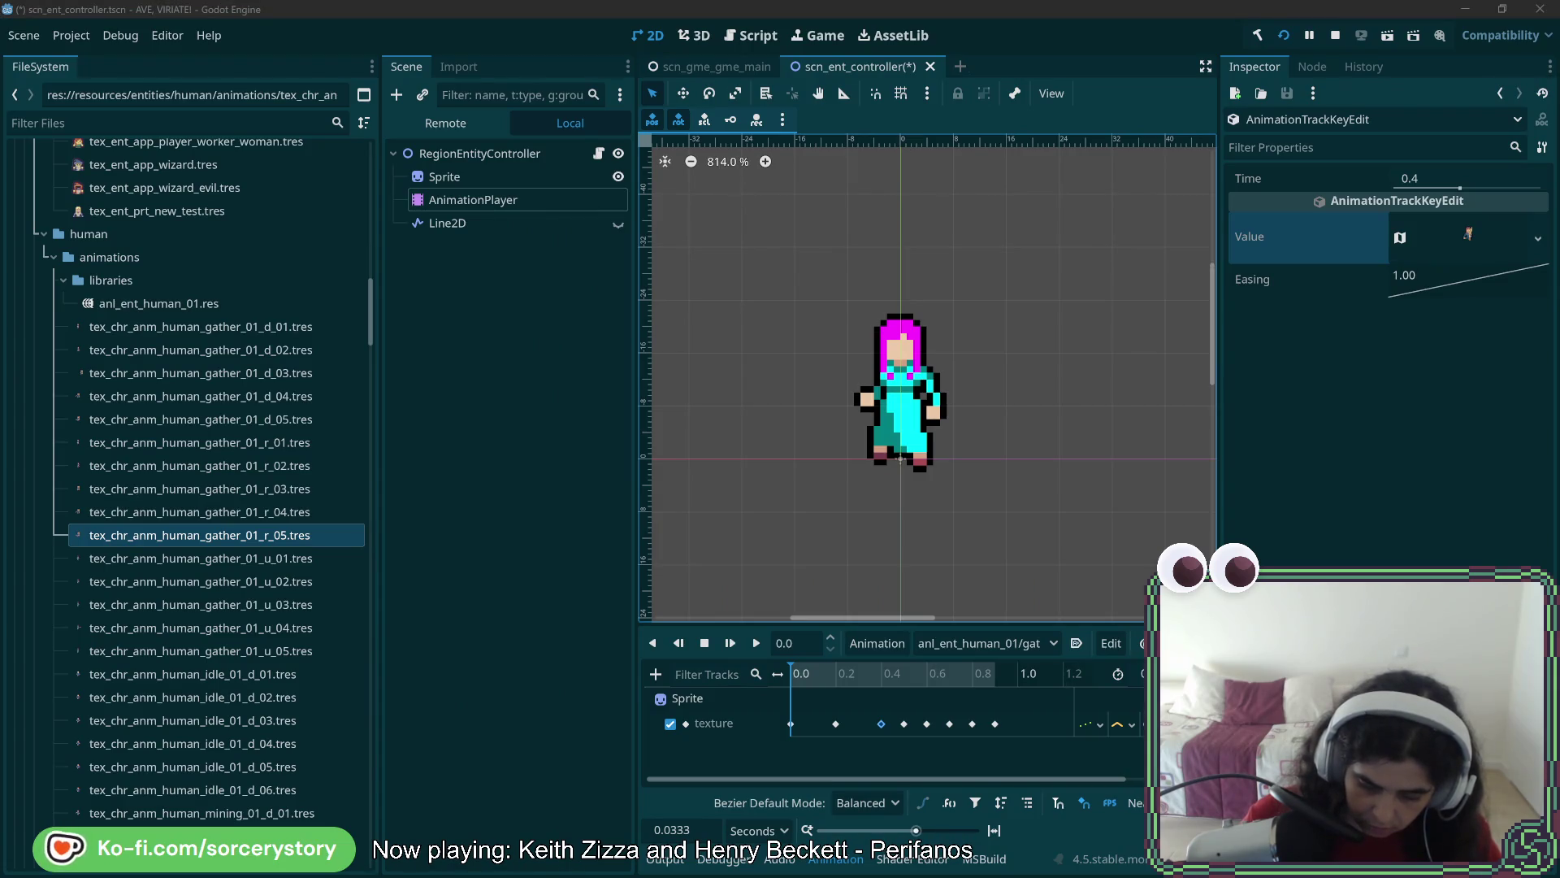
Delete the surplus keyframes at 0.5 and 0.6 s
click(905, 724)
shift+click(927, 724)
key(Delete)
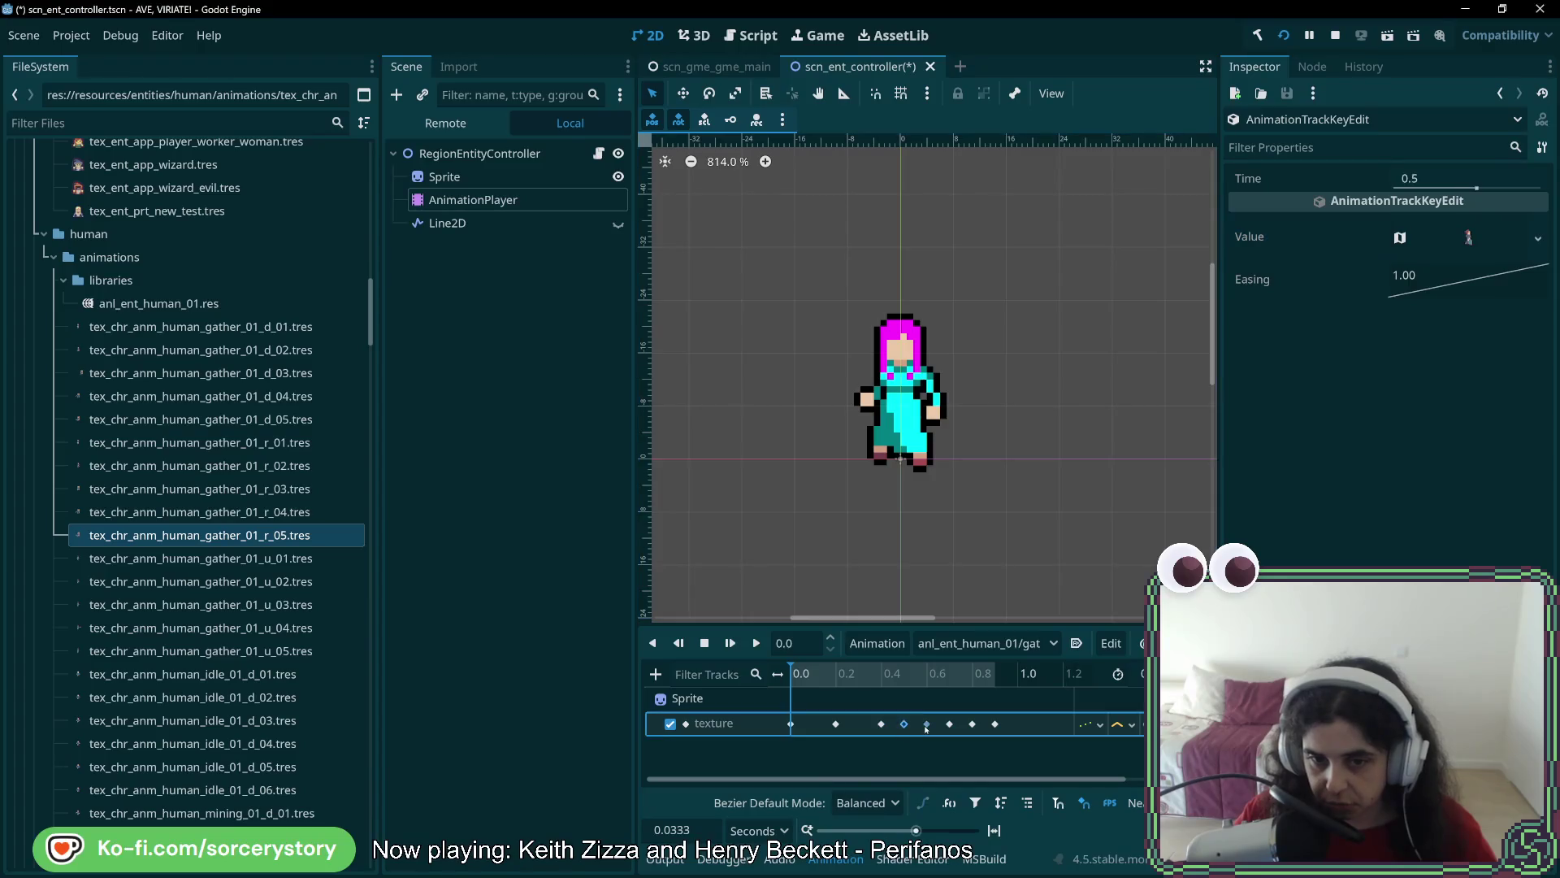
Give the 0.7 s key the fourth gather_01_d texture and merge the 0.8 key into 0.9
click(881, 724)
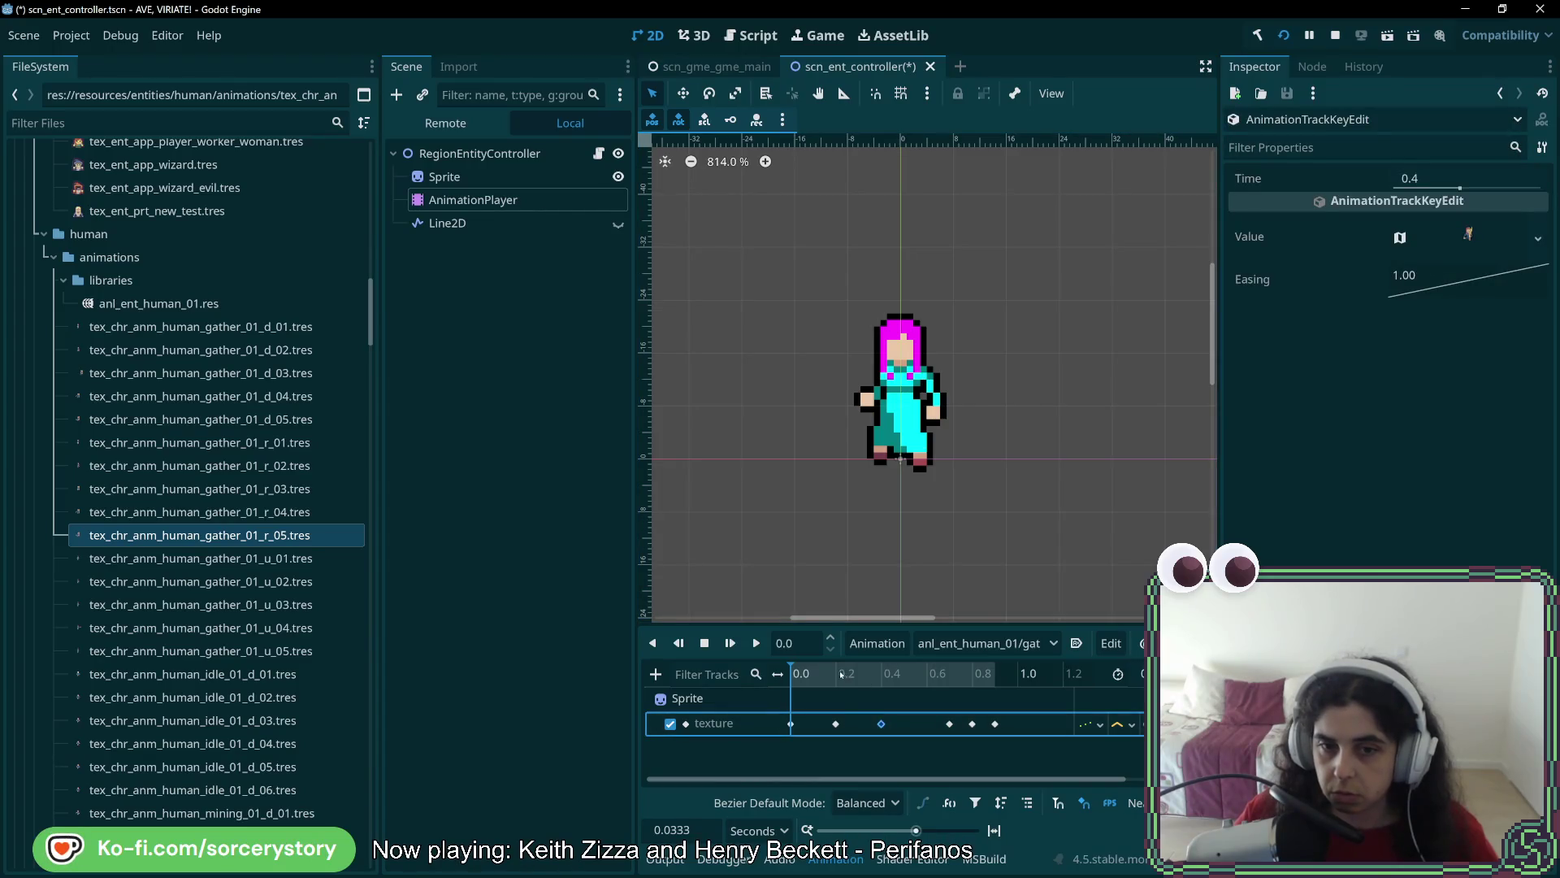
click(905, 723)
click(949, 723)
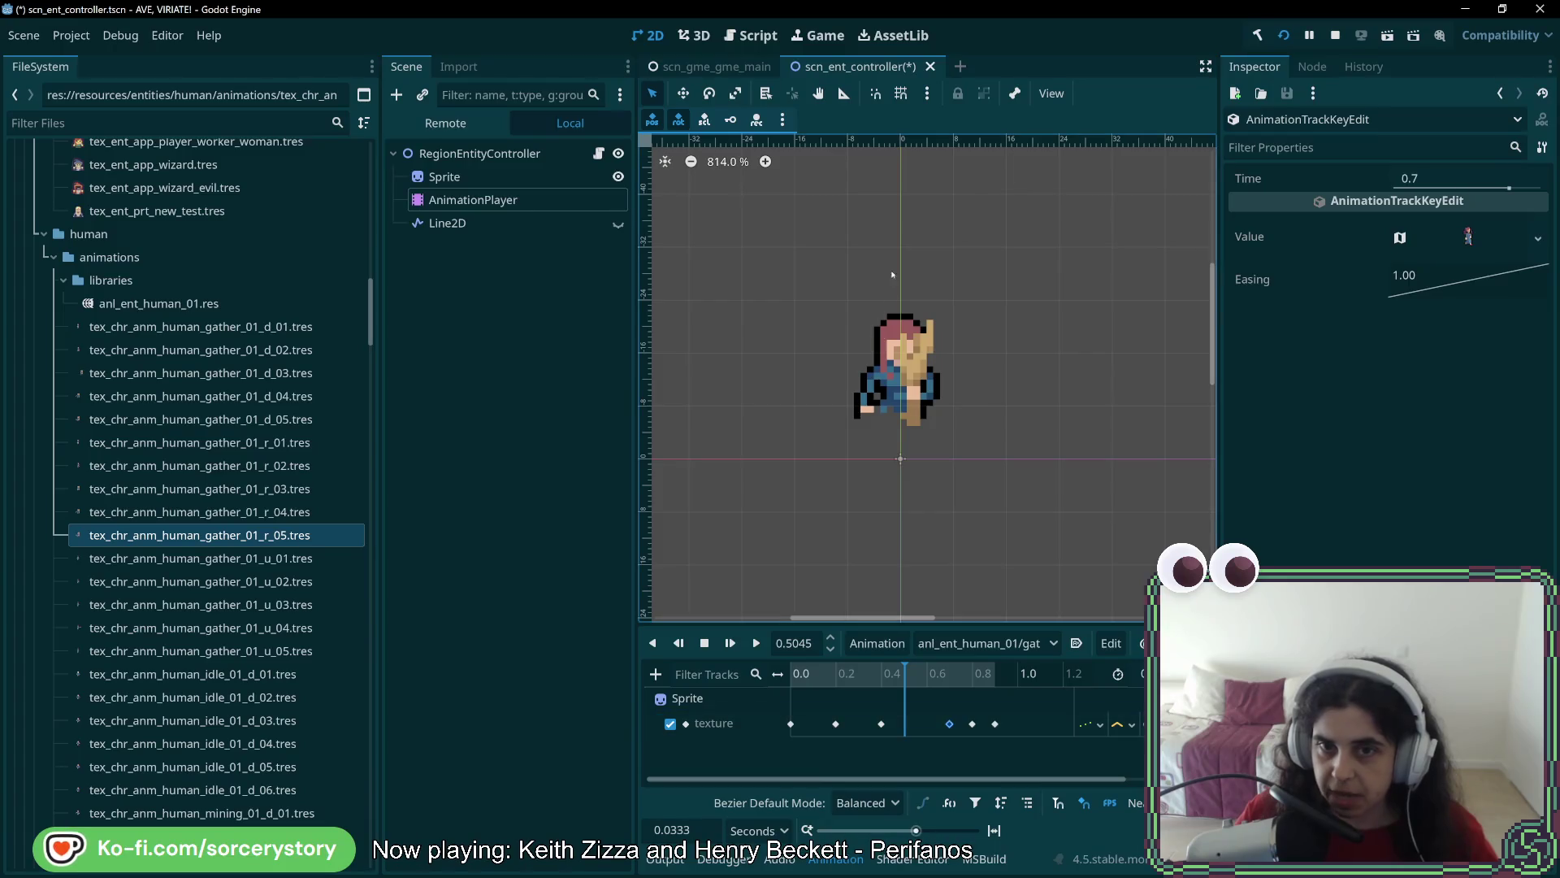
click(1538, 238)
click(1422, 569)
text(gather_01_d)
double_click(827, 269)
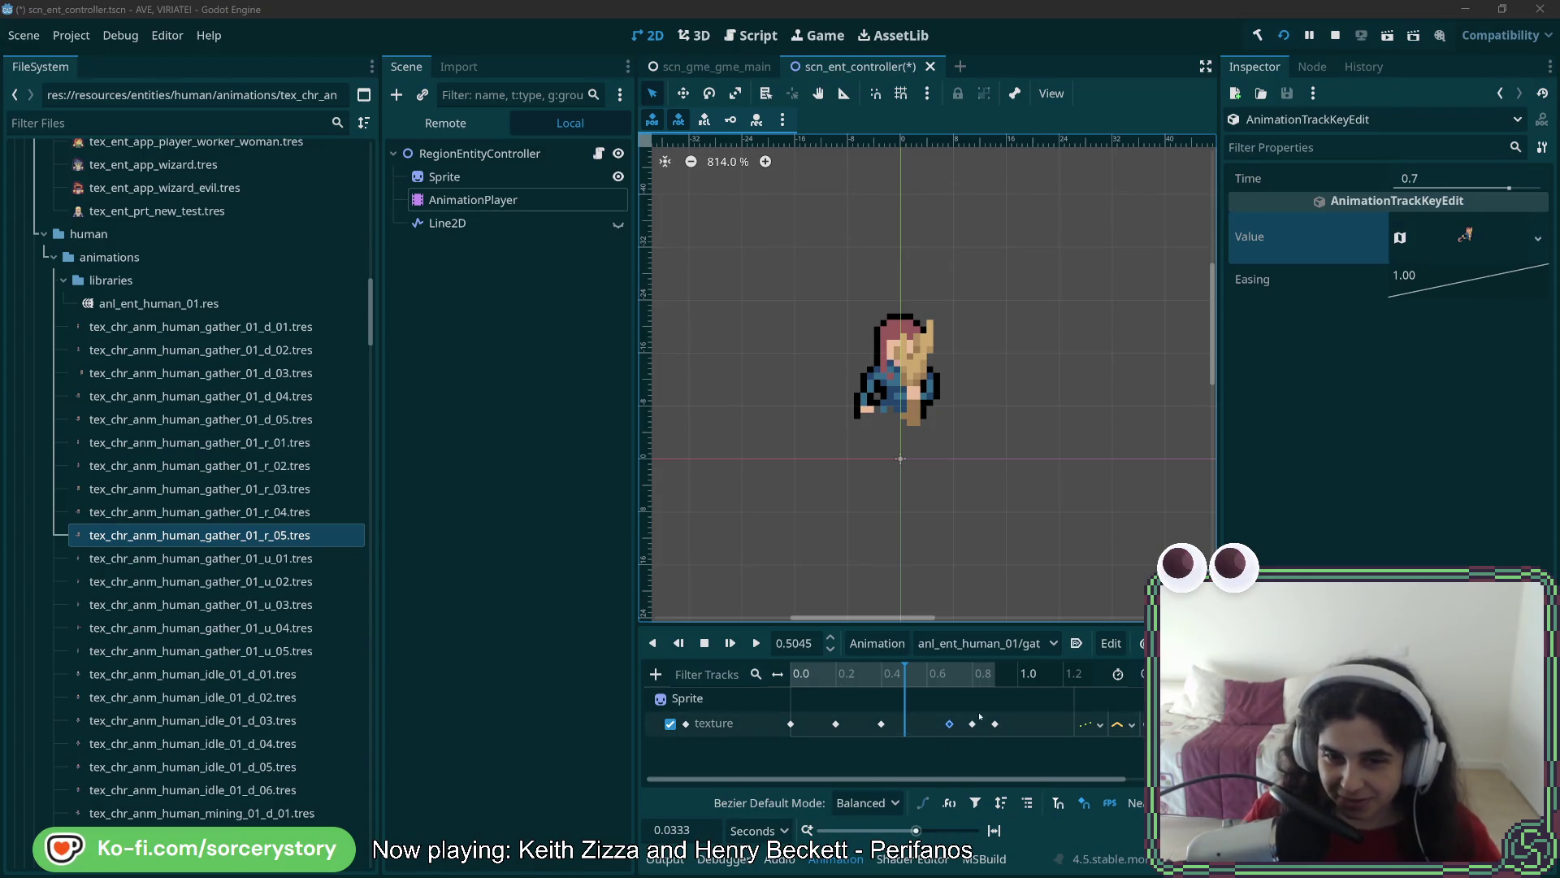
drag(971, 723, 1002, 729)
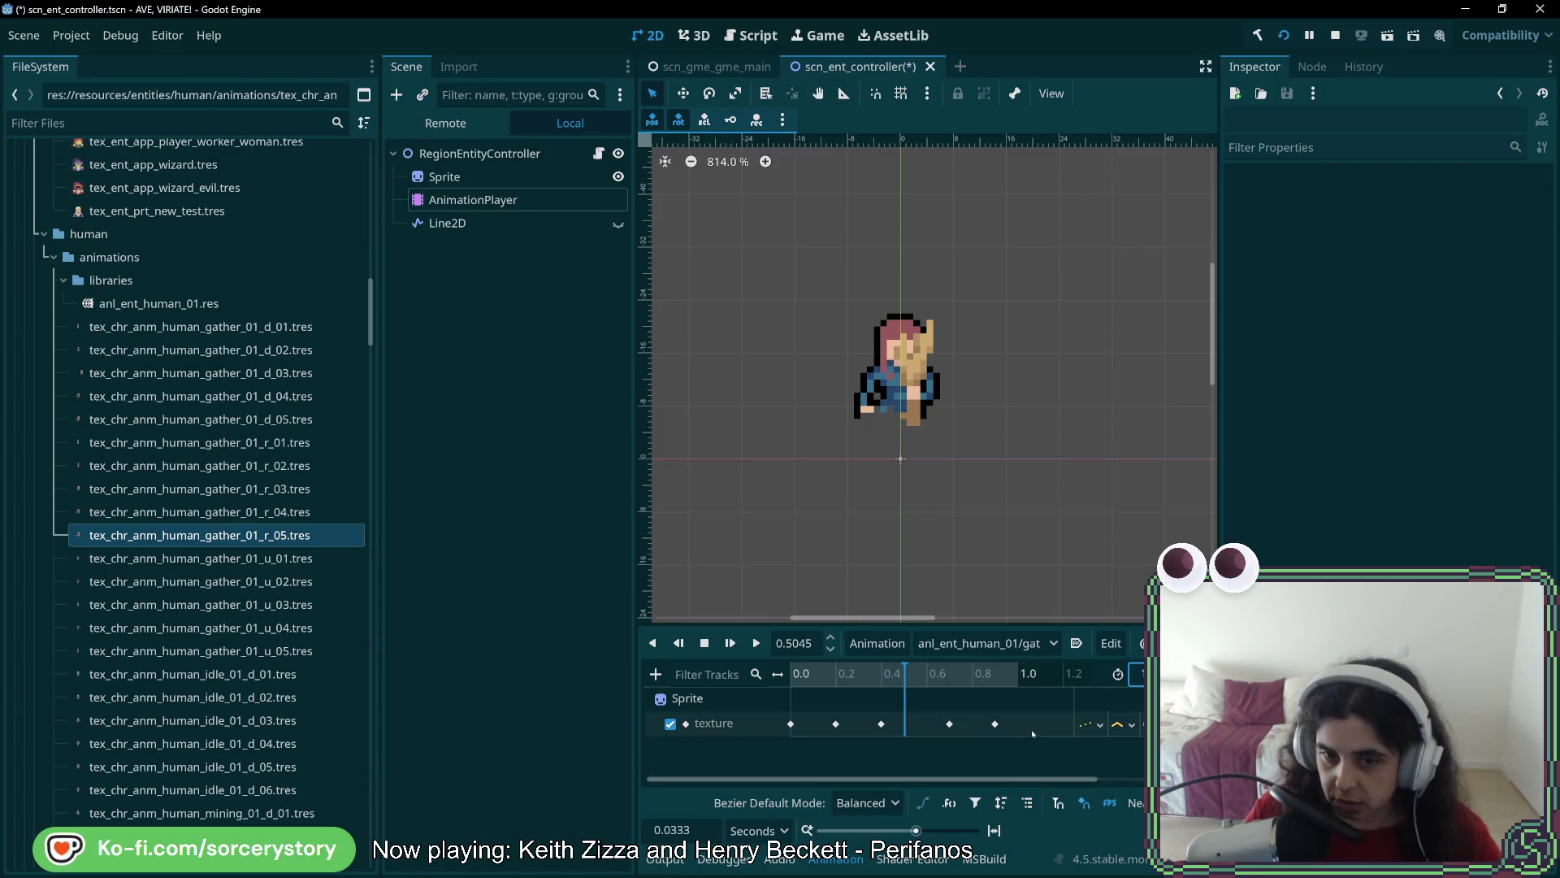
Assign a gather_01_d texture to the 0.9 s keyframe
click(995, 724)
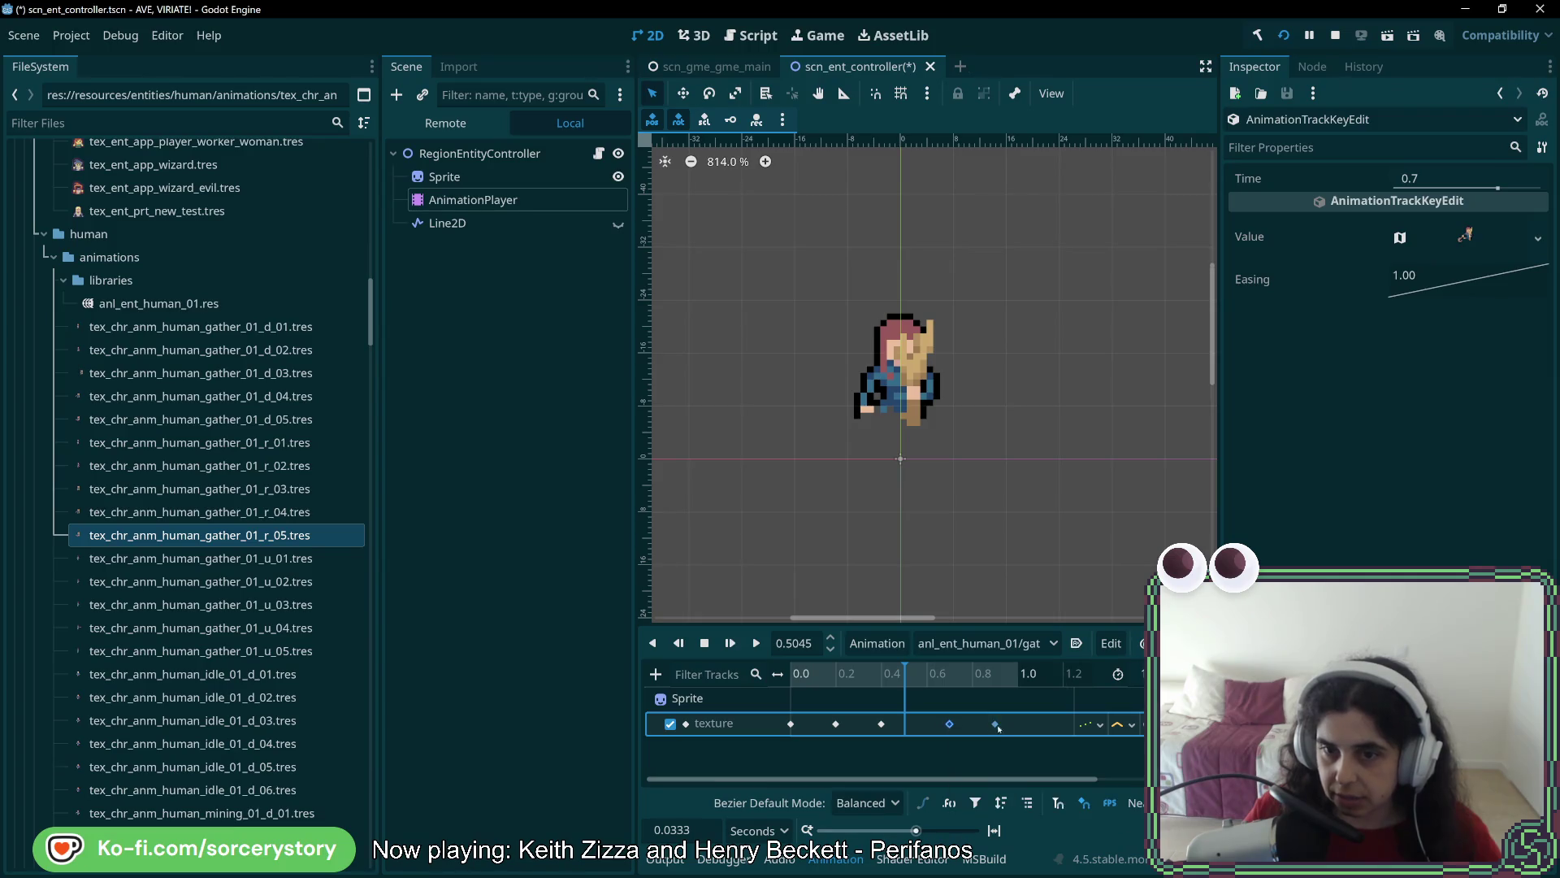
click(996, 724)
click(1537, 237)
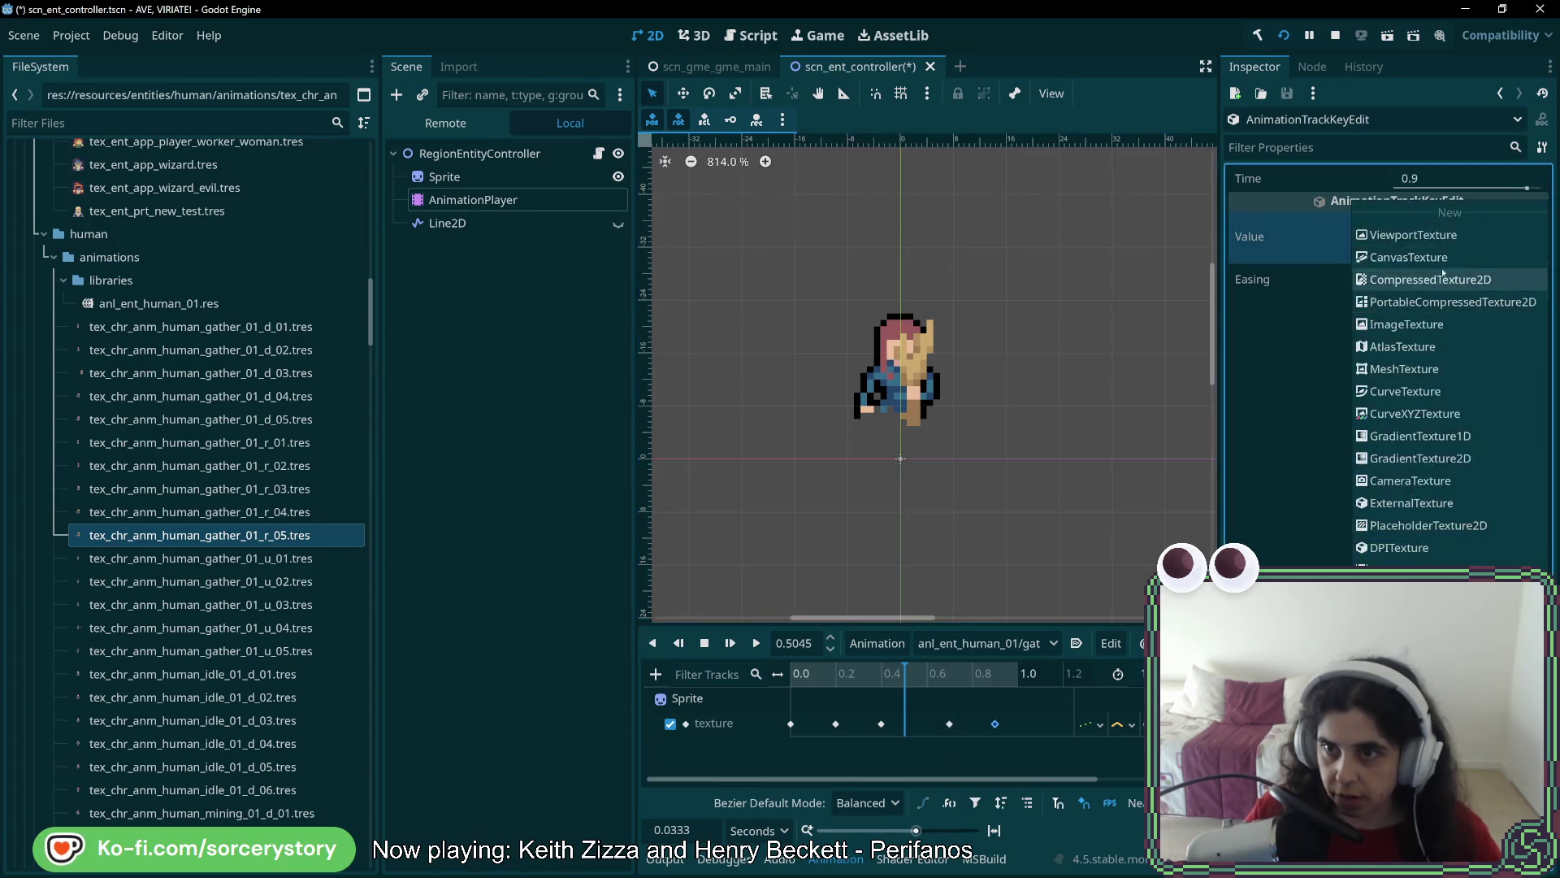
click(1414, 638)
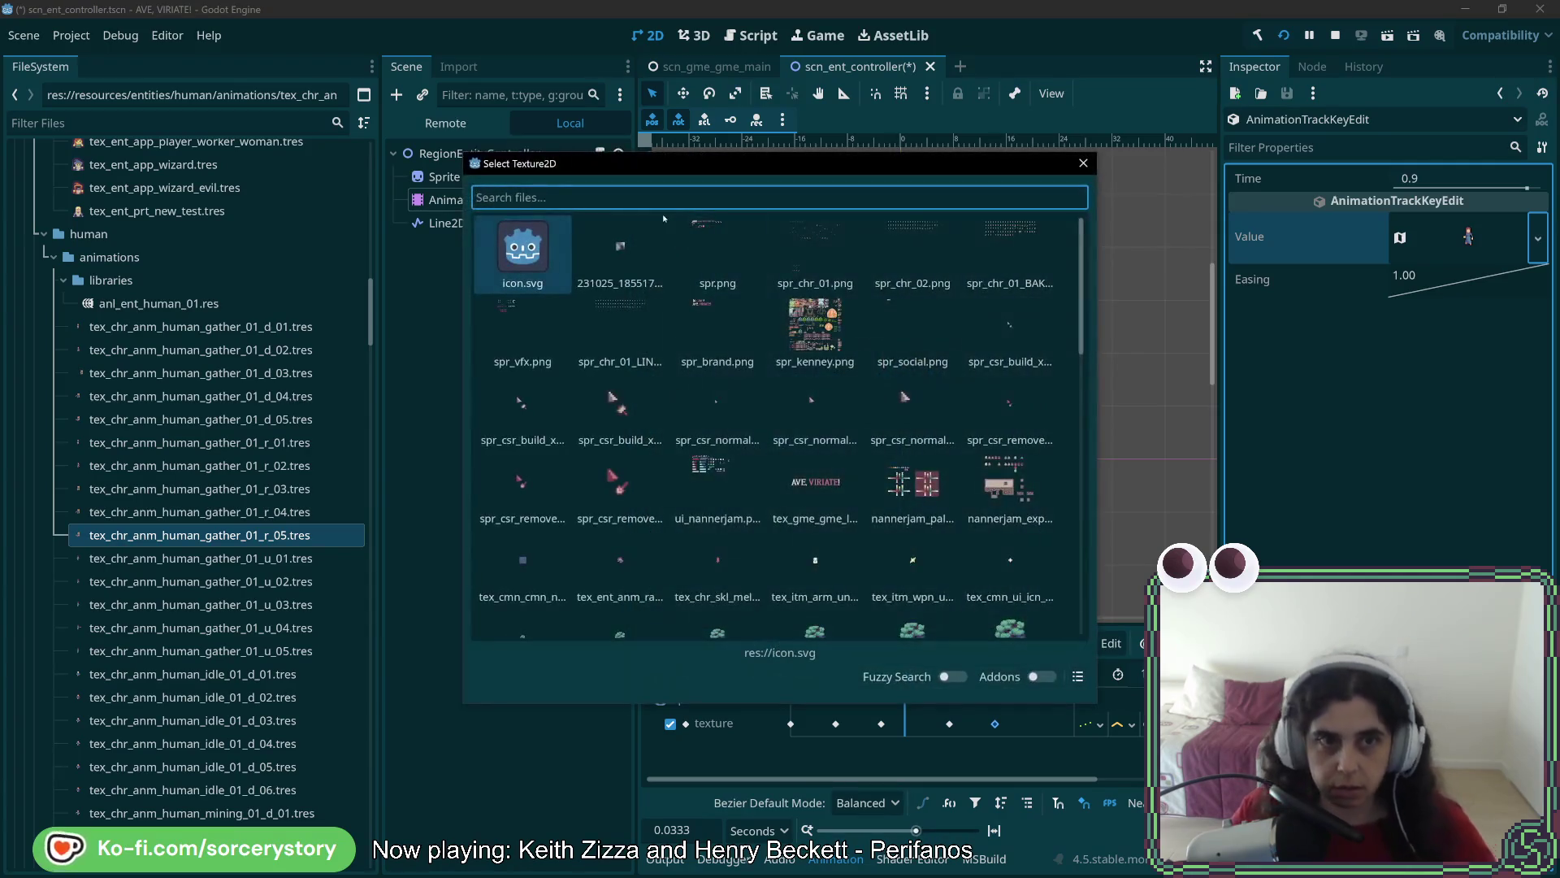
text(gather_01_d)
click(656, 241)
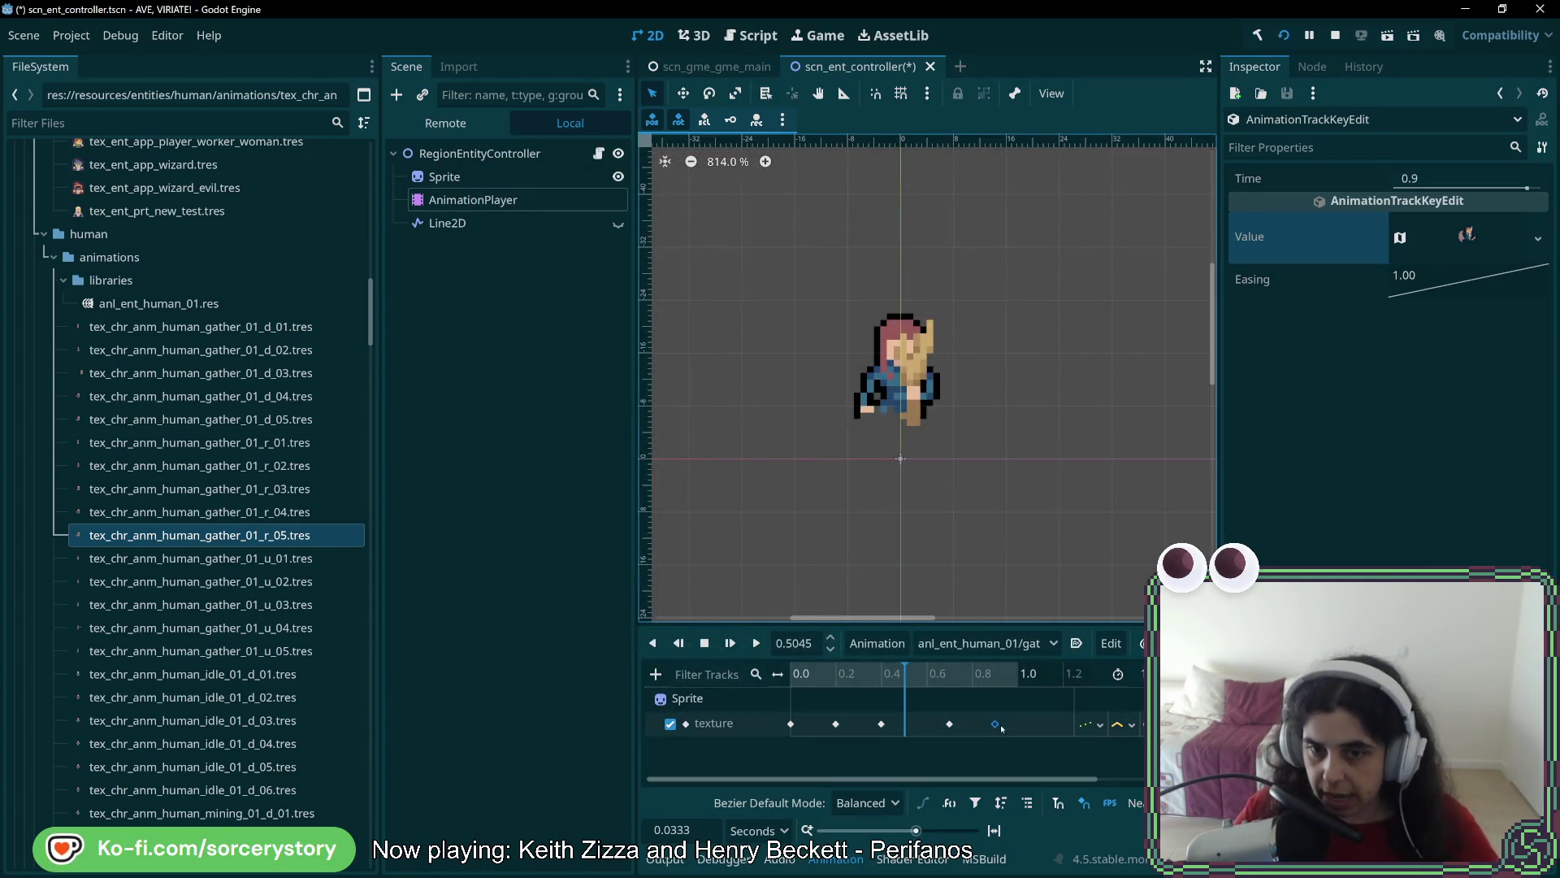
Copy the first keyframe to the end, place it at 1.1 s, and play the animation
click(792, 729)
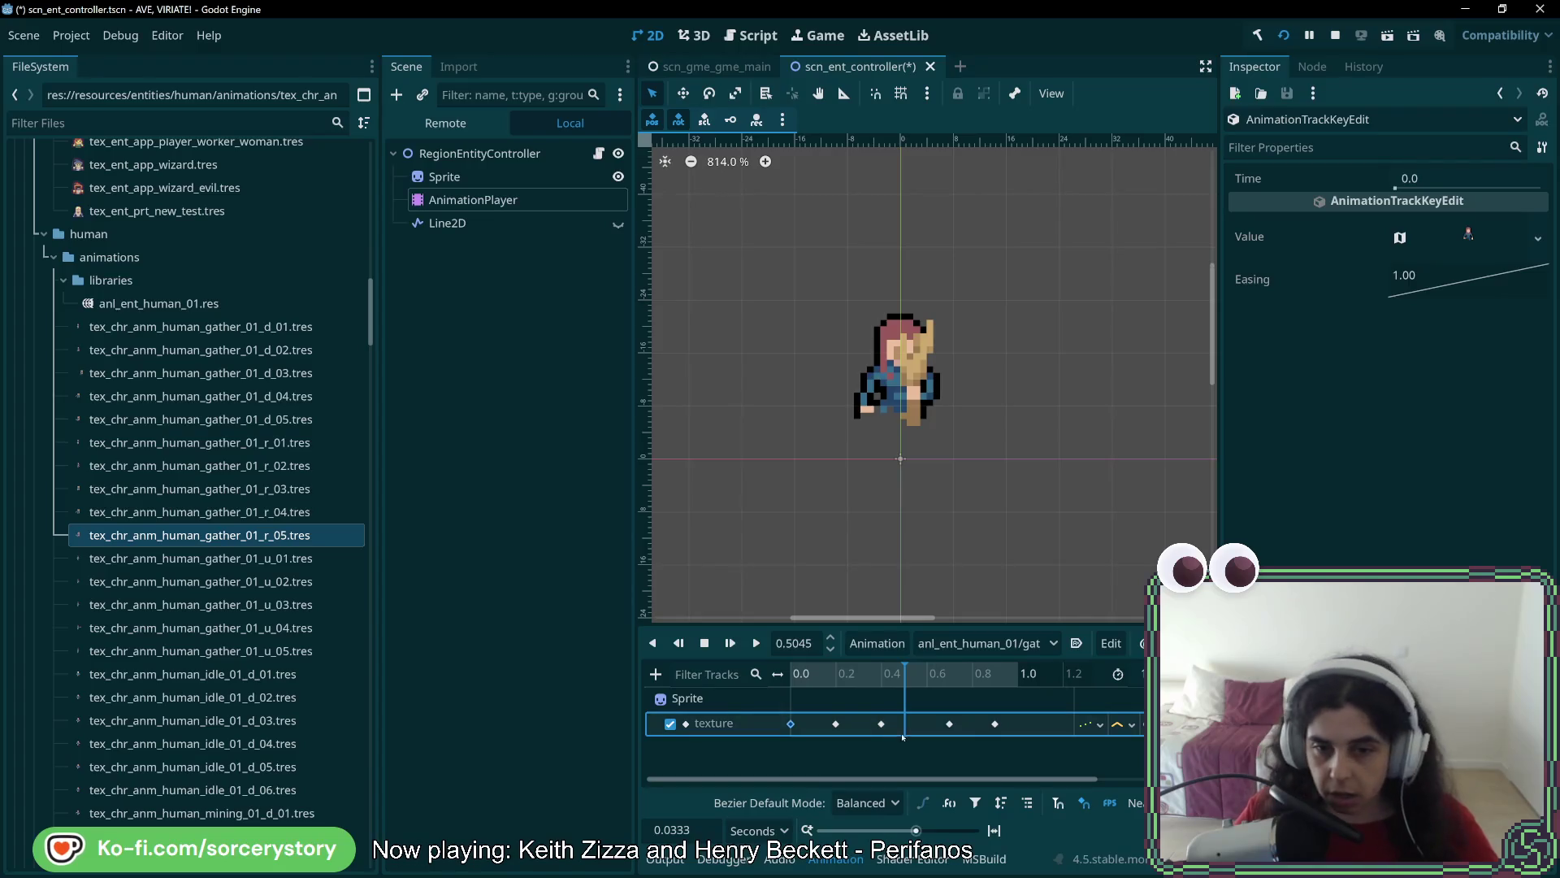
click(1017, 728)
key(ctrl+v)
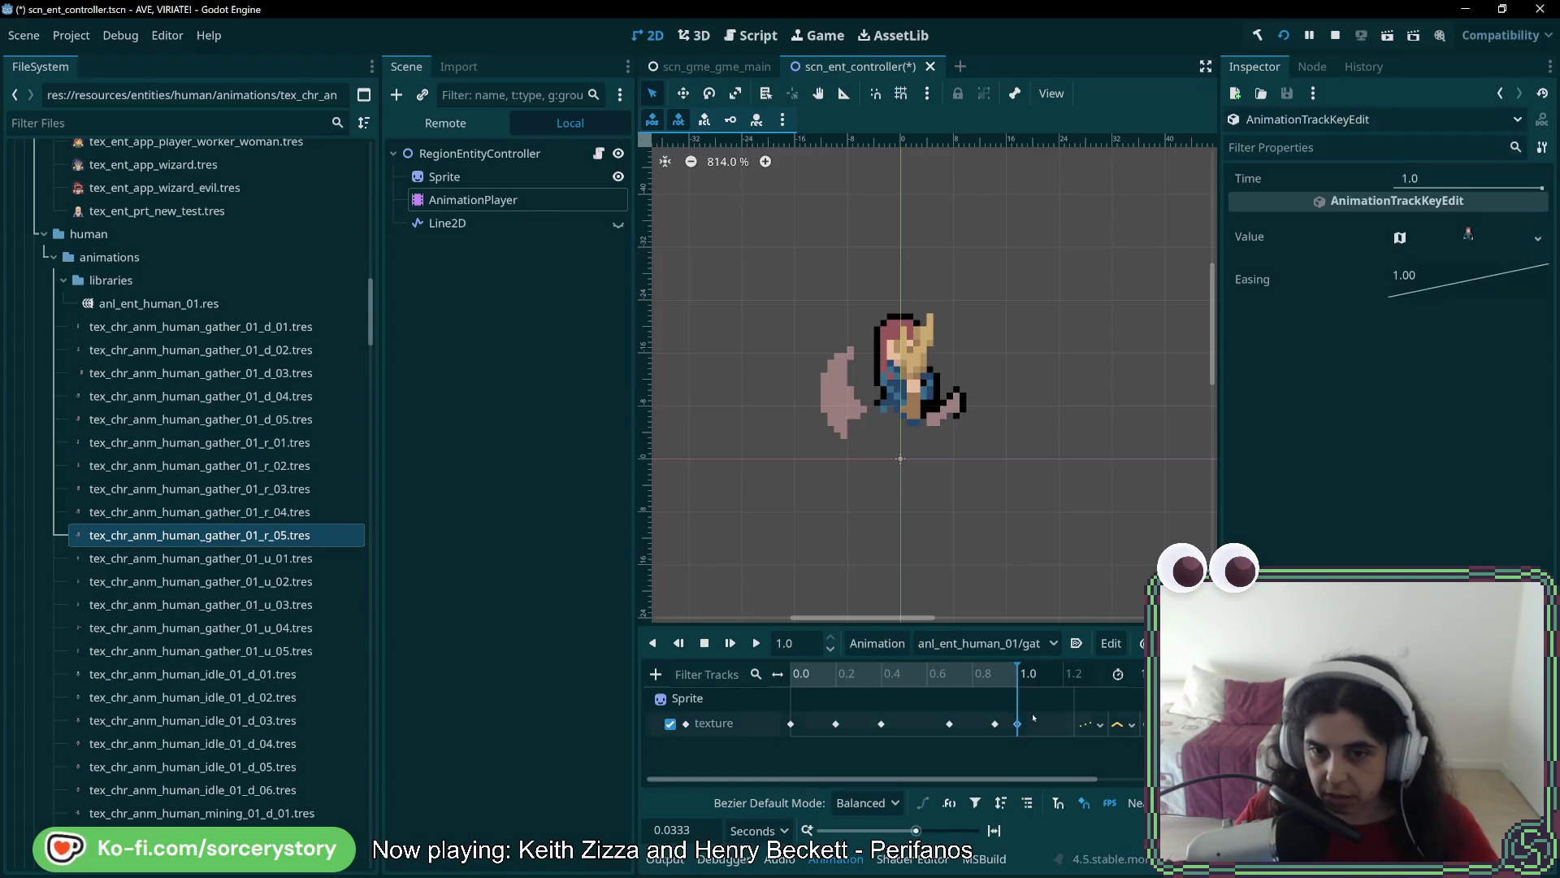
drag(1019, 728, 1033, 725)
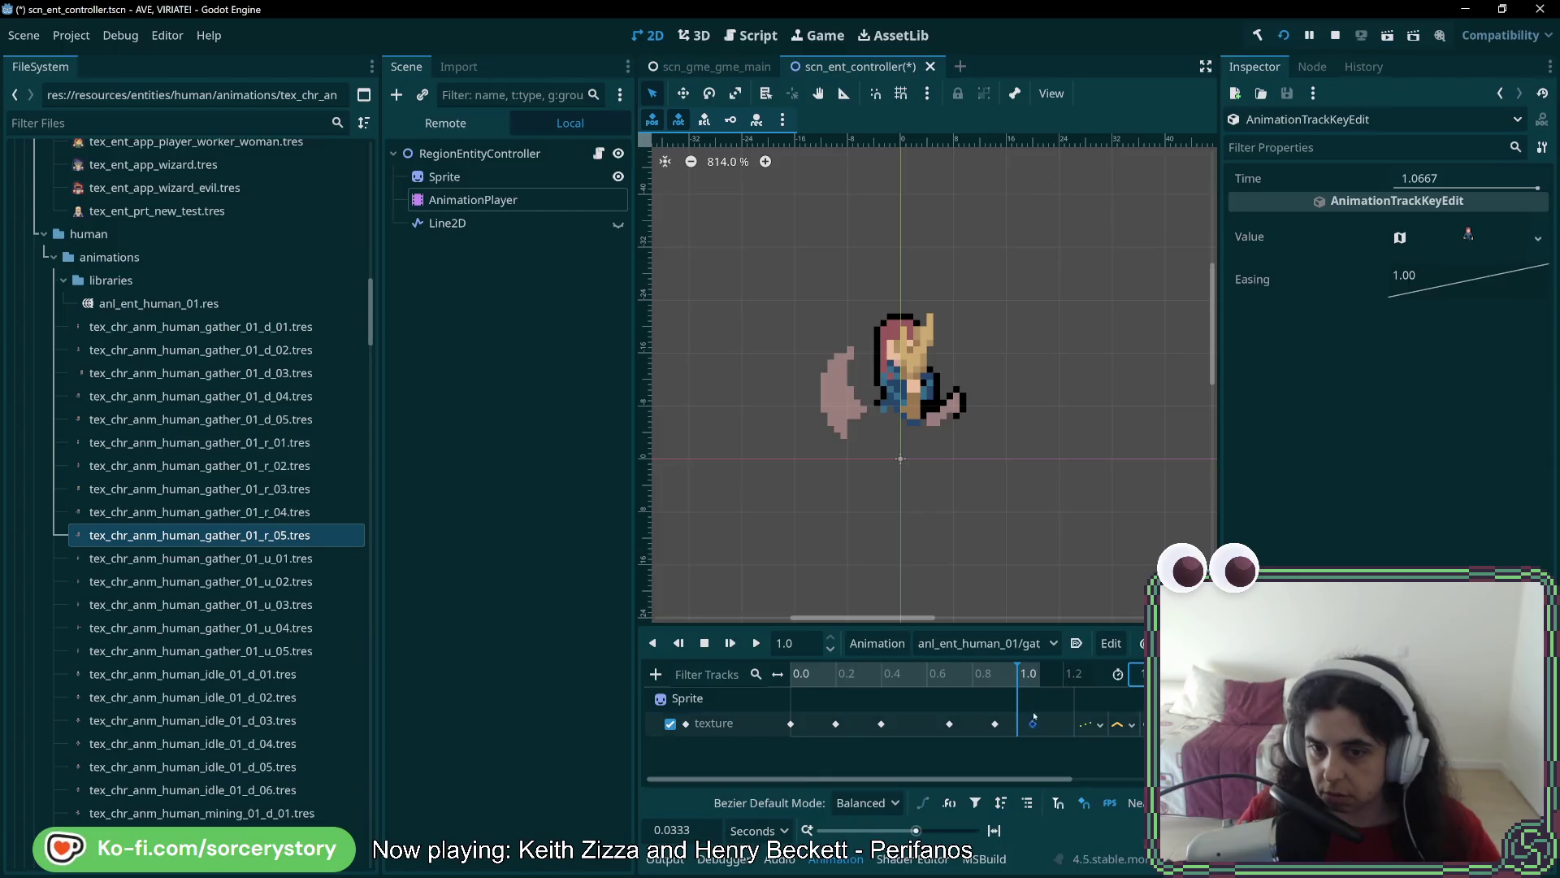
click(1036, 674)
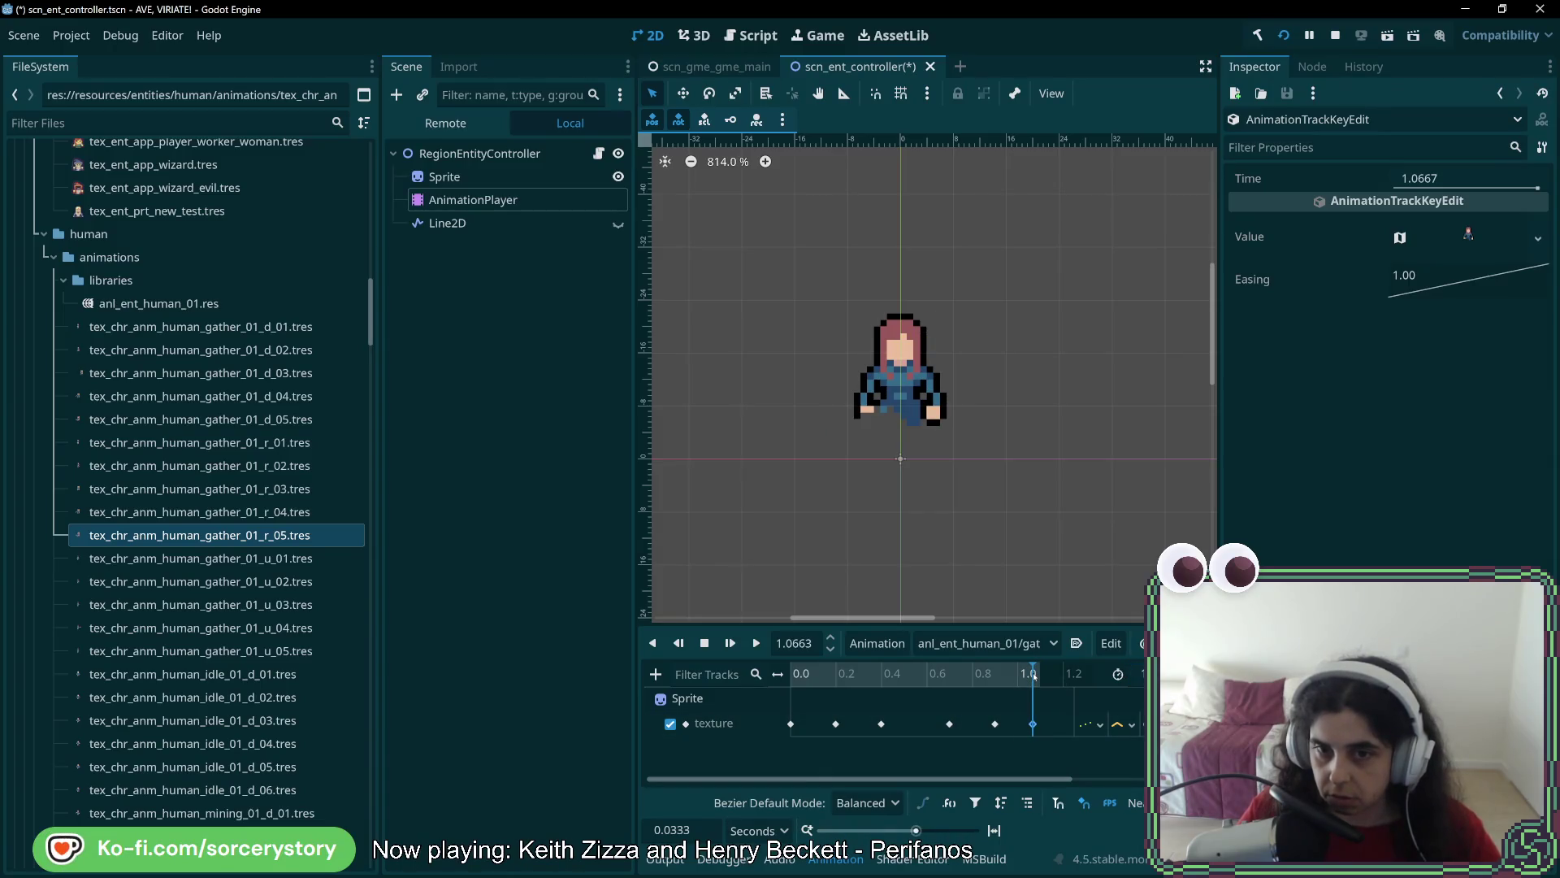
click(1041, 724)
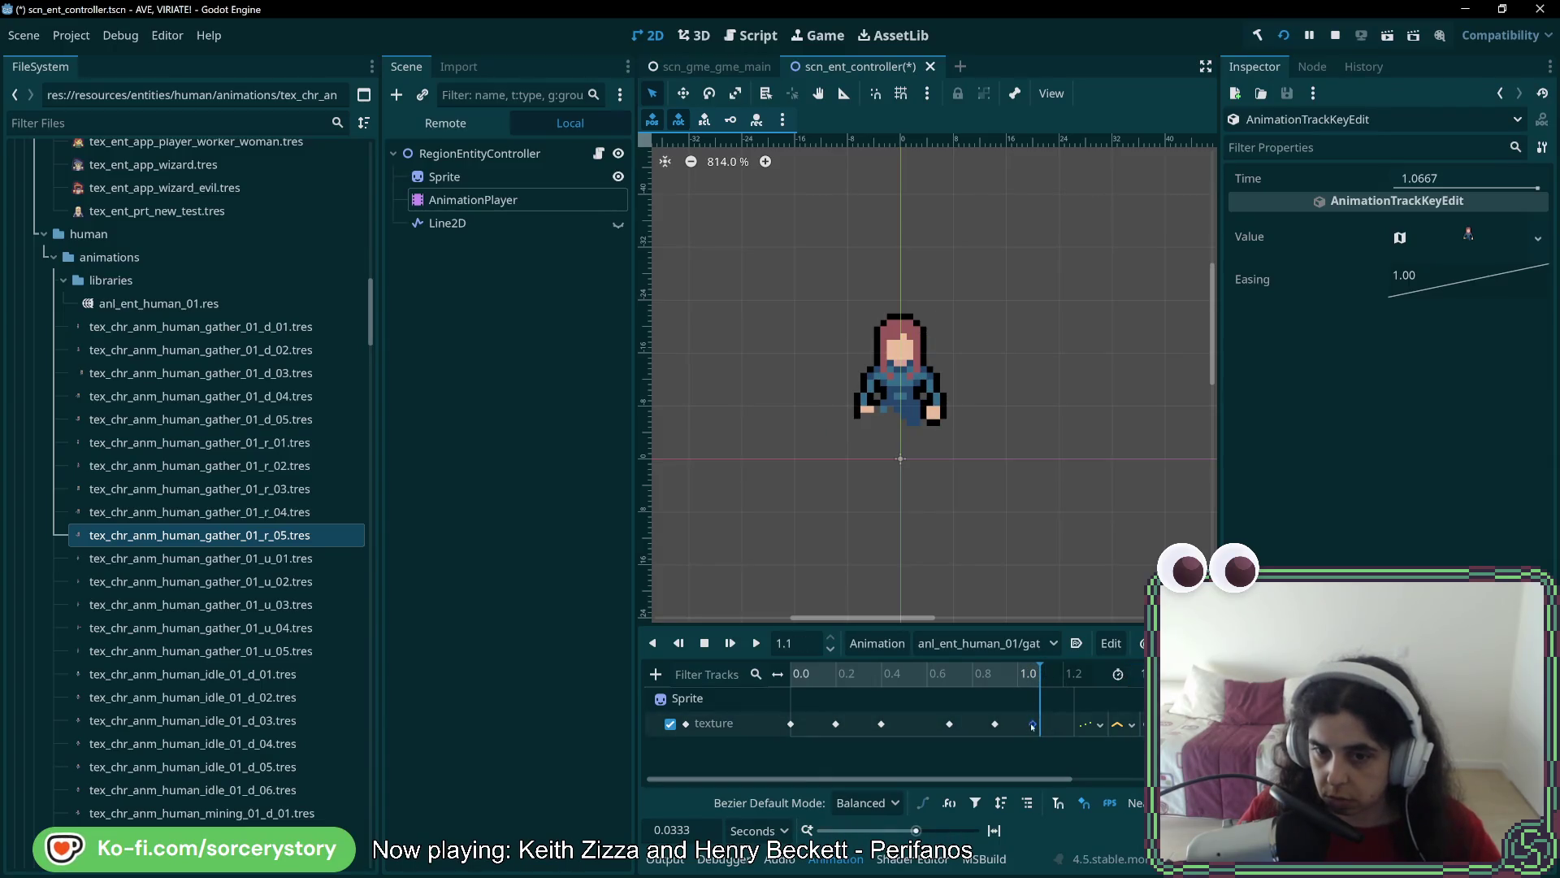
drag(1041, 724, 1041, 724)
key(s)
click(751, 644)
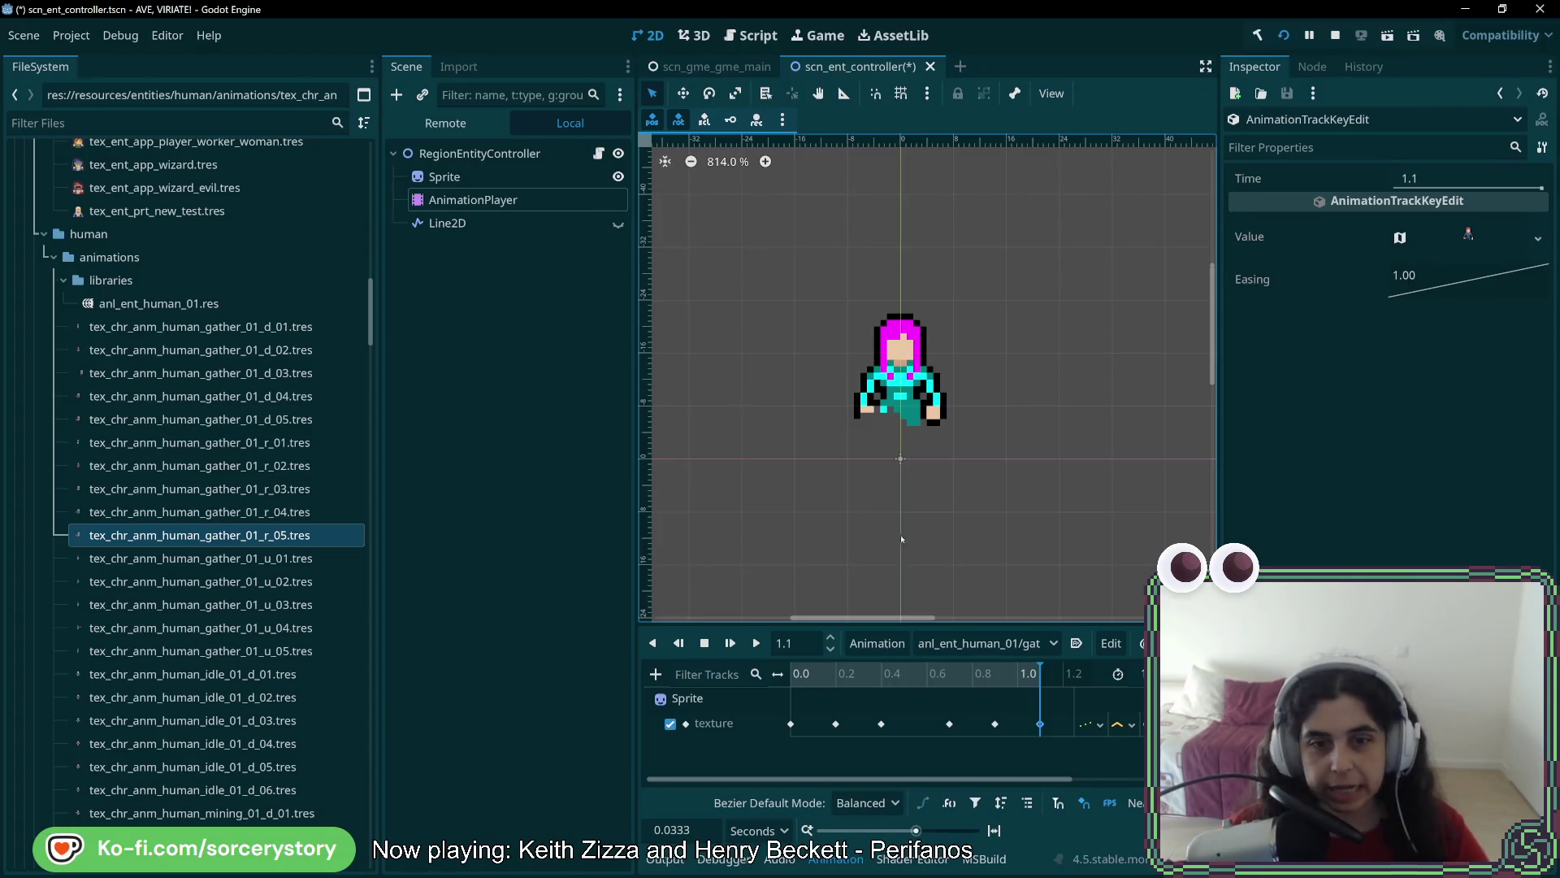
mouse_move(958, 679)
mouse_down()
mouse_move(913, 679)
mouse_move(1044, 693)
mouse_move(839, 715)
mouse_move(1061, 725)
mouse_move(997, 729)
mouse_up()
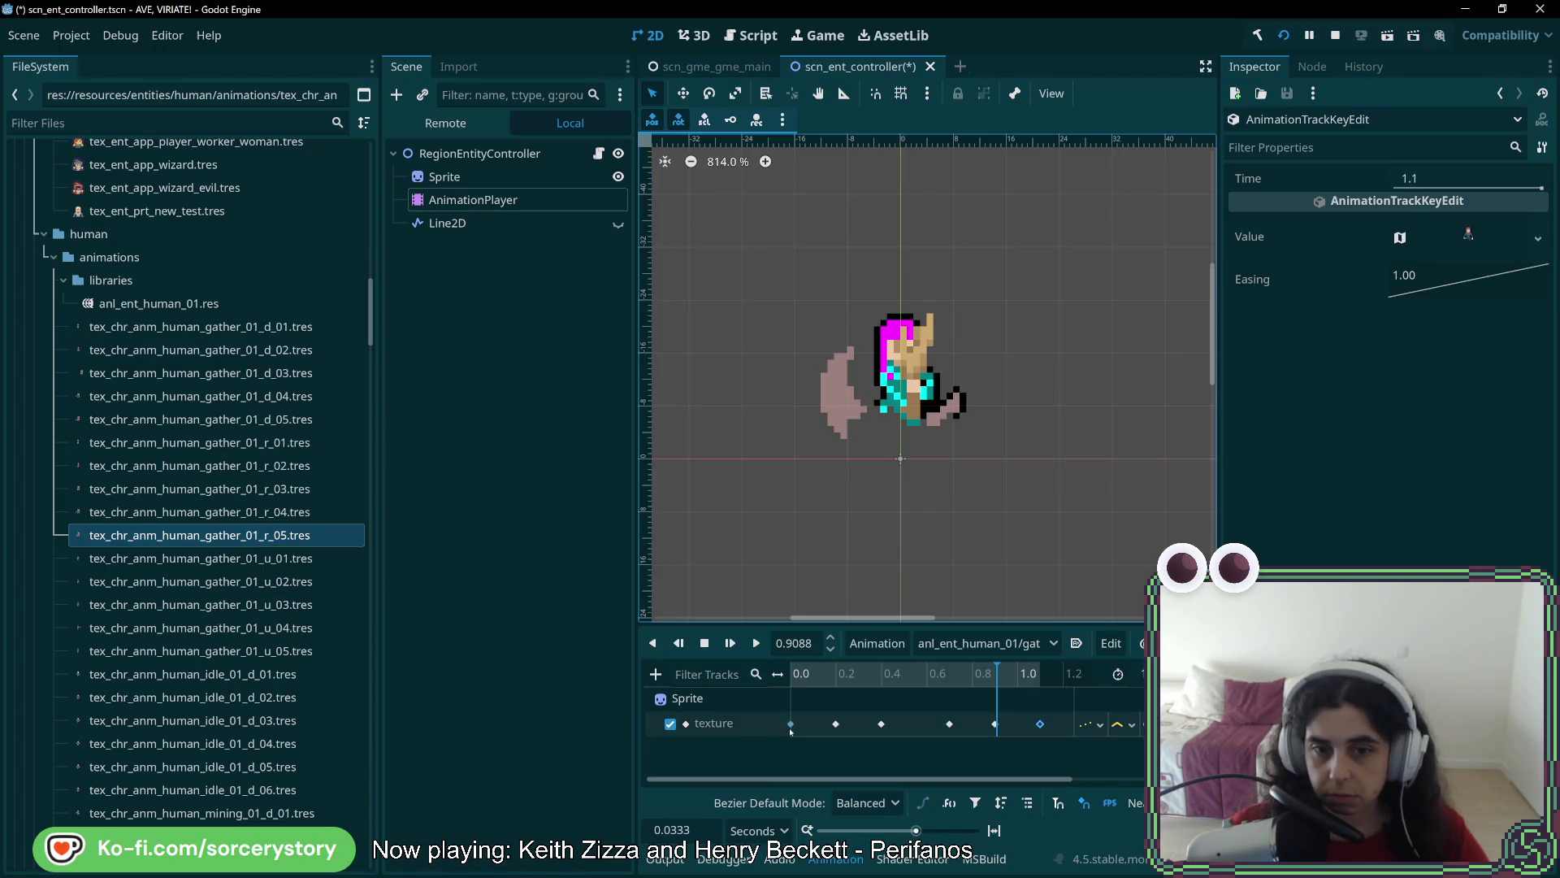
Duplicate gather_01_d into the anl_ent_human_01 library as gather_01_u
click(1033, 653)
click(1015, 462)
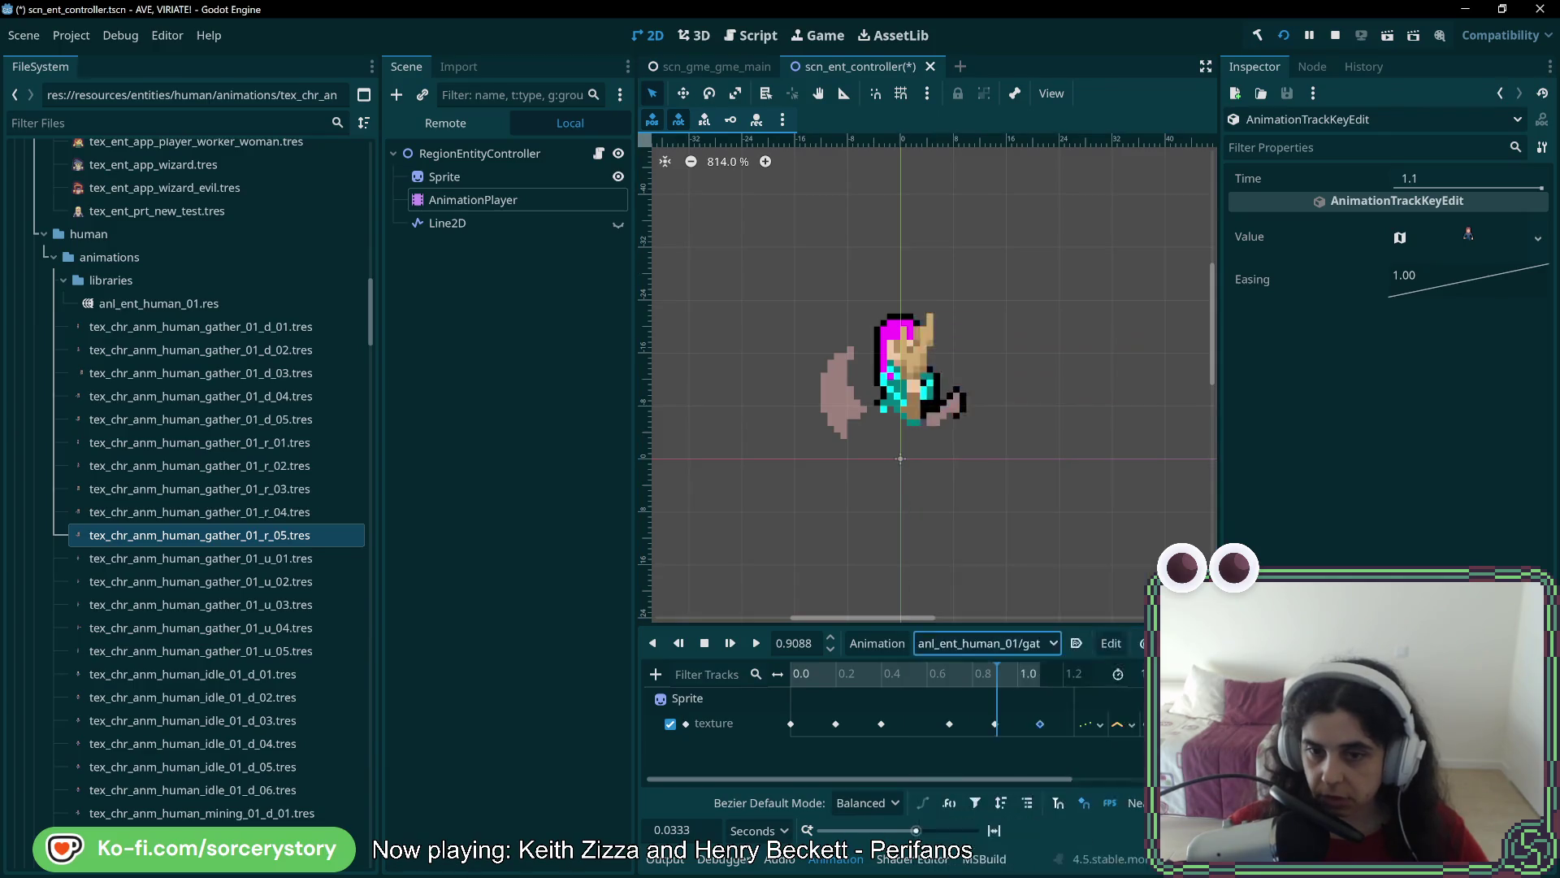
click(877, 643)
click(893, 730)
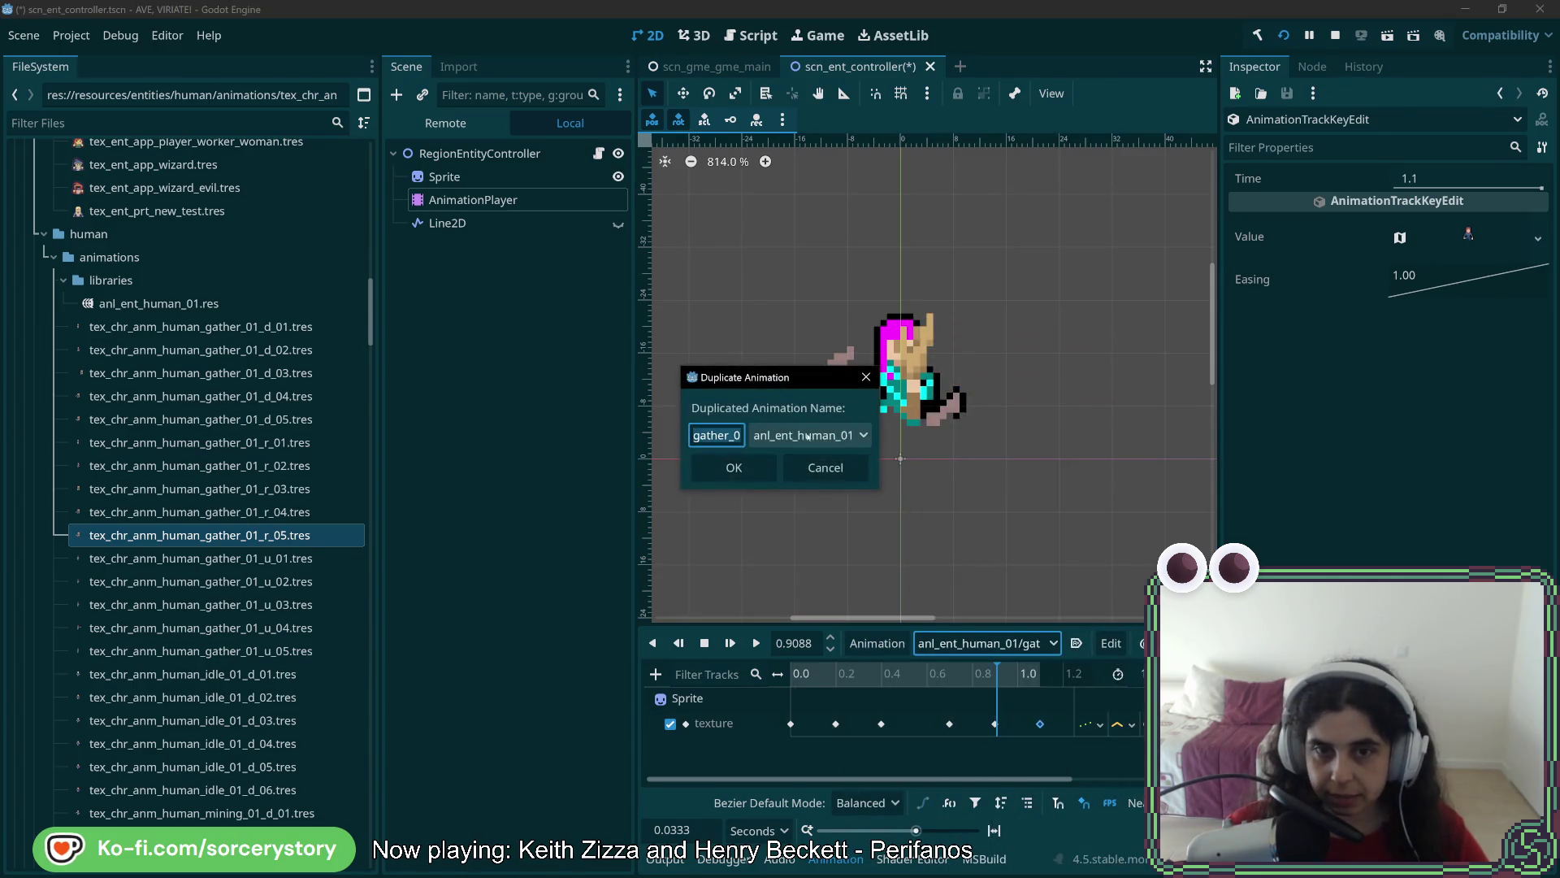
drag(881, 460, 1324, 460)
click(755, 435)
text(r)
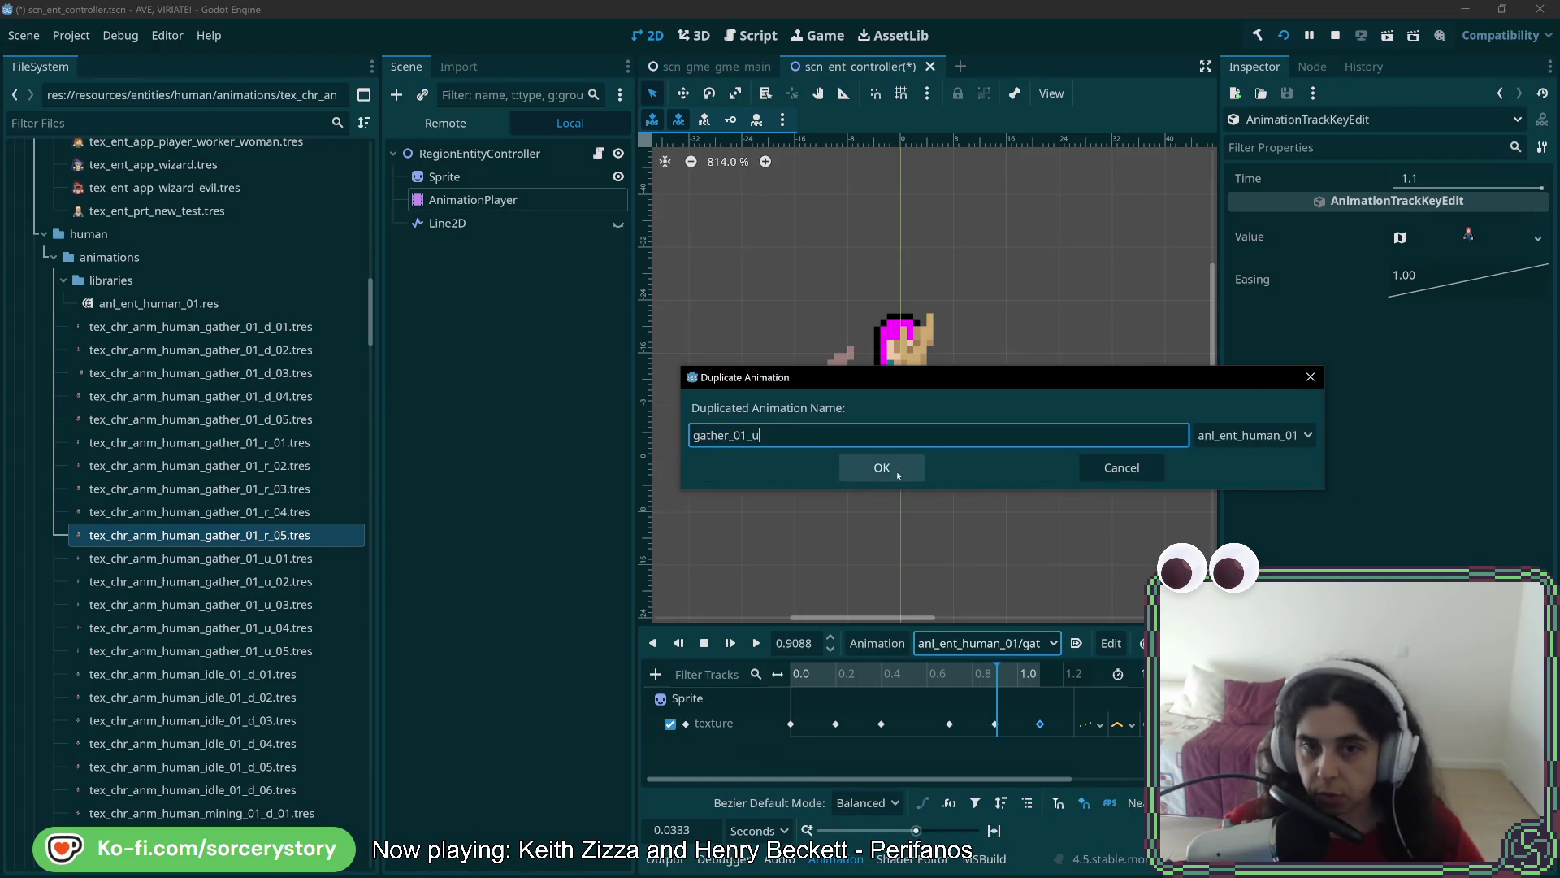
click(881, 467)
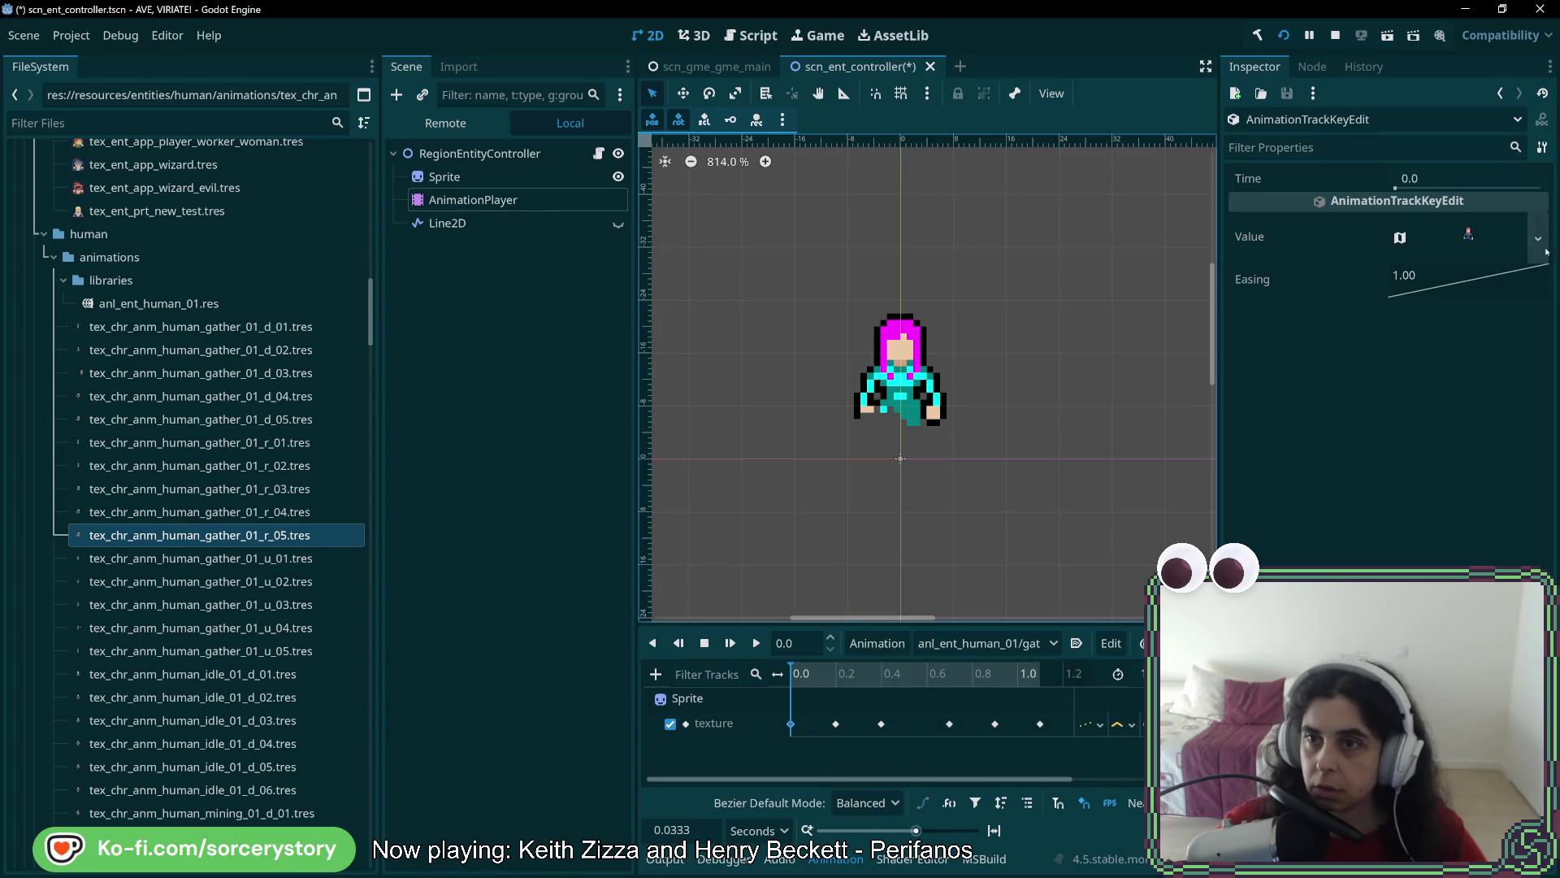
click(1538, 237)
Quick Load the first two up-facing gather_01_u textures onto the opening texture keys
key(Escape)
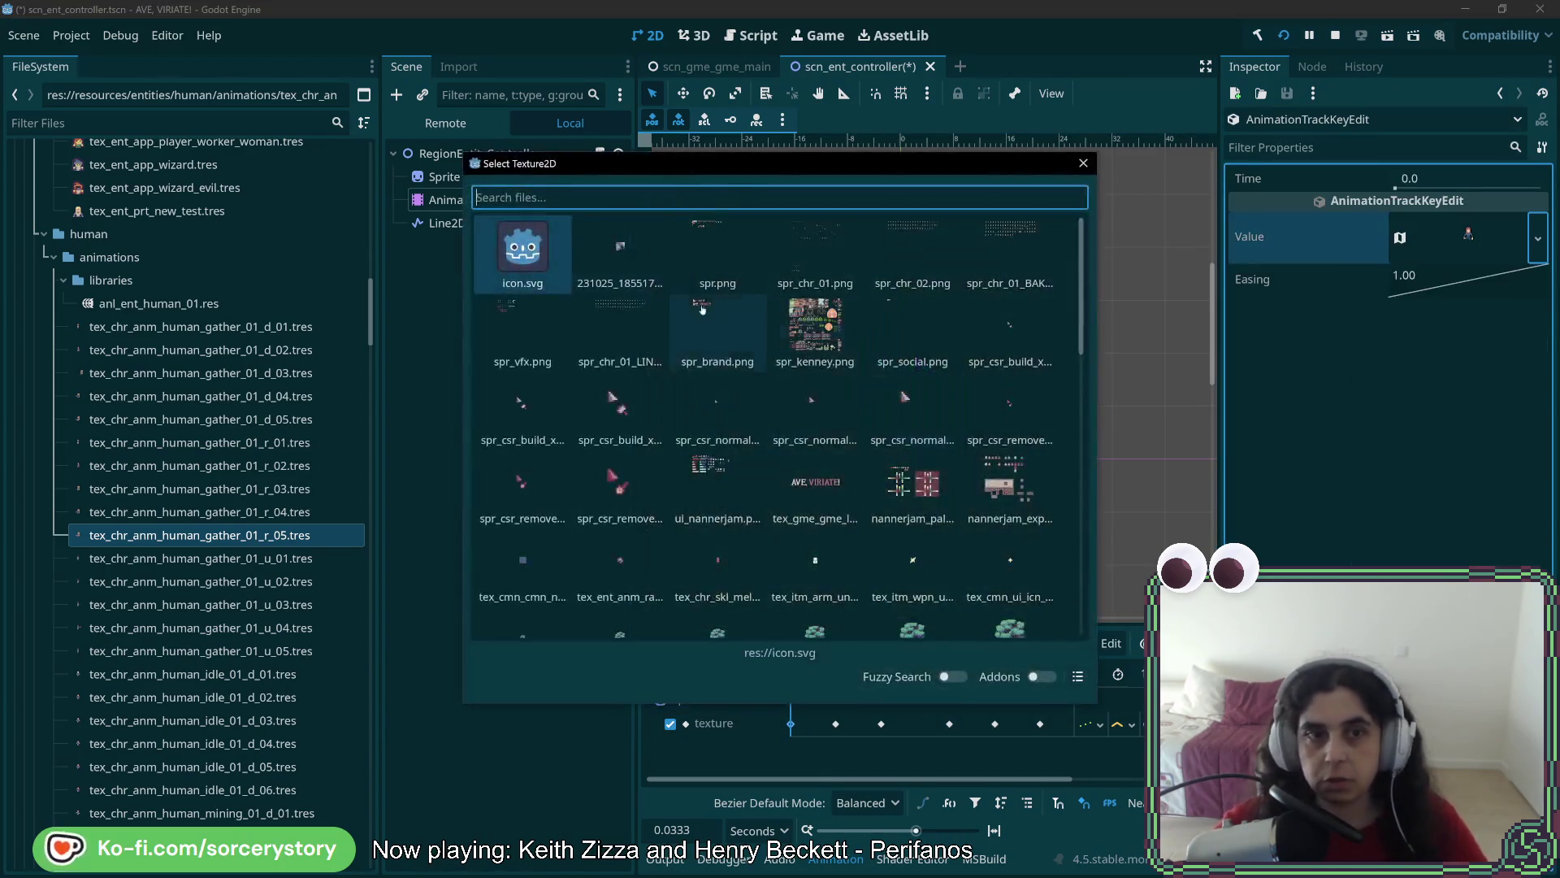
text(gather_01_d)
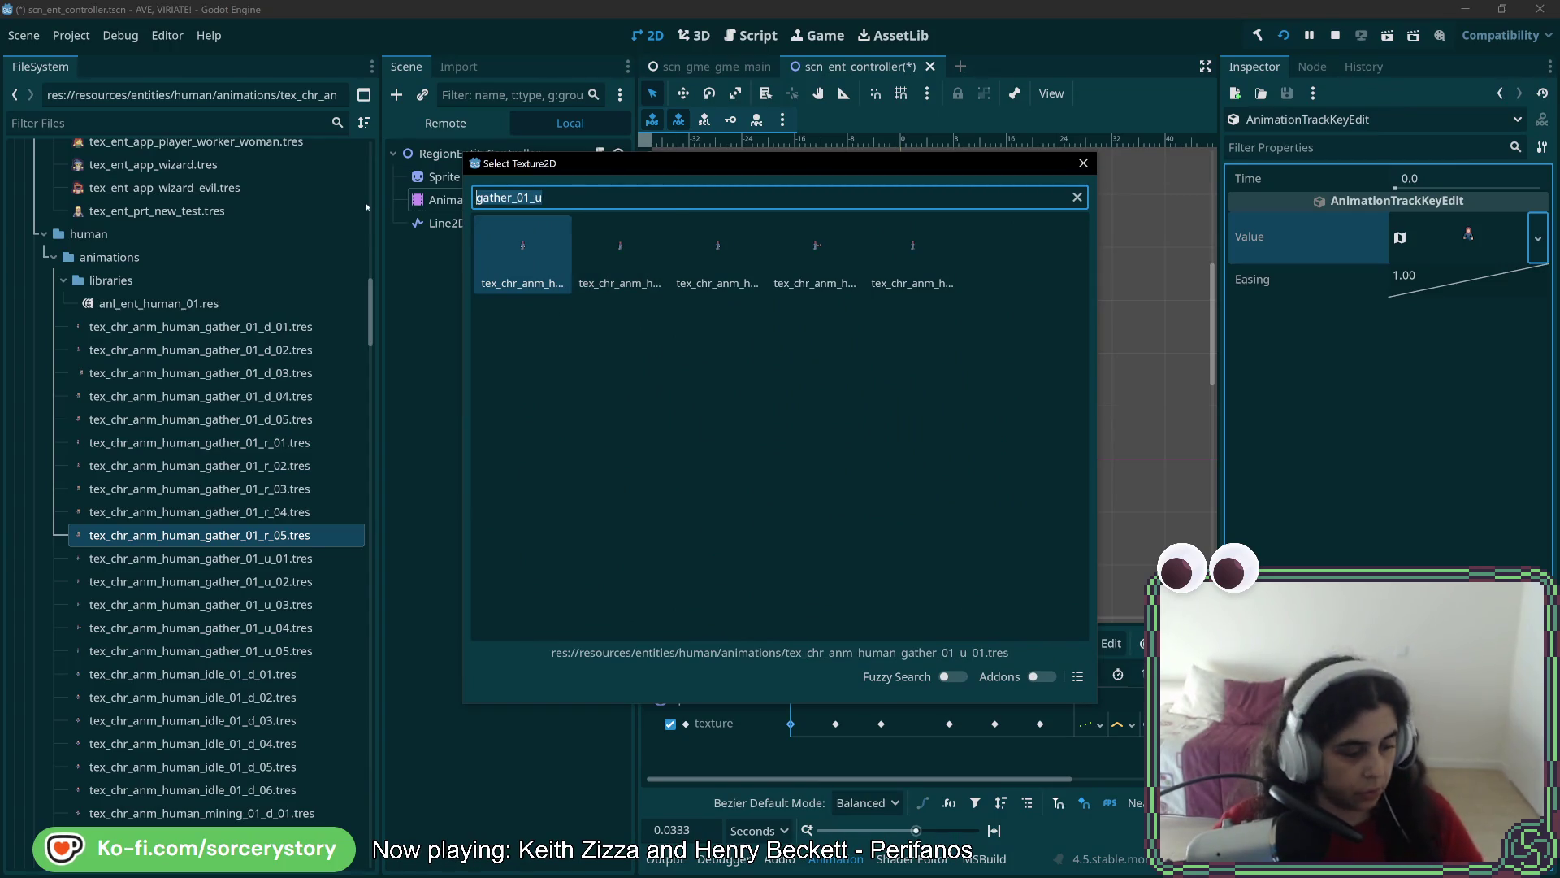
double_click(527, 264)
click(1040, 723)
click(1538, 237)
click(1414, 617)
text(gather_01_u)
double_click(549, 264)
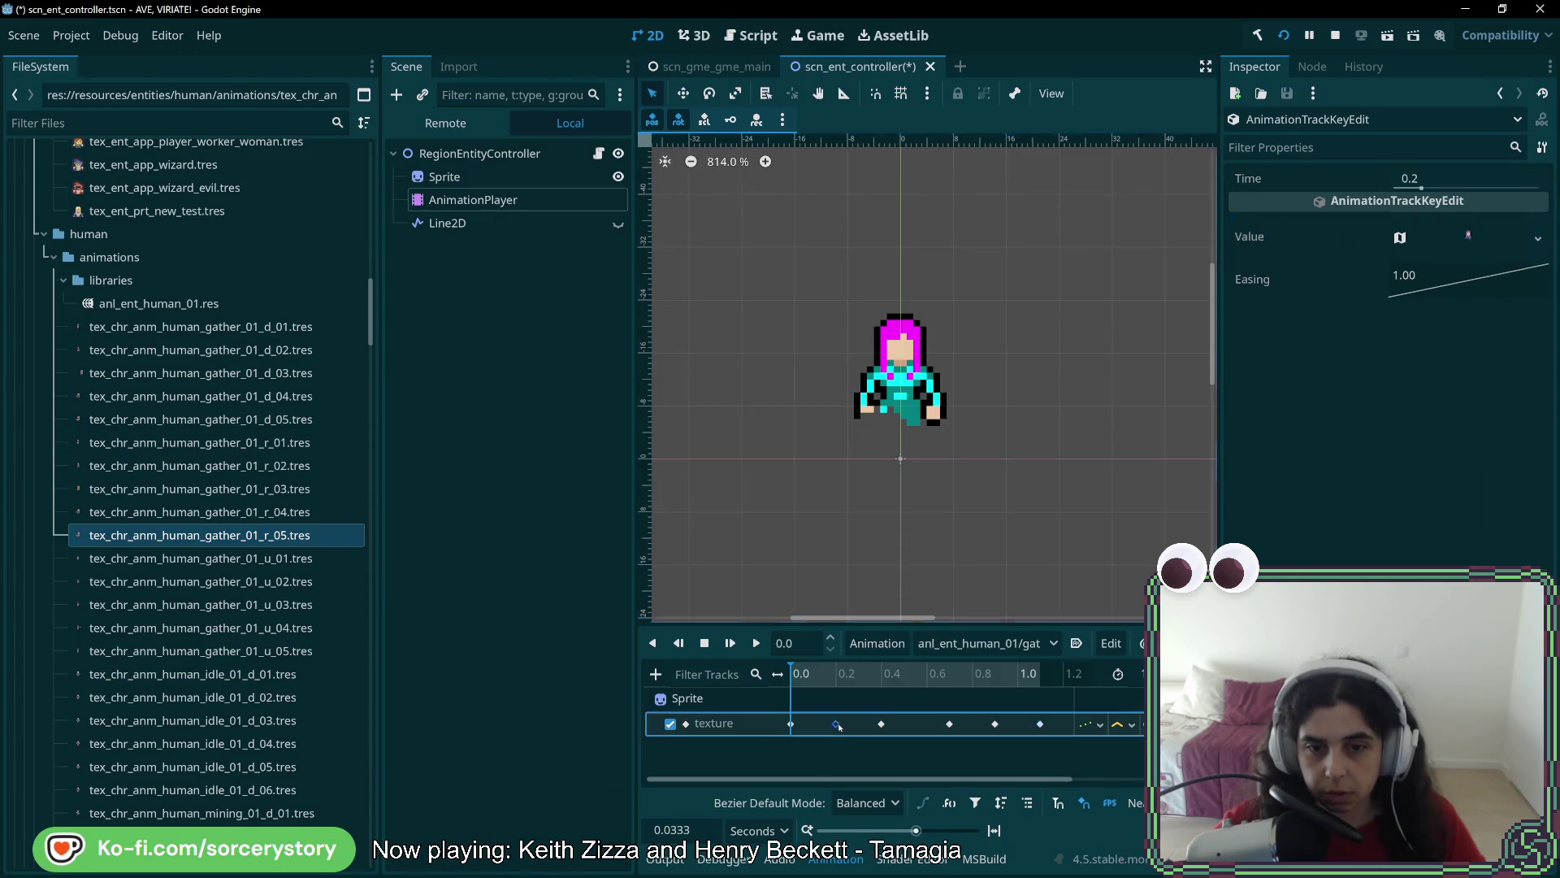
Swap the 0.2 and 0.4 keys to the second and third gather_01_u textures
click(835, 723)
click(1537, 237)
click(1413, 618)
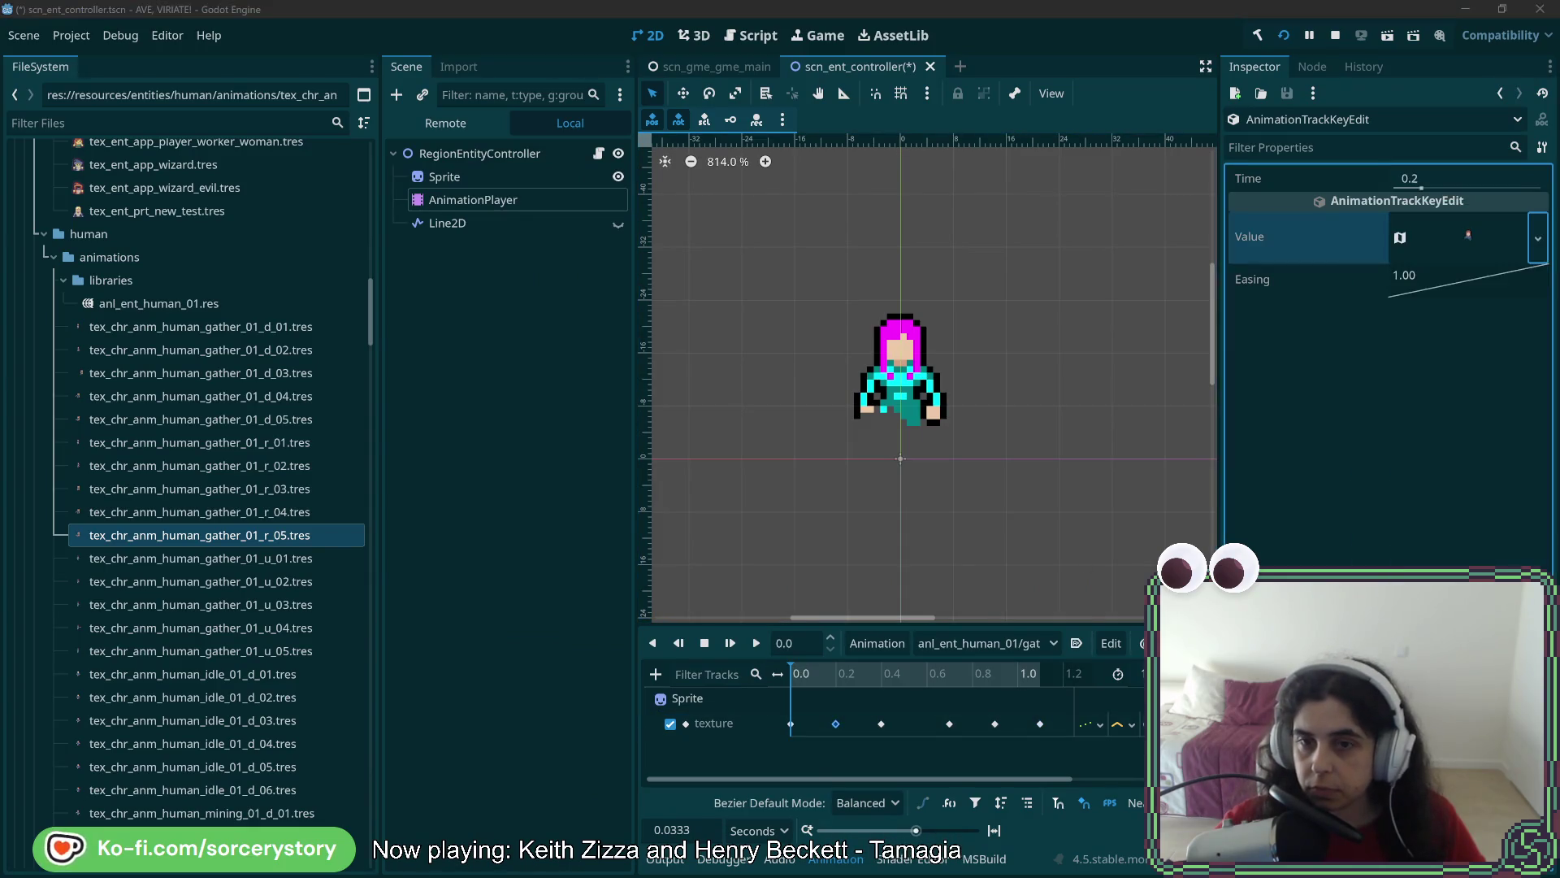
double_click(609, 283)
click(881, 723)
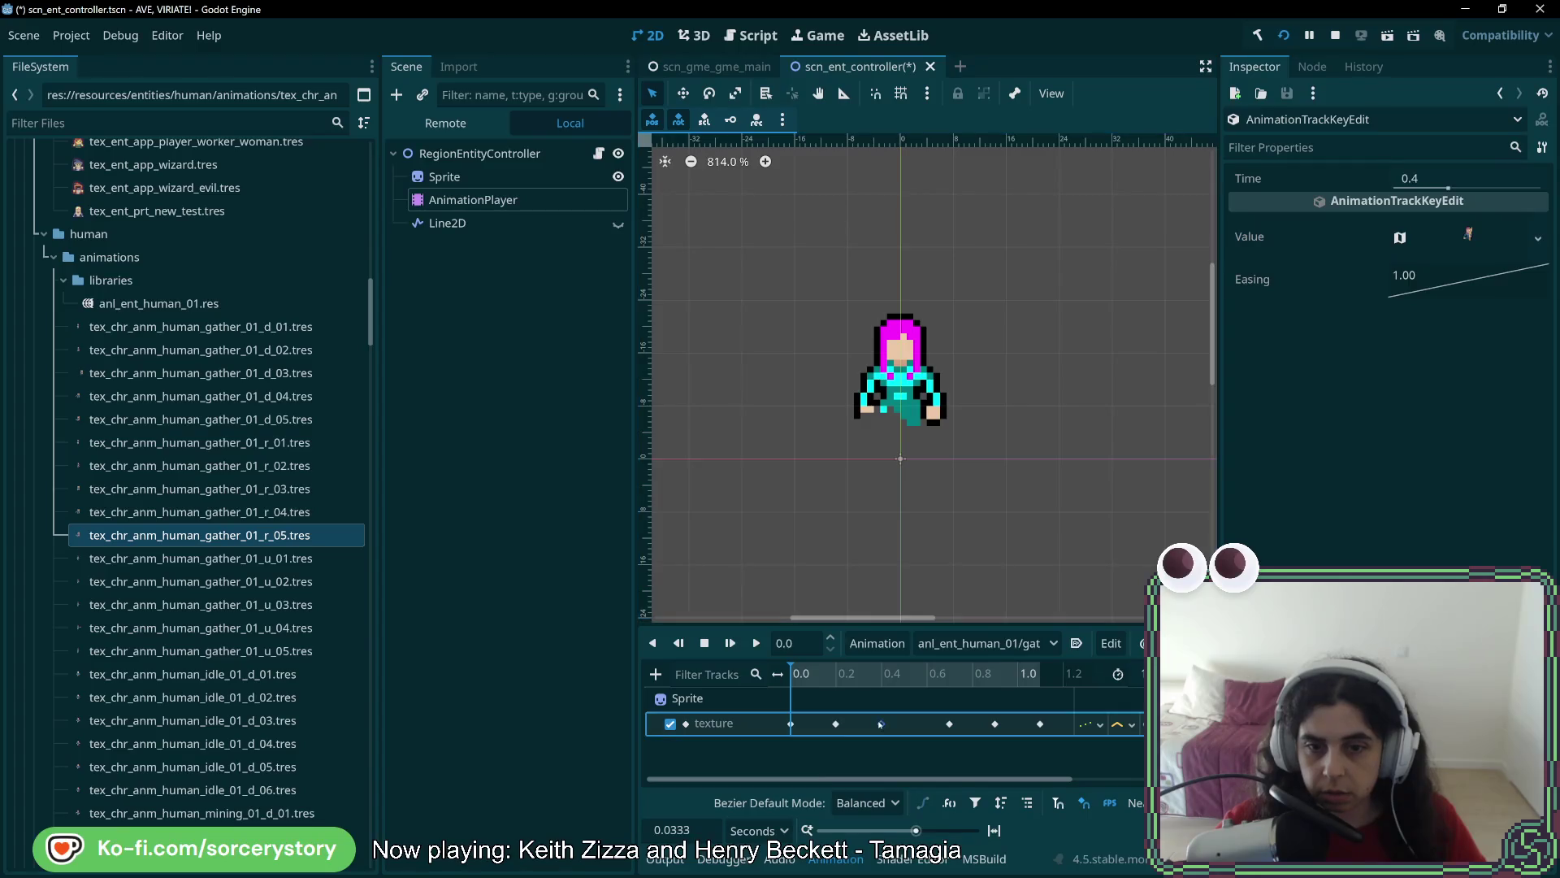
click(1537, 238)
click(1414, 617)
text(gather_01_u)
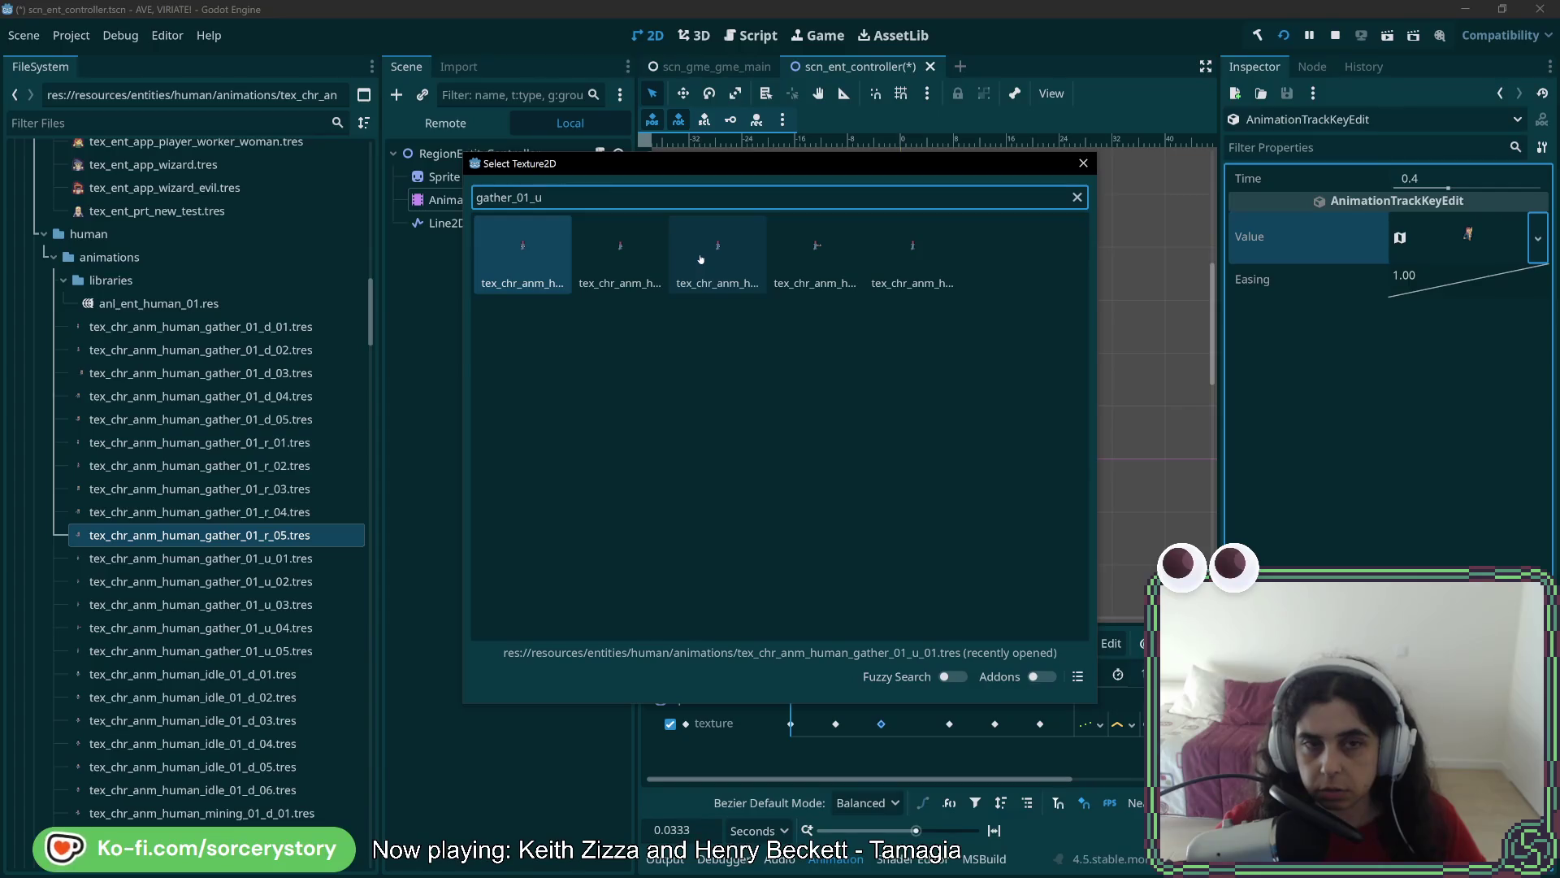
double_click(700, 258)
Swap the 0.7 and 0.9 keys to the fourth and fifth gather_01_u textures, then play the animation
click(949, 723)
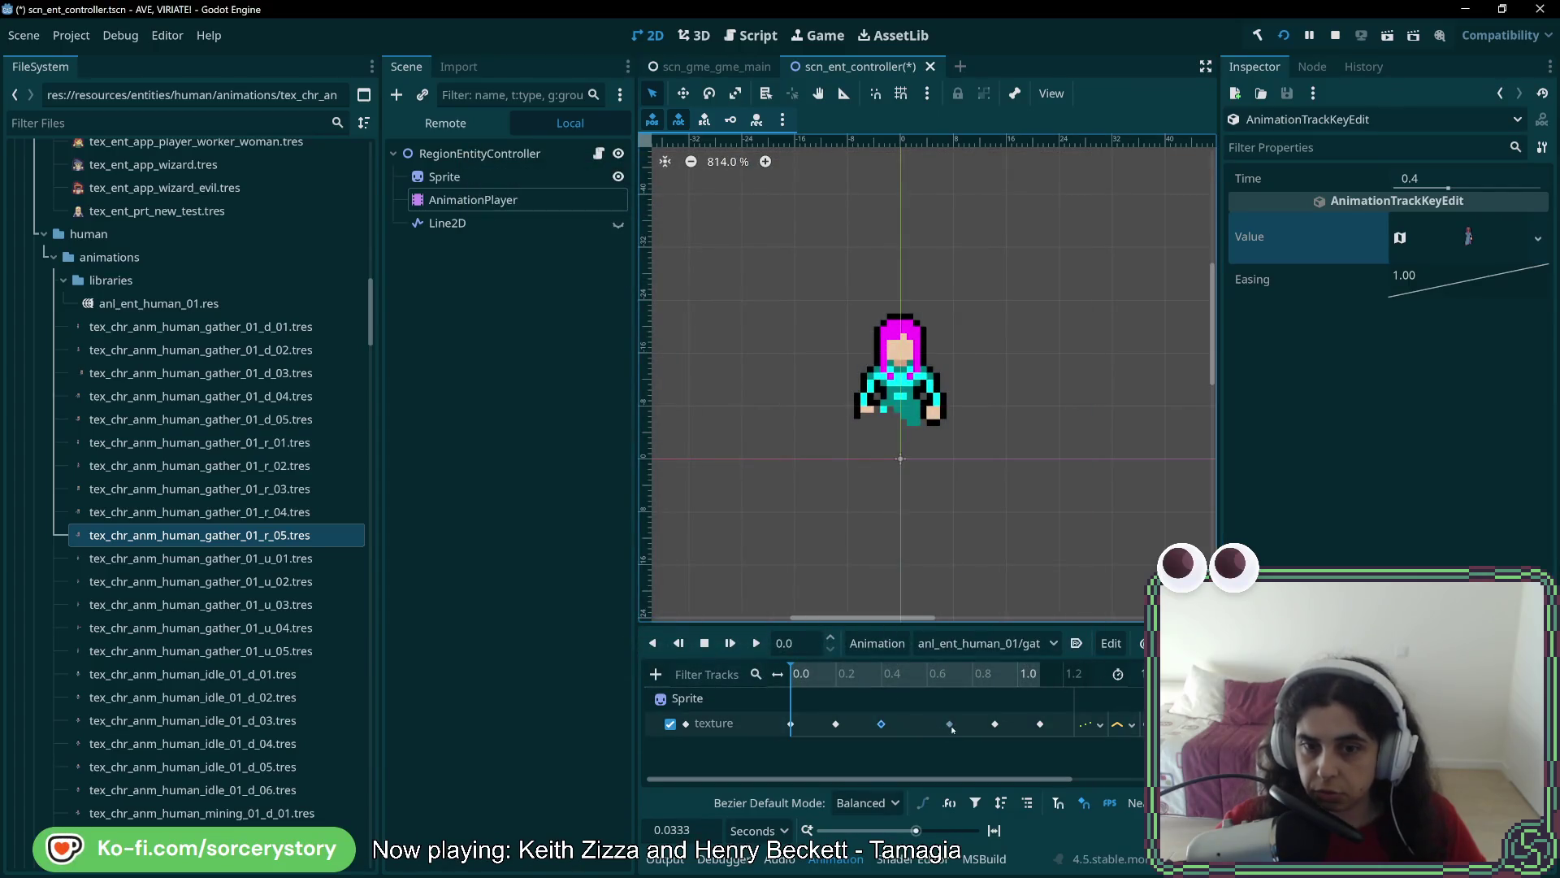
click(1538, 238)
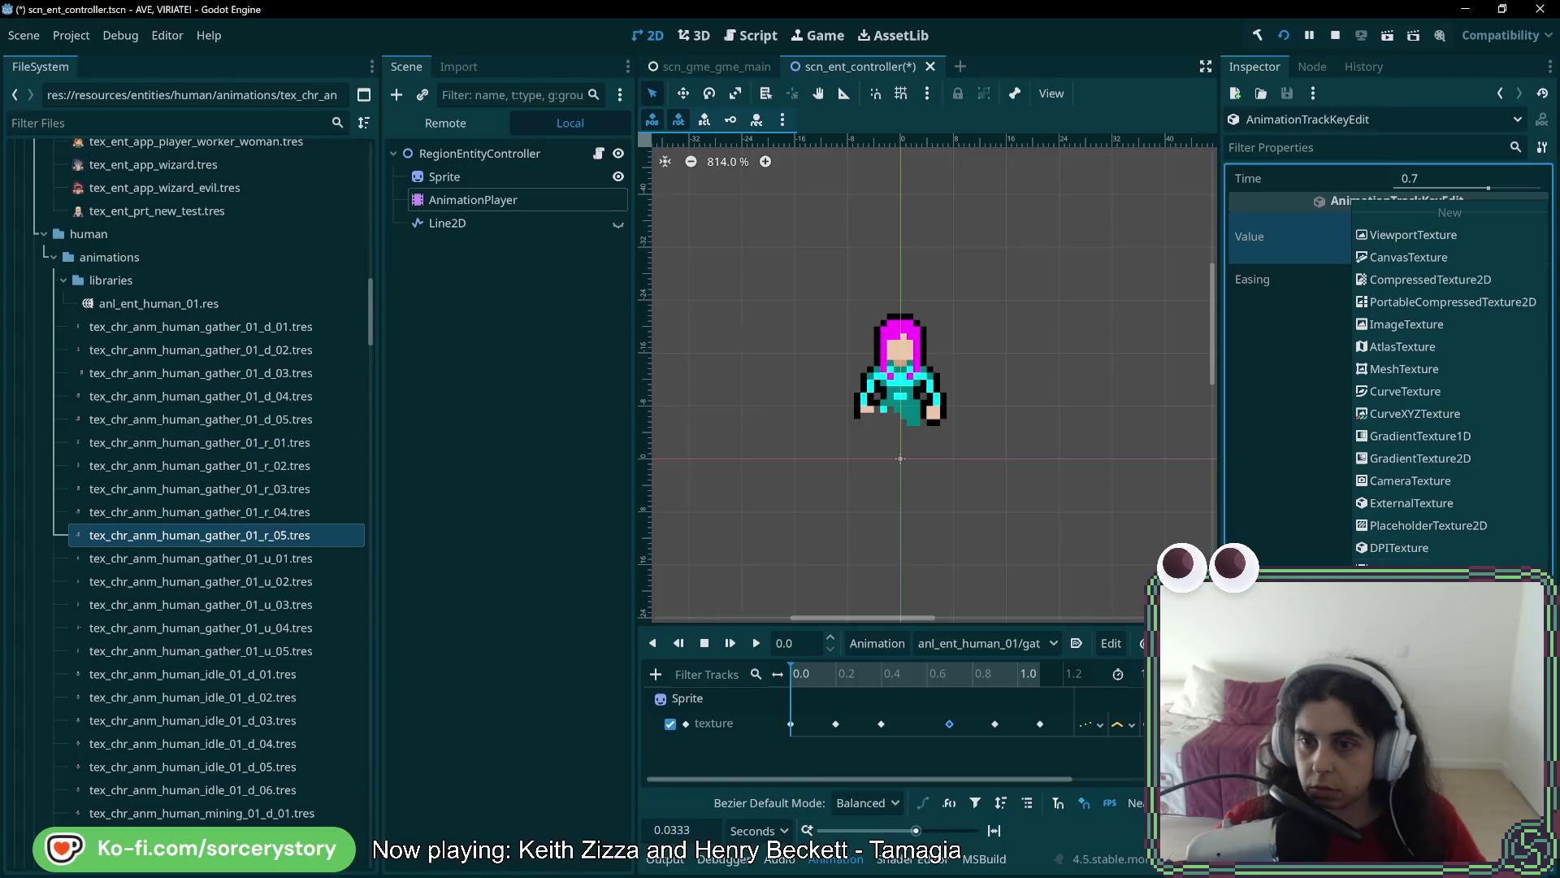
click(1414, 552)
double_click(816, 247)
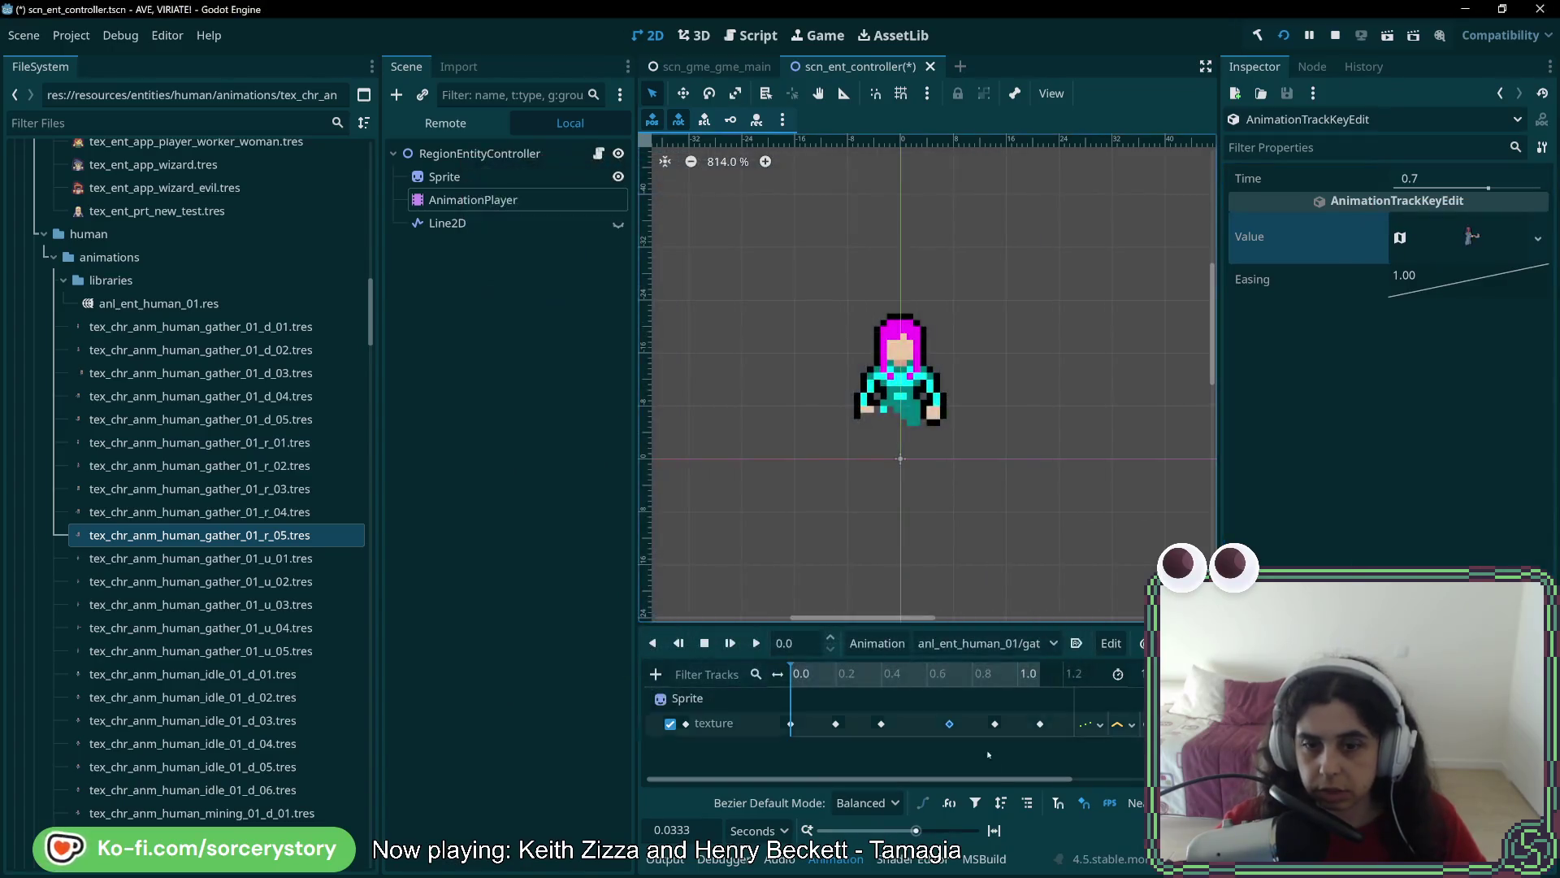
click(995, 723)
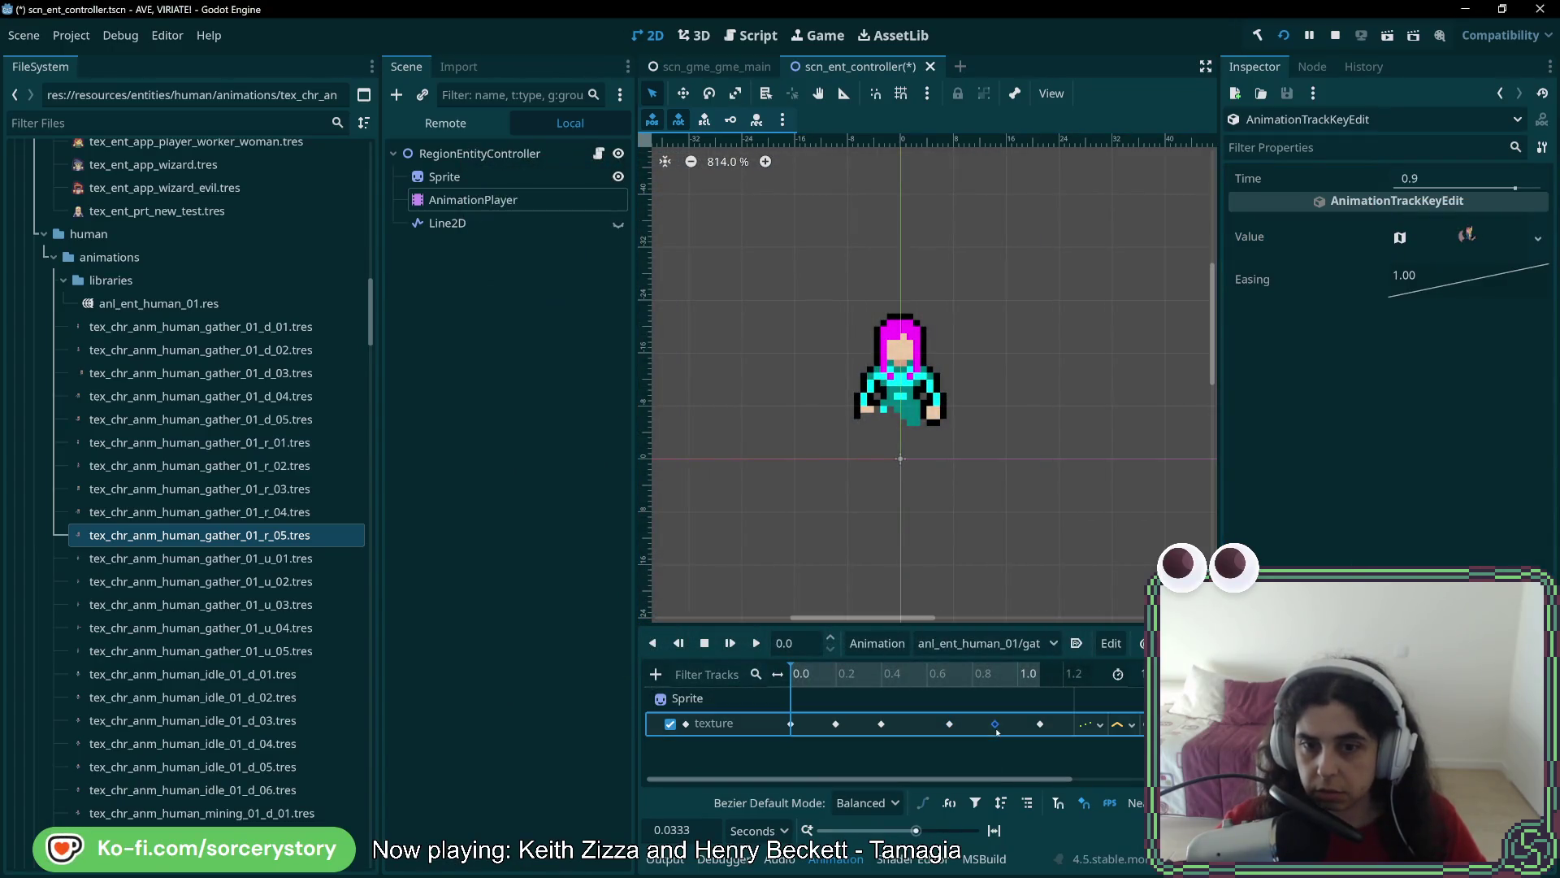
click(1538, 238)
click(1413, 553)
text(gather_01_u)
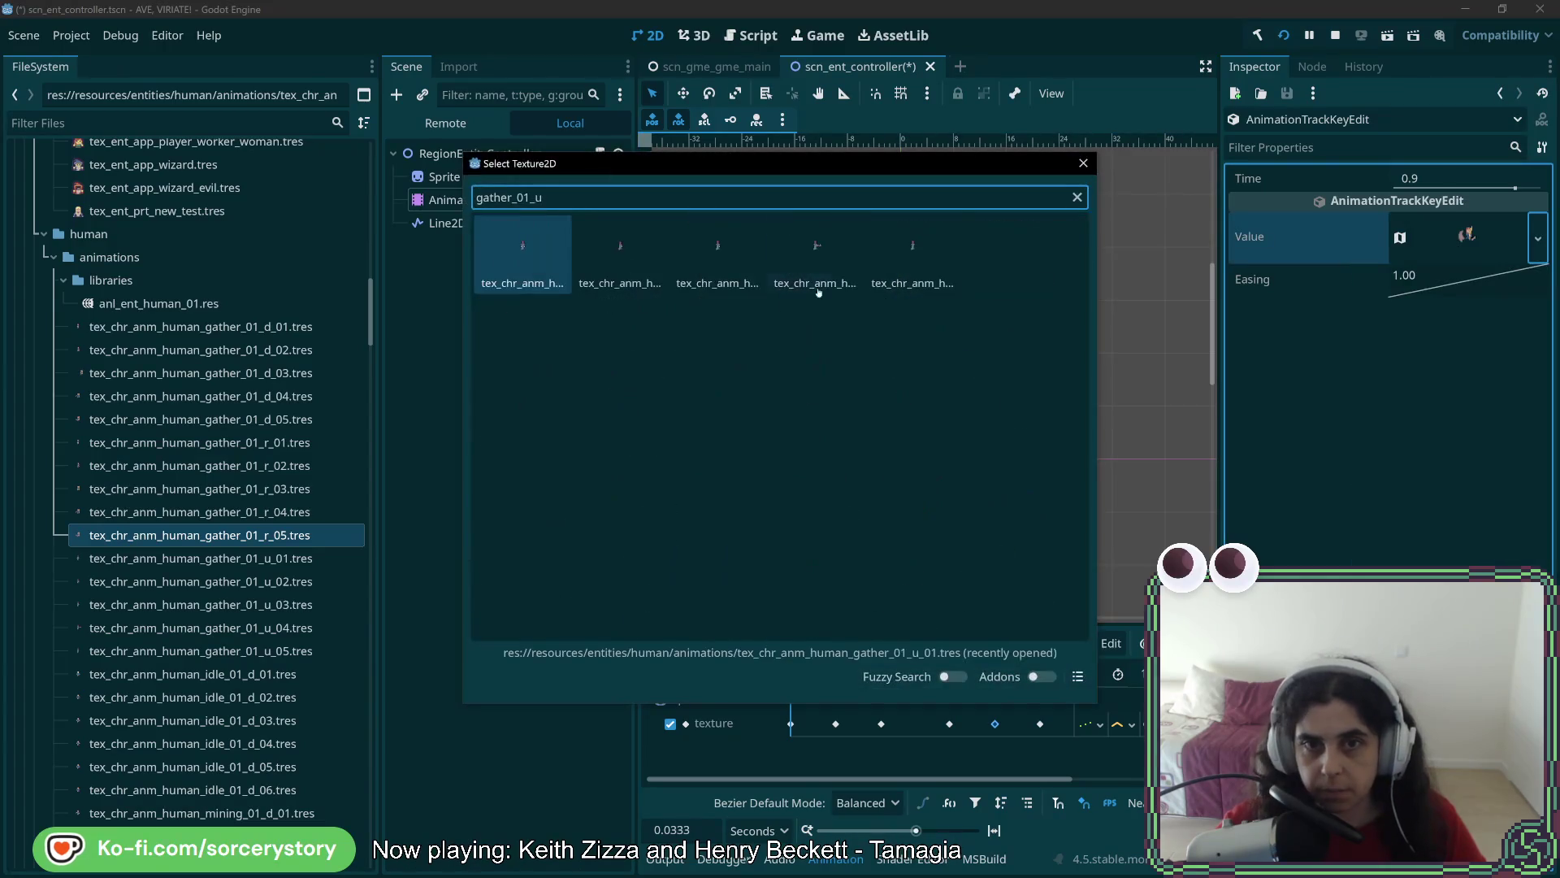
double_click(918, 252)
mouse_move(913, 673)
mouse_down()
mouse_move(894, 674)
mouse_move(1026, 702)
mouse_up()
click(755, 642)
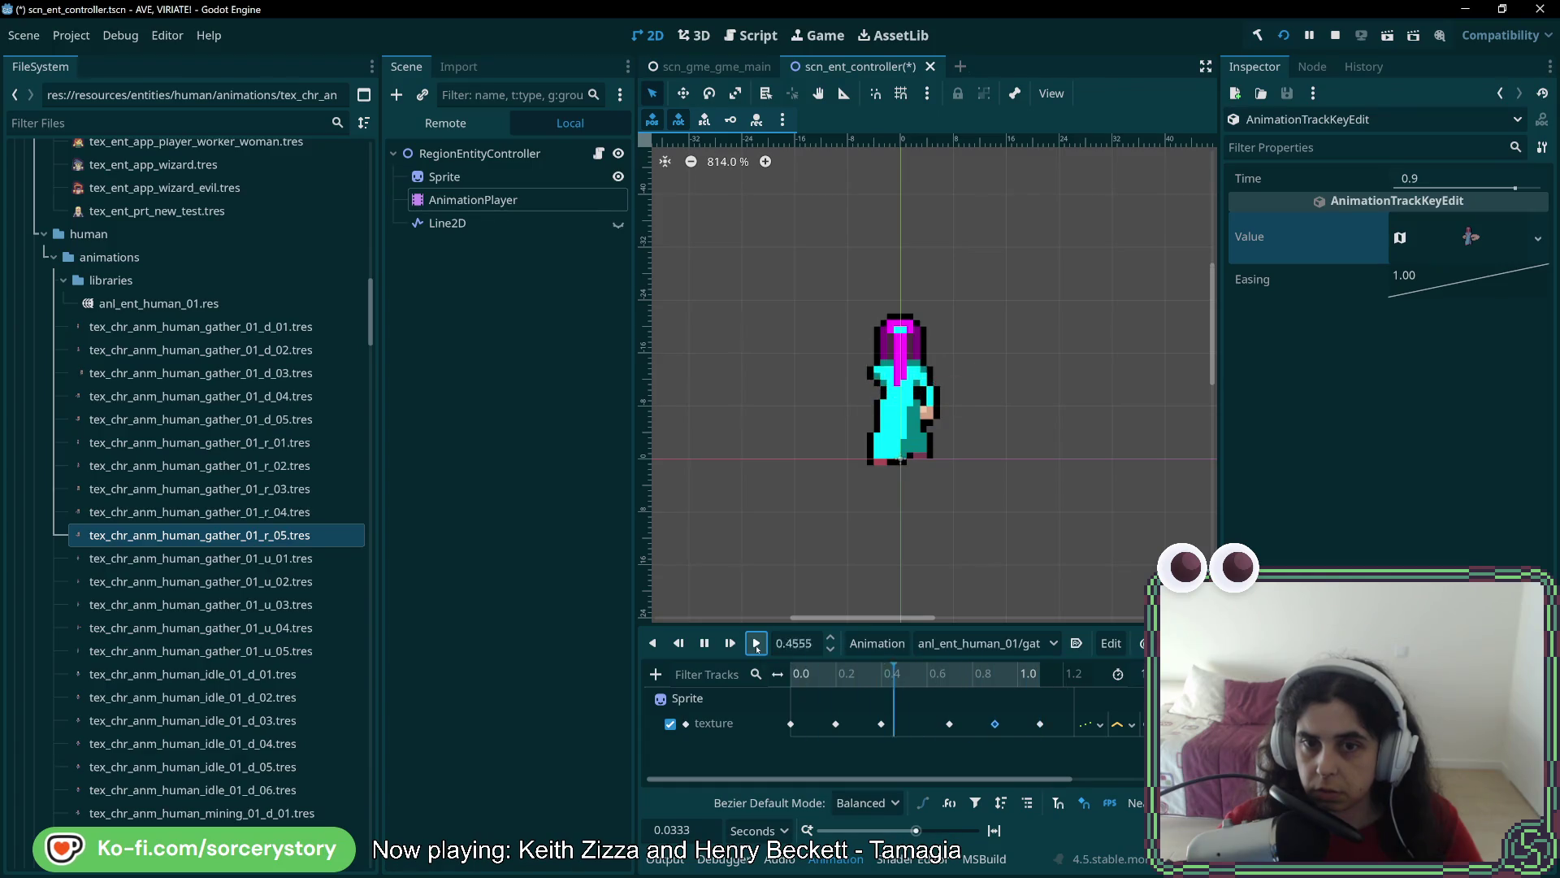
click(756, 643)
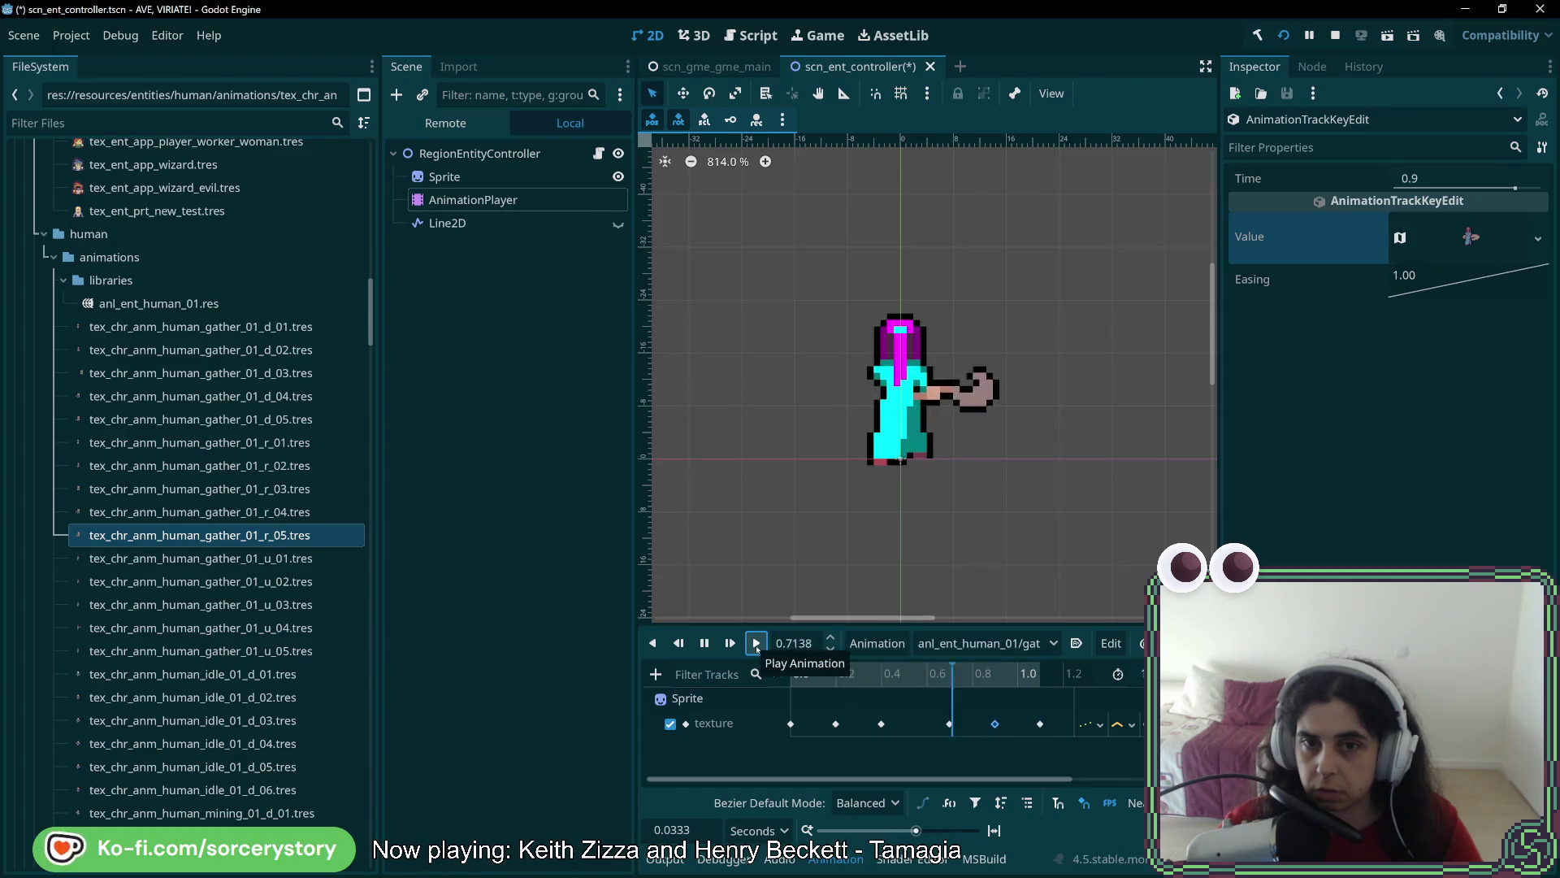
click(755, 644)
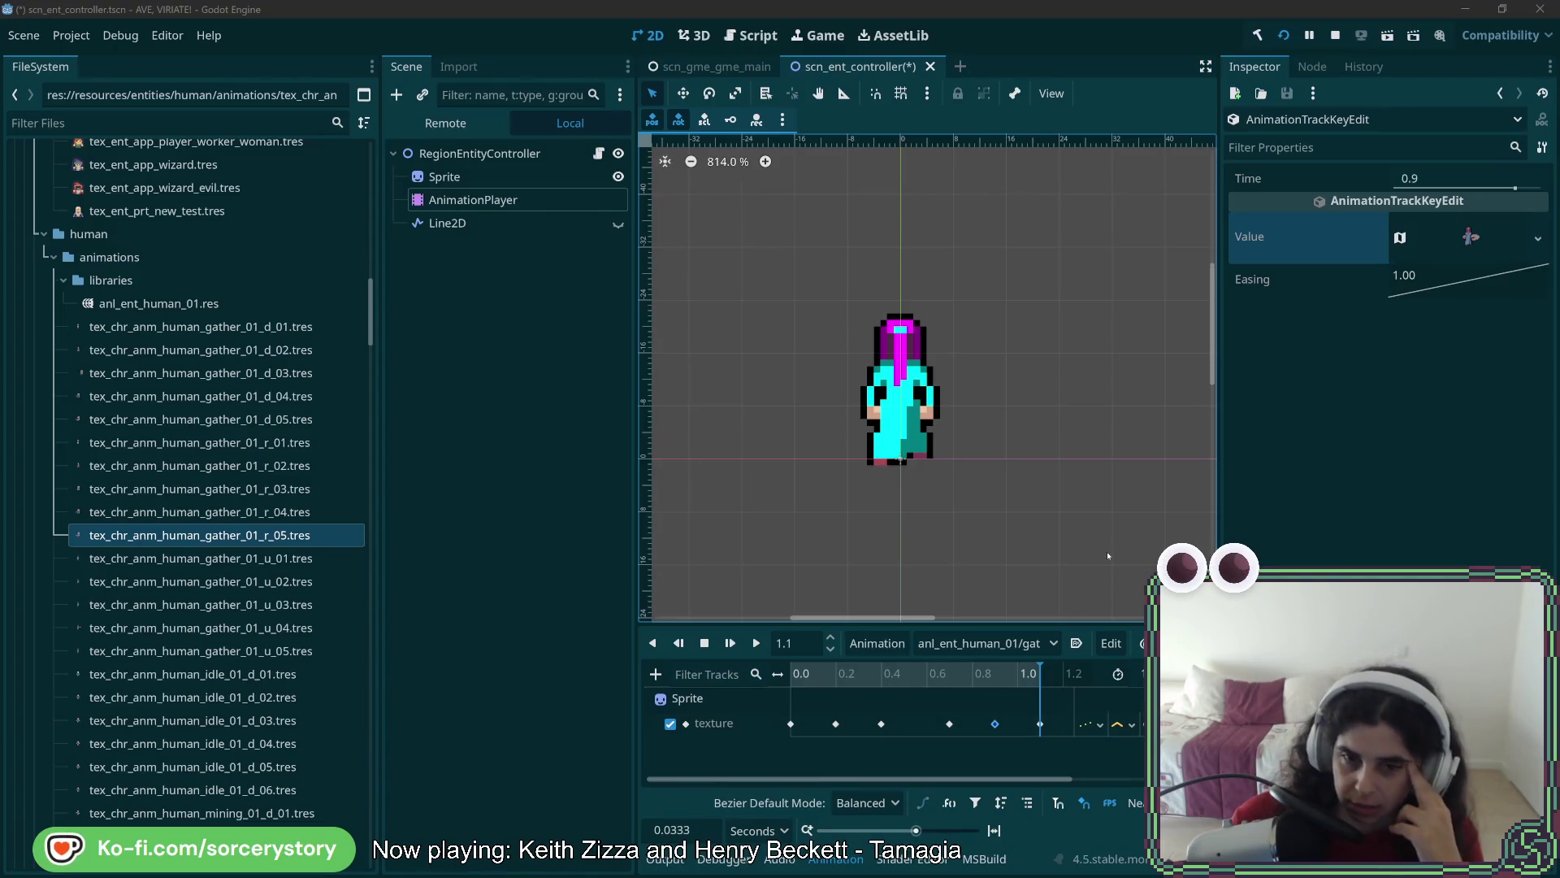
mouse_move(1040, 674)
mouse_down()
mouse_move(787, 674)
mouse_move(987, 672)
mouse_move(773, 691)
mouse_up()
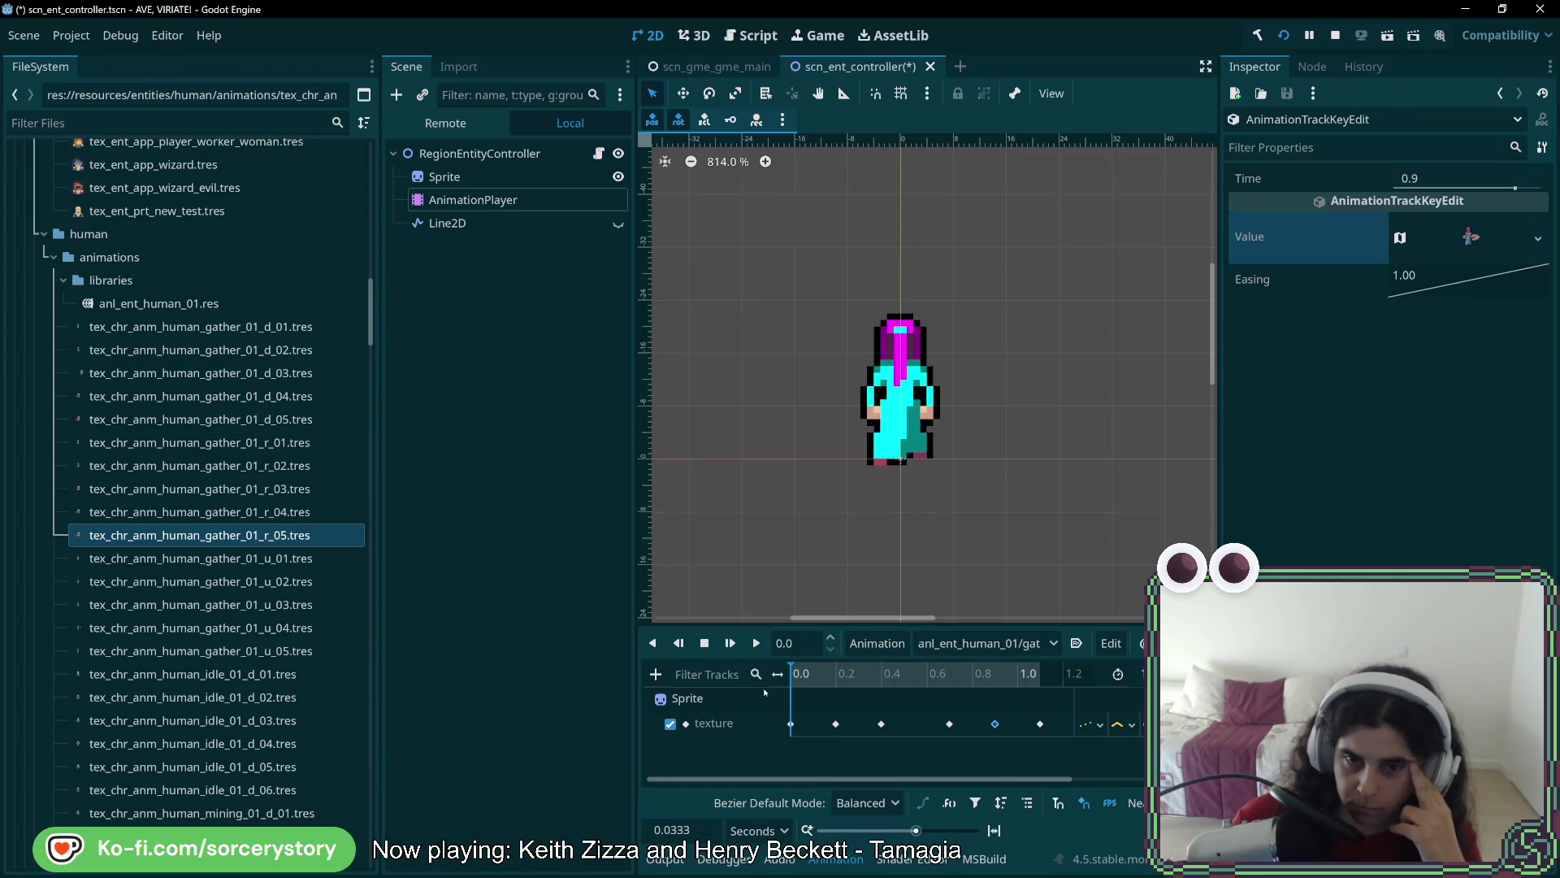
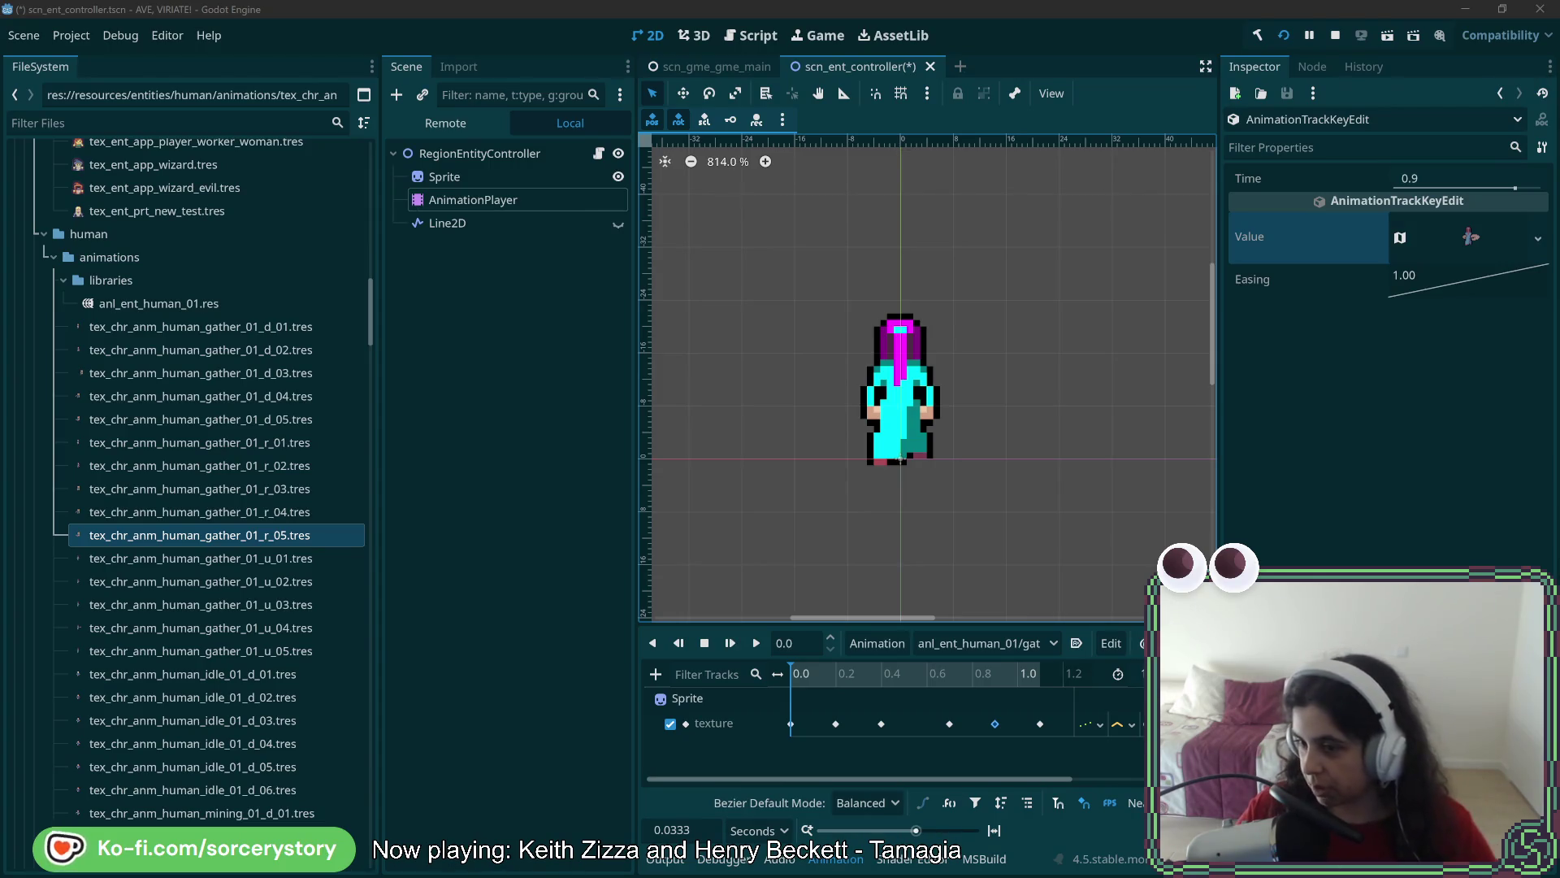
Switch from the Godot editor to the Aseprite character sprite sheet
key(alt+Tab)
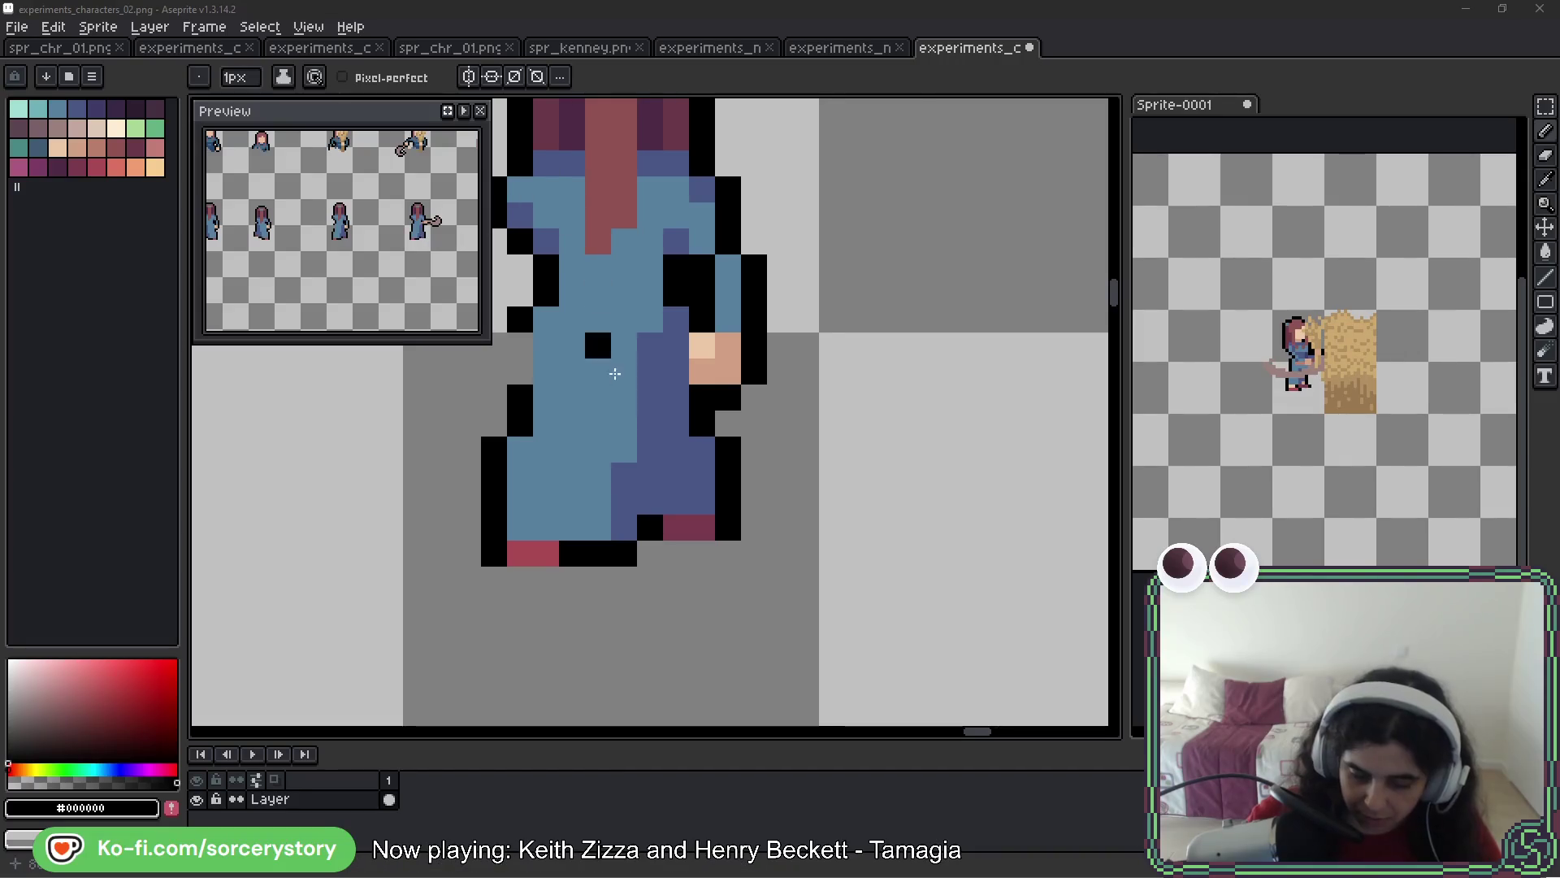
Select the first character's lower robe and flip it horizontally
click(1547, 107)
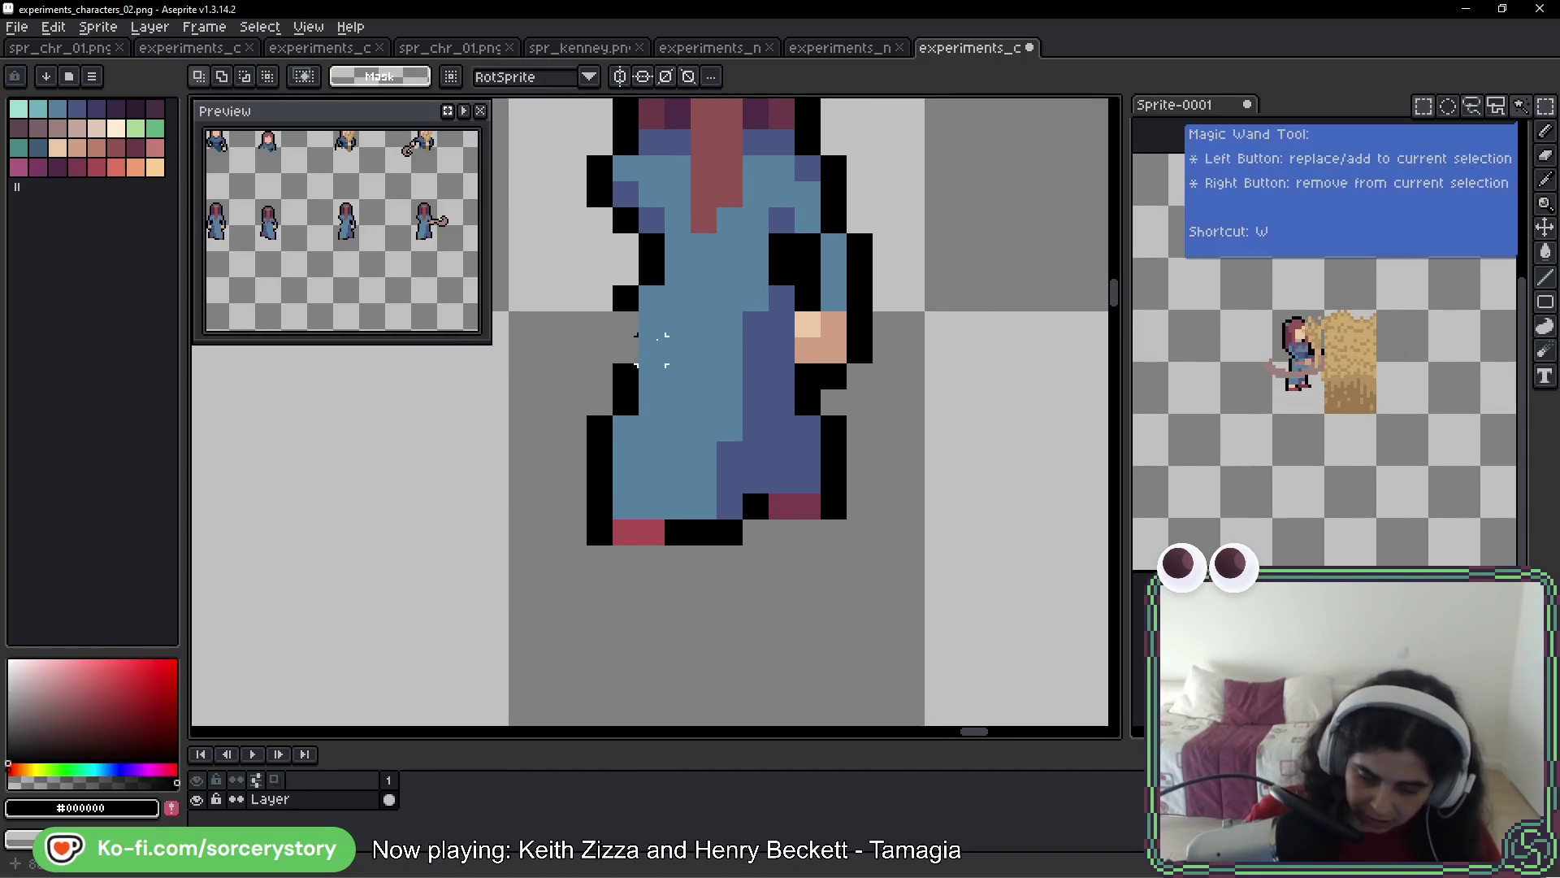
mouse_move(560, 285)
mouse_down()
mouse_move(736, 540)
mouse_move(794, 571)
mouse_up()
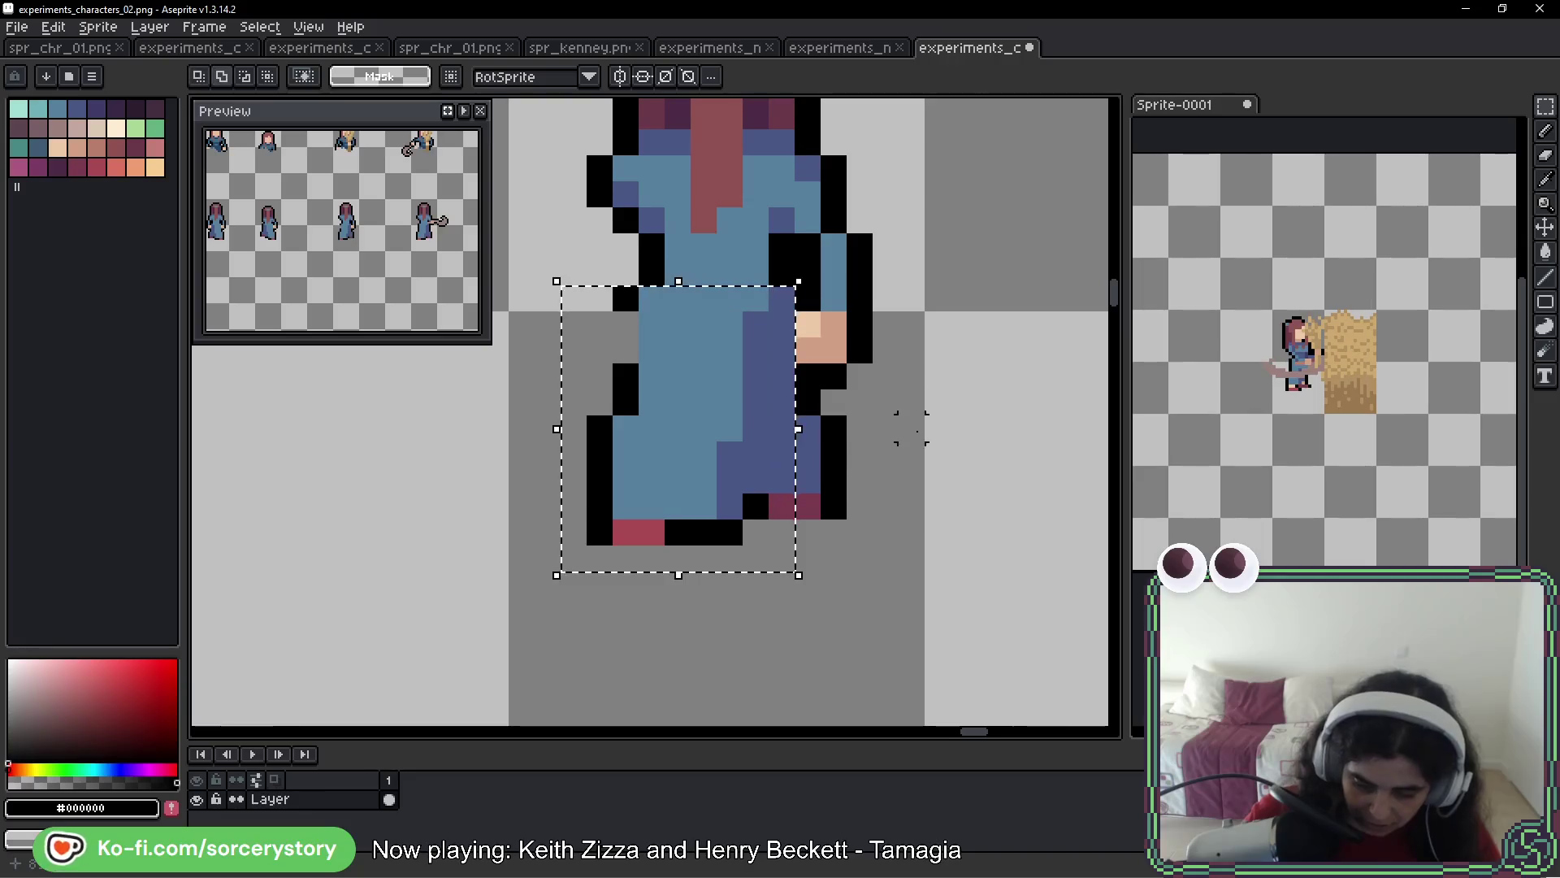
drag(927, 390, 510, 571)
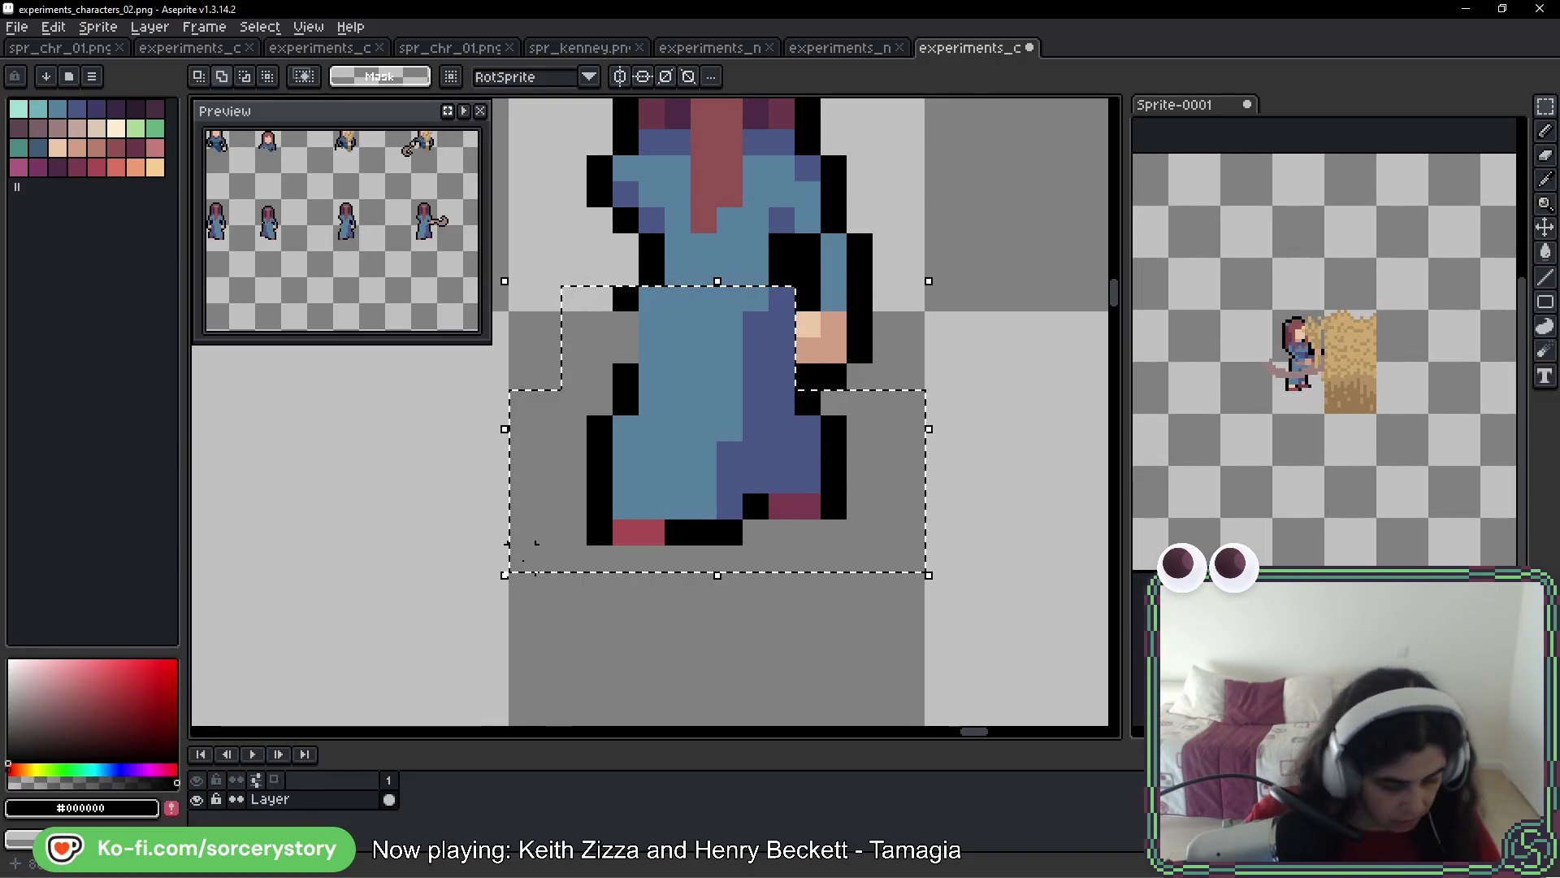
key(shift+h)
key(ctrl+d)
Pencil in black outline pixels down the flipped robe's left edge
key(b)
scroll(599, 320, up, 1)
drag(650, 252, 644, 426)
scroll(643, 426, down, 5)
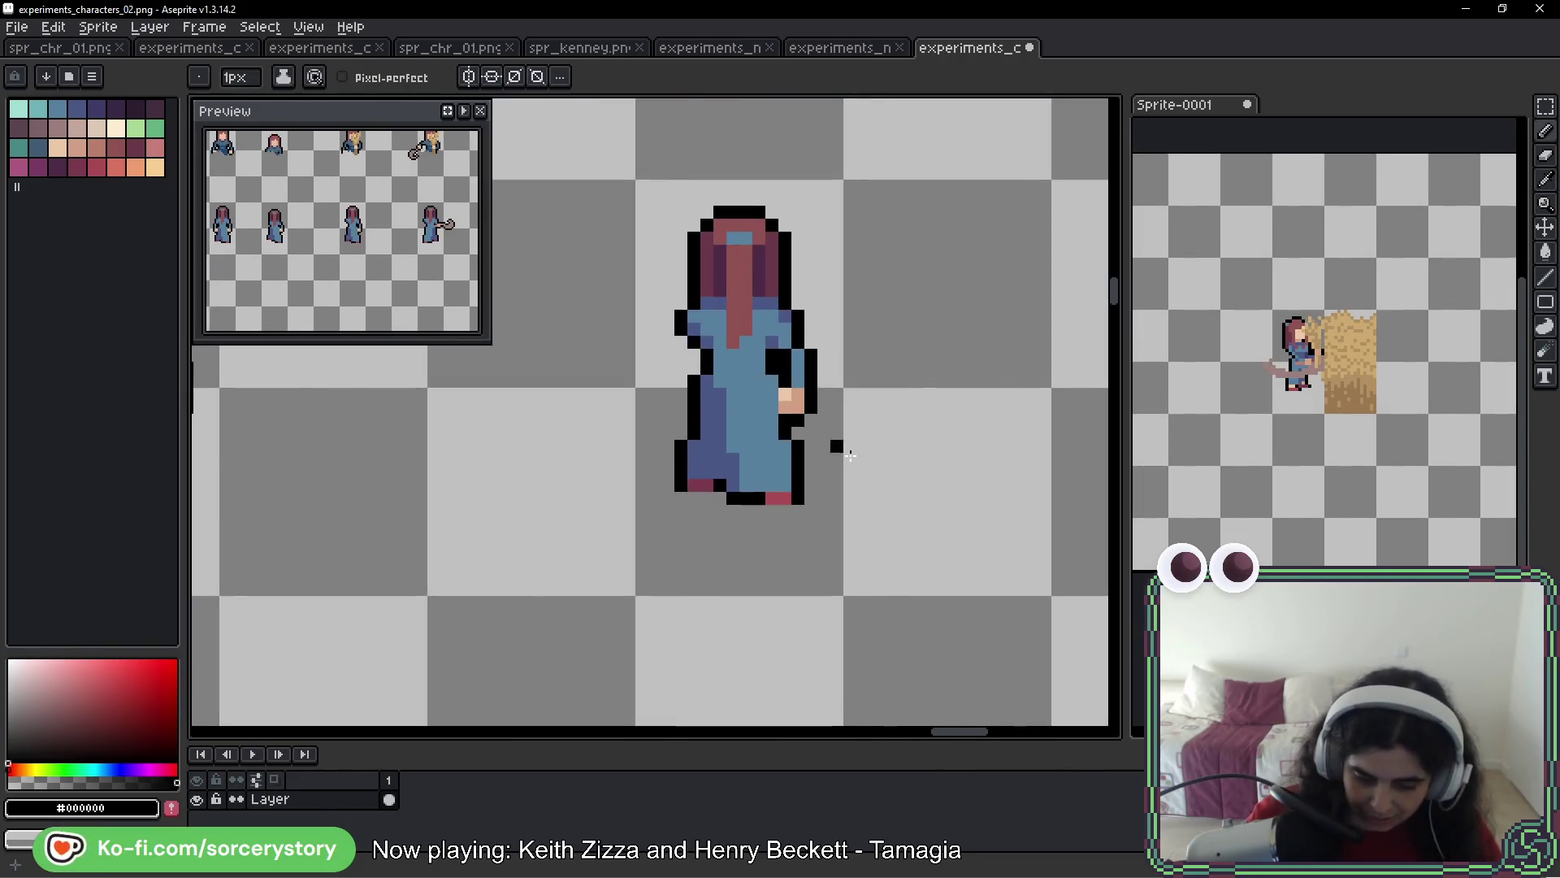
drag(825, 442, 933, 494)
scroll(254, 455, up, 1)
scroll(764, 404, up, 1)
scroll(764, 403, up, 1)
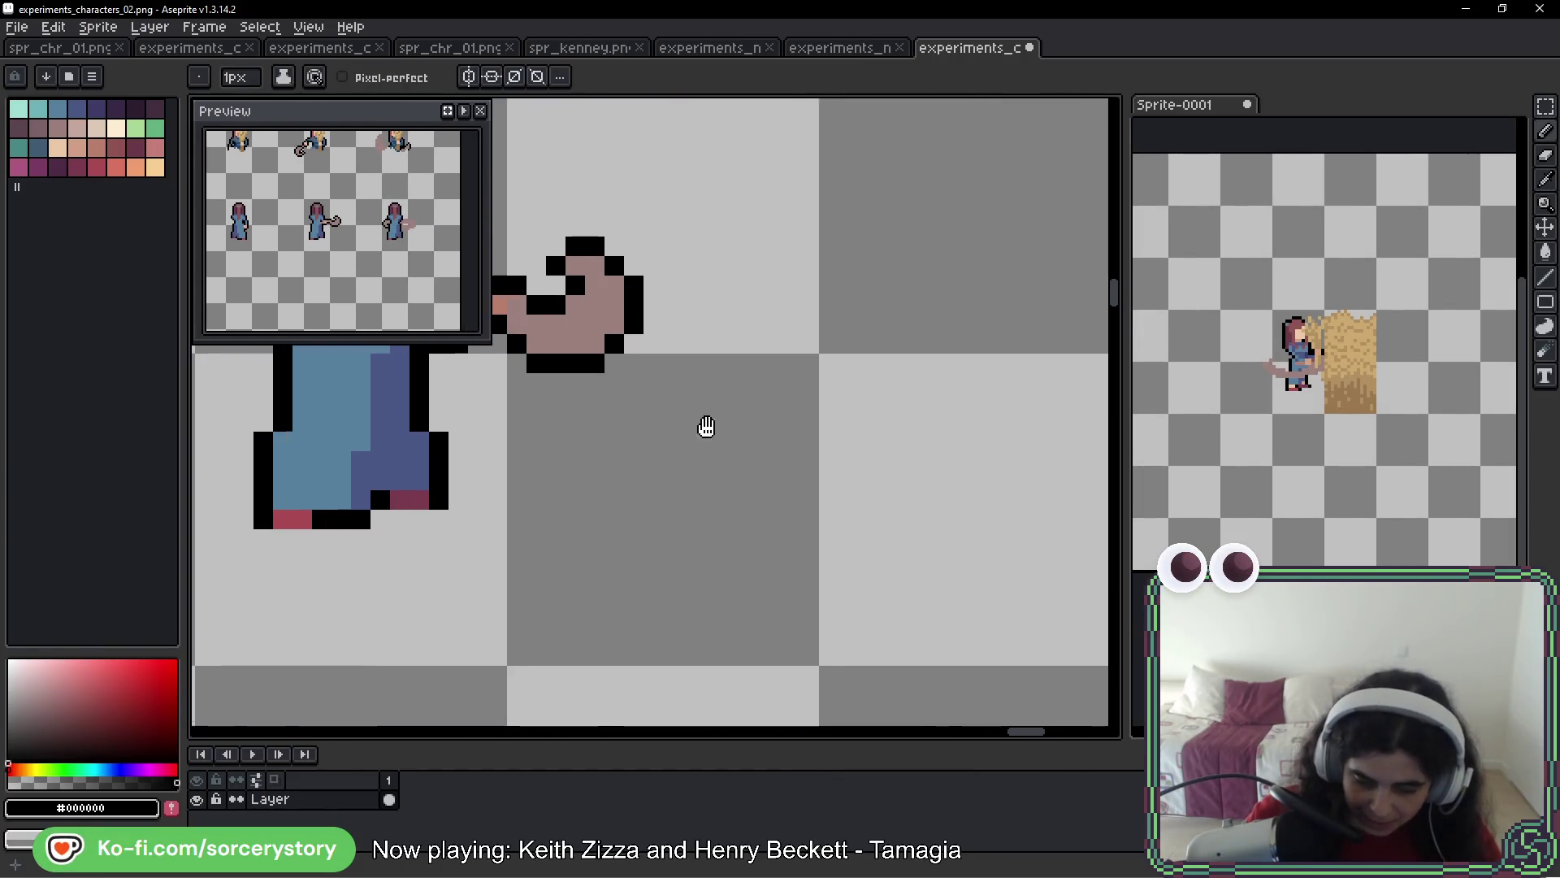
drag(708, 425, 931, 435)
Marquee-select the left character's lower body and chest area
click(1546, 108)
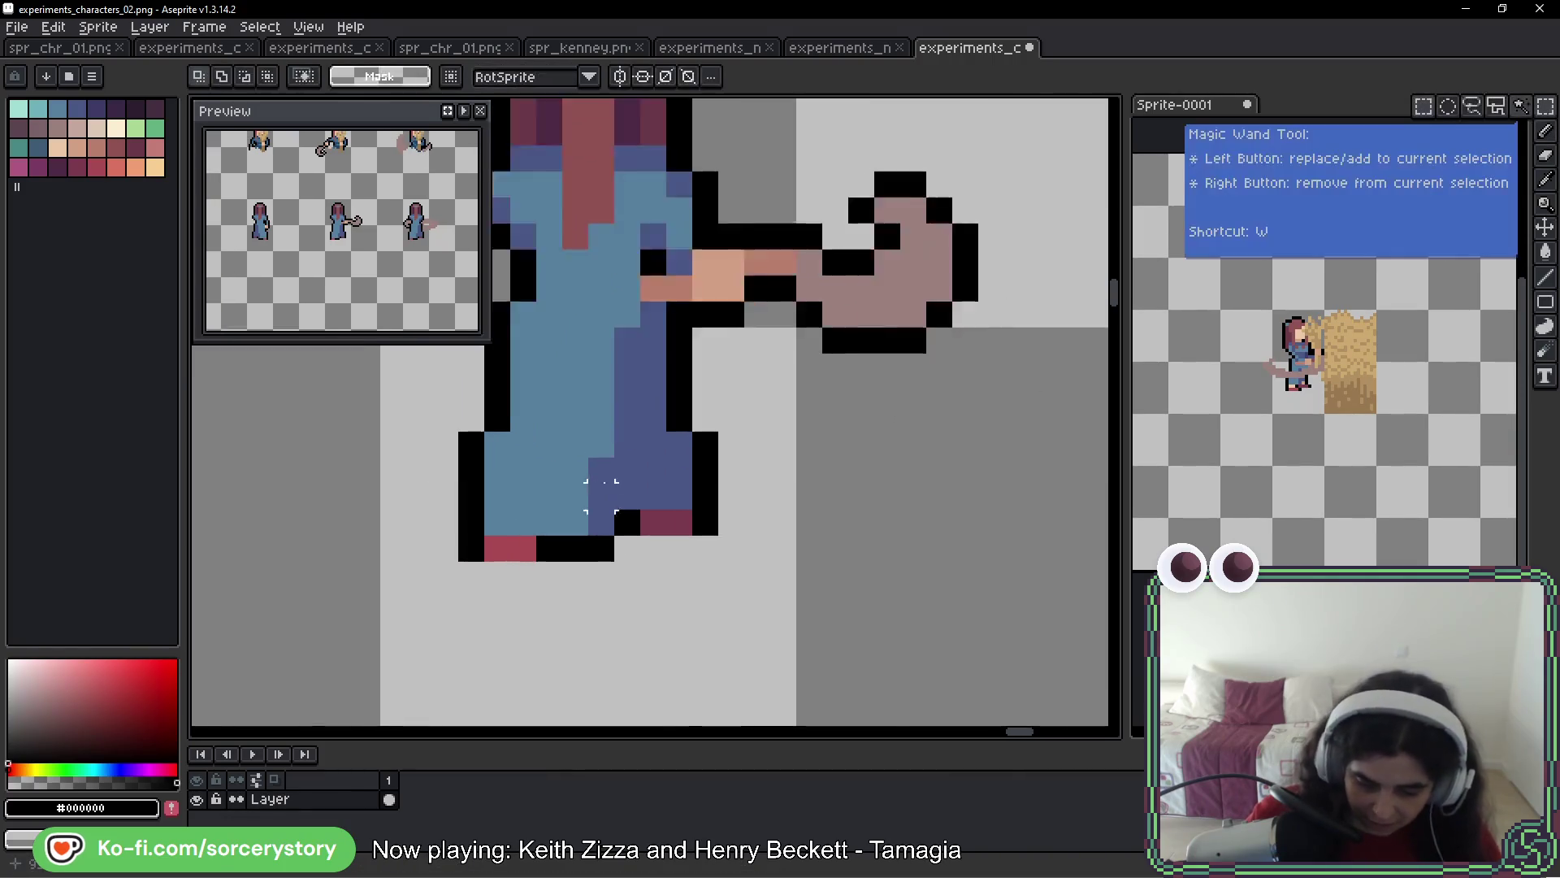
scroll(840, 467, up, 2)
scroll(840, 467, down, 1)
drag(630, 321, 1046, 726)
scroll(899, 523, right, 1)
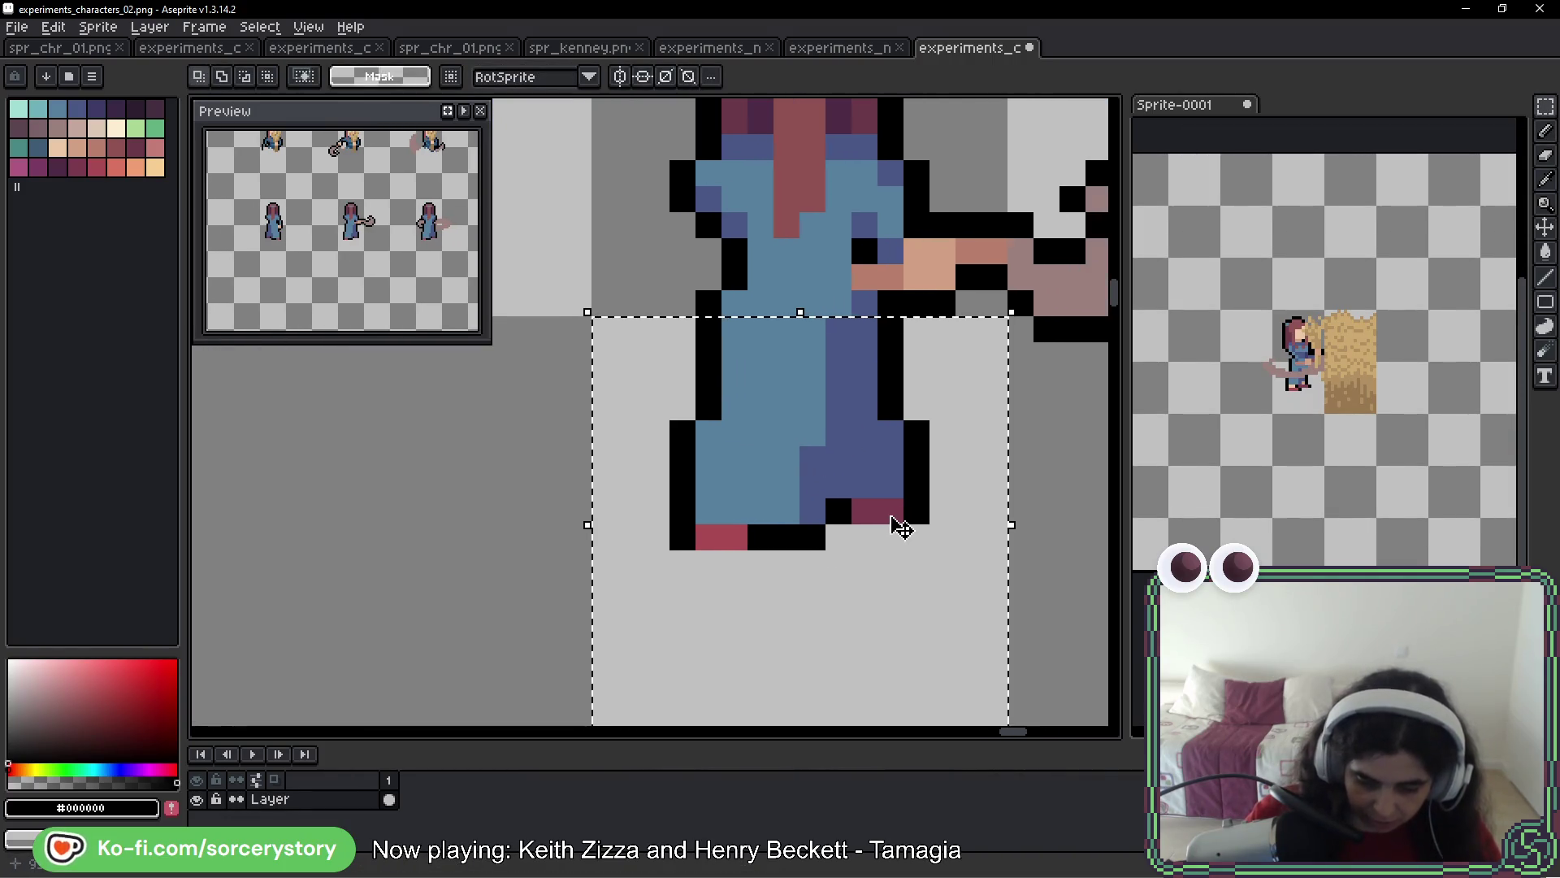
drag(902, 290, 696, 317)
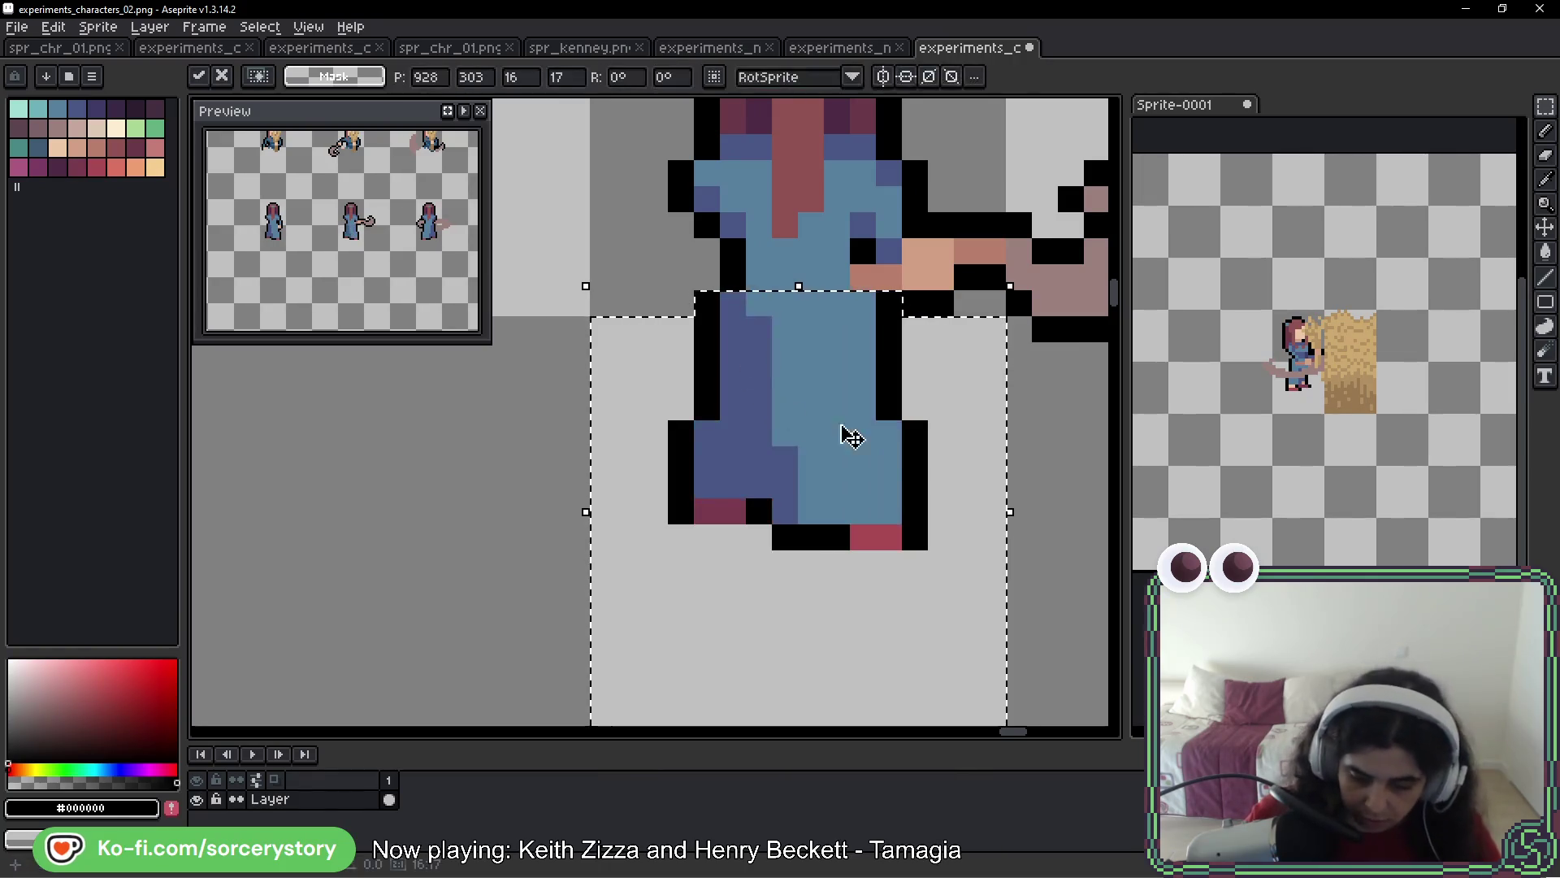
scroll(846, 436, down, 2)
scroll(846, 470, down, 2)
scroll(916, 498, right, 2)
scroll(670, 439, up, 2)
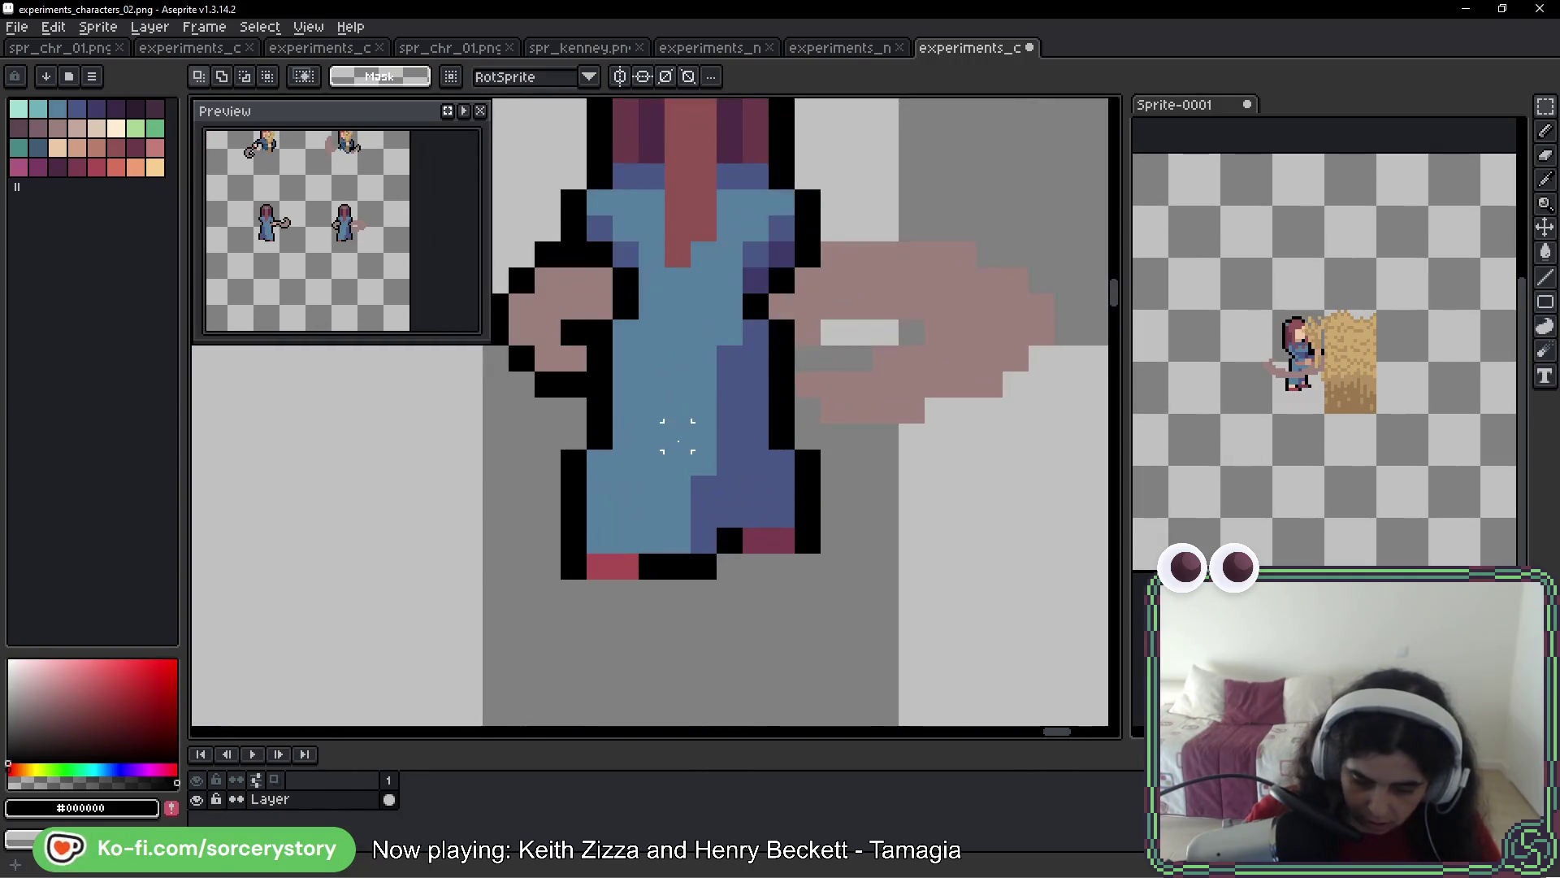
Select the next character's lower body and mirror it horizontally
mouse_move(587, 319)
mouse_down()
mouse_move(668, 483)
mouse_move(781, 605)
mouse_up()
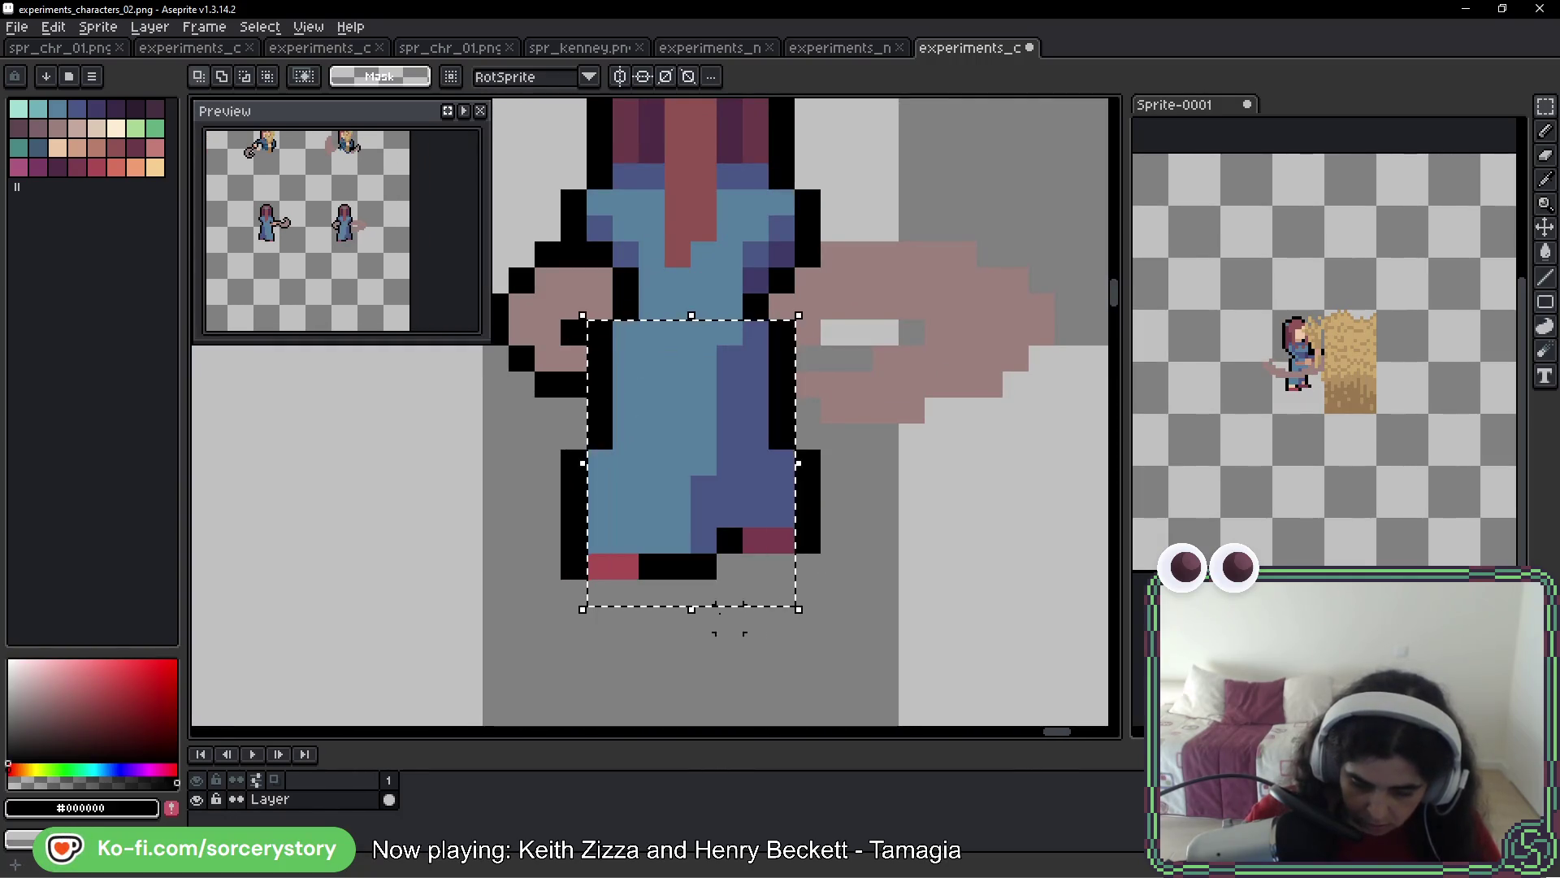
mouse_move(523, 417)
mouse_down()
mouse_move(495, 423)
mouse_move(768, 632)
mouse_move(821, 633)
mouse_up()
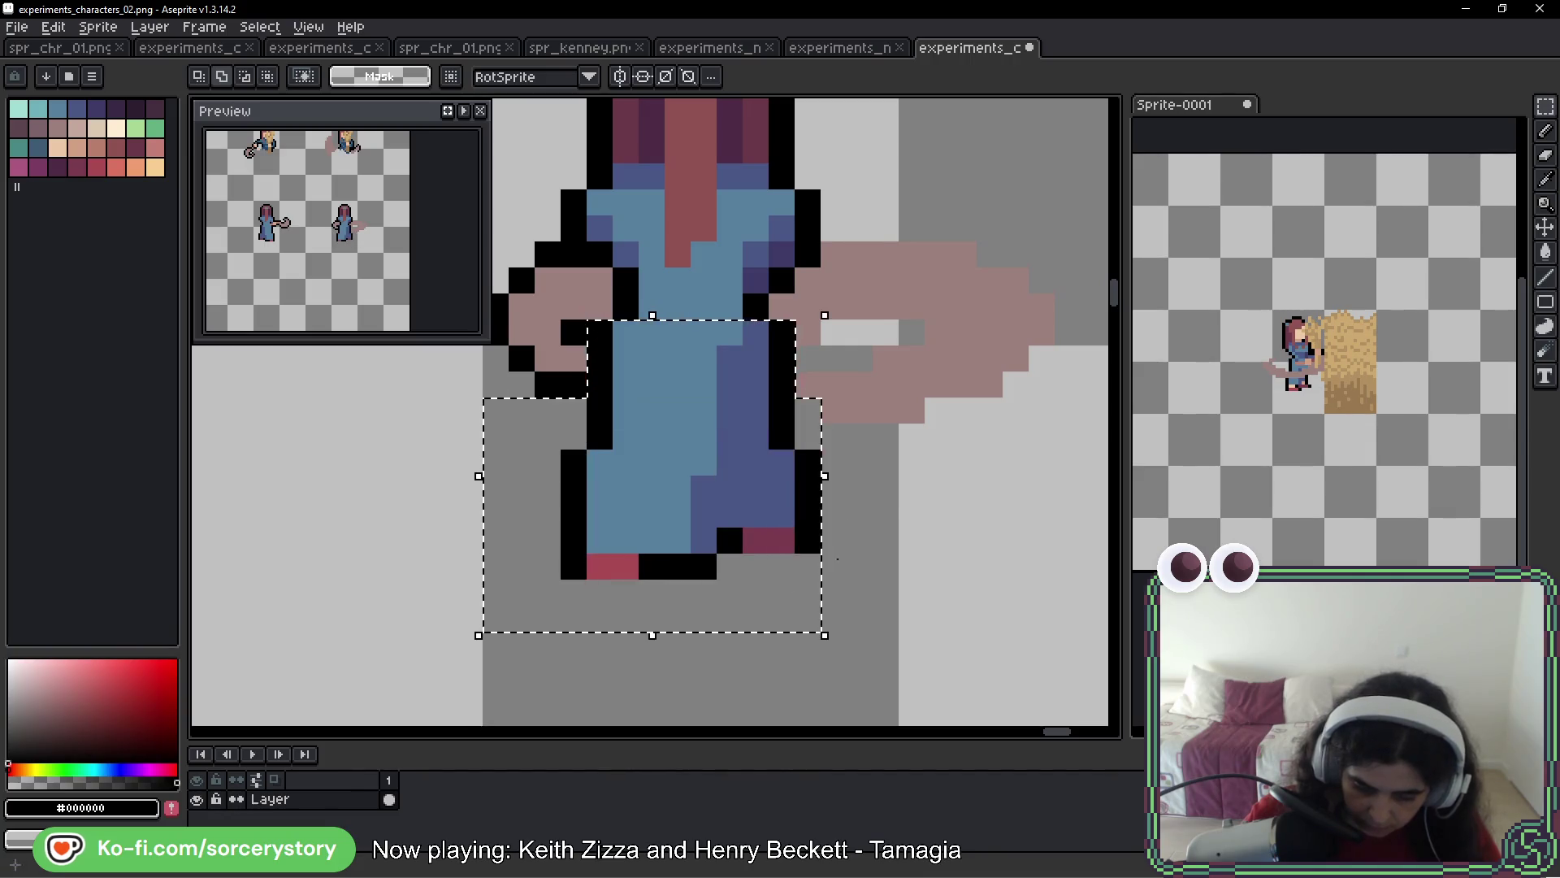
drag(899, 475, 637, 580)
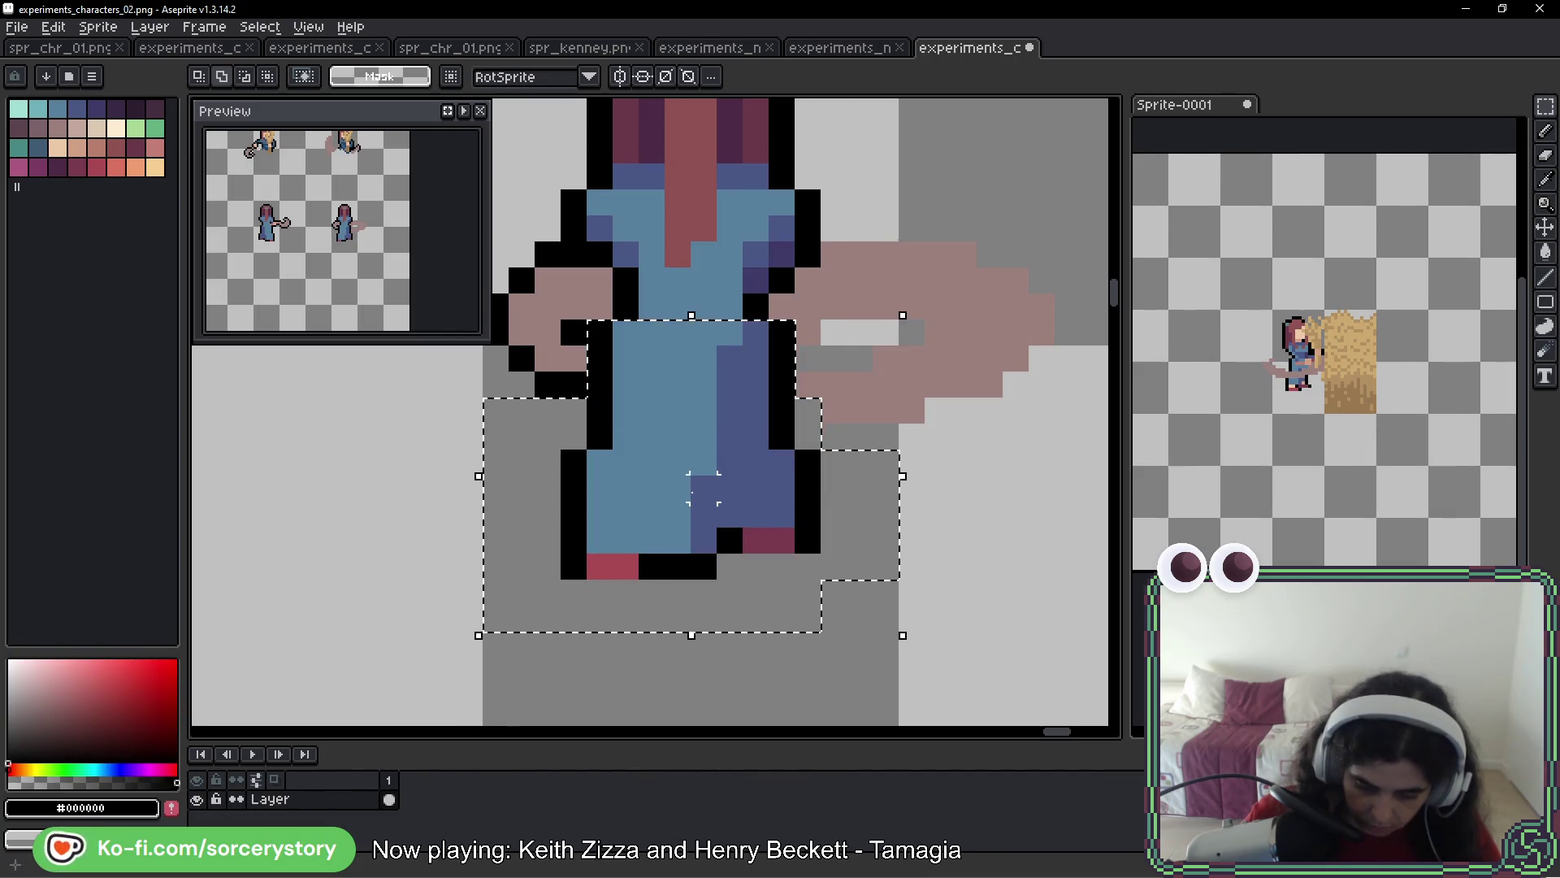
key(shift+h)
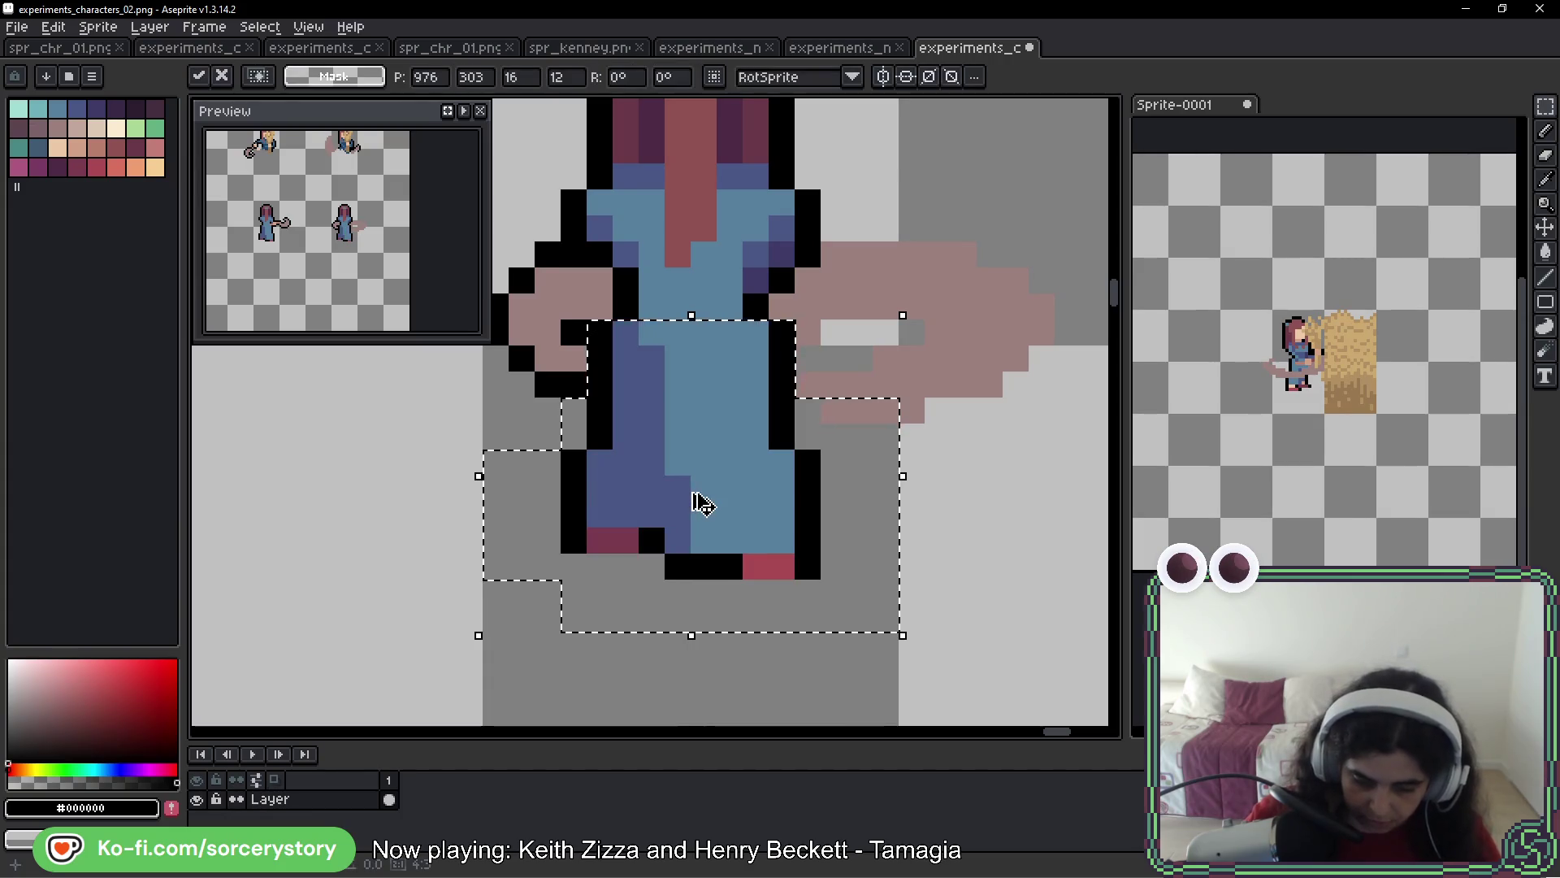
key(Return)
Select the bottom row of characters
scroll(696, 503, down, 5)
scroll(463, 547, up, 3)
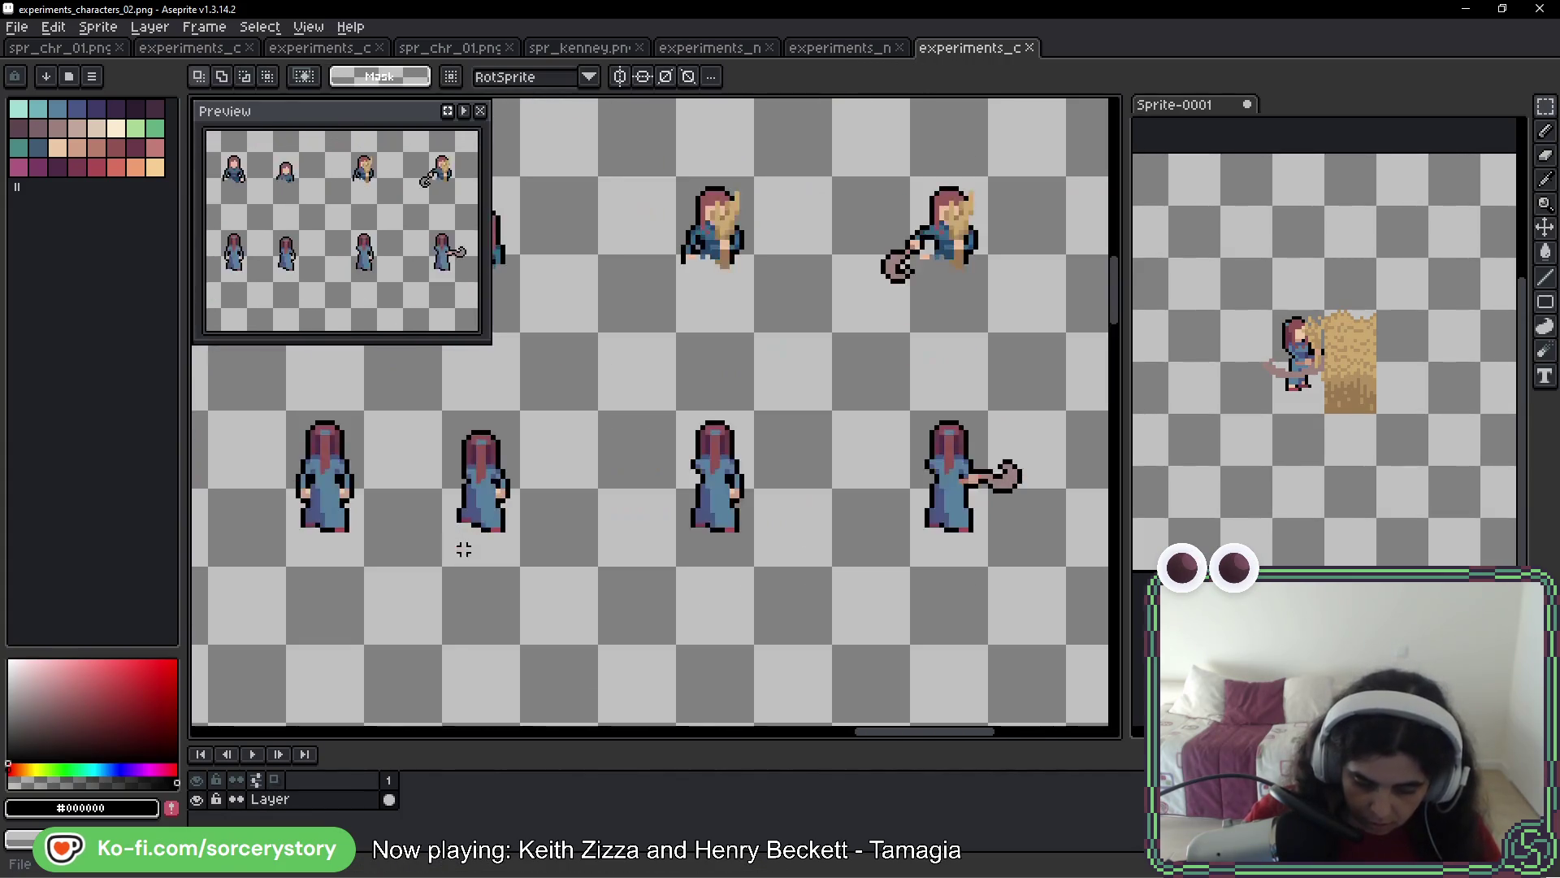
mouse_move(209, 334)
mouse_down()
mouse_move(284, 410)
mouse_move(1066, 685)
mouse_move(1020, 627)
mouse_up()
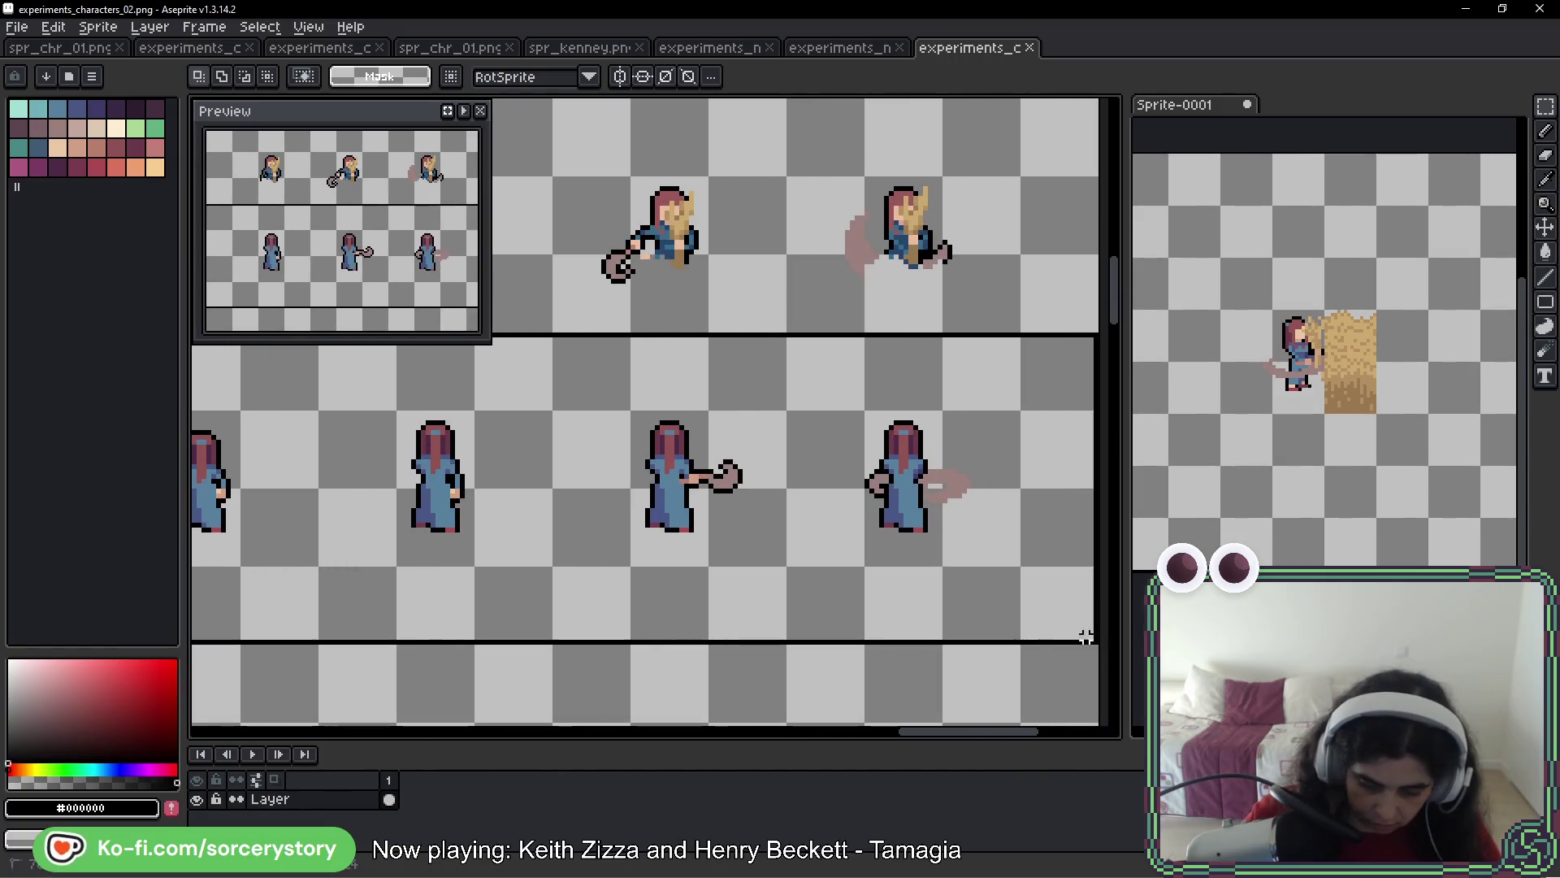
Replace the middle row of spr_chr_01.png with the pasted revised gather frames
scroll(951, 628, down, 3)
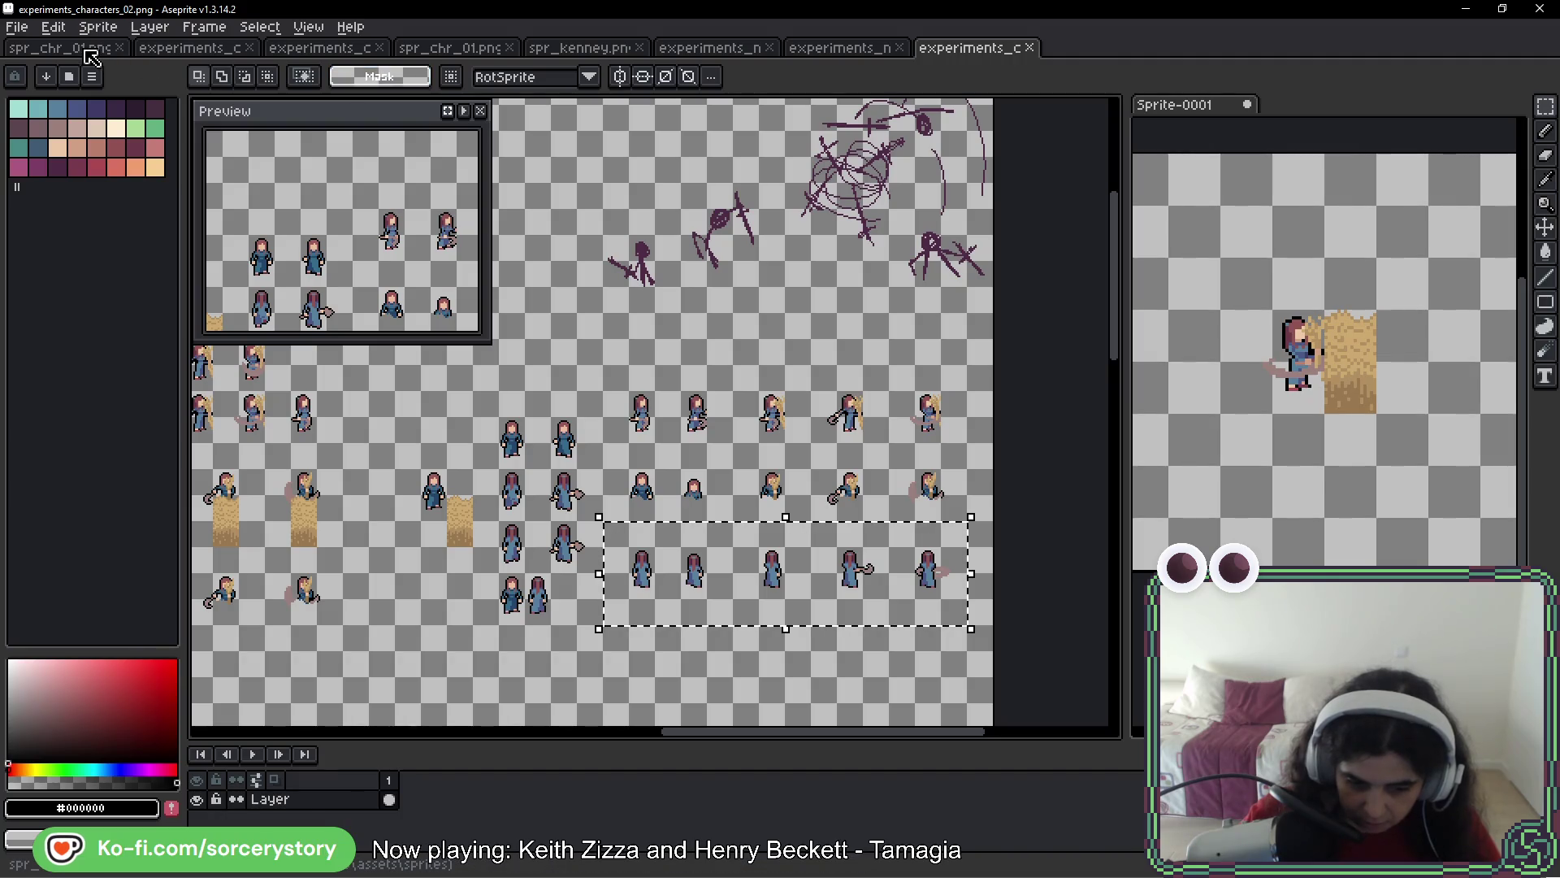
click(449, 49)
click(660, 526)
scroll(569, 487, right, 3)
drag(276, 398, 895, 542)
key(ctrl+x)
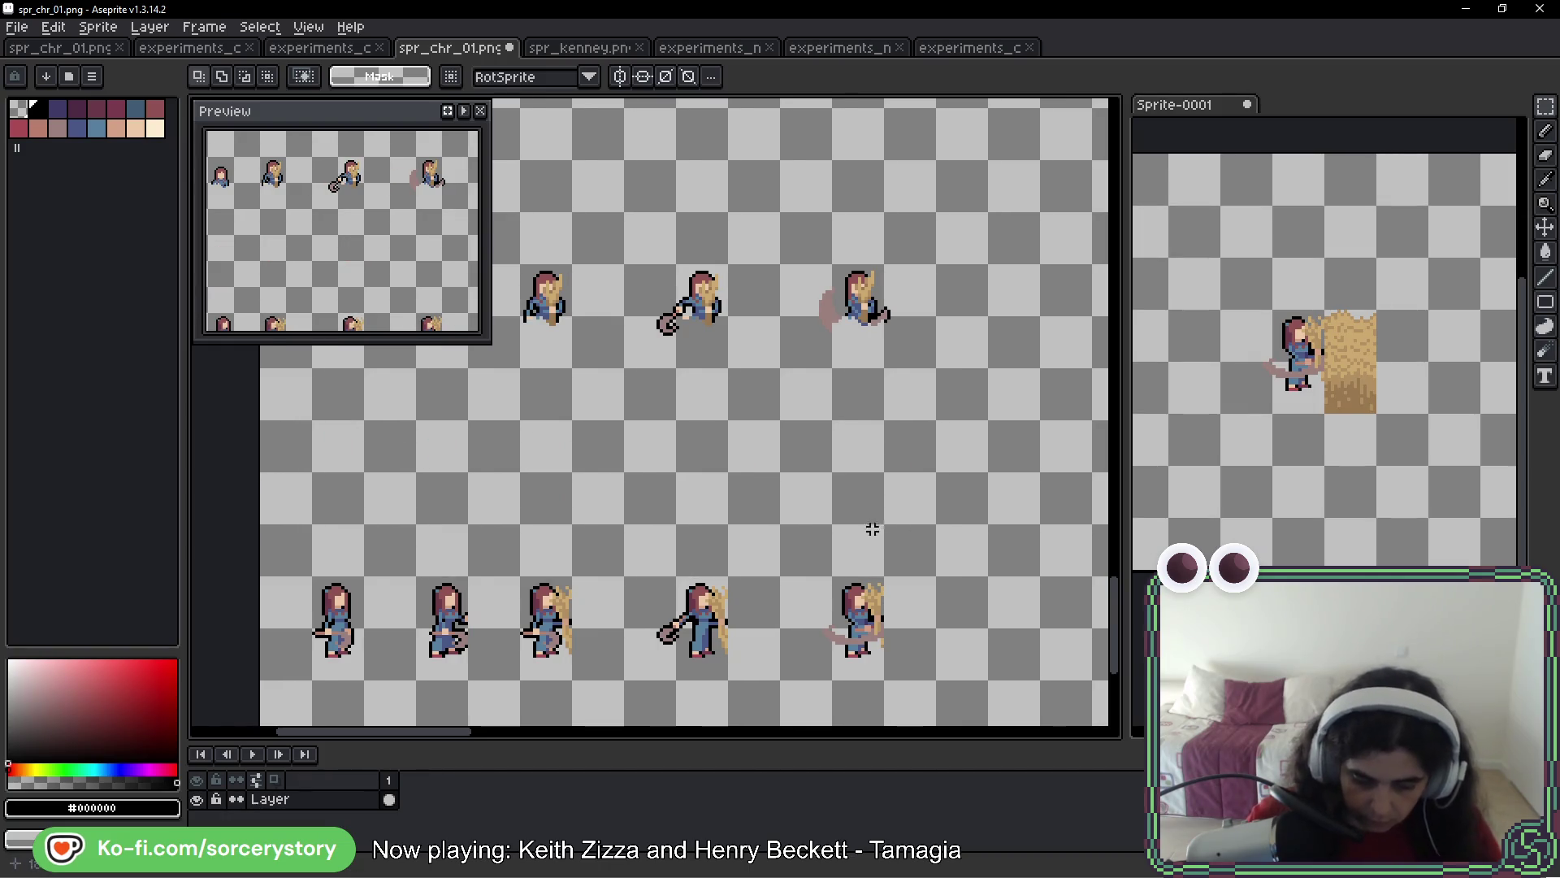
key(ctrl+v)
mouse_move(731, 512)
mouse_down()
mouse_move(733, 562)
mouse_move(709, 572)
mouse_up()
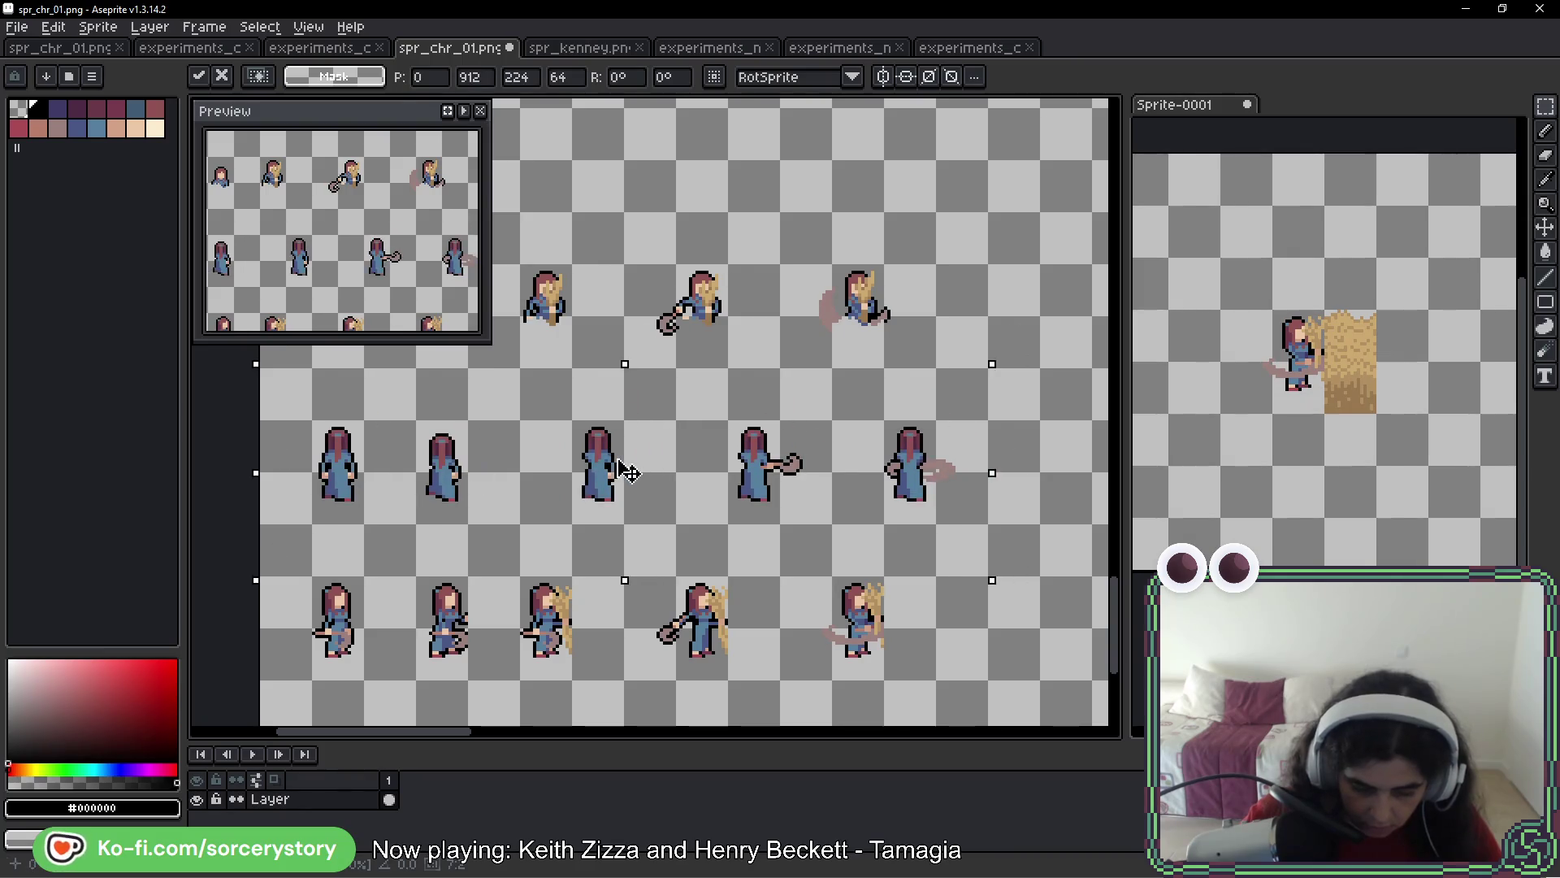
key(ctrl+d)
Shift the pasted middle row left to align with the other rows, then return to Godot
drag(520, 368, 991, 578)
mouse_move(933, 498)
mouse_down()
mouse_move(816, 479)
mouse_move(868, 487)
mouse_up()
key(ctrl+d)
right_click(867, 487)
key(Escape)
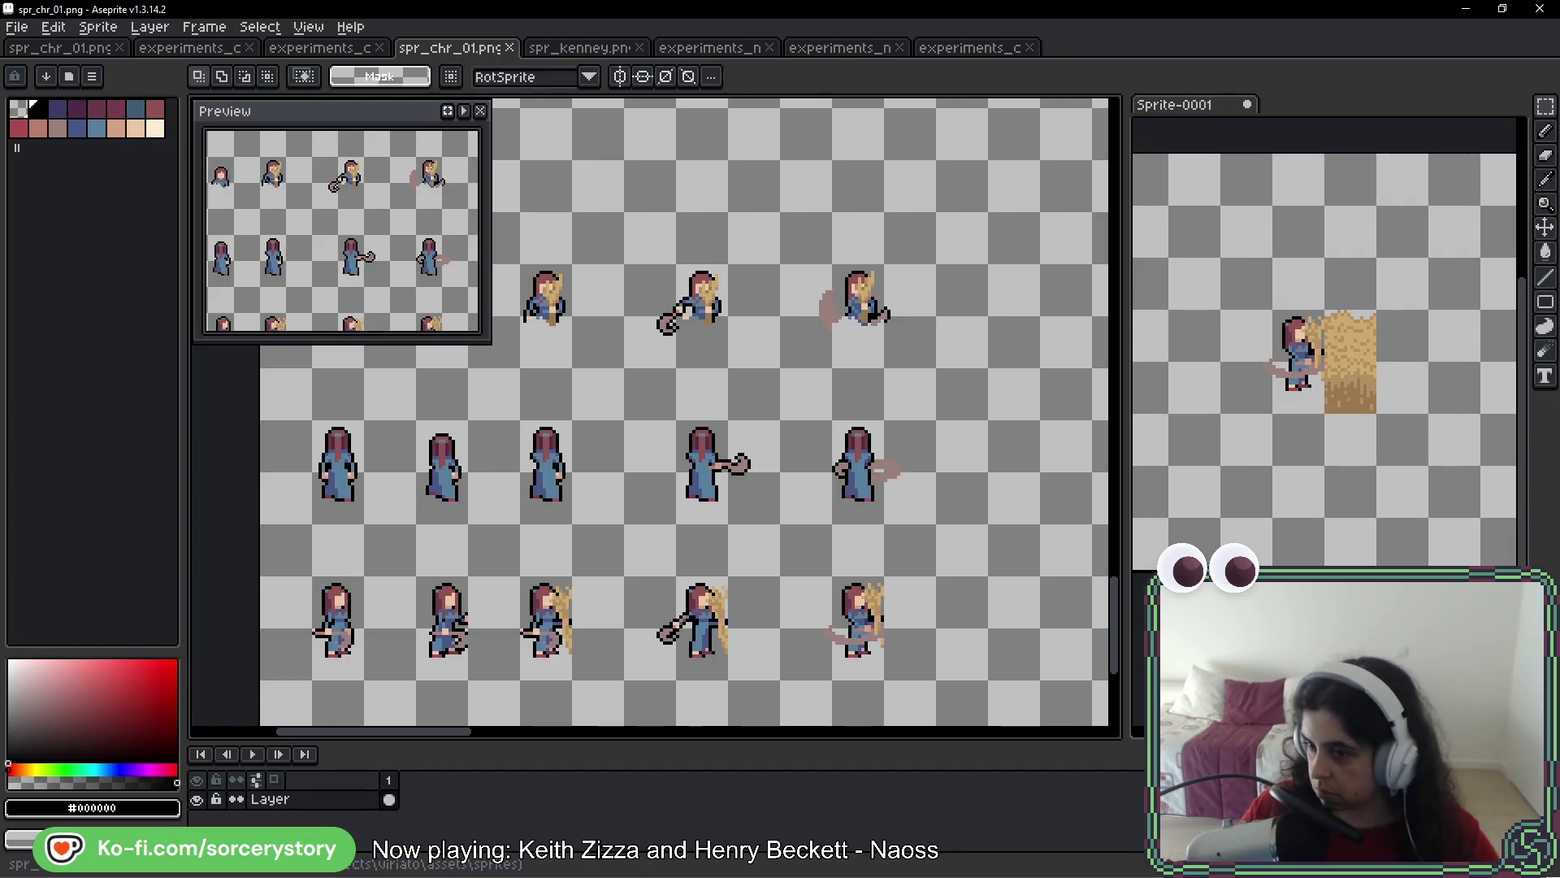
key(alt+Tab)
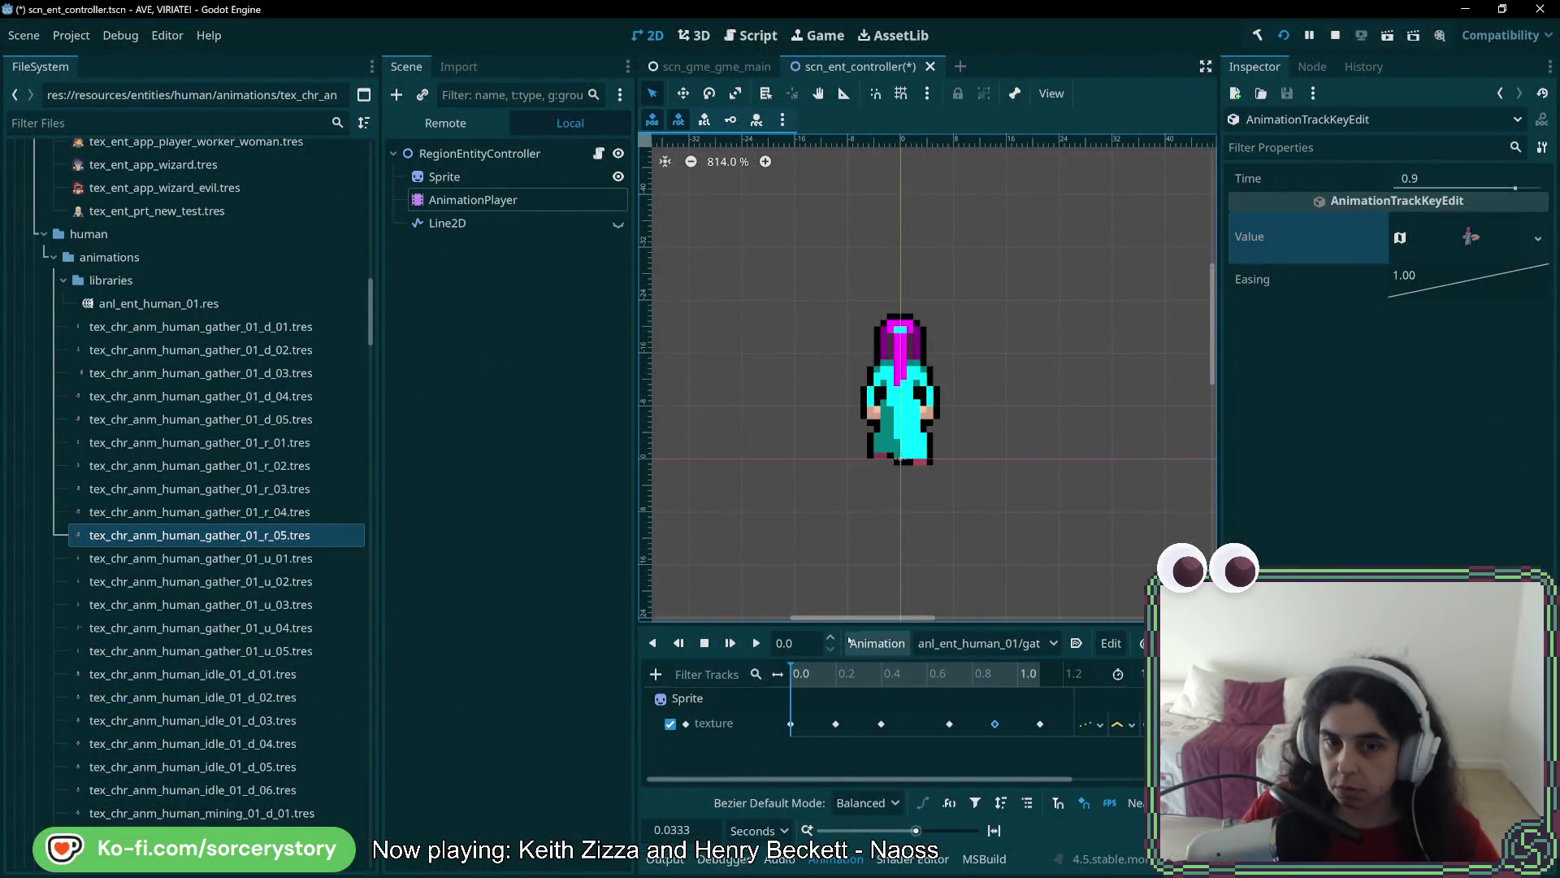
click(811, 674)
mouse_move(810, 674)
mouse_down()
mouse_move(792, 676)
mouse_move(1000, 690)
mouse_move(776, 696)
mouse_up()
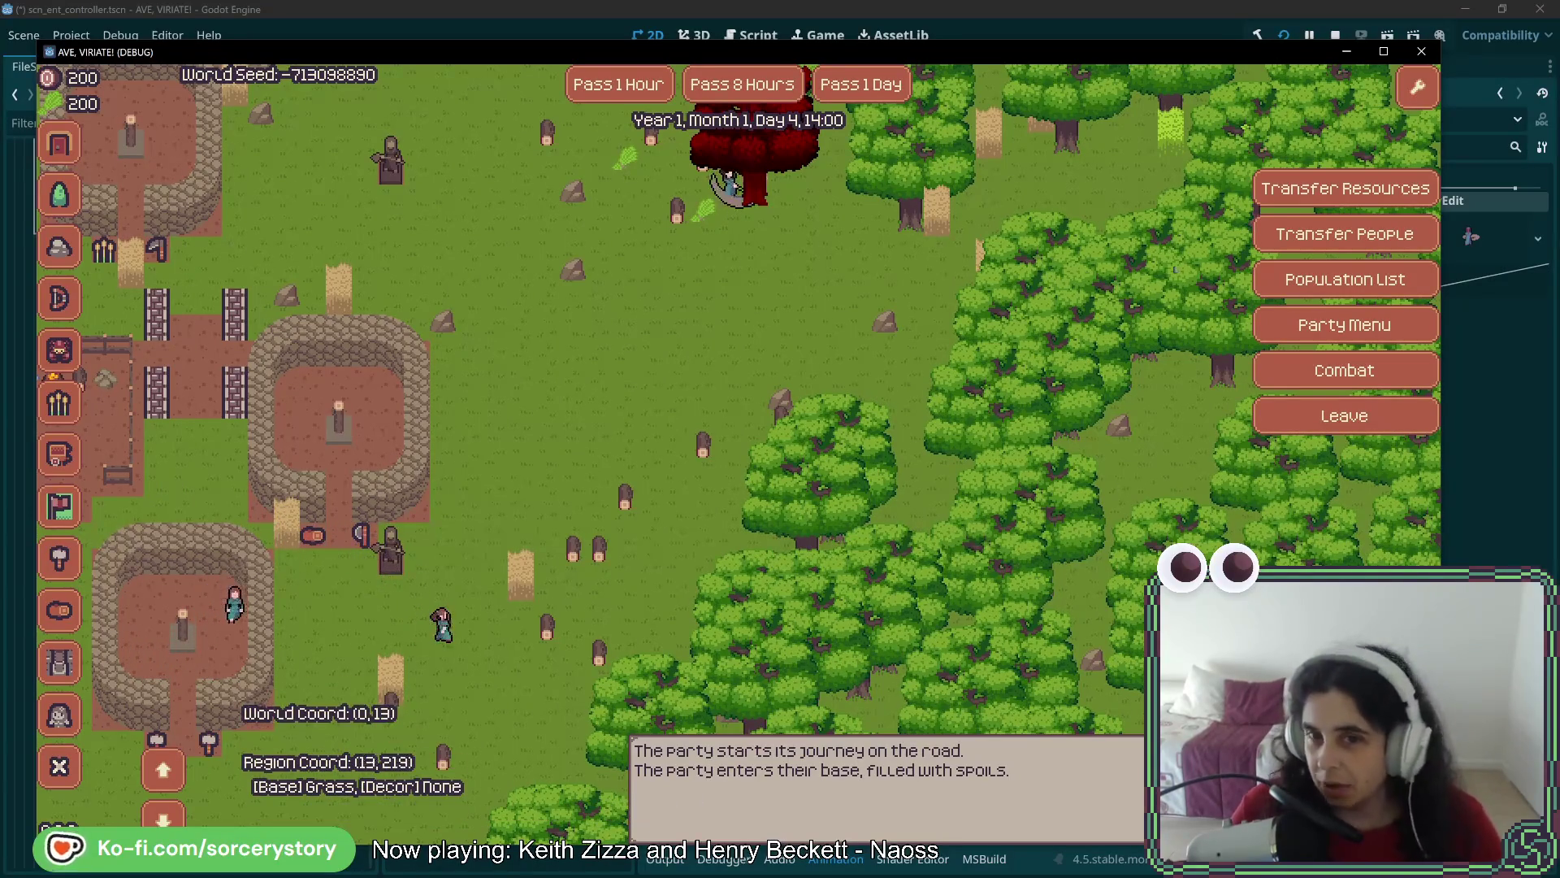
key(alt+F4)
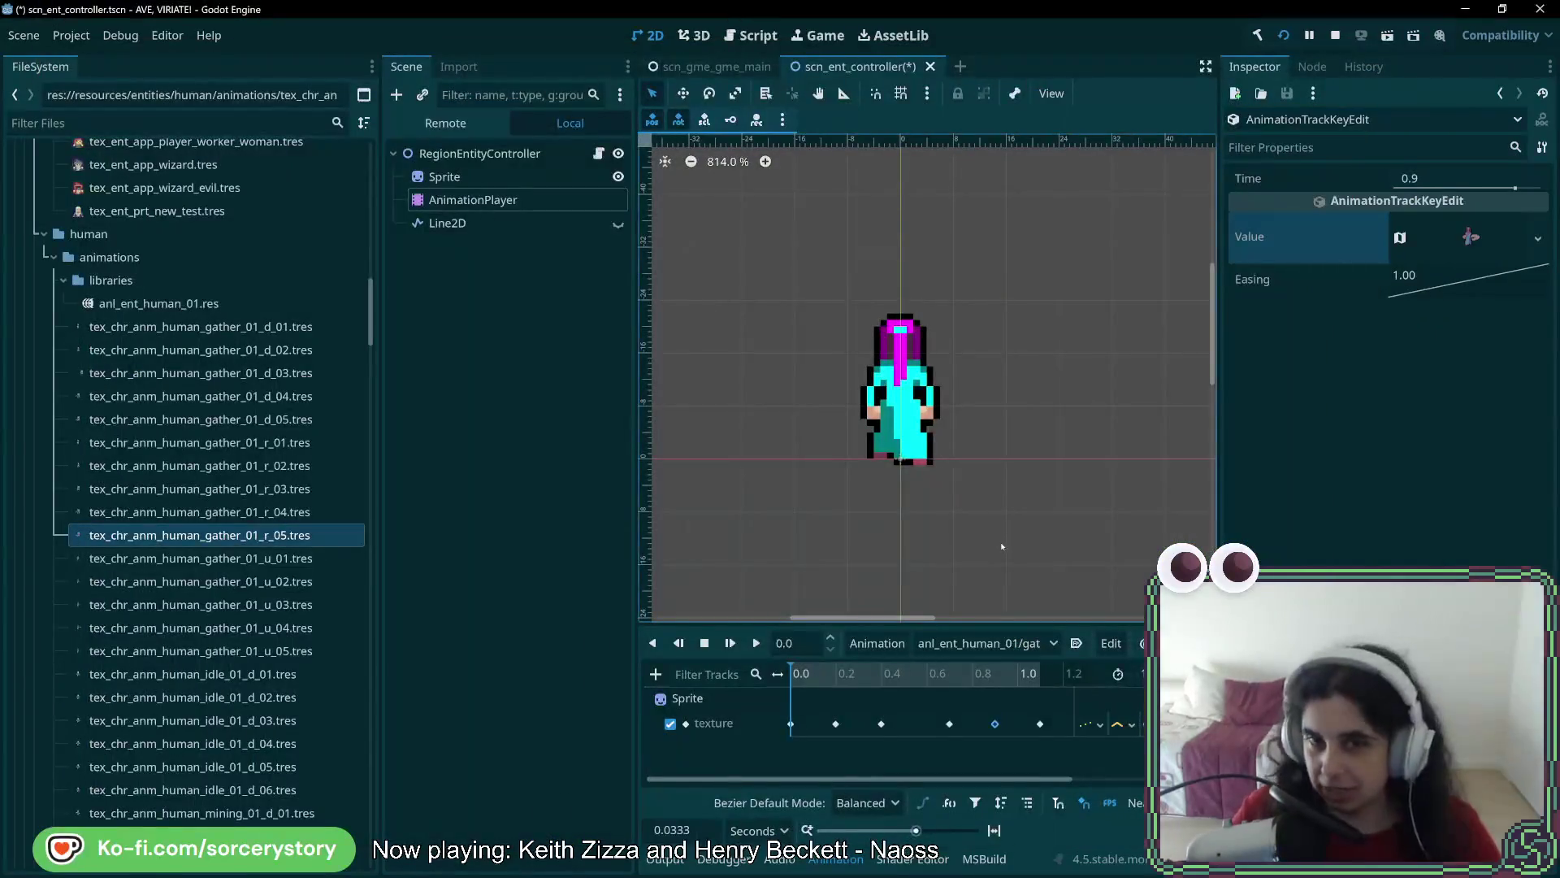
Duplicate the gather_01_u animation as gather_01_u_2 in the anl_ent_human_01 library
click(977, 642)
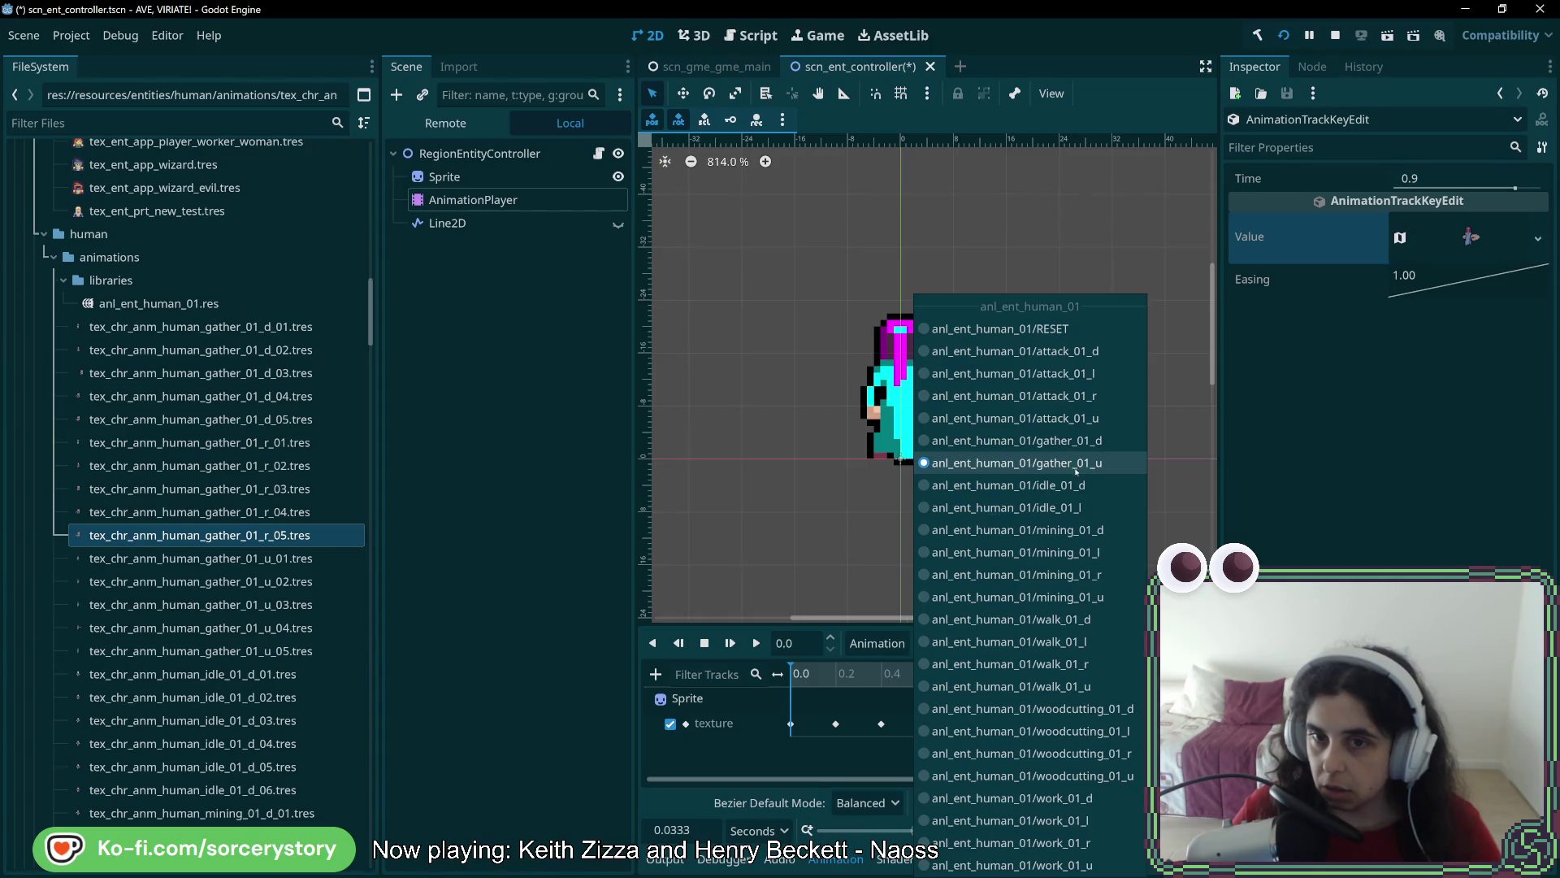
key(Escape)
click(878, 643)
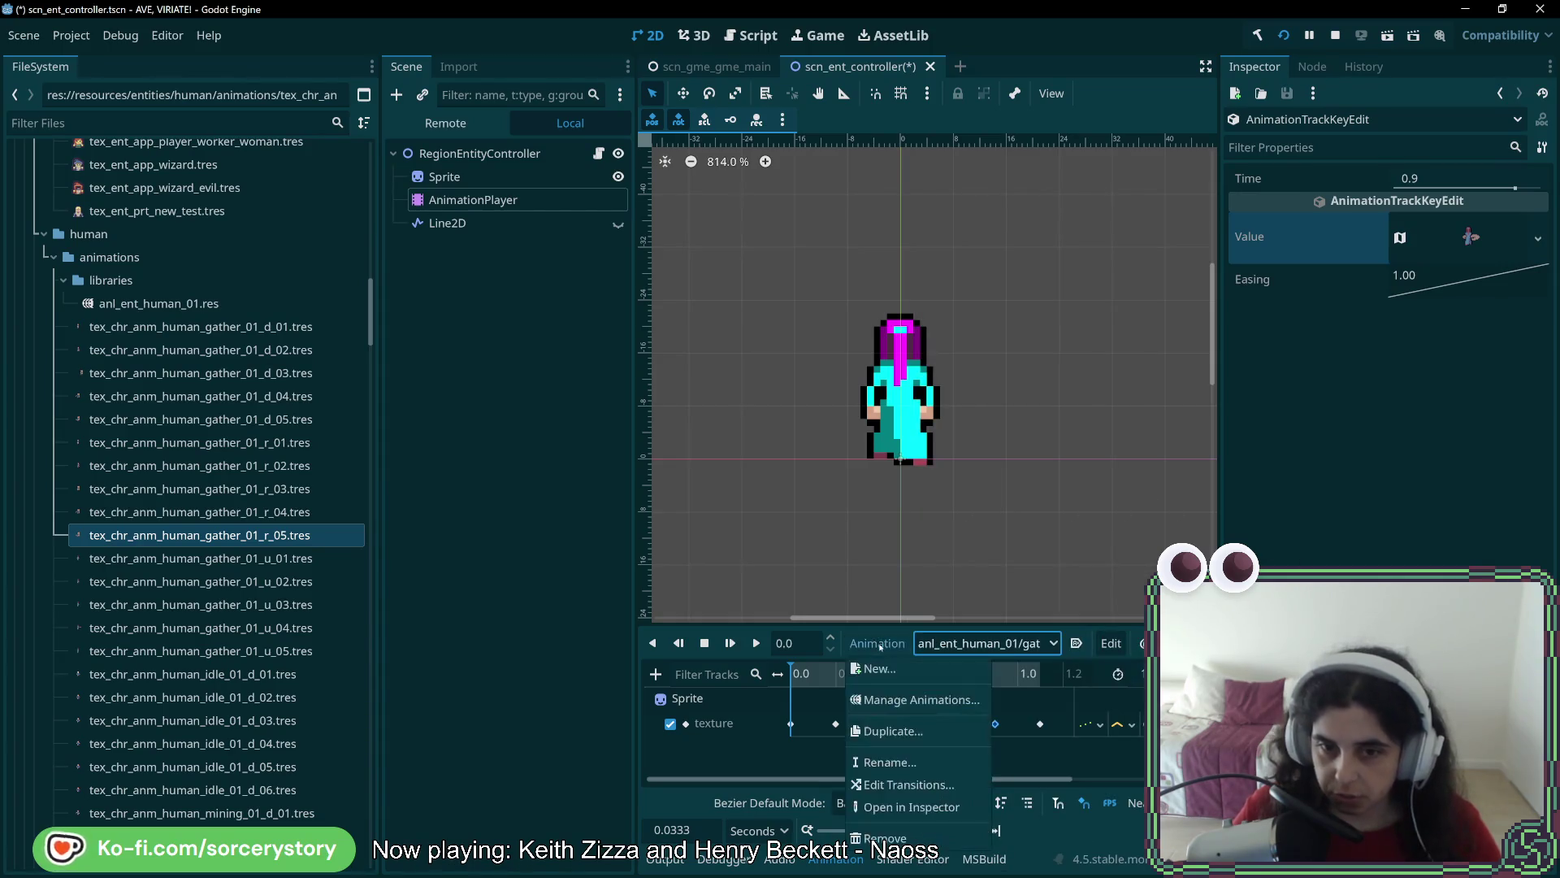
click(925, 719)
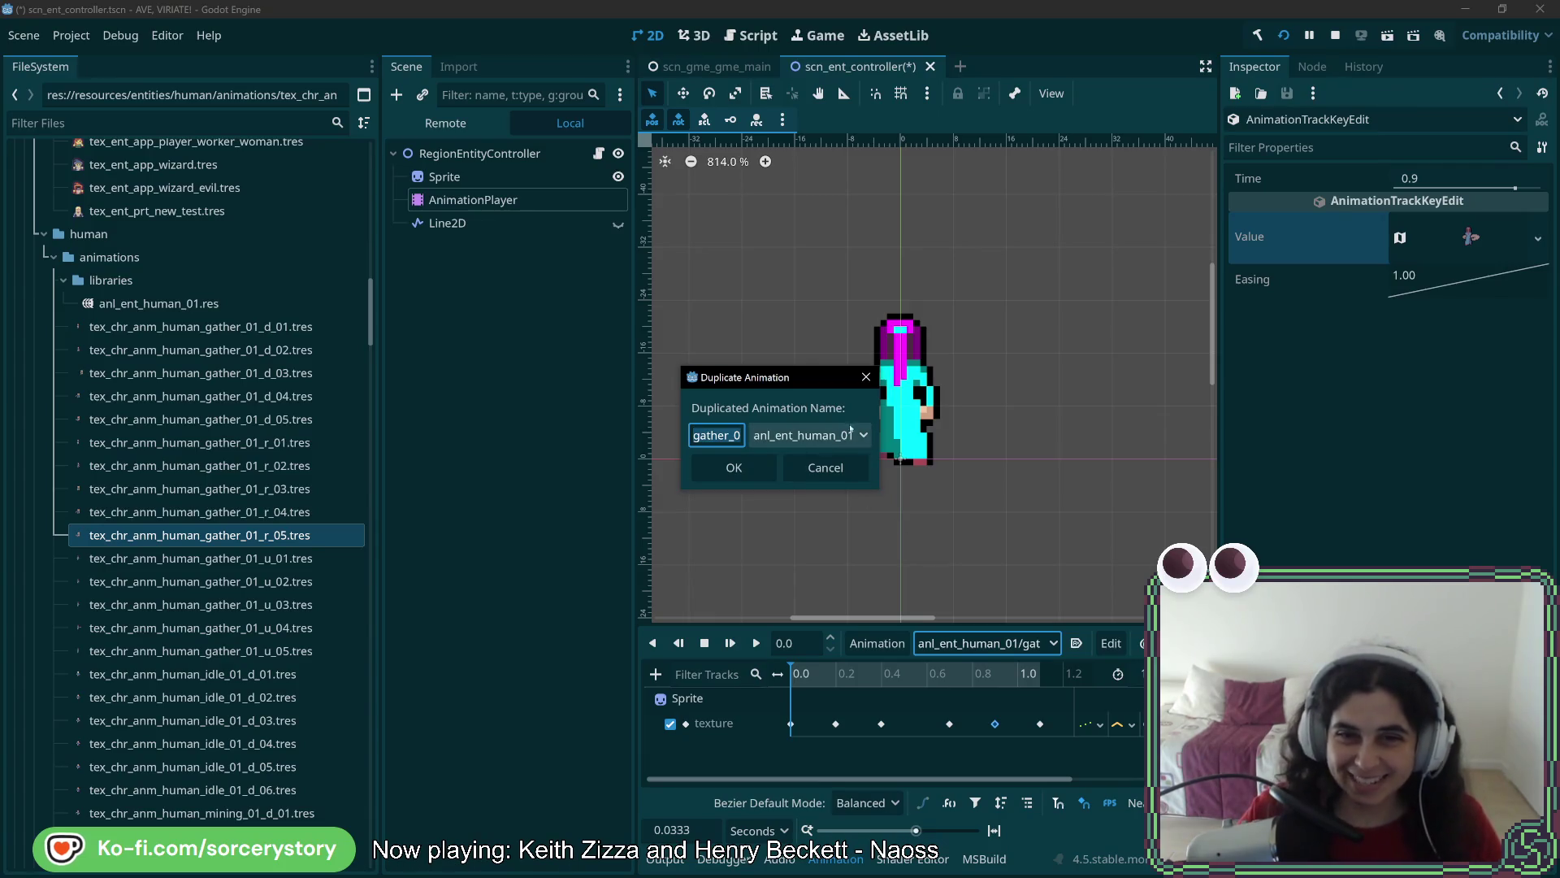
drag(879, 406, 1122, 408)
click(755, 437)
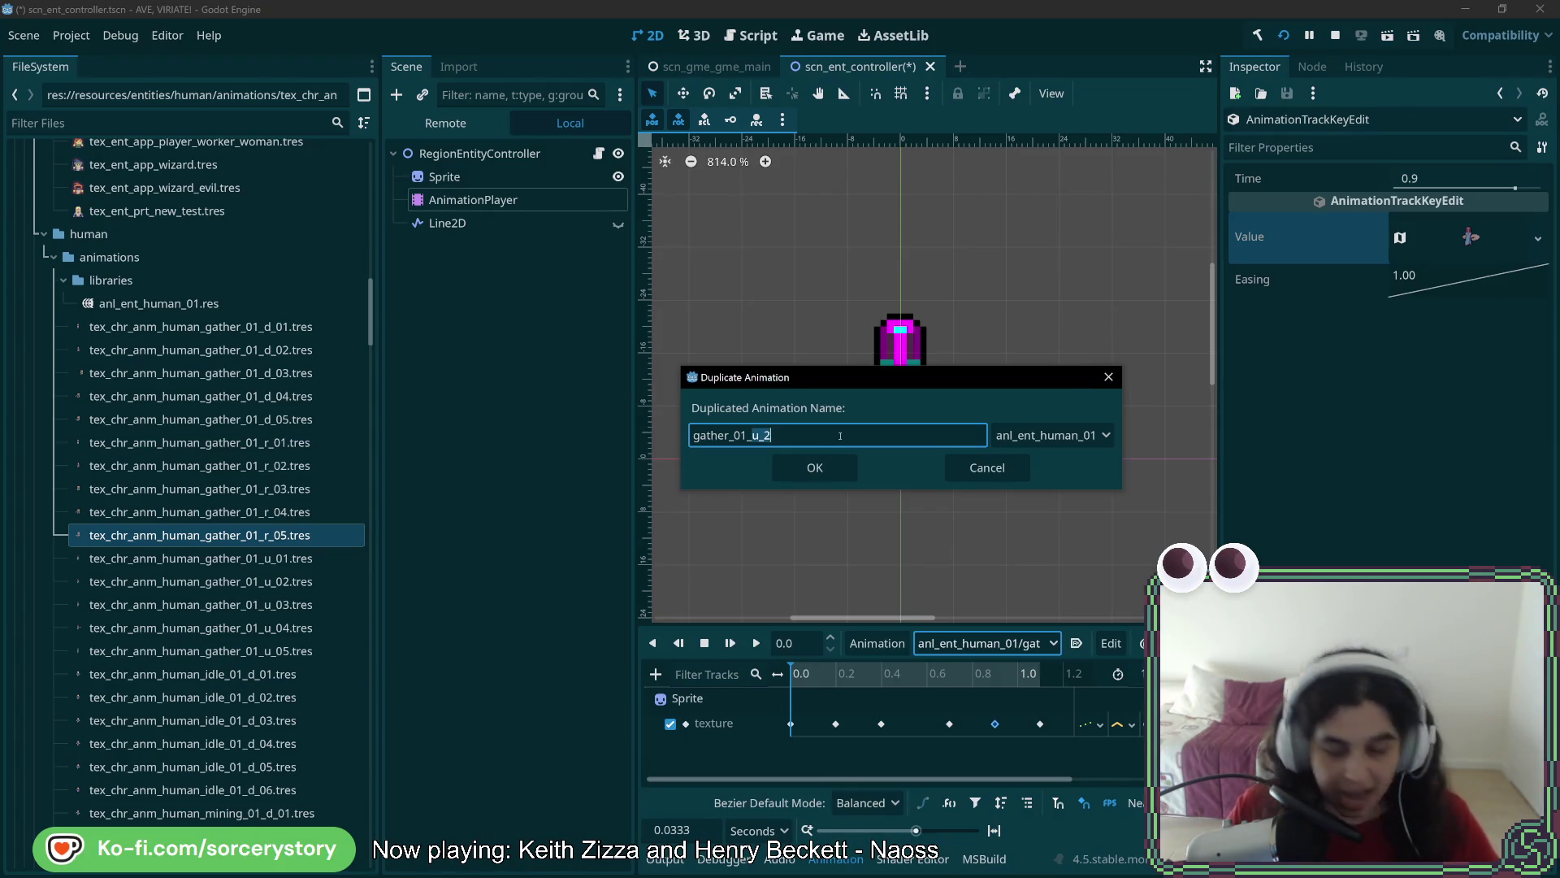
click(815, 467)
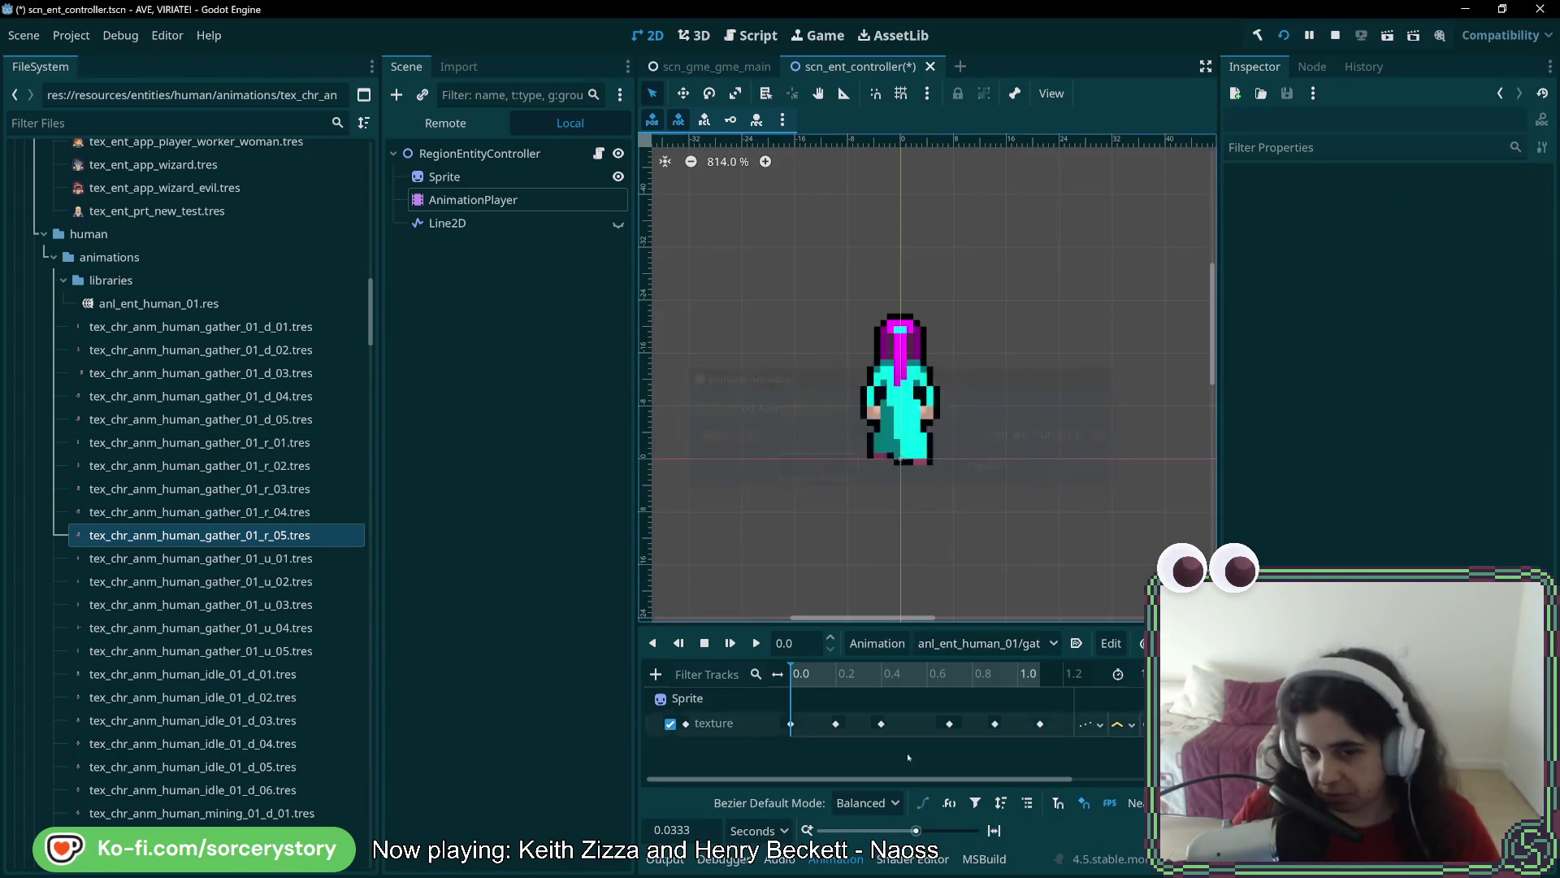
click(790, 723)
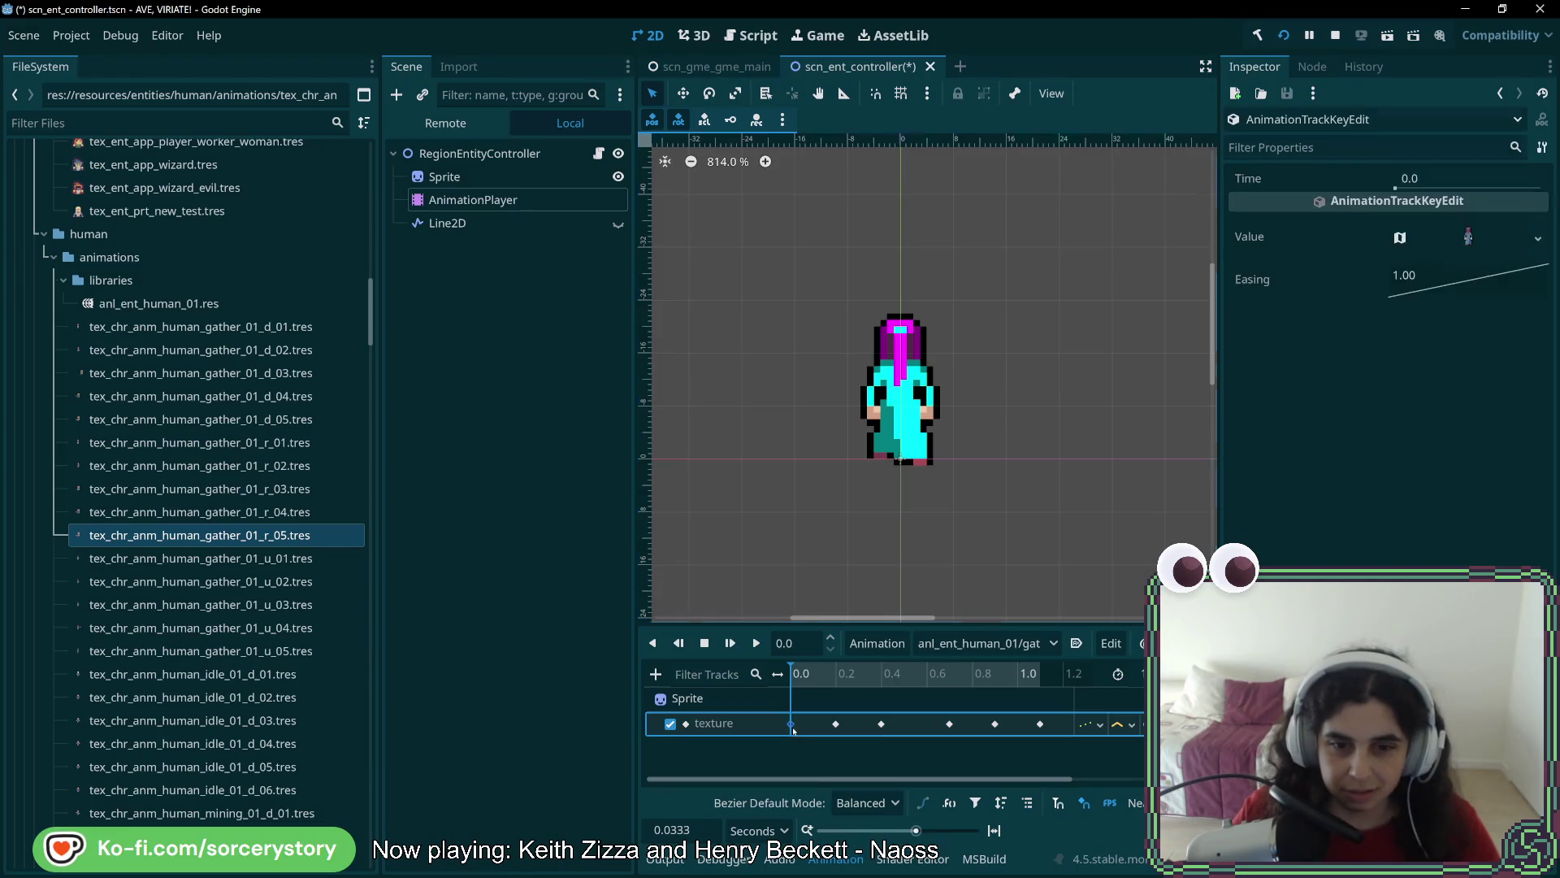
Quick Load a gather texture onto the first texture keyframe
click(1536, 236)
click(1413, 552)
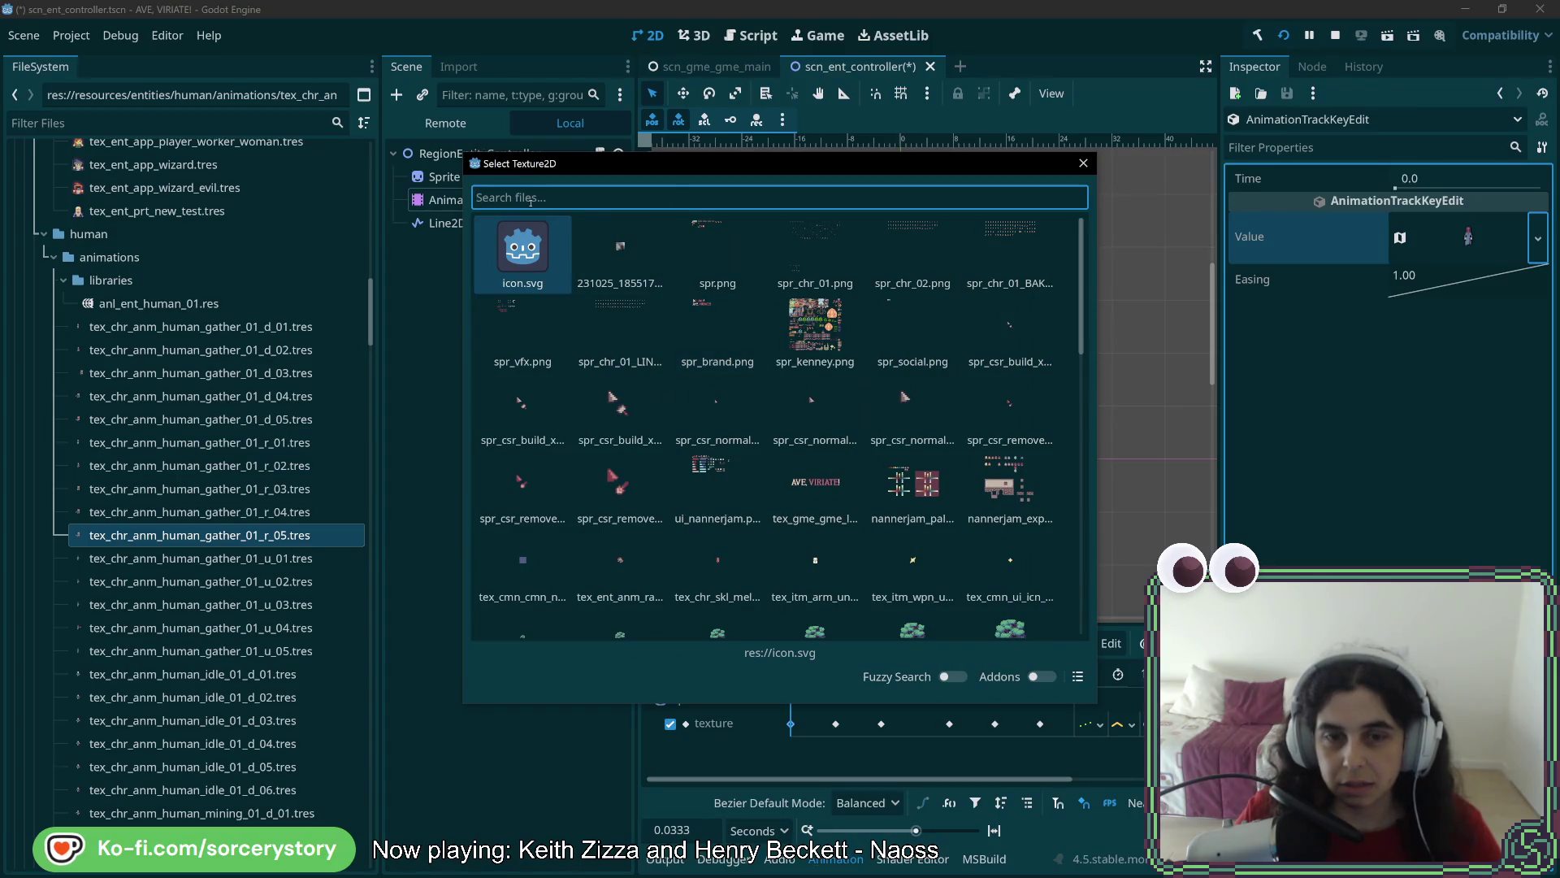
text(gather)
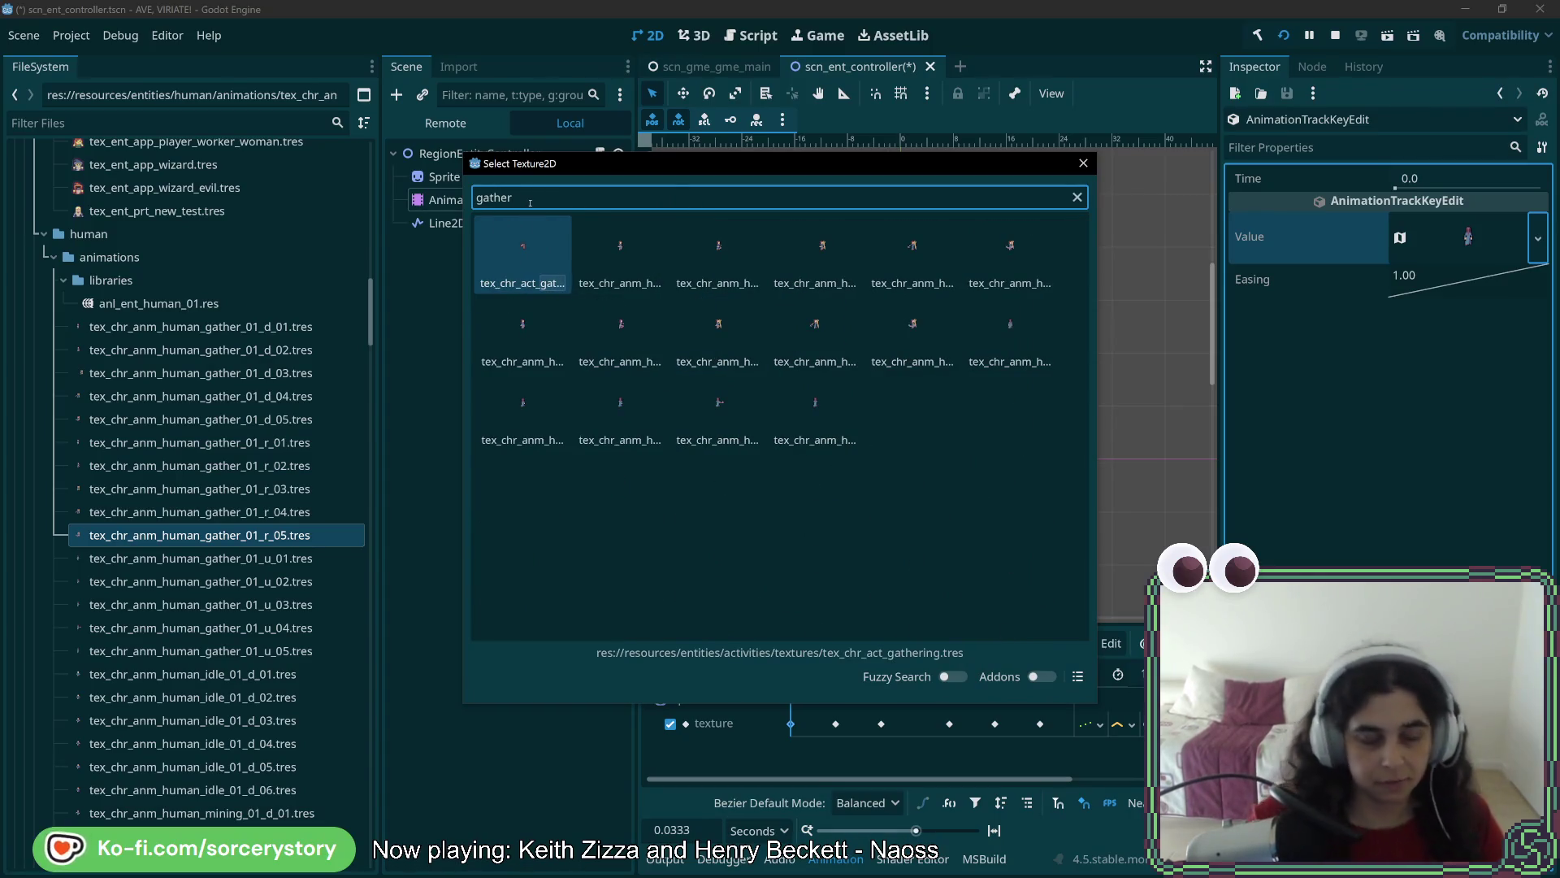
text(__)
key(BackSpace)
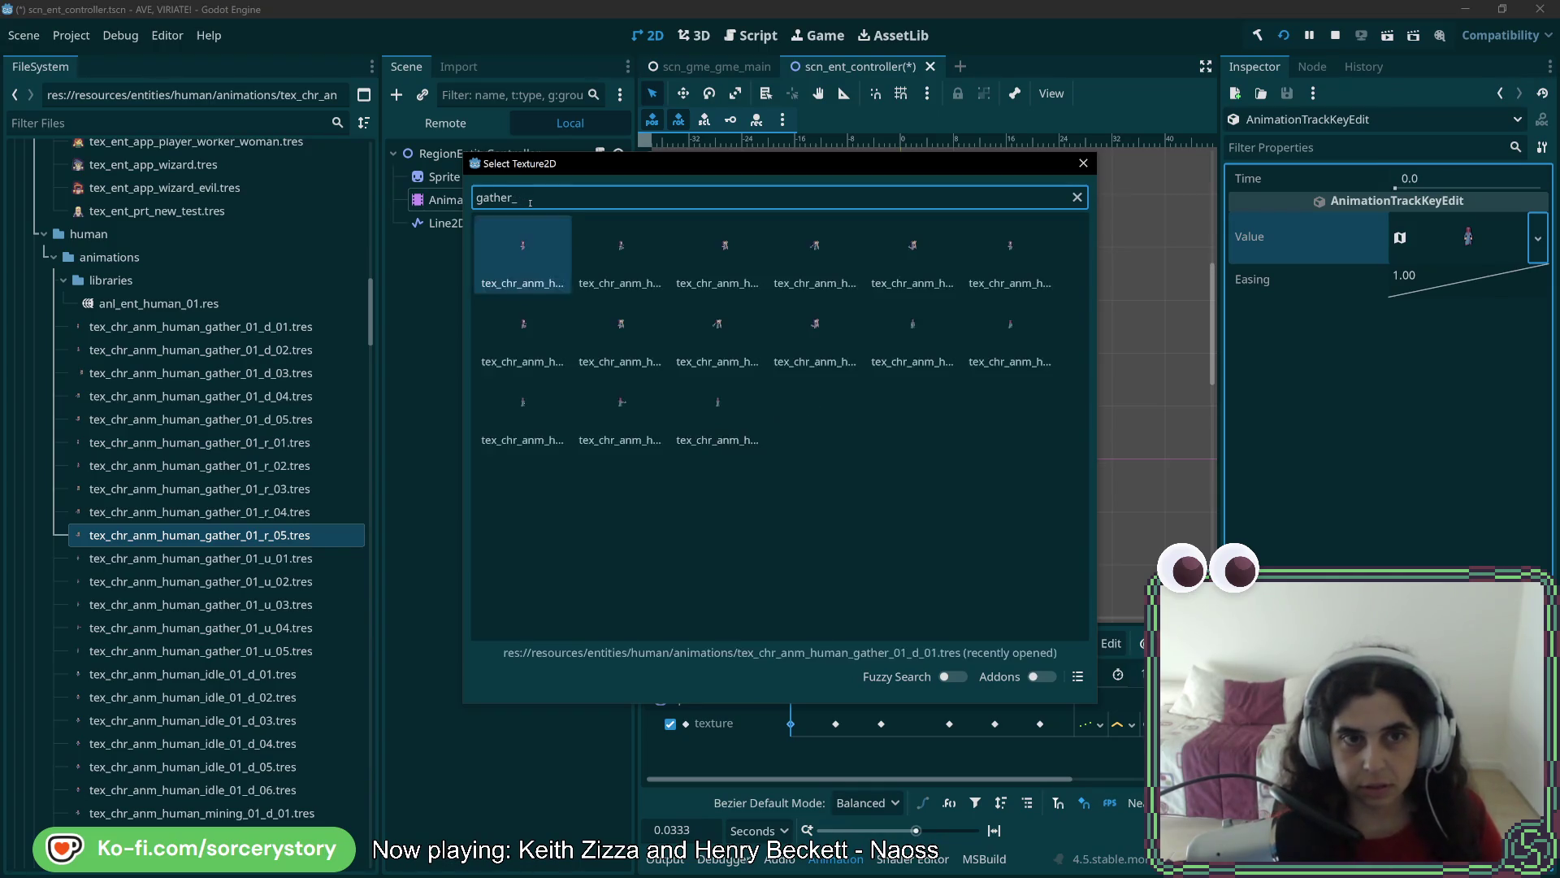
text(\)
key(BackSpace)
text(\)
key(BackSpace)
text(1)
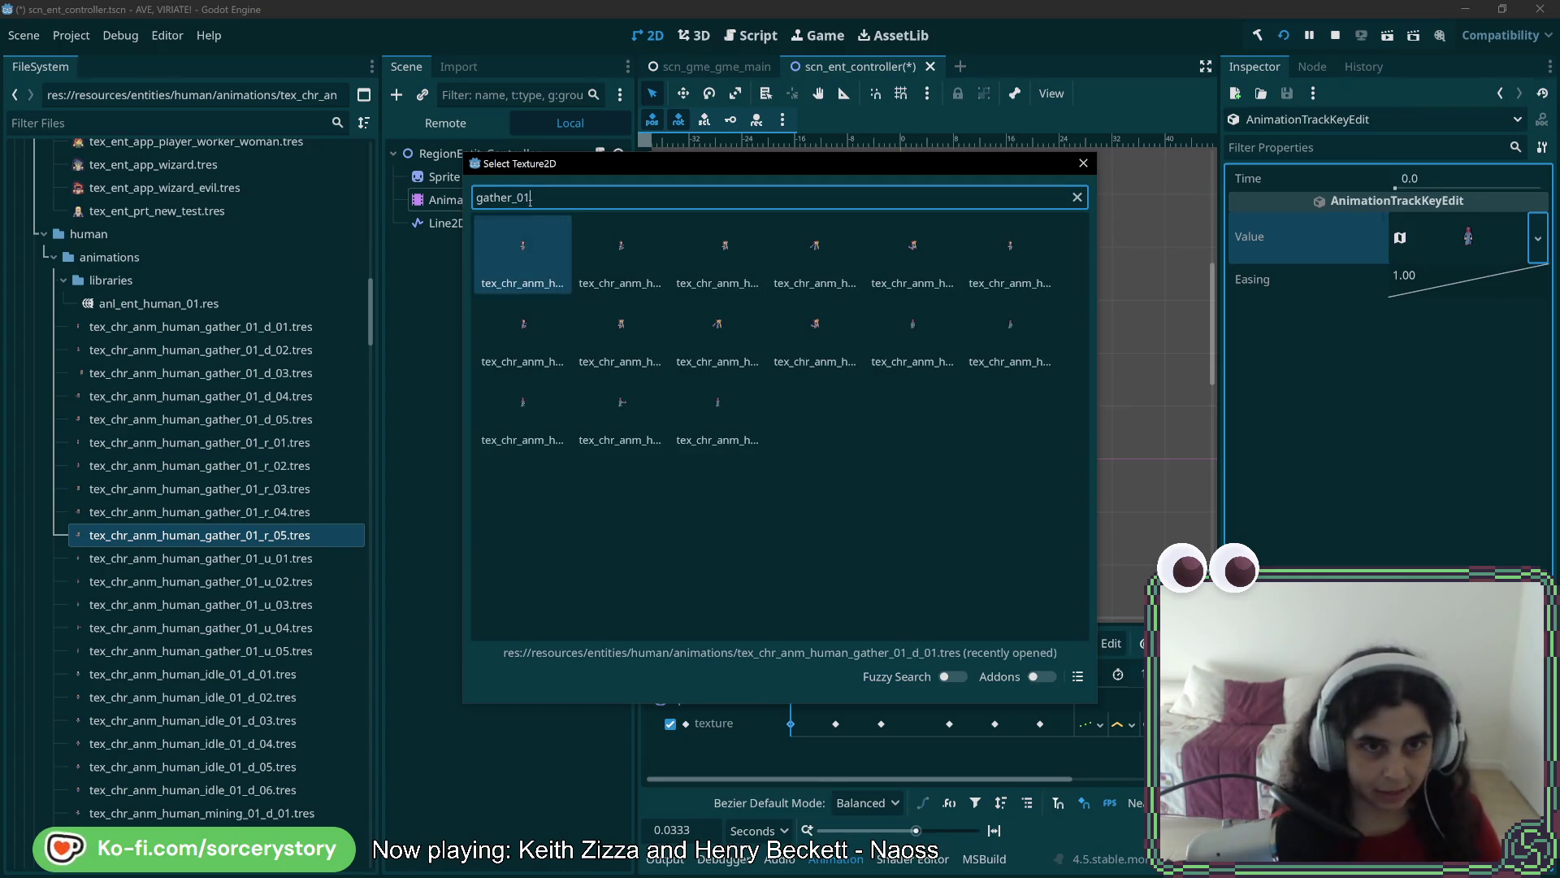
text(_u)
key(Return)
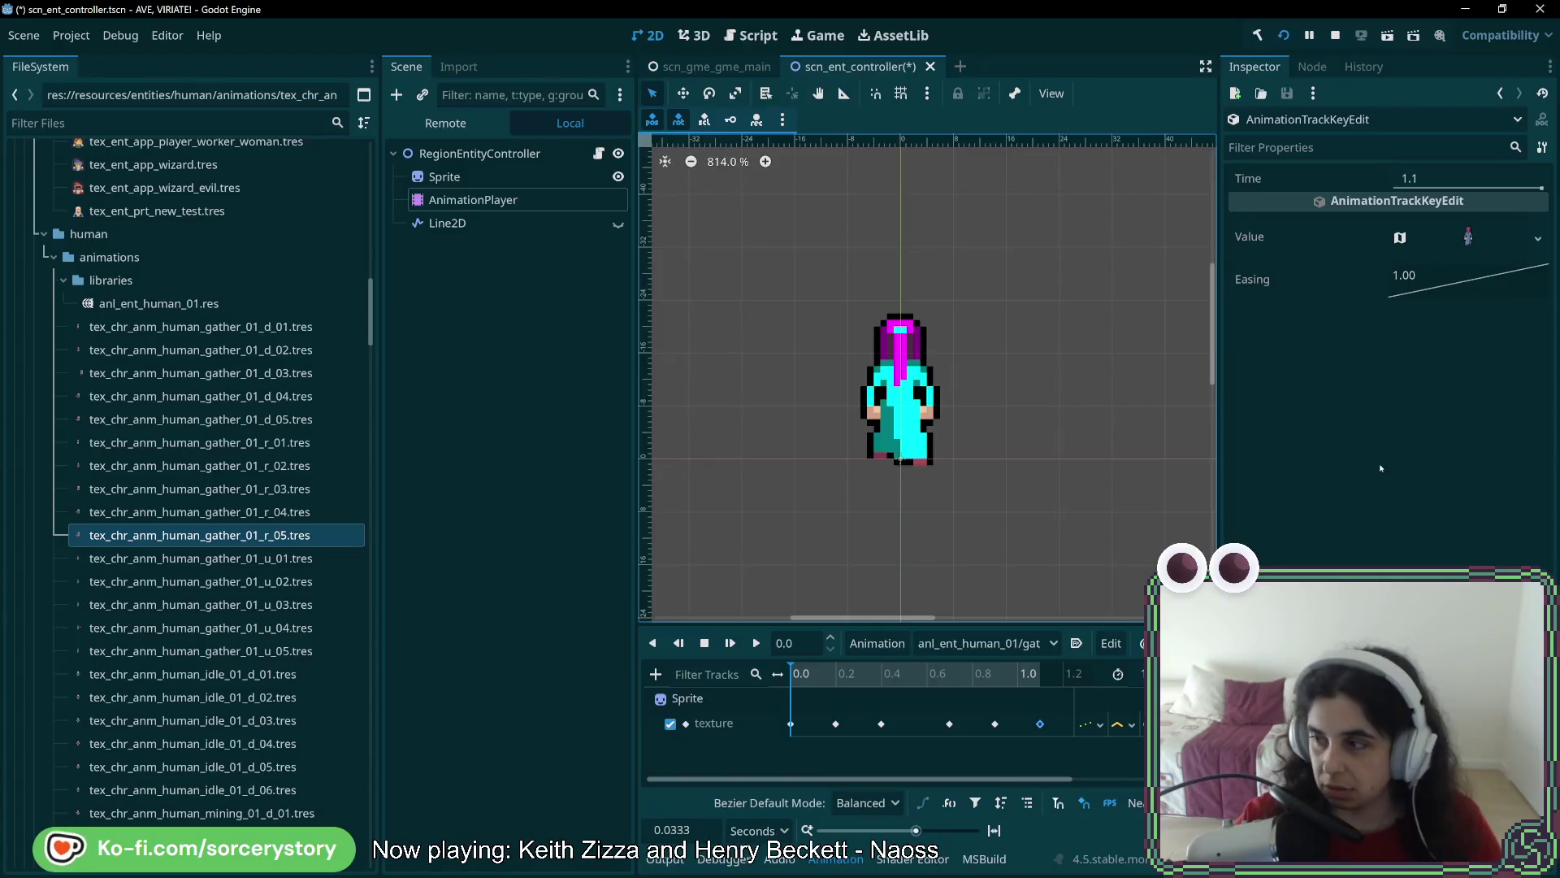
Assign gather_01_r_01 to the 1.1 s key and the second gather_01_r frame to the 0.2 s key
click(1537, 238)
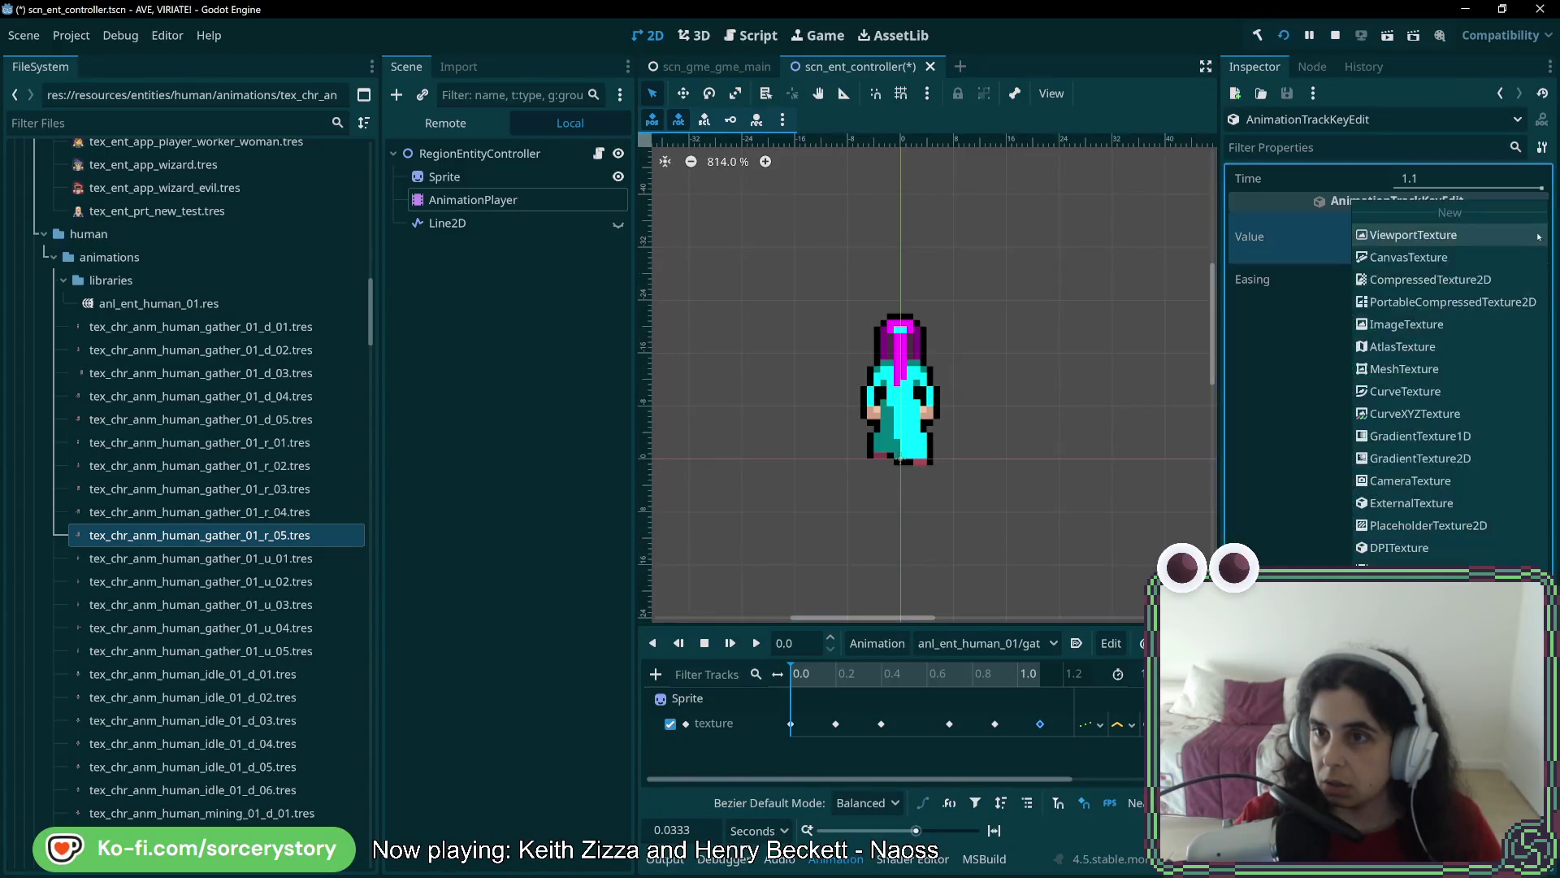
click(1447, 368)
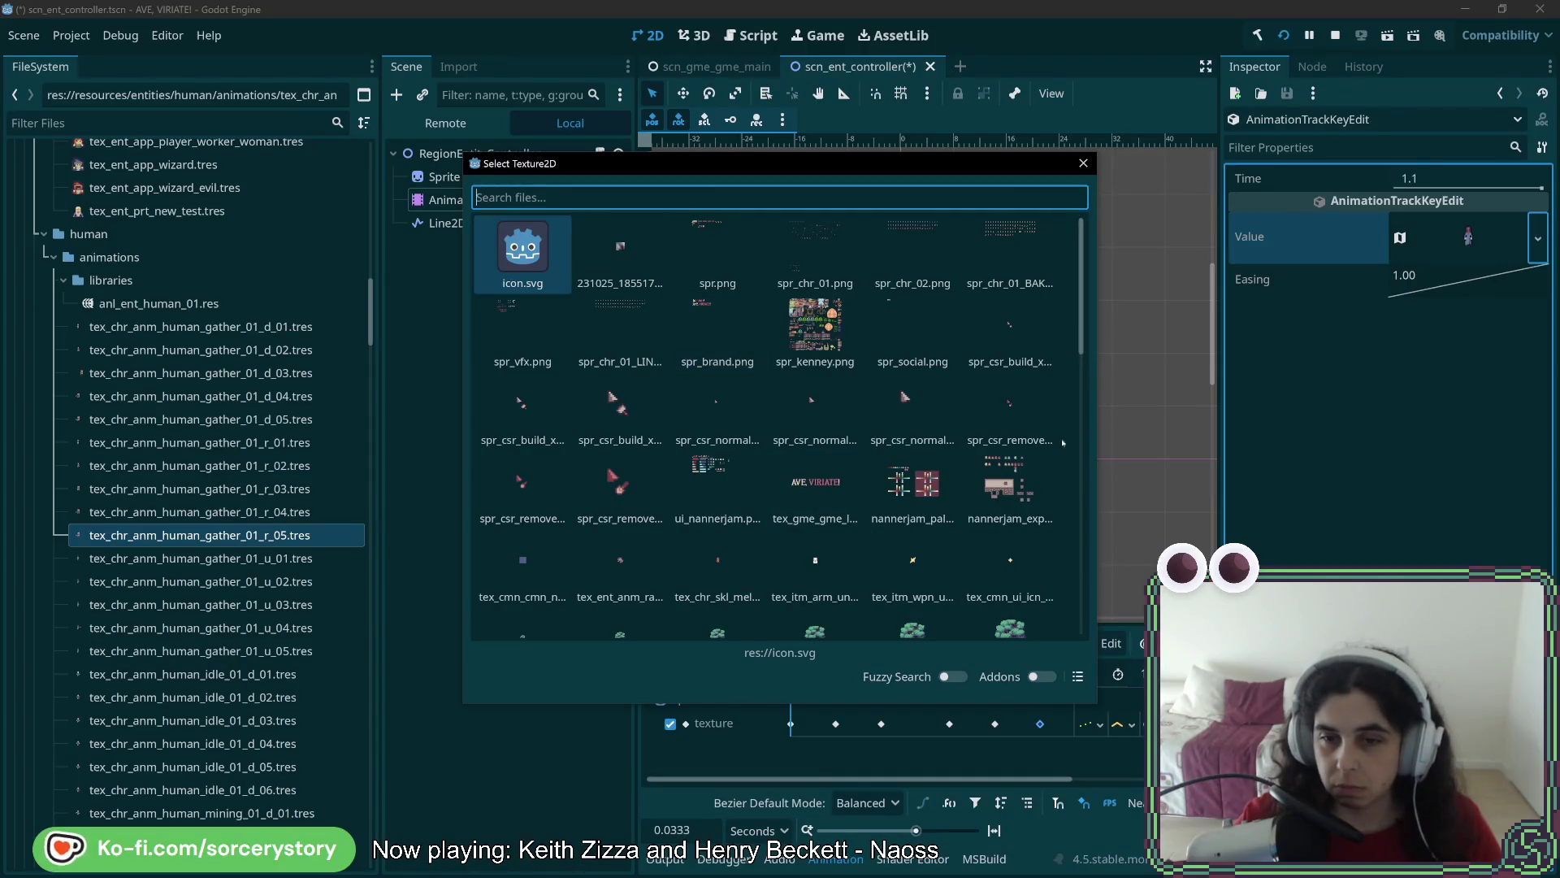
click(1077, 676)
text(gather_01_r)
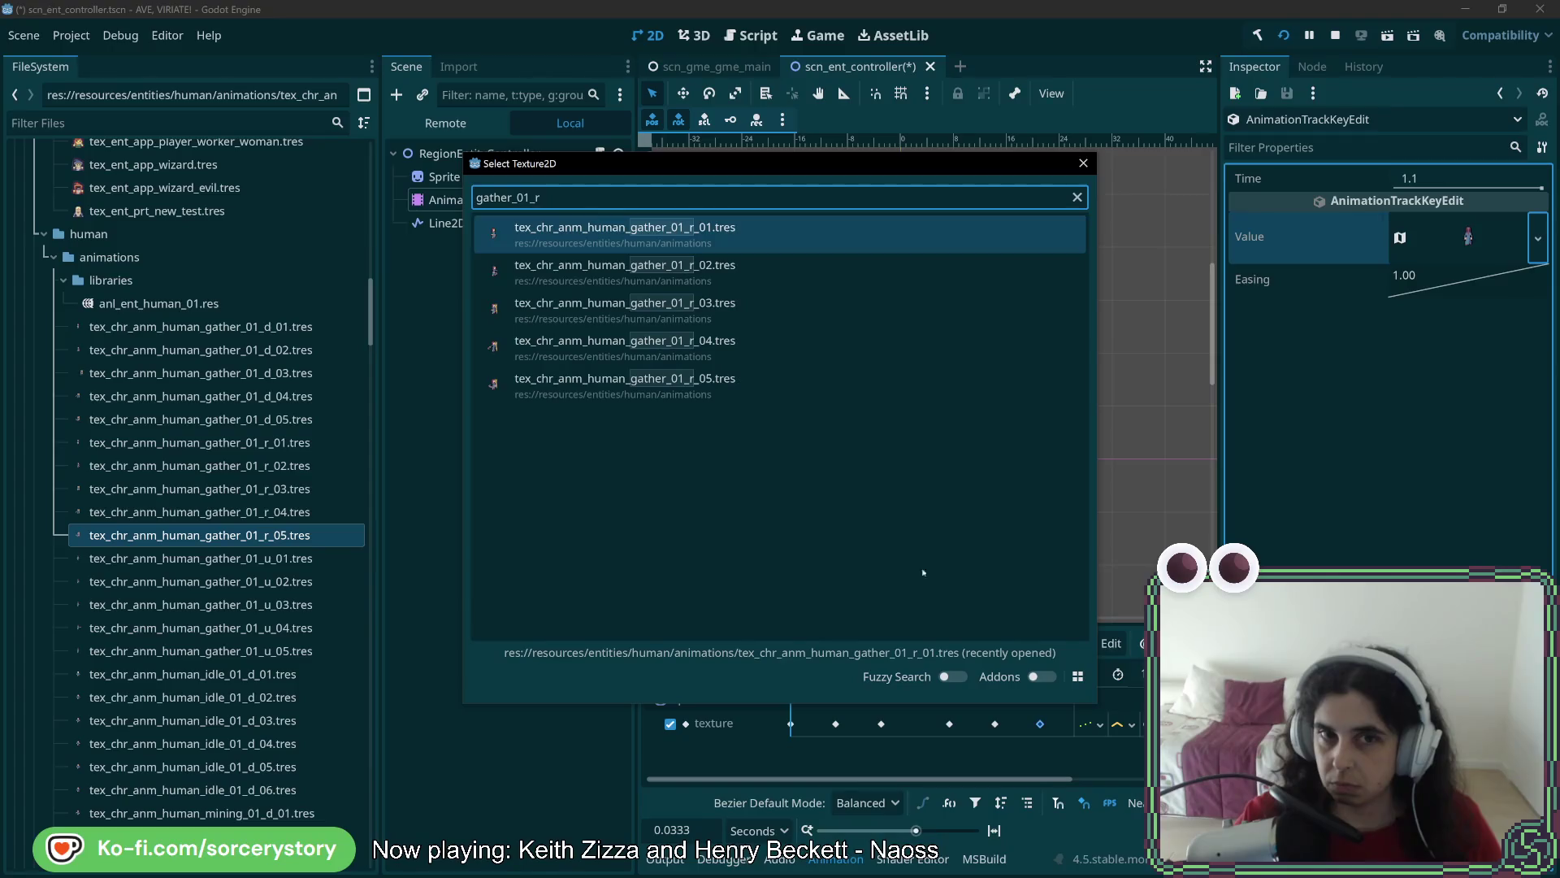
double_click(715, 241)
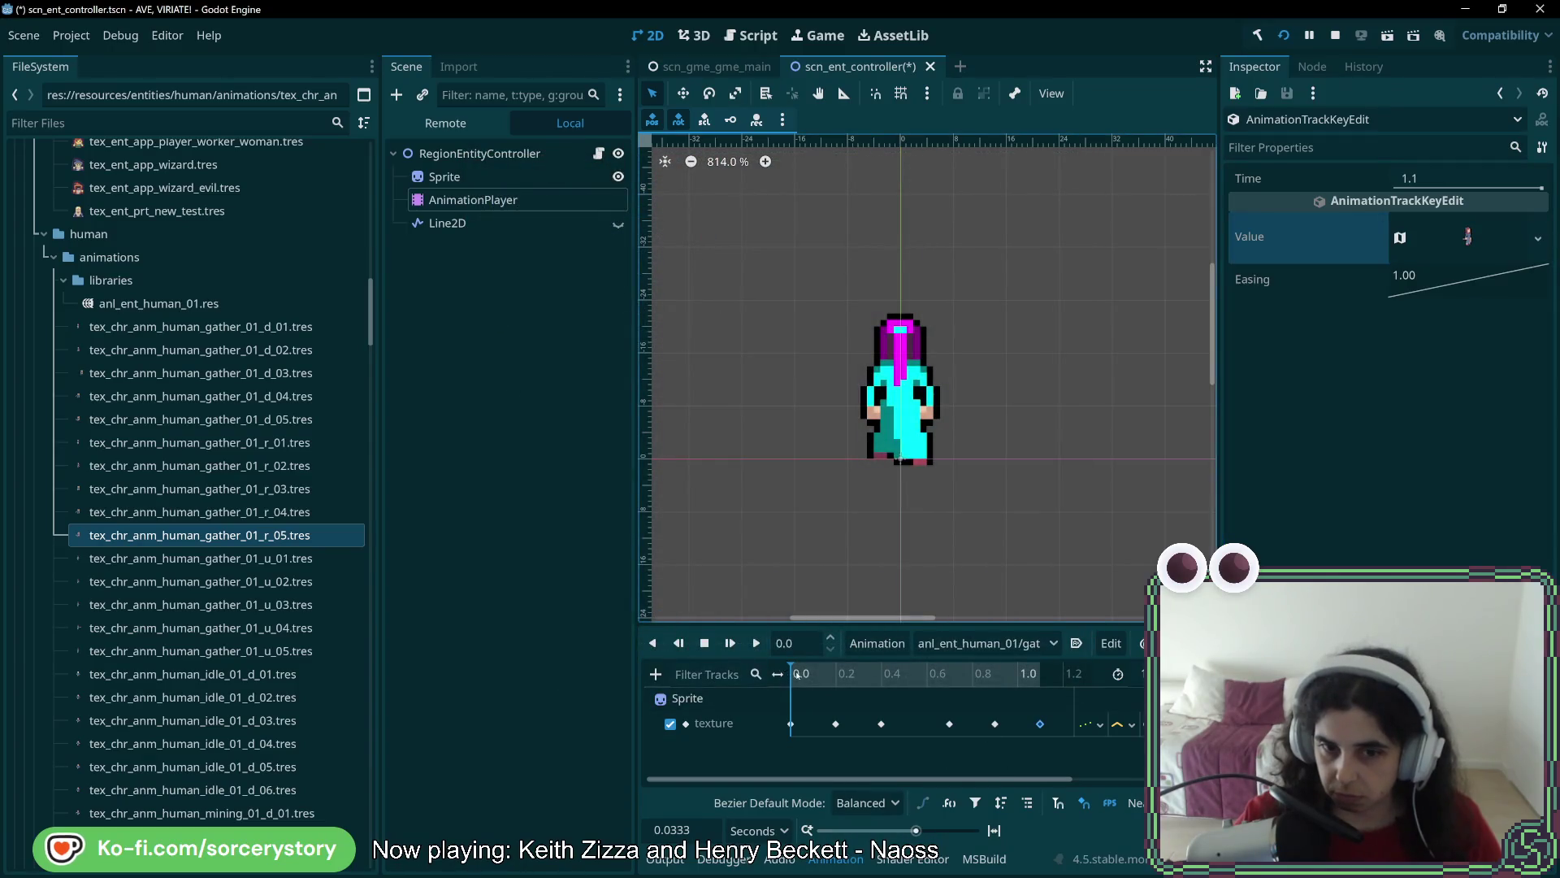
click(836, 723)
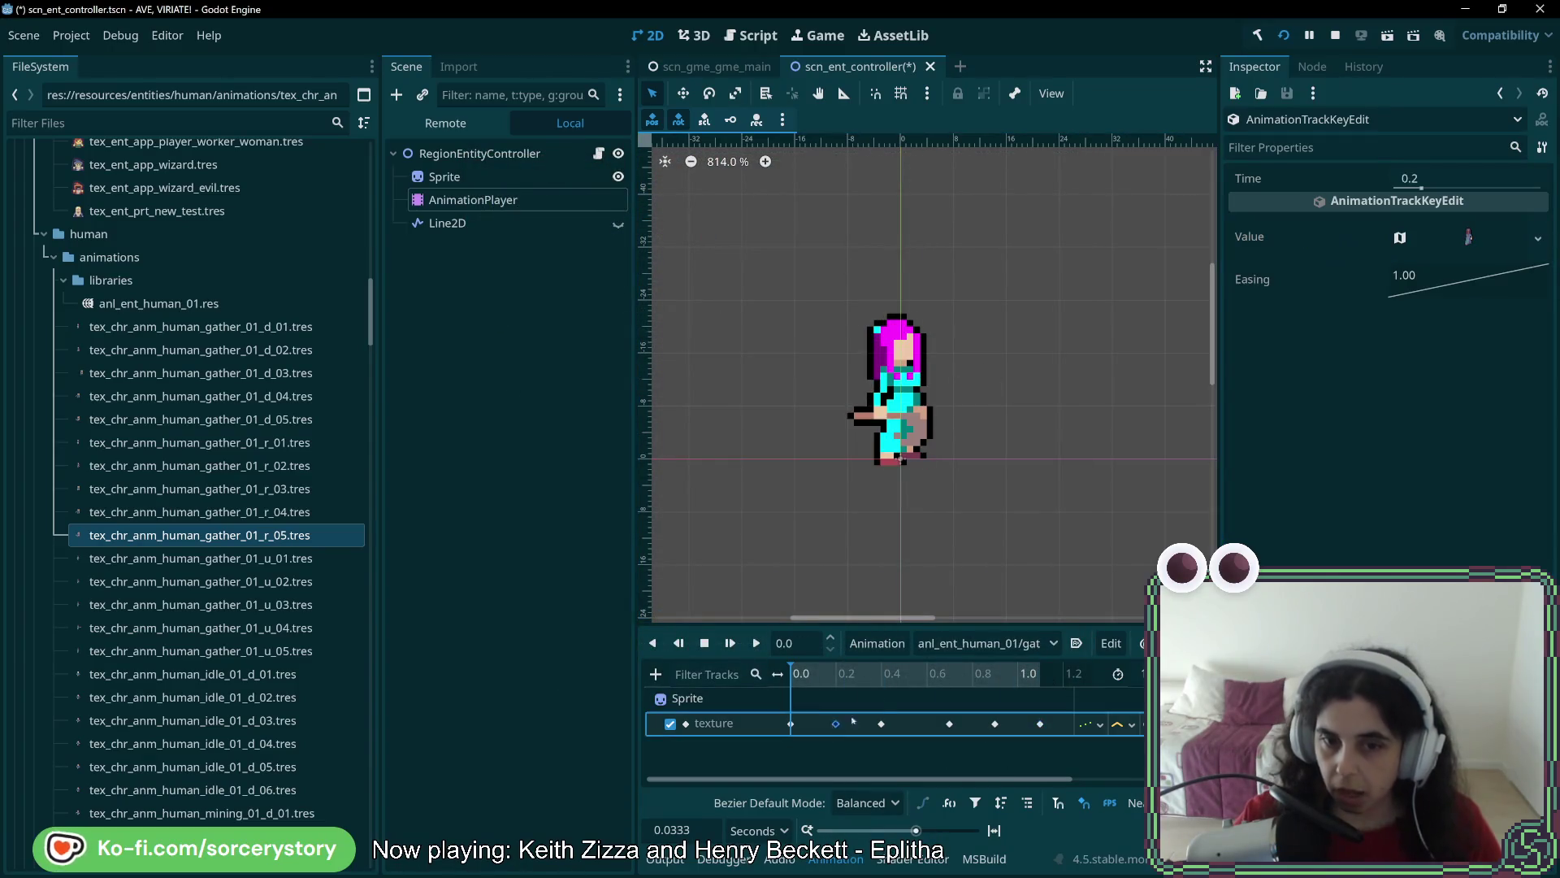
click(1539, 238)
click(1398, 201)
text(gather_01_r)
double_click(620, 252)
Assign gather_01_r frames to the 0.4 s and 0.7 s texture keyframes
click(883, 723)
click(1538, 238)
click(1397, 201)
text(gather_01_r)
double_click(717, 247)
click(949, 723)
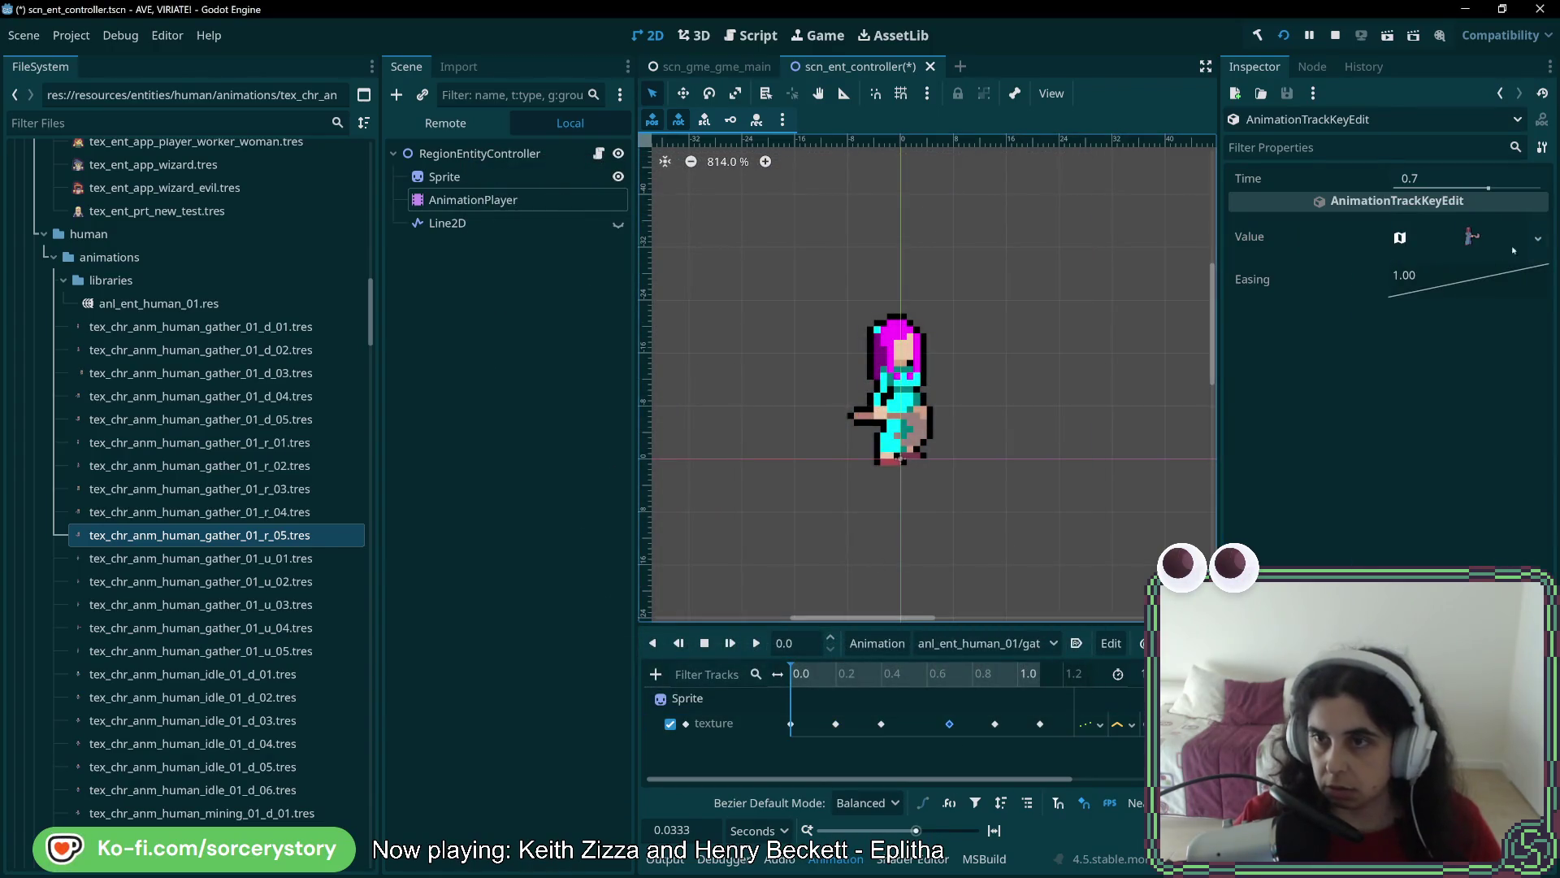
click(1538, 238)
click(1397, 202)
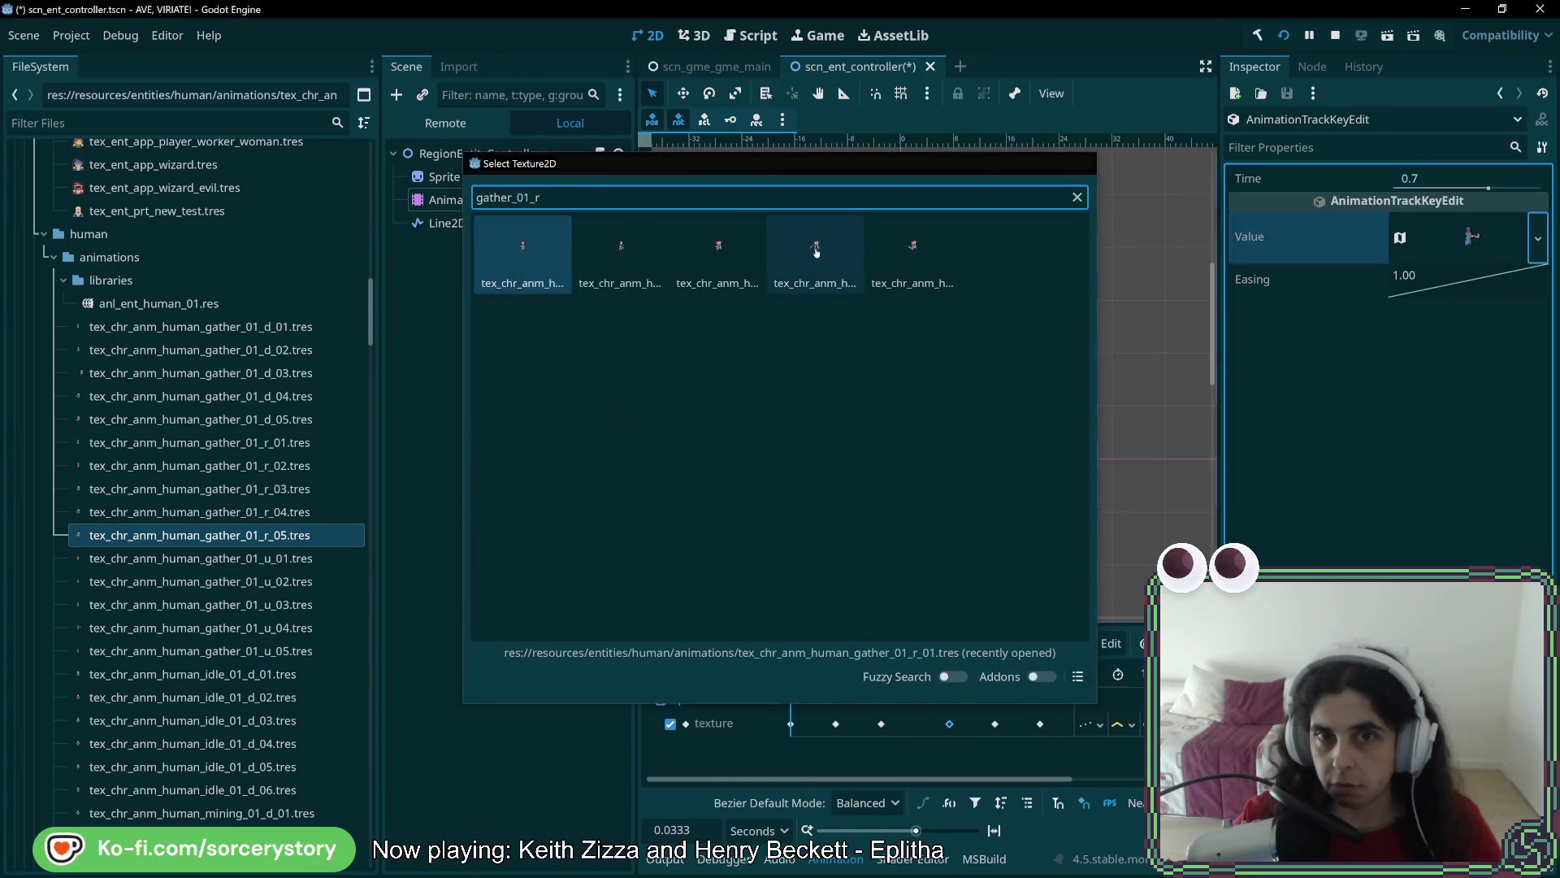
double_click(816, 248)
Assign a gather_01_r frame to the 0.9 s key and scrub the timeline to preview
click(996, 723)
click(1538, 238)
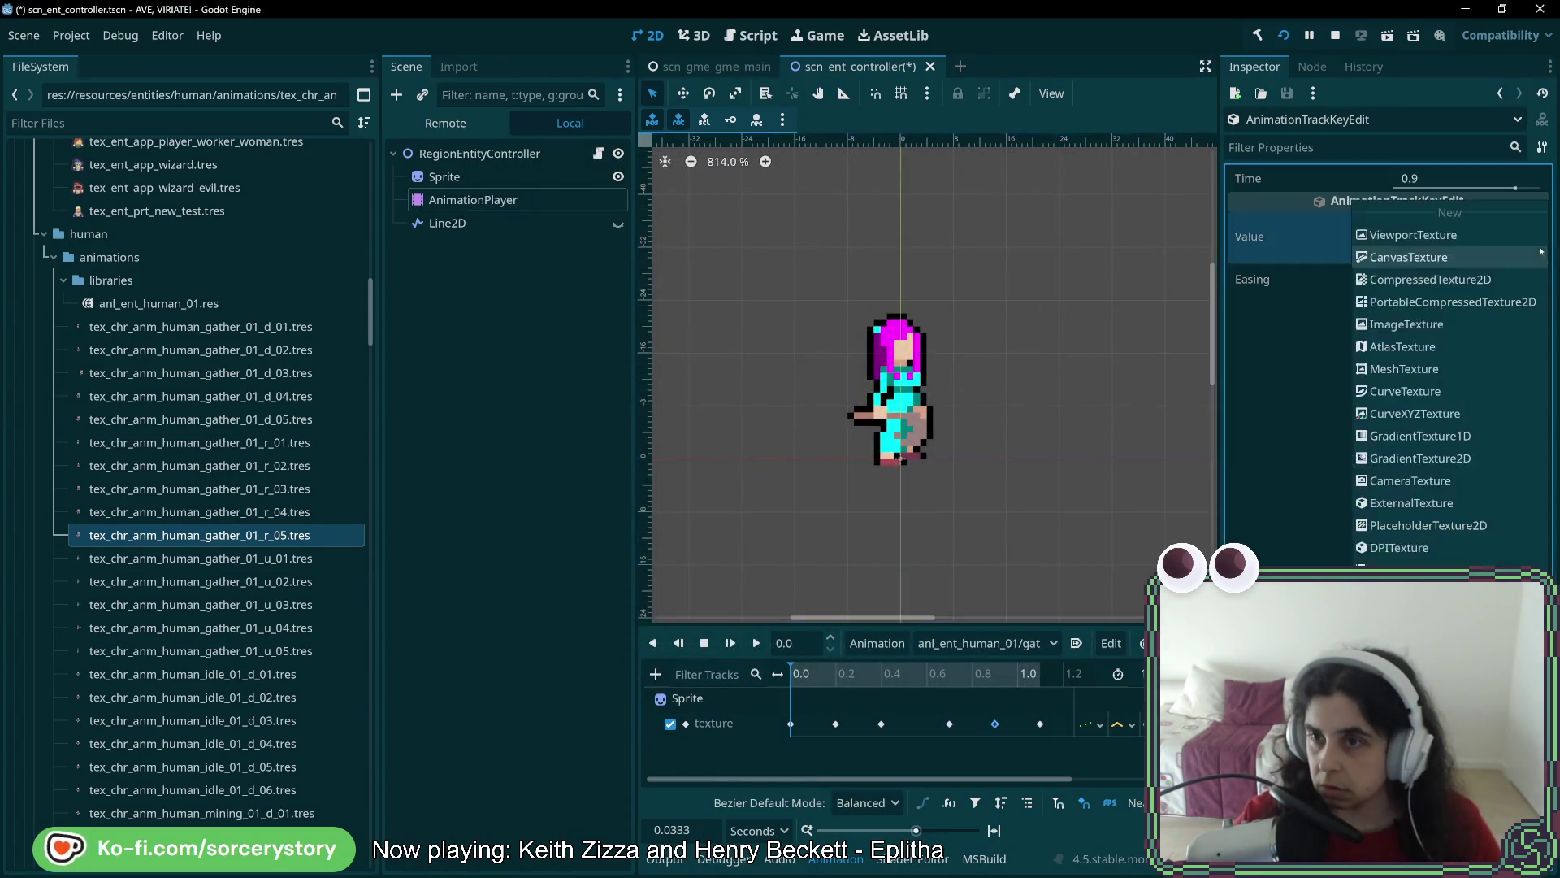
click(1397, 201)
double_click(910, 248)
click(802, 674)
drag(802, 674, 1059, 685)
Save the entity controller scene with the right-facing gather frames
key(ctrl+s)
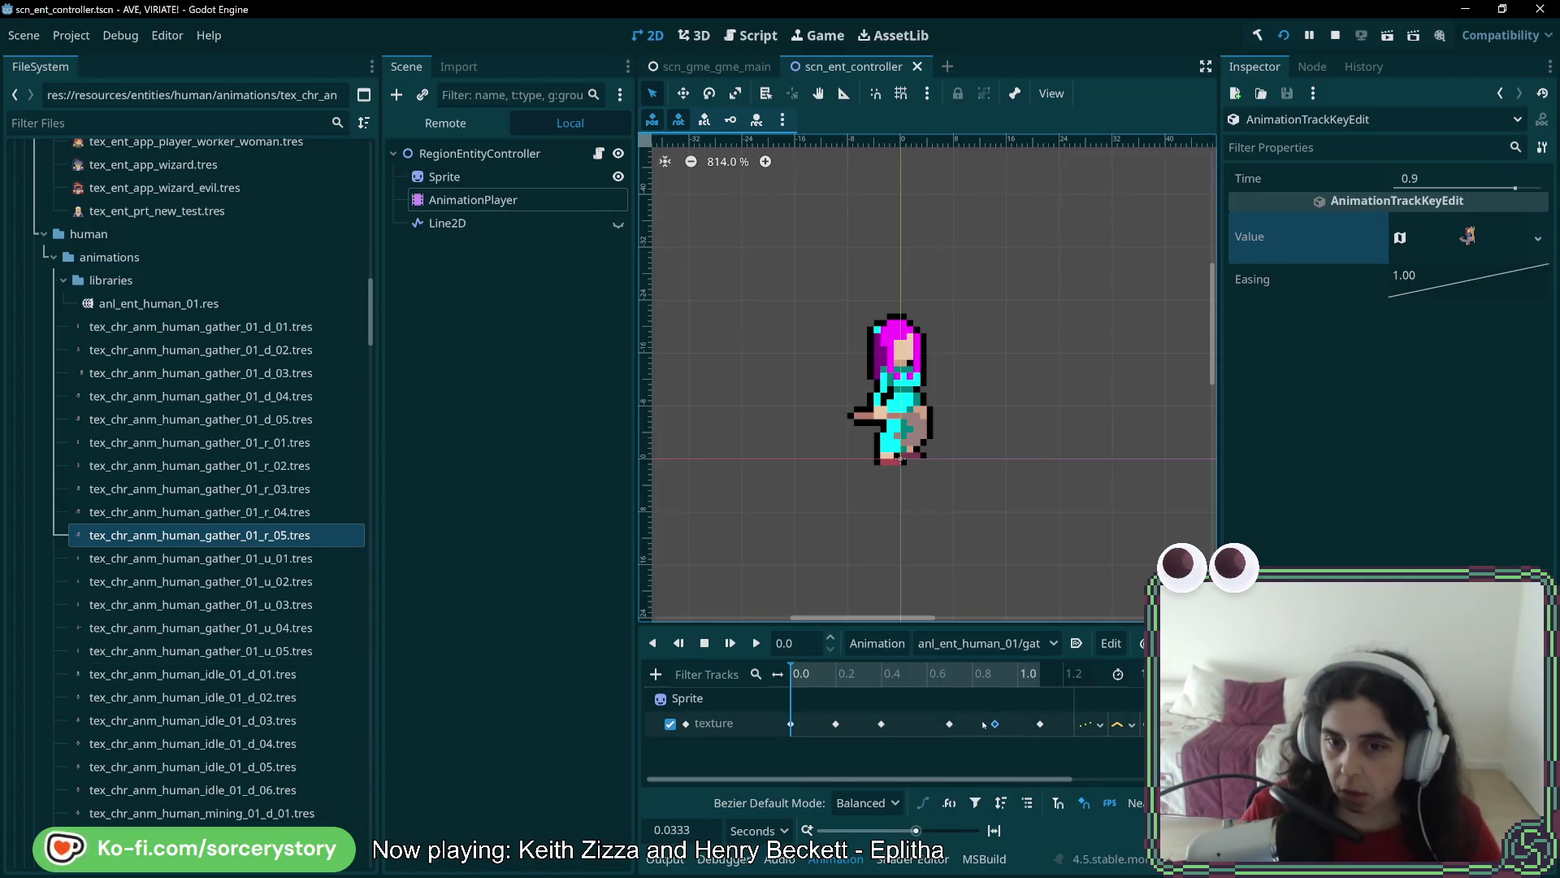
Duplicate the gather_01_r animation under the name gather_01_l
click(999, 643)
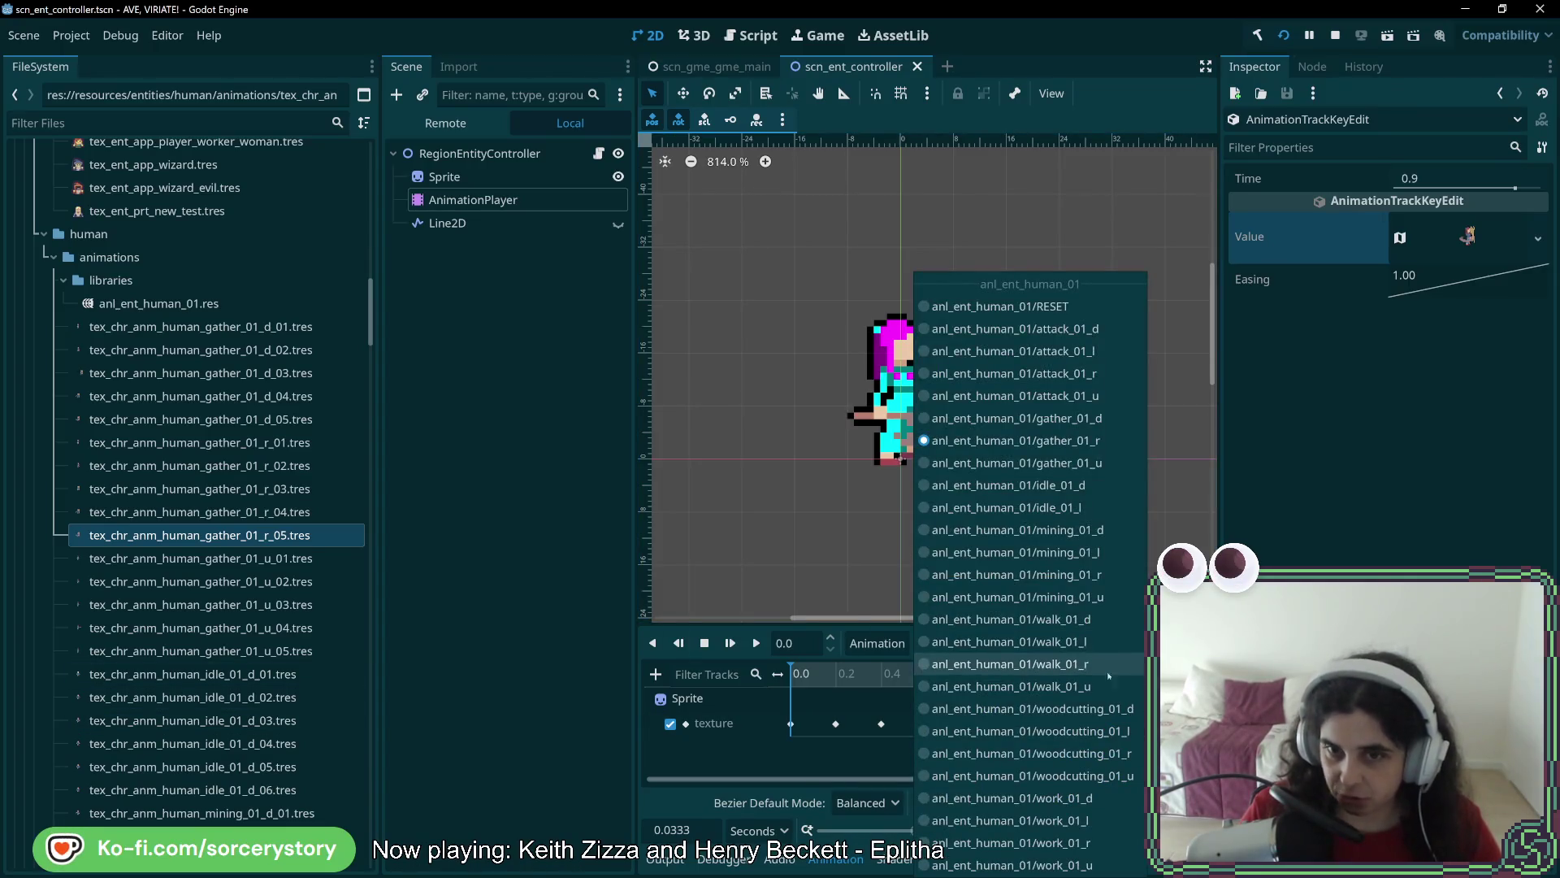
click(878, 642)
click(878, 643)
click(892, 730)
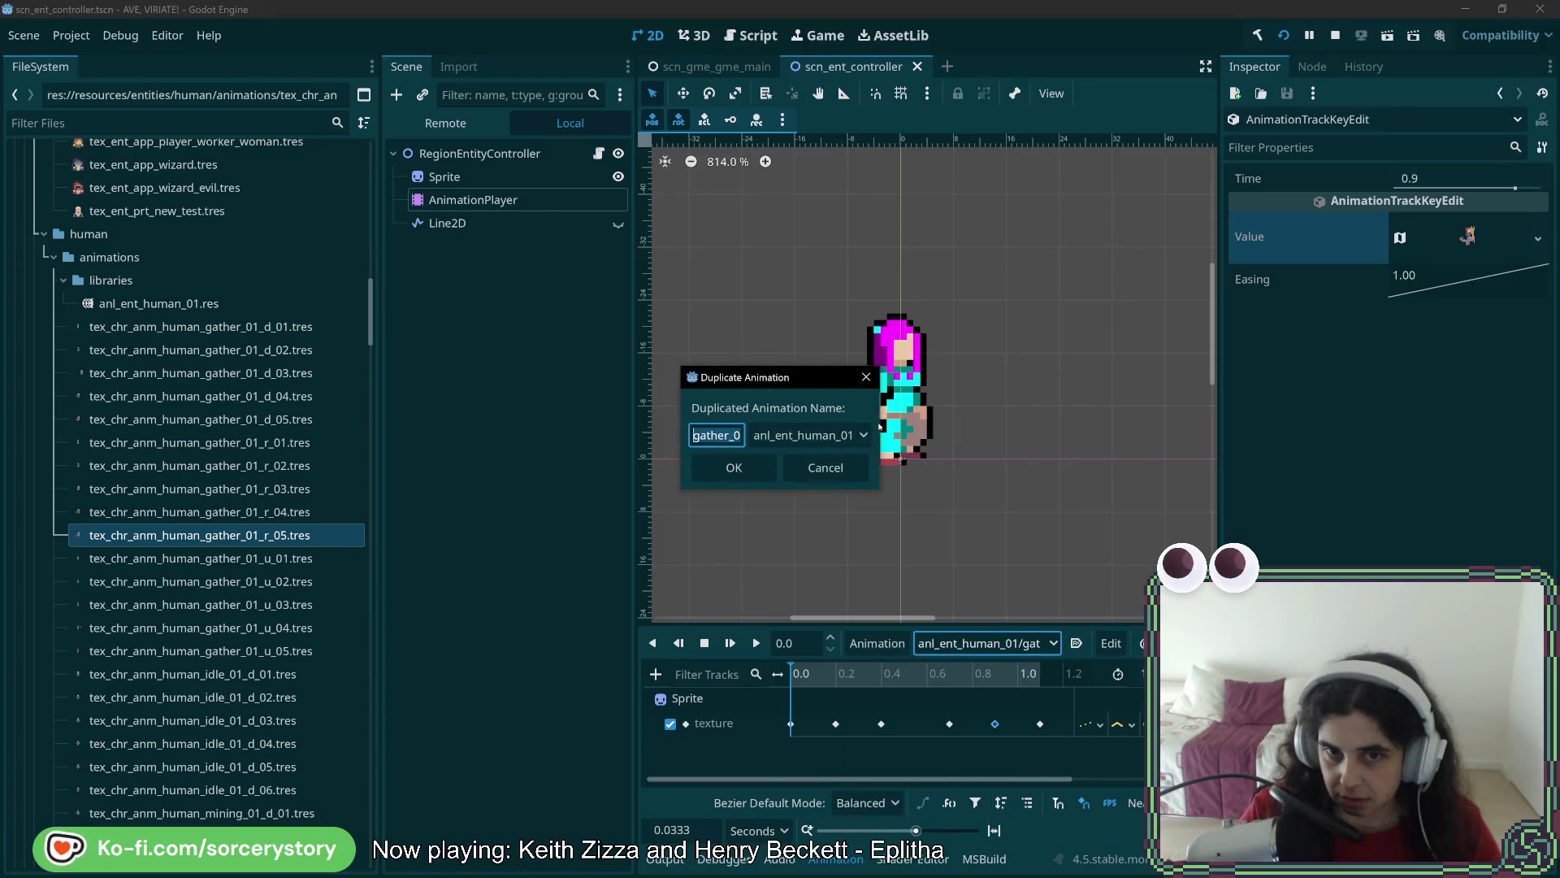
drag(879, 425, 1191, 425)
key(End)
text(_2)
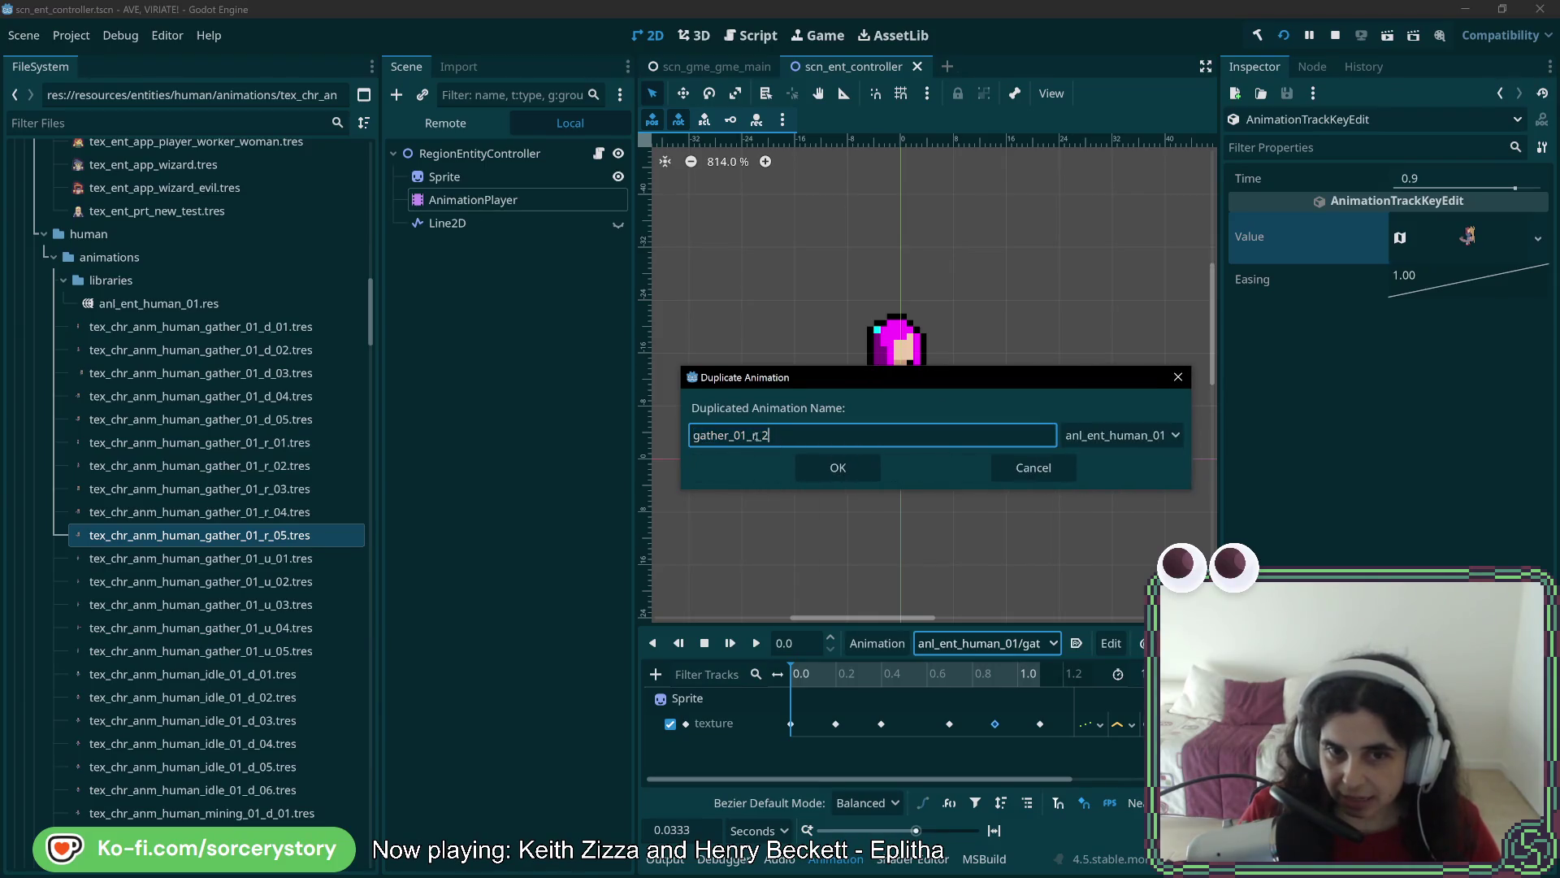
text(l)
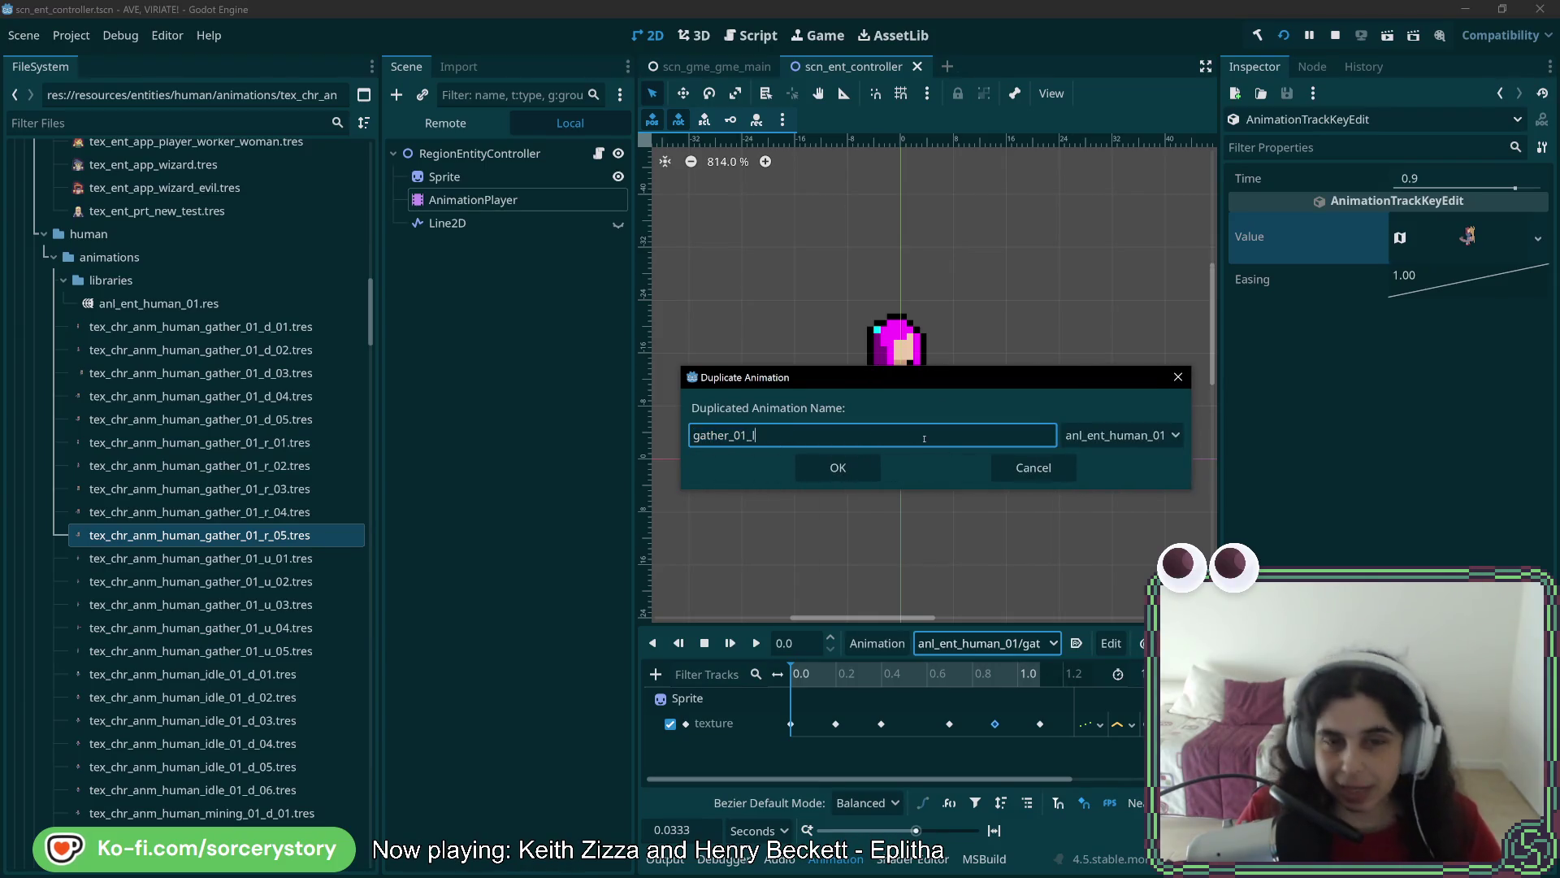
click(839, 468)
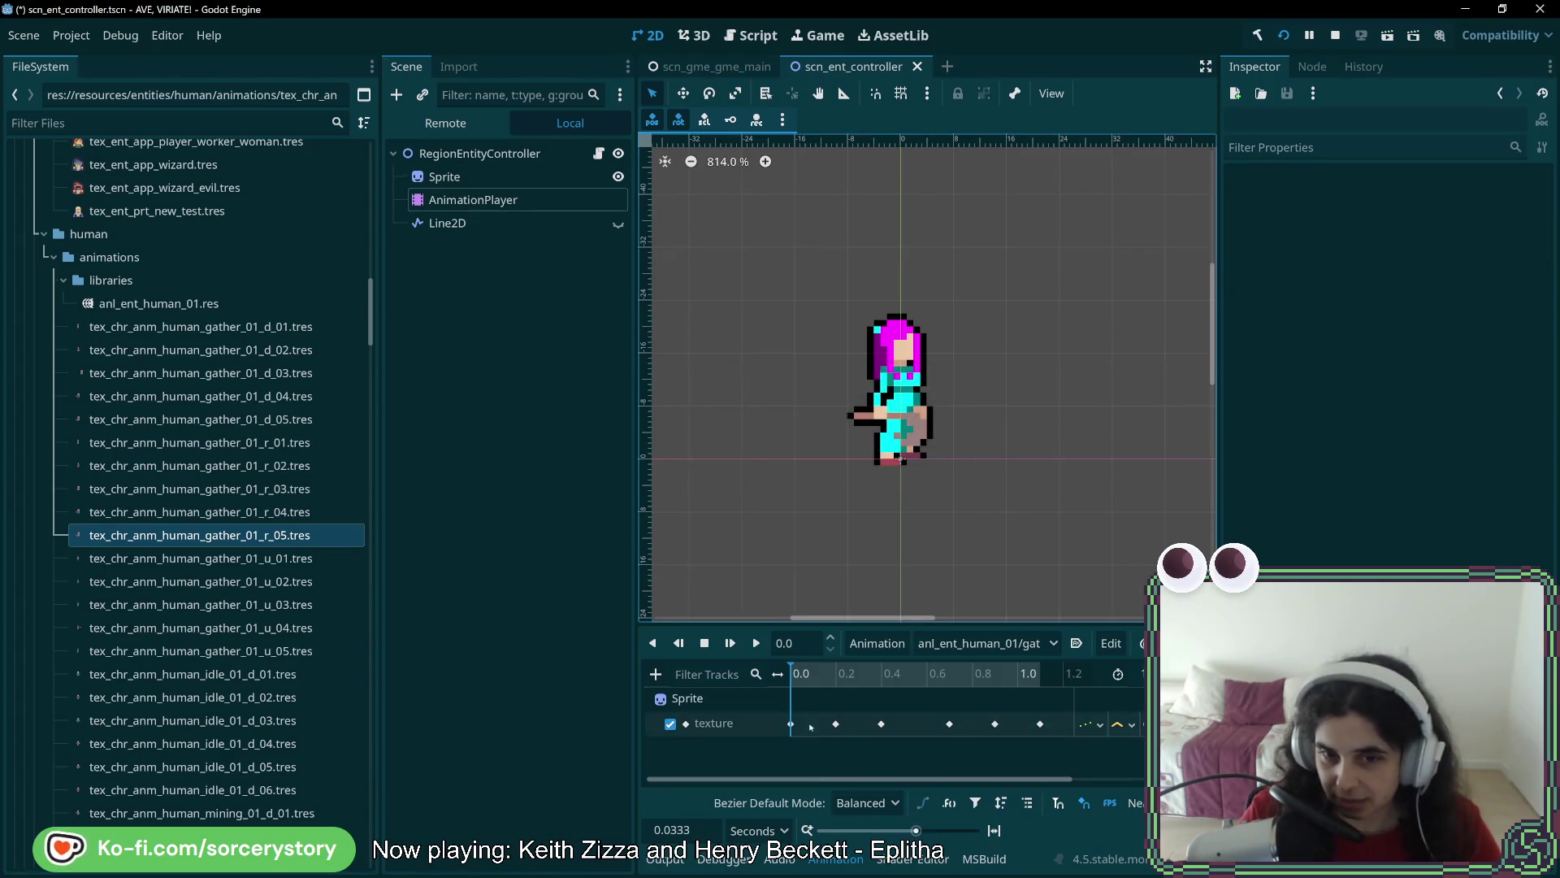
Return the playhead to the start and bring up the track type list
click(836, 675)
click(790, 674)
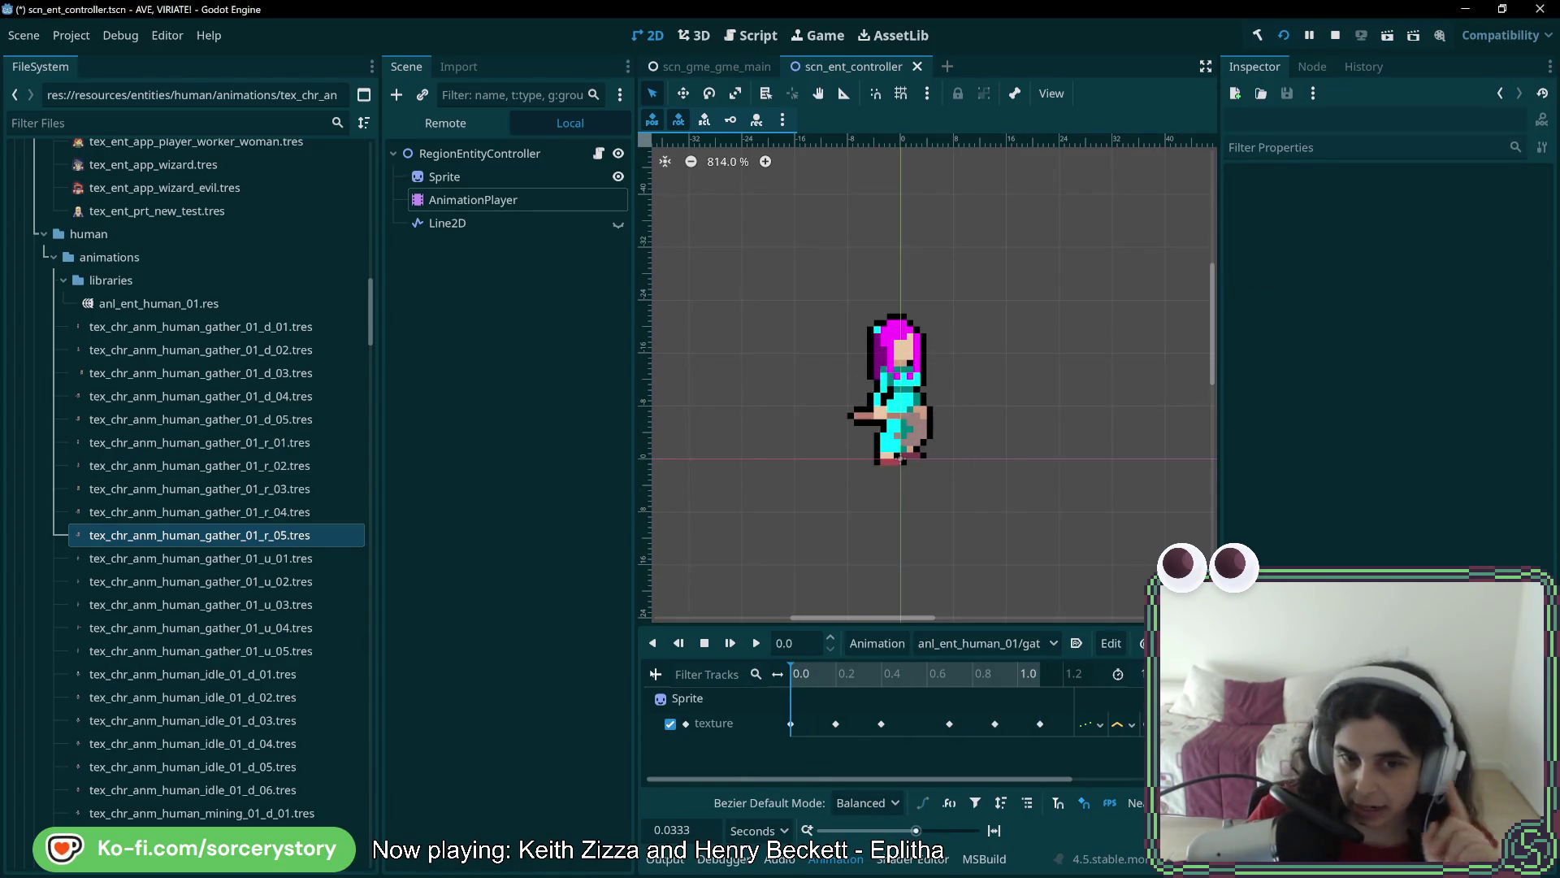
click(656, 675)
click(655, 674)
click(655, 675)
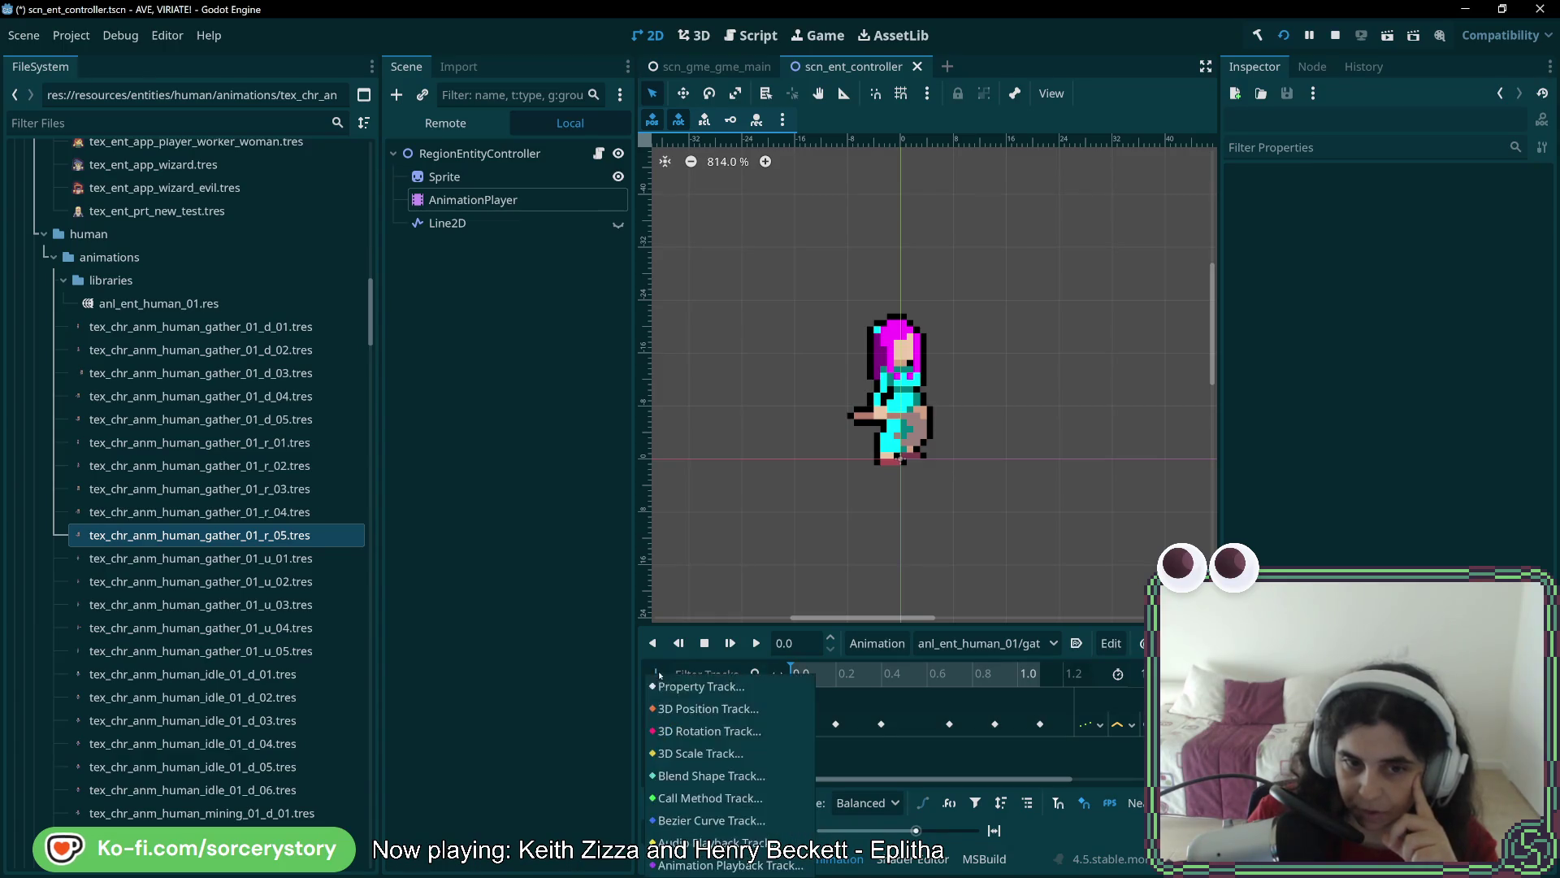
Try a Sprite flip_h property track on gather_01_l, then undo it and save
click(700, 686)
click(704, 228)
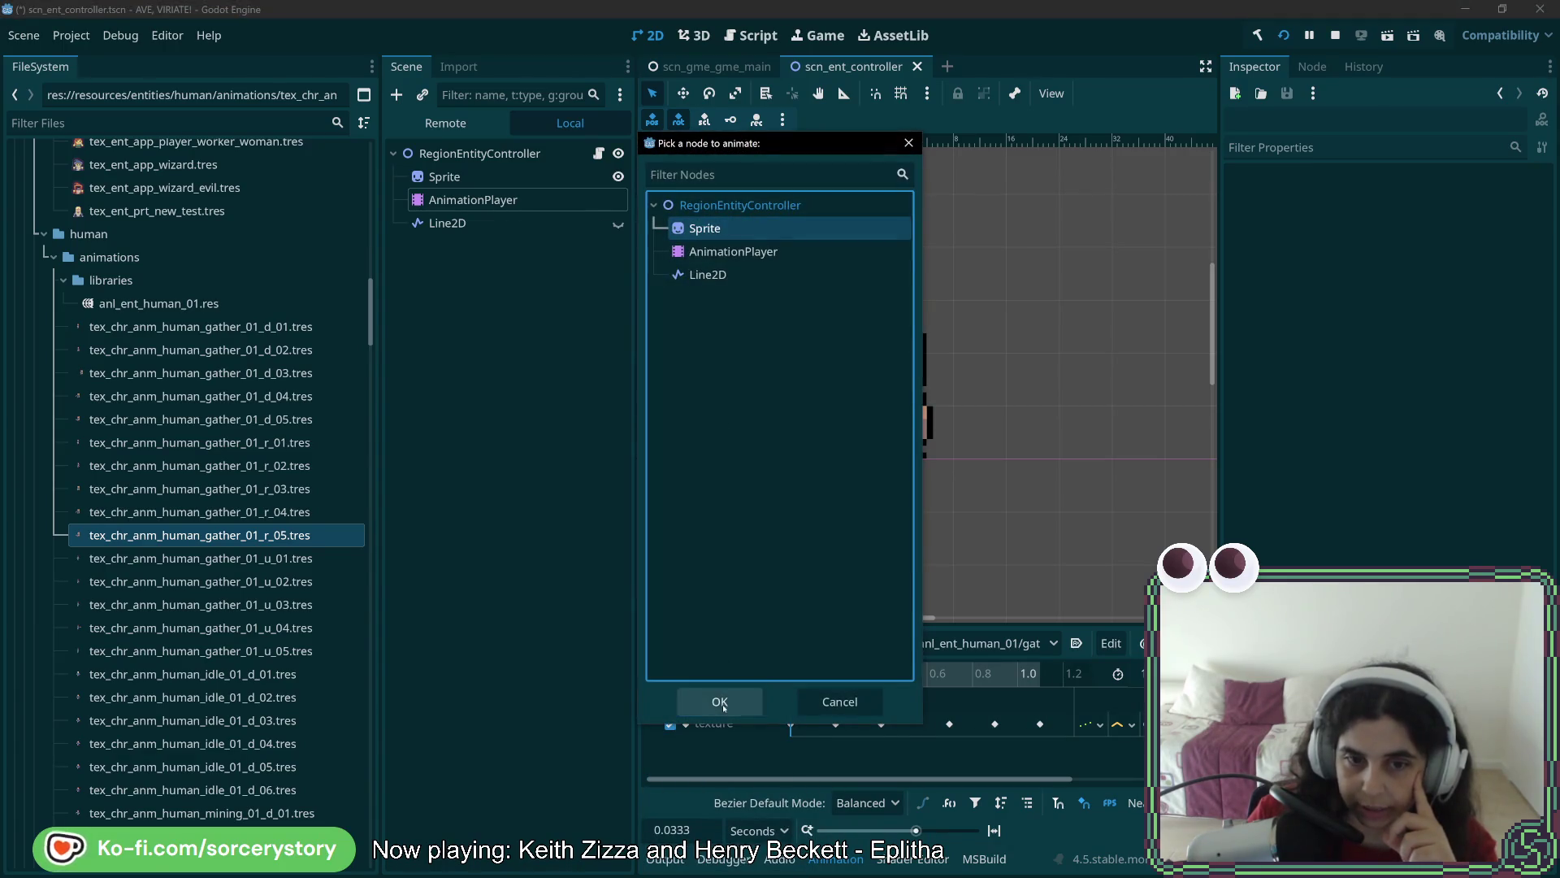
click(720, 702)
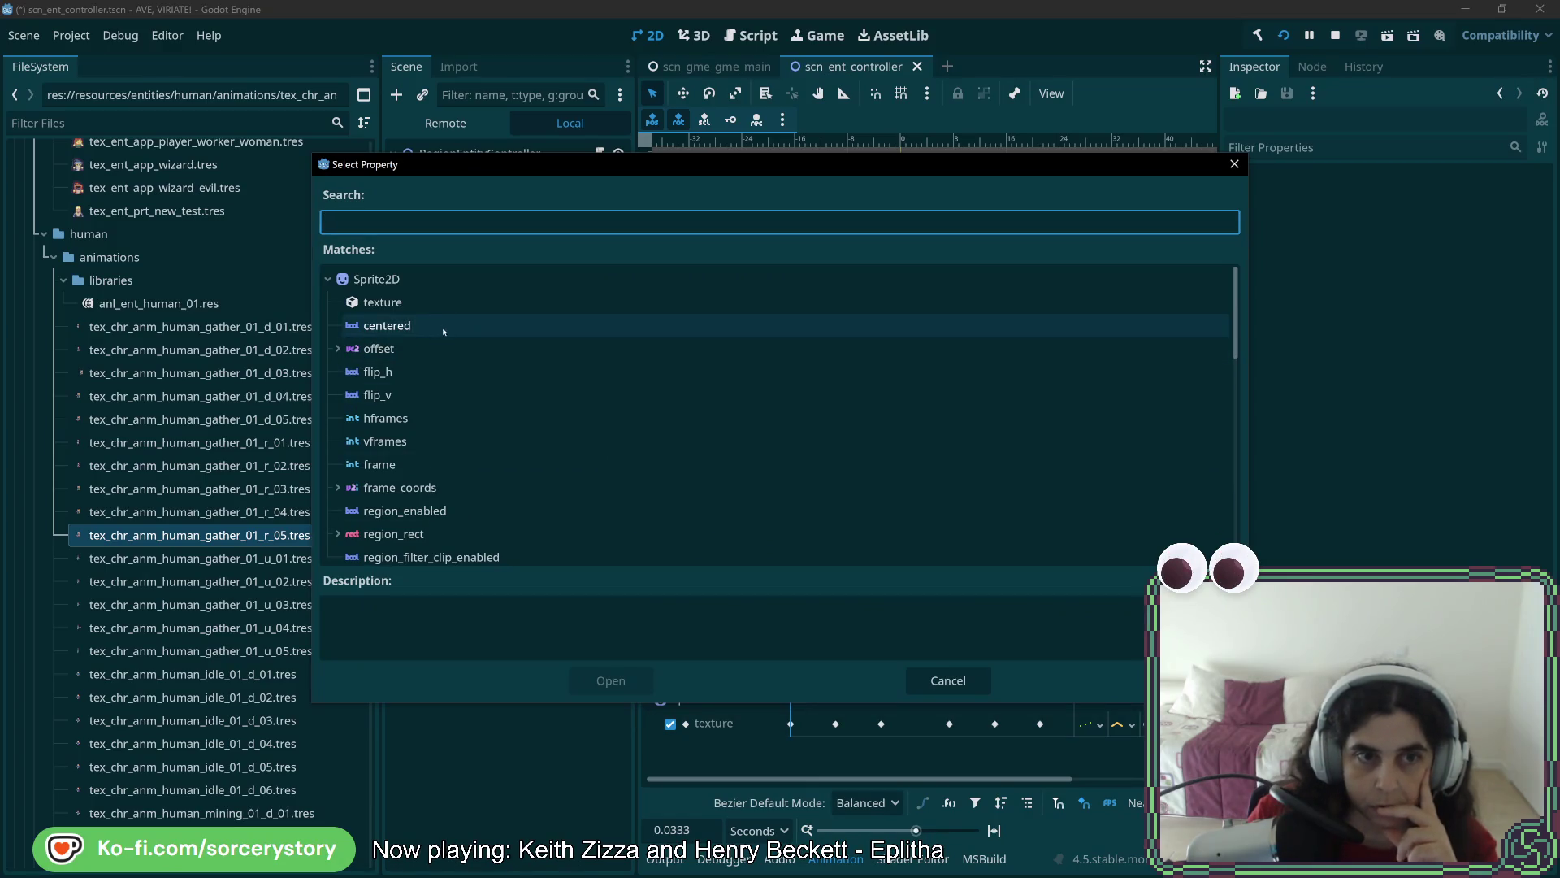
click(442, 372)
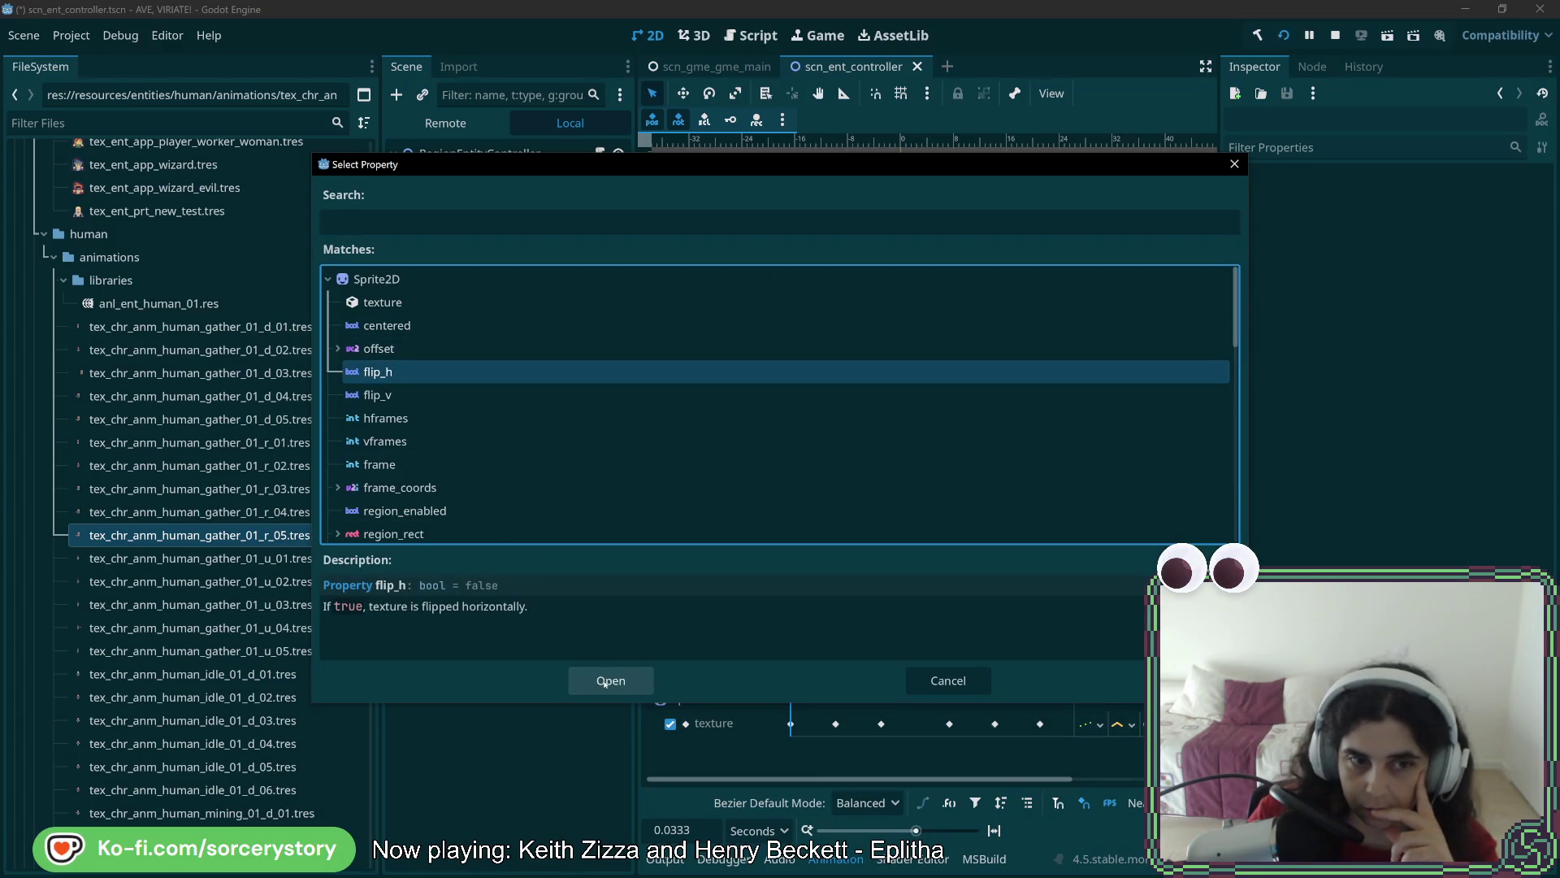
click(610, 681)
right_click(793, 749)
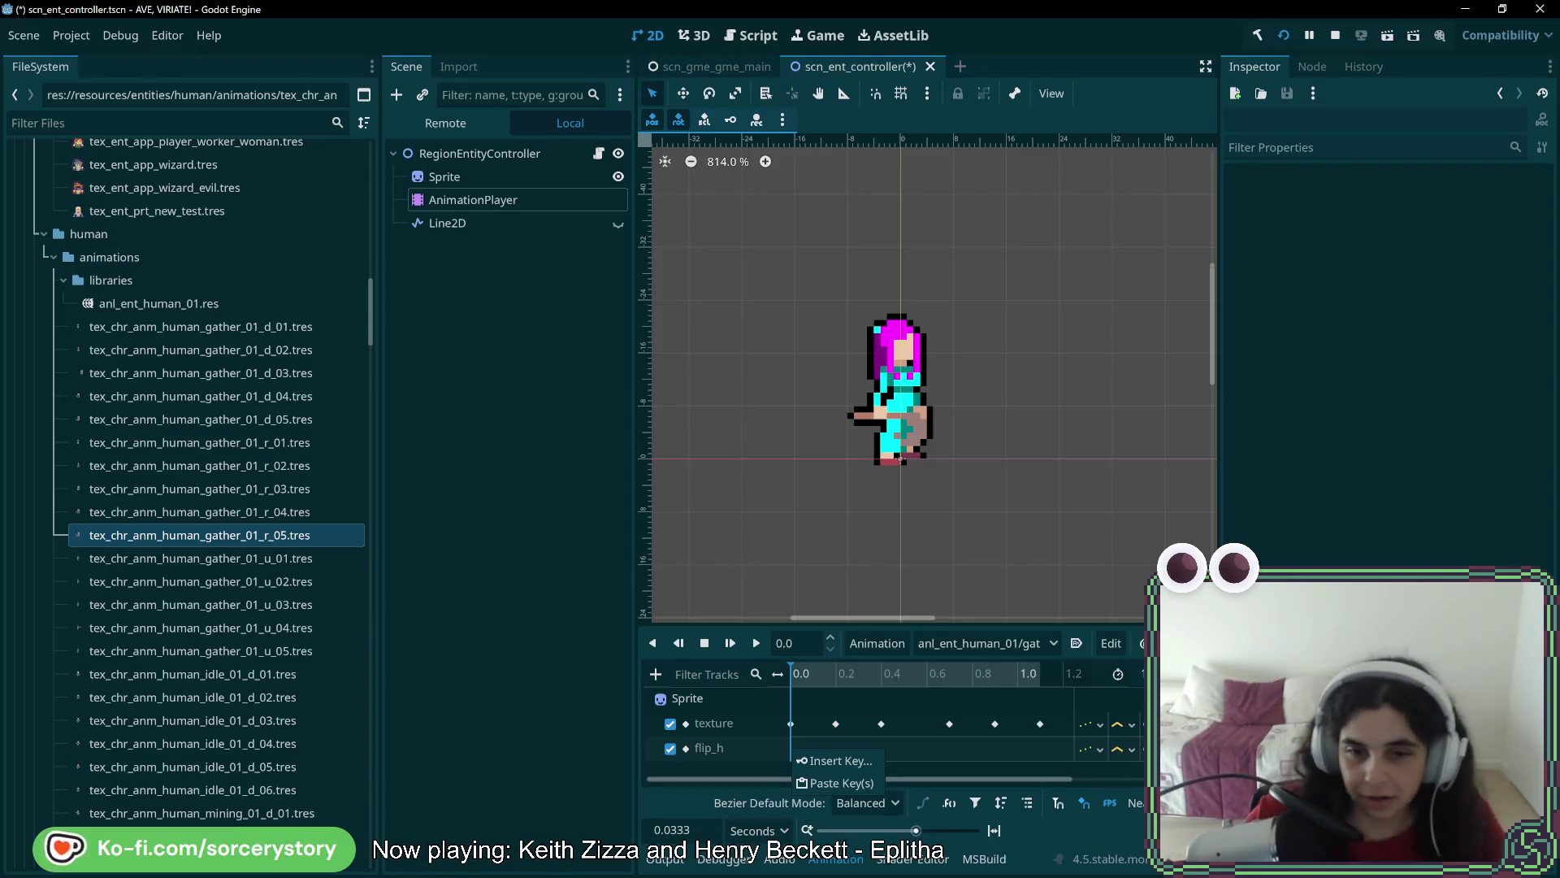
key(Escape)
key(ctrl+z)
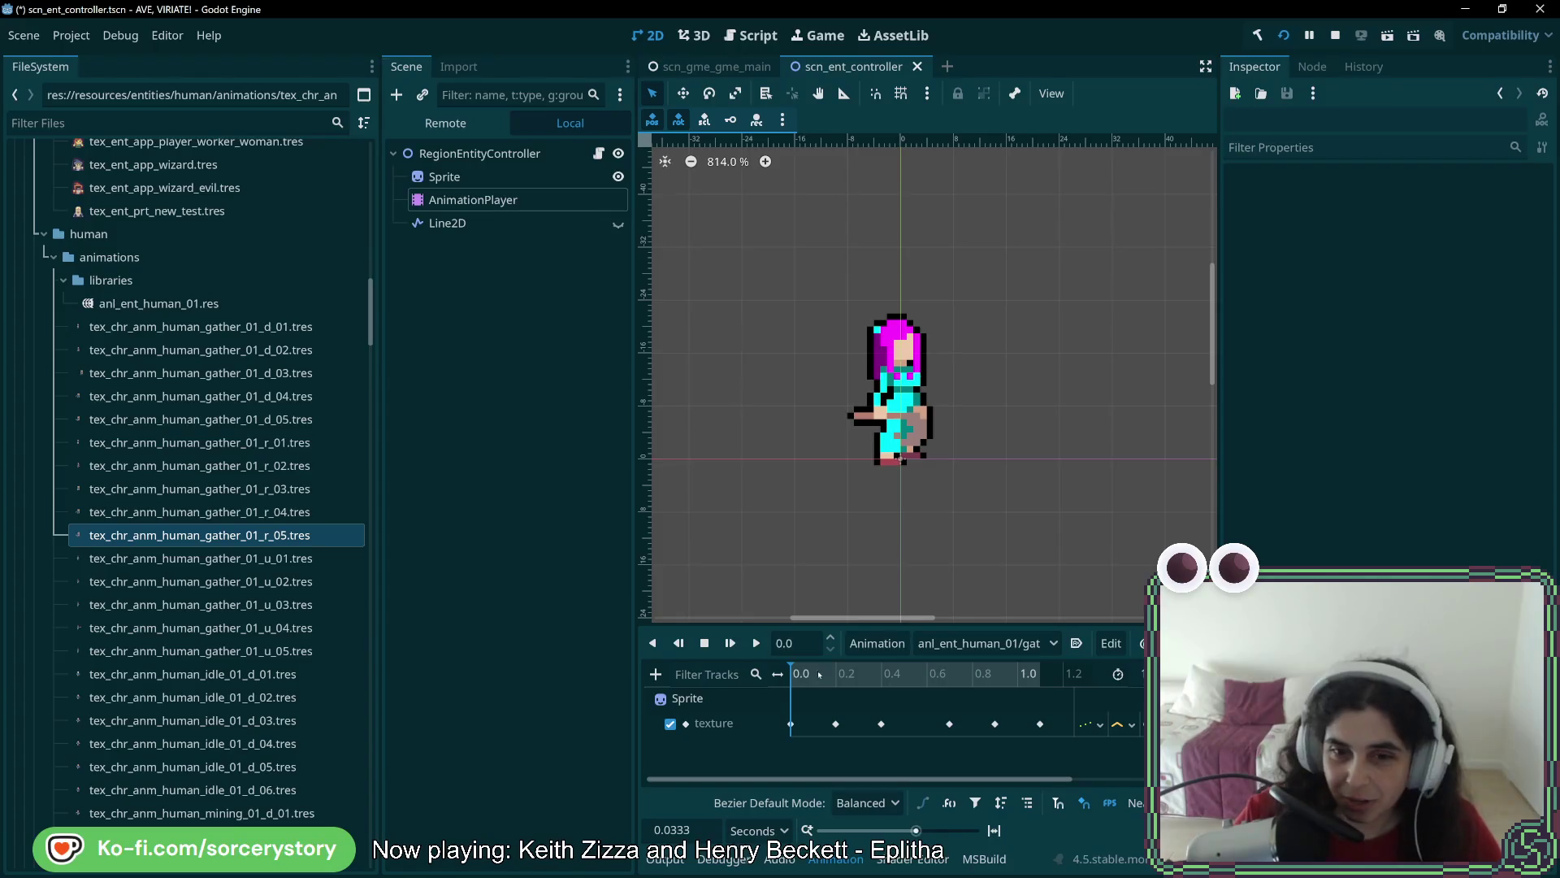
click(1010, 643)
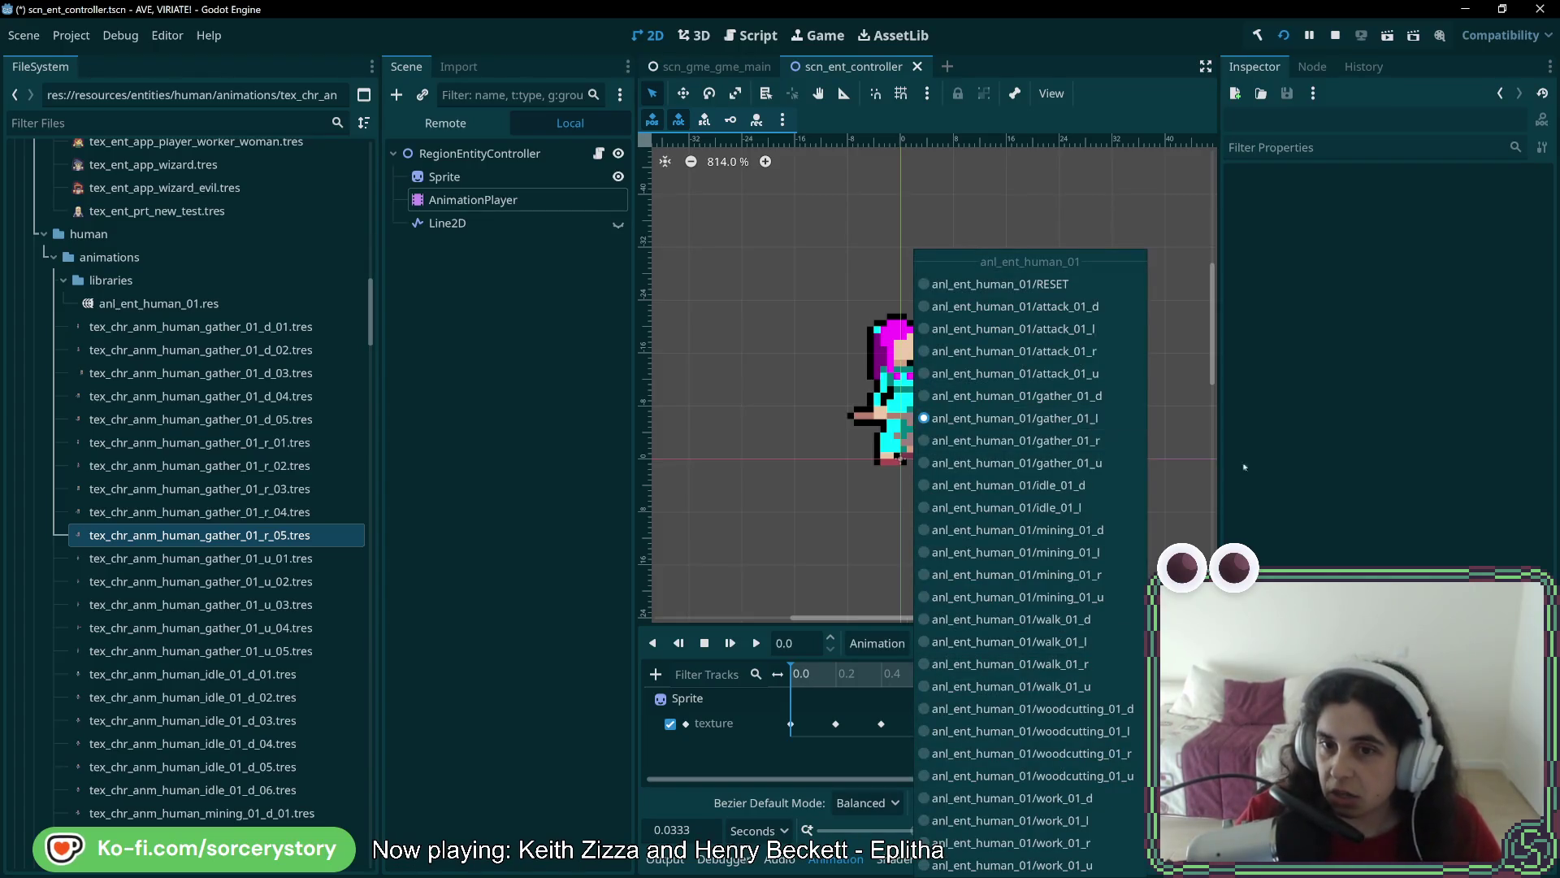
click(1007, 440)
click(871, 674)
mouse_move(876, 676)
mouse_down()
mouse_move(975, 676)
mouse_move(788, 678)
mouse_up()
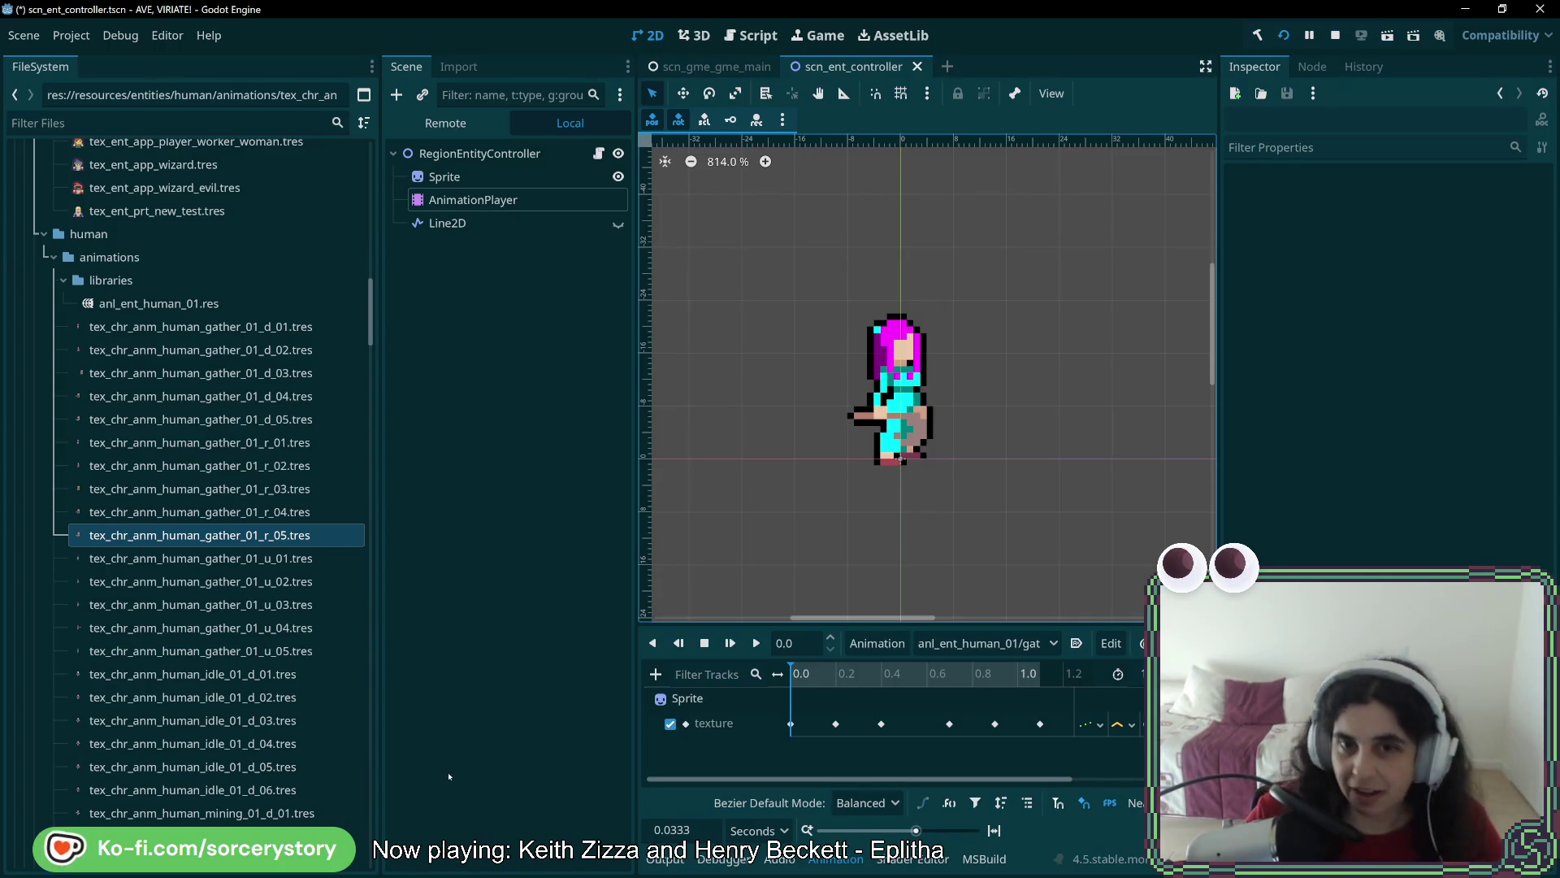
click(467, 722)
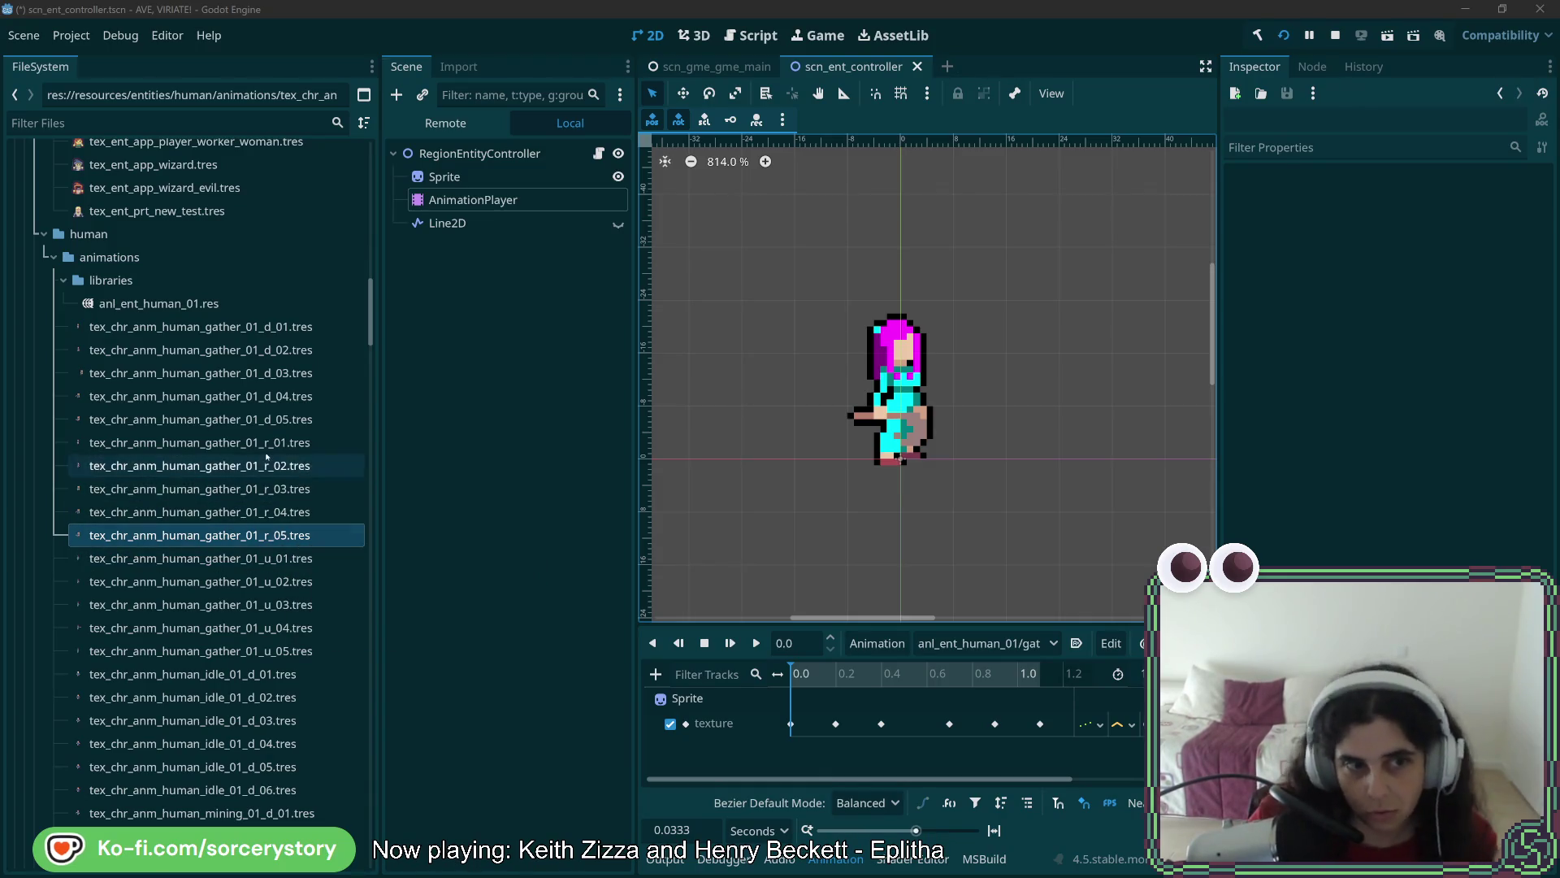
Duplicate gather_01_r_01.tres as the gather_01_l_01 frame
click(292, 441)
right_click(292, 441)
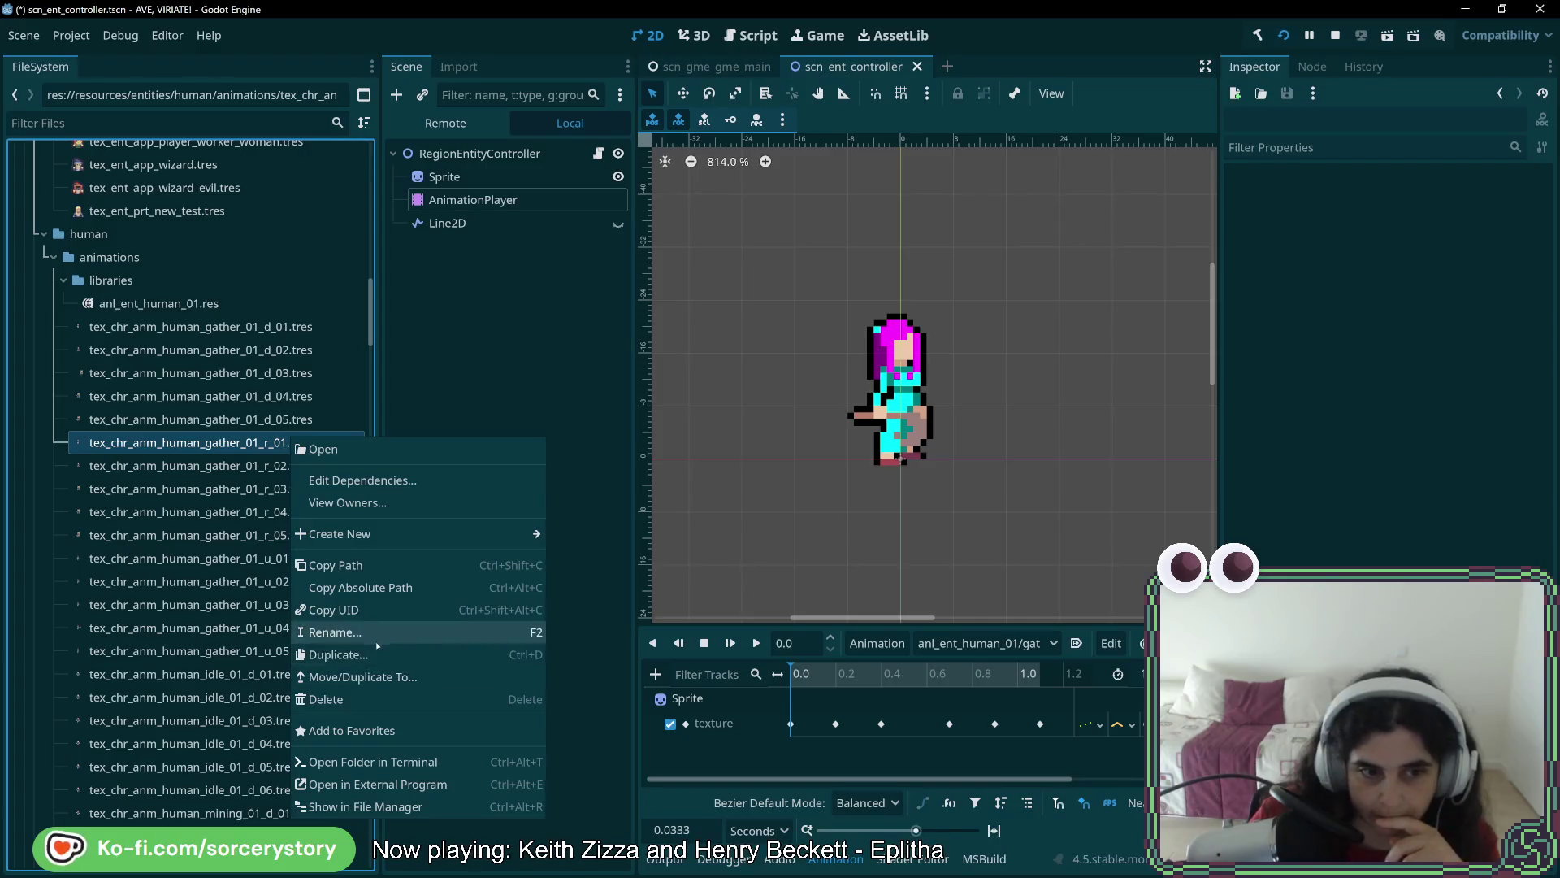
click(341, 651)
click(780, 416)
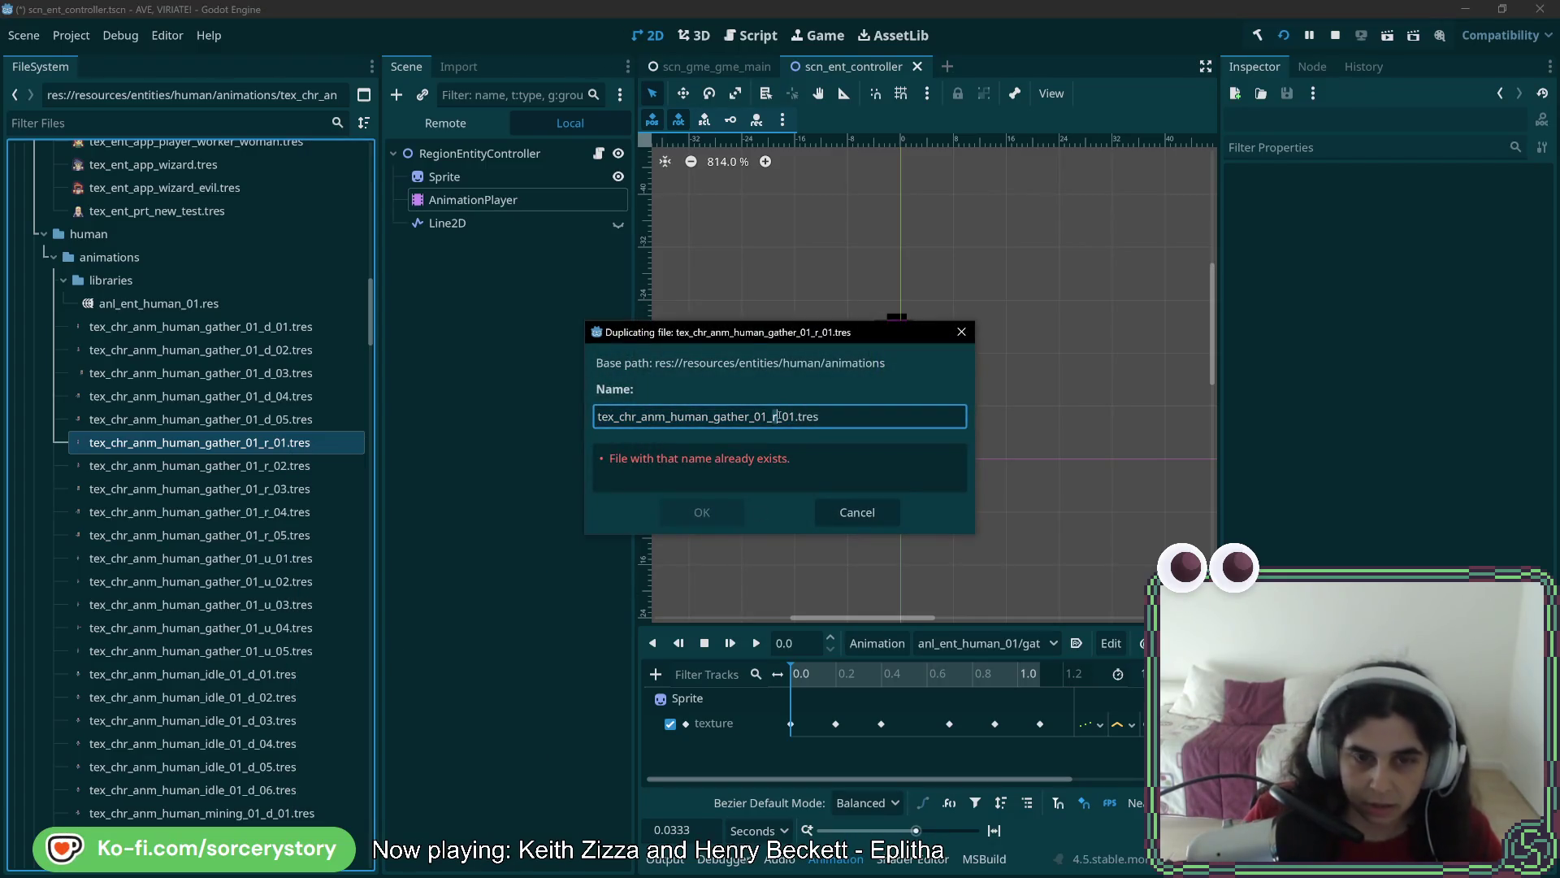
key(BackSpace)
text(l)
click(702, 511)
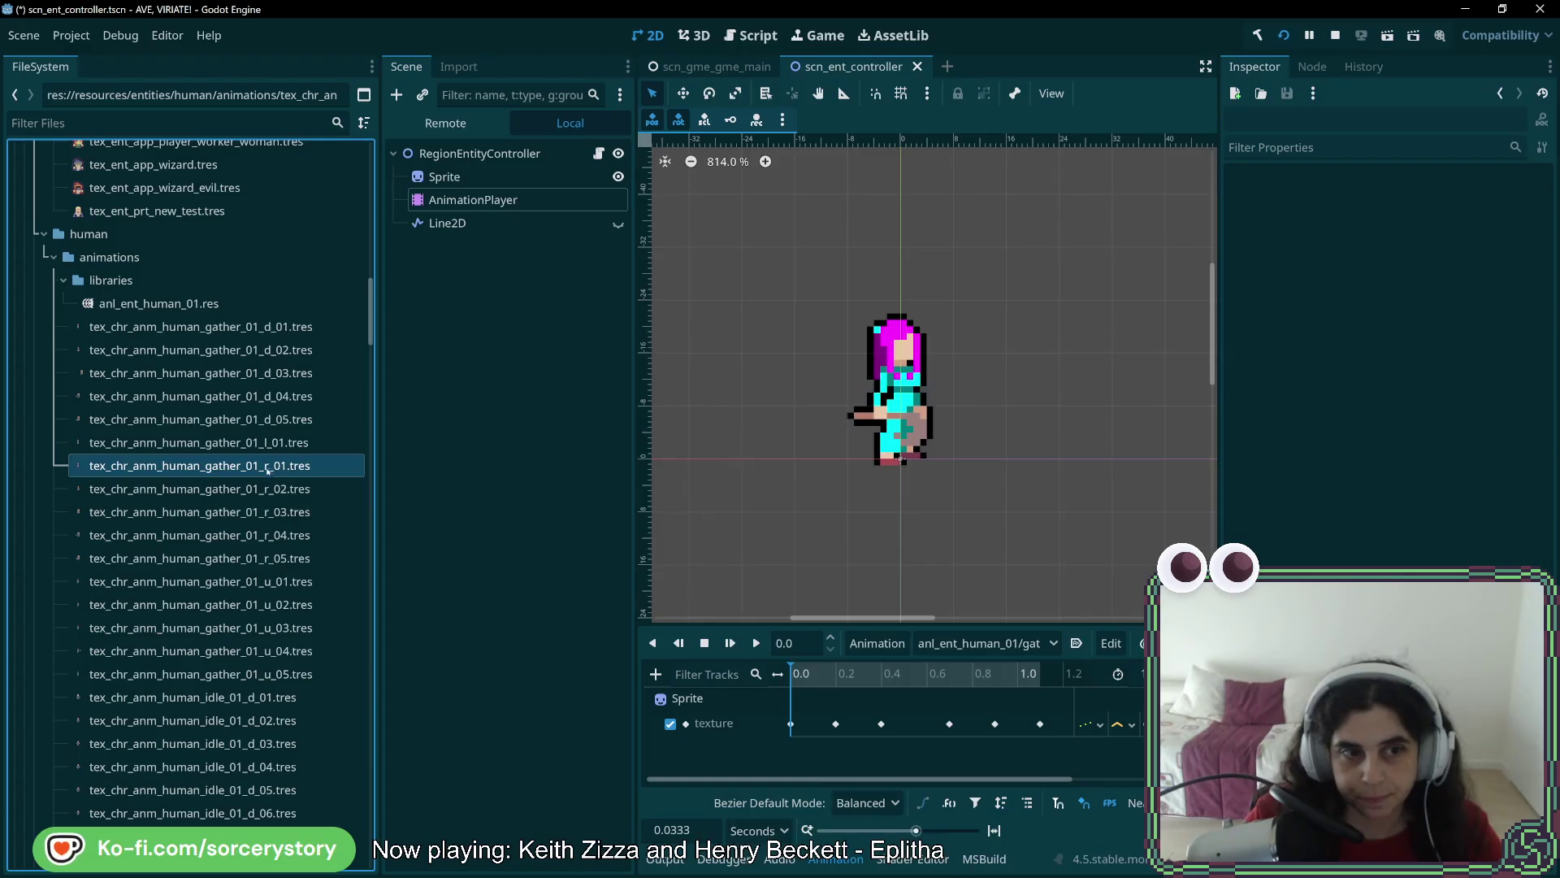
Set gather_01_l_01's atlas region to the fifth sprite of the second row (x=192)
click(276, 447)
click(1396, 535)
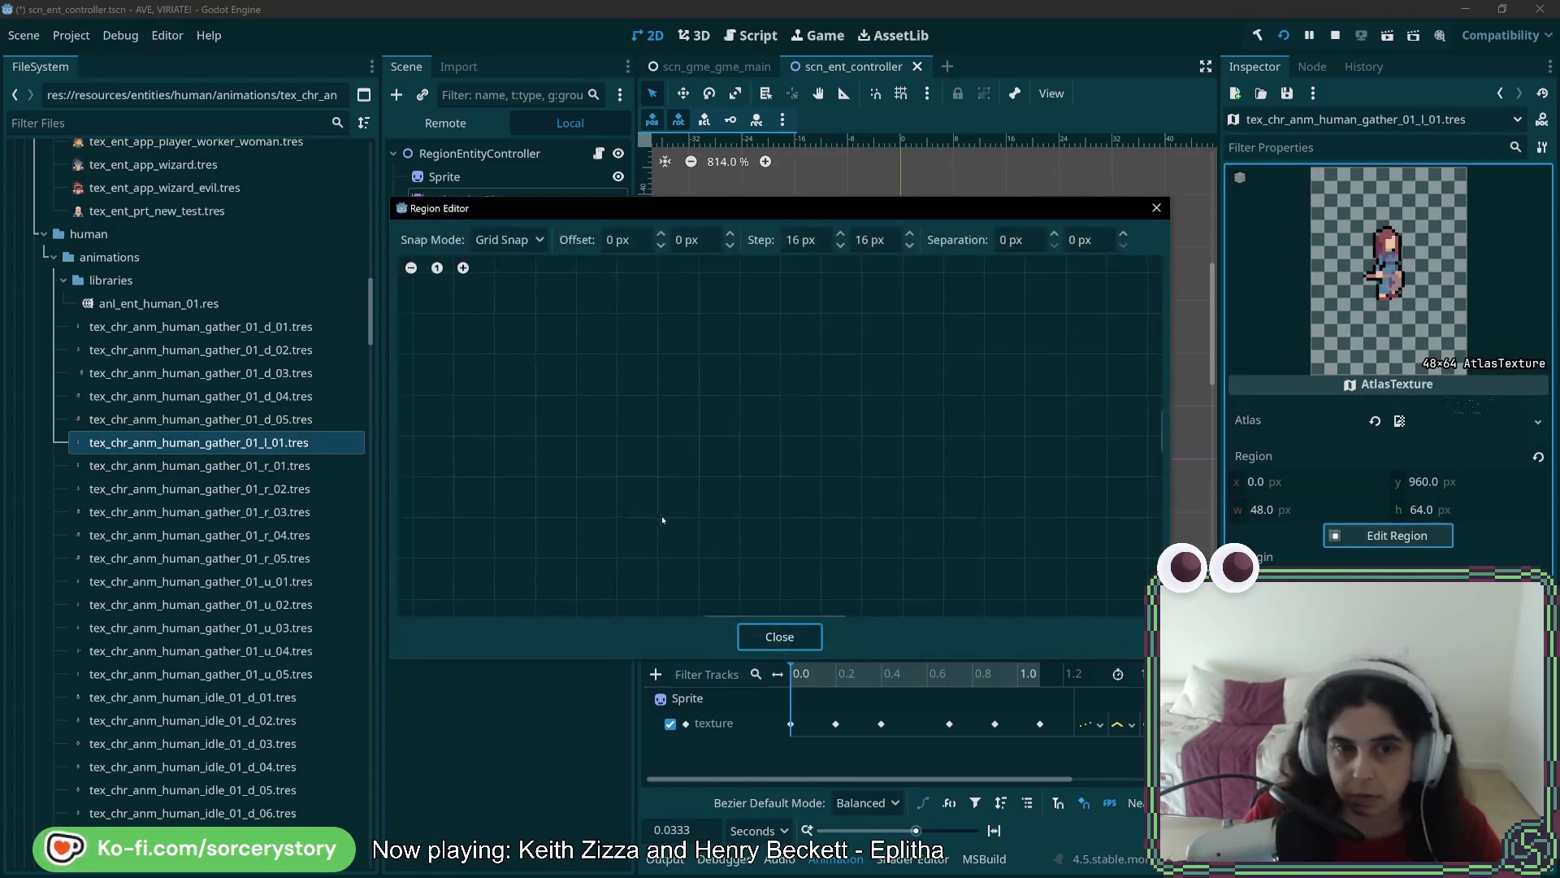
scroll(712, 331, up, 5)
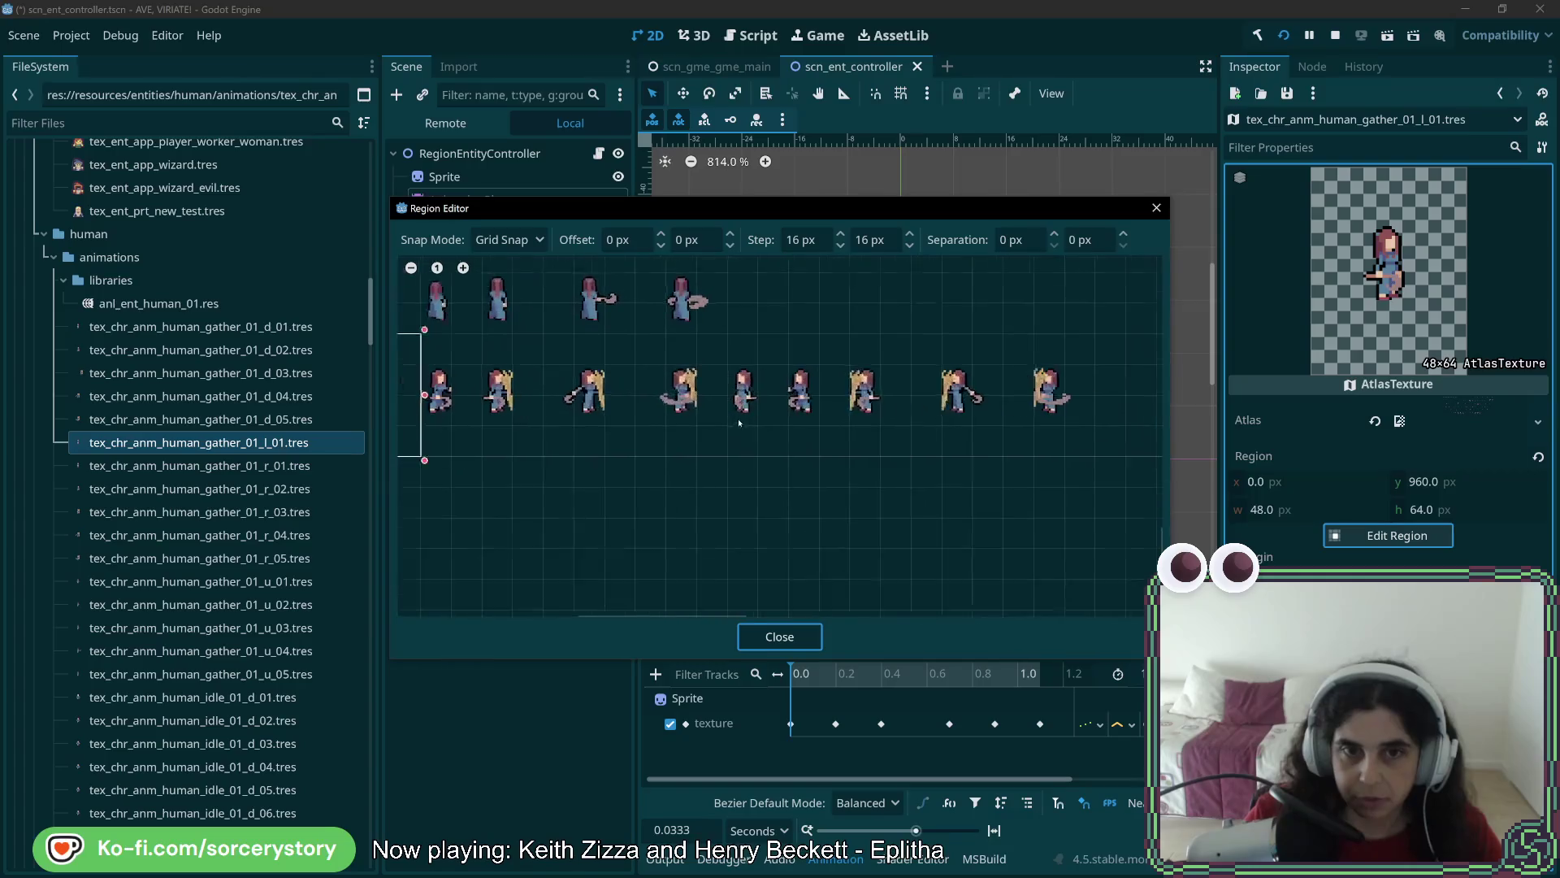
drag(712, 331, 780, 455)
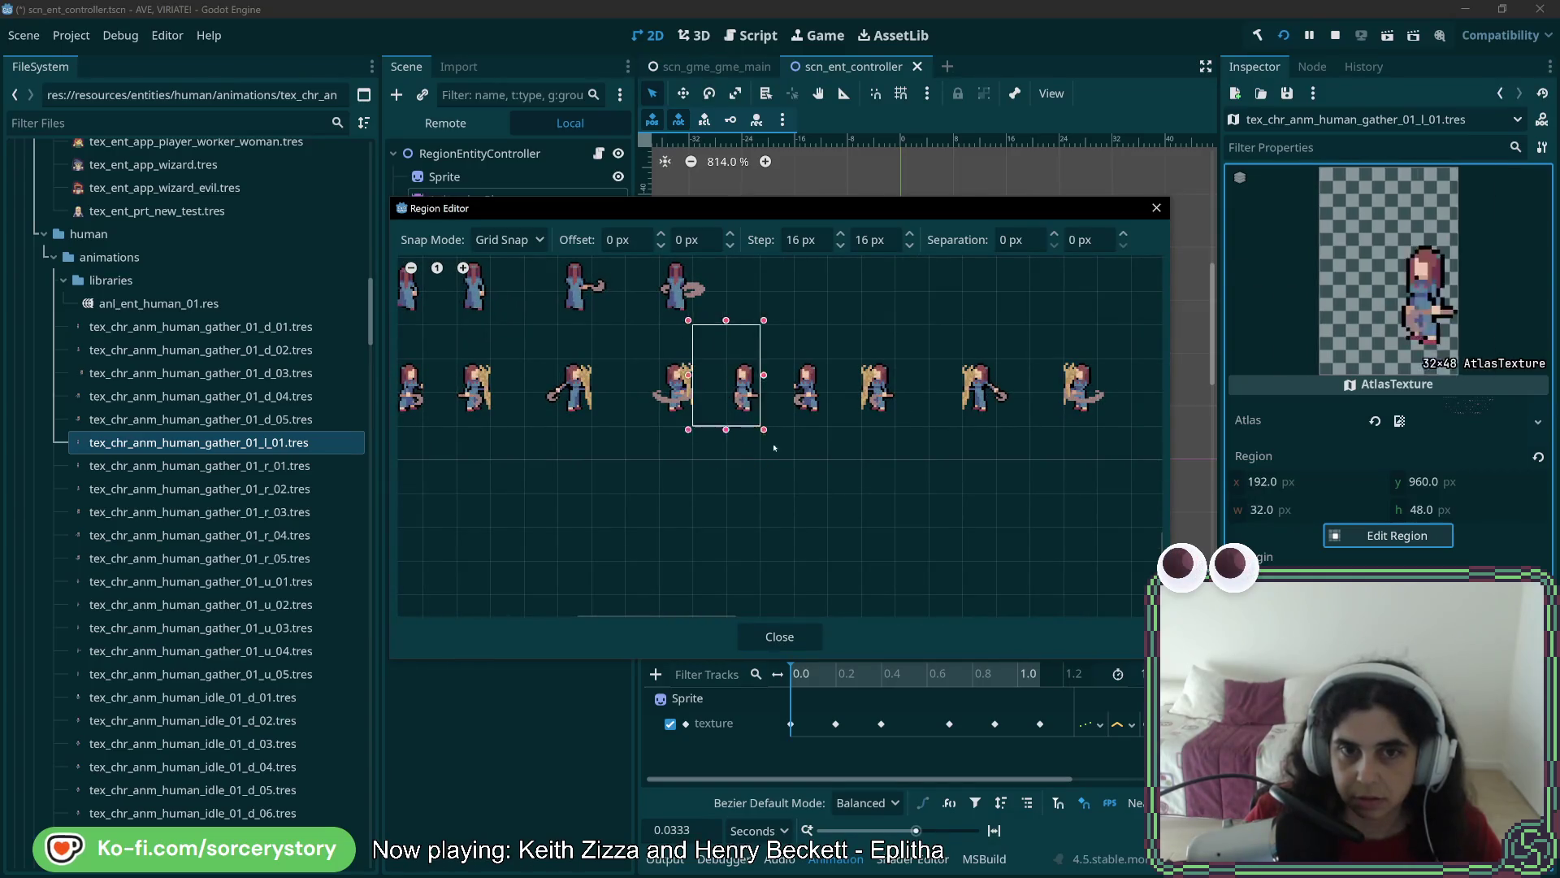
click(781, 636)
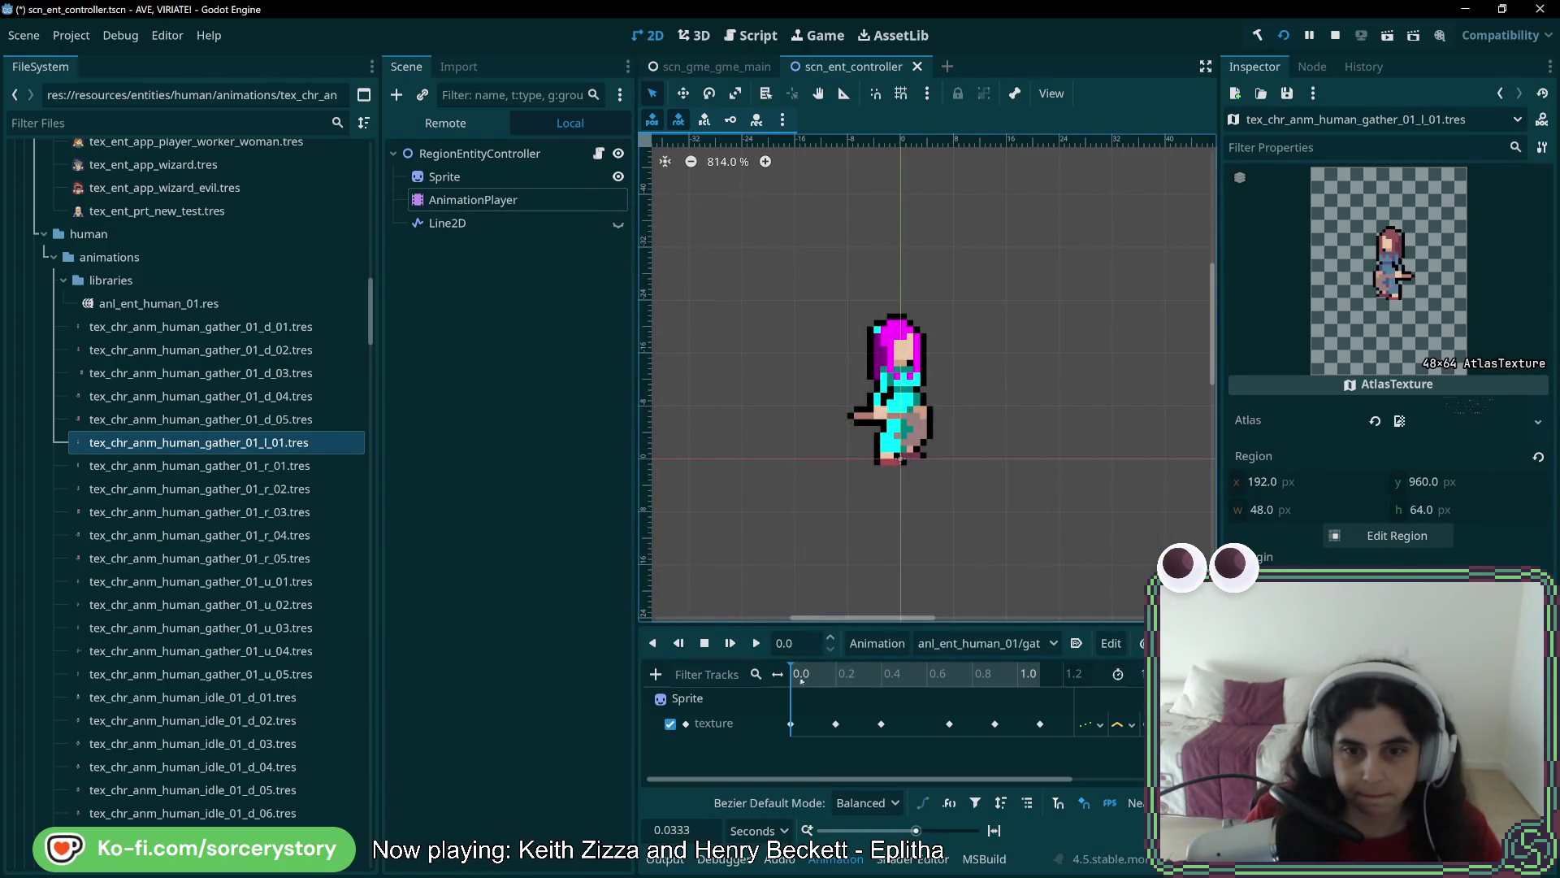
Preview the RESET animation, then switch back to the gather animation
click(985, 642)
click(1028, 284)
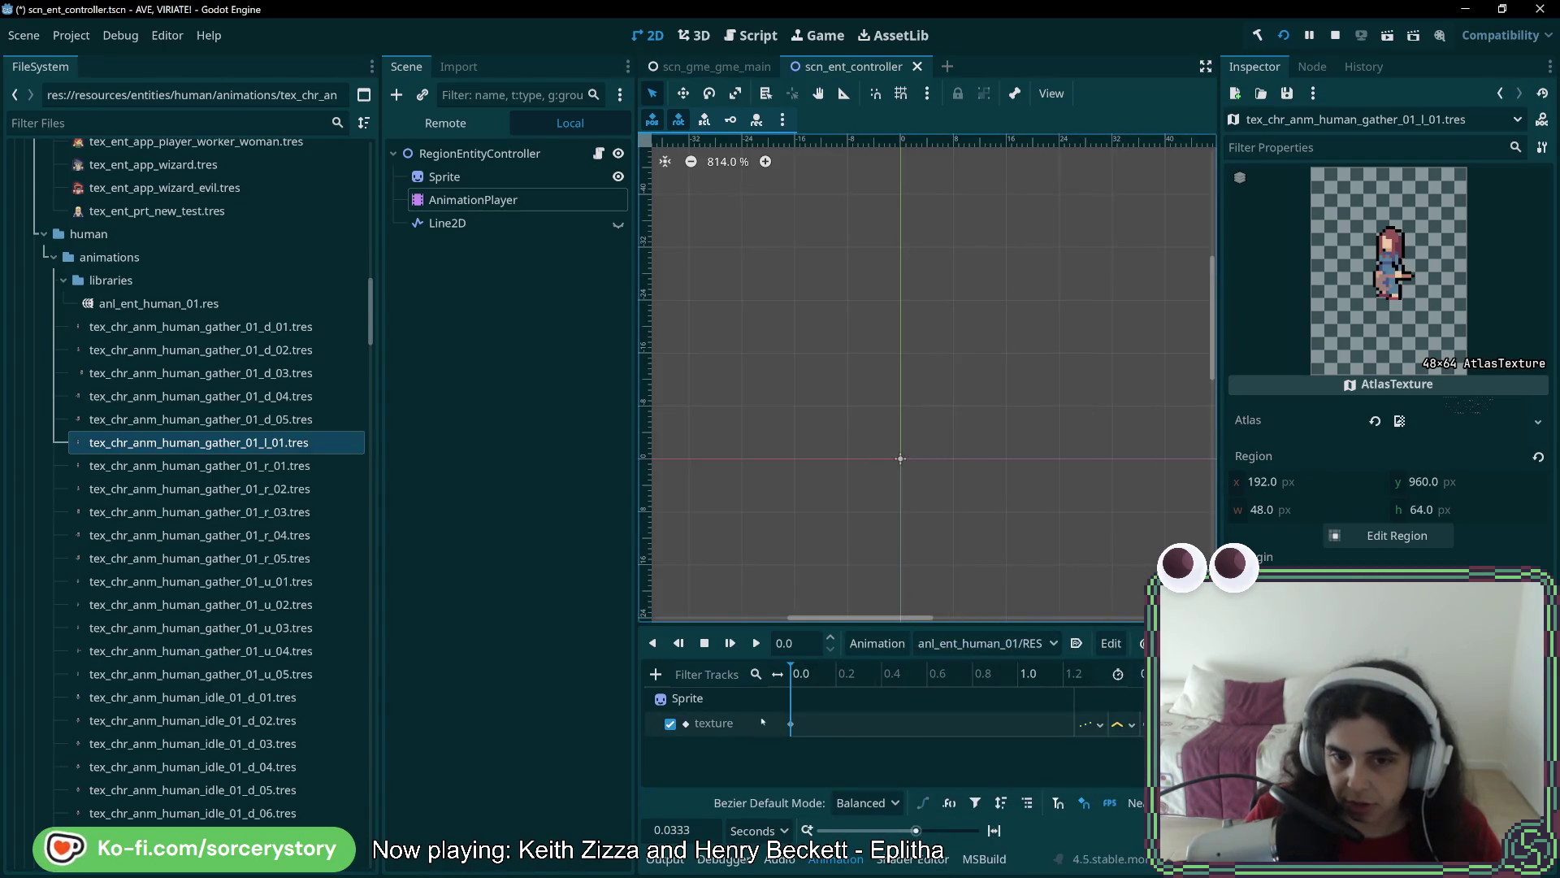
click(986, 643)
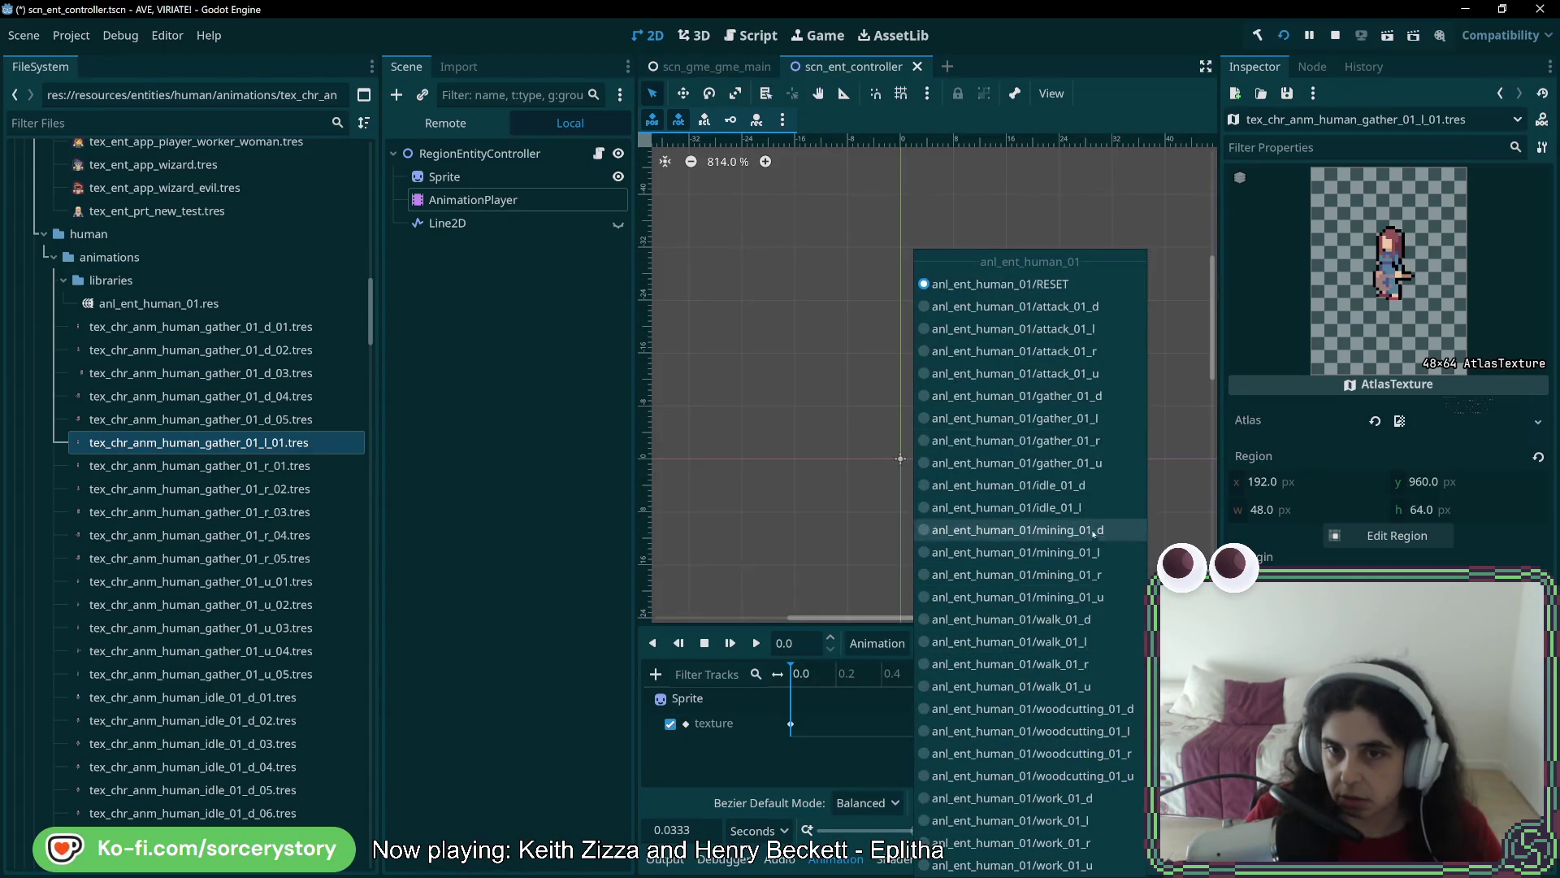
click(1015, 418)
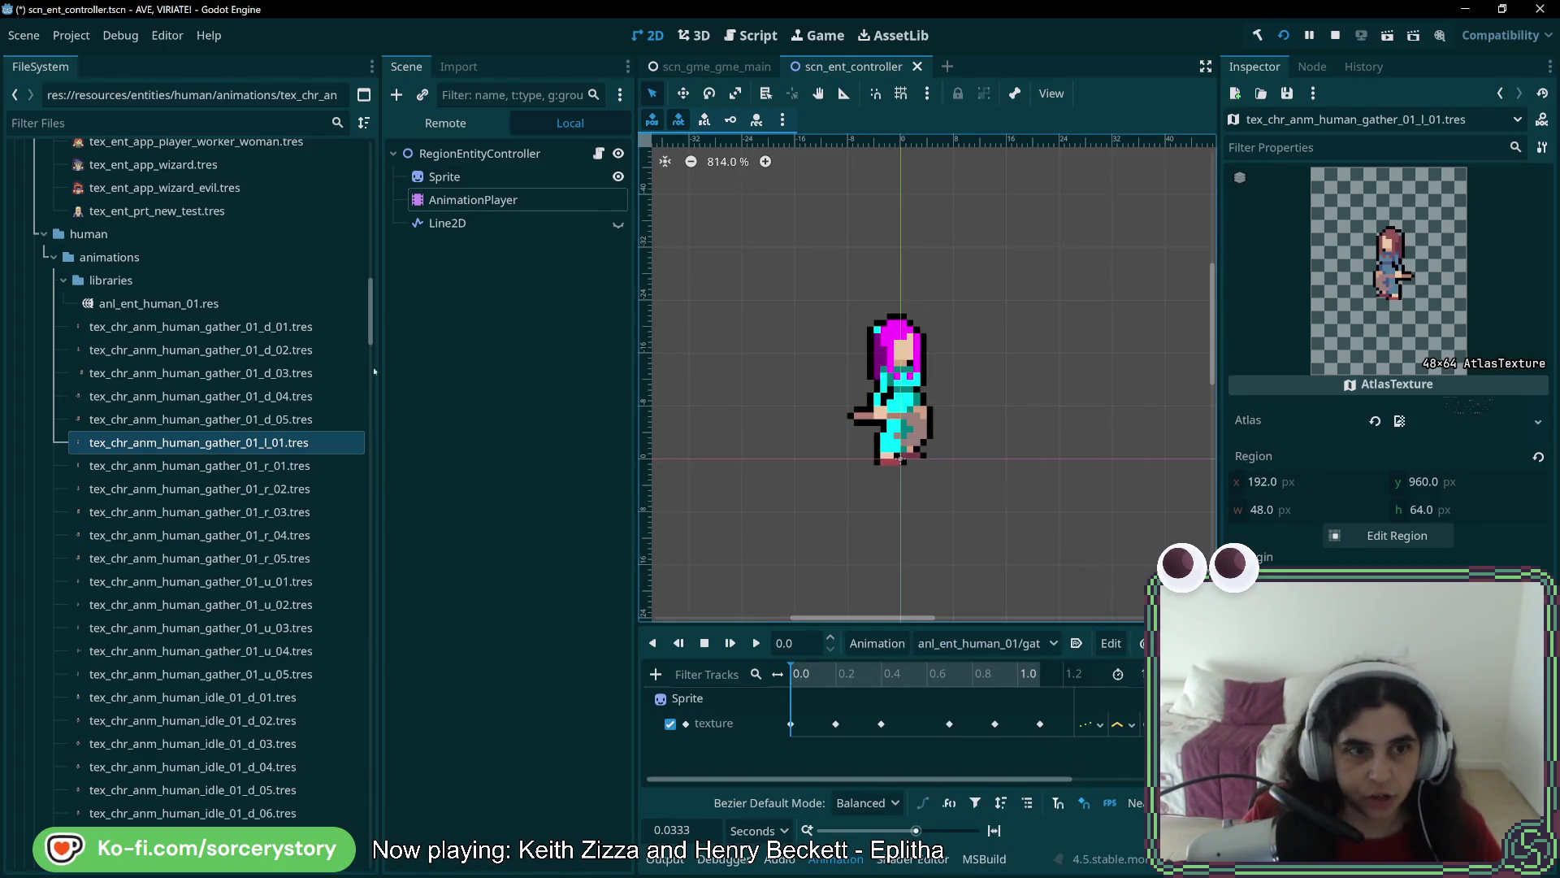
Duplicate gather_01_l_01 as tex_chr_anm_human_gather_01_l_02.tres
right_click(276, 444)
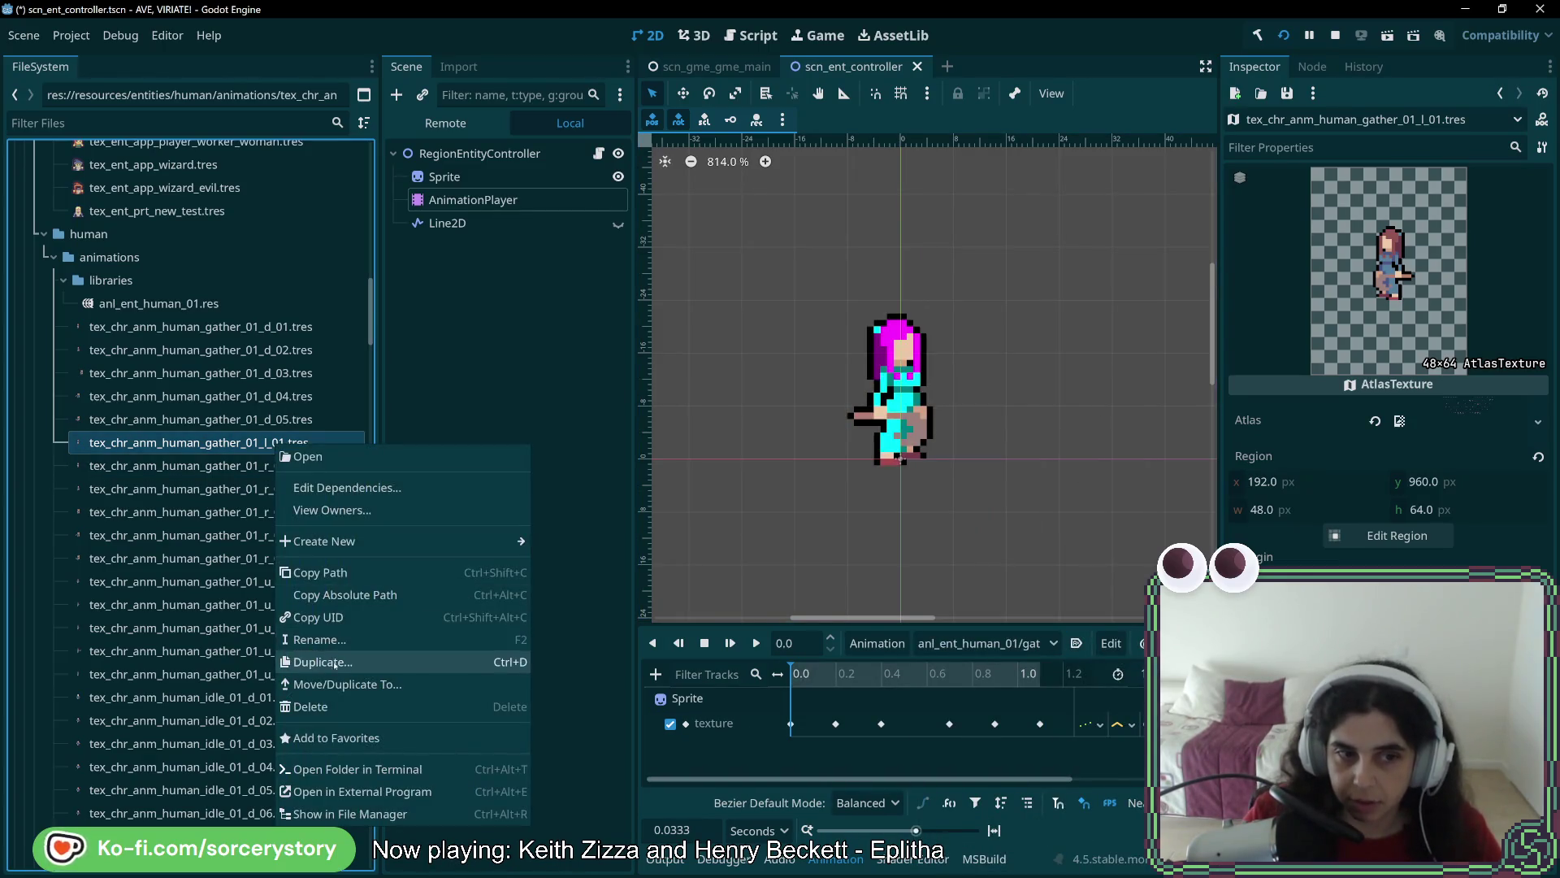
click(322, 662)
click(769, 416)
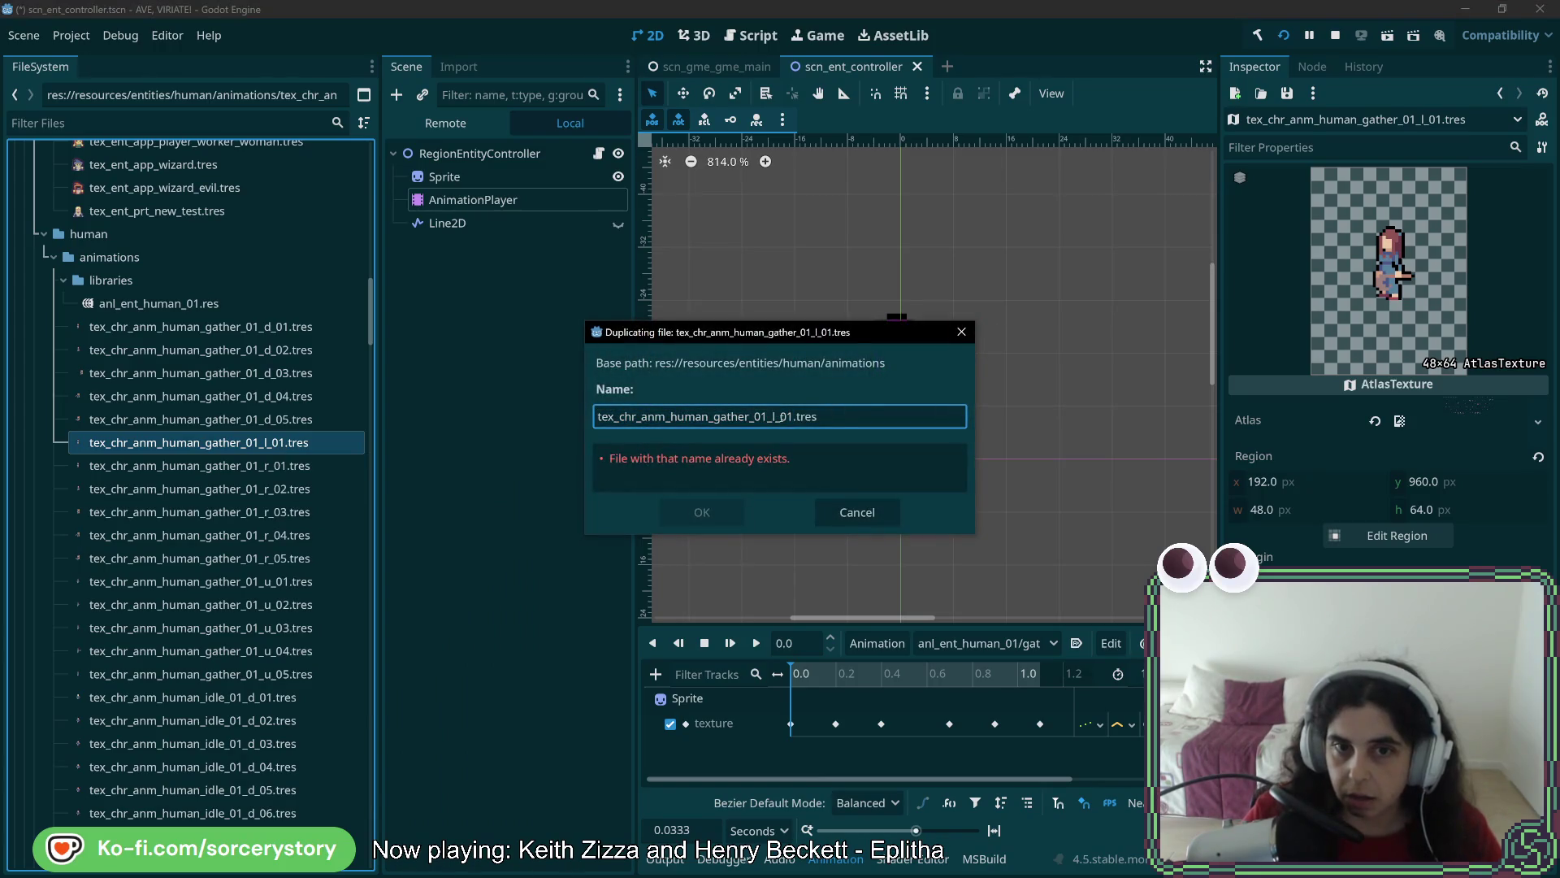
key(BackSpace)
text(2)
key(Return)
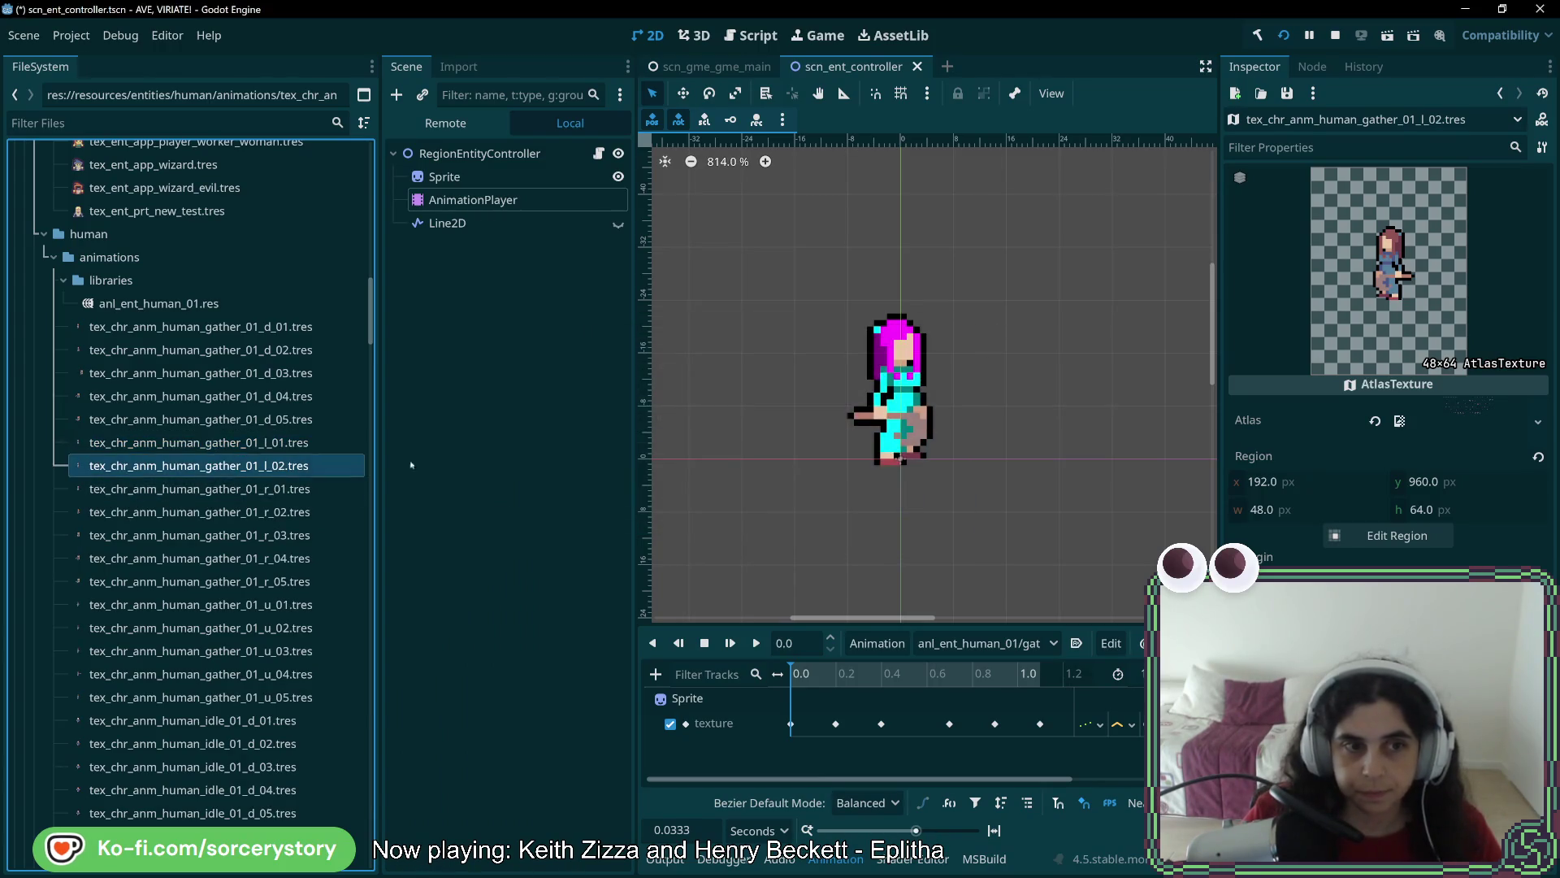
click(1414, 533)
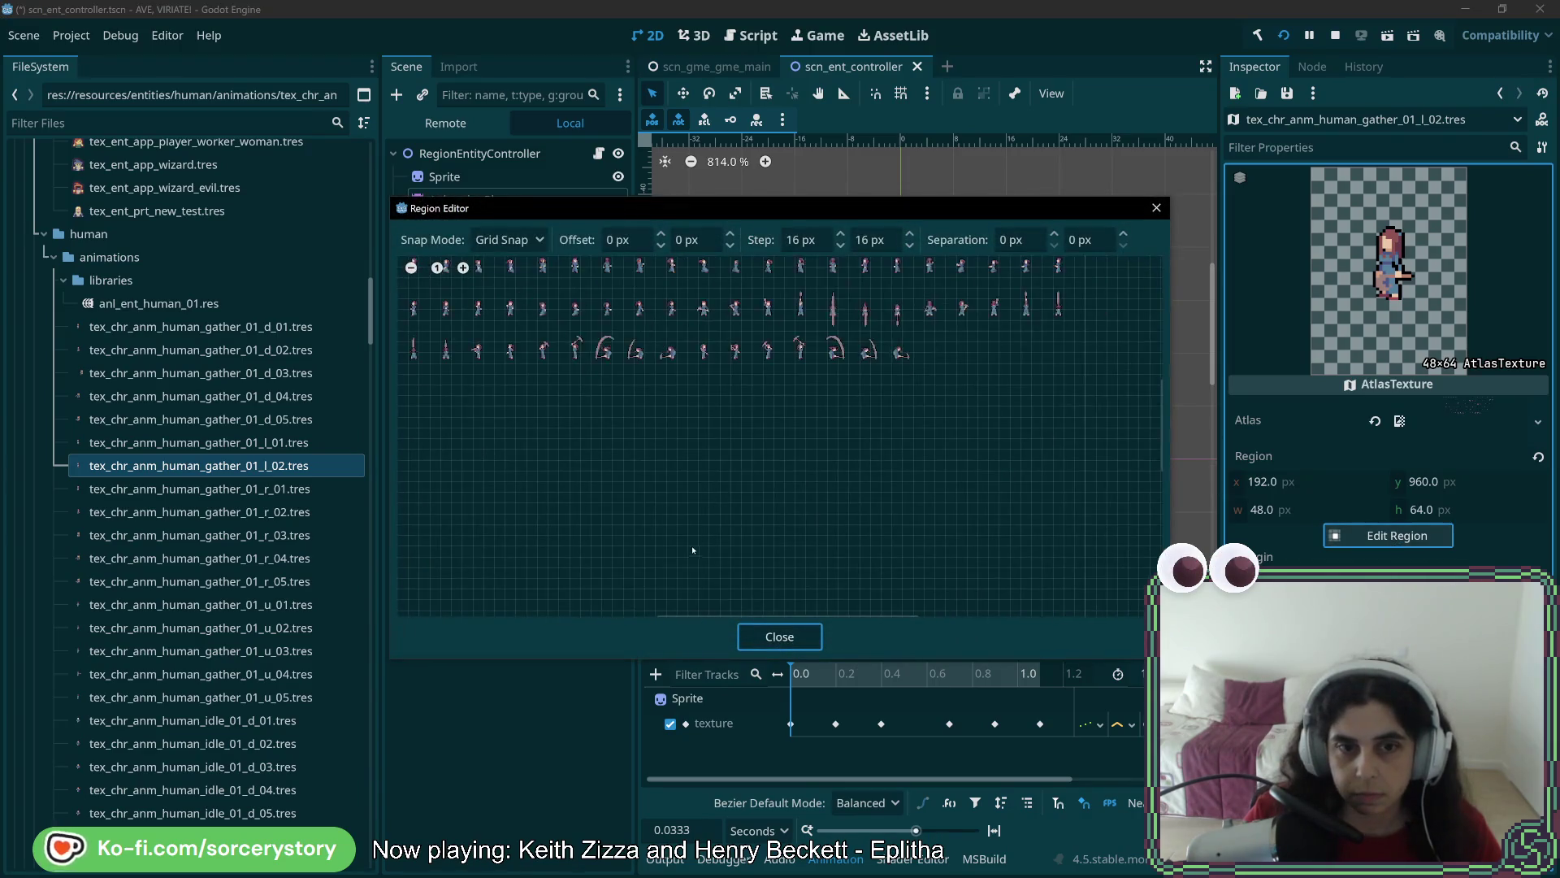
Resize gather_01_l_02's atlas region to a full 48×64 frame at x=224
scroll(629, 463, up, 6)
drag(677, 366, 611, 552)
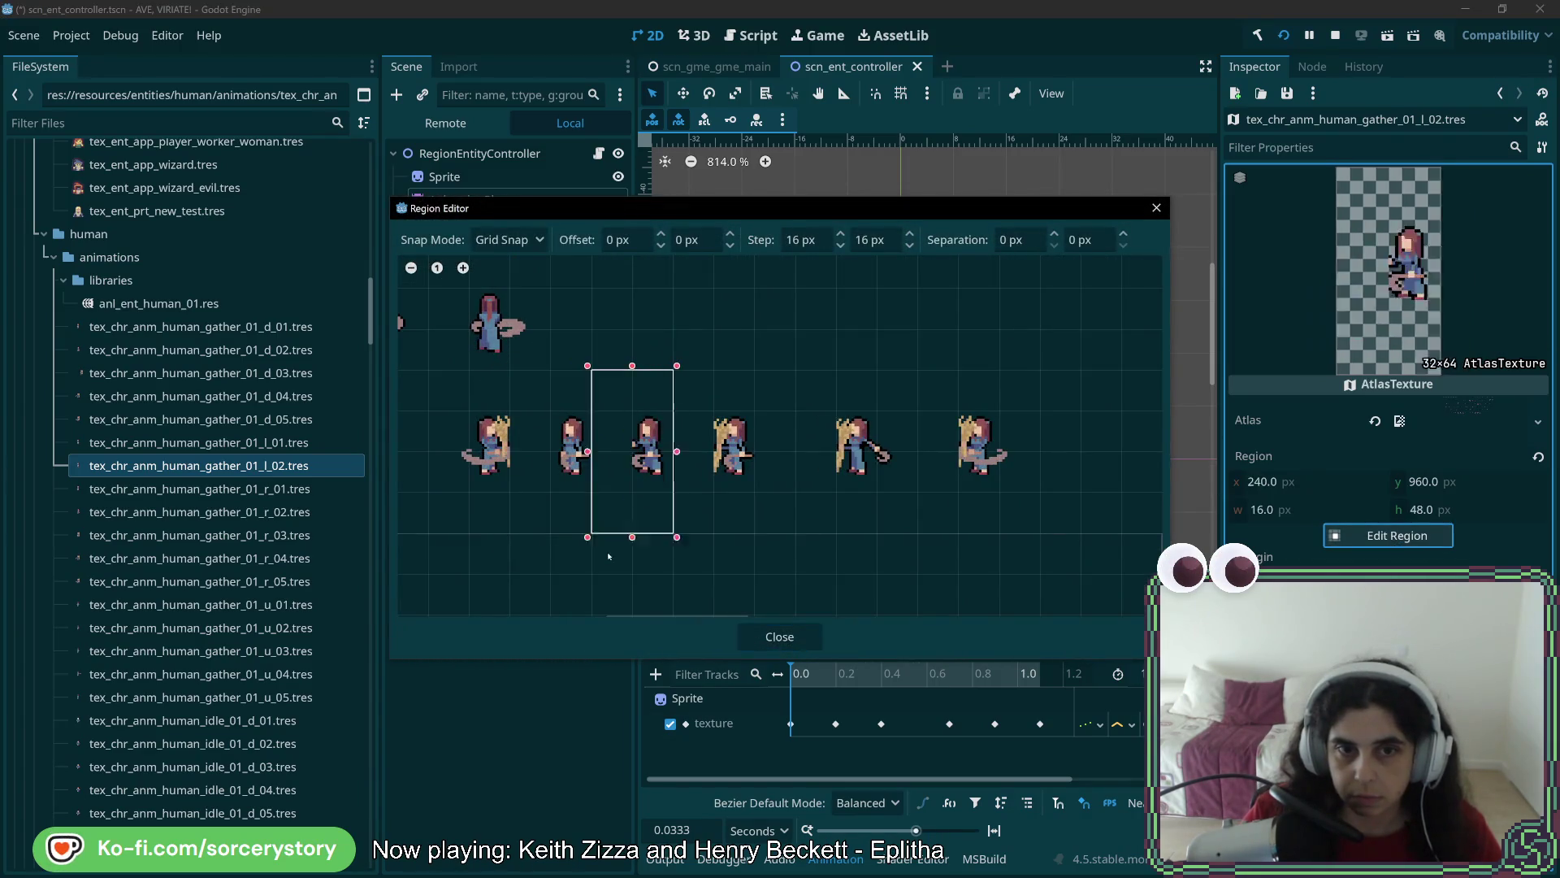
drag(676, 451, 718, 451)
drag(628, 536, 590, 537)
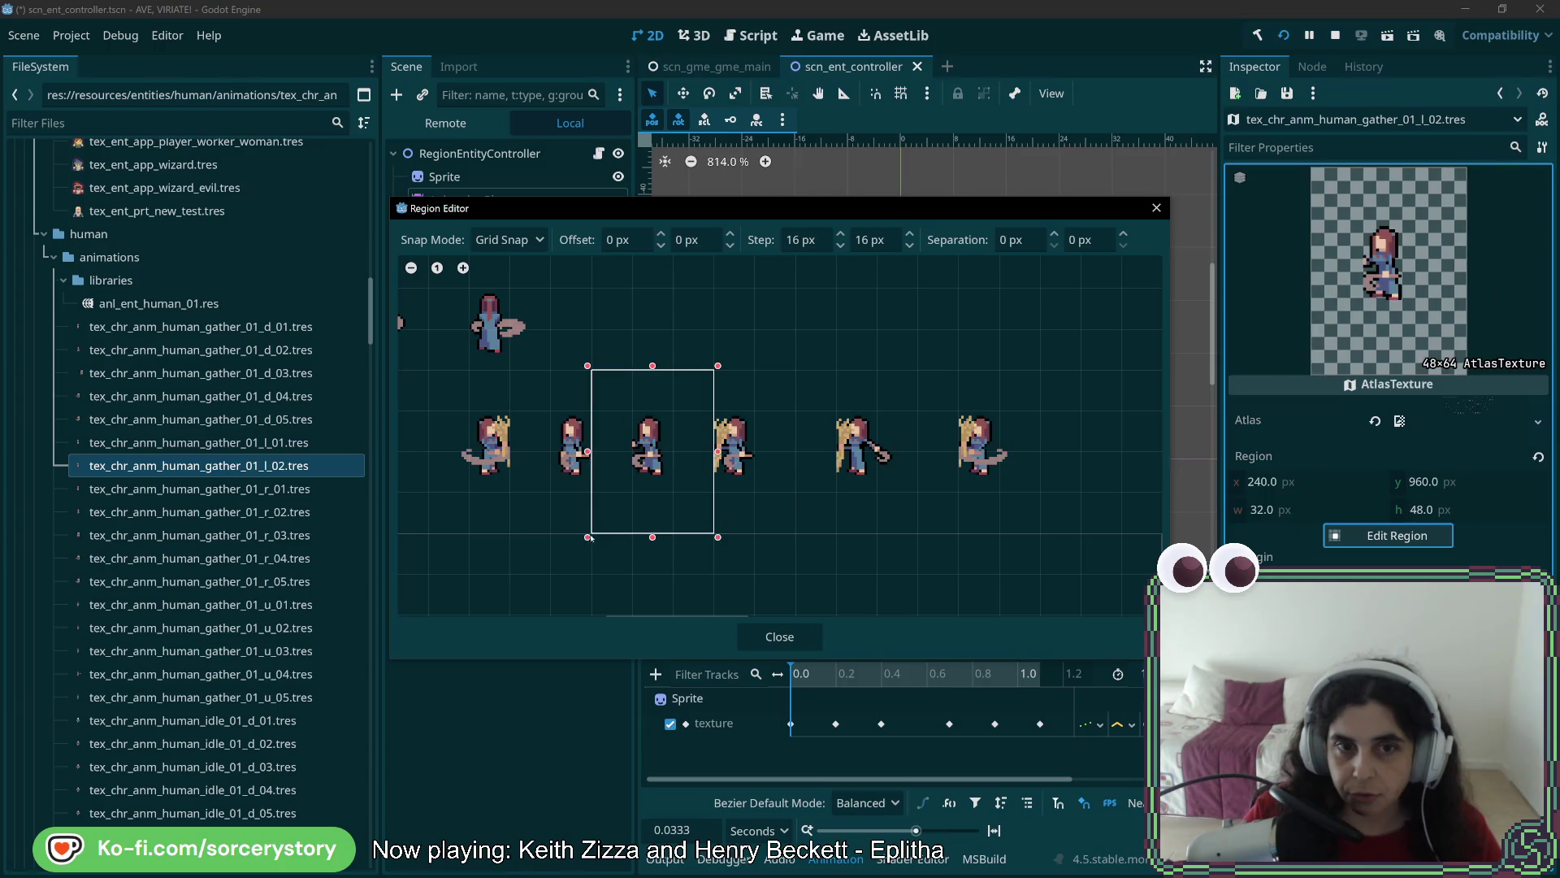
click(779, 636)
Duplicate l_02 as gather_01_l_03, frame its region at x=256, and save the scene
right_click(284, 467)
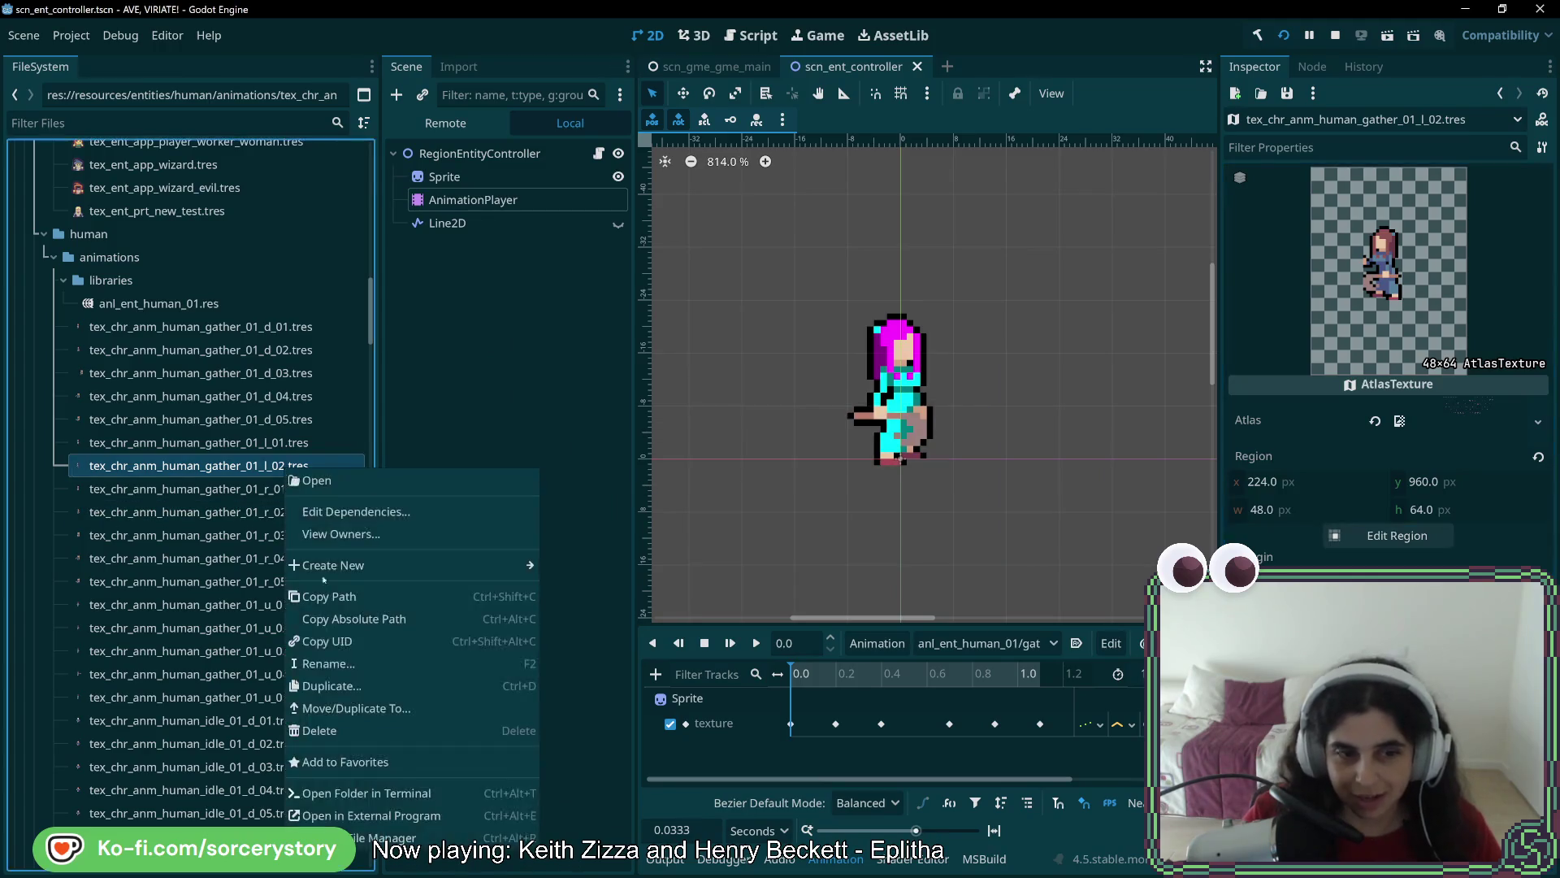
click(341, 681)
key(Right)
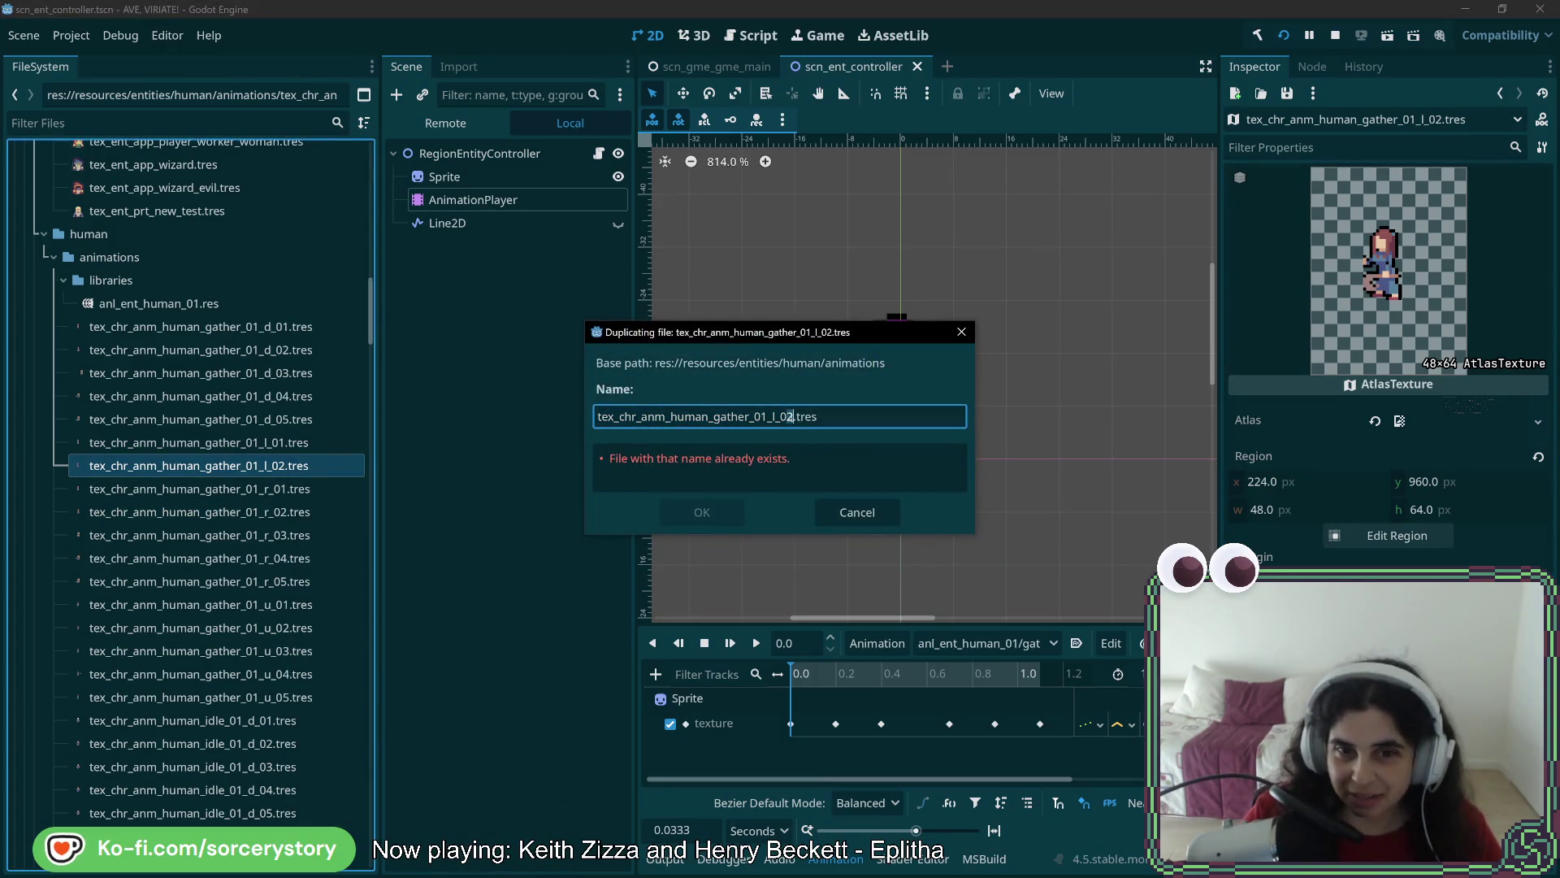
key(BackSpace)
text(3)
key(Return)
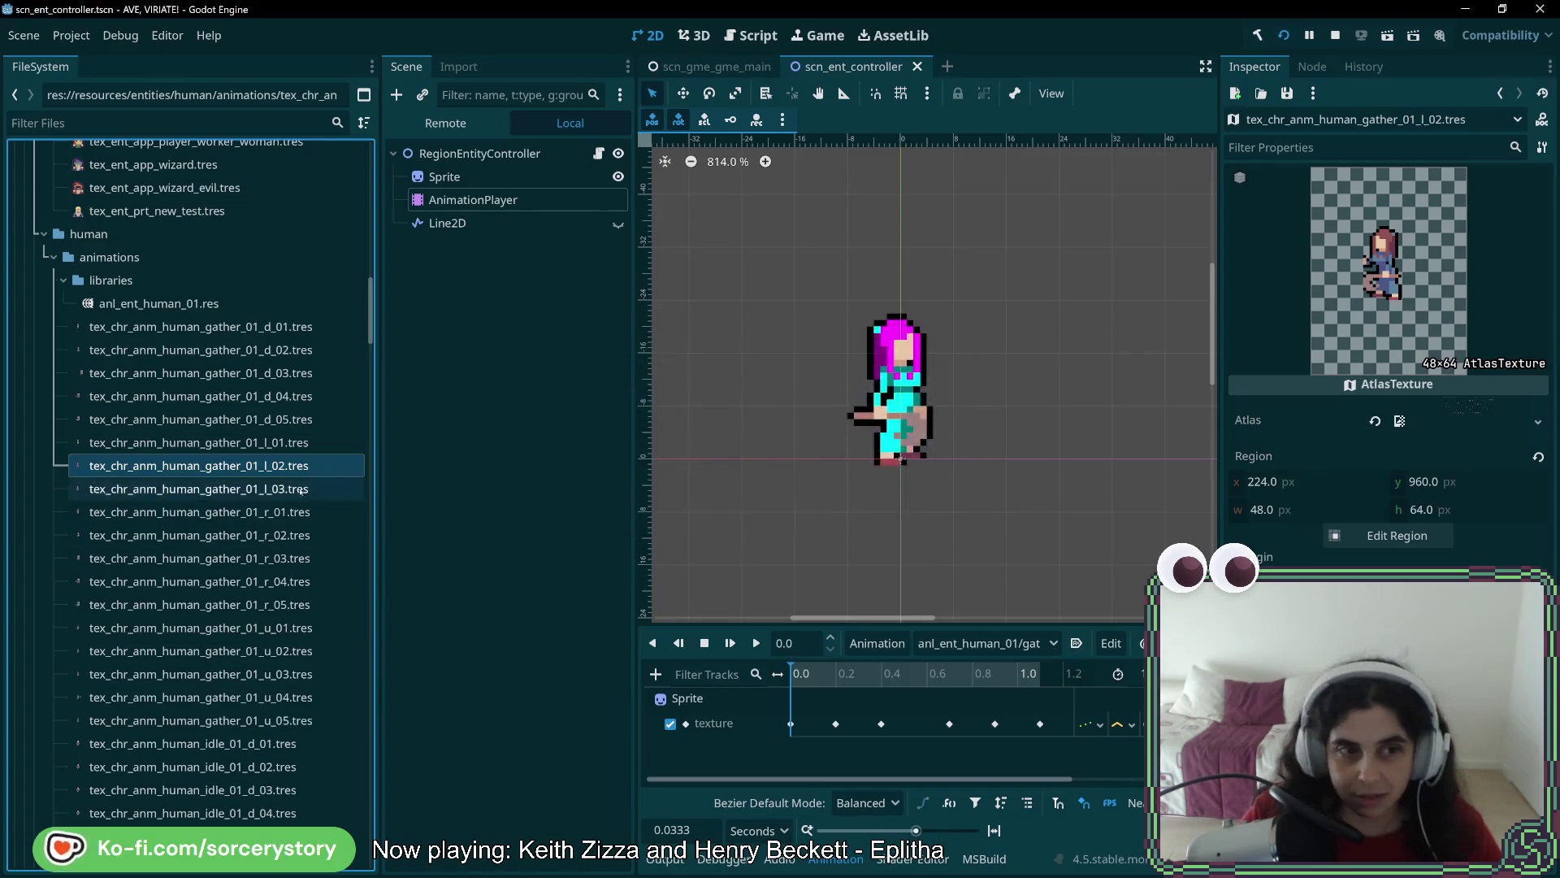
click(1409, 537)
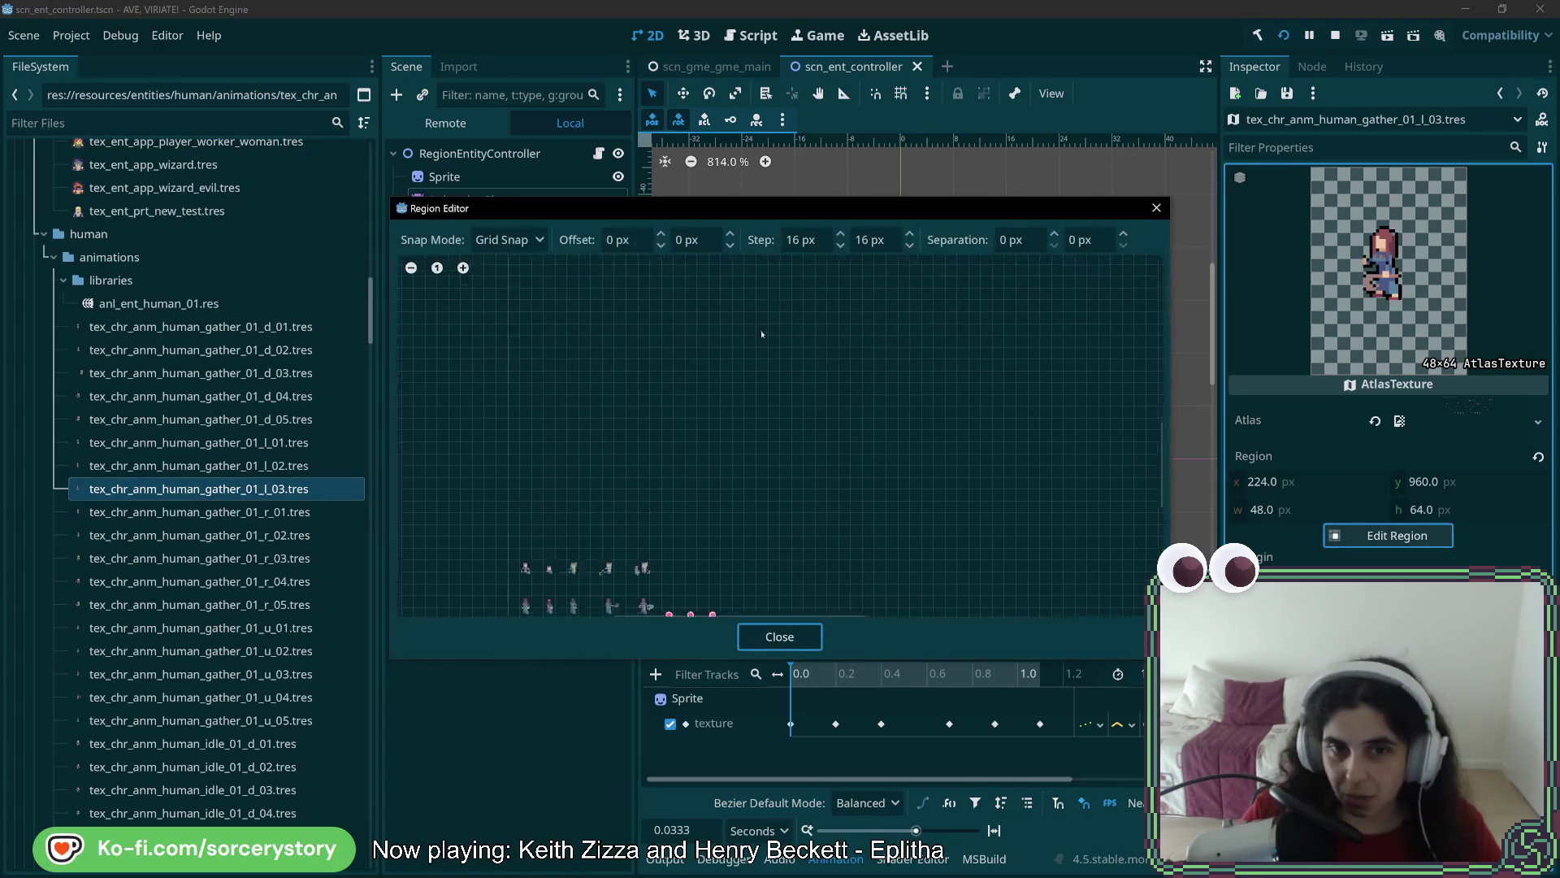
scroll(736, 571, up, 2)
drag(652, 379, 794, 569)
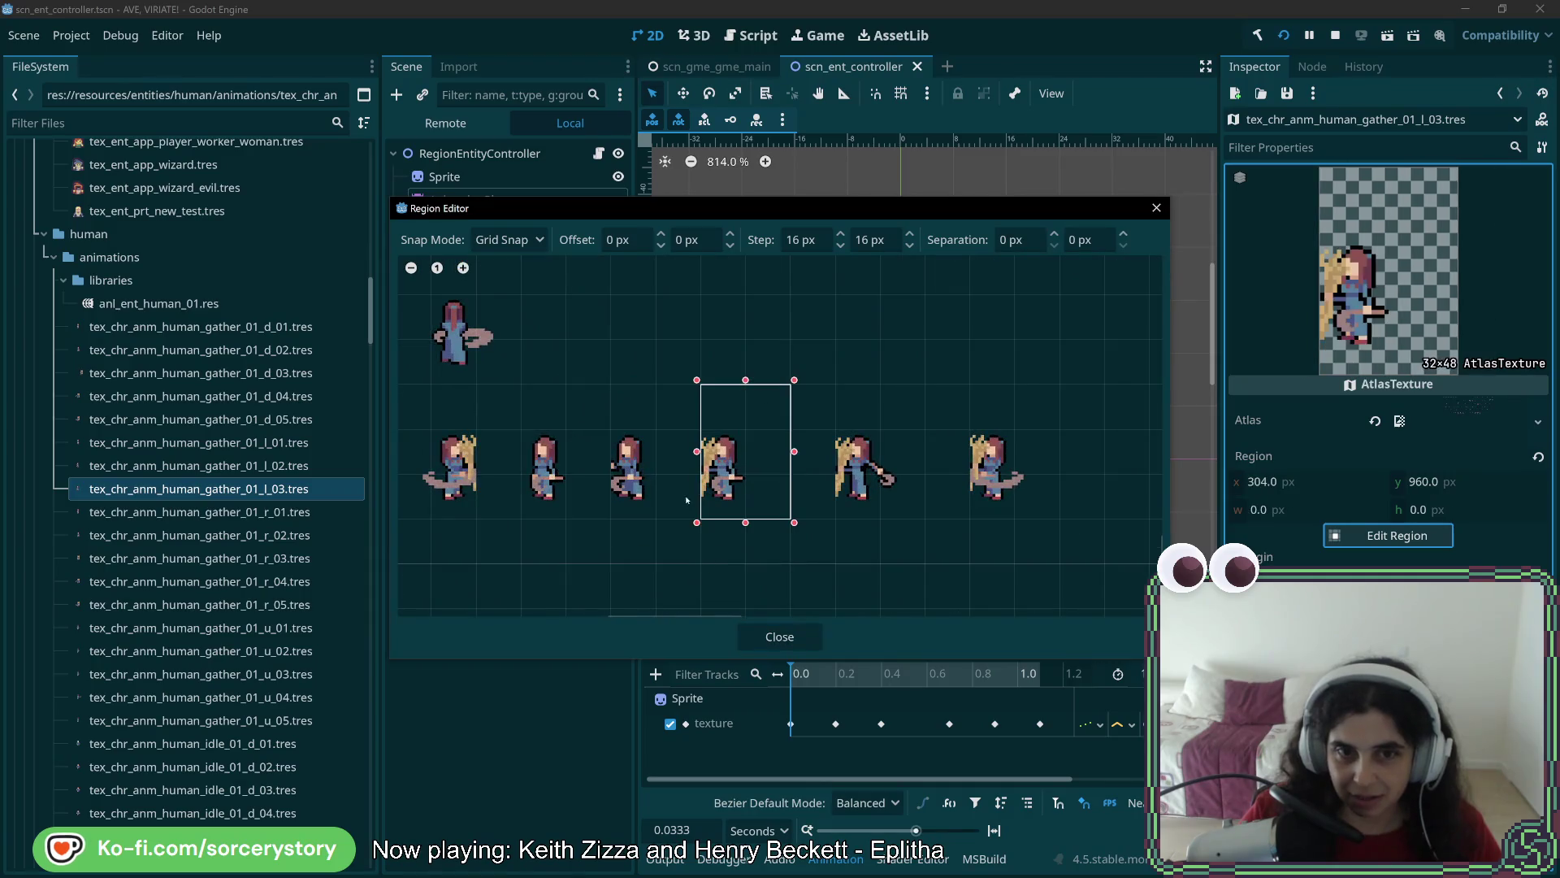
click(780, 636)
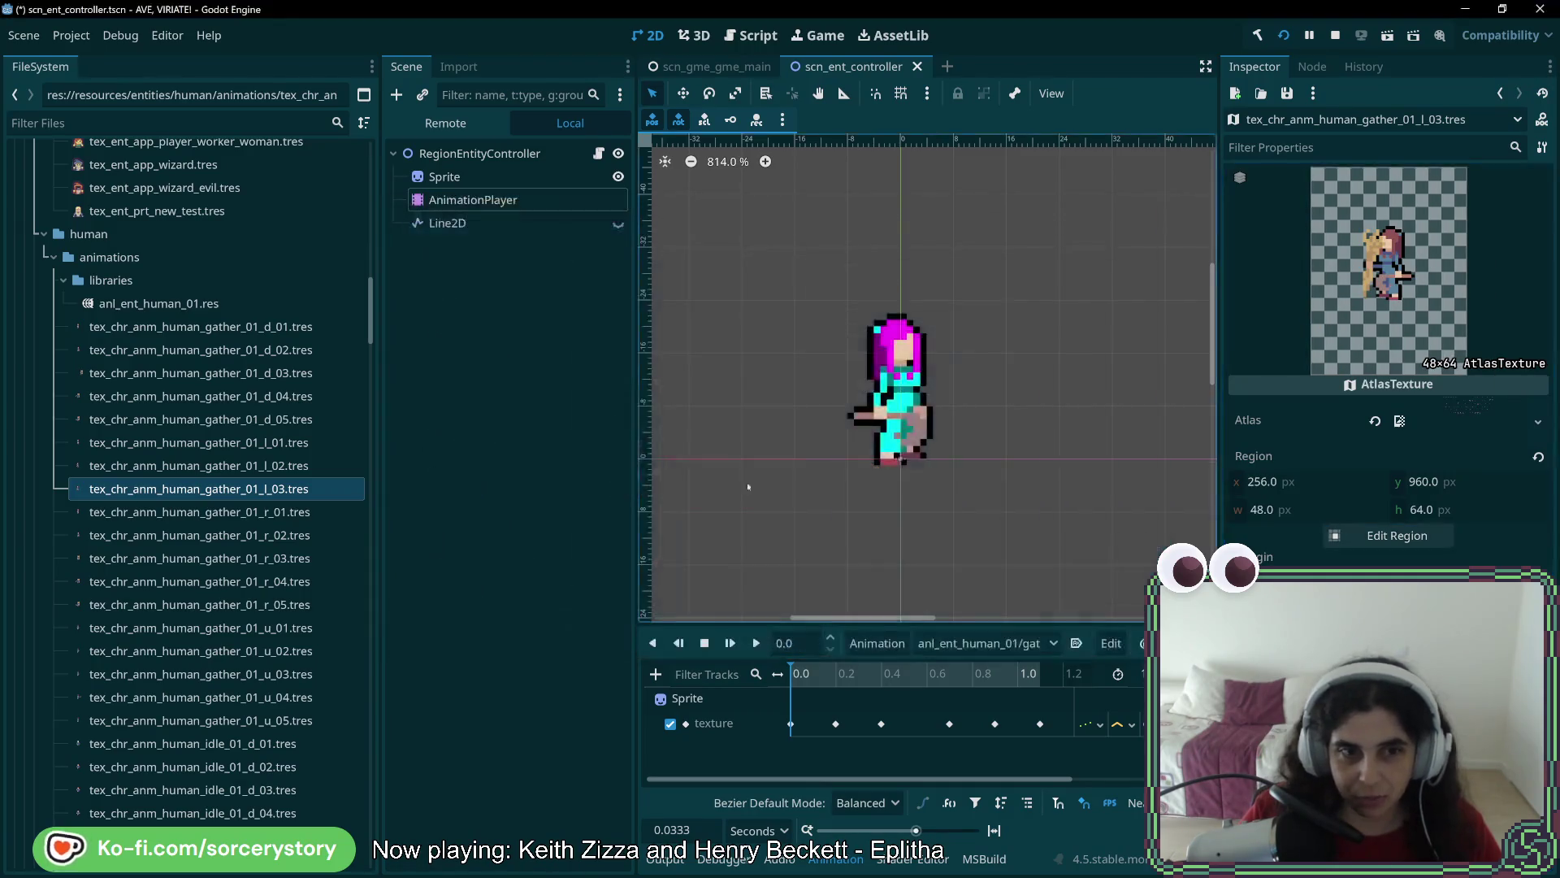
right_click(244, 489)
key(Escape)
key(ctrl+s)
Duplicate l_03 as gather_01_l_04, shift its region to x=304, and save
right_click(269, 490)
click(340, 713)
click(790, 416)
key(BackSpace)
text(4)
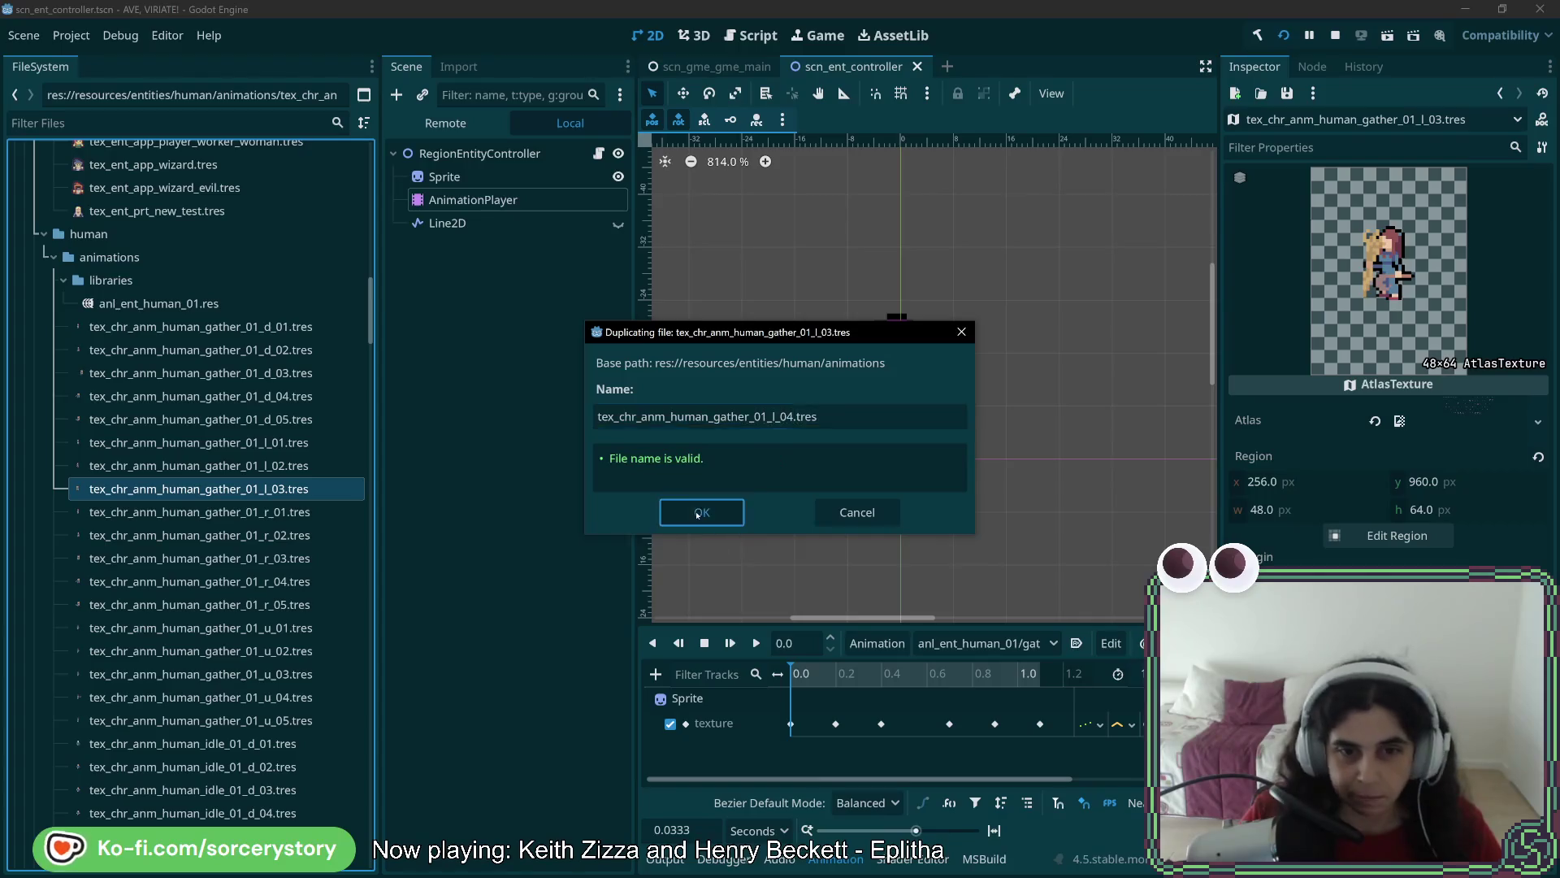
key(Return)
click(1443, 536)
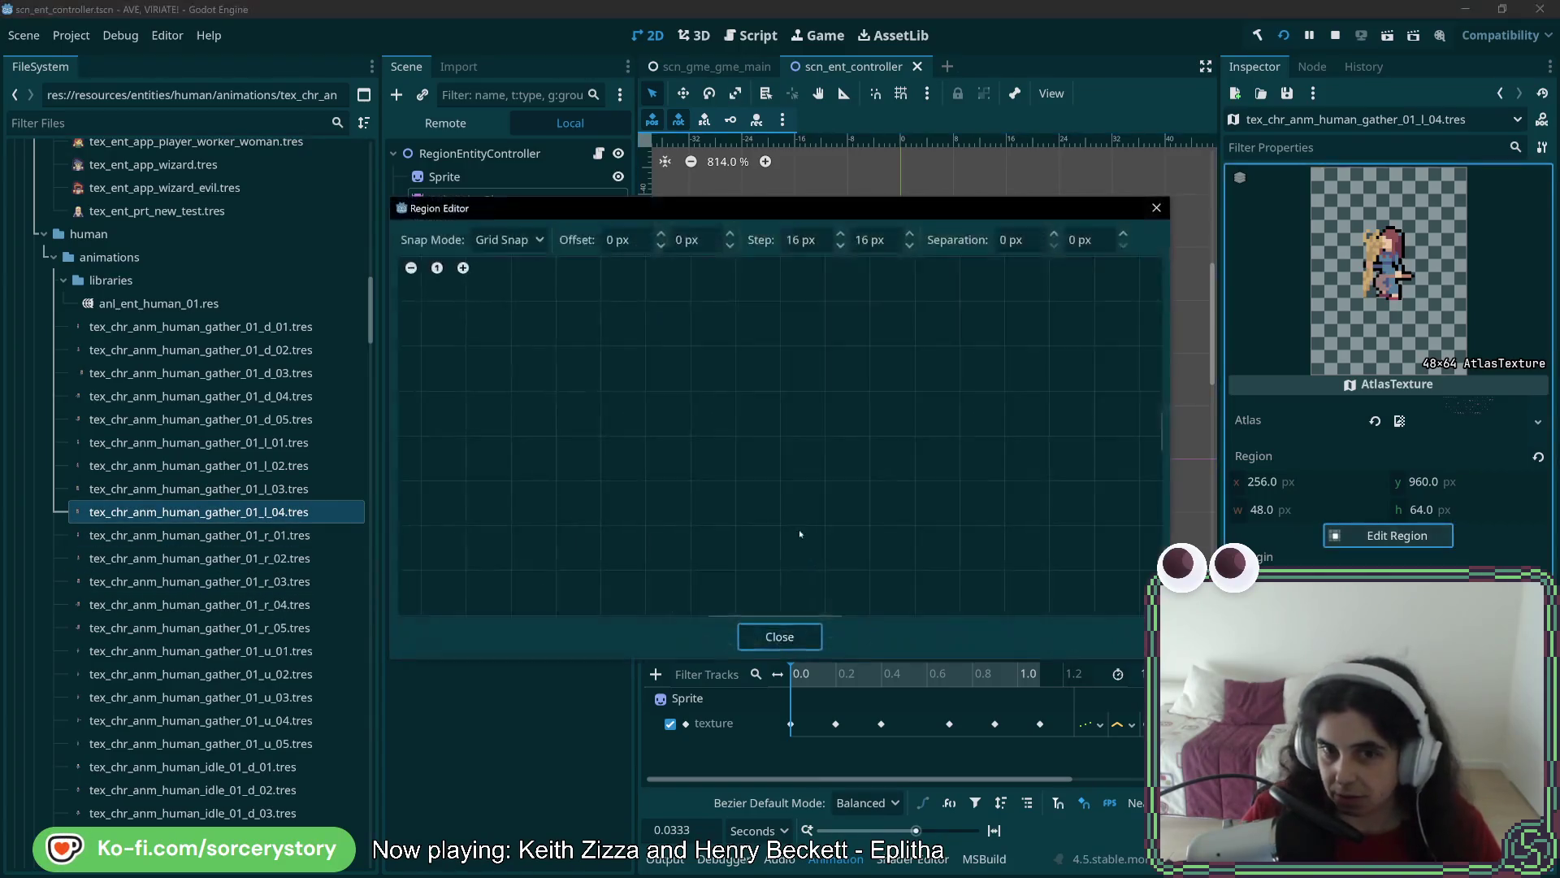
drag(717, 493, 778, 574)
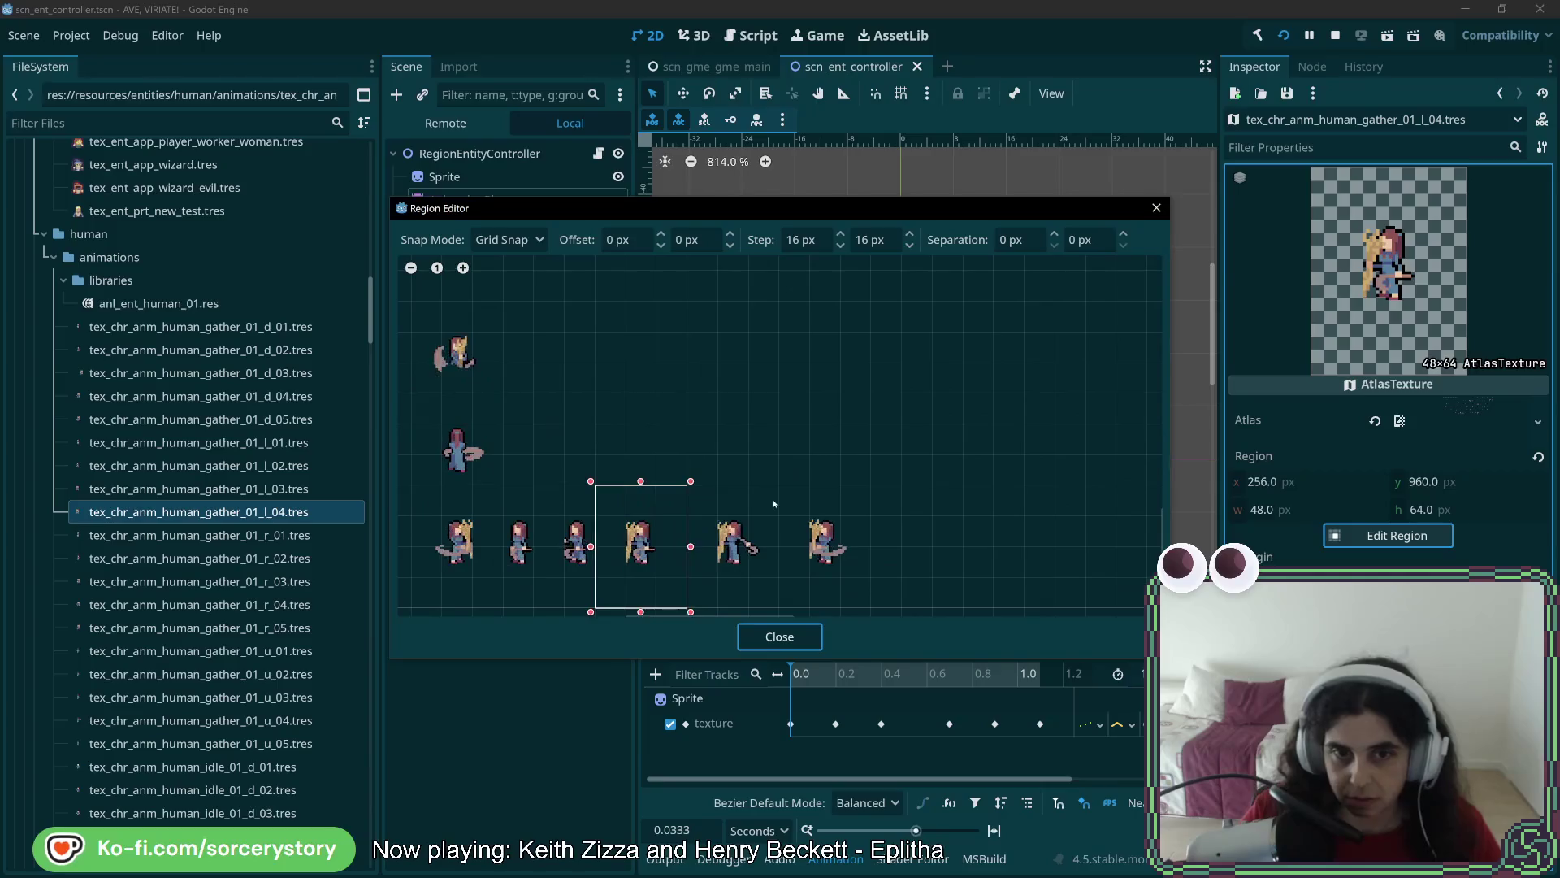
click(756, 636)
key(ctrl+s)
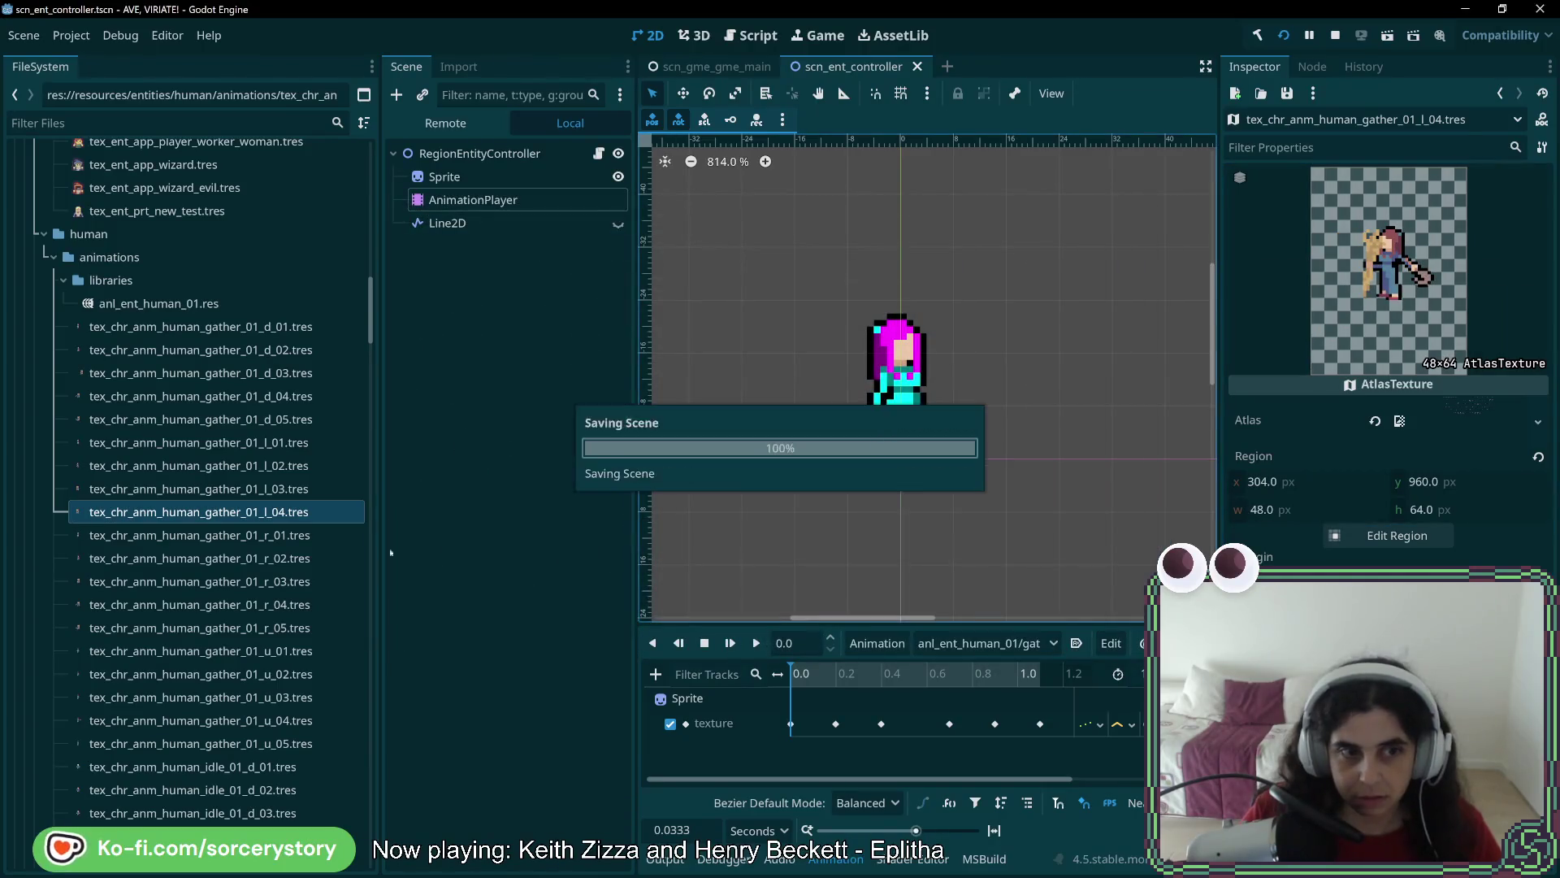
Duplicate gather_01_l_04 as a new frame file named gather_01_l_05
right_click(273, 512)
click(351, 704)
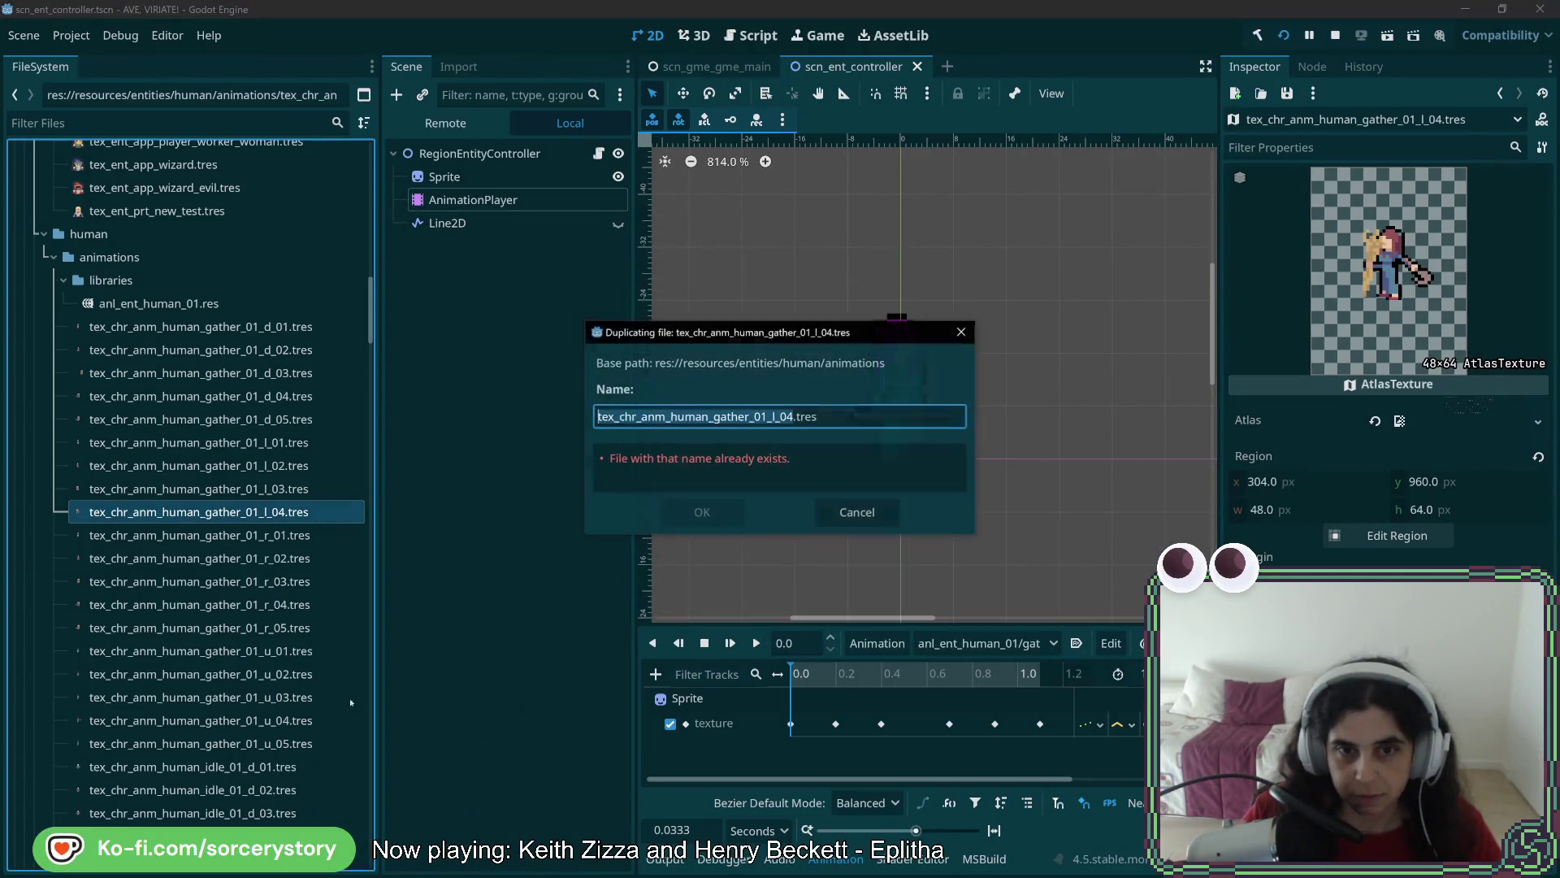
click(787, 416)
key(BackSpace)
text(5)
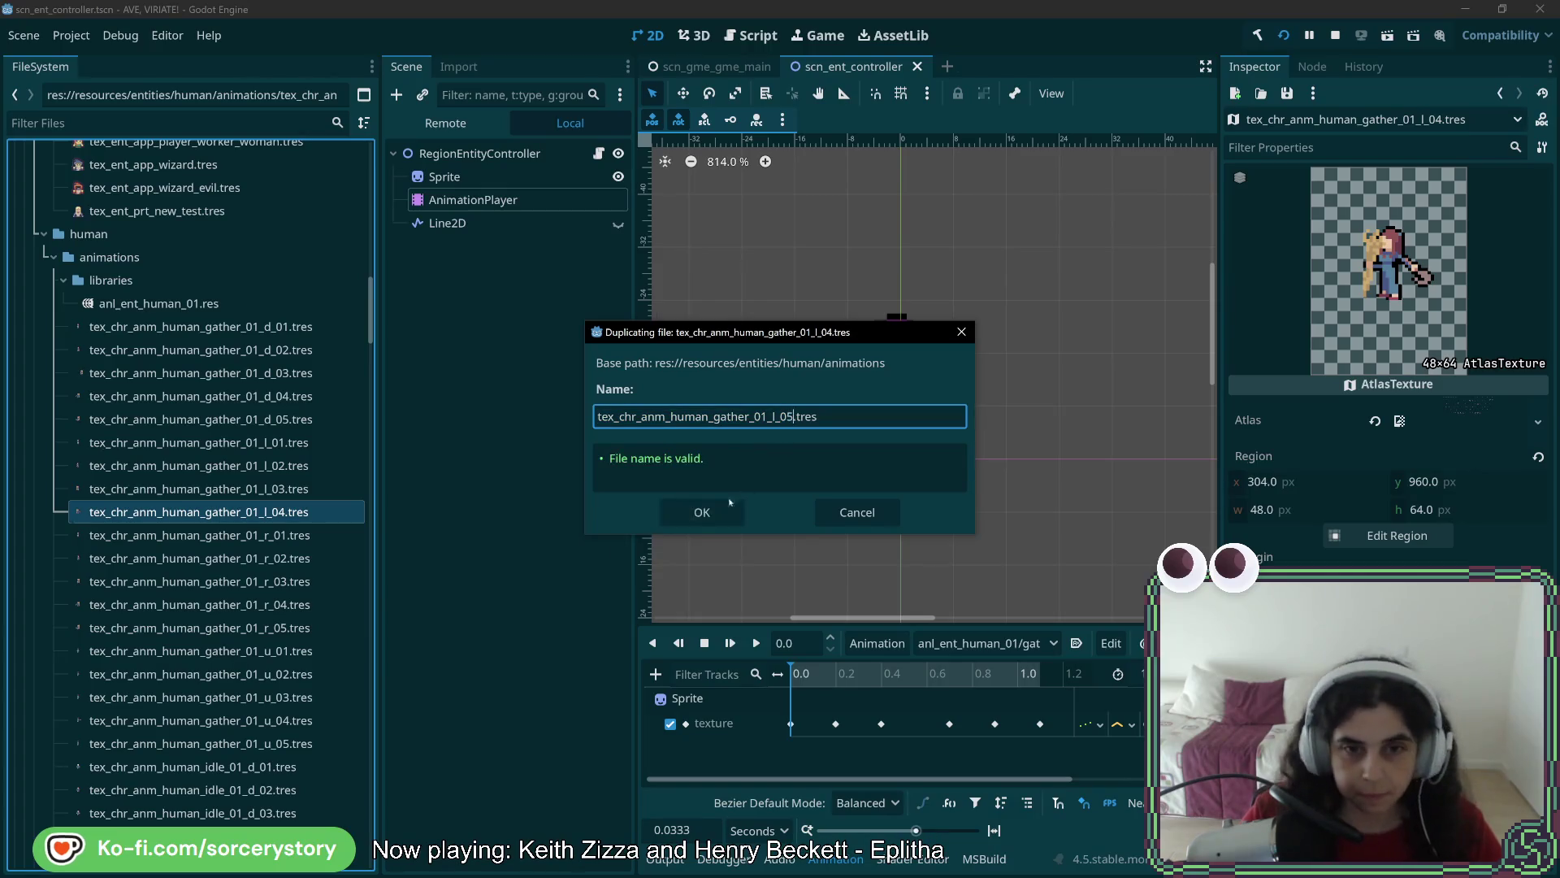
key(Return)
Shift the l_05 atlas region one frame right to x 352, y 960, and save
click(1379, 535)
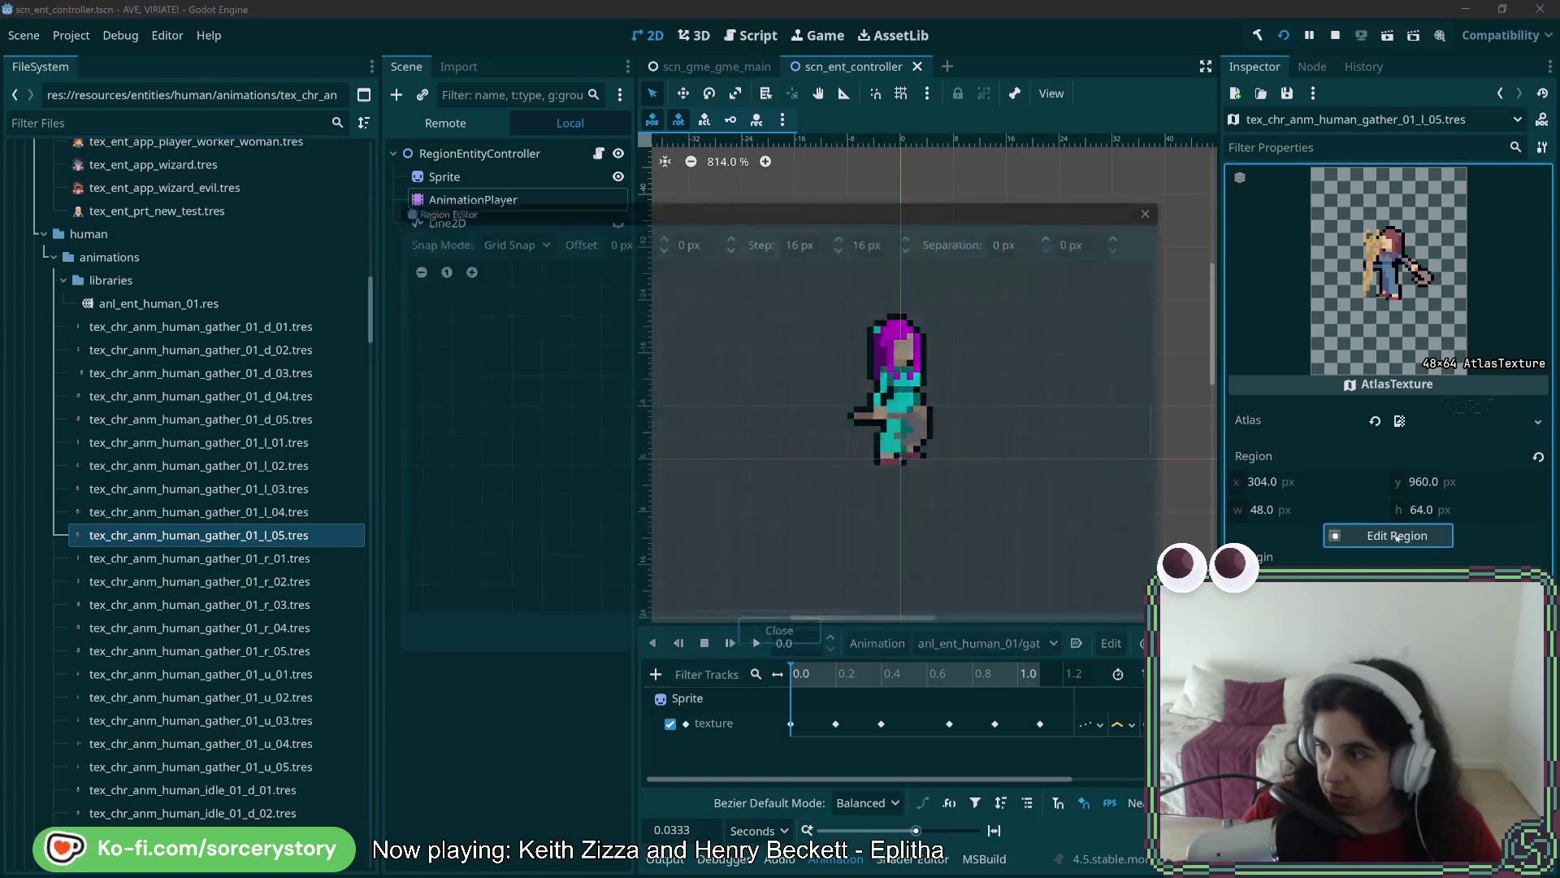
scroll(667, 320, up, 5)
scroll(794, 540, up, 2)
mouse_move(755, 455)
mouse_down()
mouse_move(780, 488)
mouse_move(729, 604)
mouse_up()
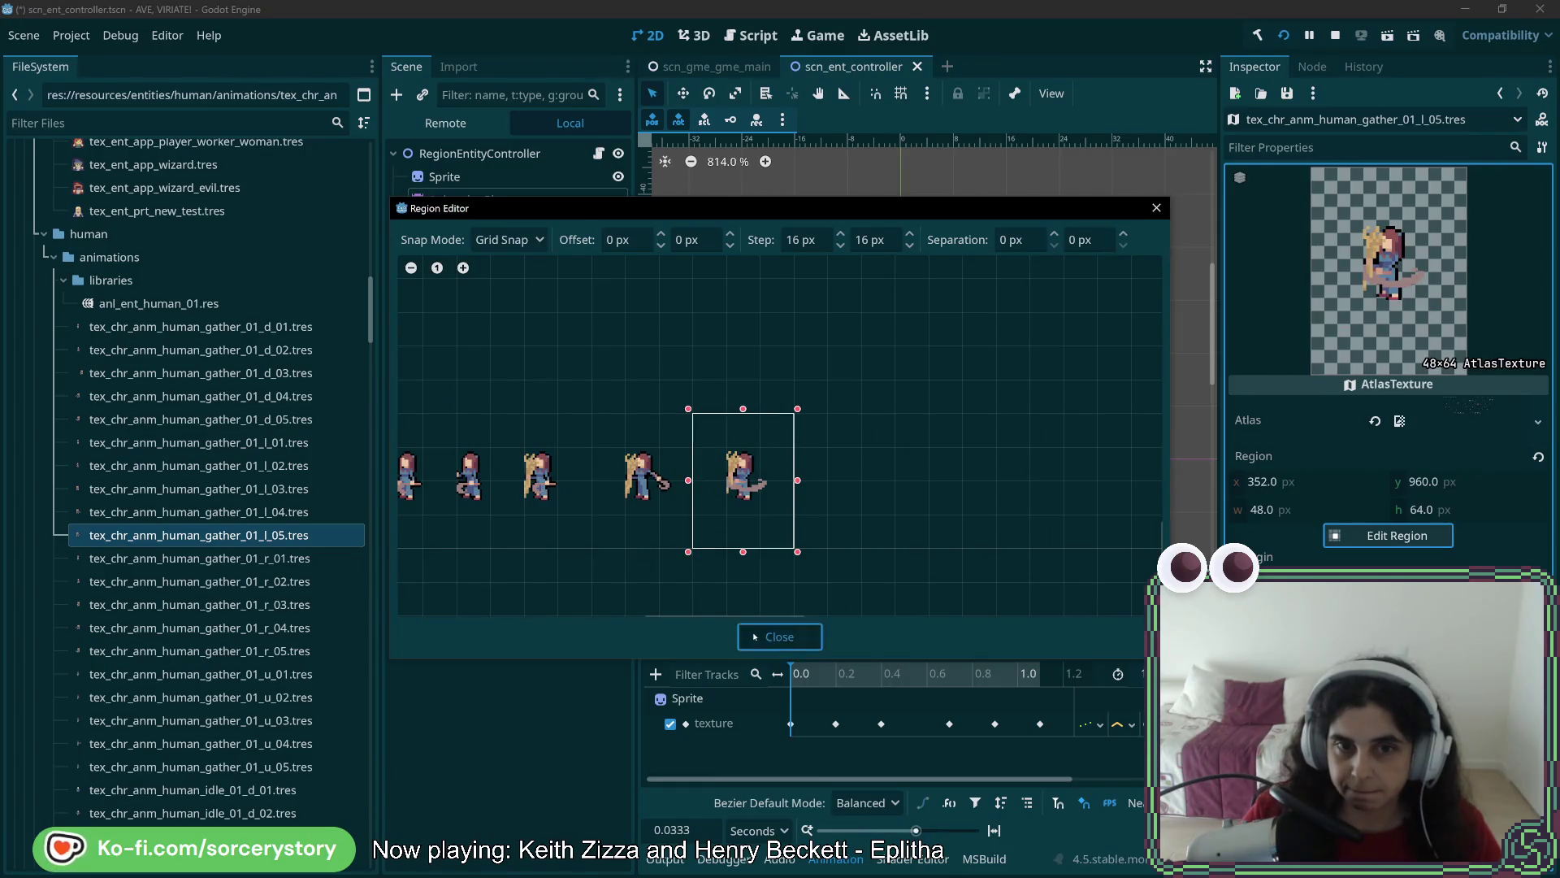
click(779, 637)
key(ctrl+s)
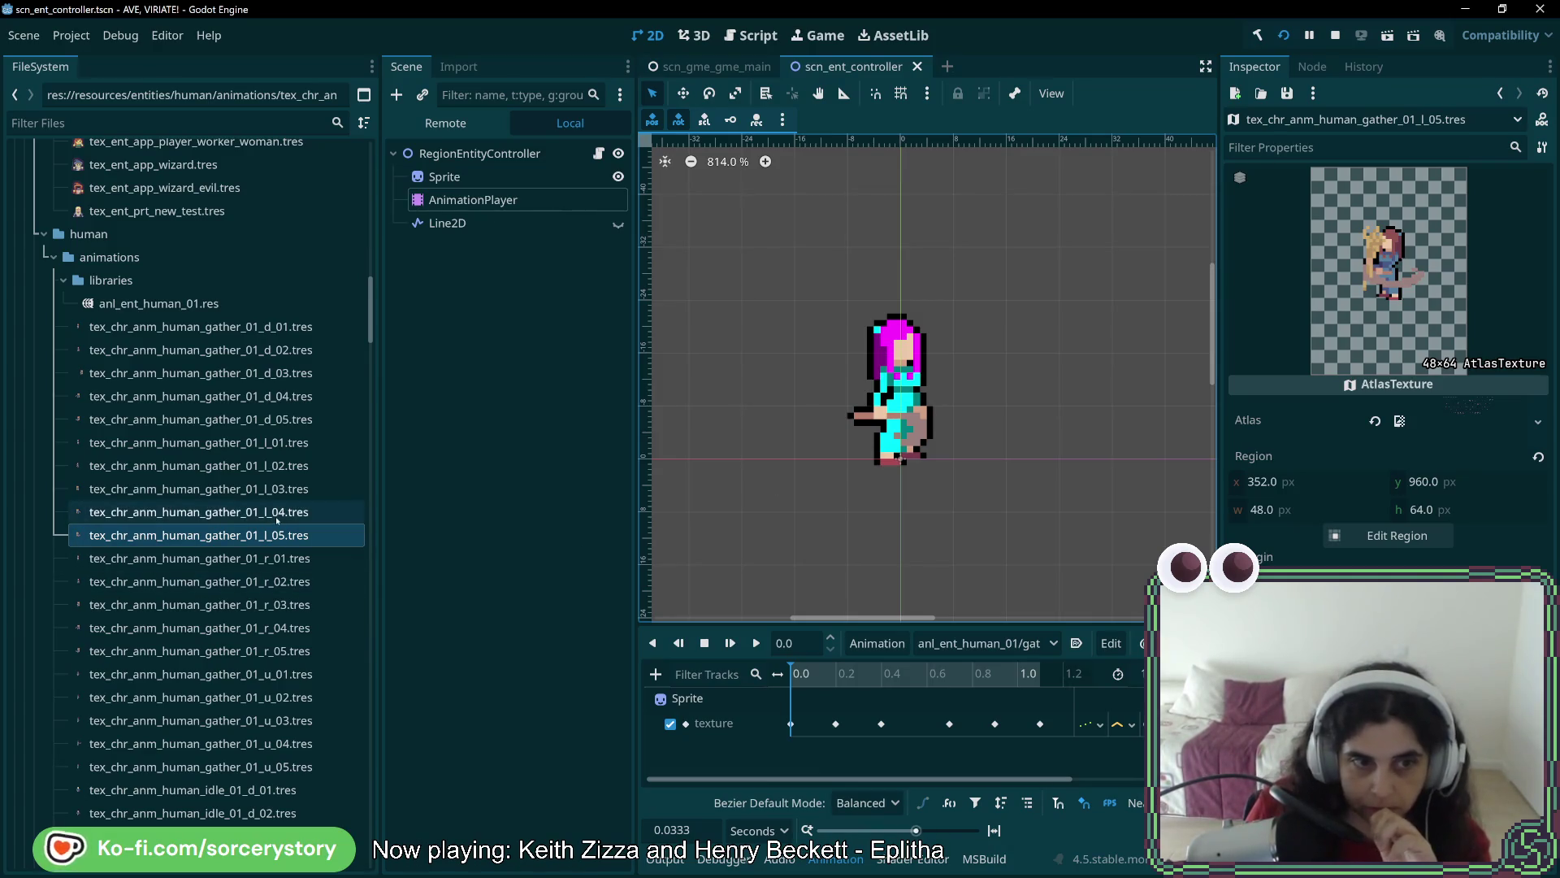
click(791, 723)
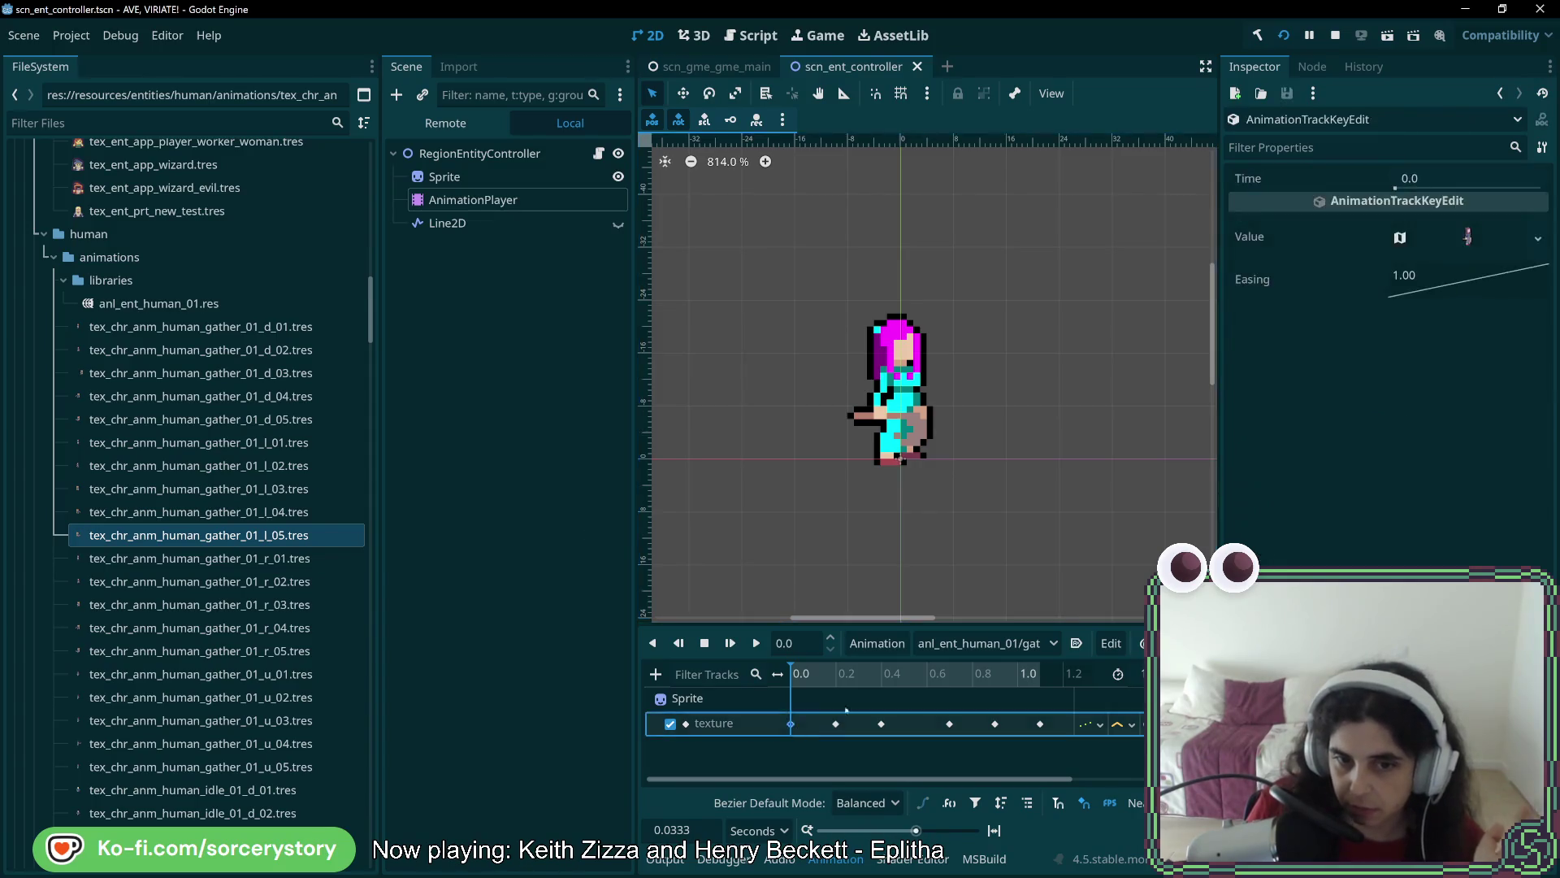
Quick-load the first gather_01_r frame onto the first texture key and reassign the last key
click(1535, 237)
click(1446, 617)
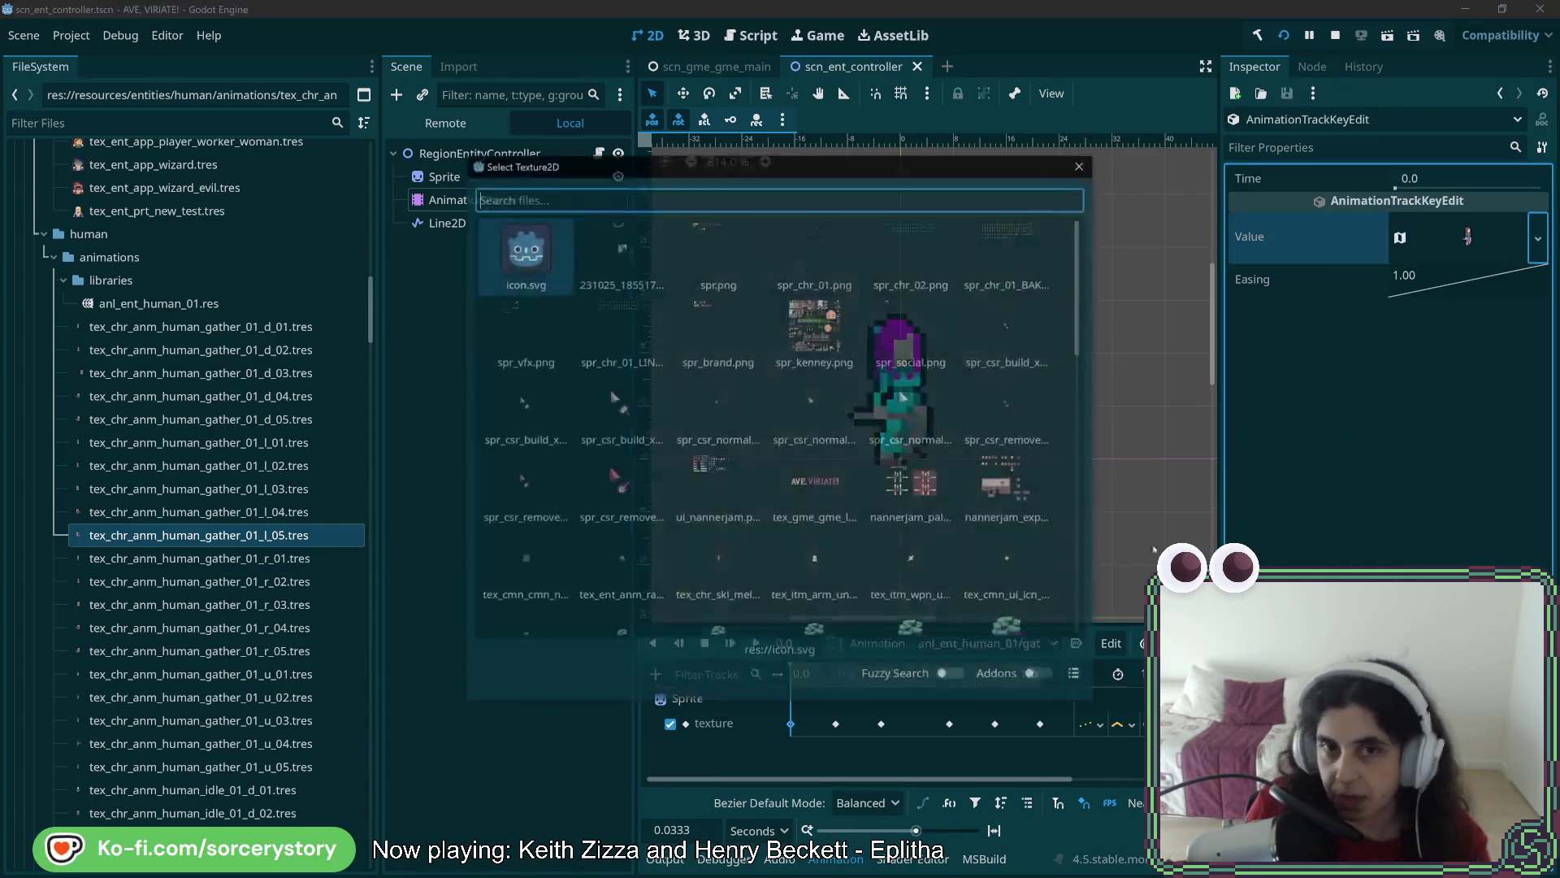
text(gather_01_r)
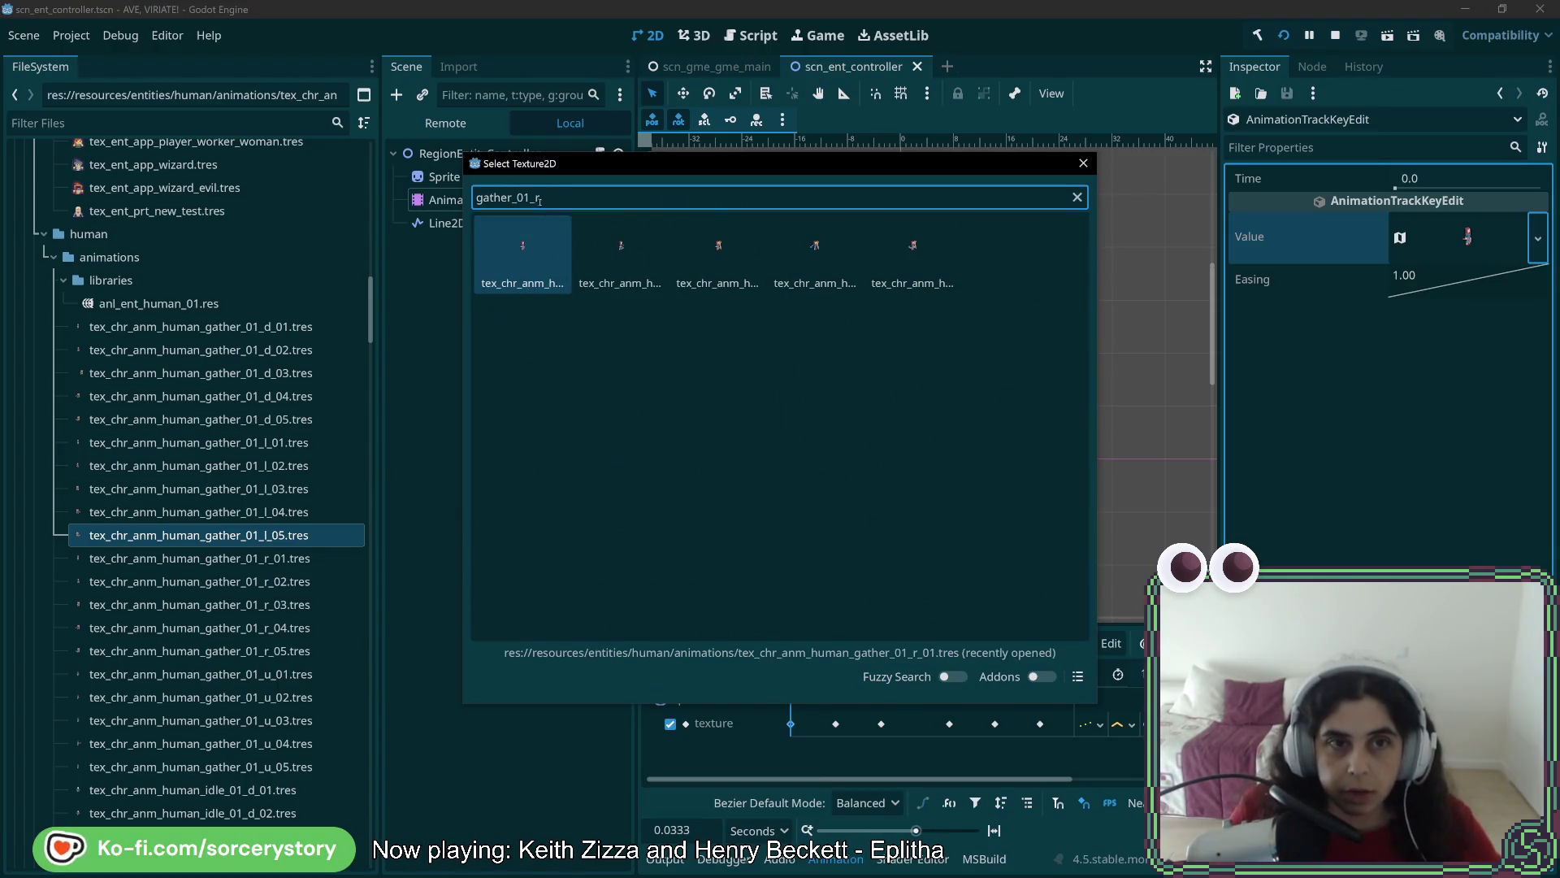
double_click(524, 260)
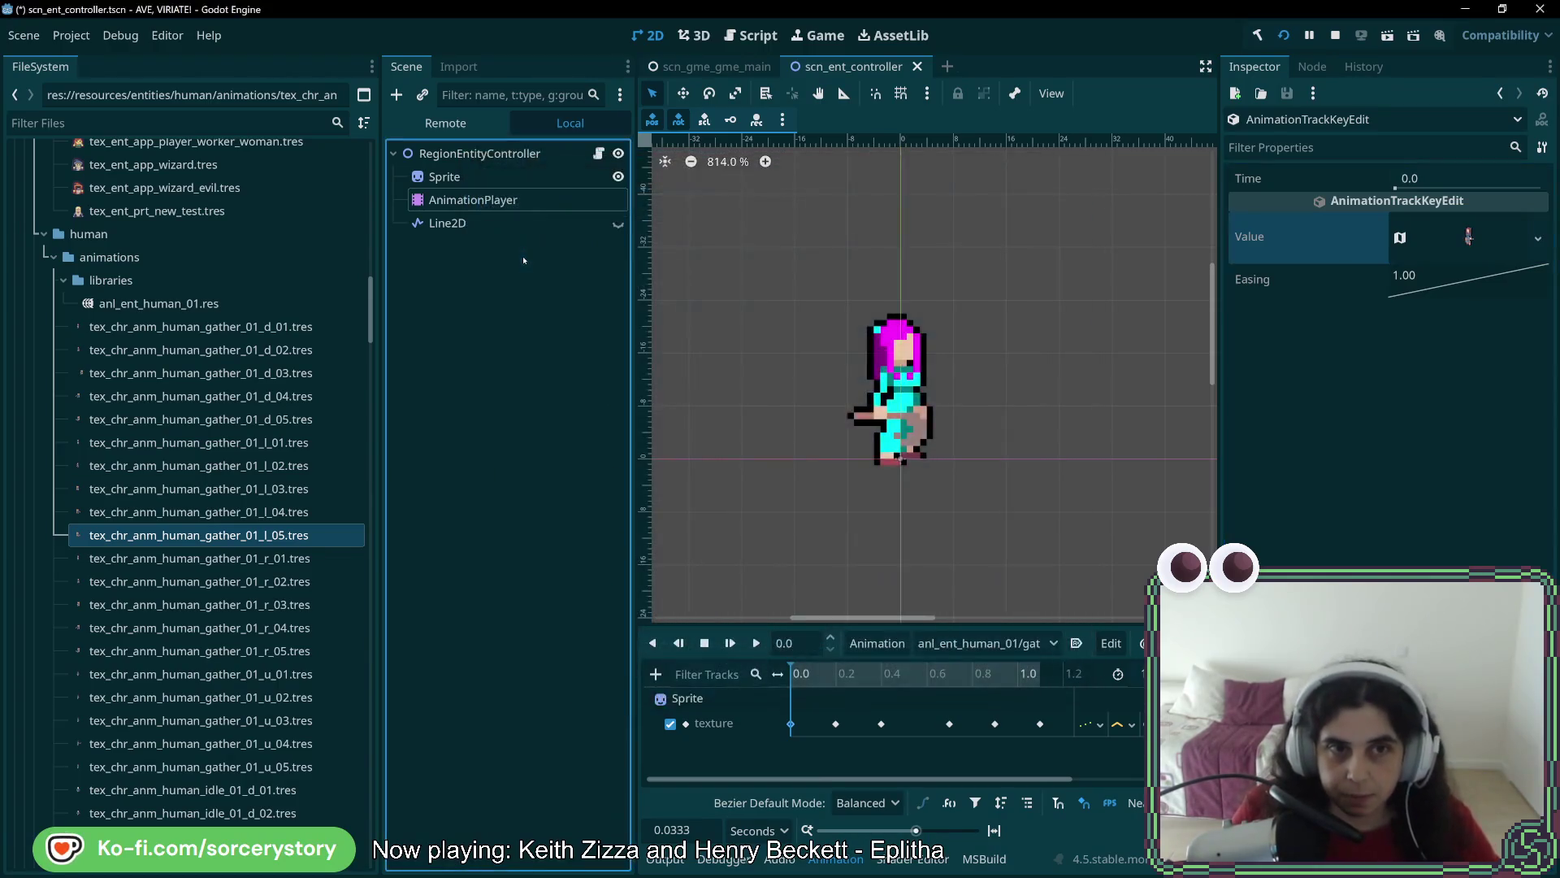
click(1041, 723)
click(1538, 238)
click(1446, 234)
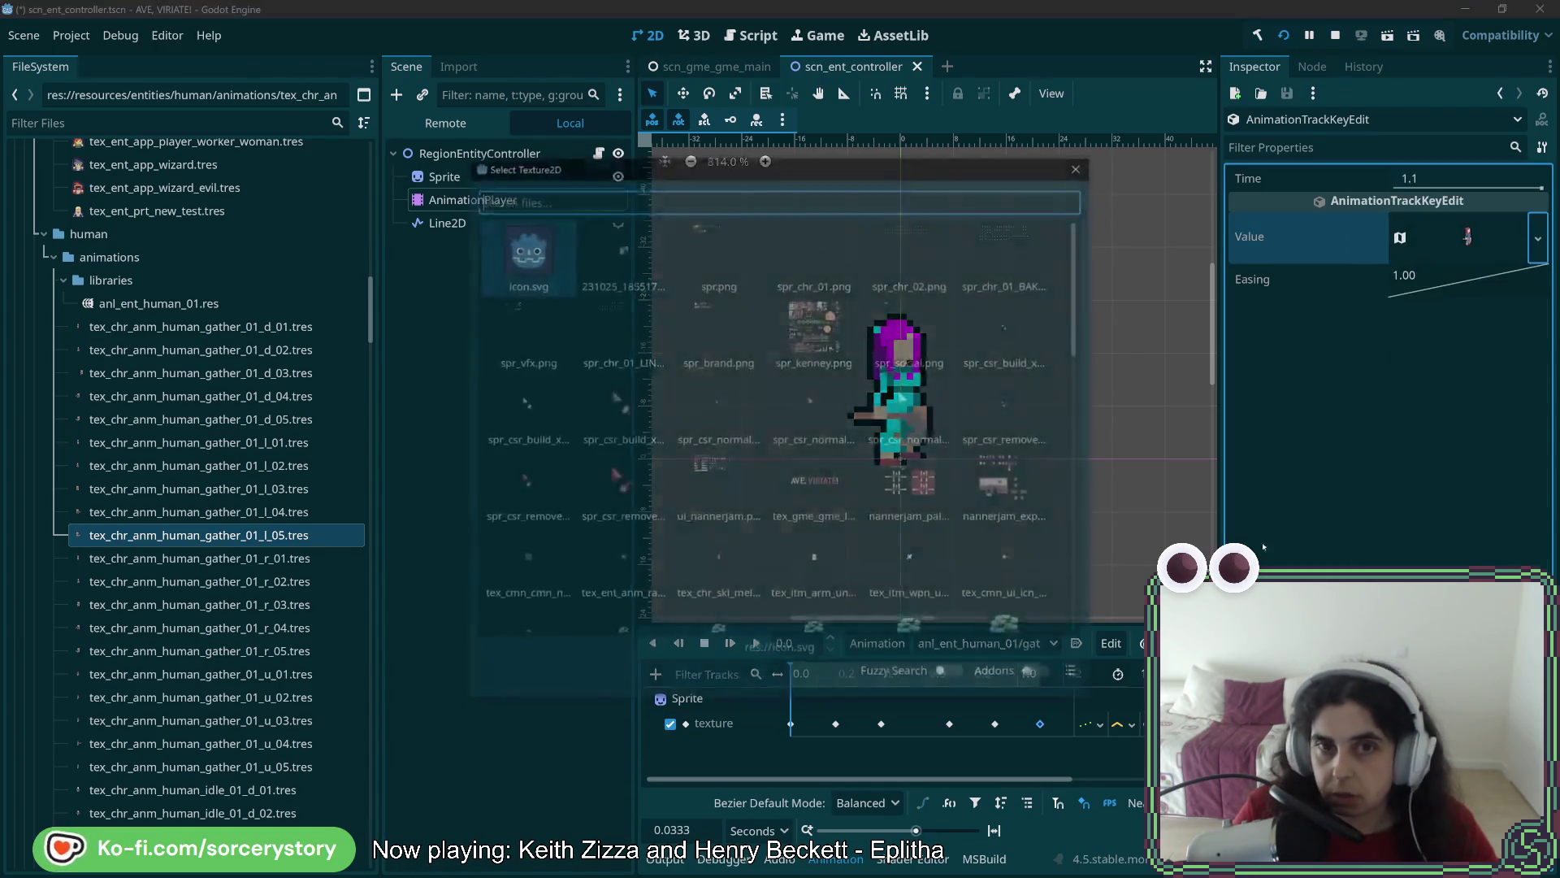
text(gather_01_r)
key(Return)
Reassign the 0.2 key's texture and give the 0.4 key the third gather_01_r frame
click(835, 723)
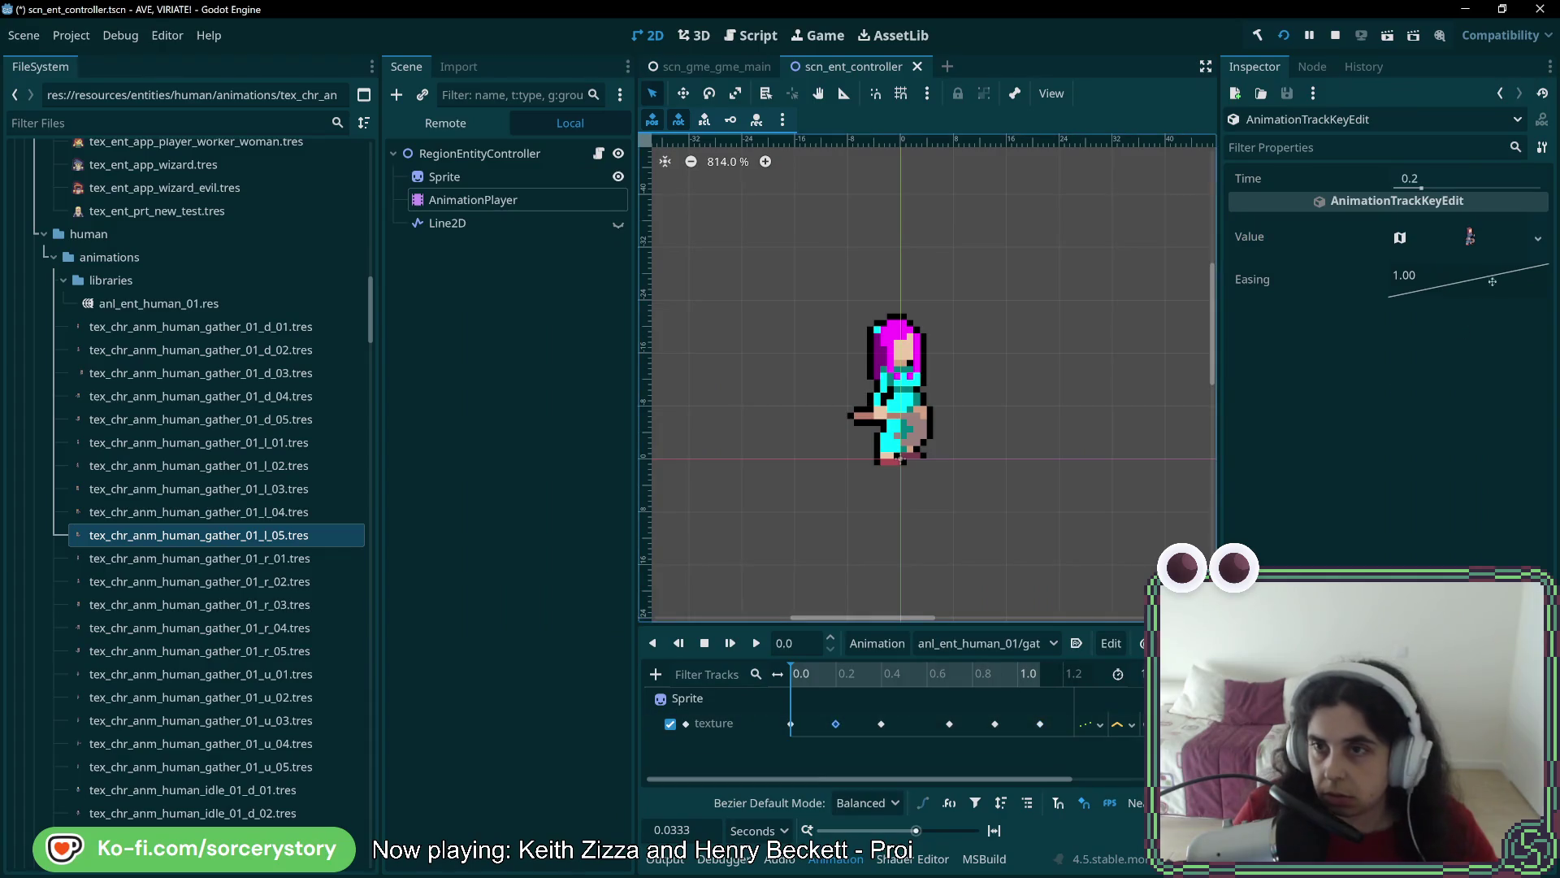
click(1538, 238)
click(1446, 234)
key(Return)
click(881, 723)
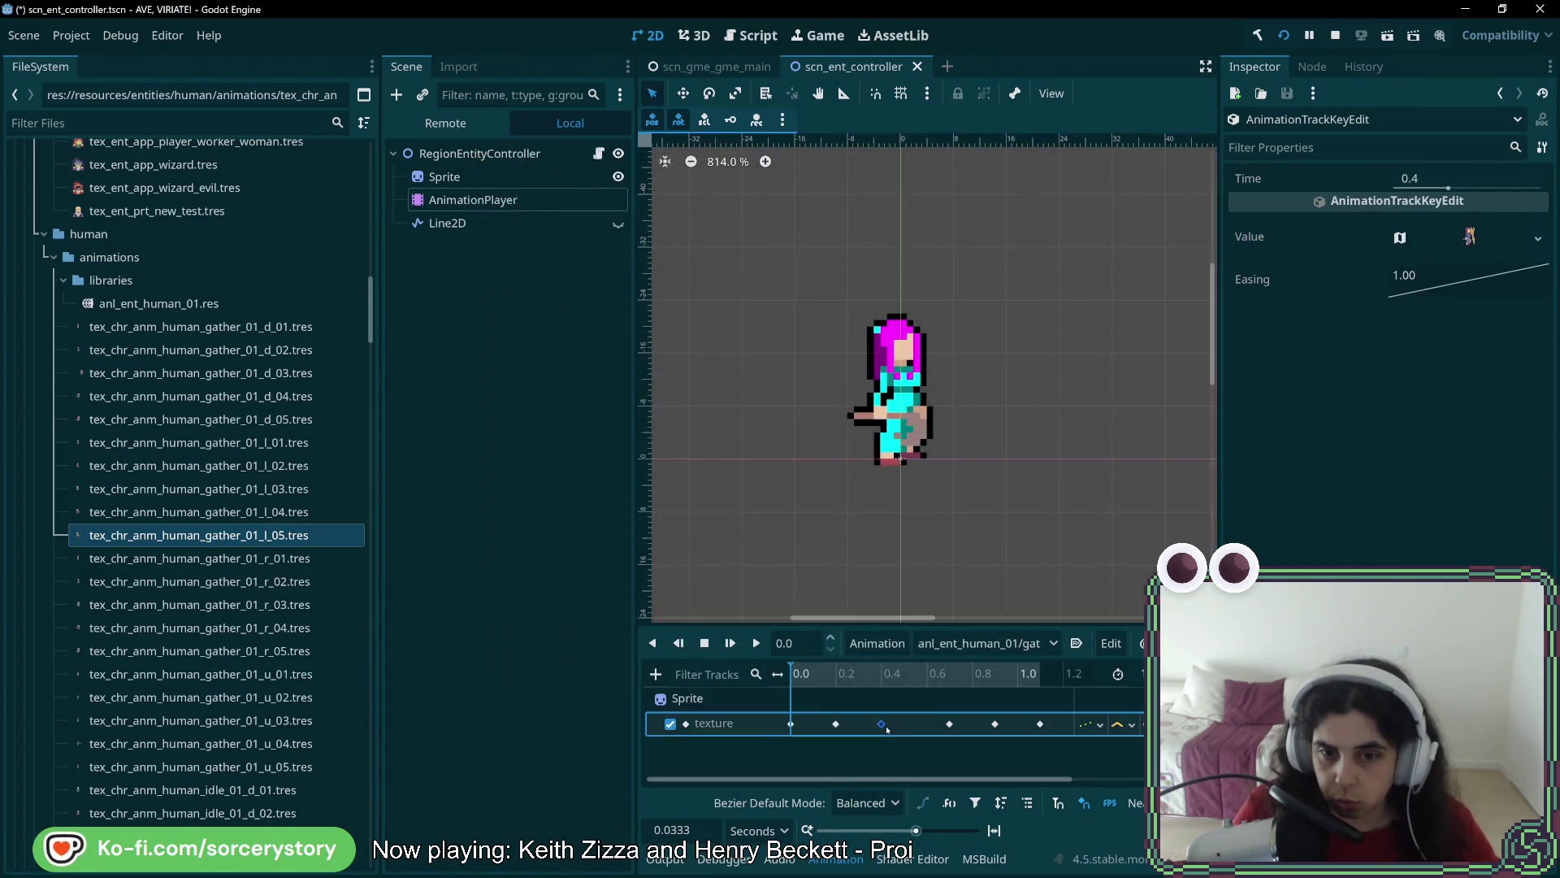
click(1538, 242)
click(1446, 234)
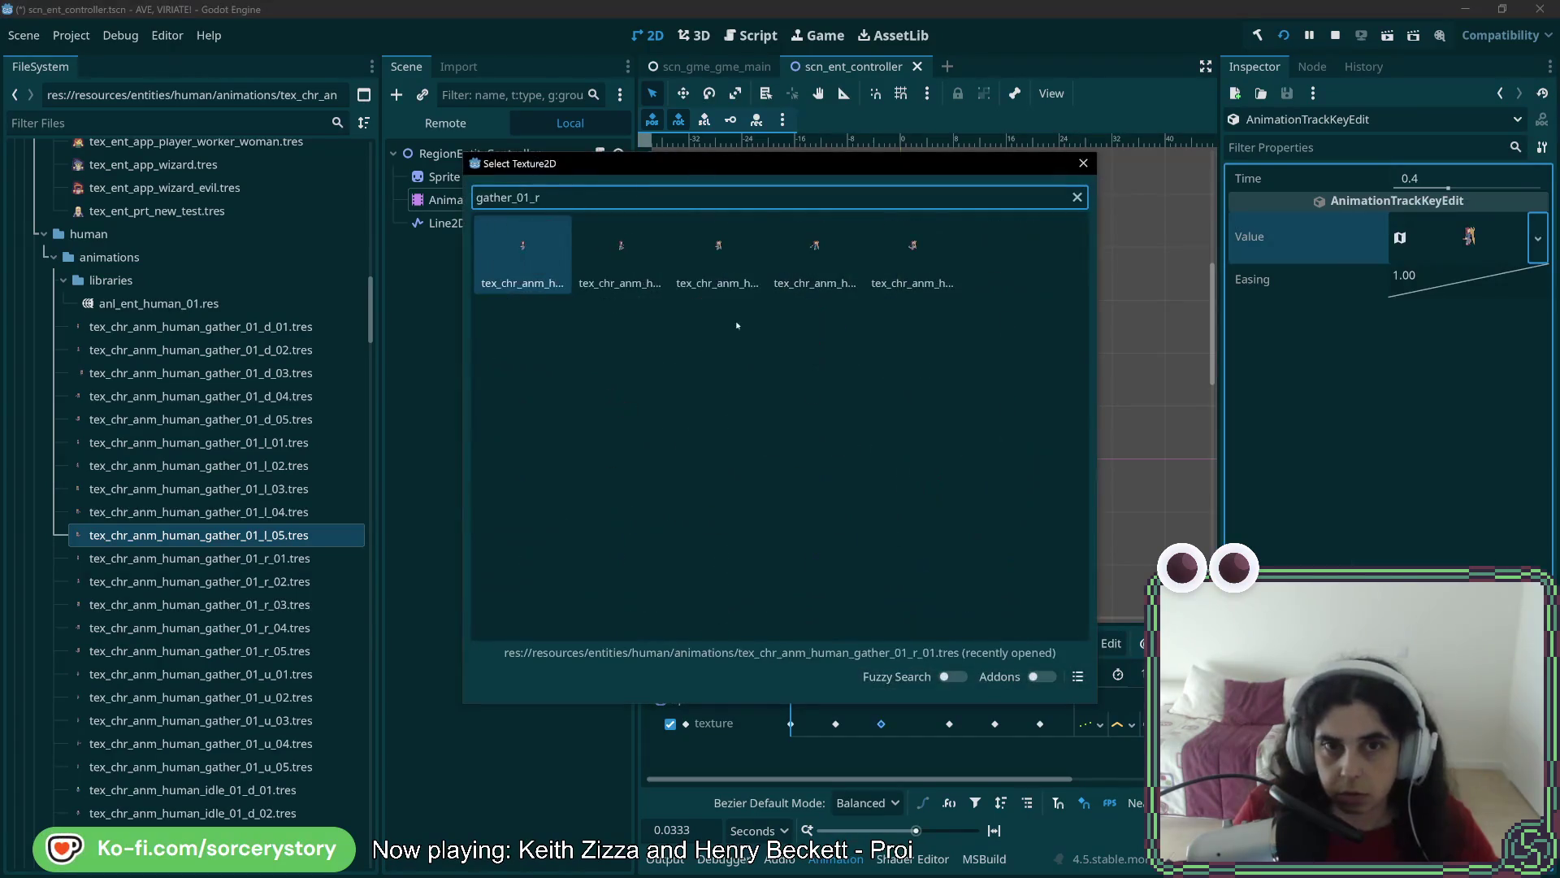
double_click(718, 248)
Give the 0.7 and 0.9 keys the fourth and fifth gather_01_r frames, then preview
click(949, 723)
click(1538, 238)
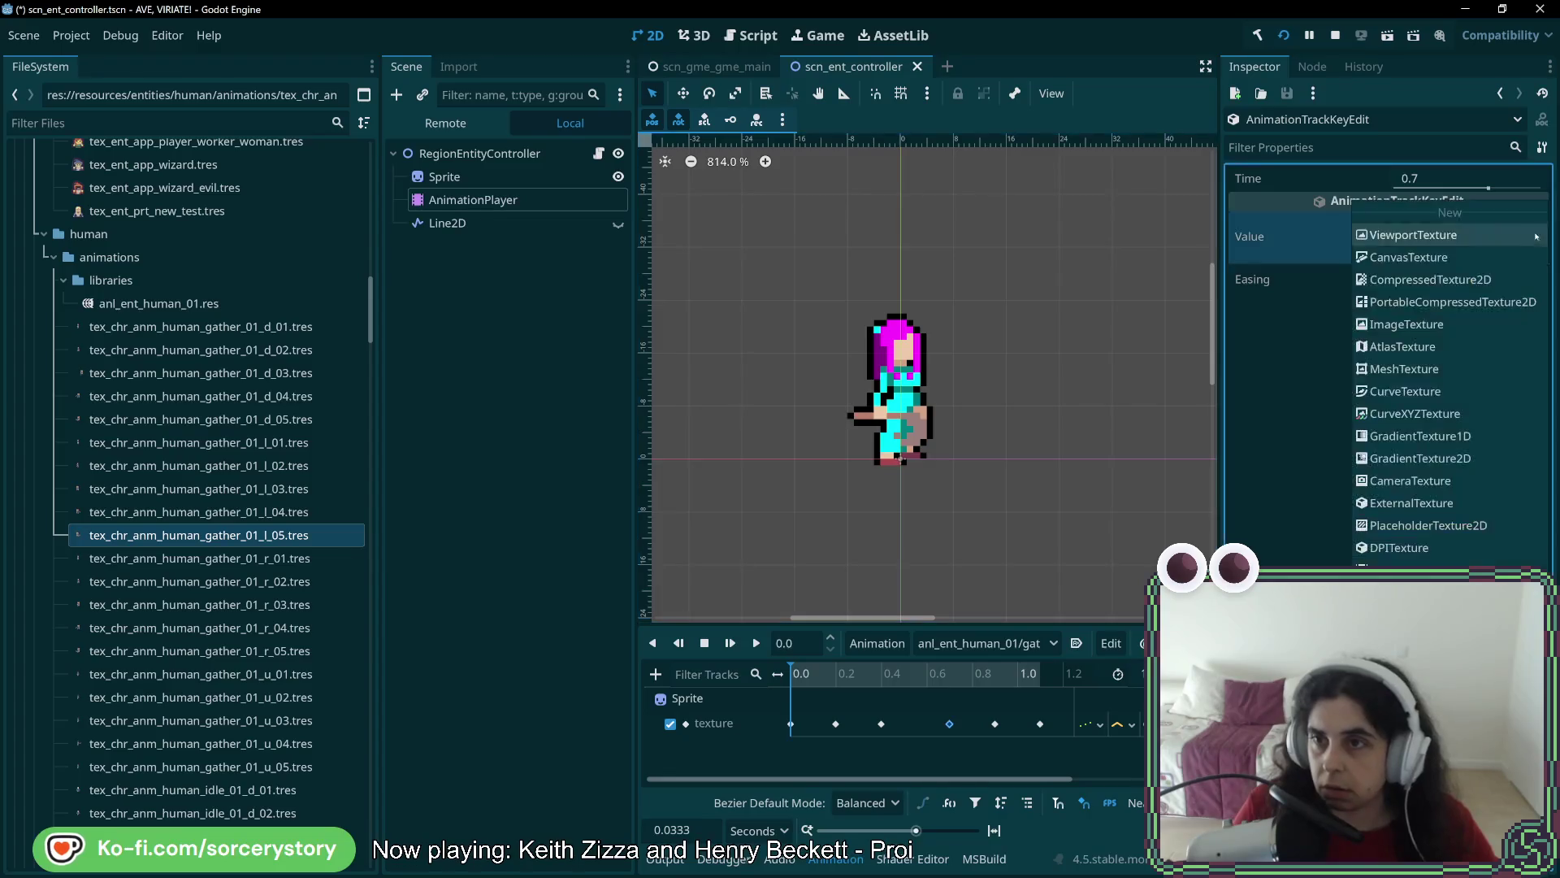
click(1446, 234)
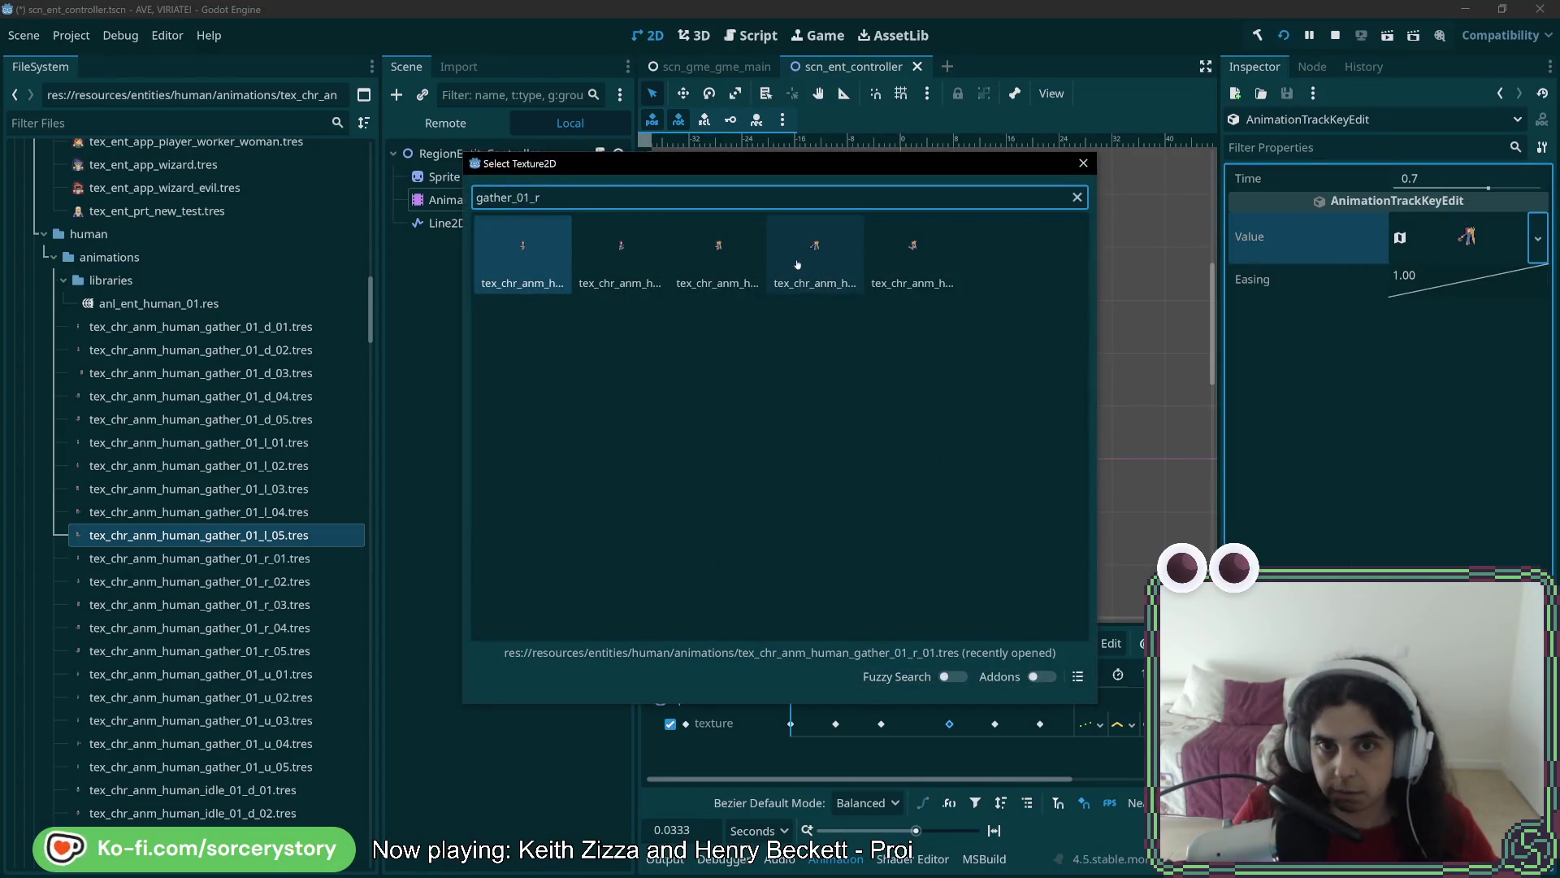
double_click(815, 255)
click(993, 724)
click(1538, 238)
click(1446, 234)
double_click(902, 244)
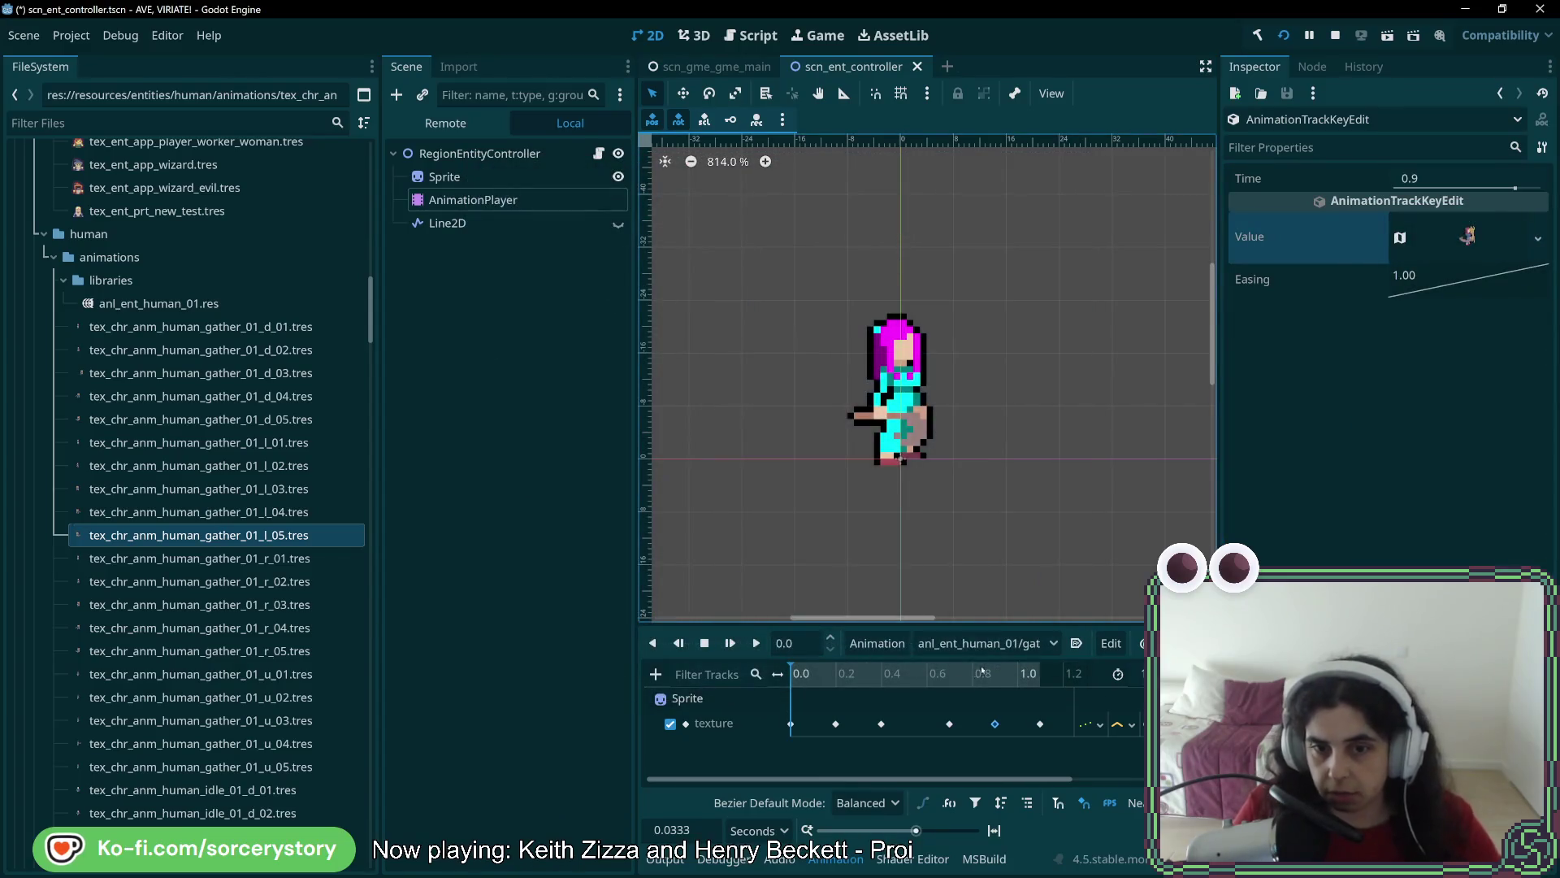
drag(807, 670, 1041, 677)
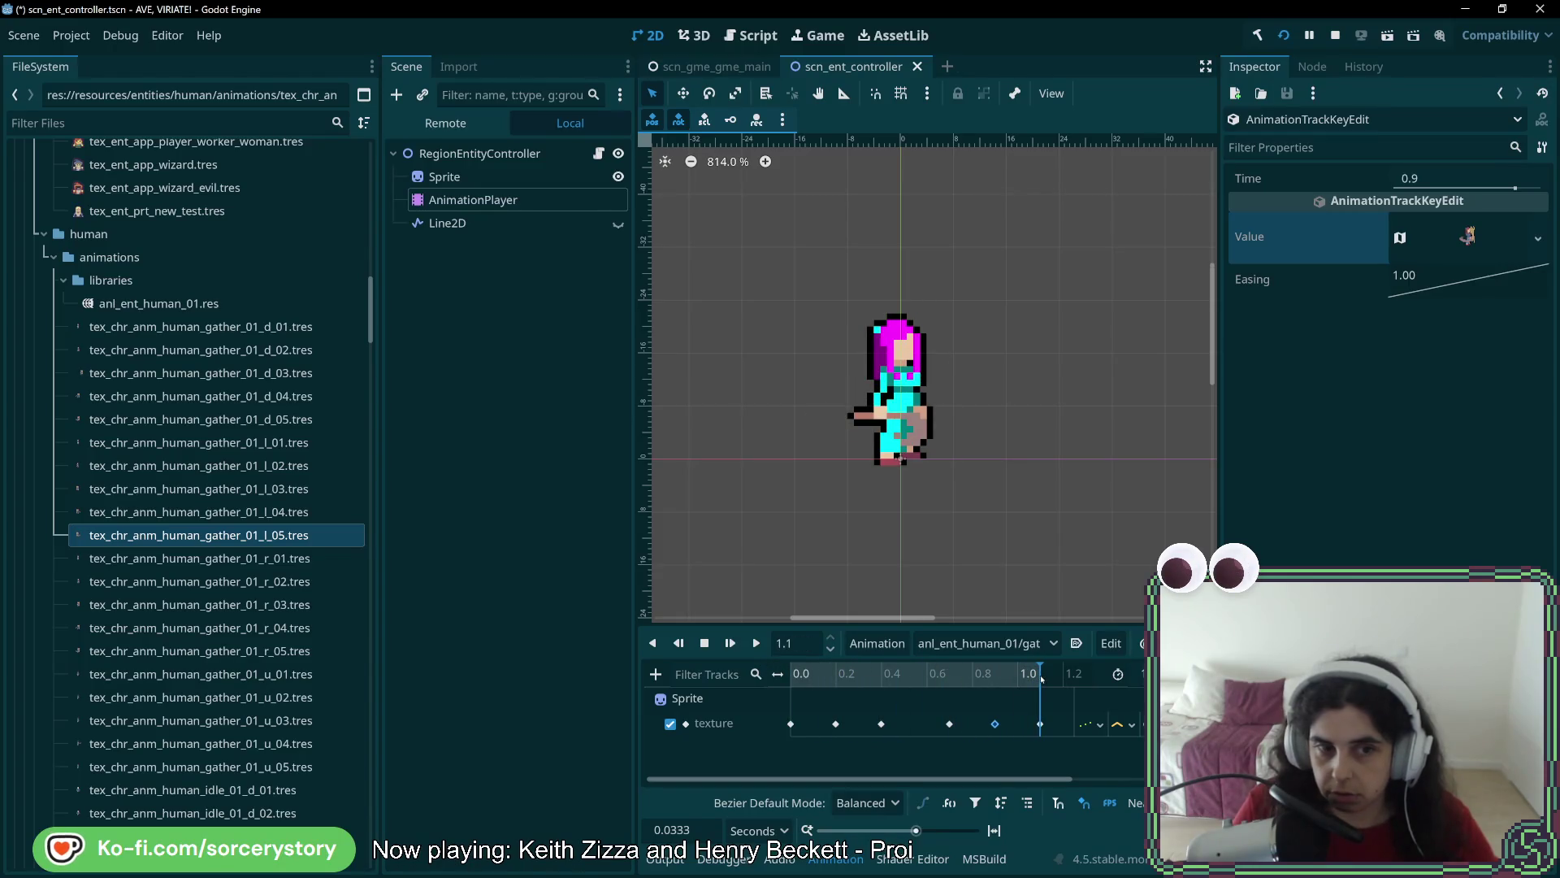
click(836, 723)
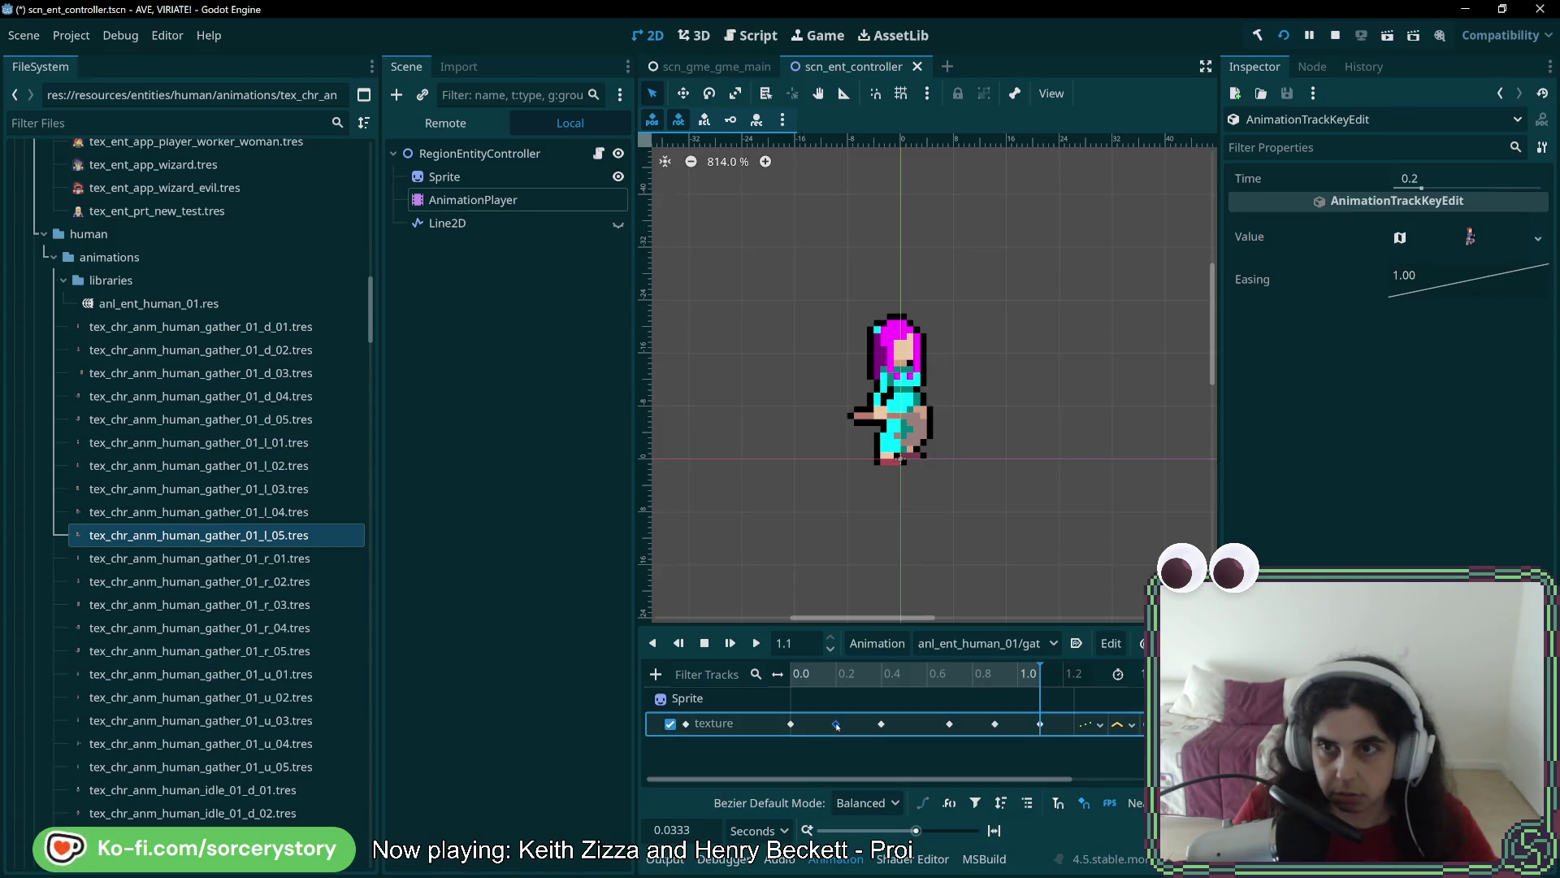
Assign the second gather_01_l frame to the 0.2 texture key
click(1538, 238)
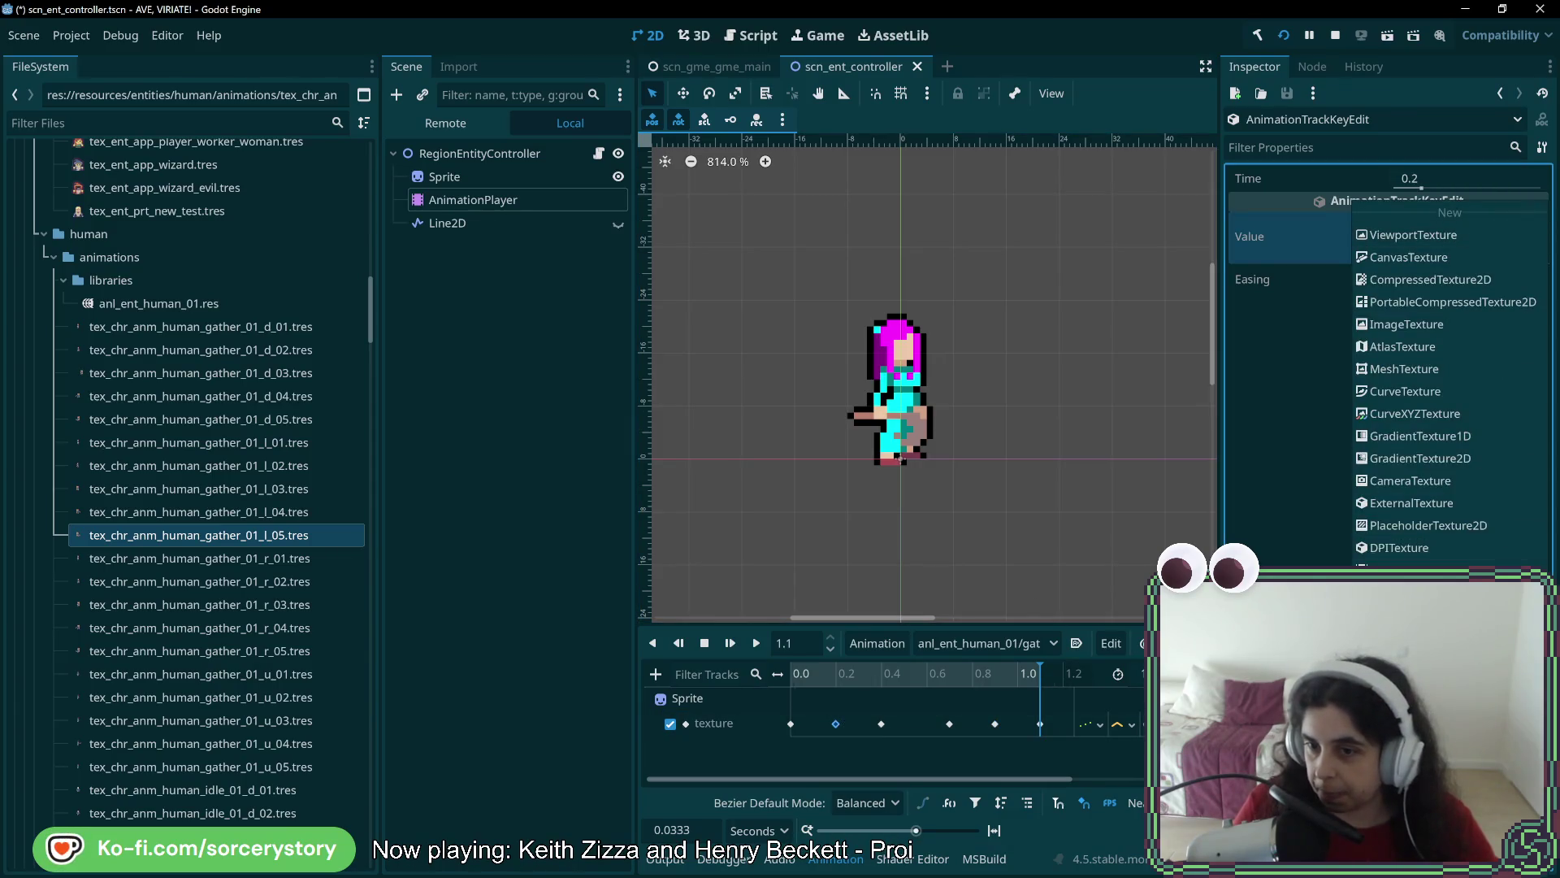
click(1538, 238)
text(gather_01_r)
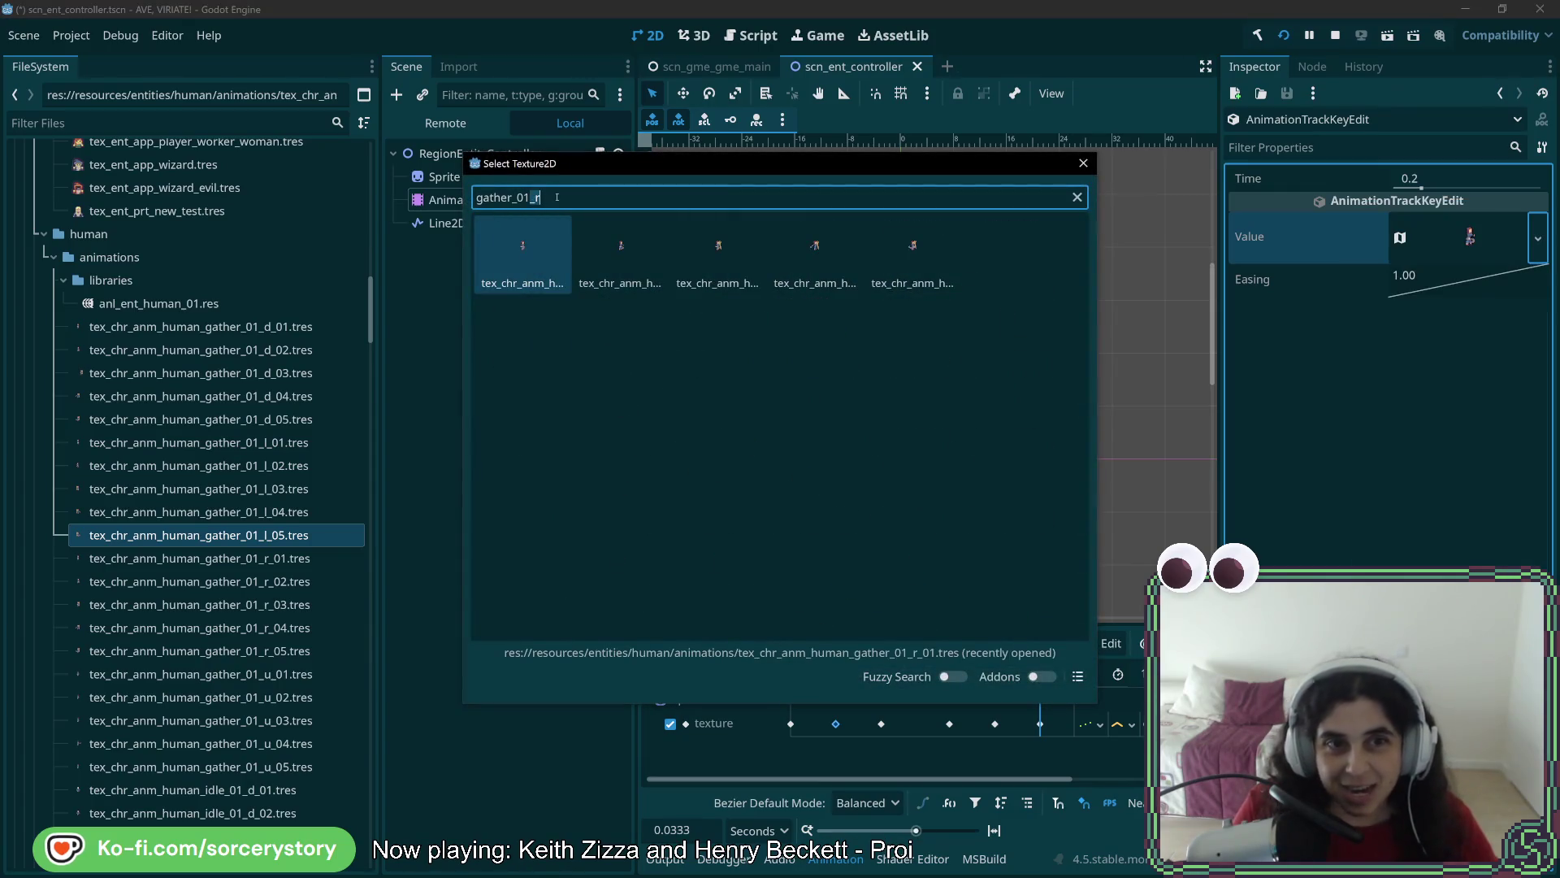
key(BackSpace)
text(l)
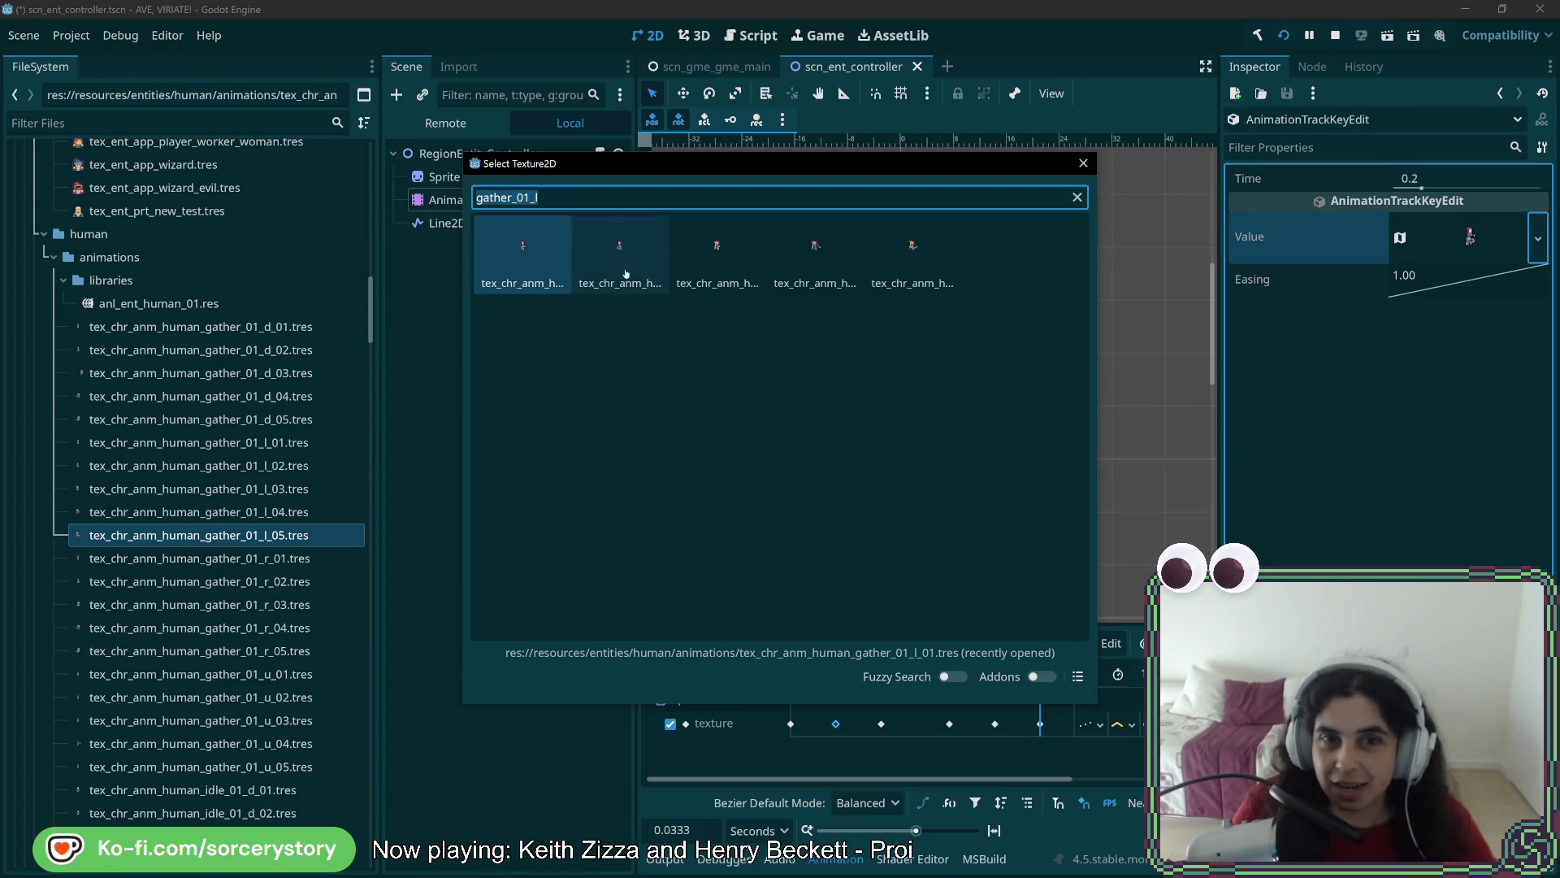
double_click(674, 260)
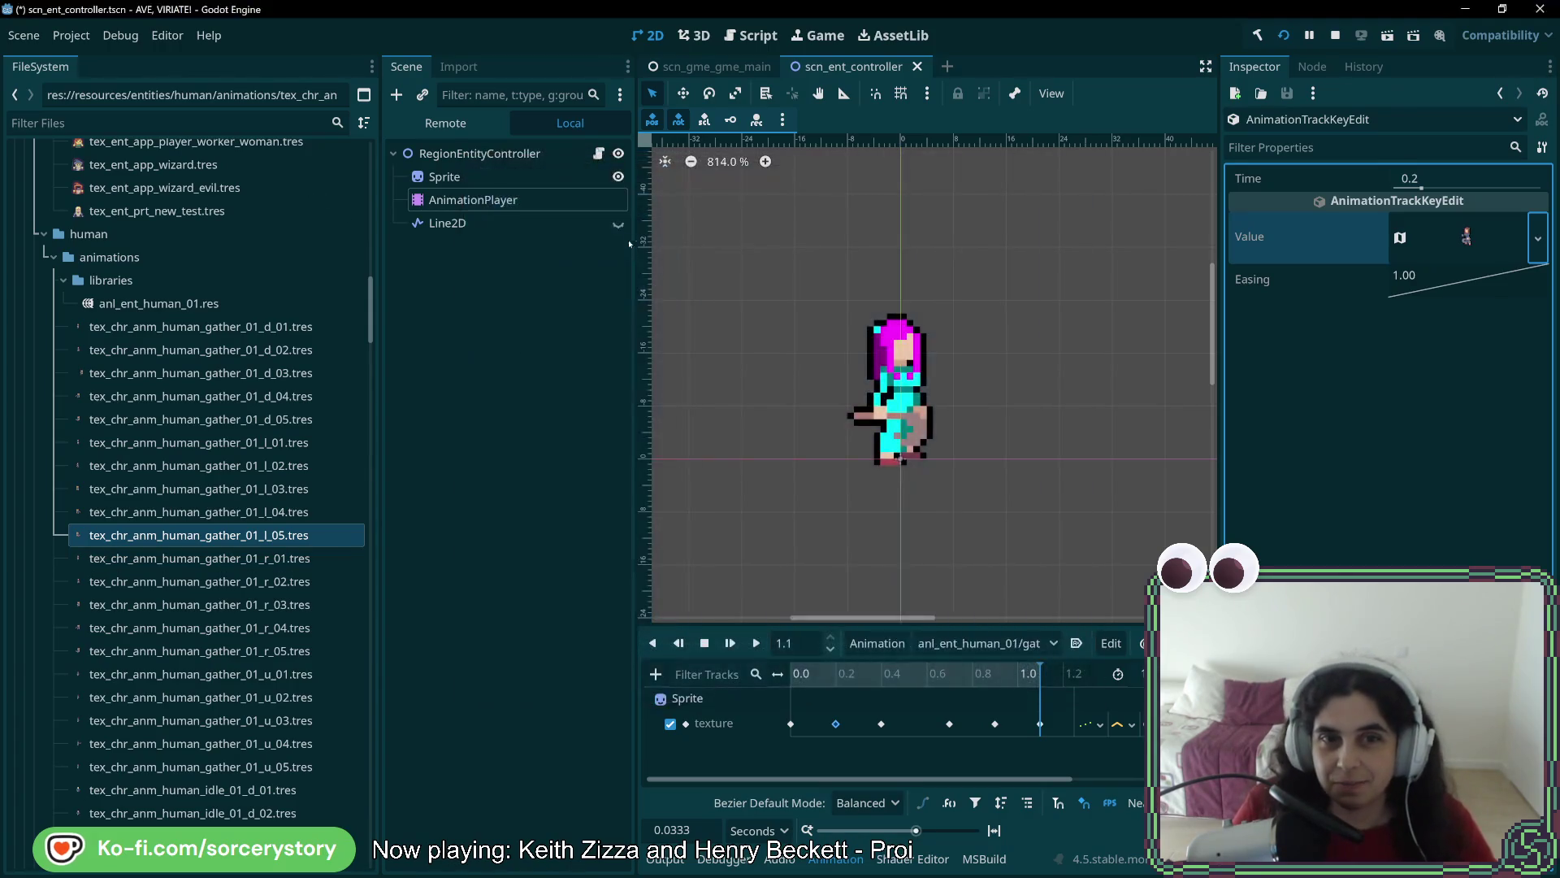
Assign the third and fourth gather_01_l frames to the 0.4 and 0.7 keys
click(882, 723)
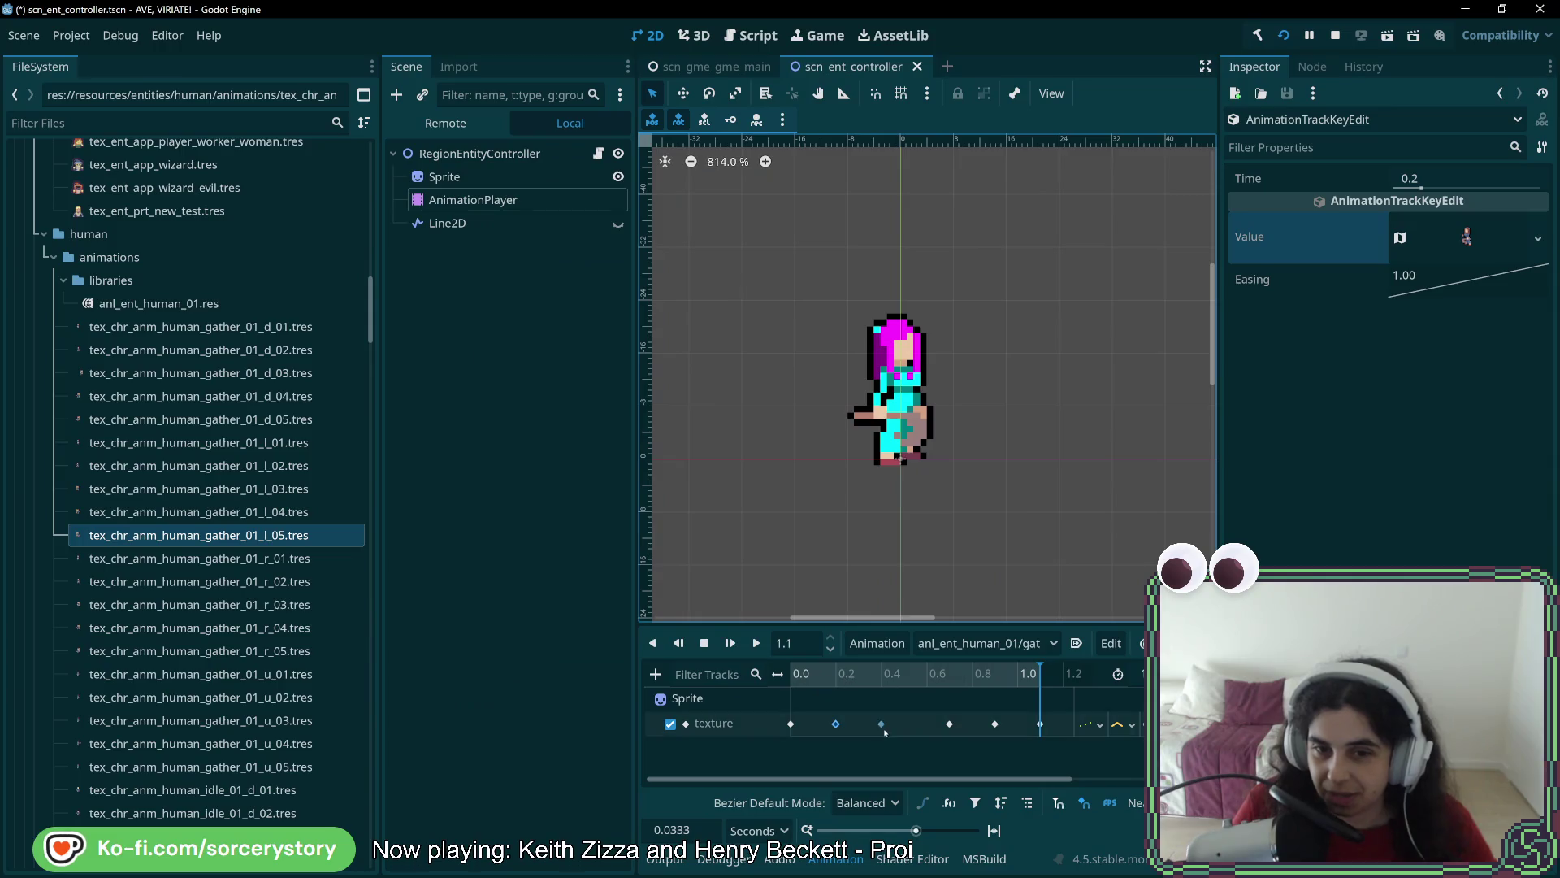
click(1538, 238)
click(1430, 546)
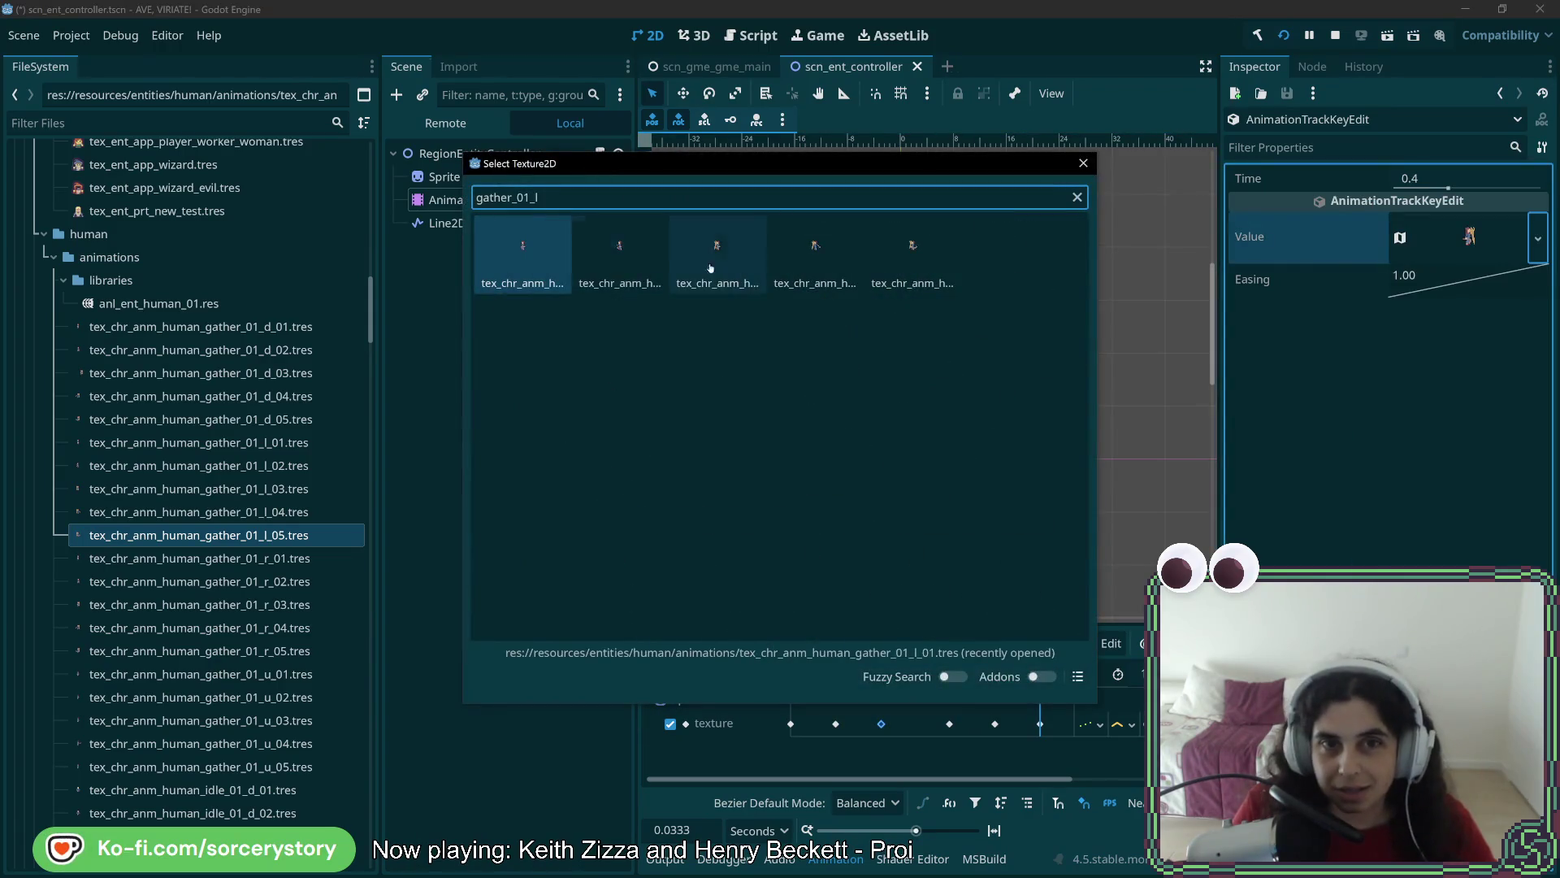
double_click(716, 252)
click(949, 723)
click(1538, 238)
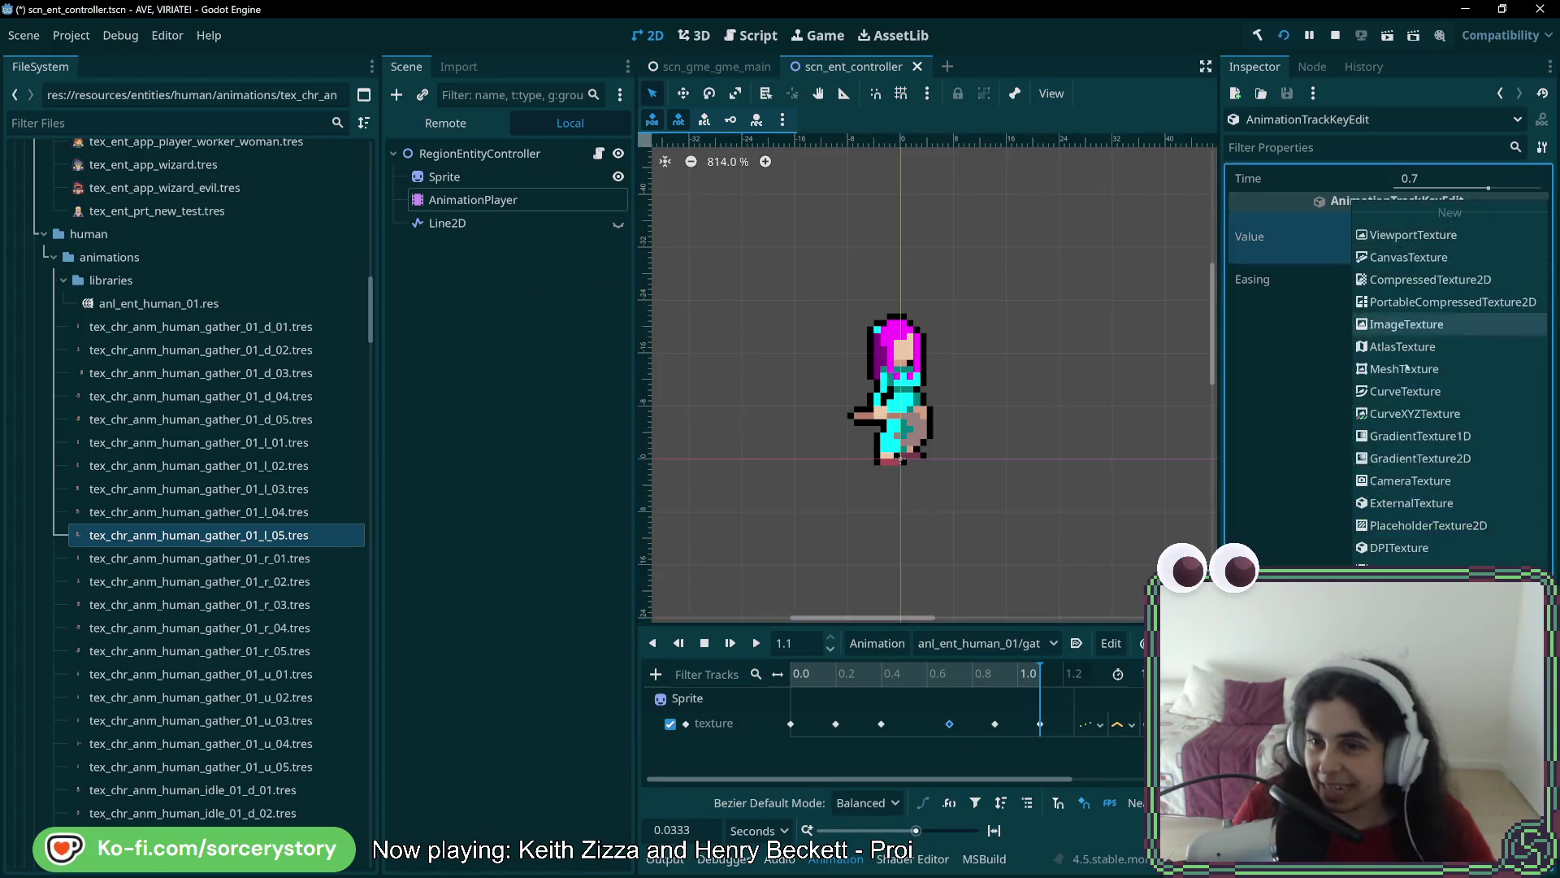
click(1430, 546)
text(gather_01_l)
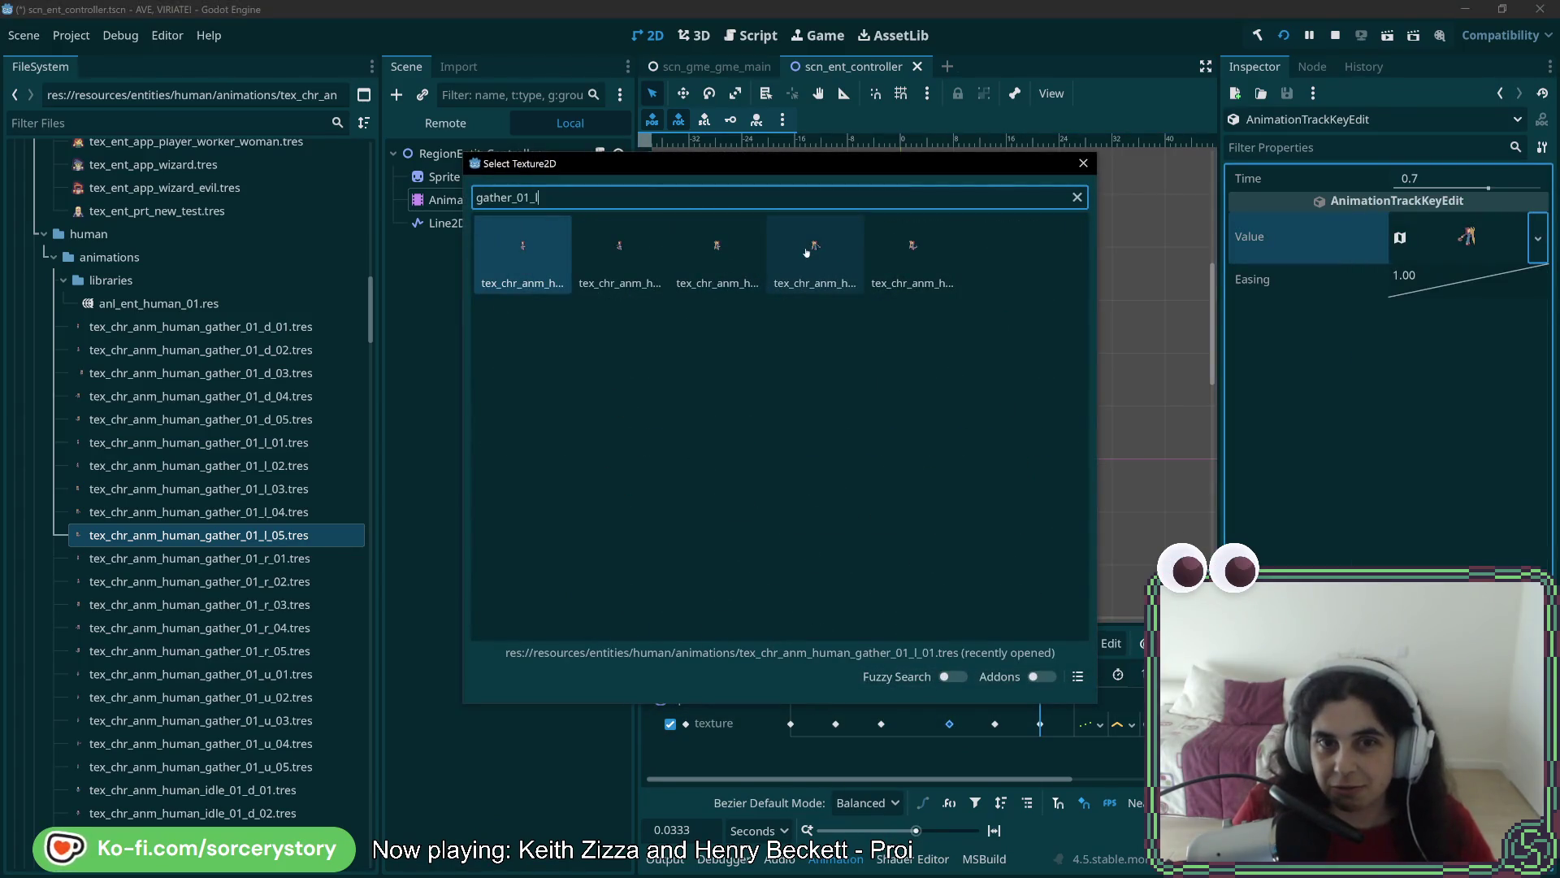
double_click(807, 252)
Give the 0.9 and 1.1 keys gather_01_l frames, save, and preview the animation
click(994, 723)
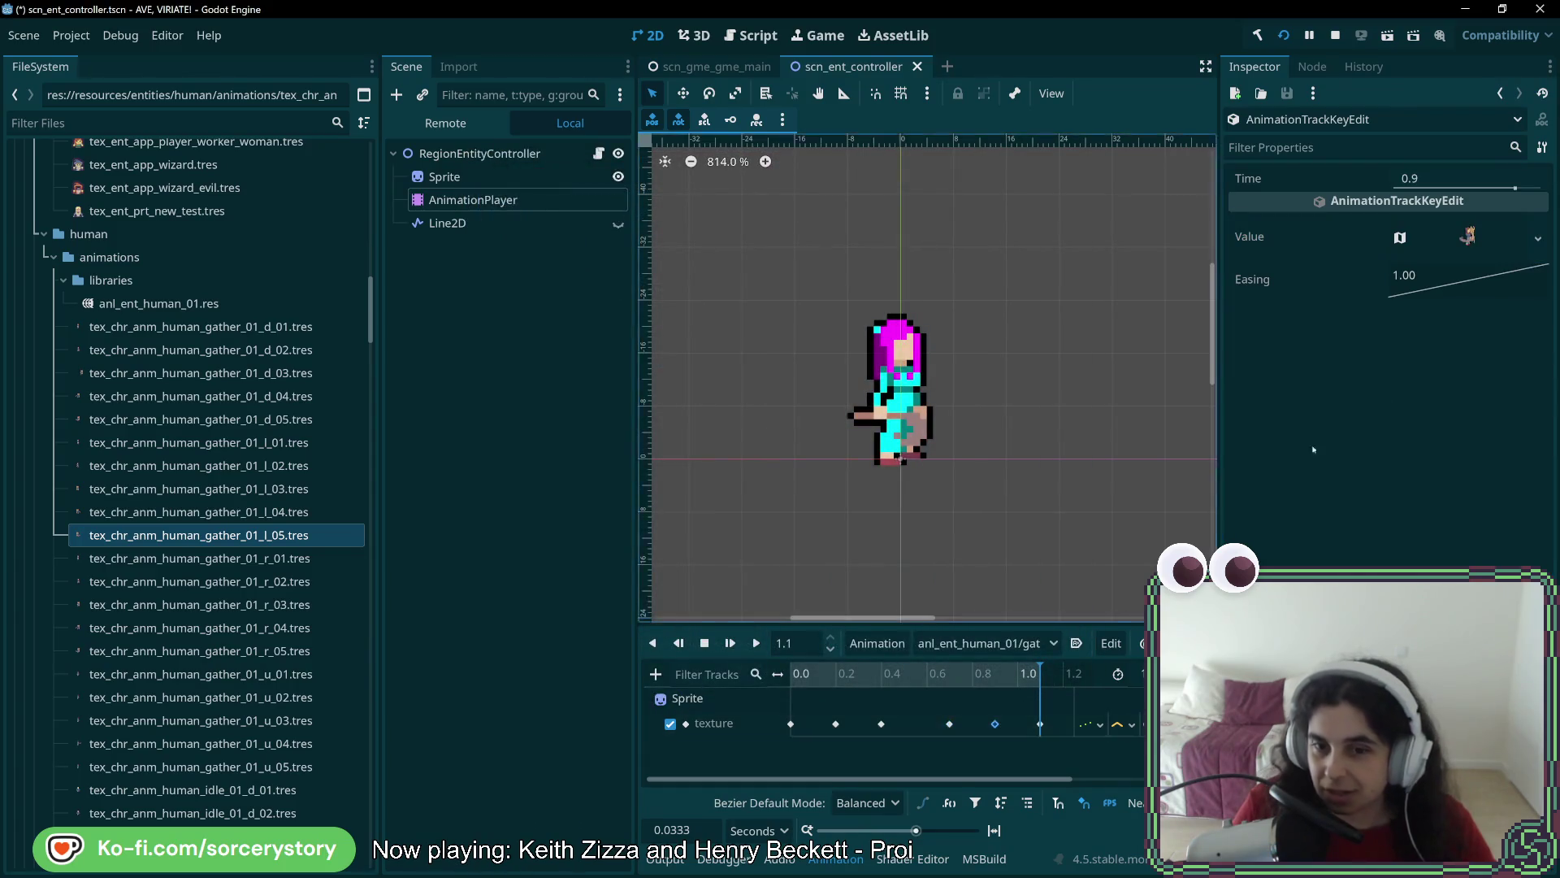
click(1538, 239)
click(1430, 546)
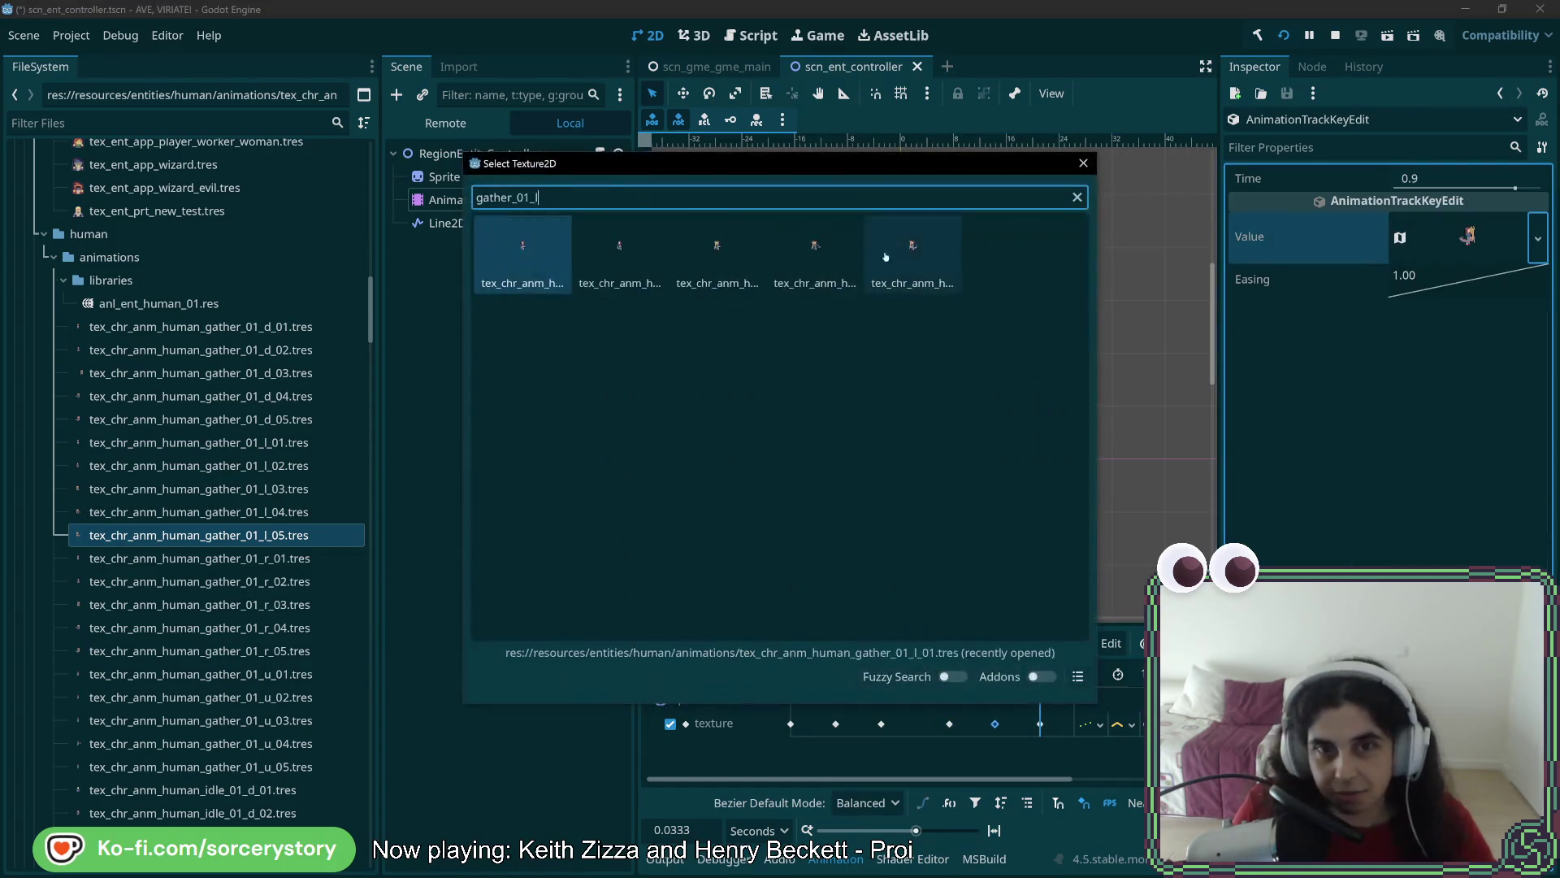
double_click(910, 260)
click(1040, 723)
click(1539, 238)
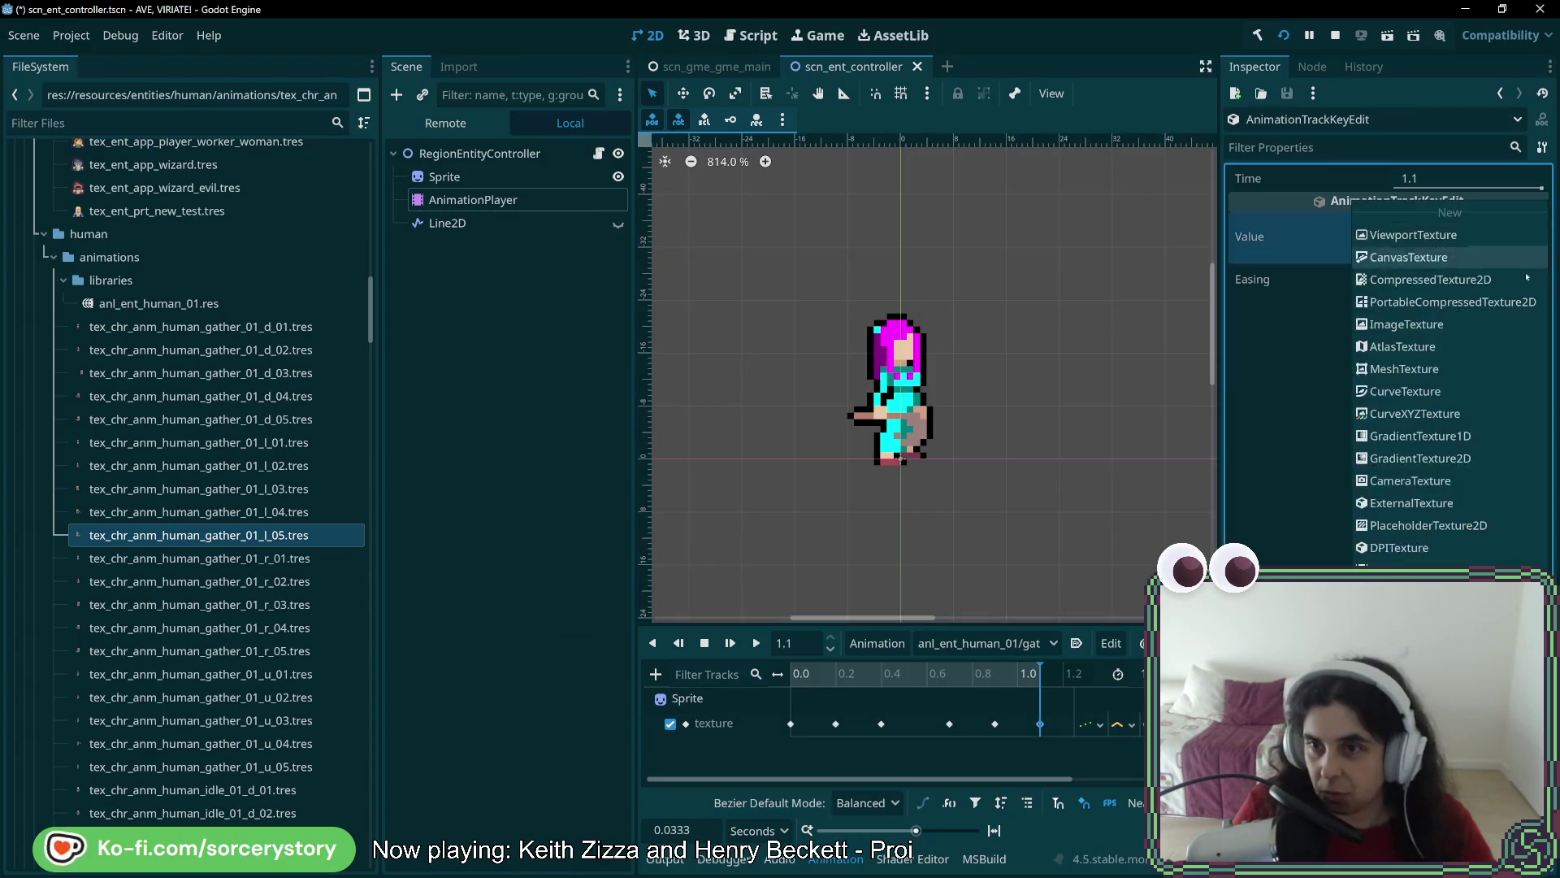
click(1430, 546)
double_click(853, 260)
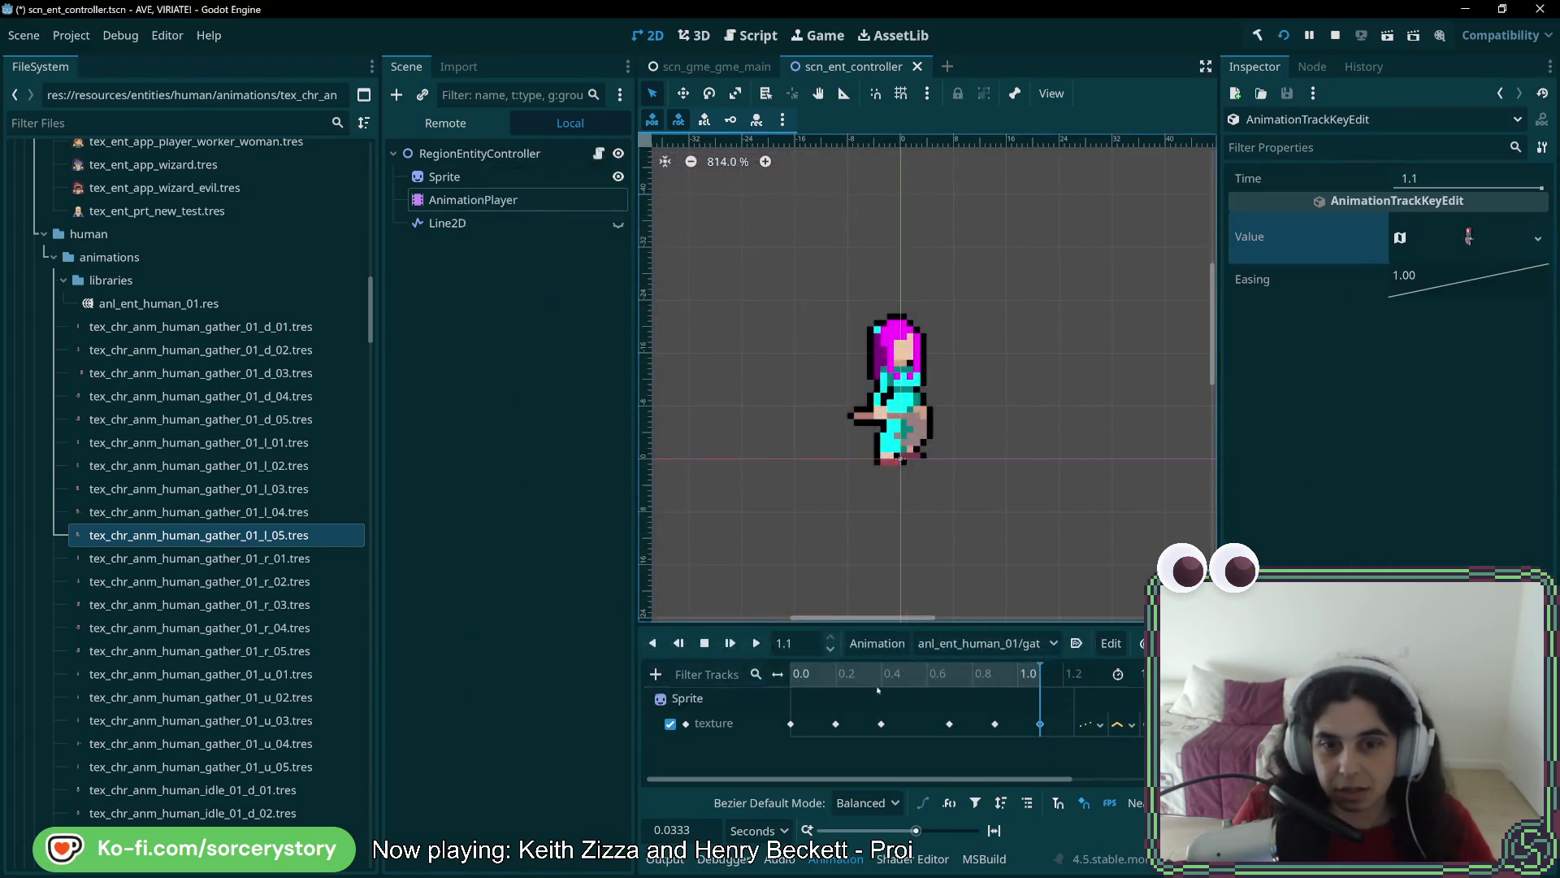
key(ctrl+s)
drag(789, 675, 1021, 695)
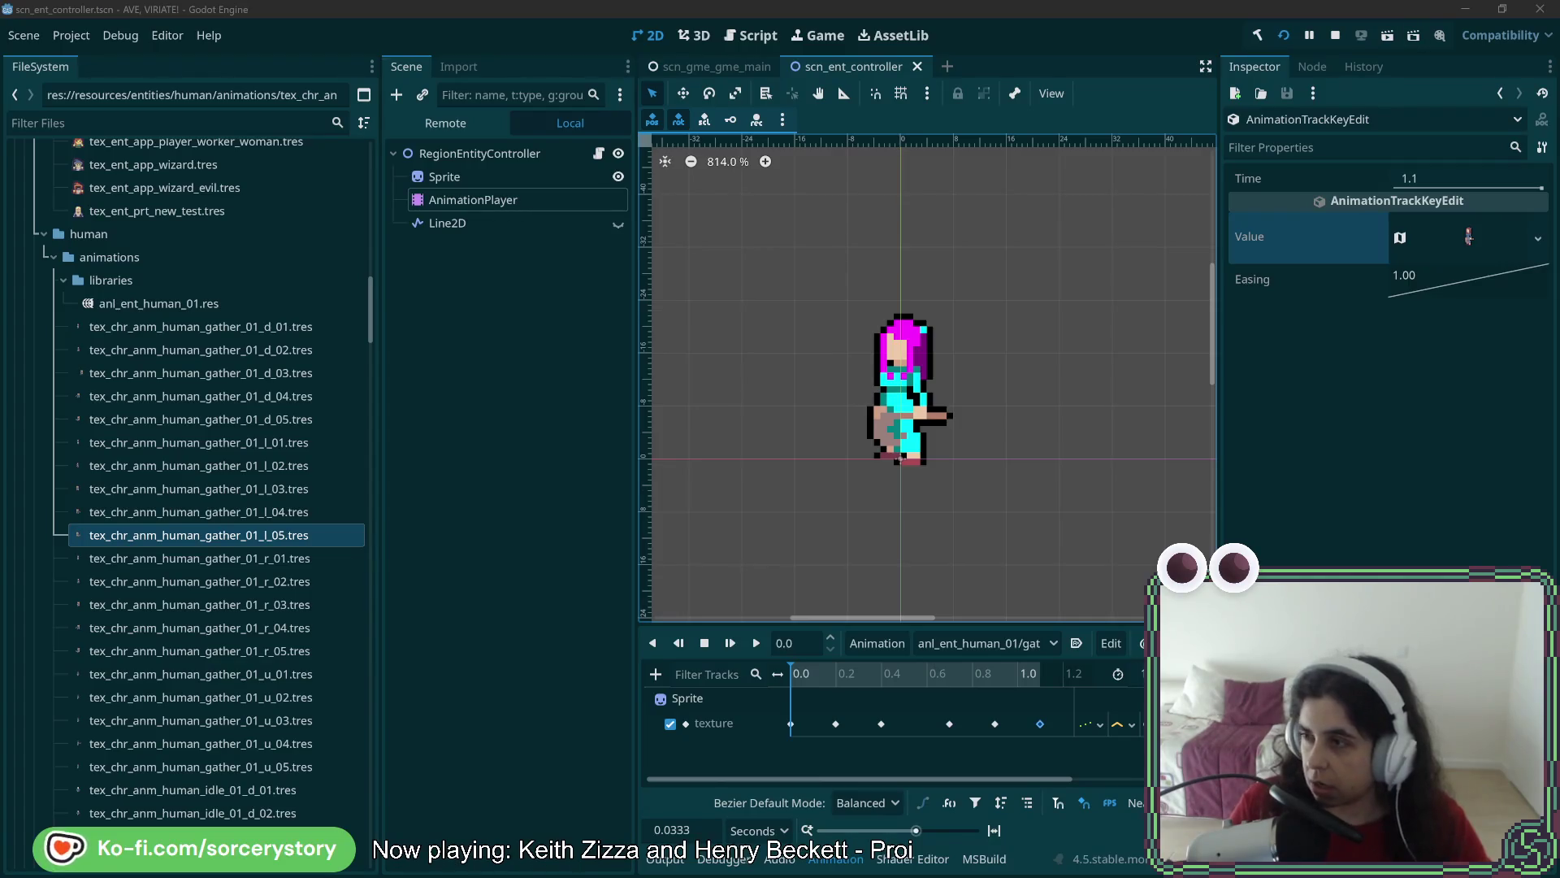
Switch to Rider showing EntityControllerNode.cs and its AnimationNames constants like Gather01
key(alt+Tab)
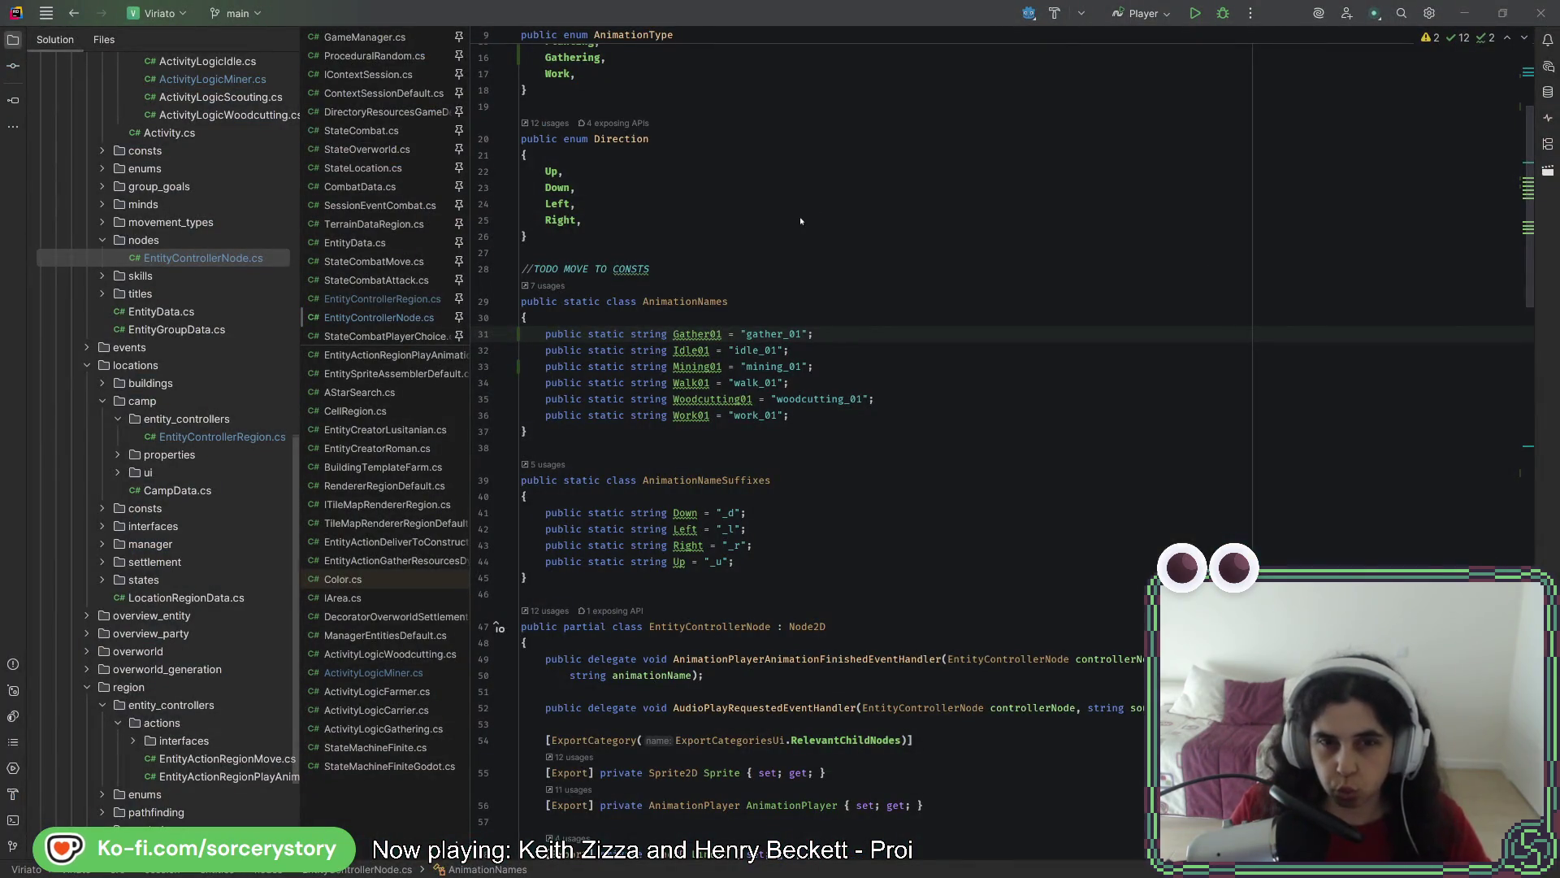
Trace the Gathering animation mapping to Gather01's definition and its 'gather_01' name
click(382, 299)
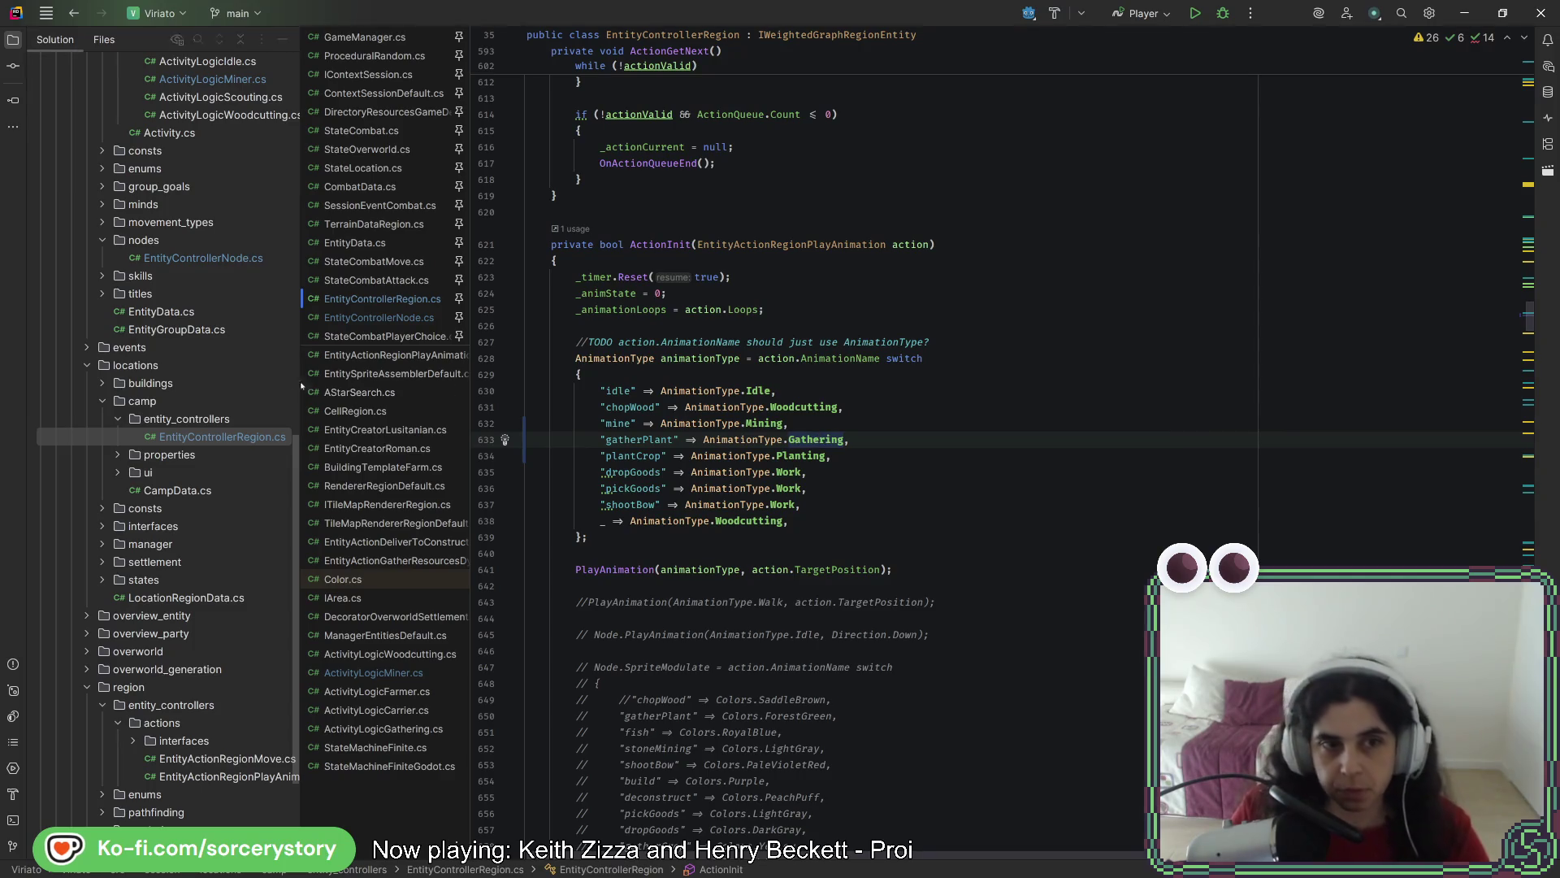
click(358, 317)
scroll(827, 498, down, 15)
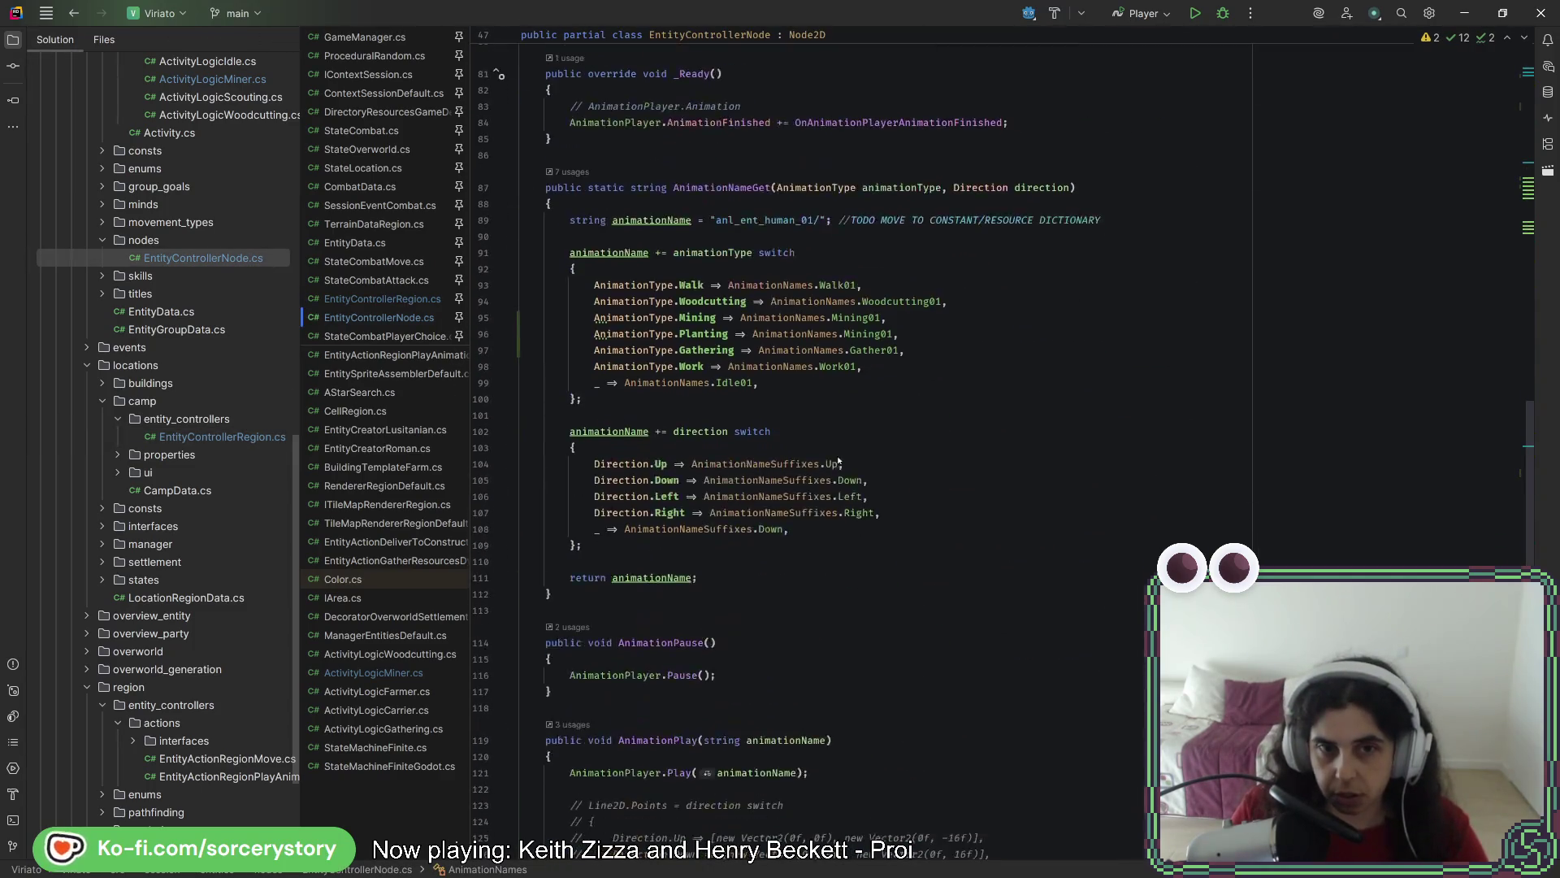
click(711, 349)
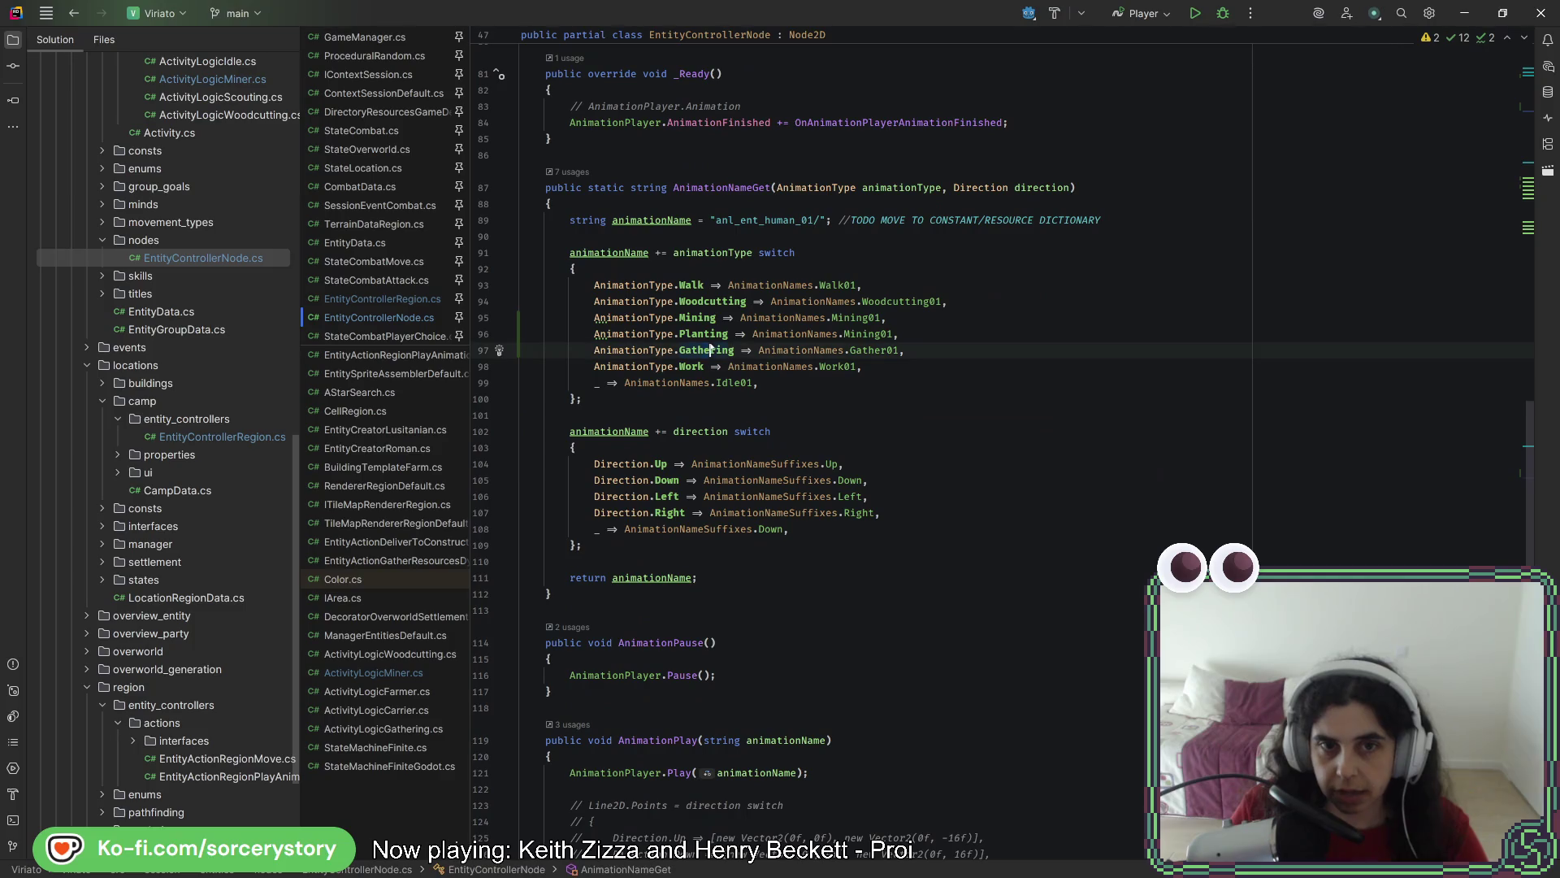
ctrl+click(883, 350)
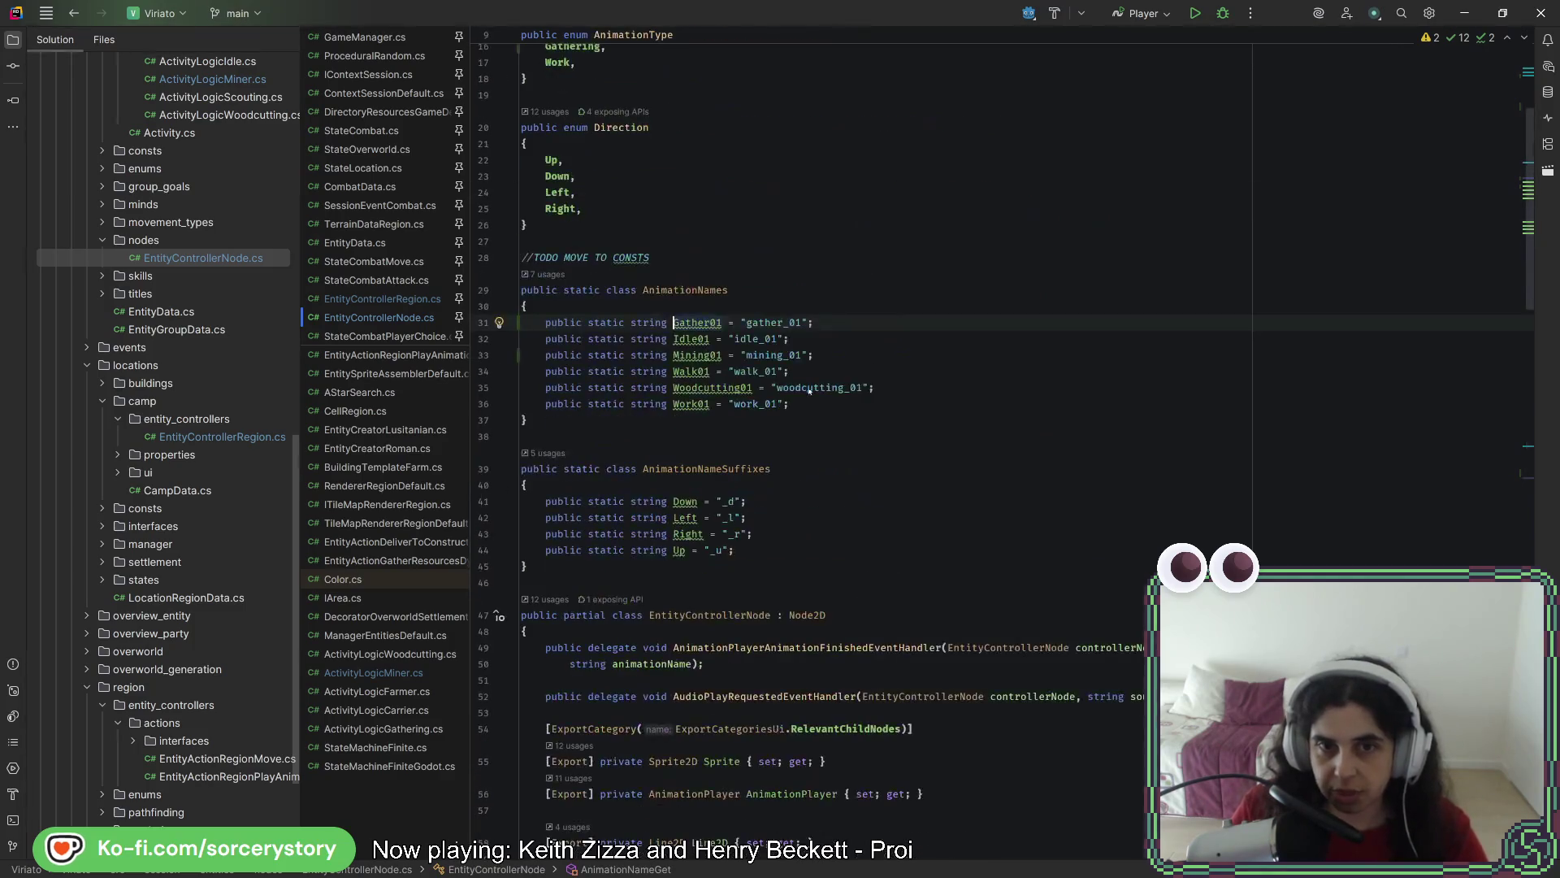
double_click(759, 324)
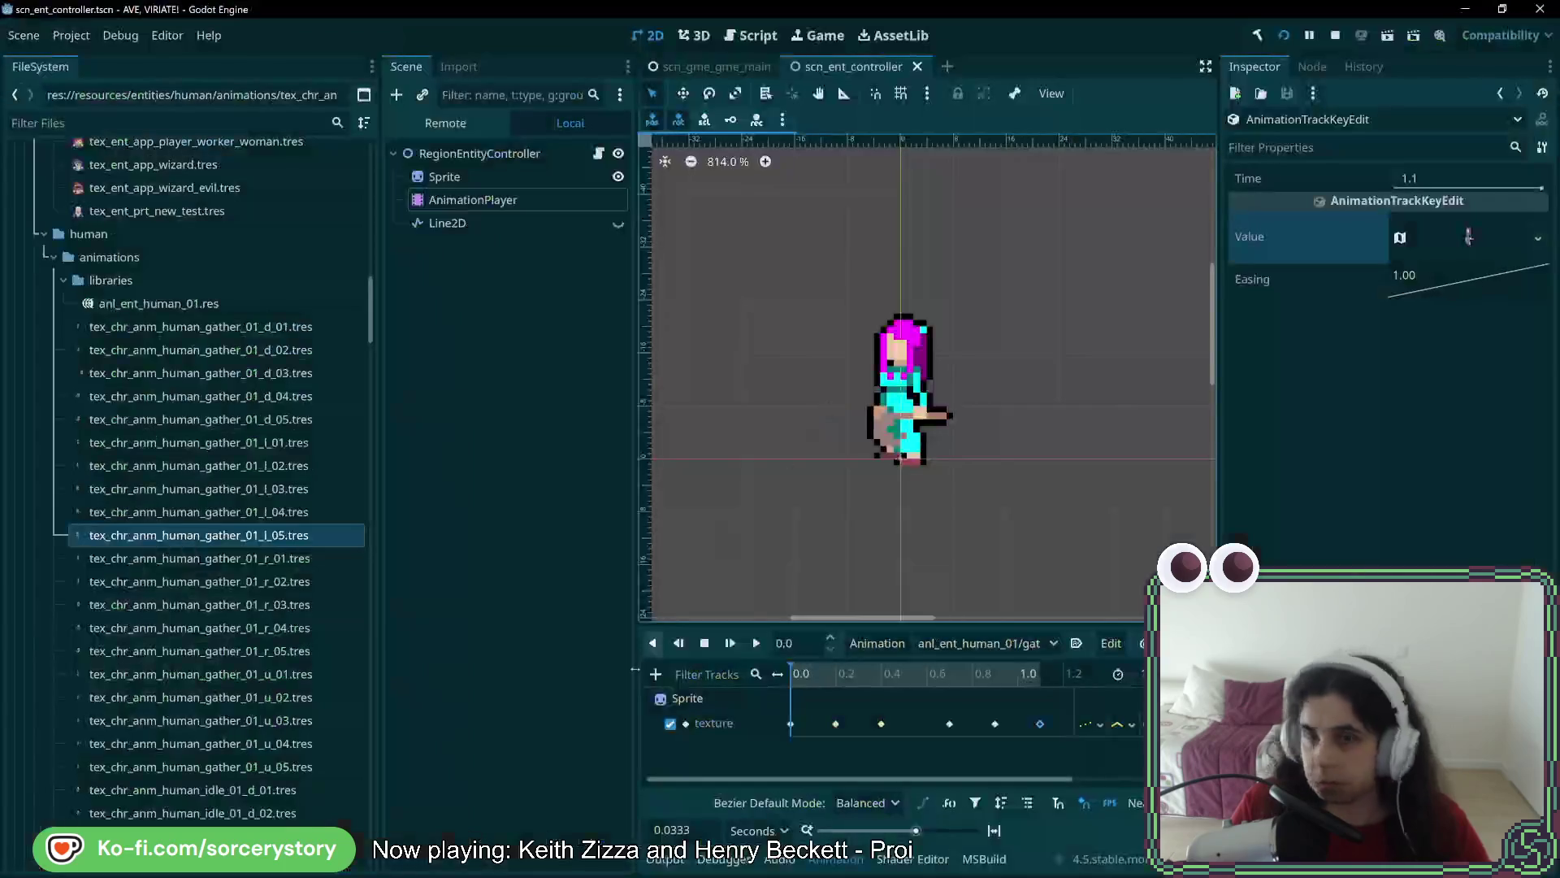
Check the gather animation in Godot's list, review Work01/Walk01 mappings, then run the game
click(993, 645)
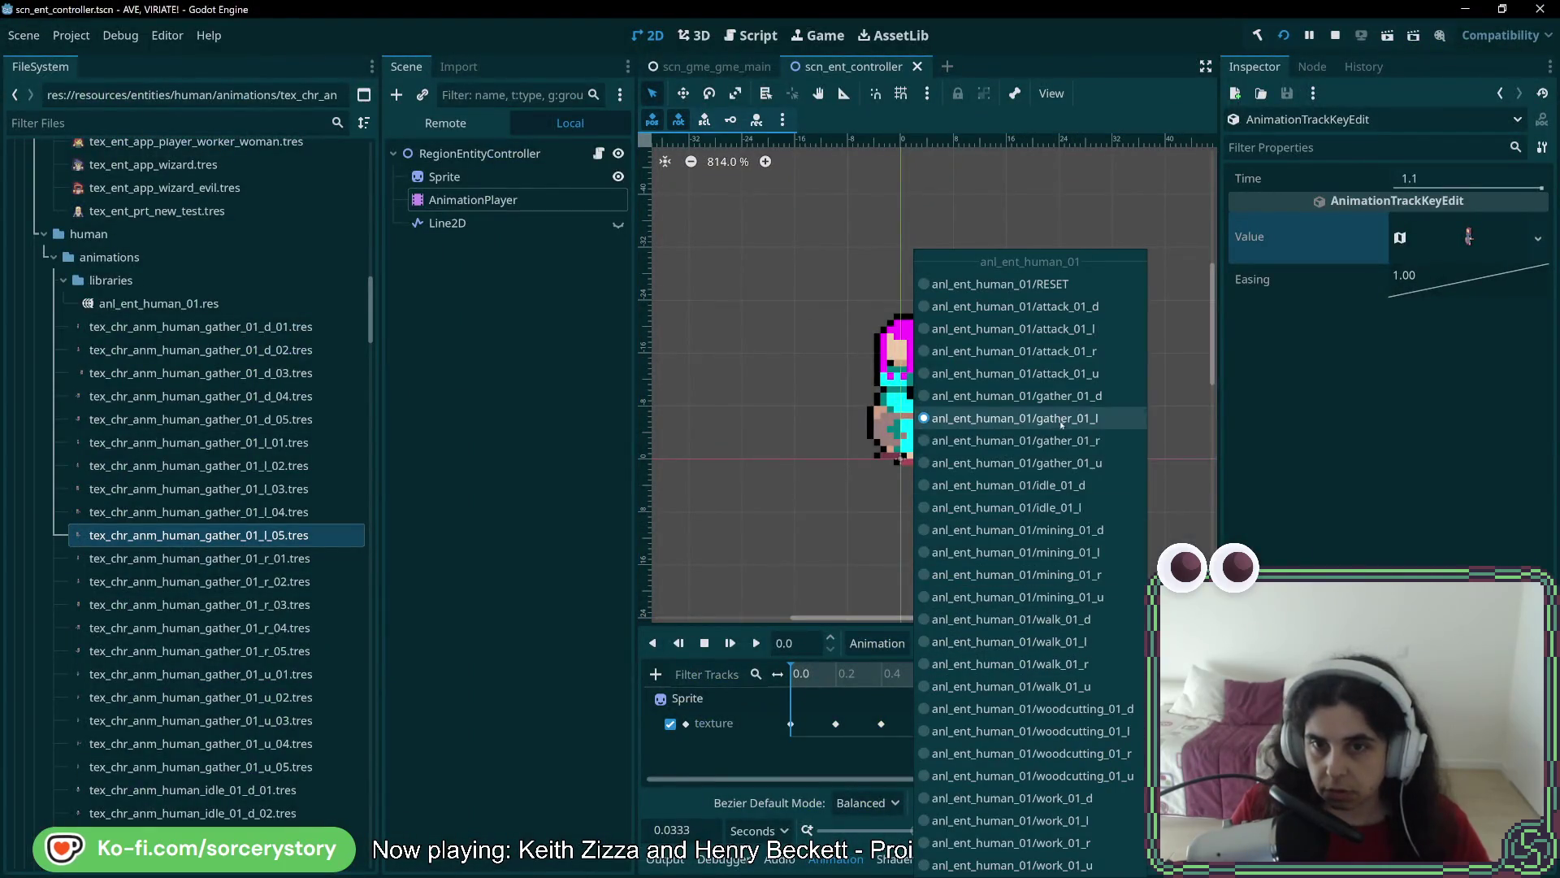
click(1015, 439)
key(alt+Tab)
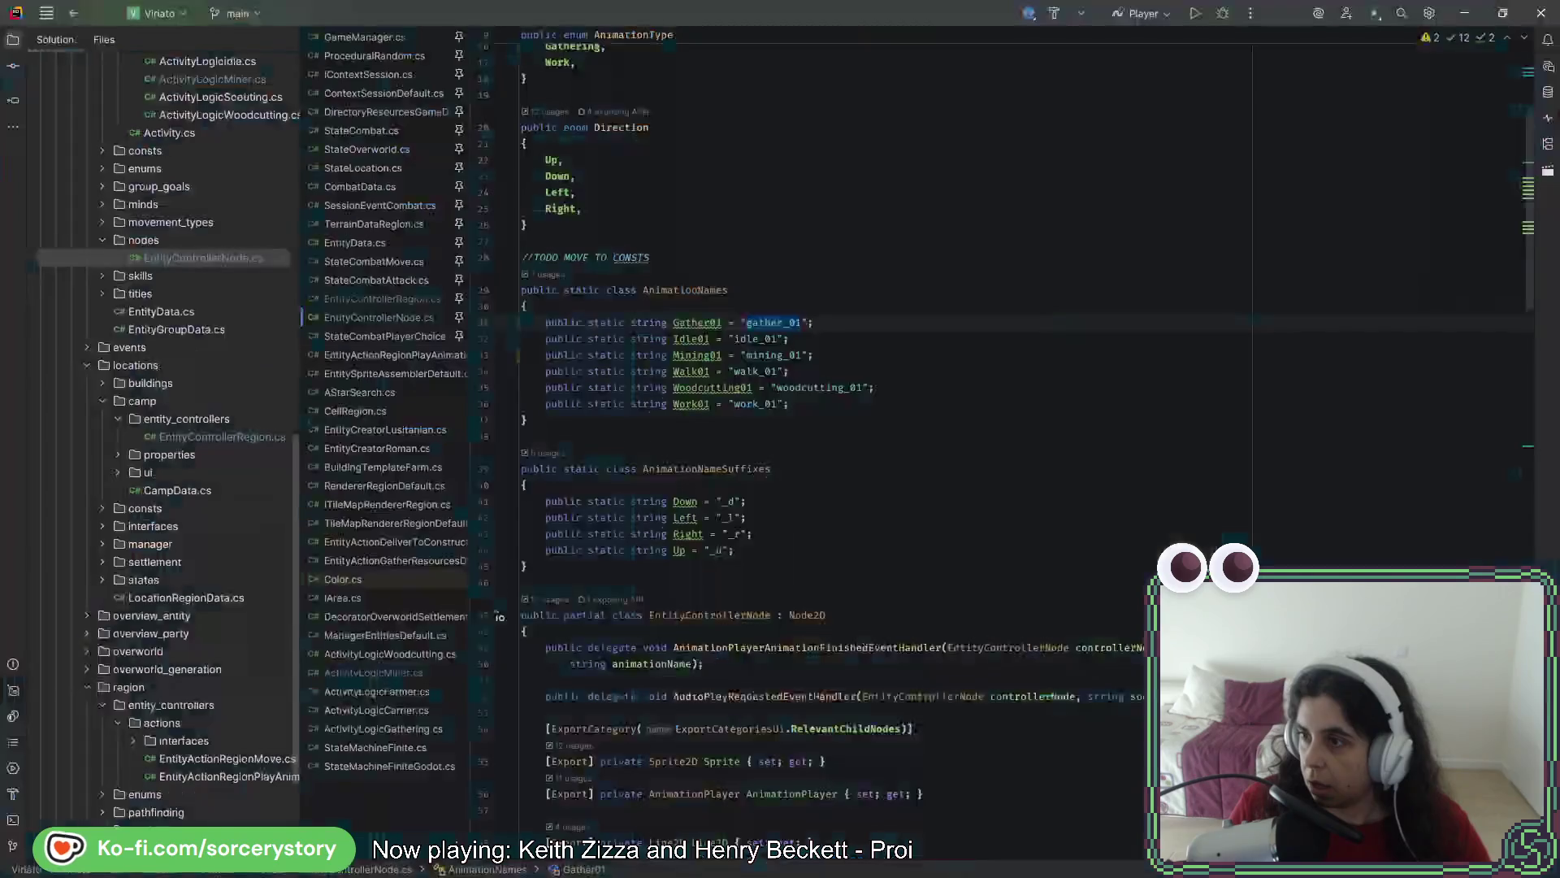
click(826, 403)
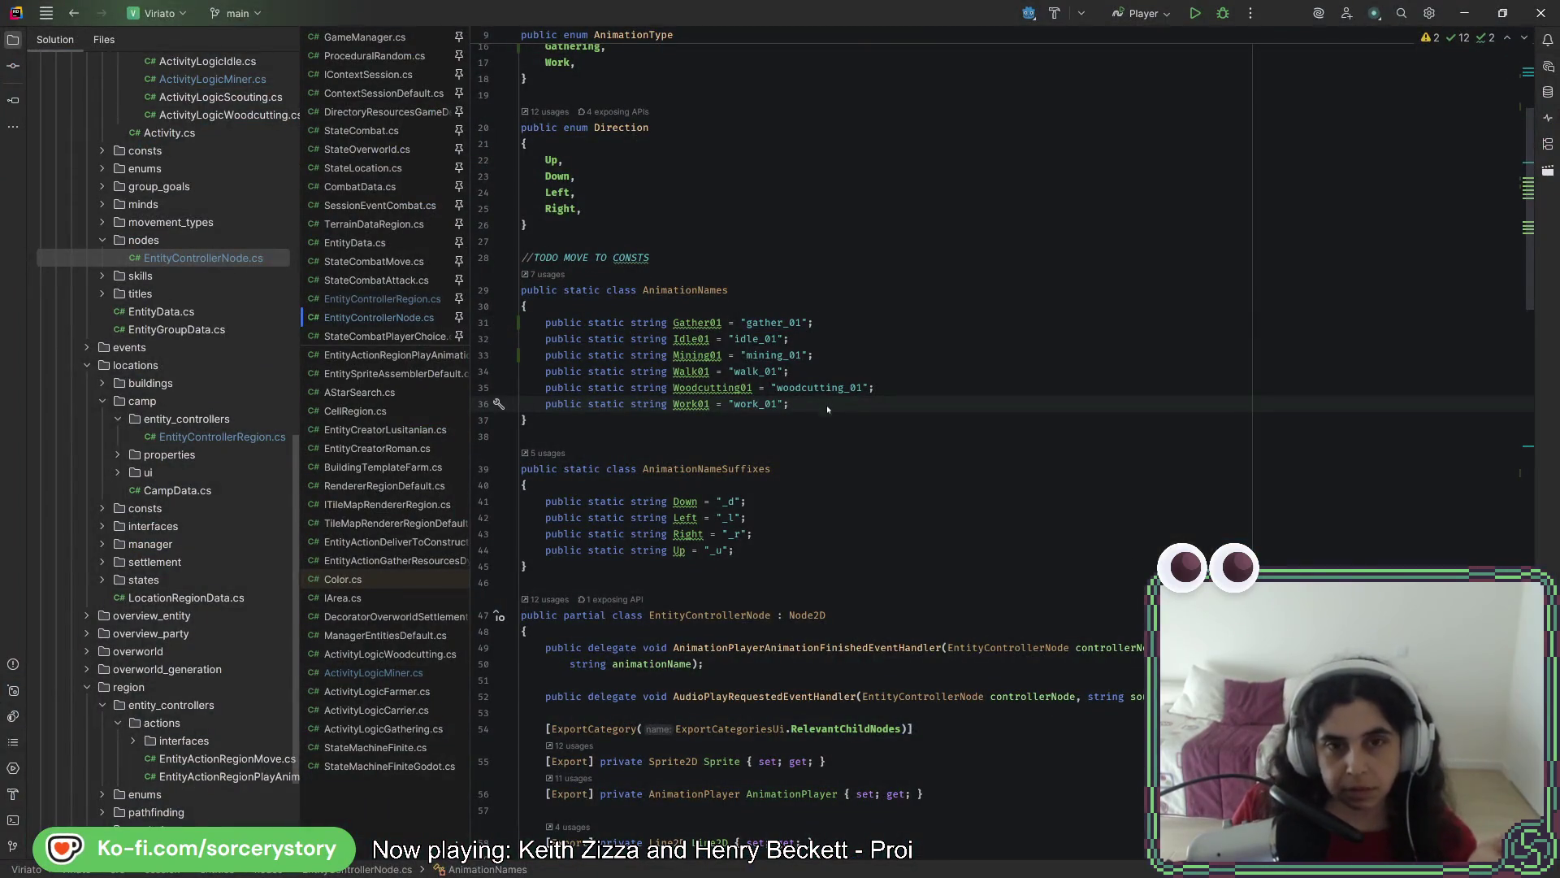
scroll(826, 398, down, 15)
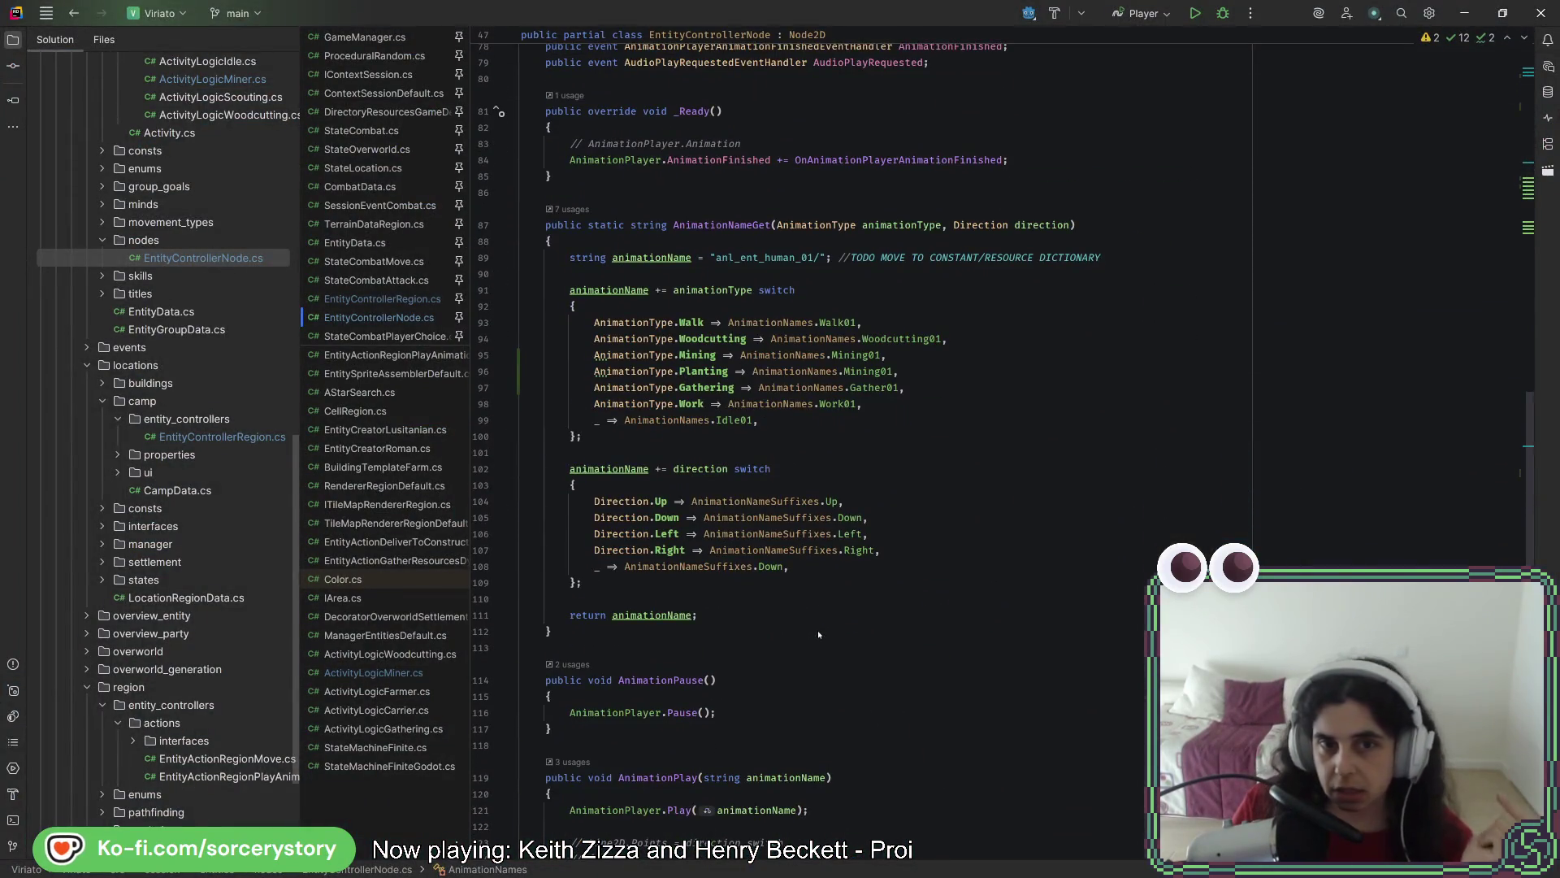
click(902, 325)
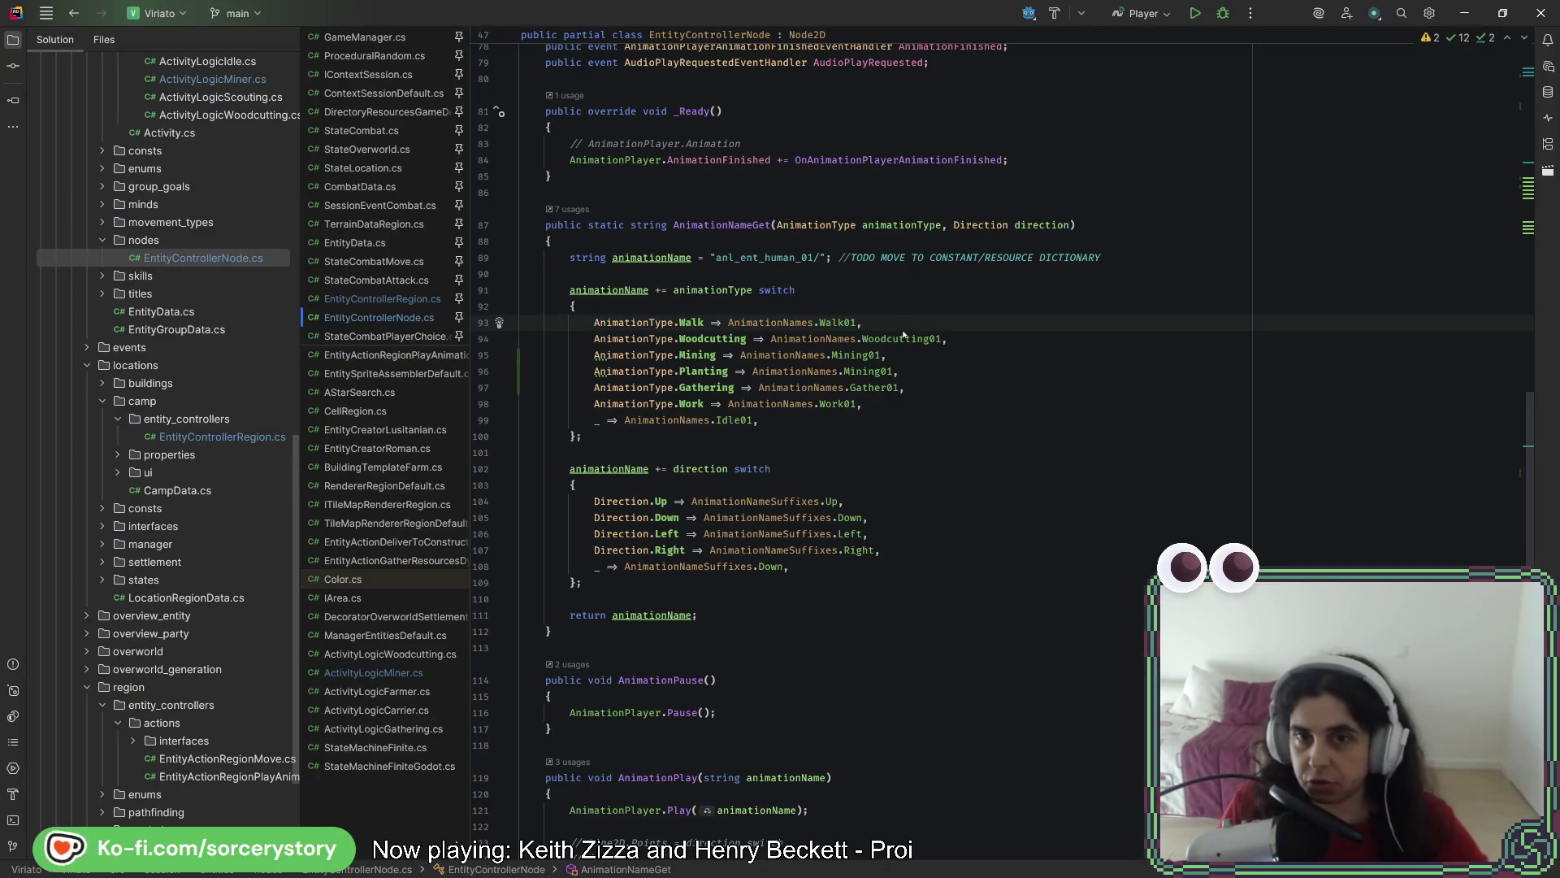
key(alt+Tab)
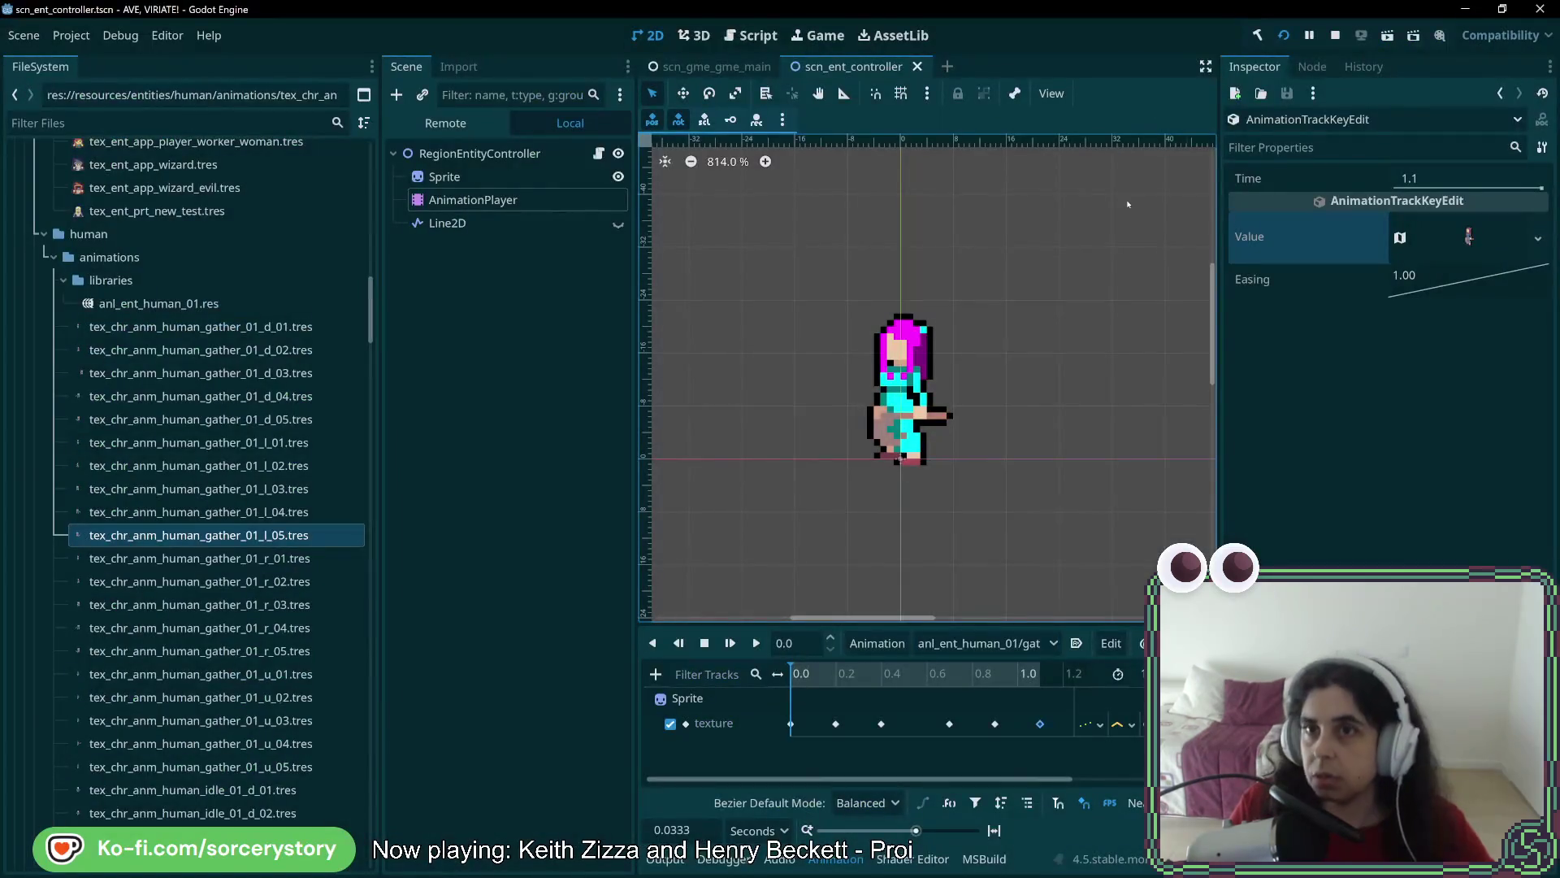
click(1283, 35)
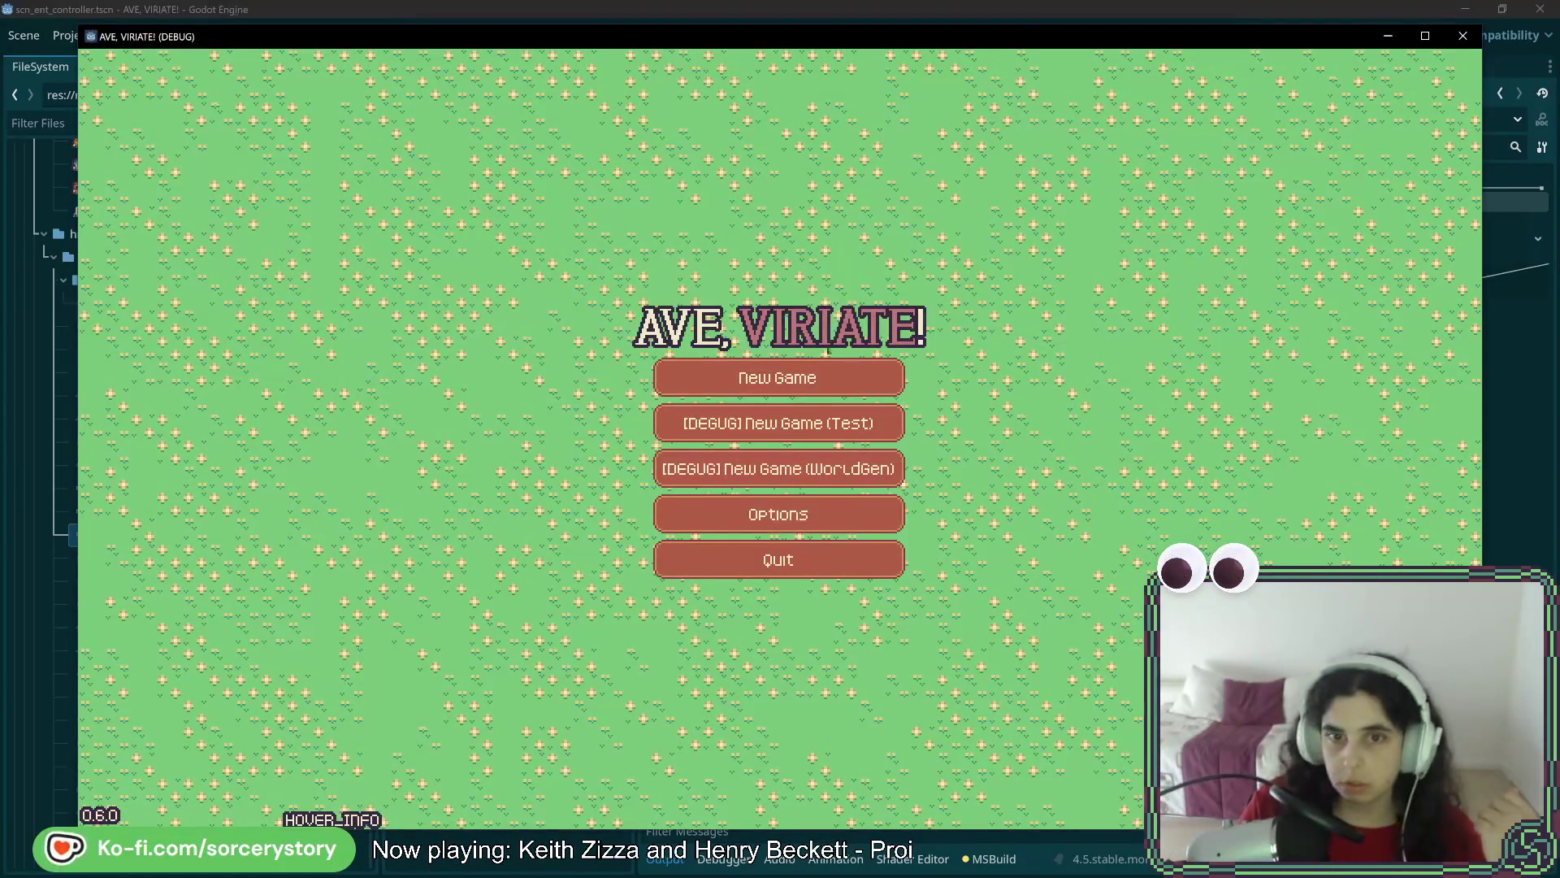
Start a New Game from the AVE, VIRIATE! main menu
click(718, 374)
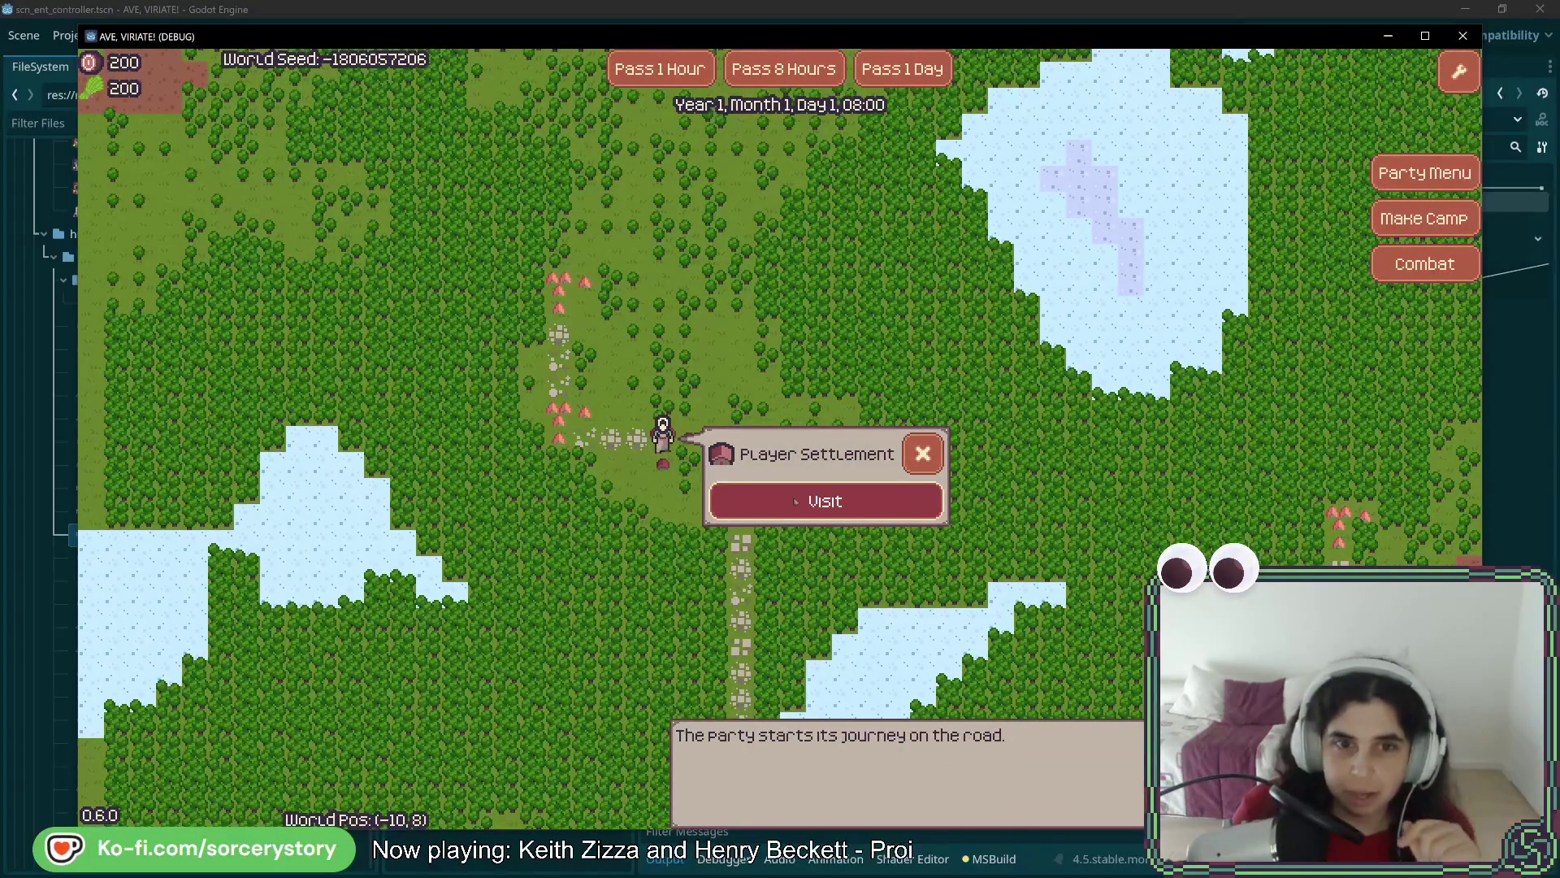
Visit the Player Settlement and pass one hour so the clock reads 09:00
click(865, 484)
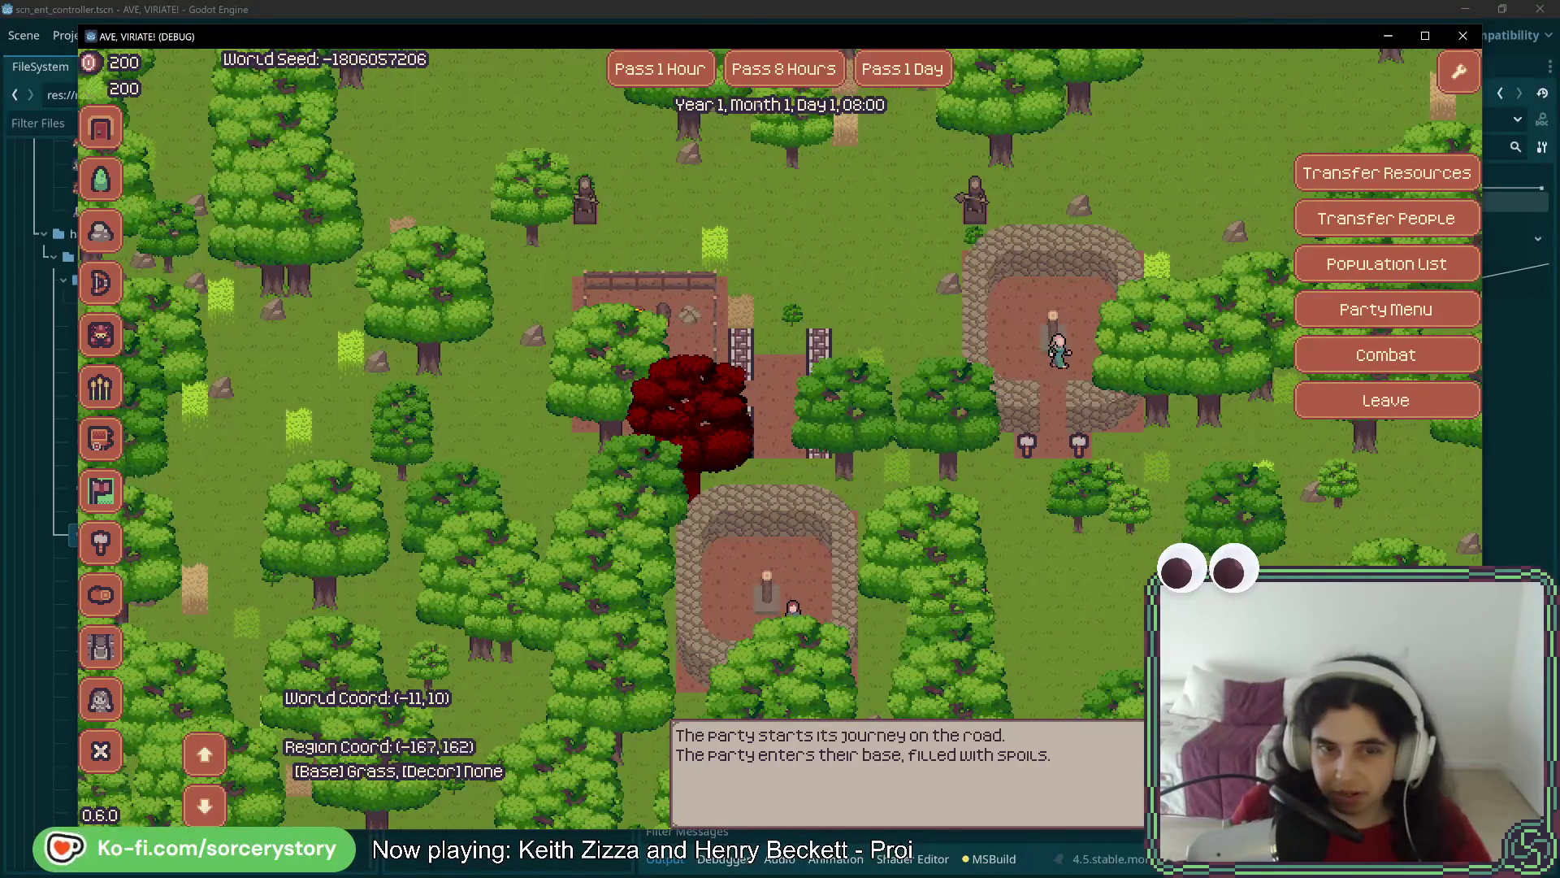
click(689, 71)
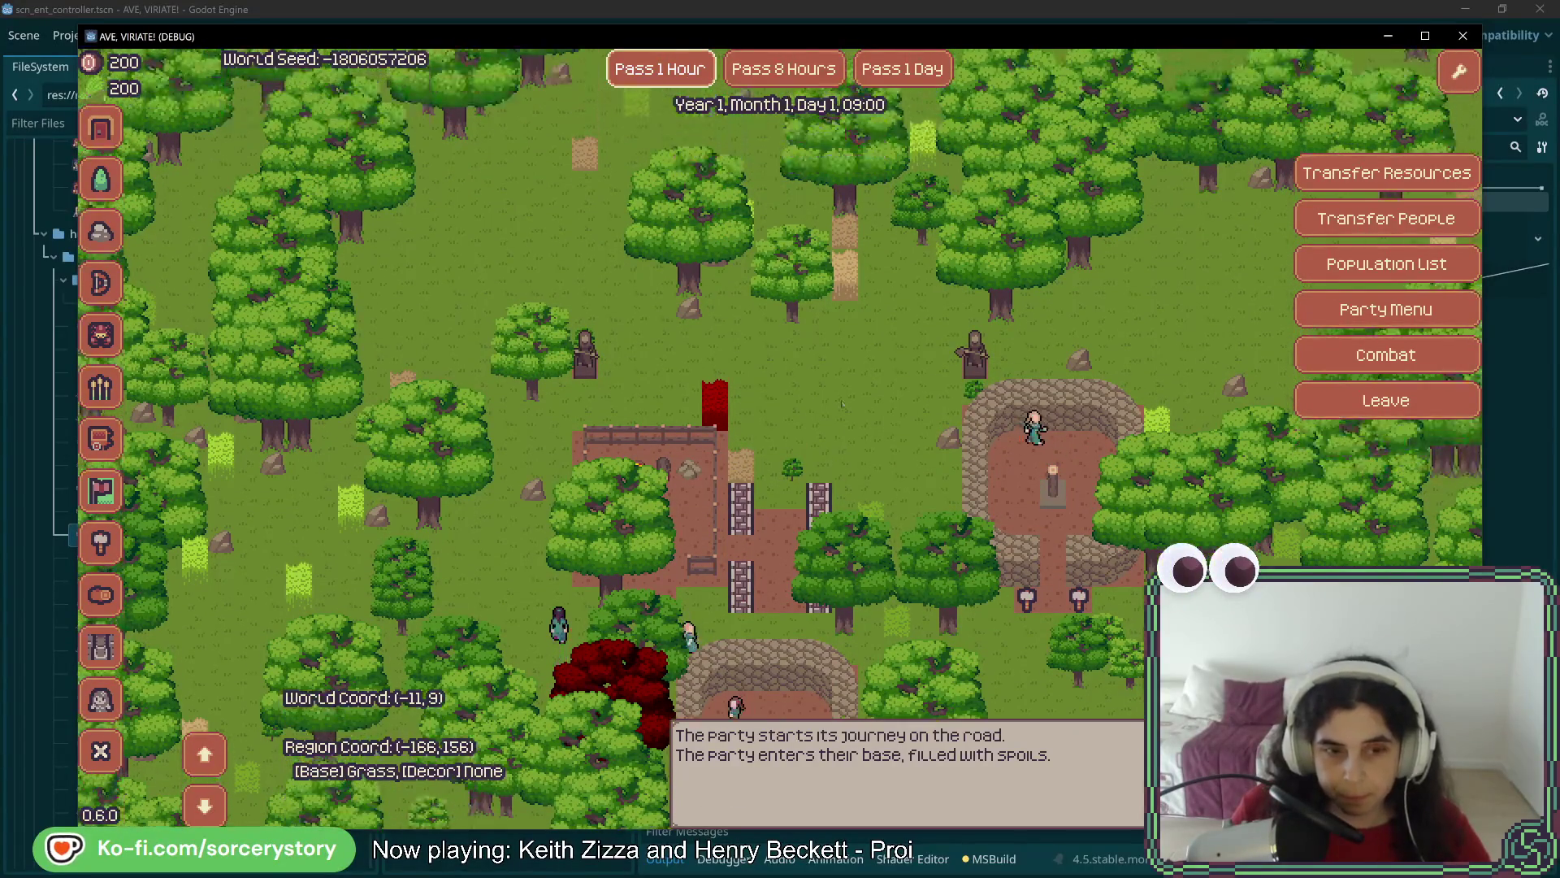
Watch the villagers work, inspect a grass tile, then close the debug game window
mouse_move(594, 456)
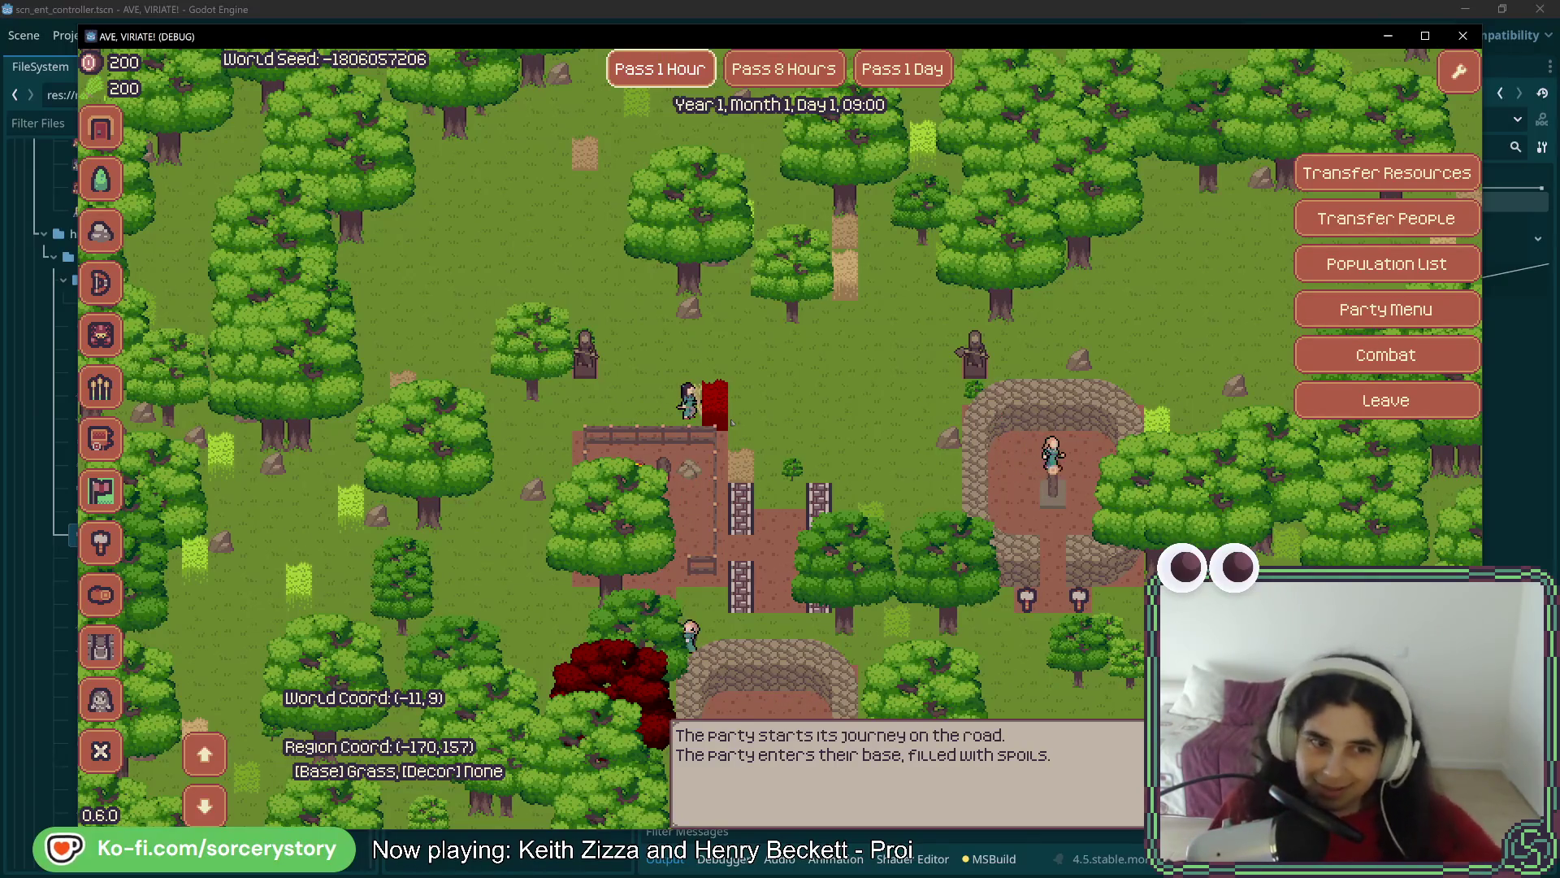
click(718, 421)
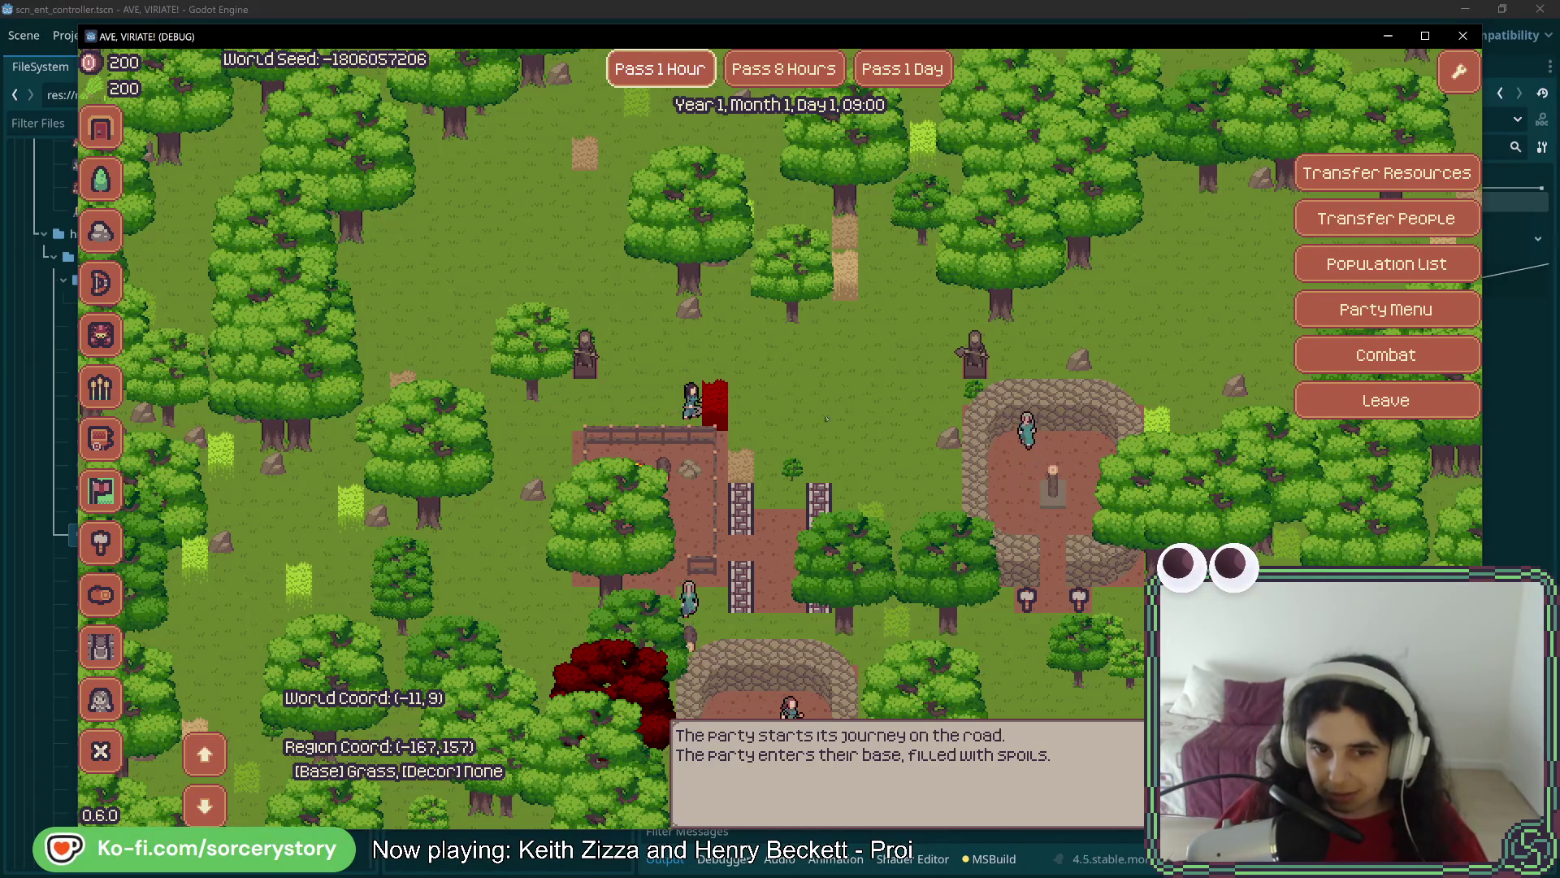
mouse_move(727, 442)
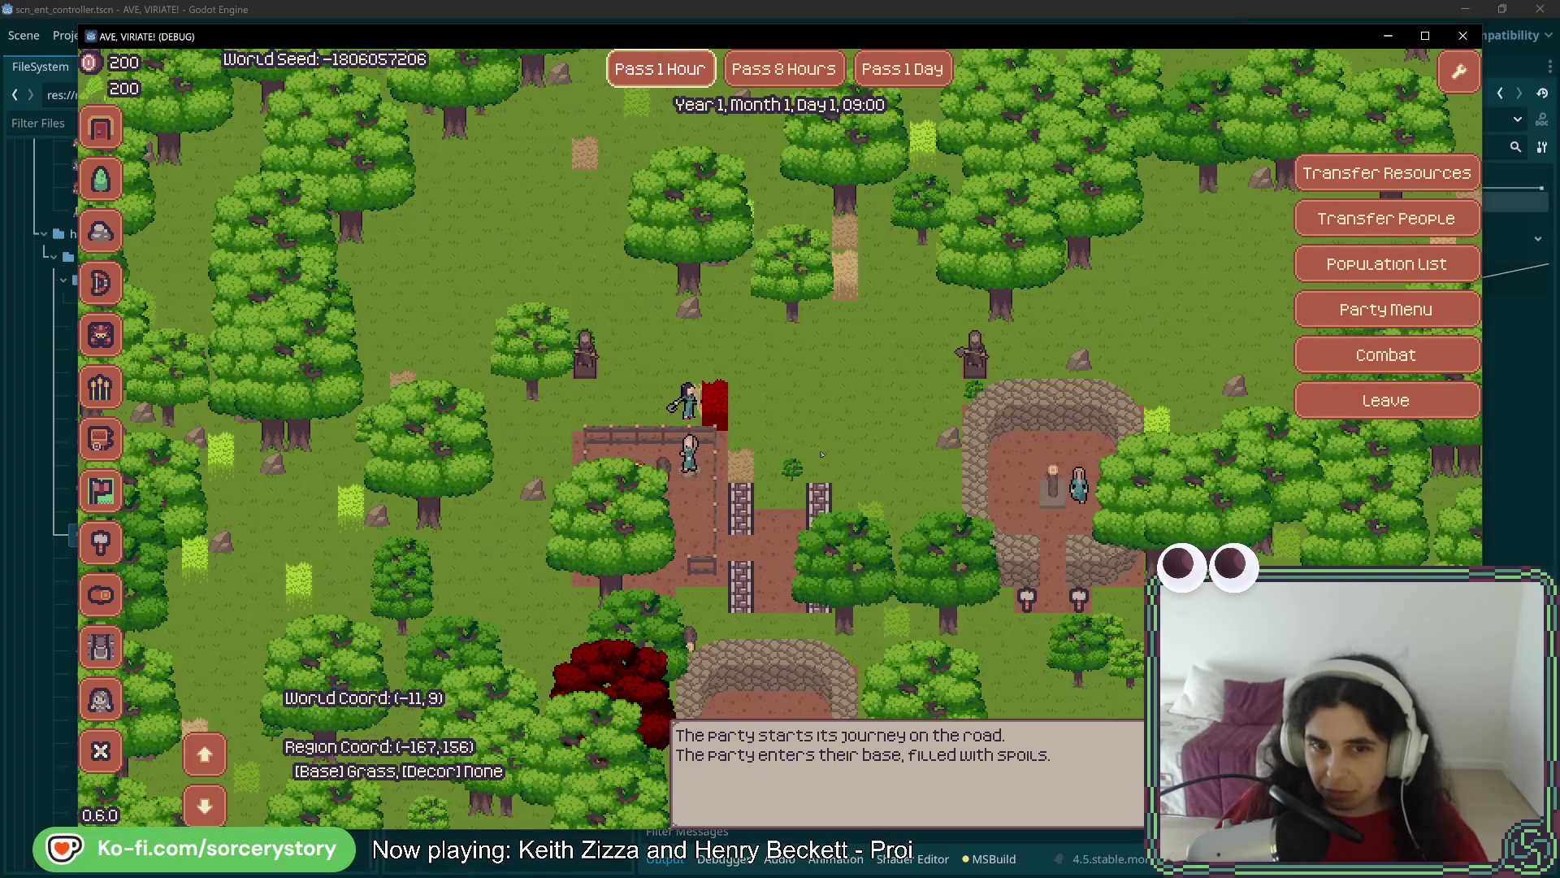
mouse_move(792, 472)
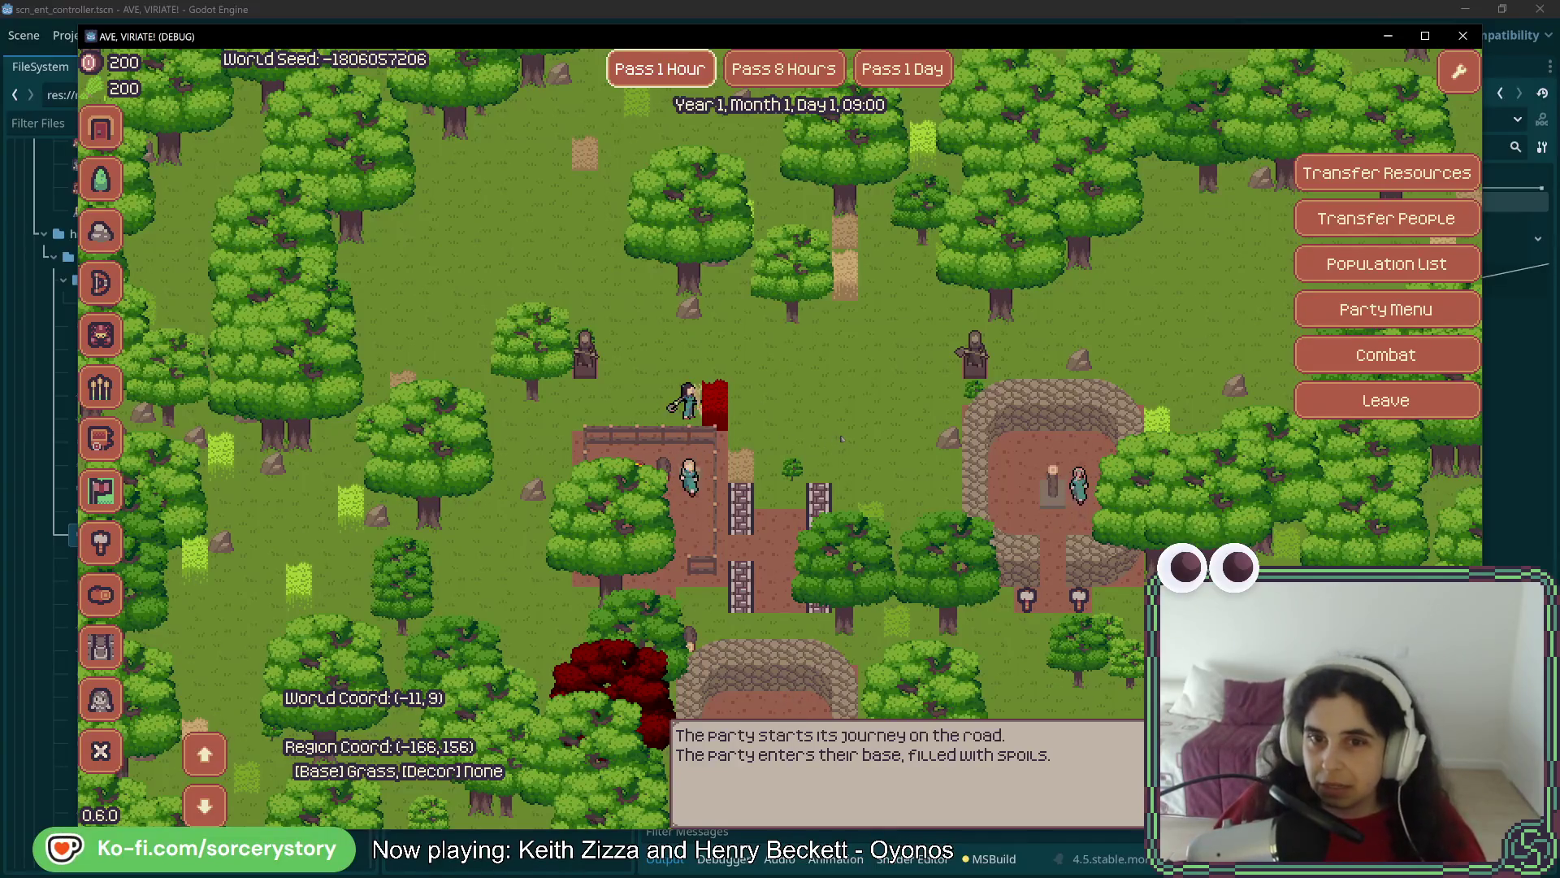
click(1462, 36)
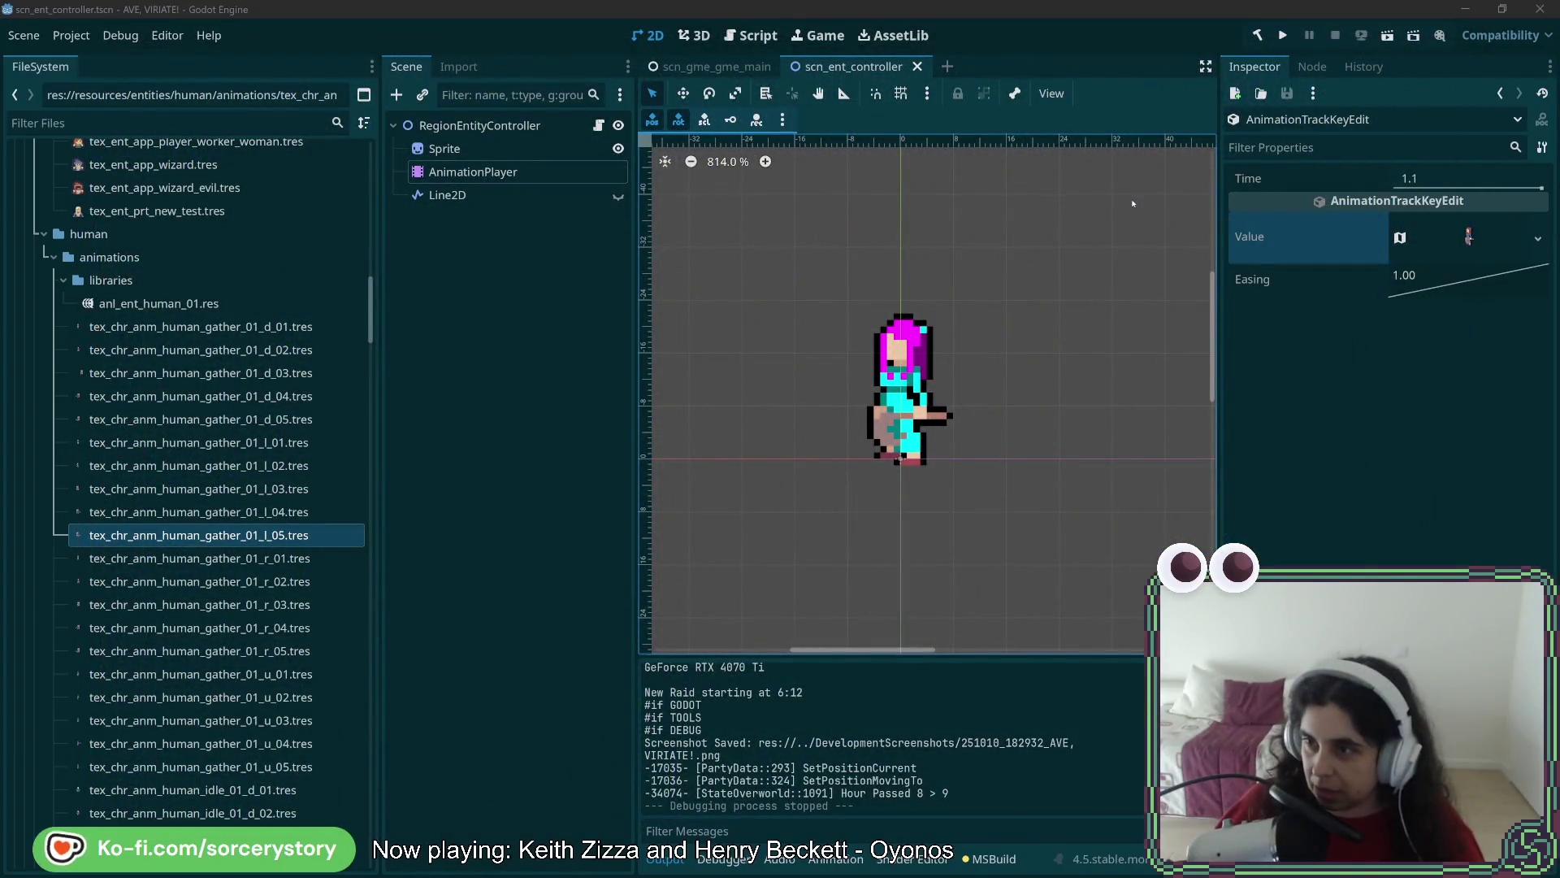
In Rider, search file text for '.red' and inspect the AnimatedTextureProgressBar.cs Colors.Red match
key(alt+Tab)
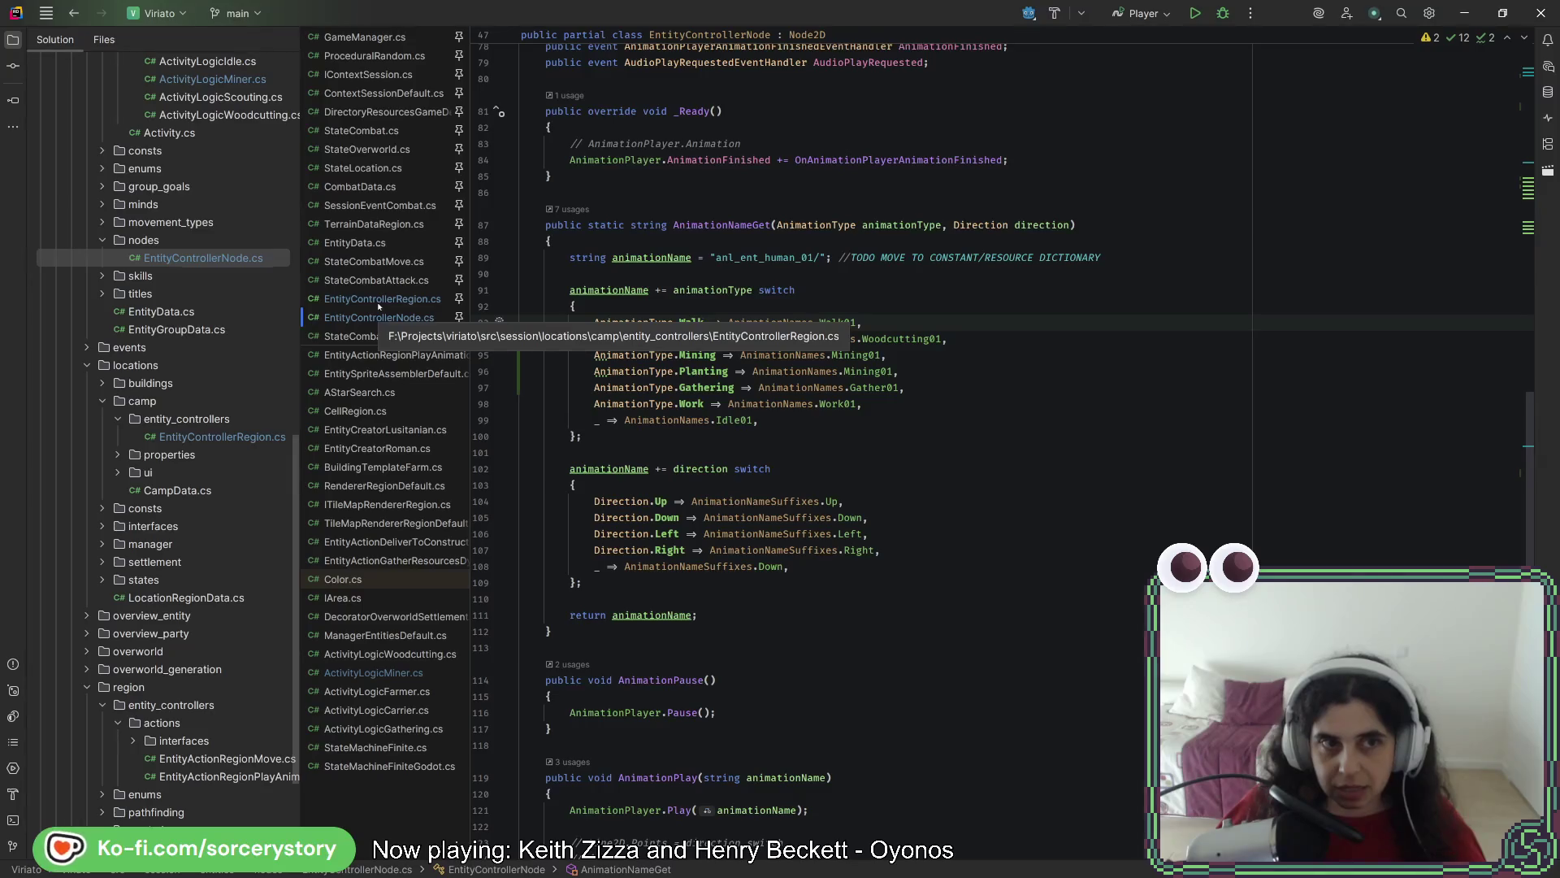
key(shift)
key(shift)
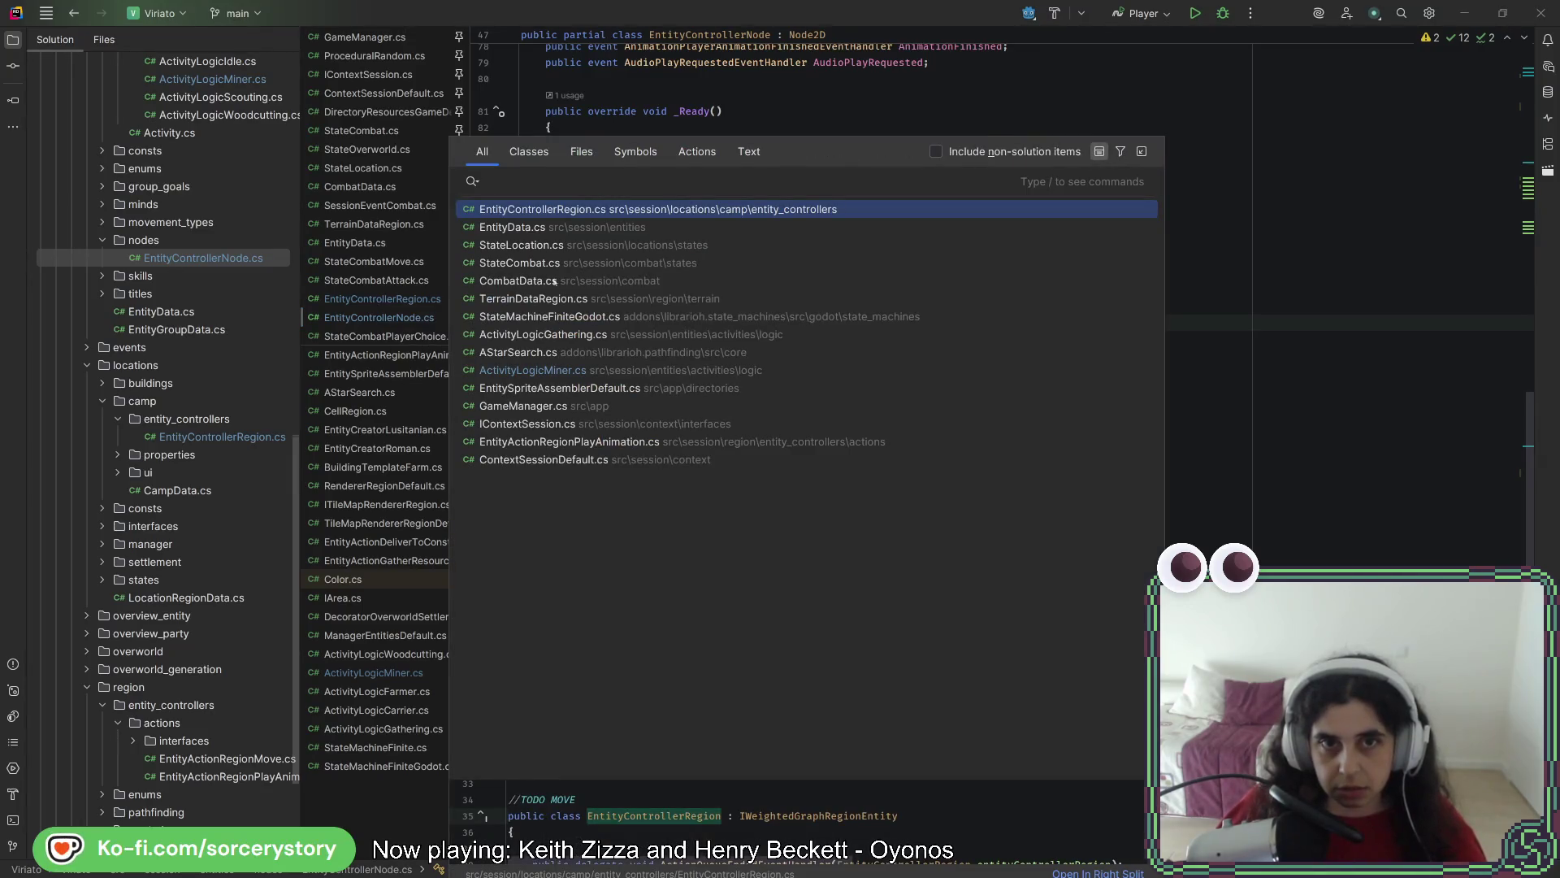
click(748, 151)
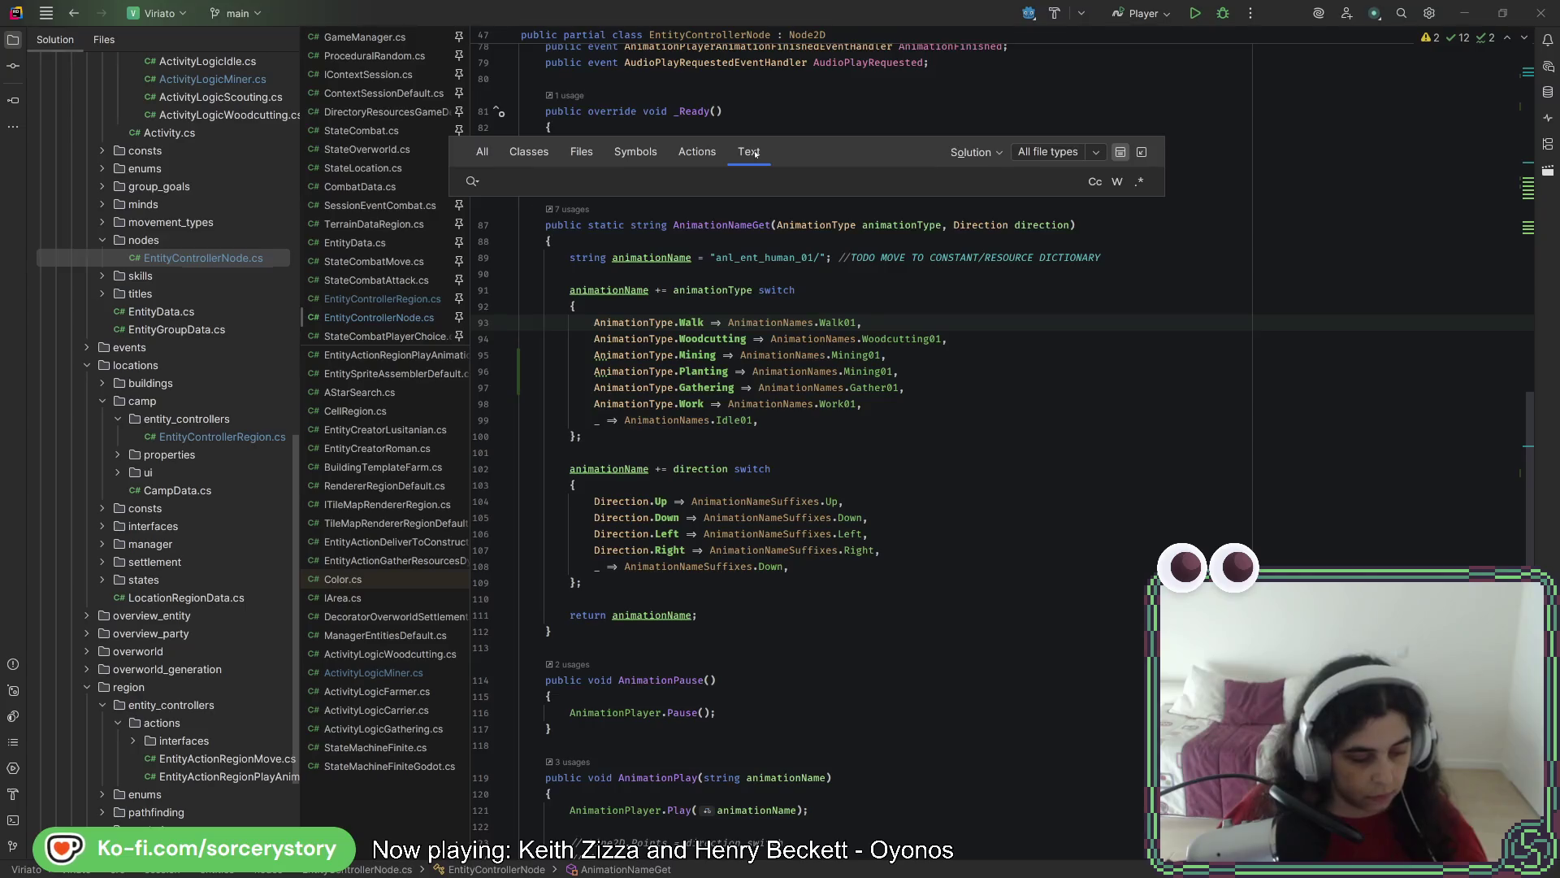
text(.red)
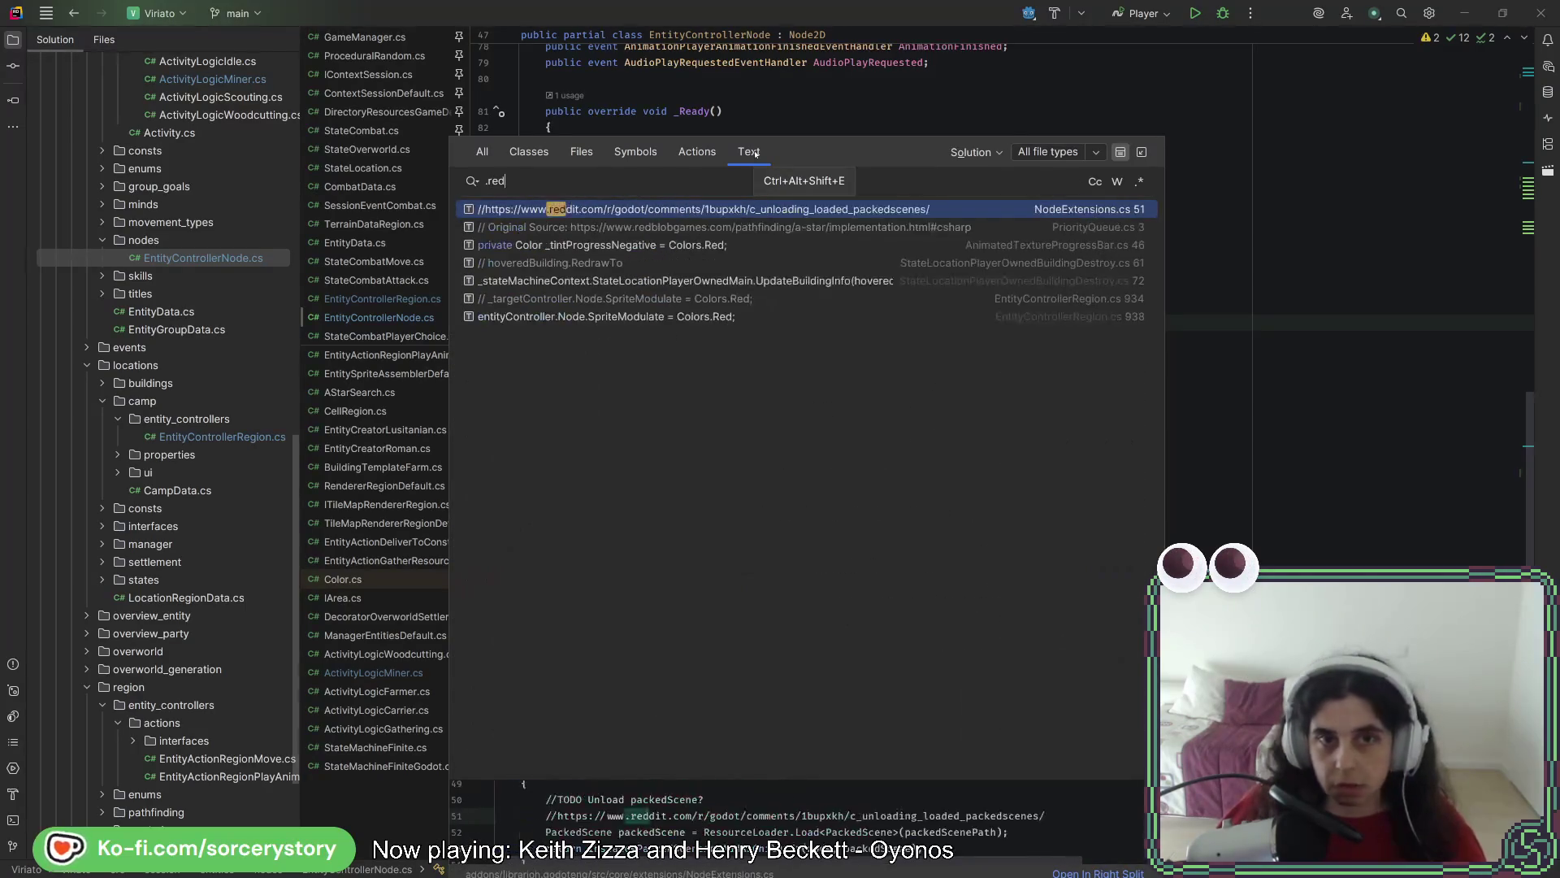
click(673, 245)
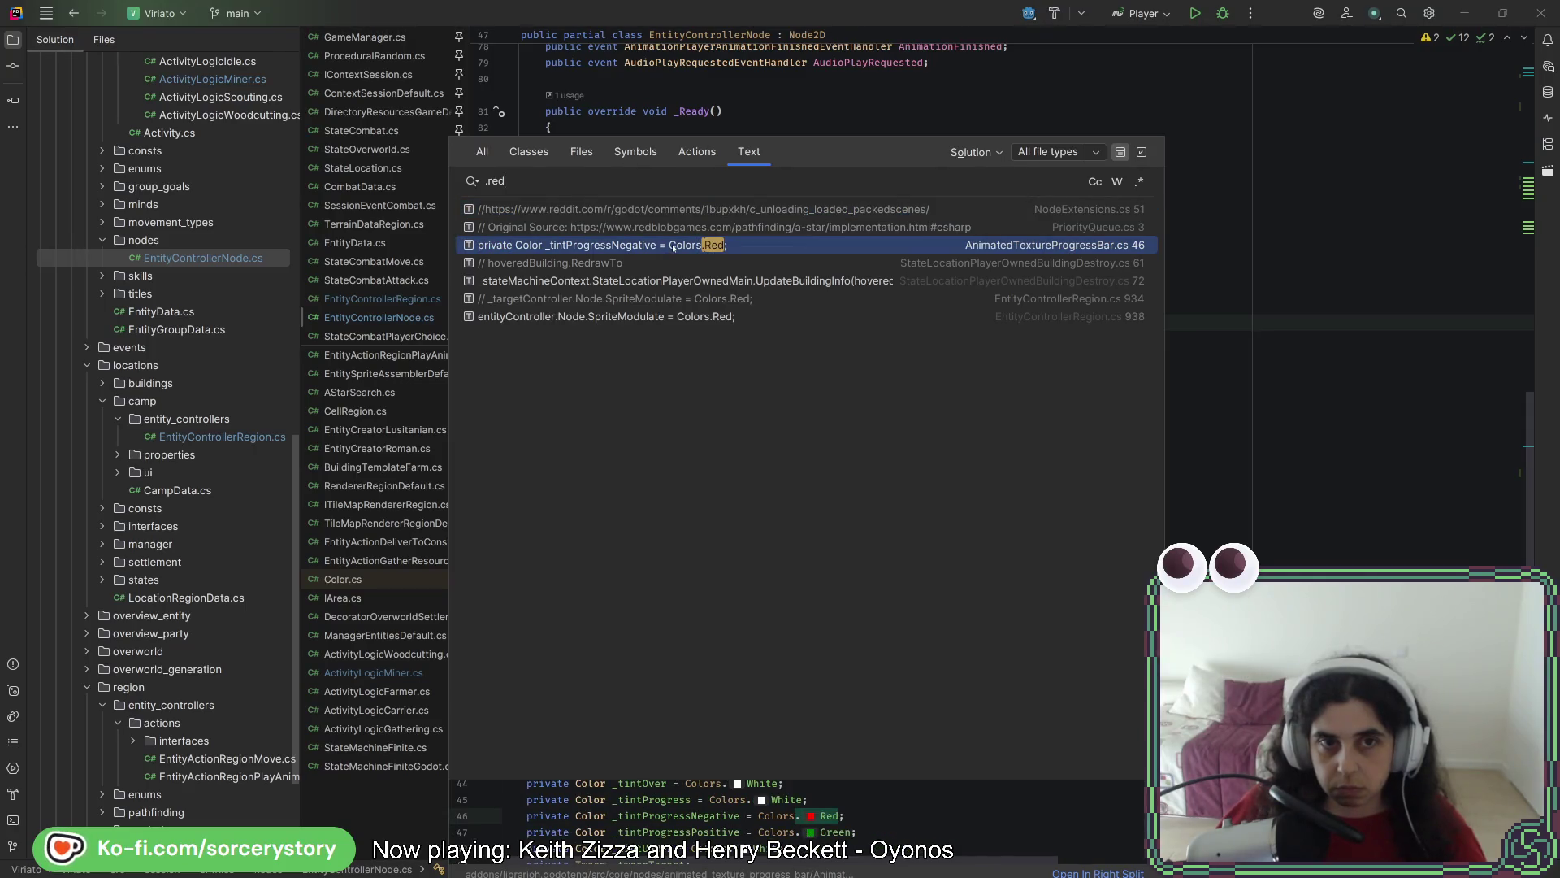
double_click(673, 246)
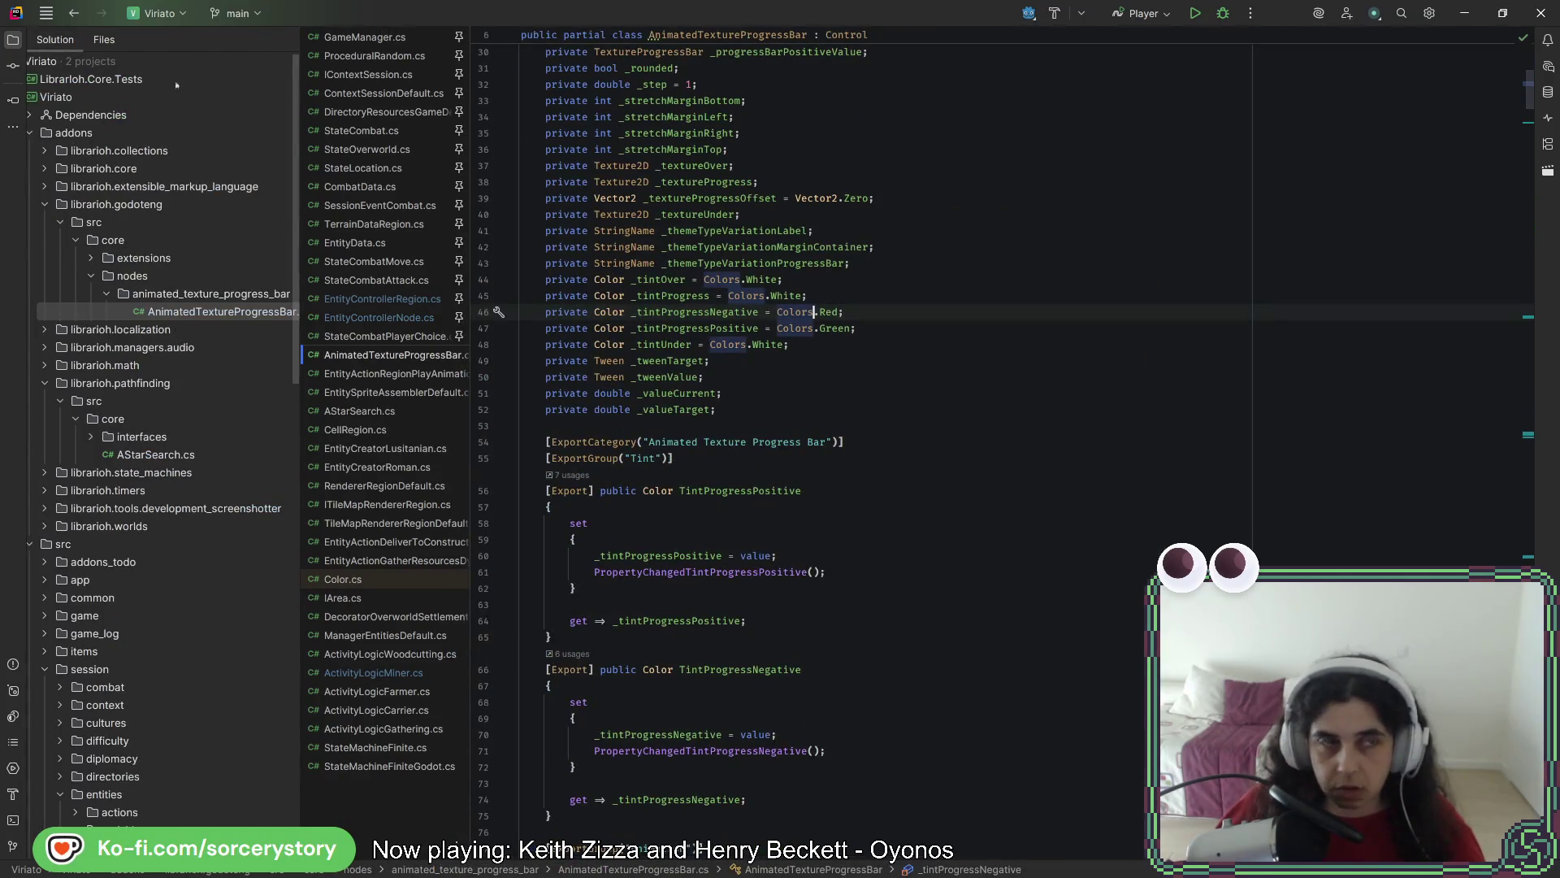
click(72, 14)
Comment out the SpriteModulate Colors.Red tint line, save, and return to Godot
key(shift)
key(shift)
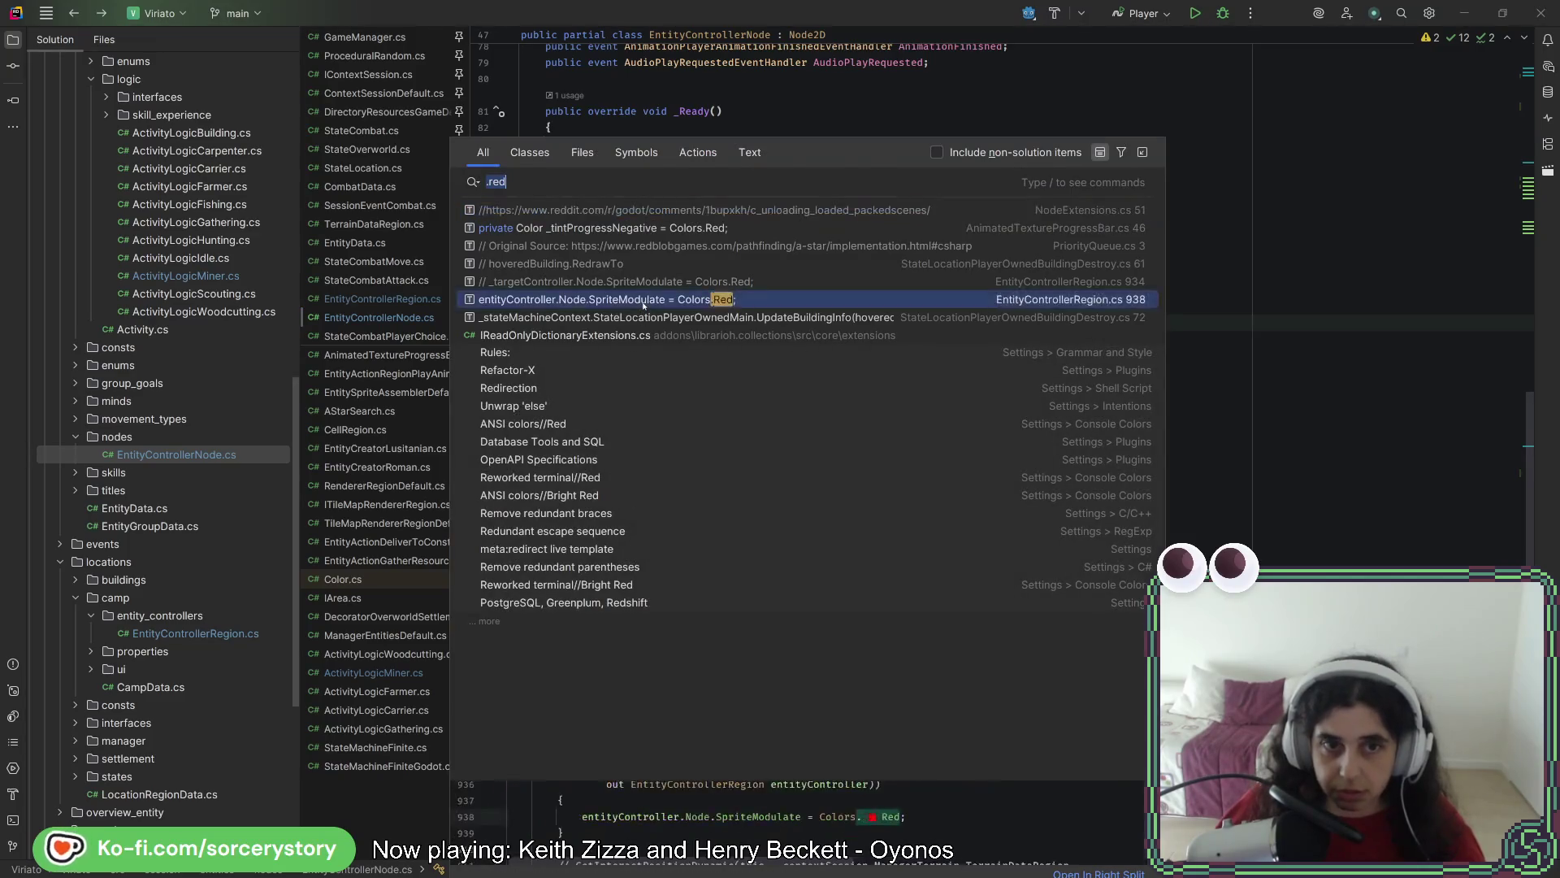
click(642, 299)
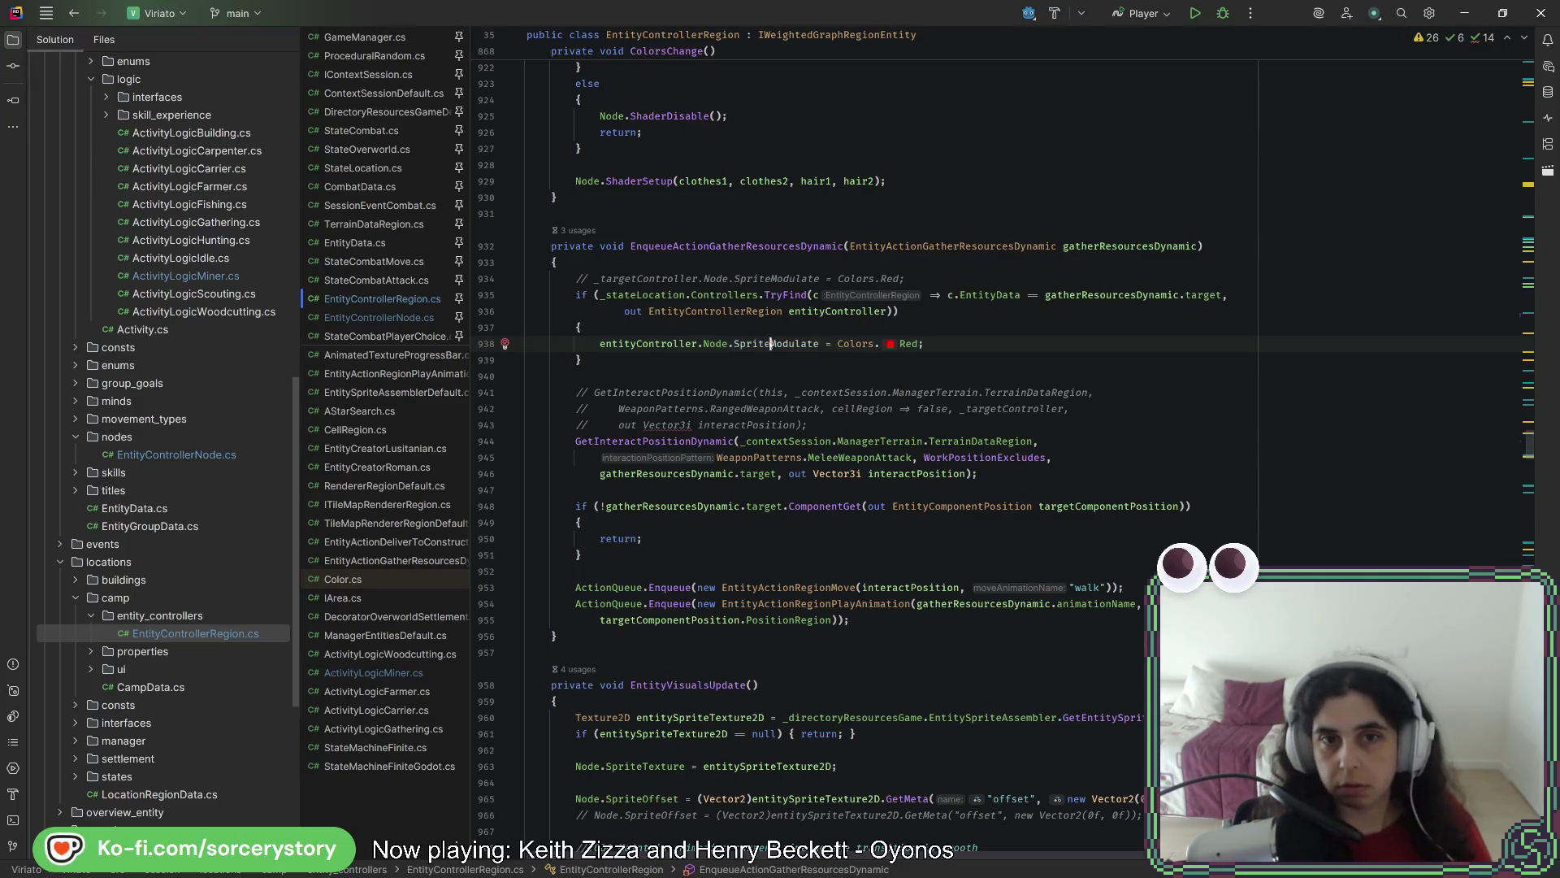
key(ctrl+slash)
key(ctrl+s)
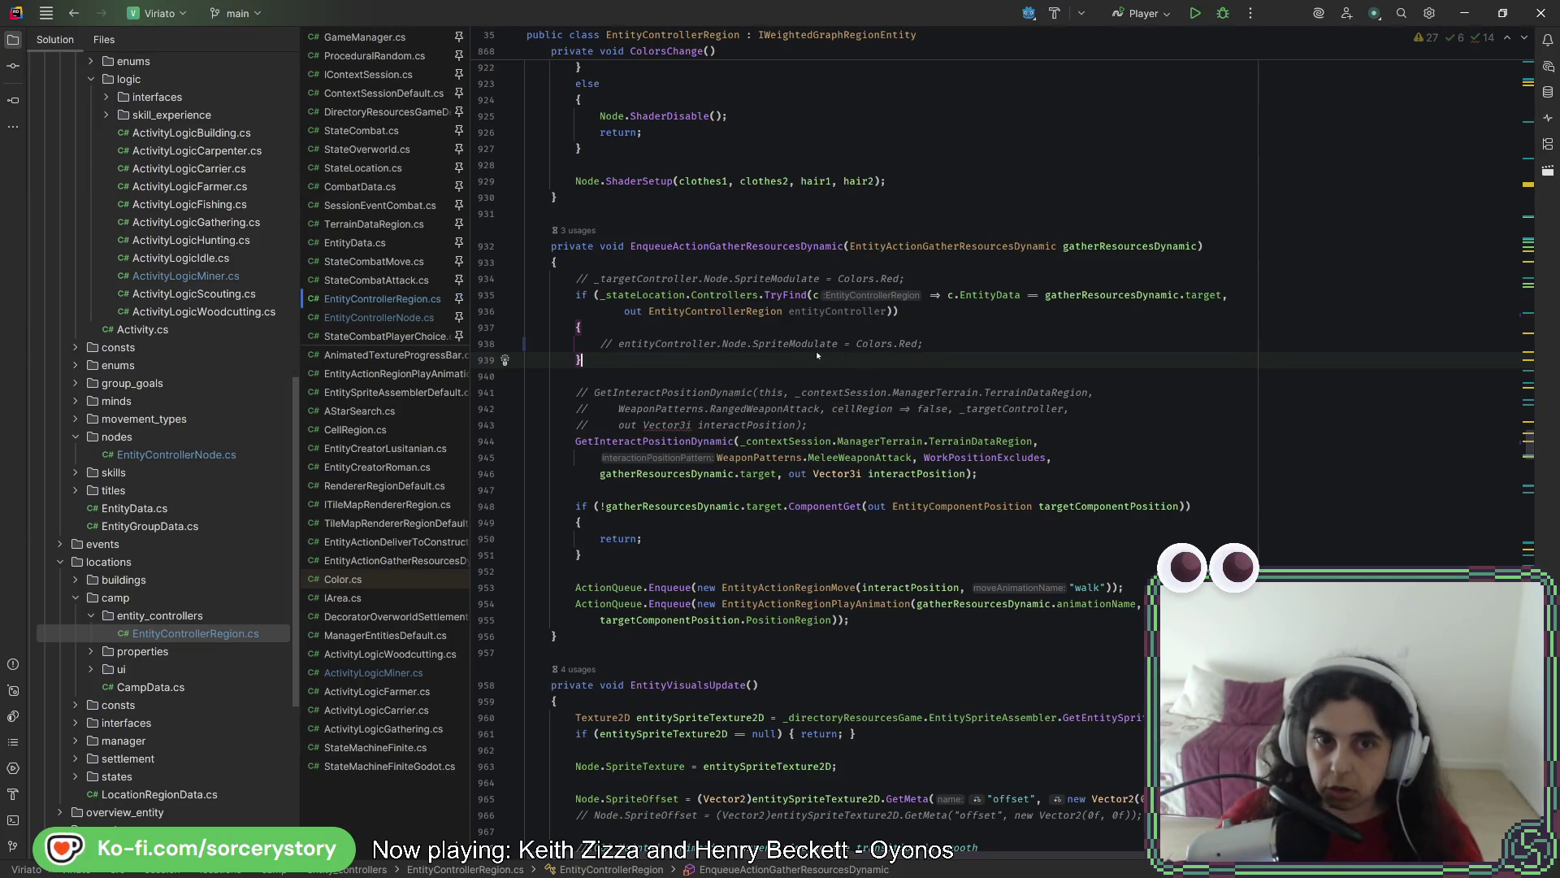
key(alt+Tab)
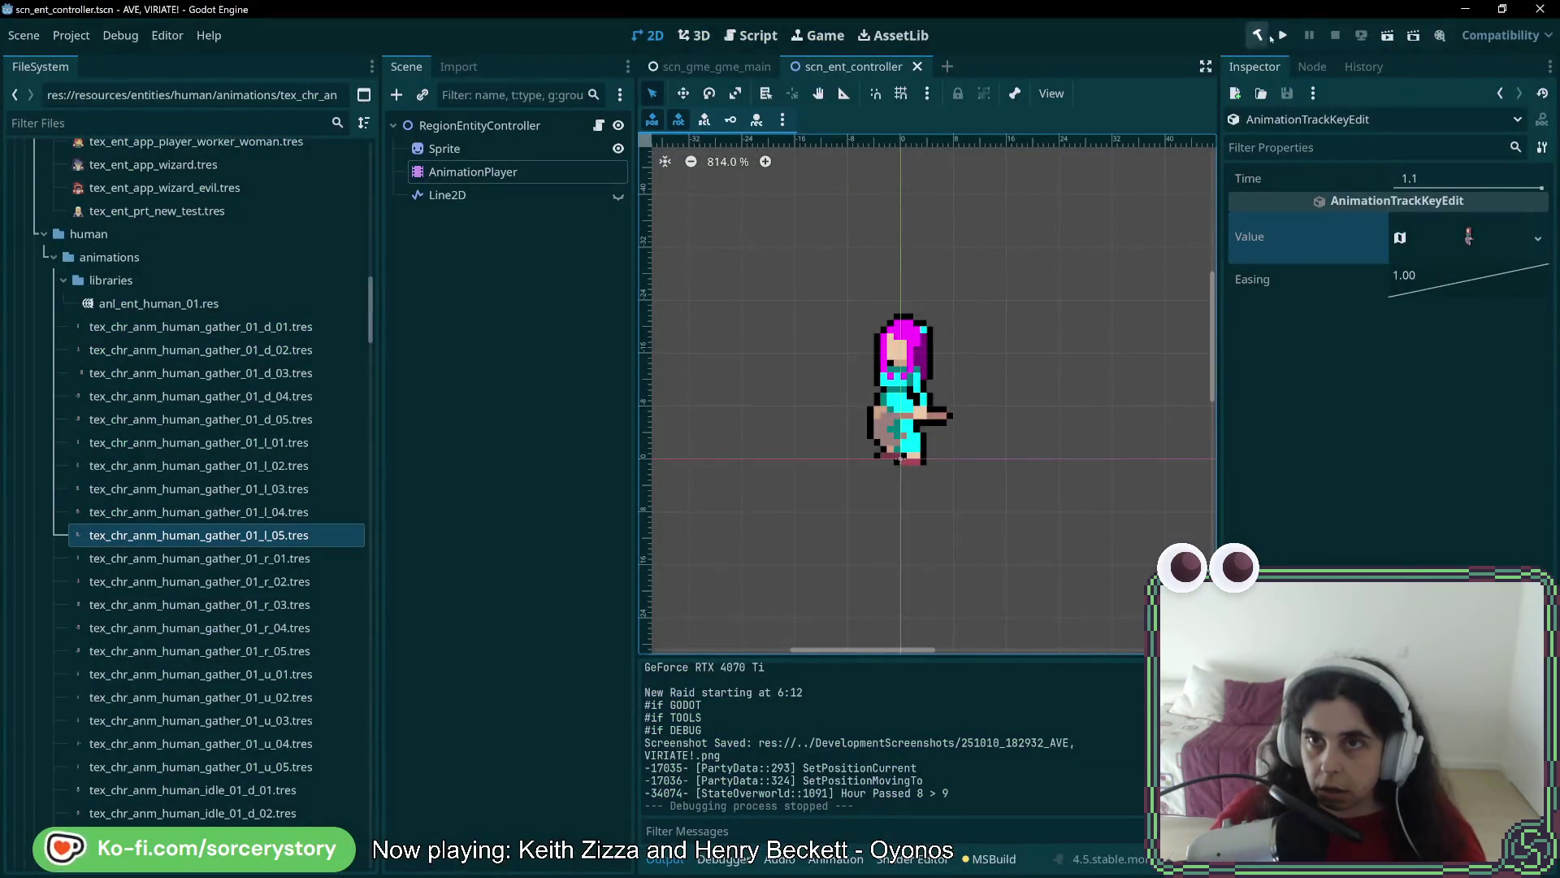
Build and run the game, then enter the Player Settlement from the world map
click(1279, 36)
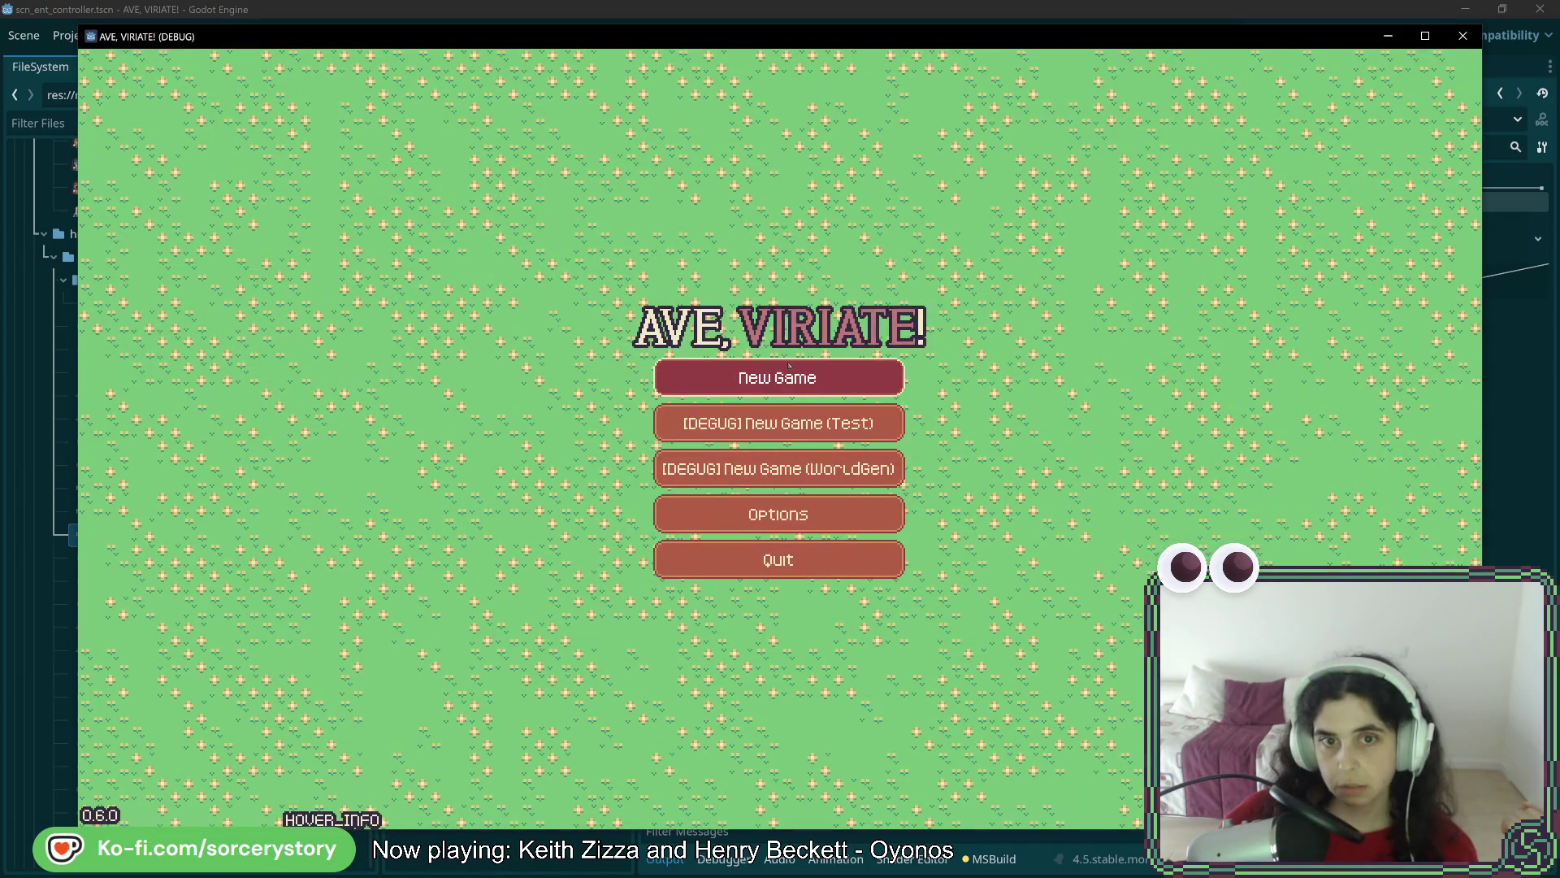
click(788, 367)
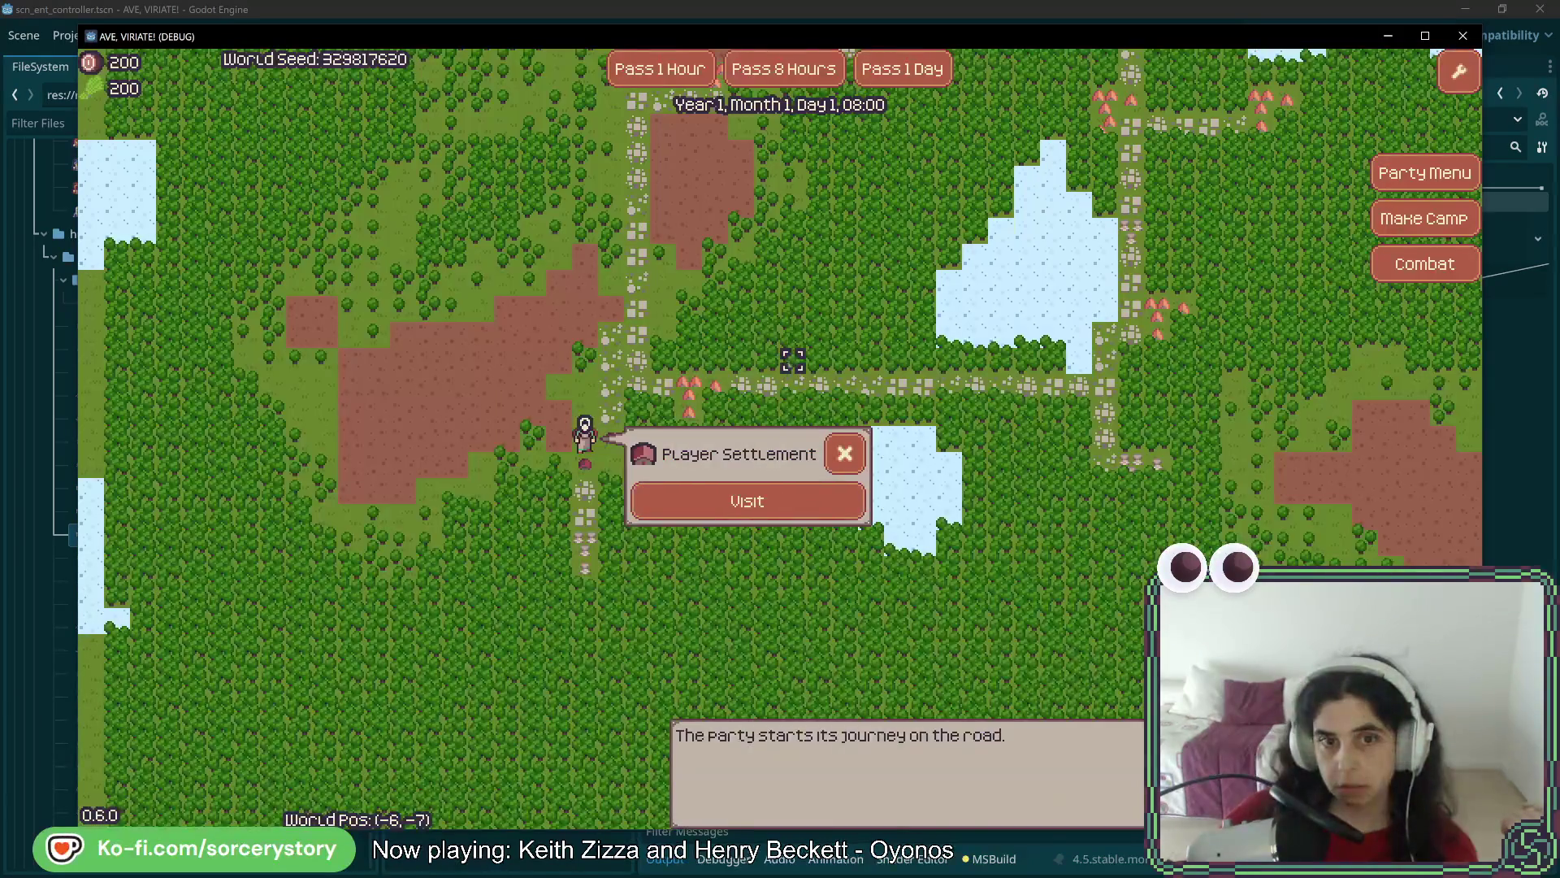
click(795, 501)
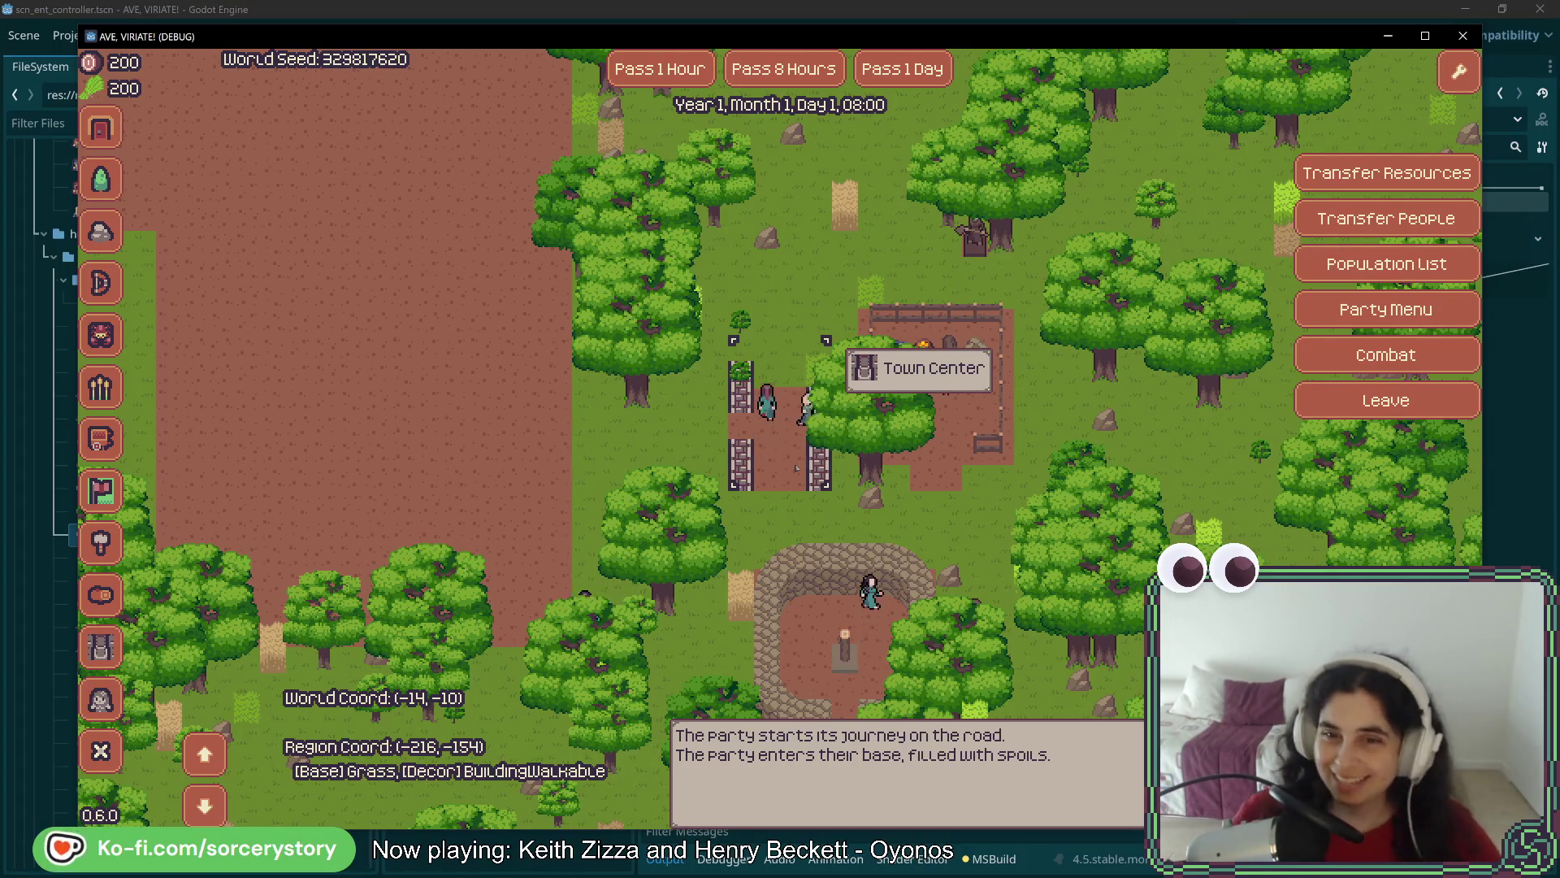
Pan around the settlement to watch the villagers work, then close the game and relaunch it
key(s)
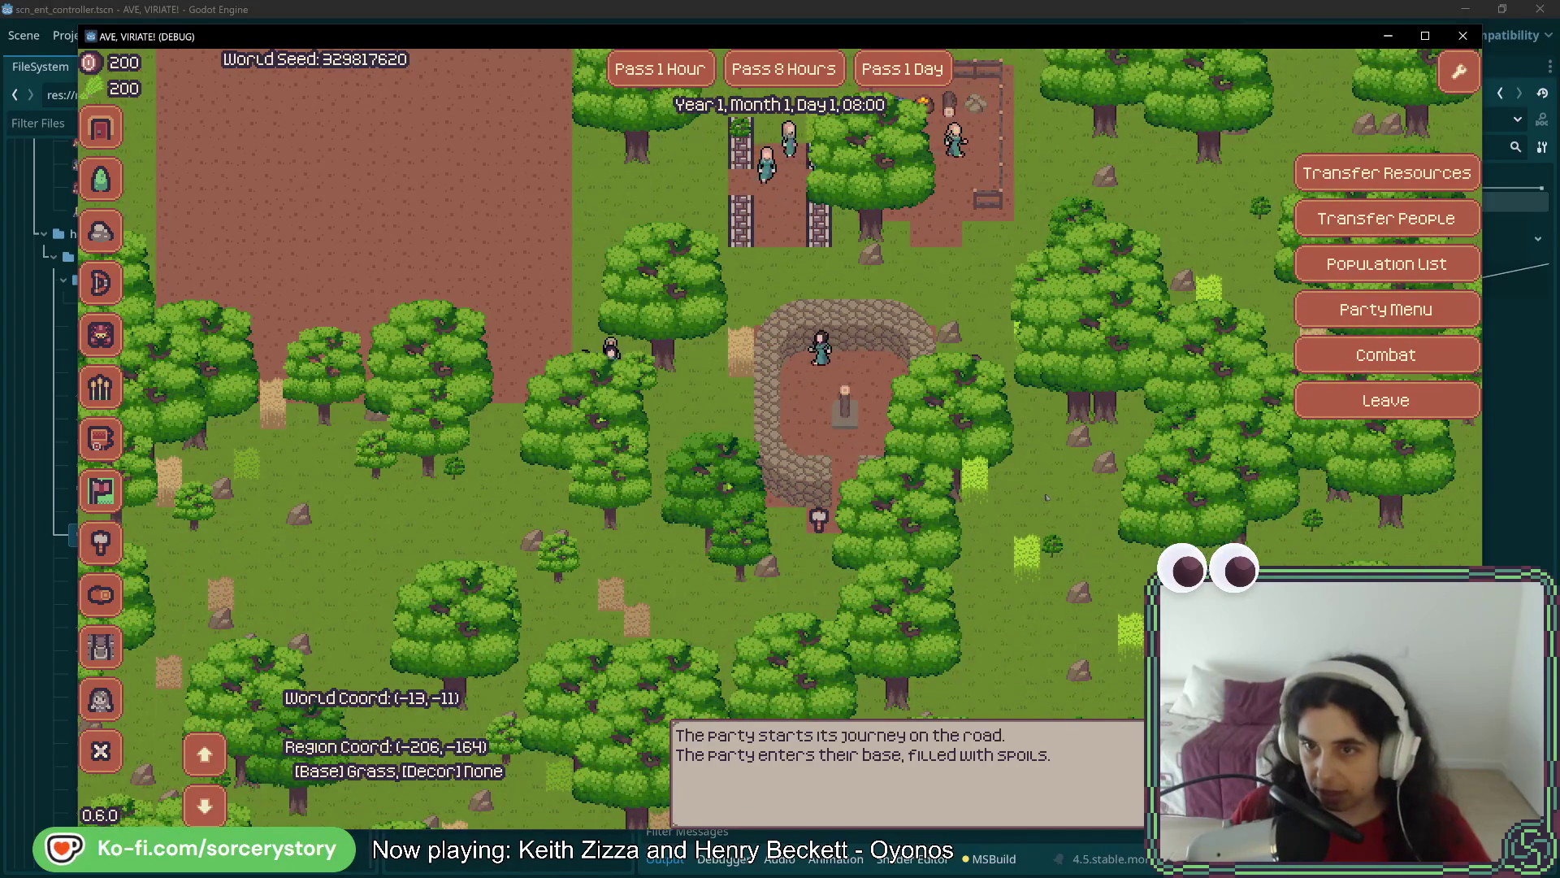
key(w)
key(d)
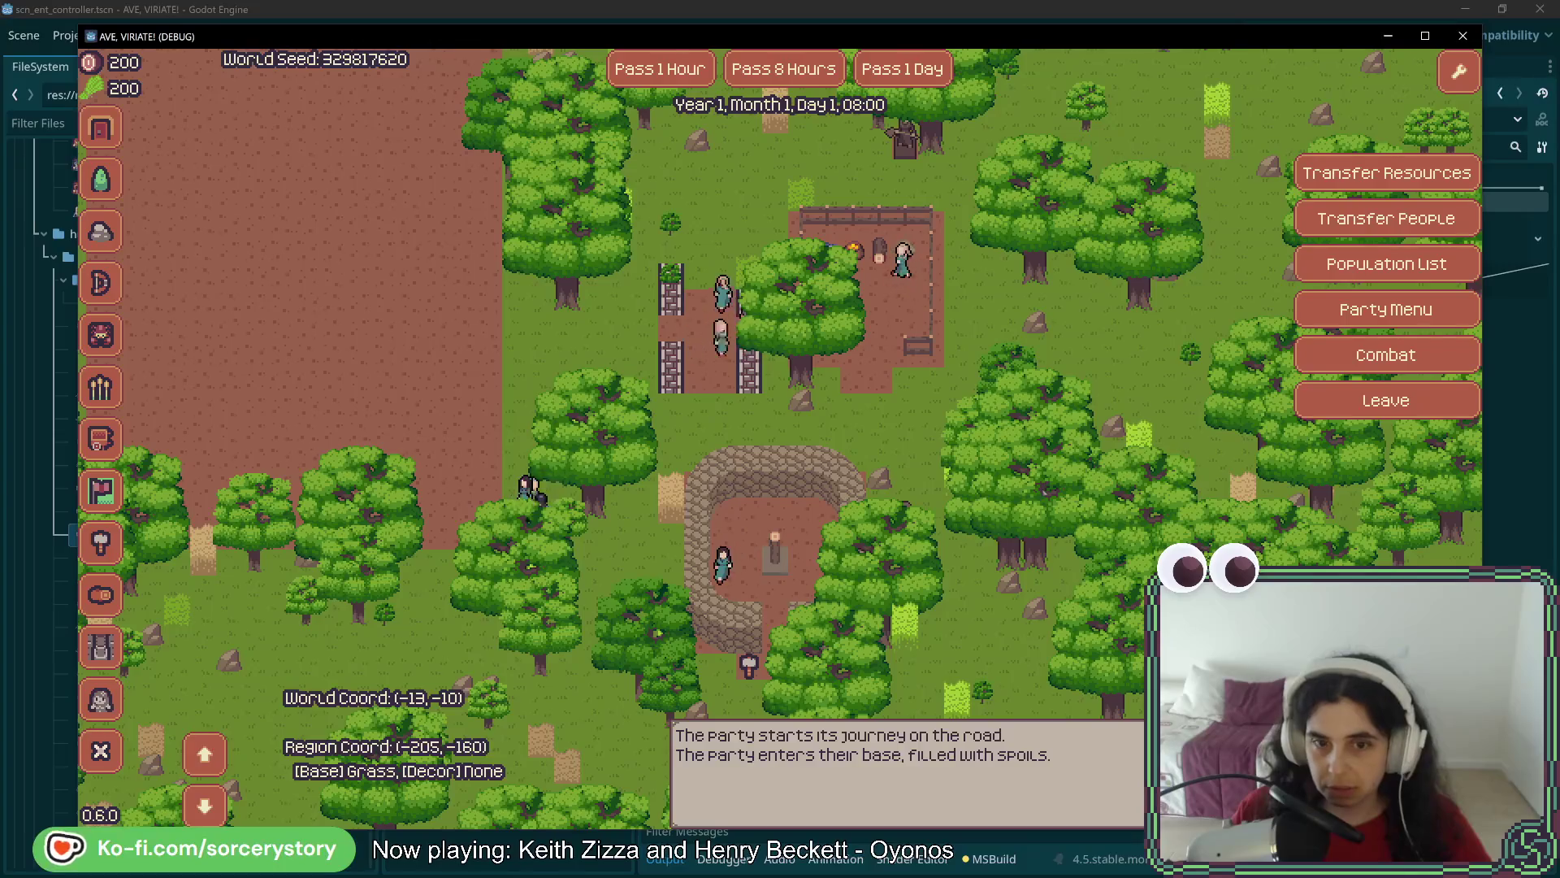
key(s)
key(w)
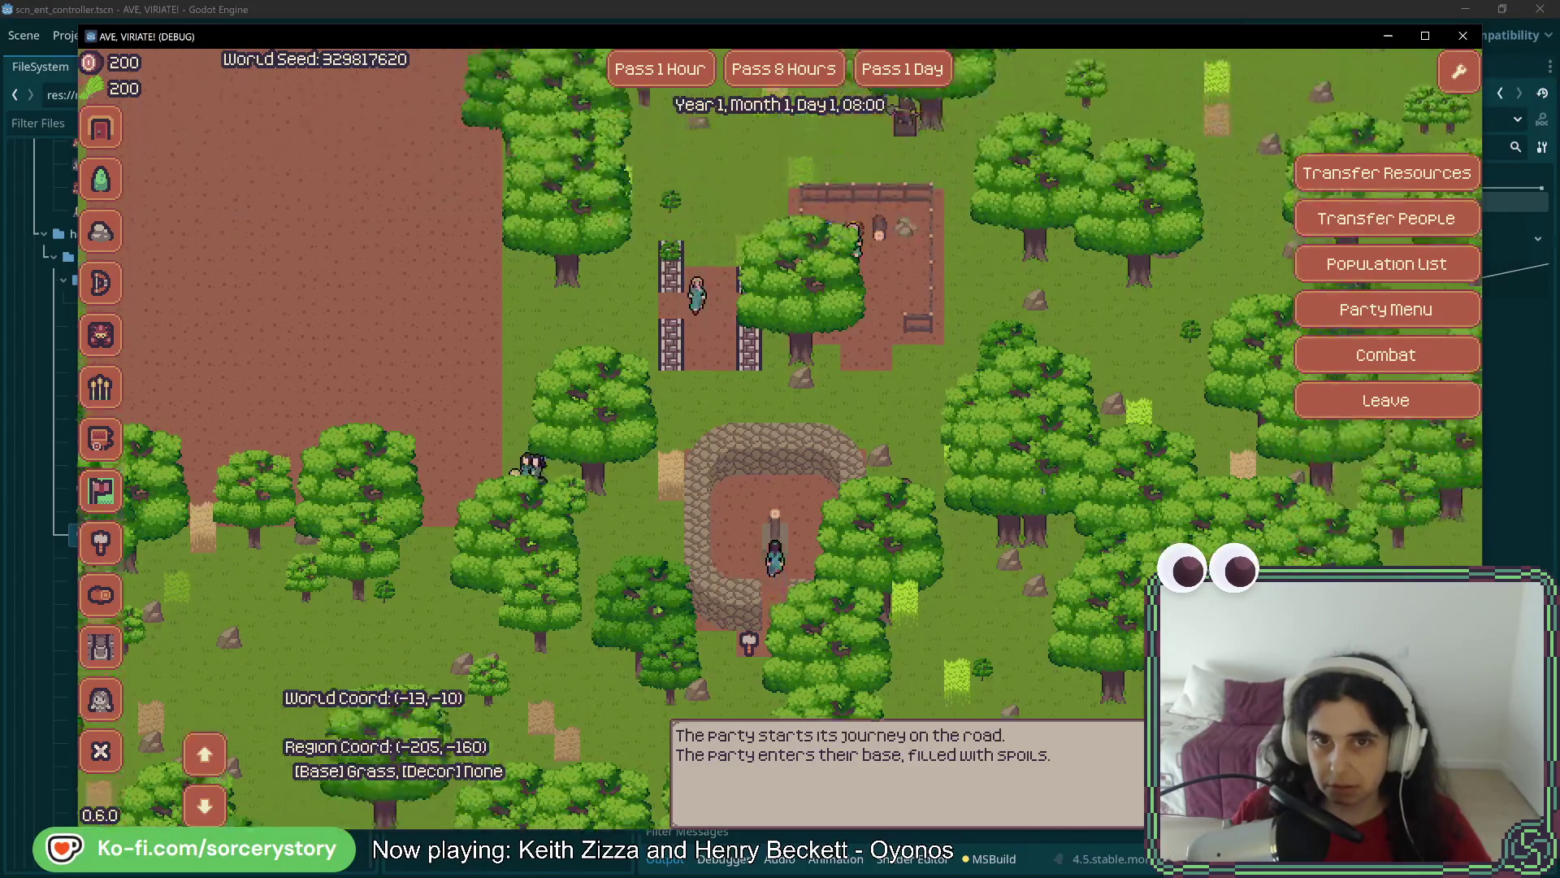
key(s)
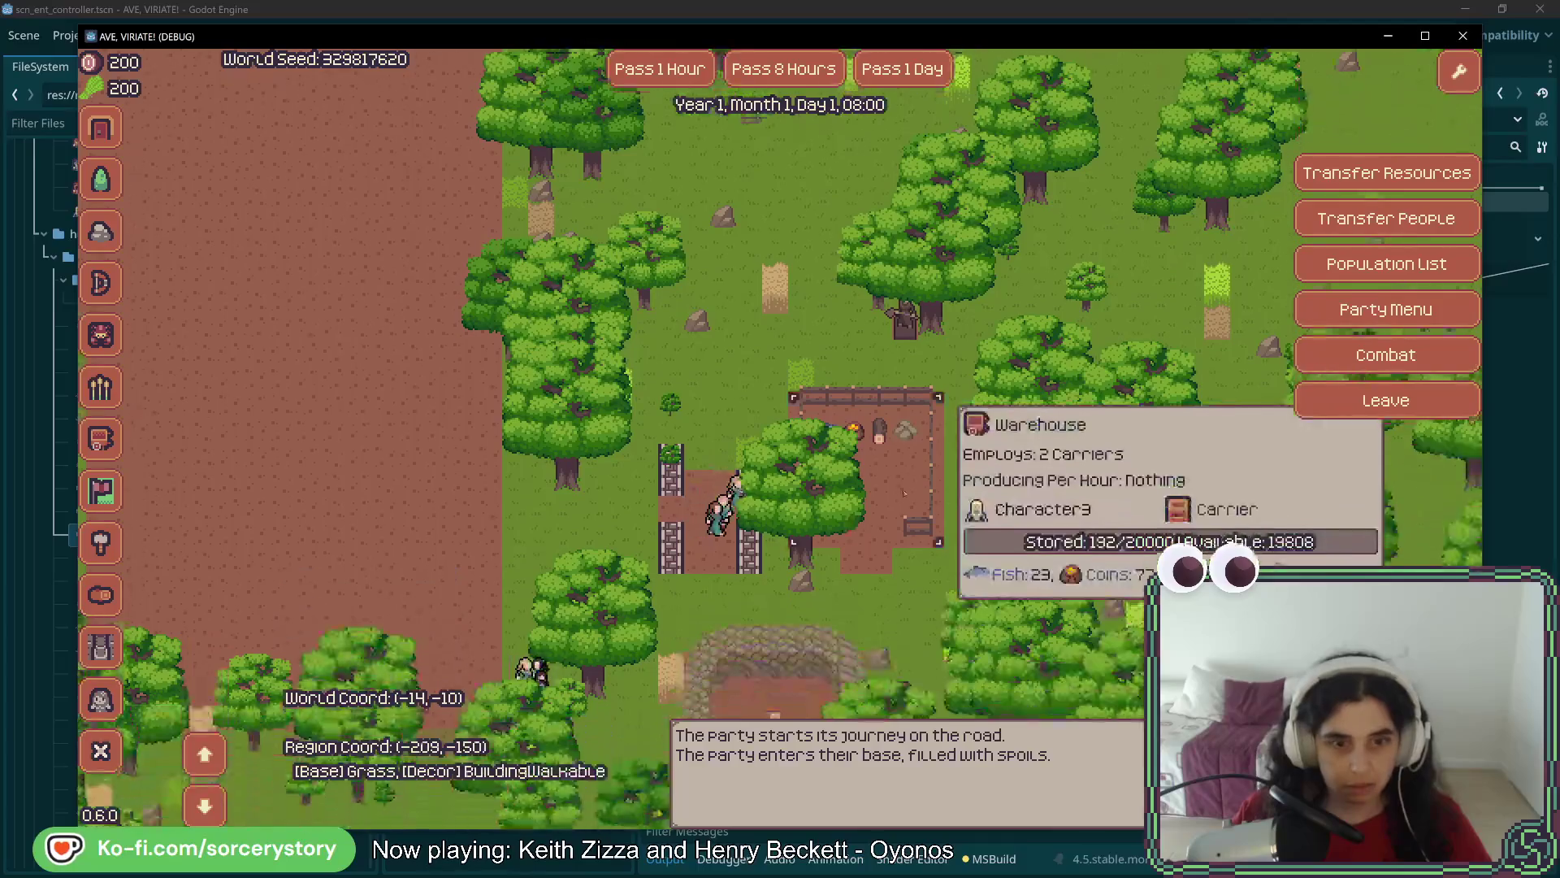
click(1462, 35)
click(1282, 35)
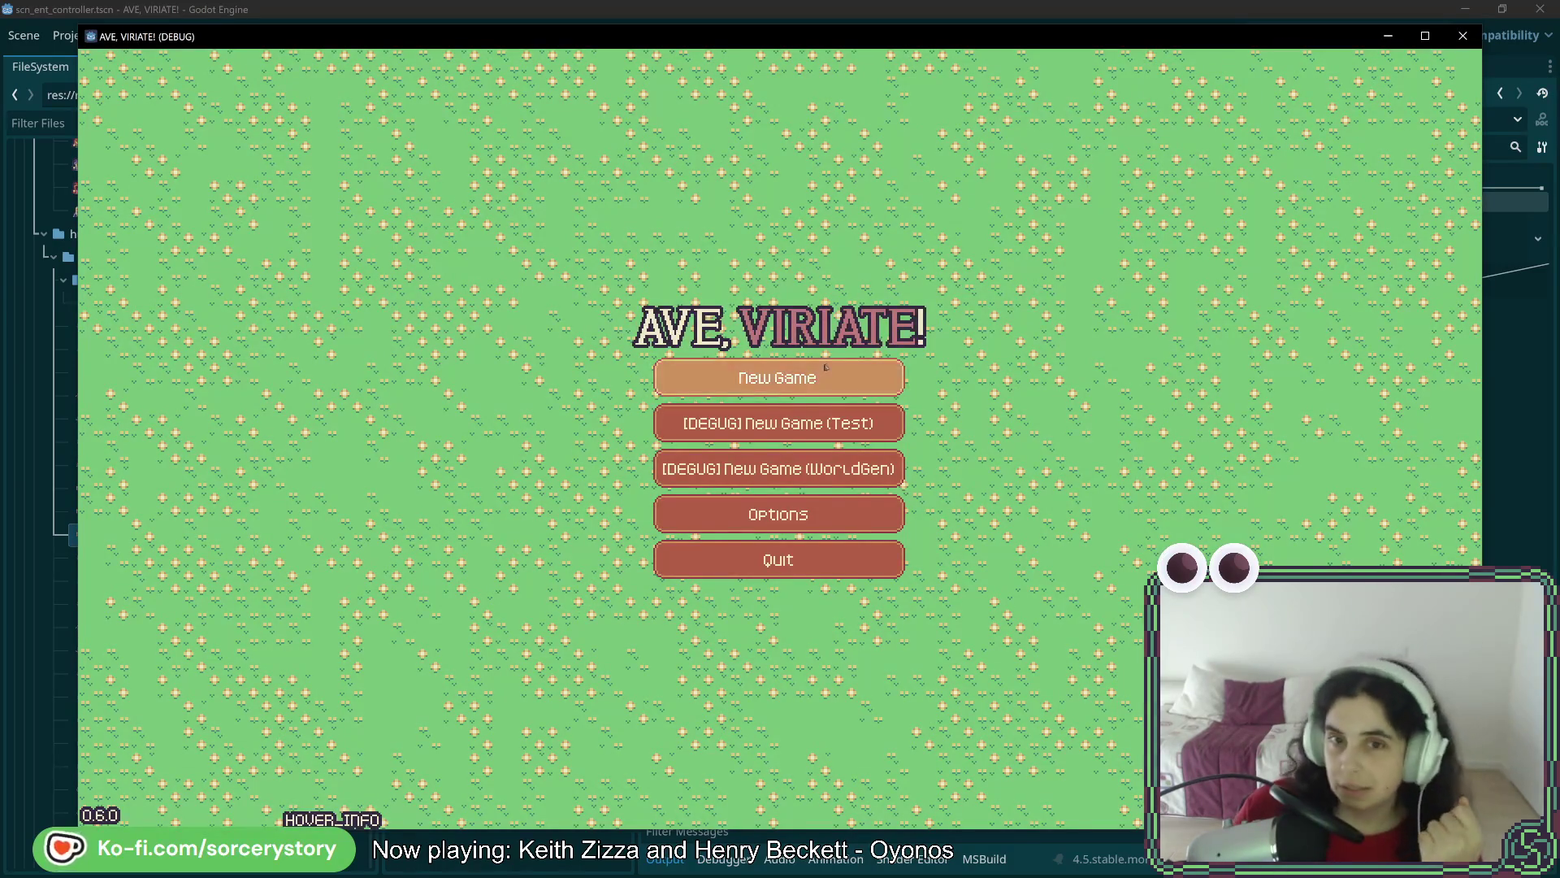
Start a new game, visit the Player Settlement, and check the Forester building's gatherers and woodcutters
click(888, 393)
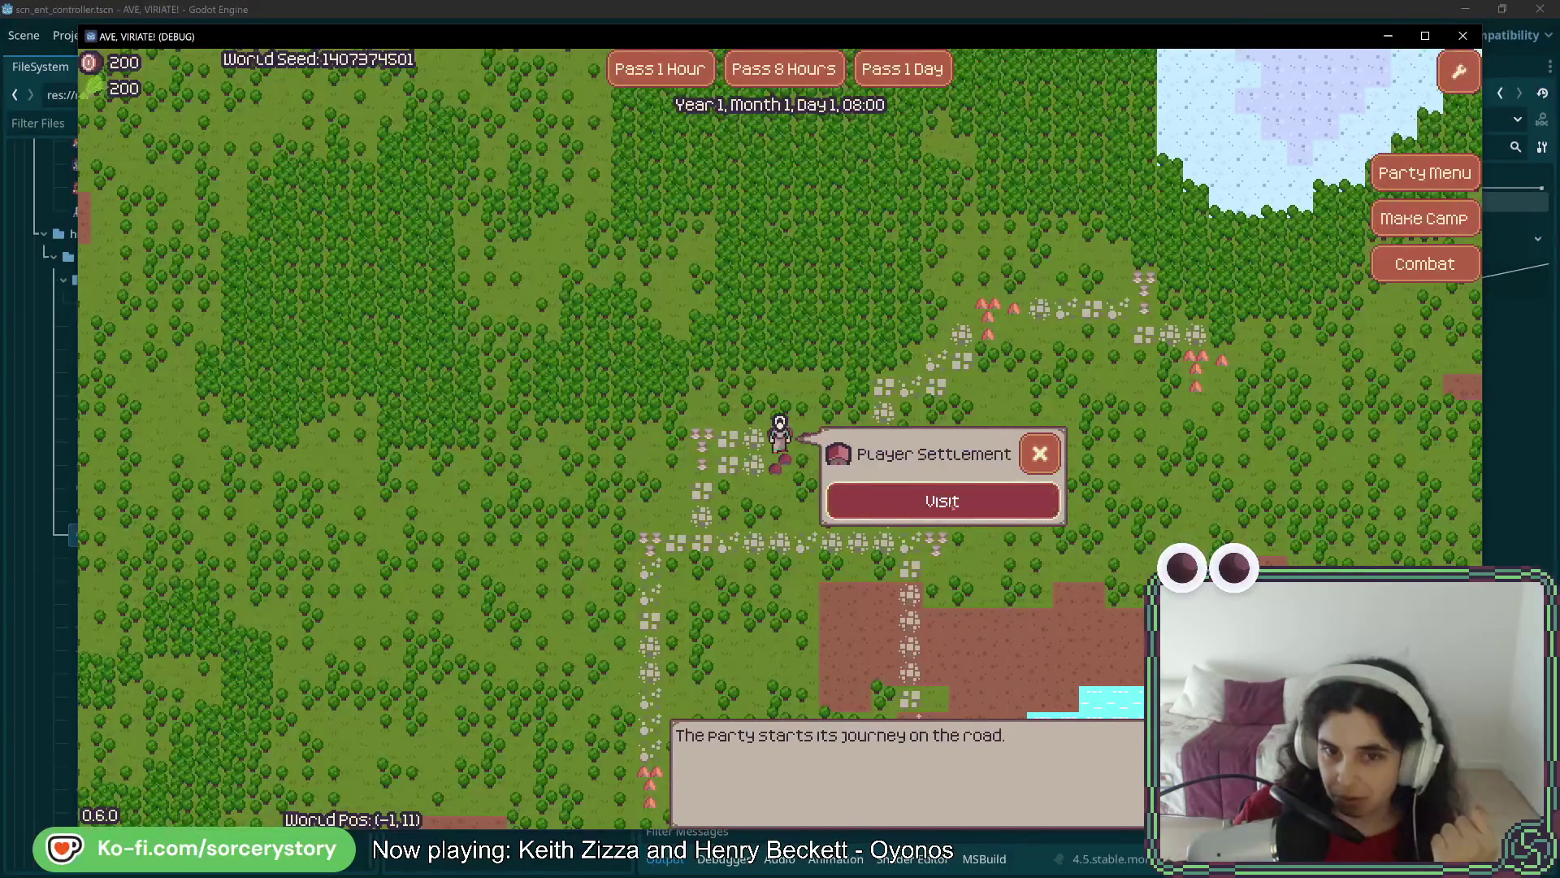
click(939, 497)
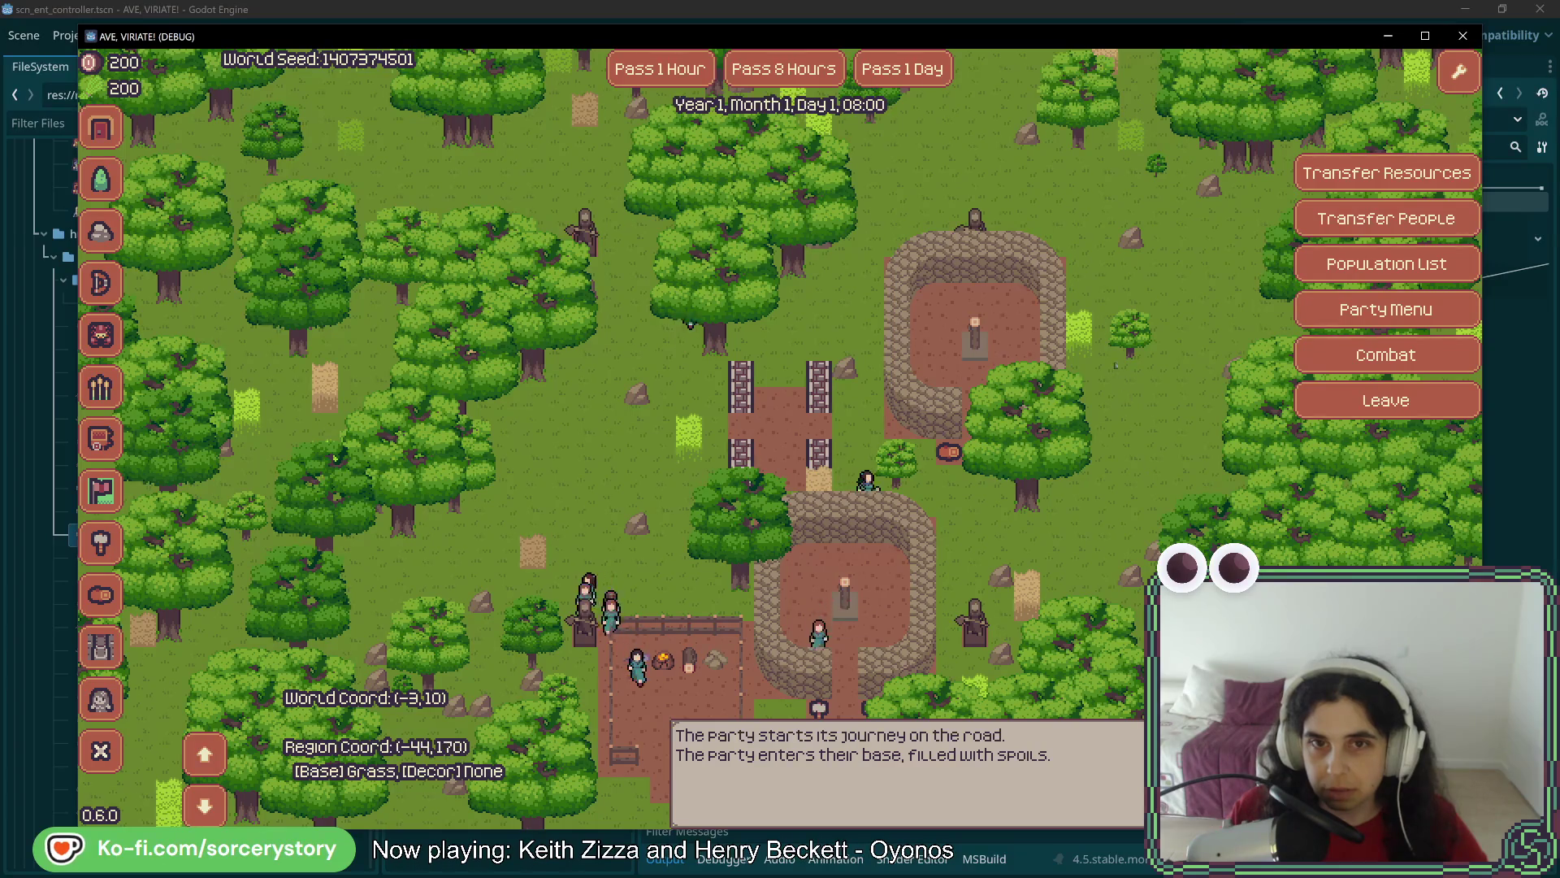
click(1016, 341)
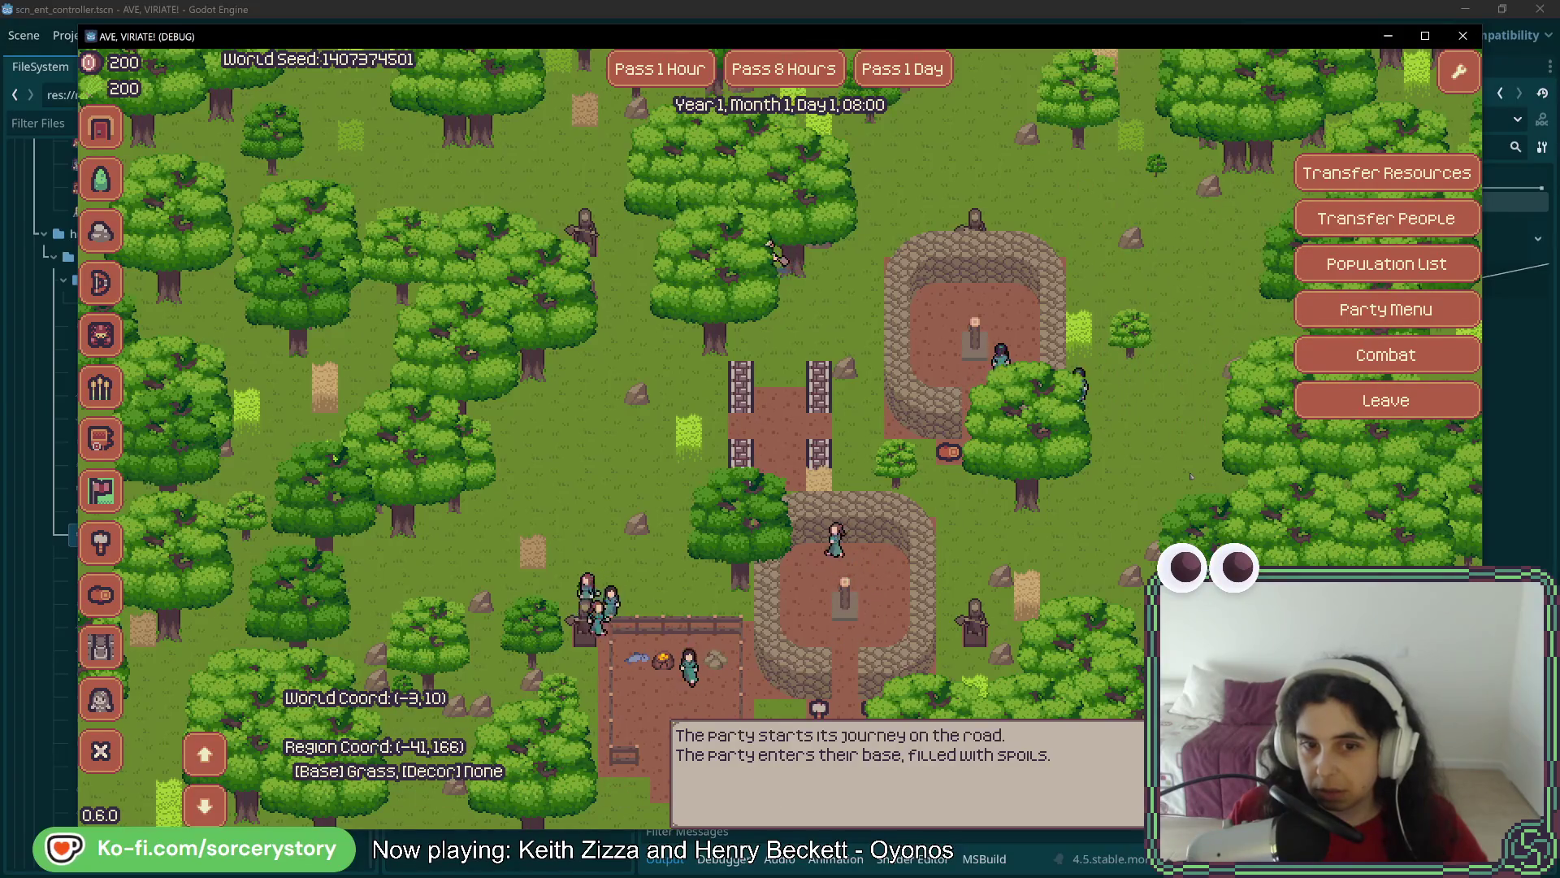
drag(776, 256, 597, 323)
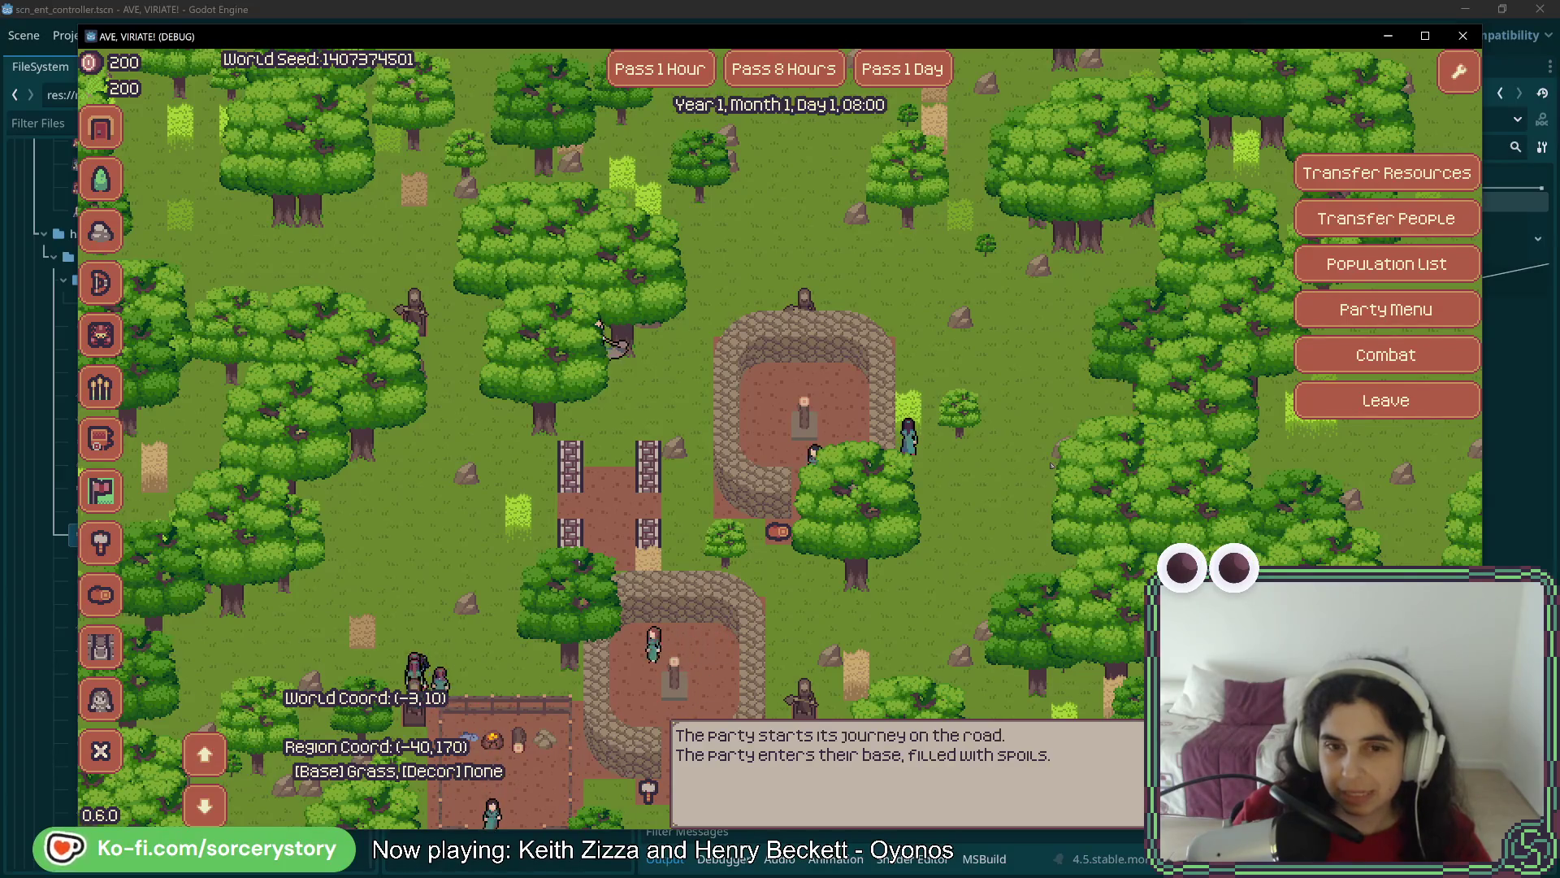
click(858, 414)
click(1028, 573)
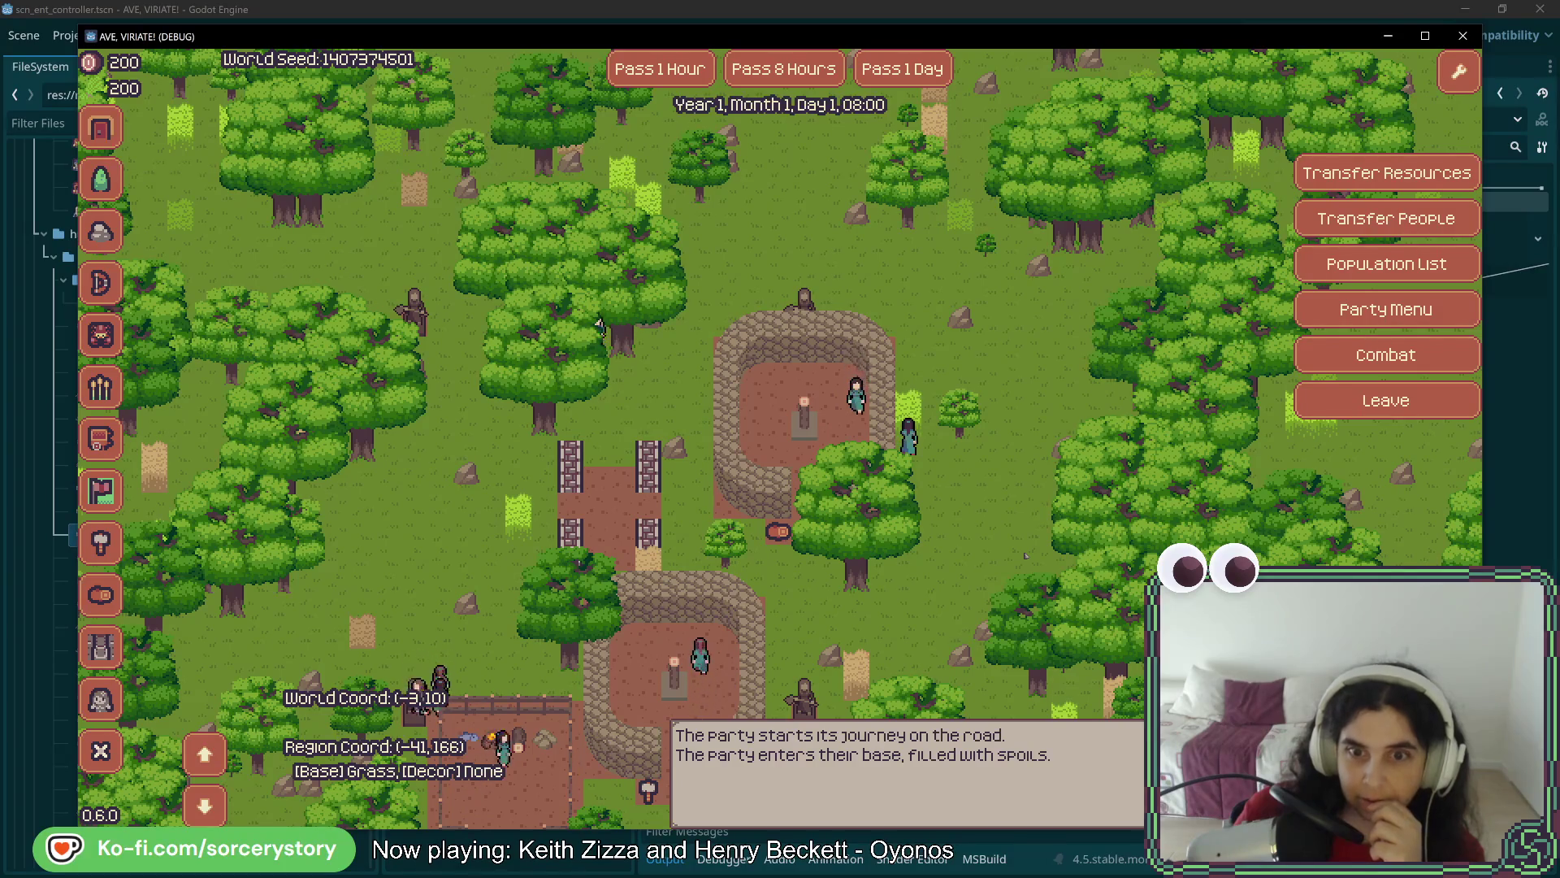
Pass two hours to reach 10:00 while panning north-west over the Forester
click(686, 73)
key(w)
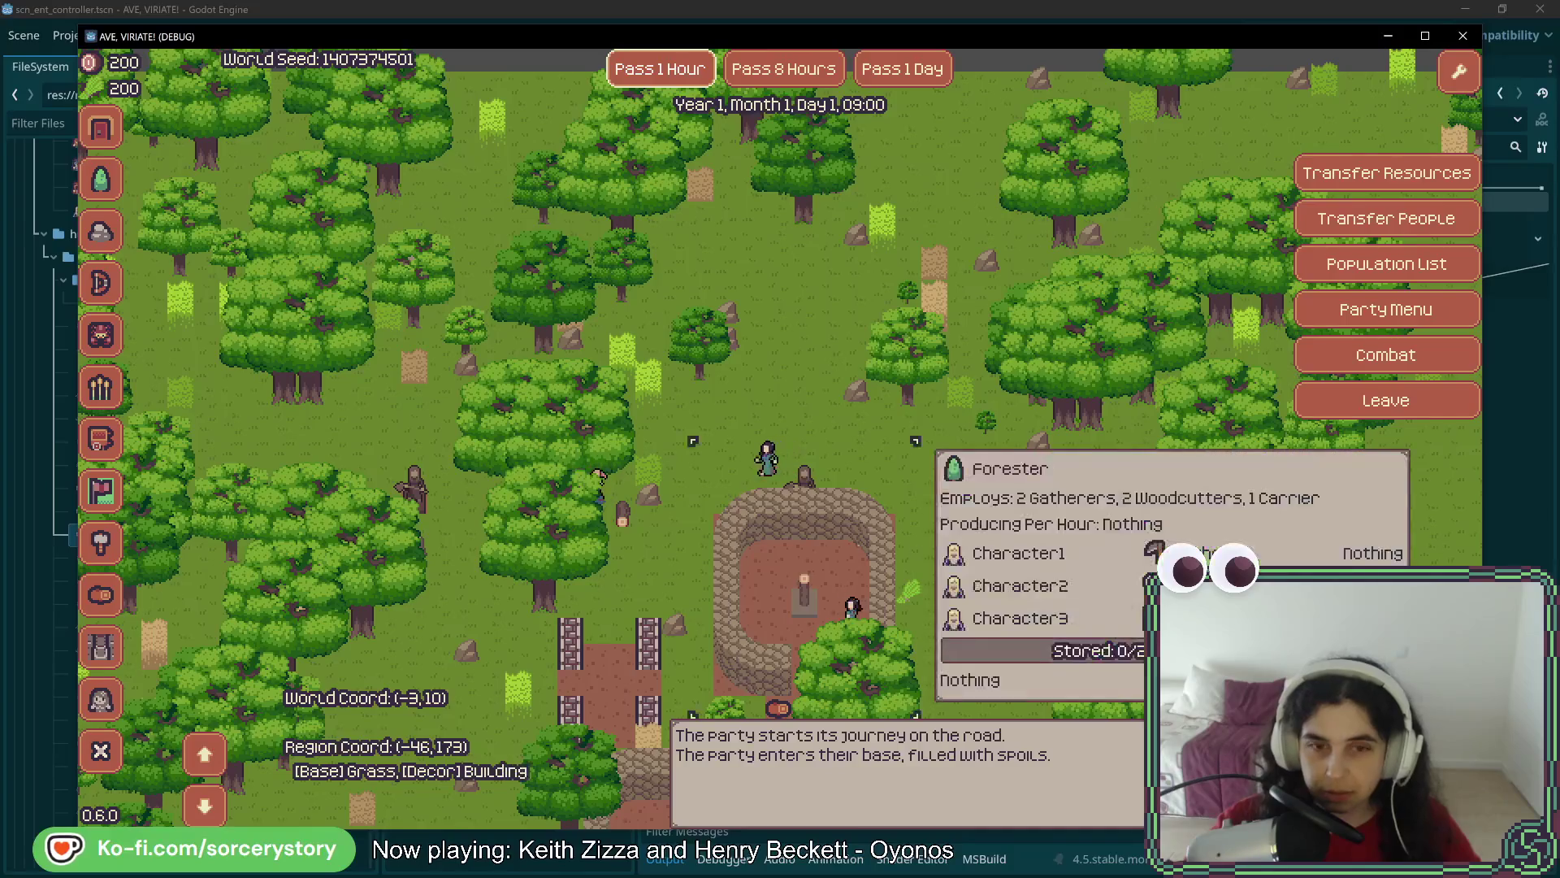
key(w)
key(a)
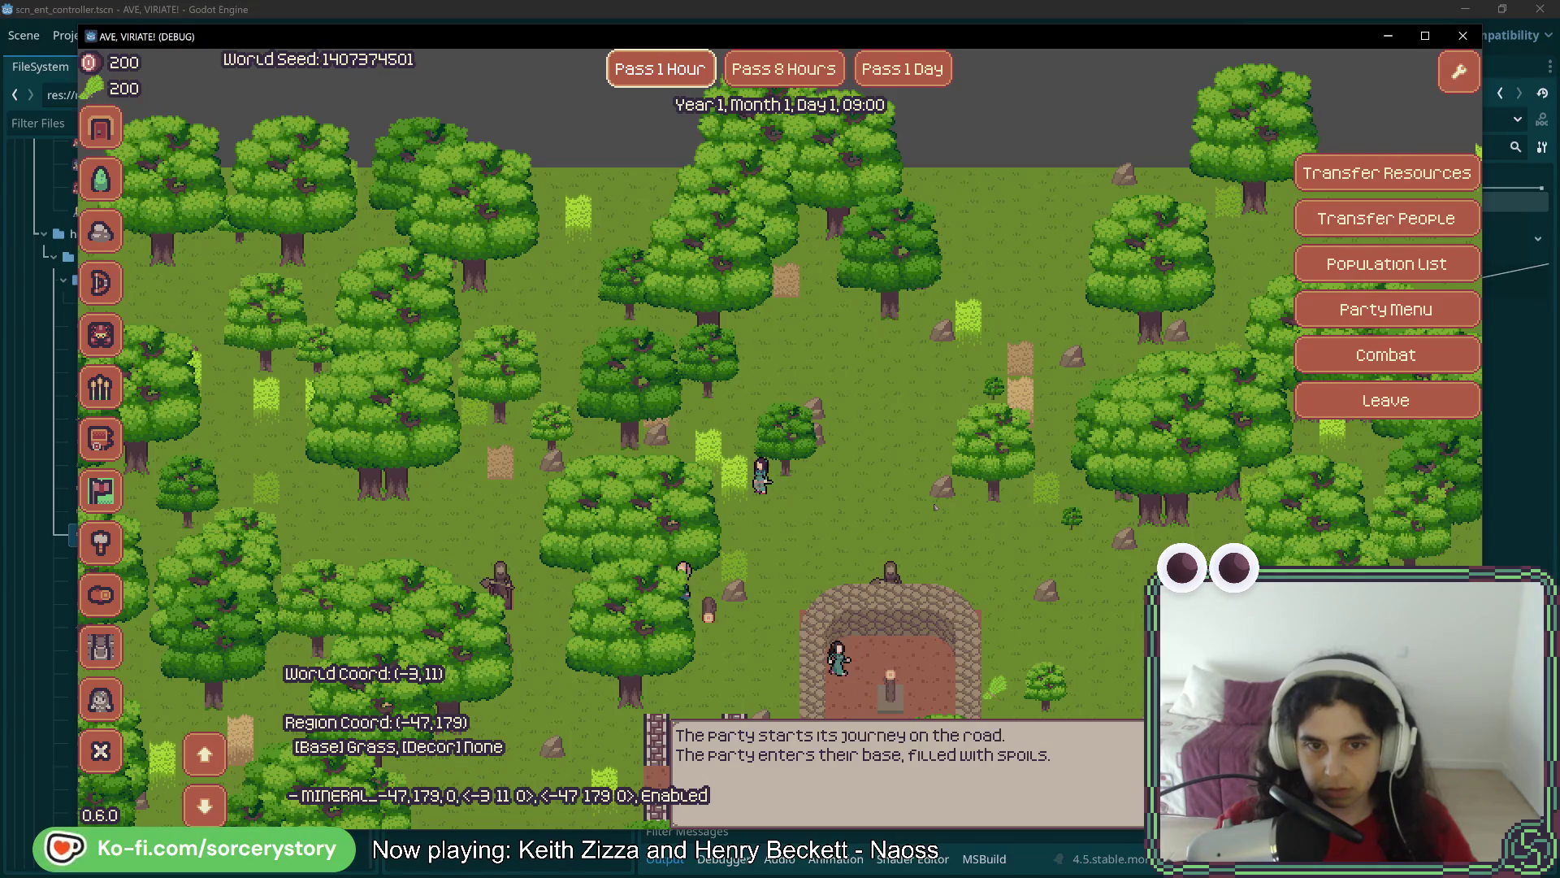
click(638, 74)
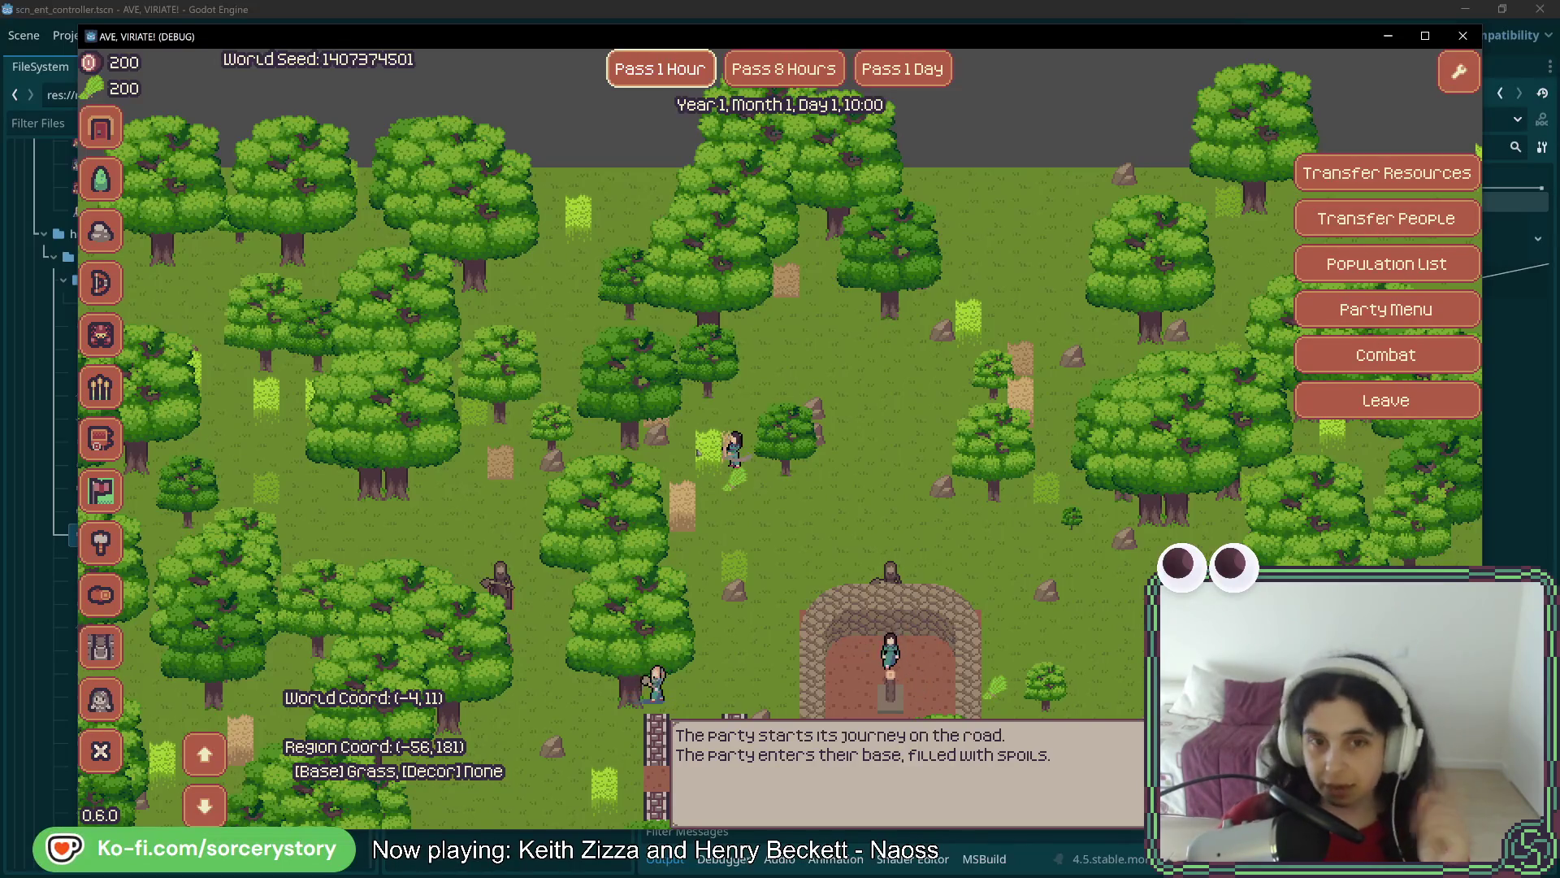
Pass hours from 10:00 to 13:00 while panning around the settlement
mouse_move(833, 558)
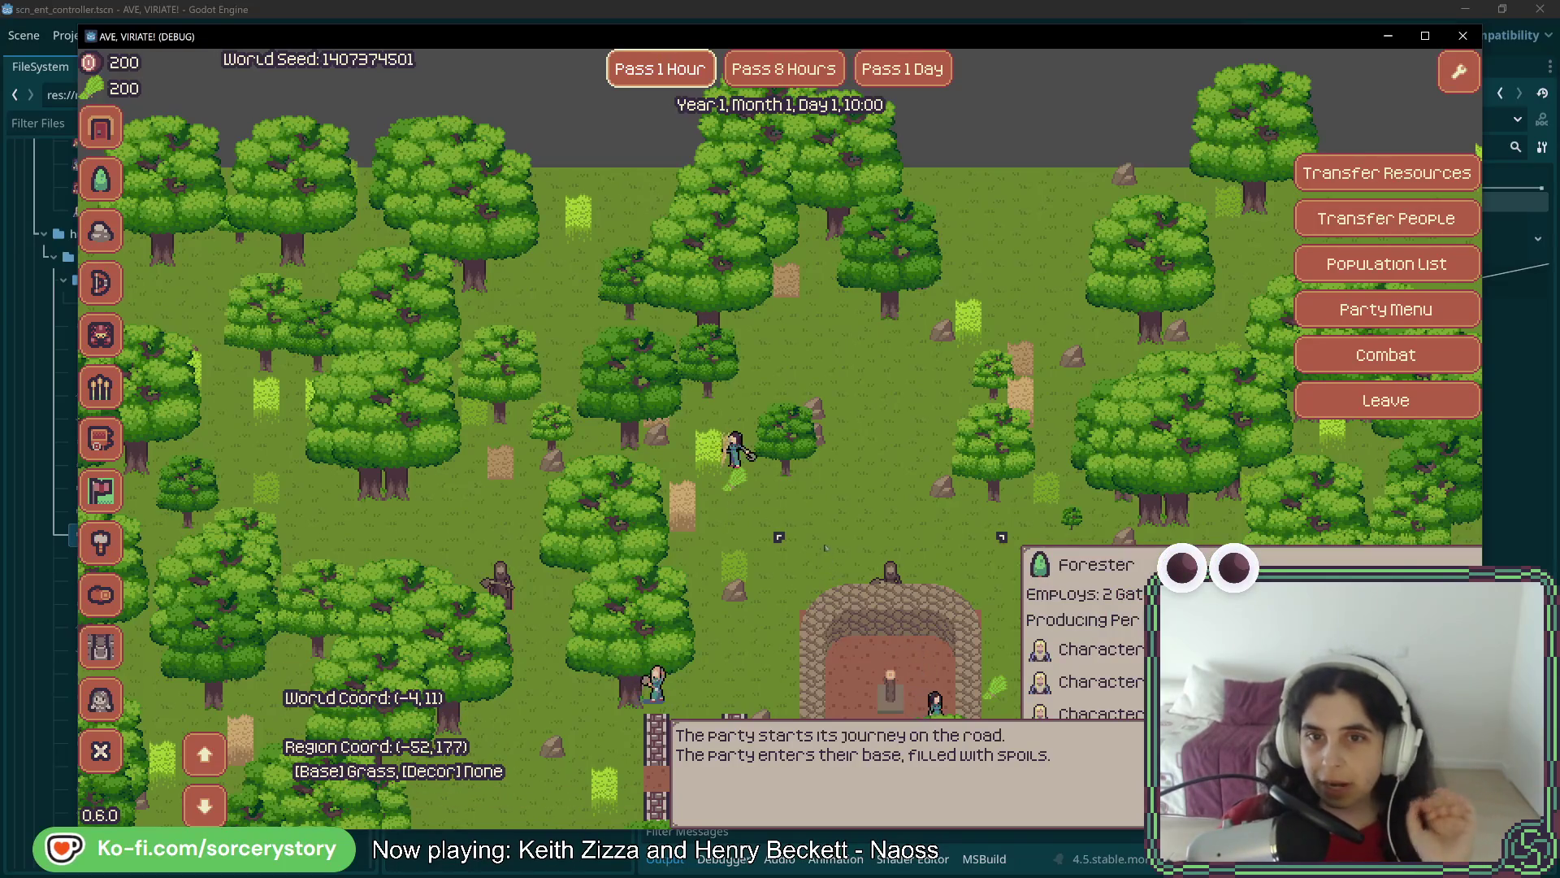
click(691, 84)
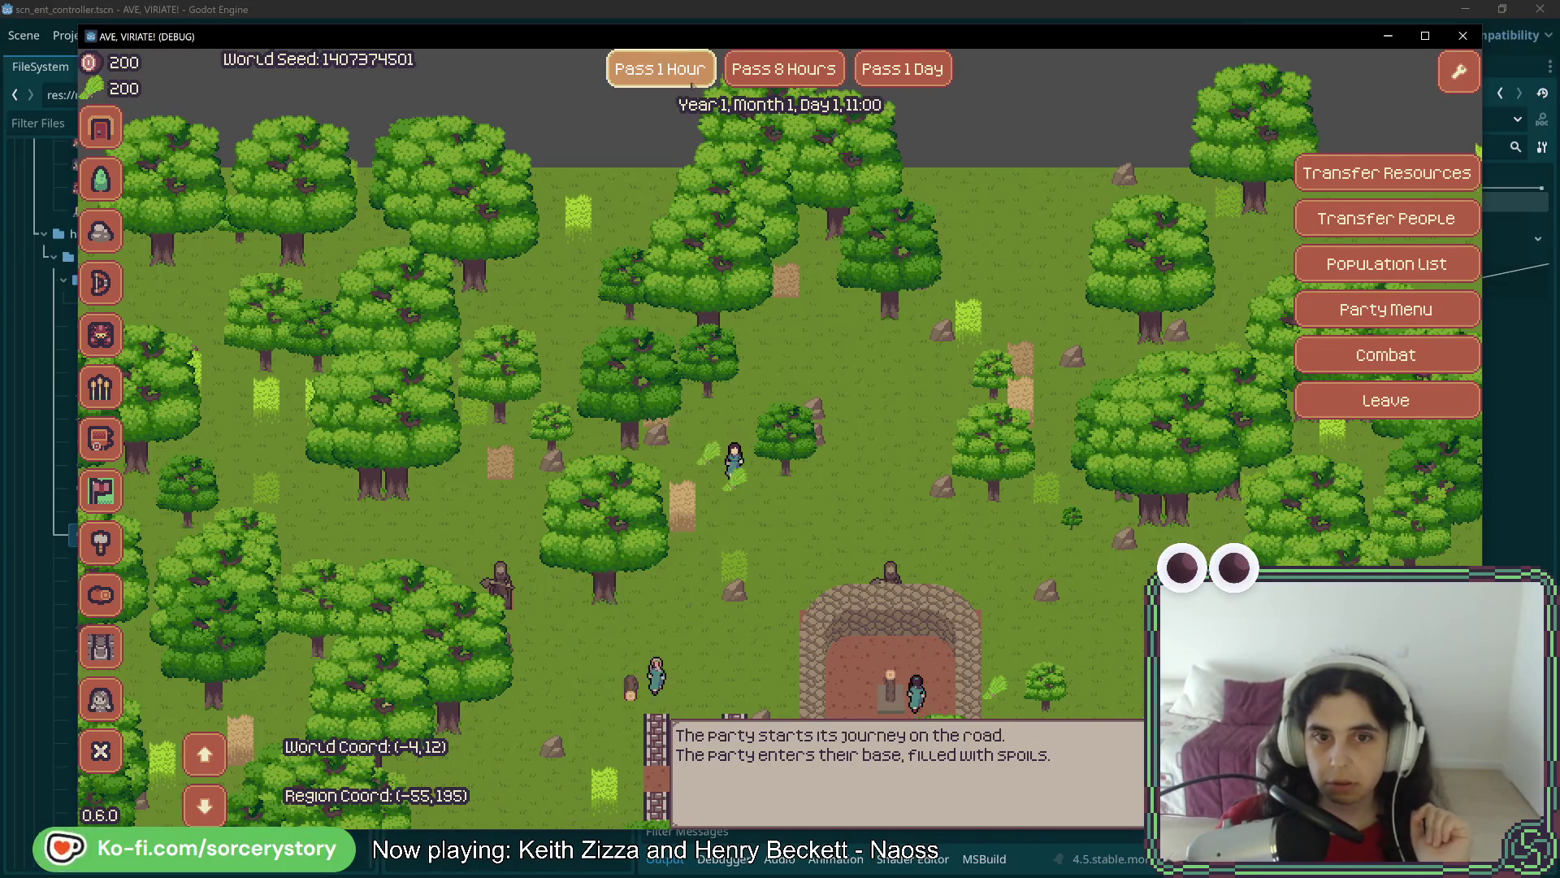
key(s)
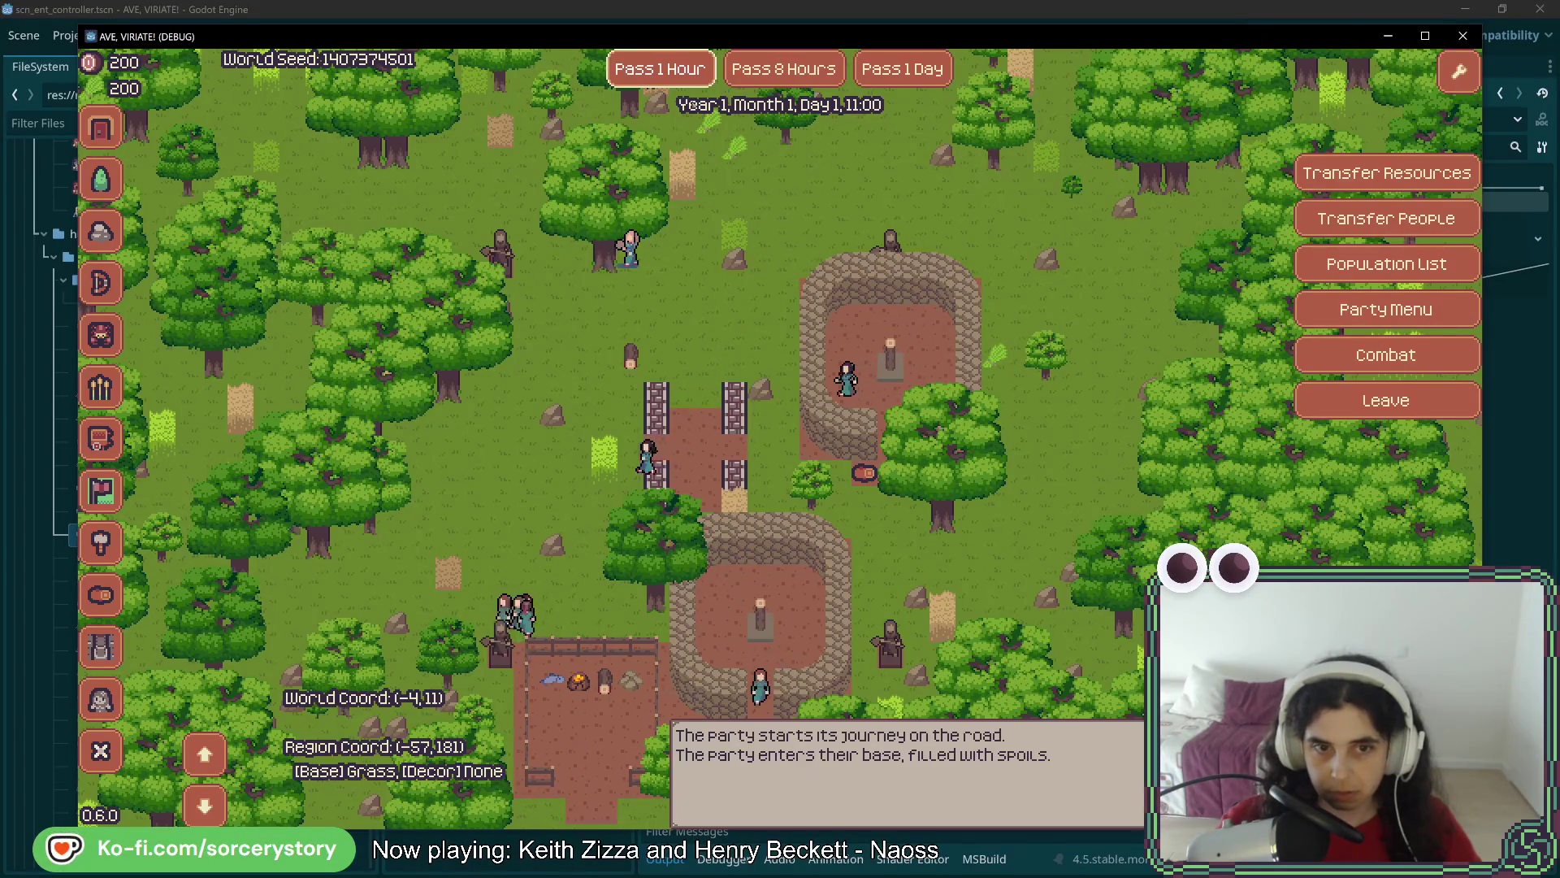
key(s)
click(677, 81)
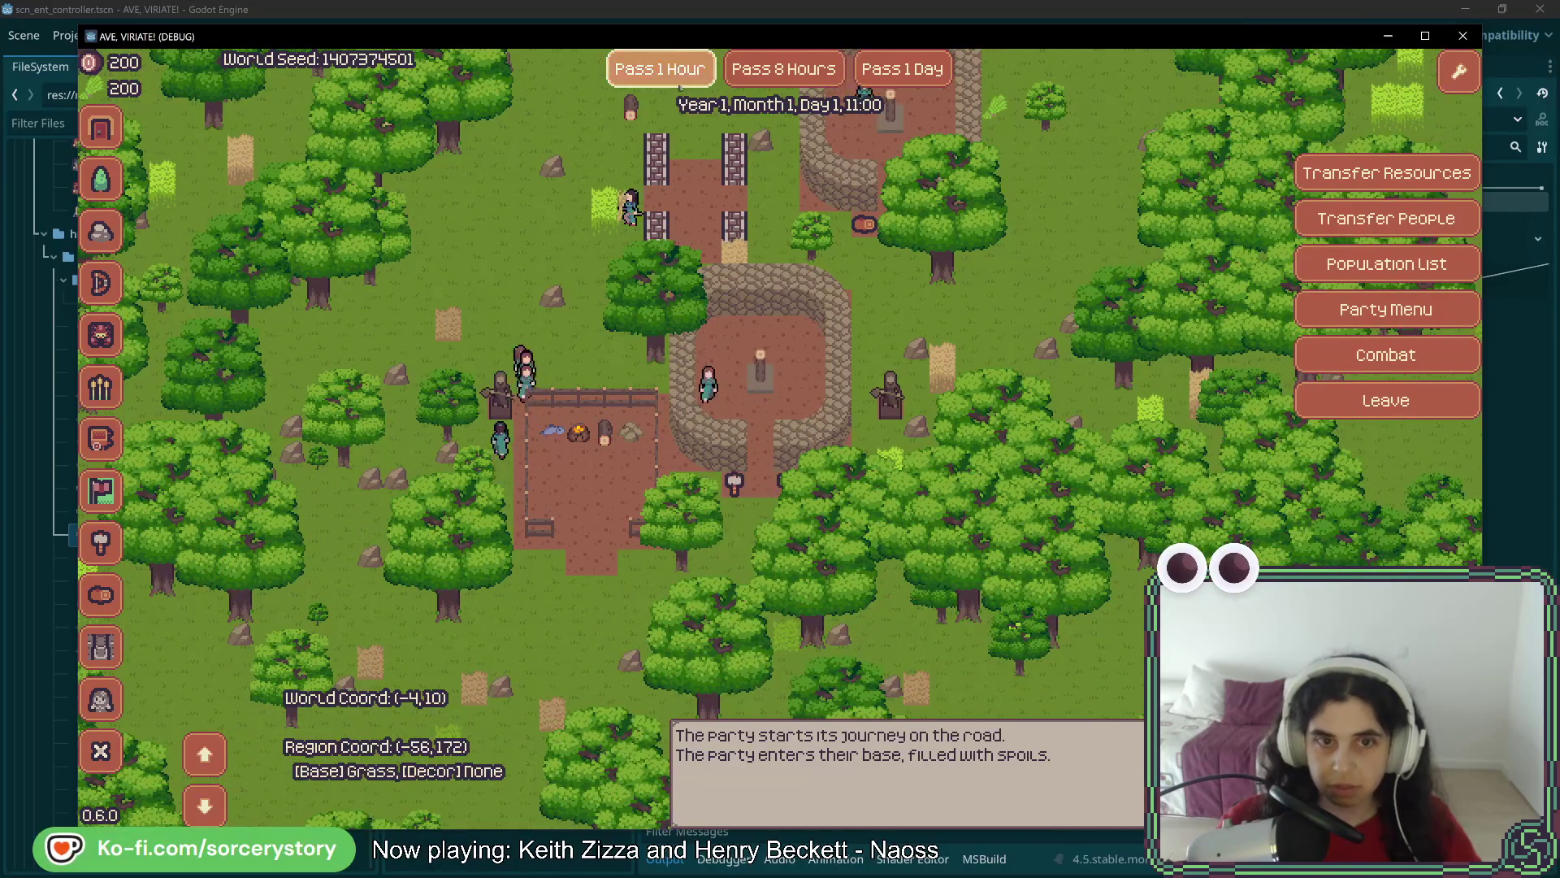
key(w)
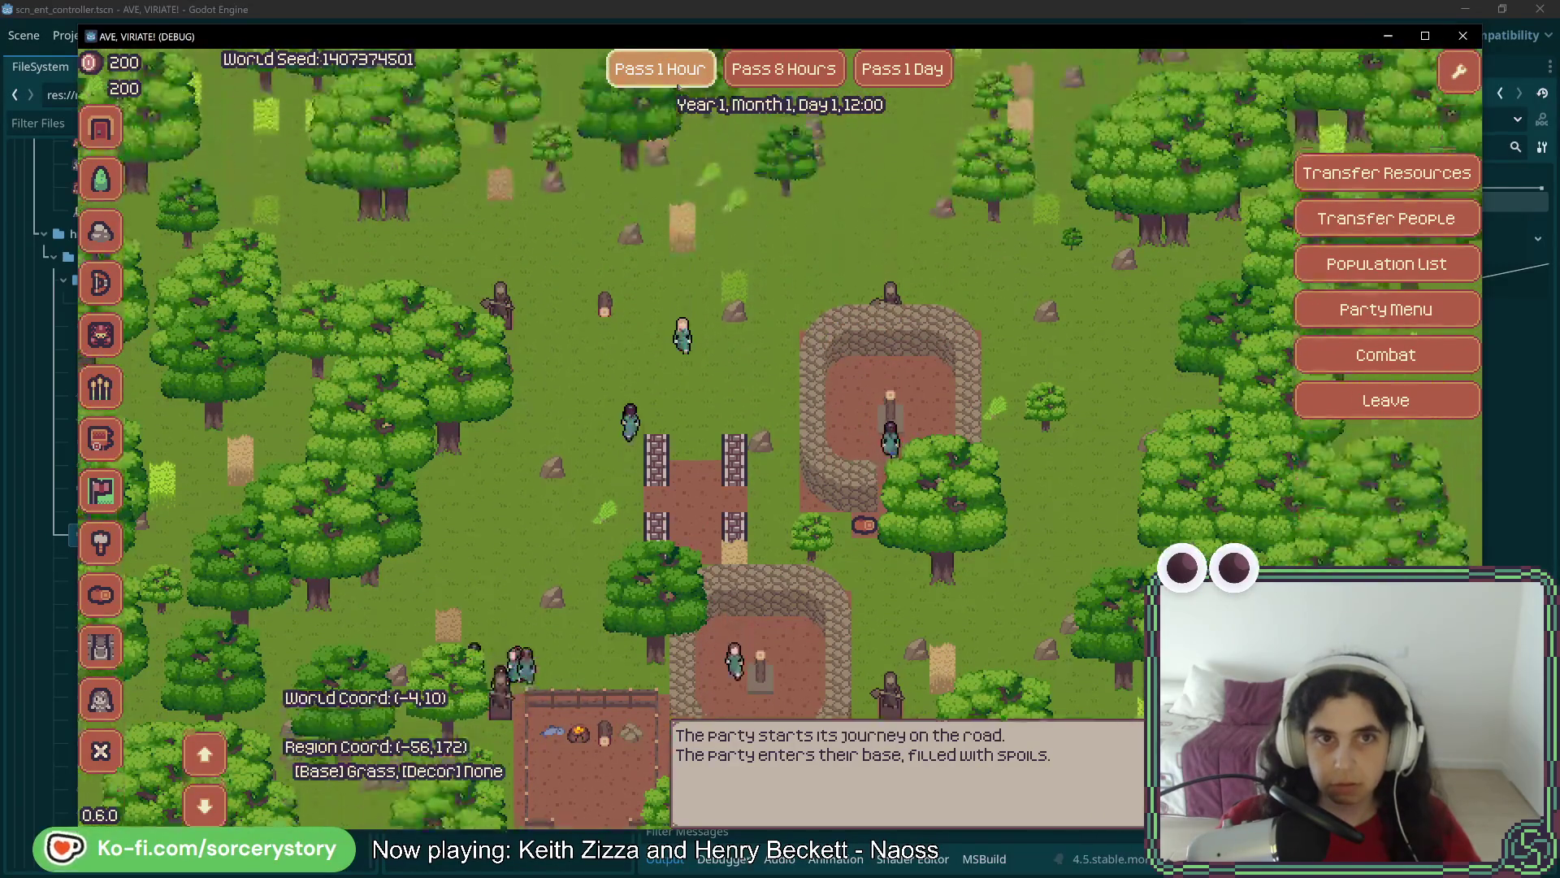
key(w)
key(a)
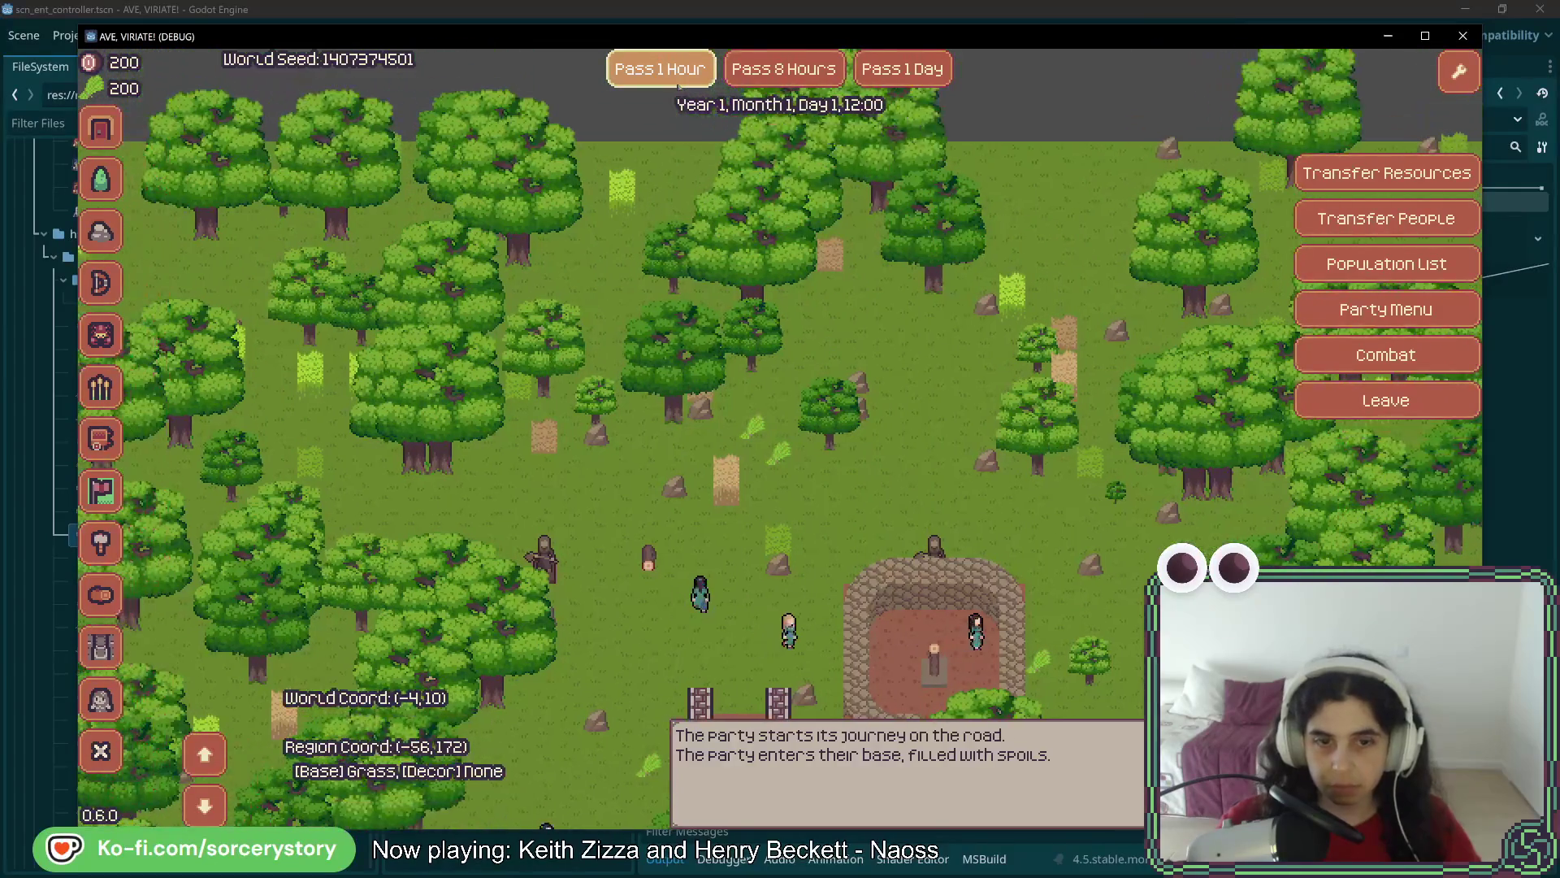
key(d)
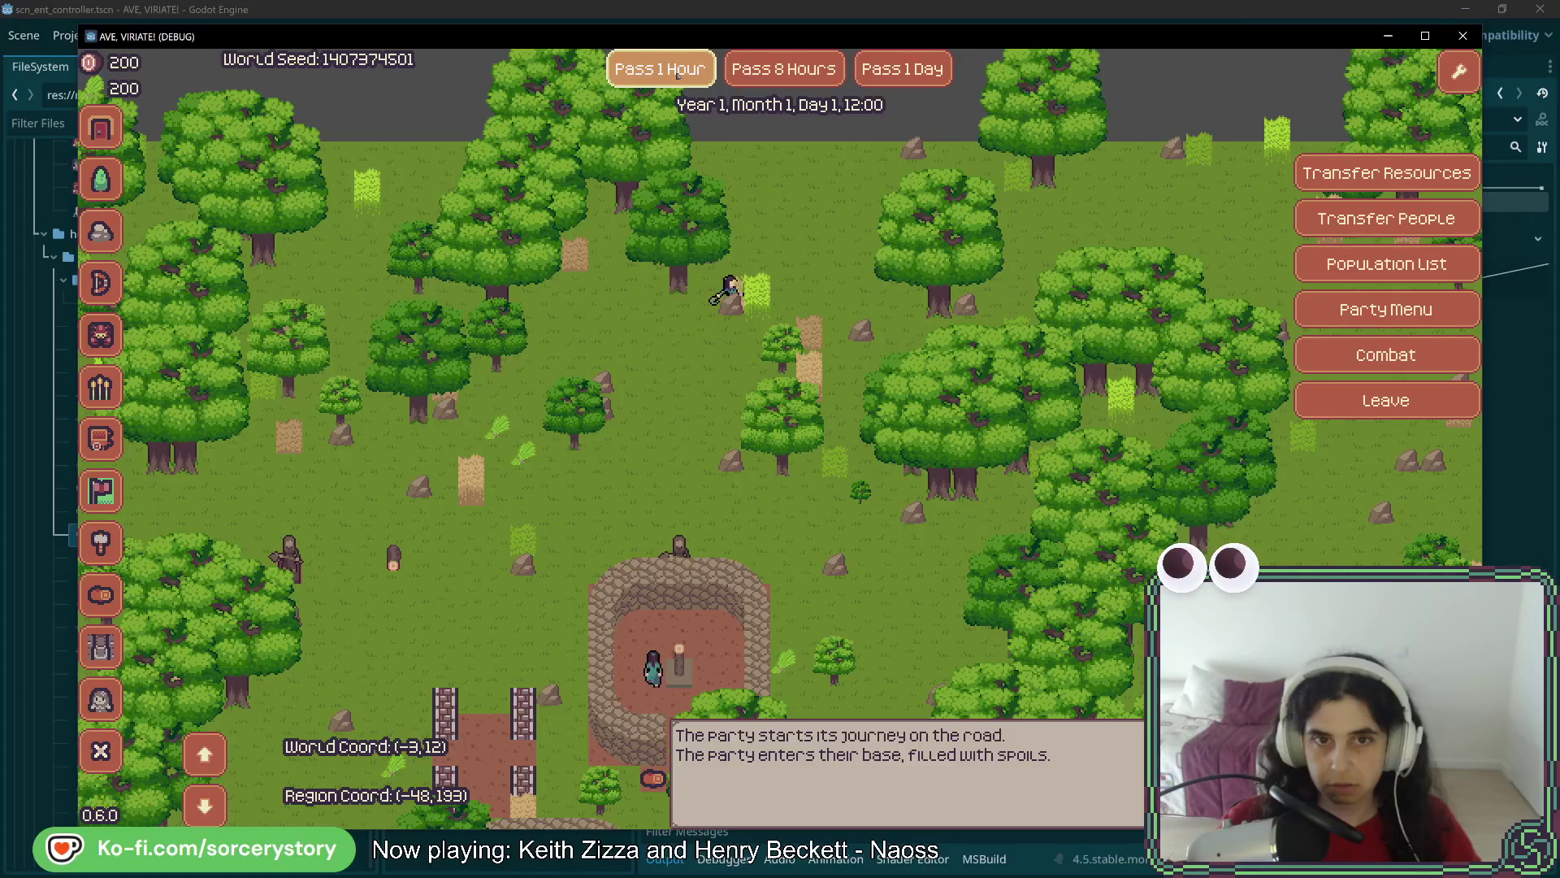
click(679, 73)
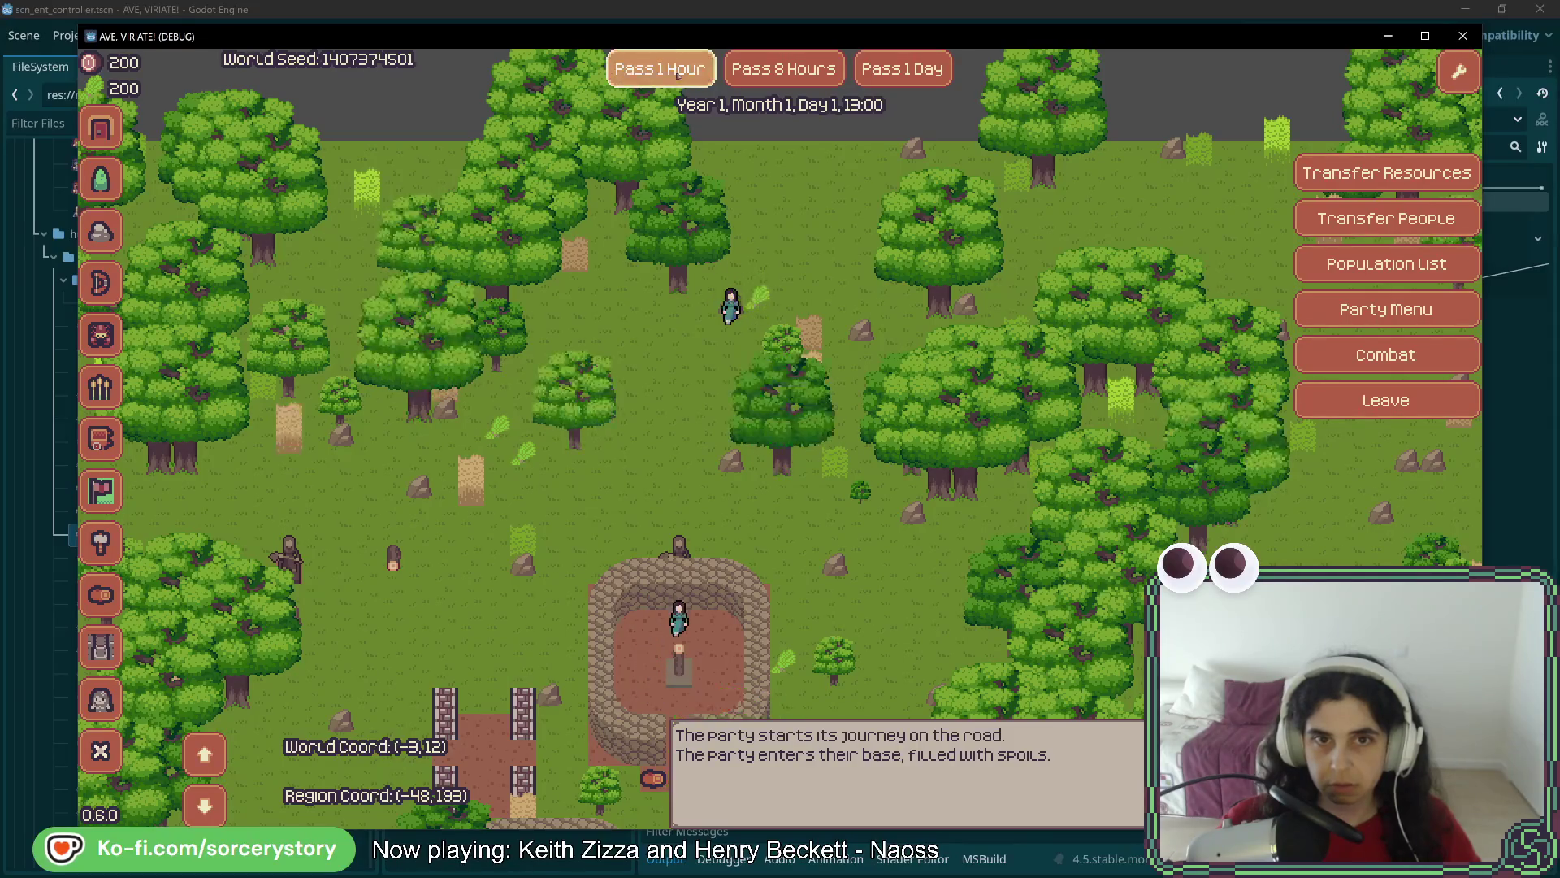
key(s)
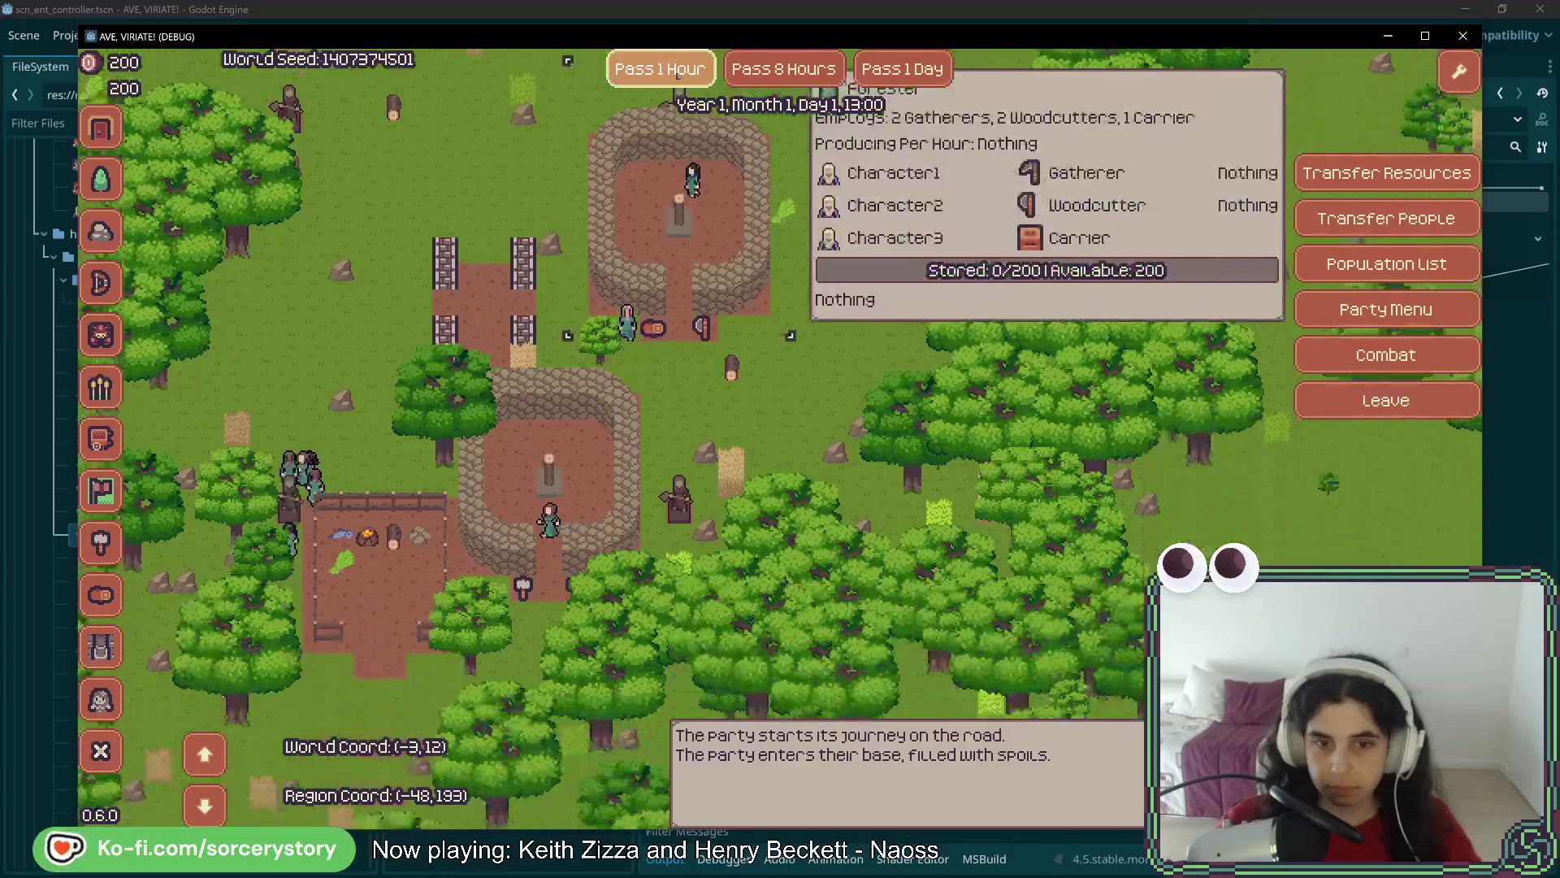
Close the building info panel, pan back to the settlement and switch to villager status mode
click(678, 93)
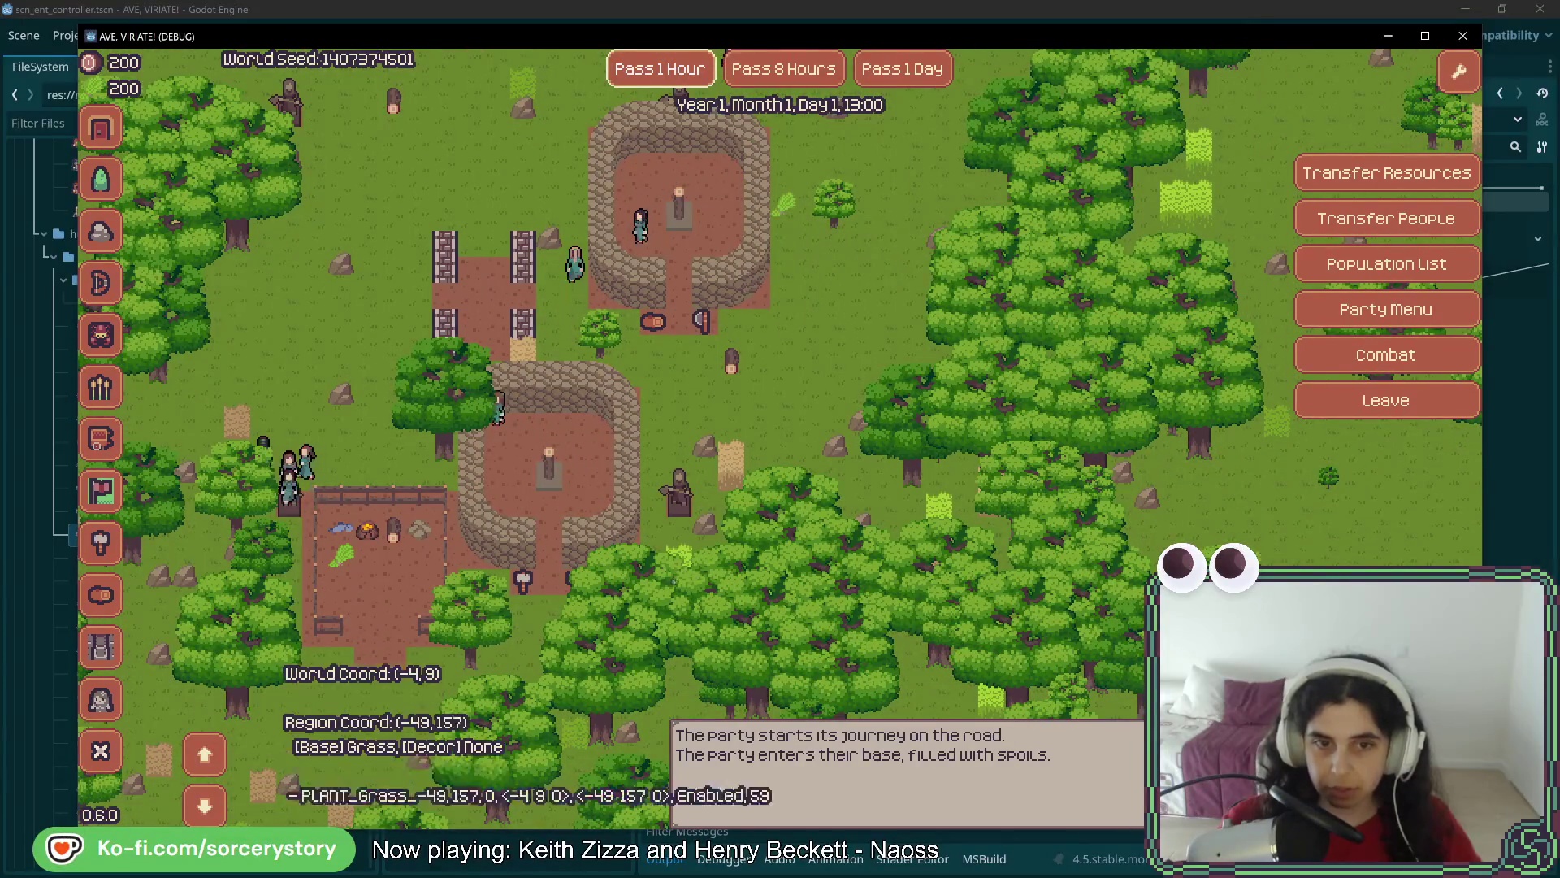
key(w)
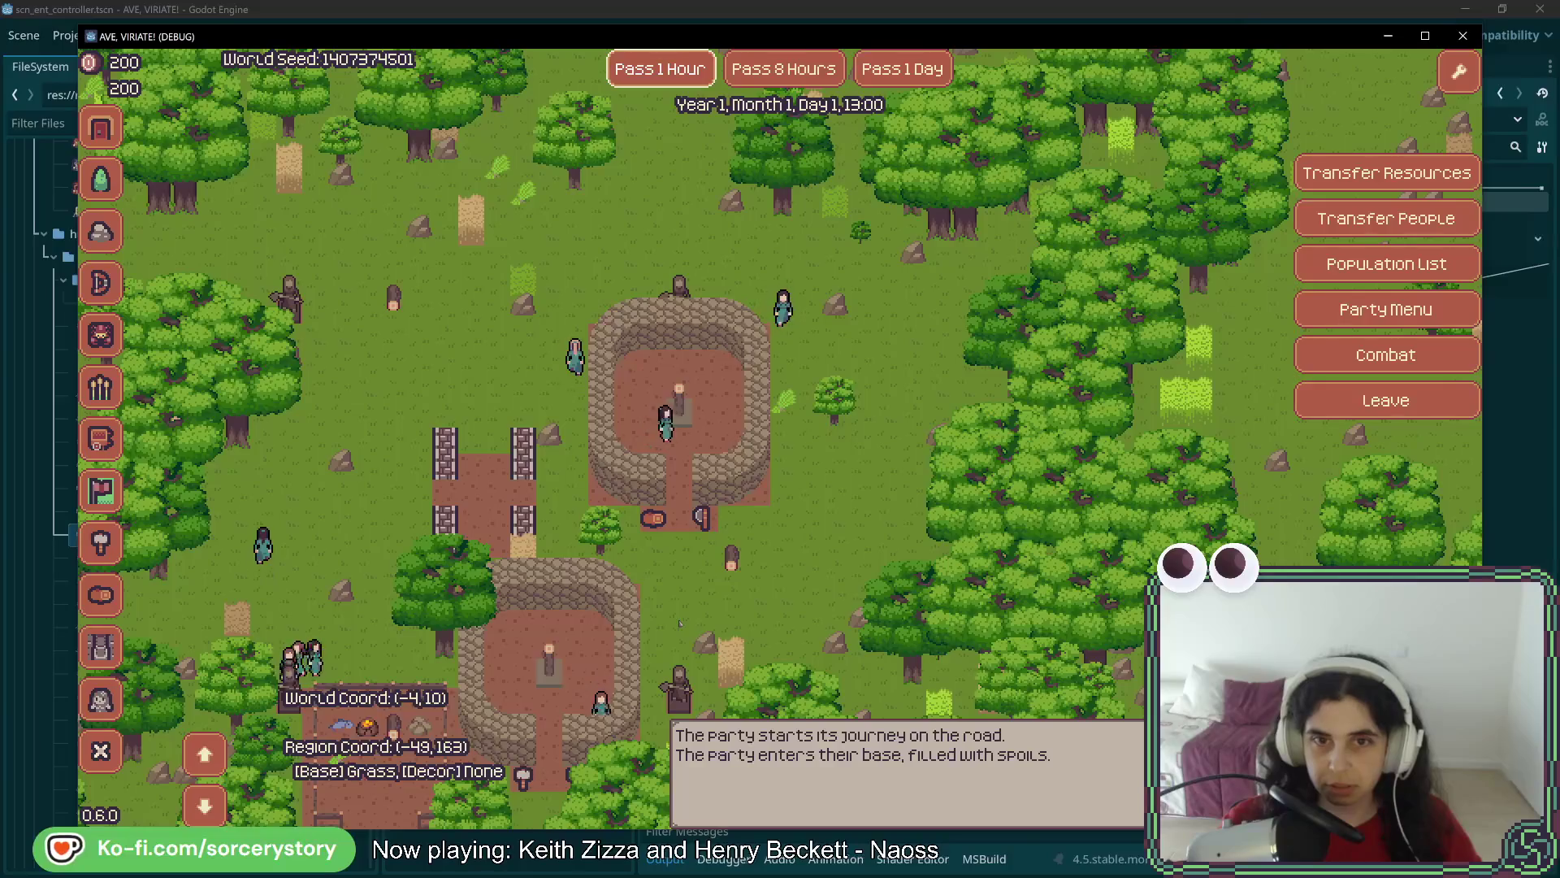
key(s)
key(a)
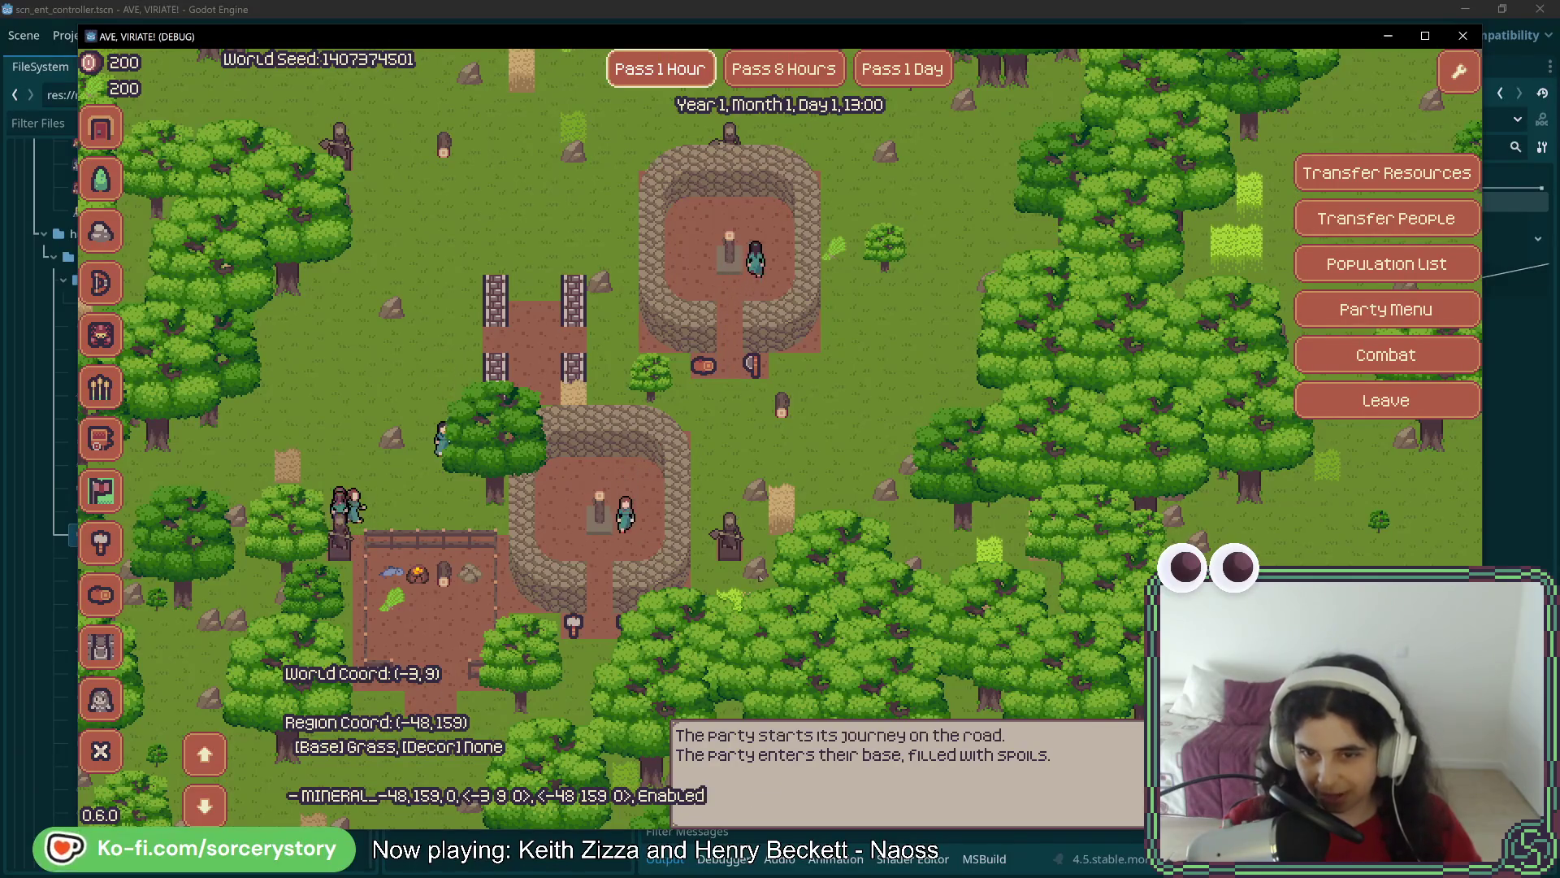
key(Up)
key(Left)
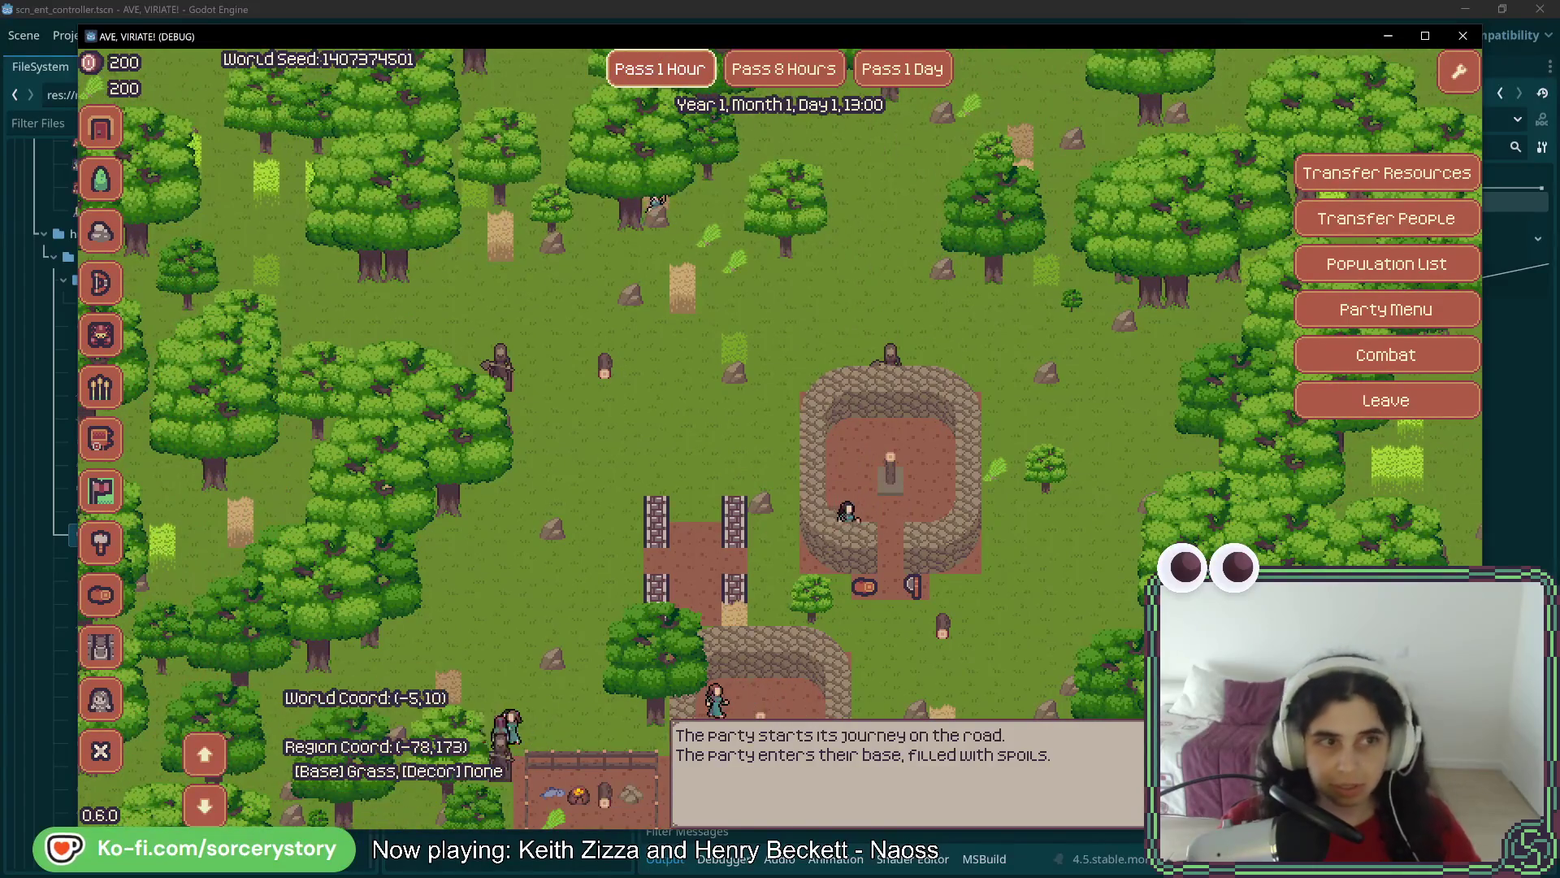
click(101, 699)
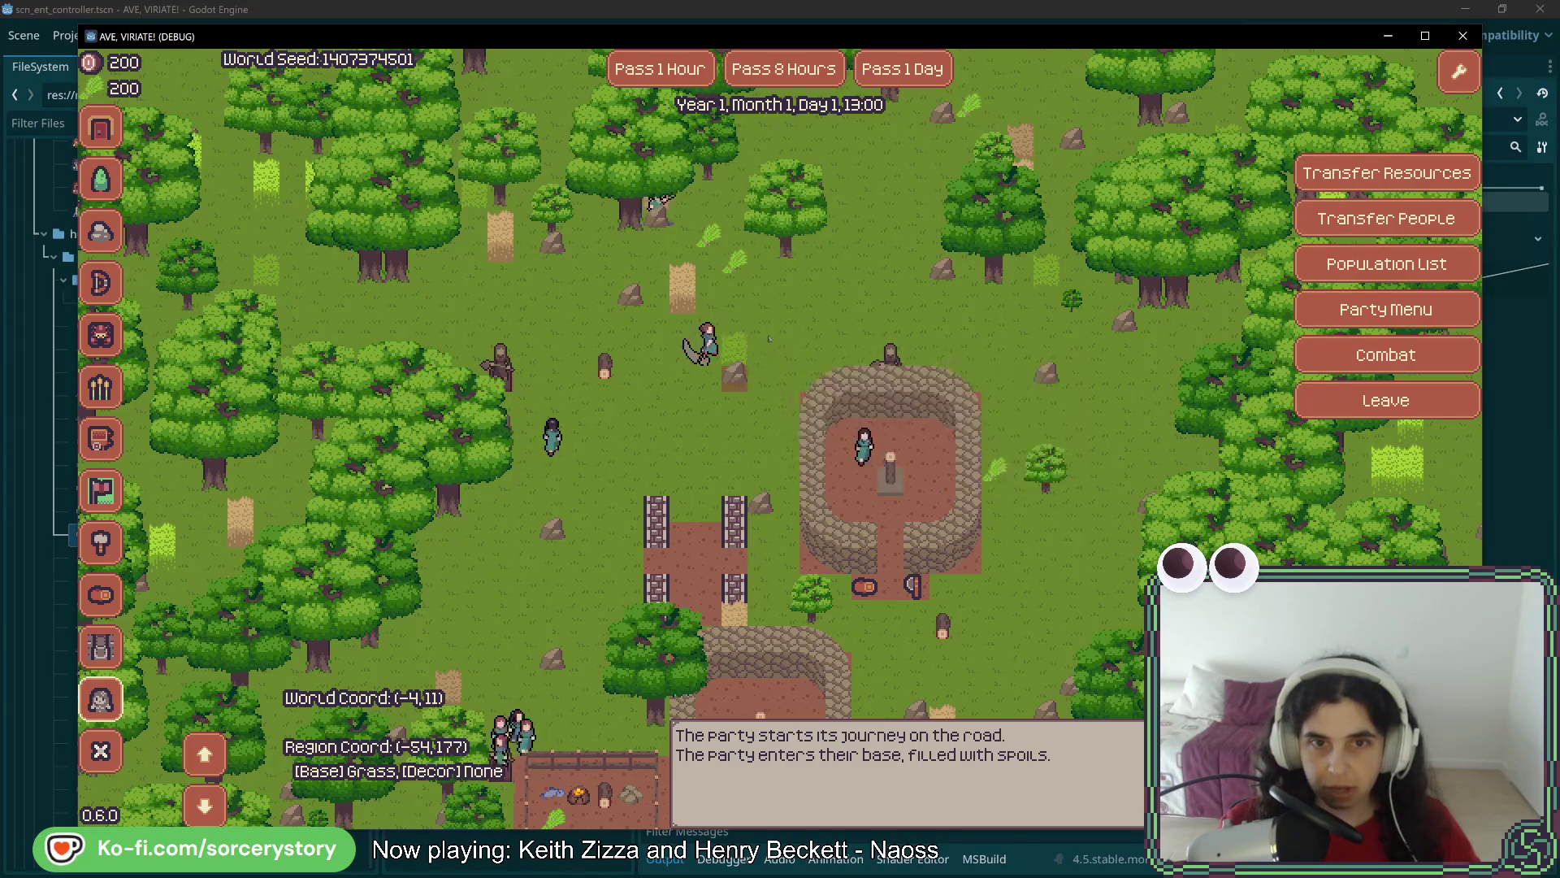
Pass the hours through the night until the clock reads Day 2, 07:00
click(685, 81)
click(684, 81)
click(685, 81)
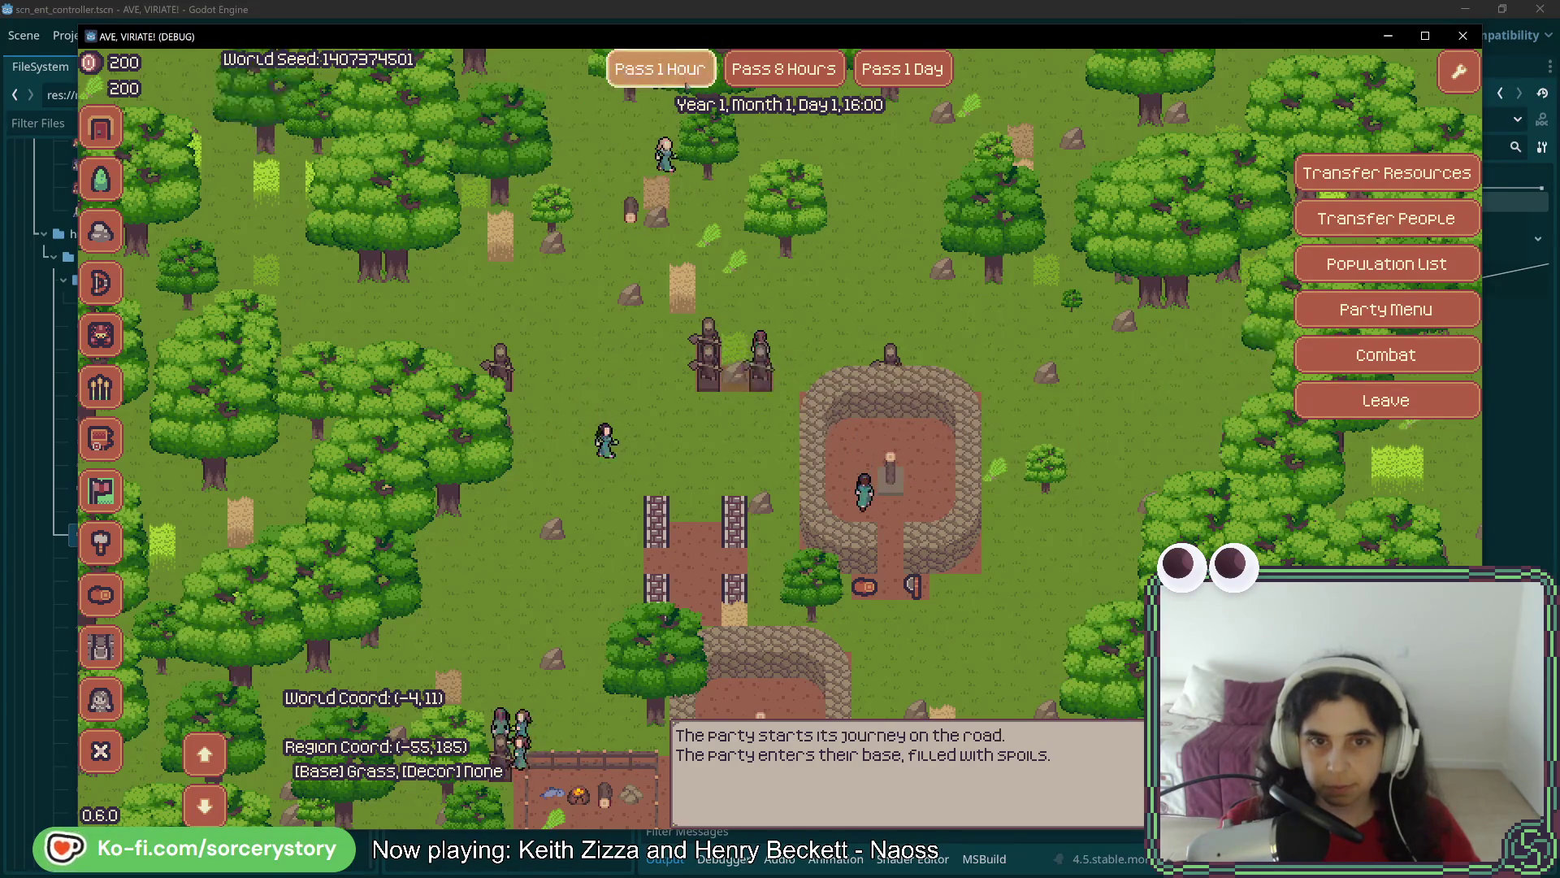
click(684, 81)
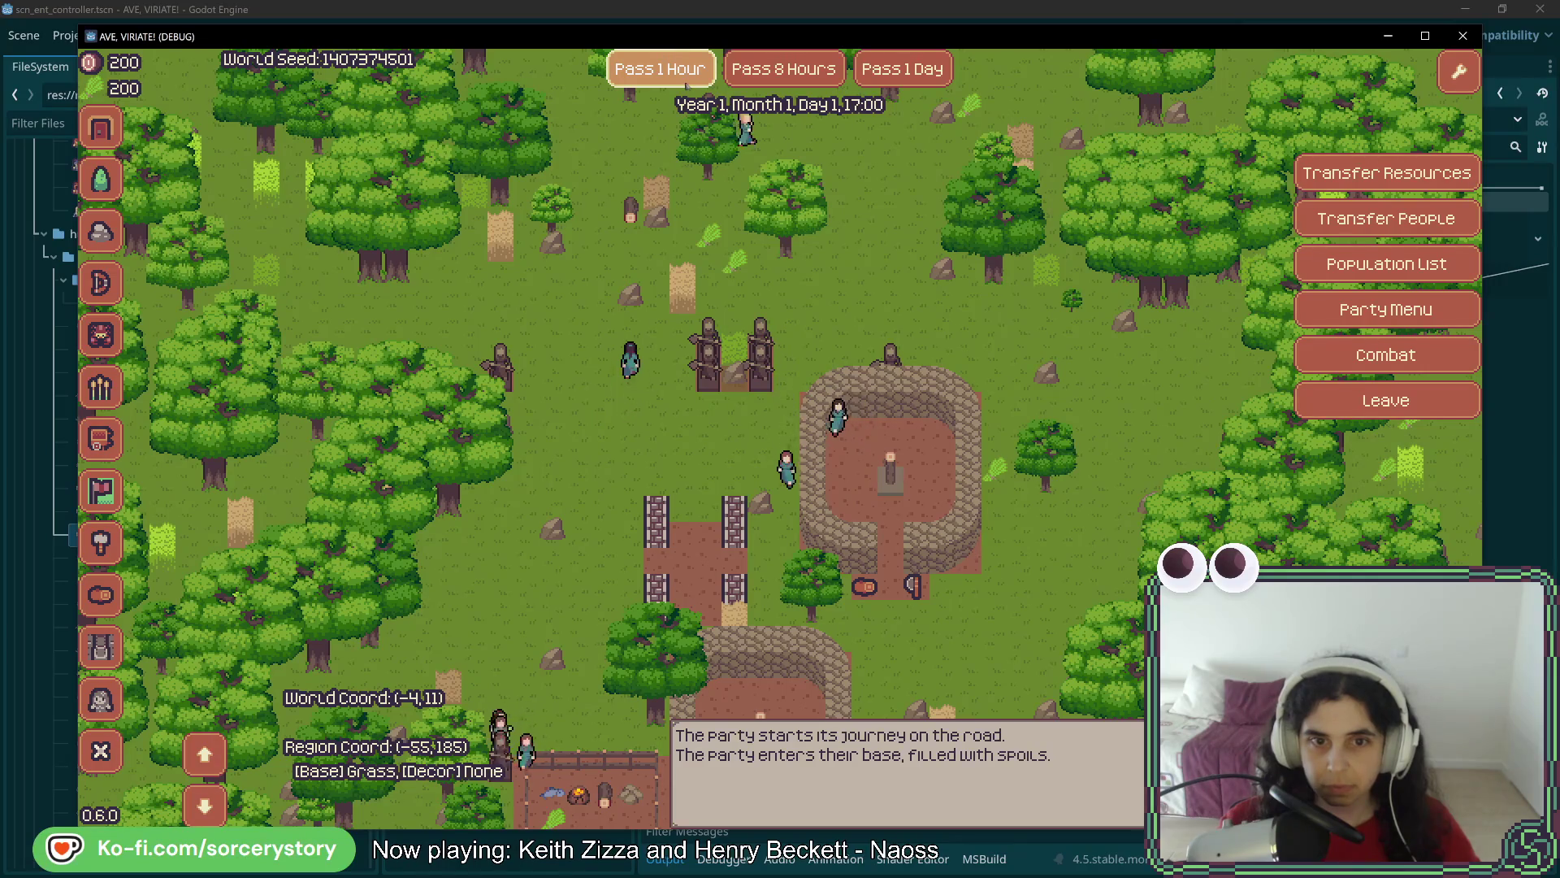
click(685, 81)
click(685, 81)
click(685, 81)
click(685, 81)
click(685, 82)
click(685, 81)
click(685, 81)
click(685, 82)
click(685, 81)
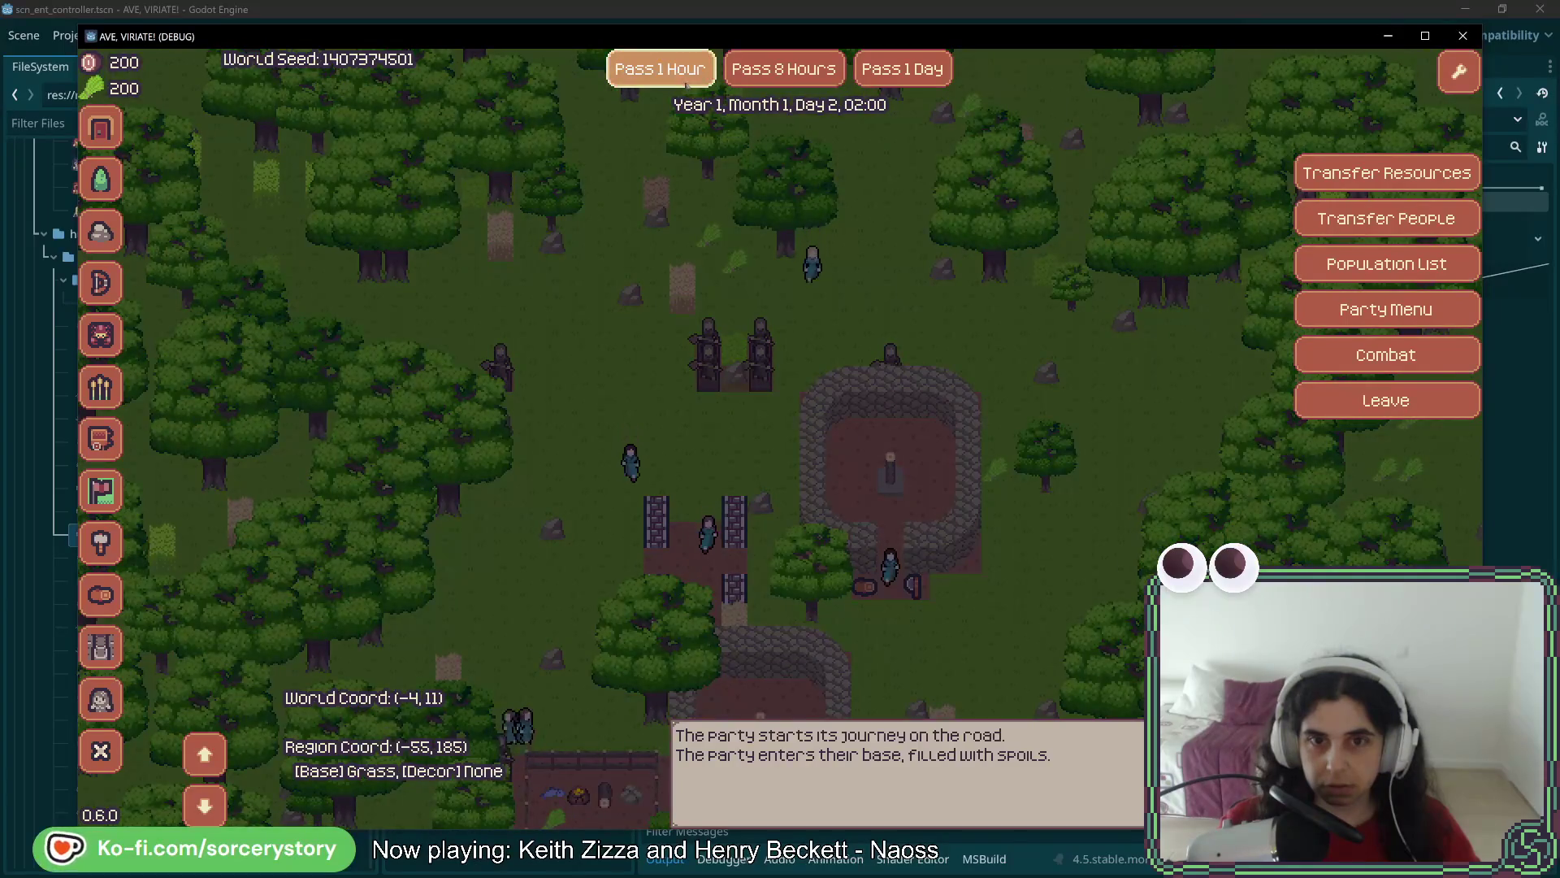
click(685, 81)
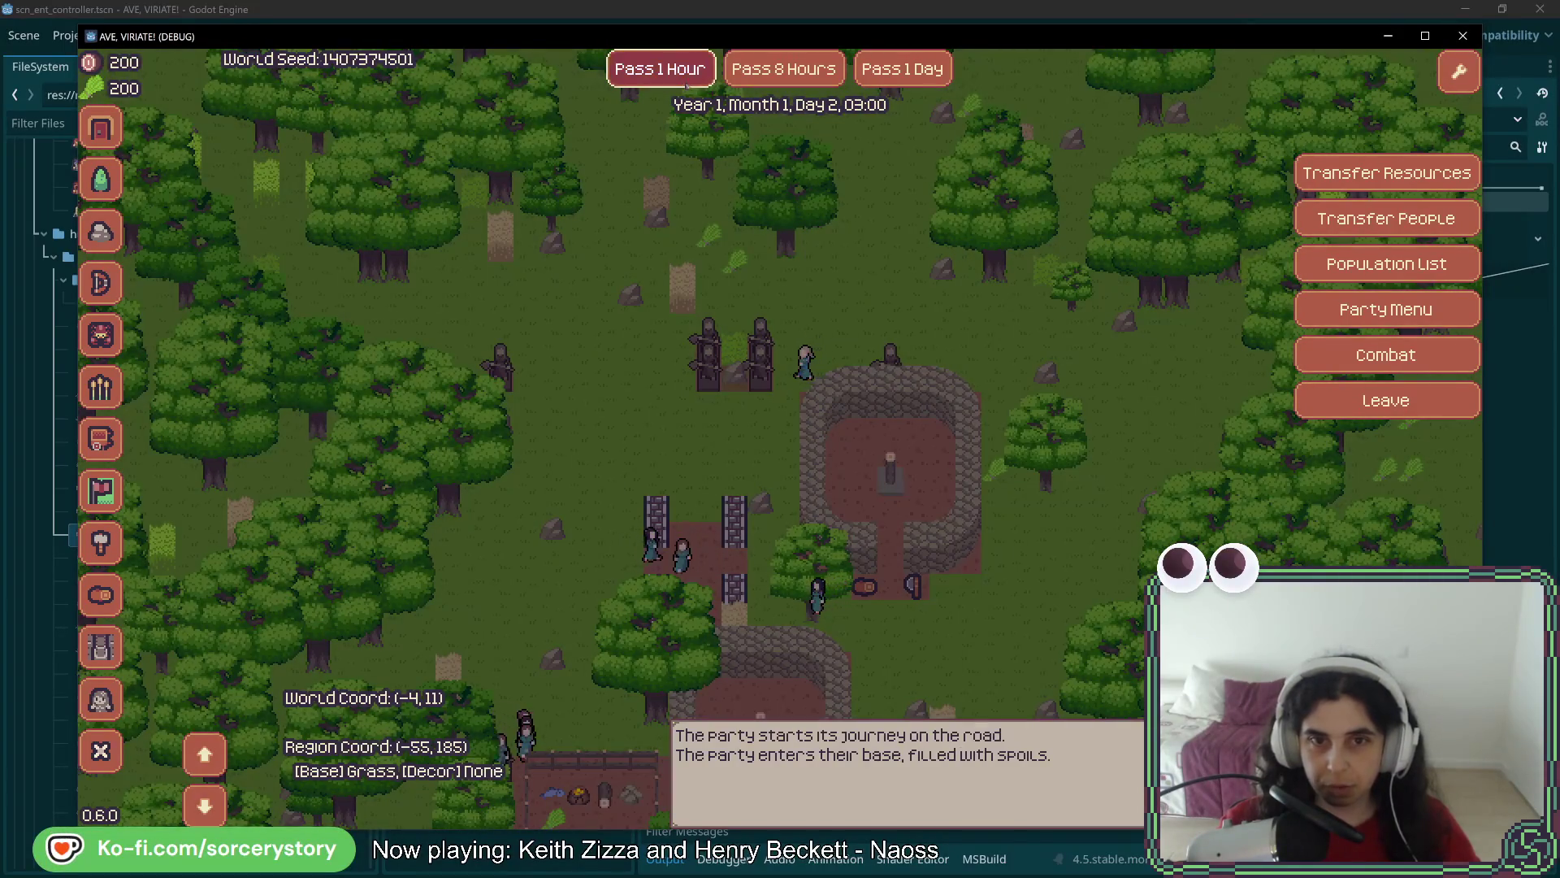
click(685, 81)
click(685, 81)
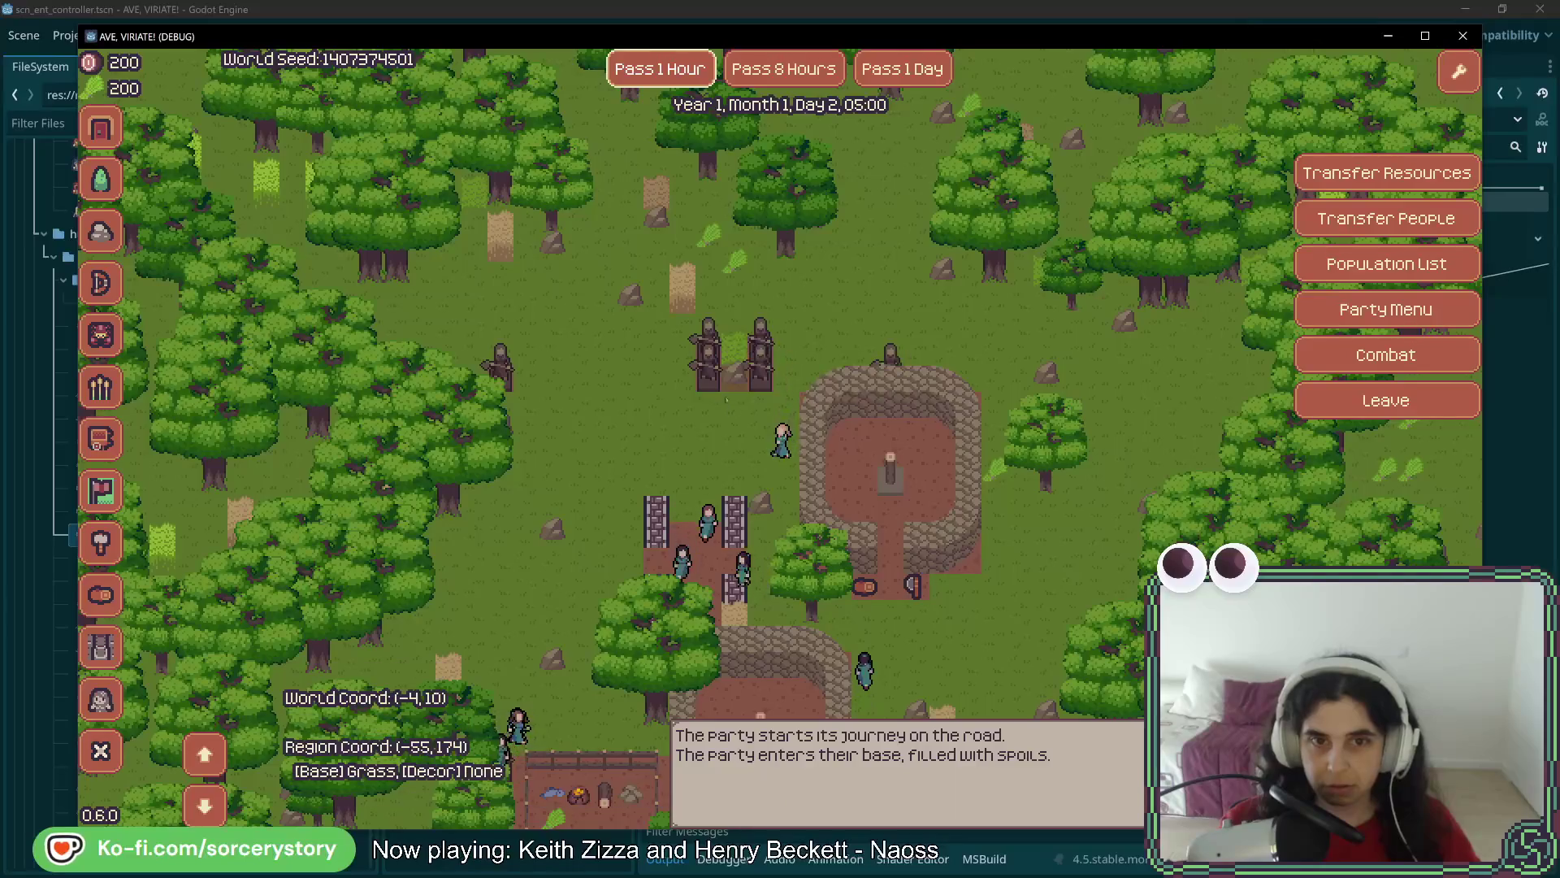
click(660, 81)
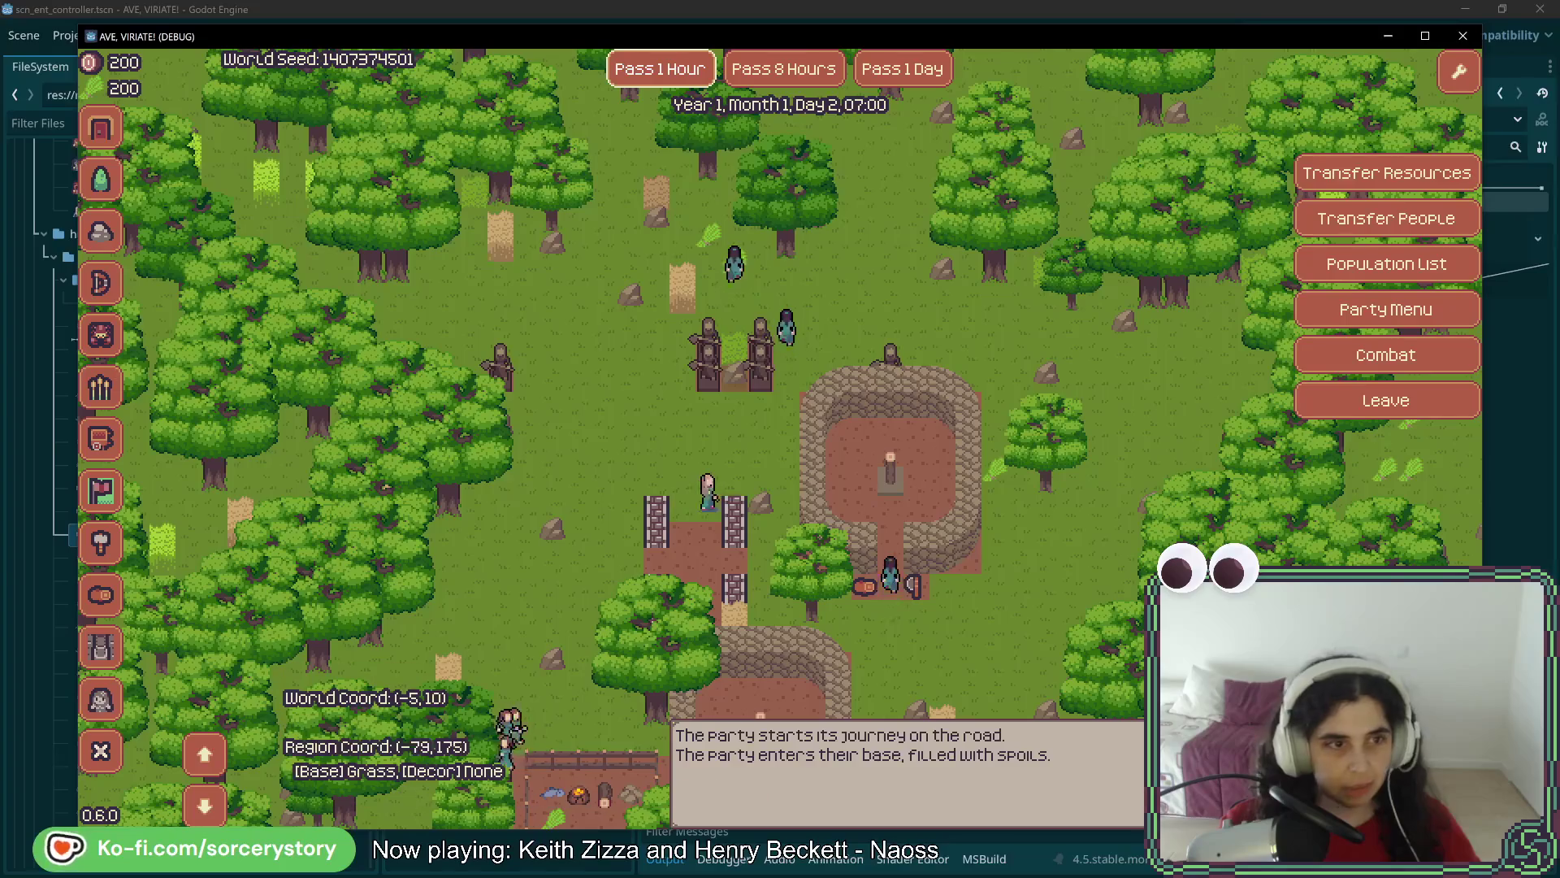
click(101, 231)
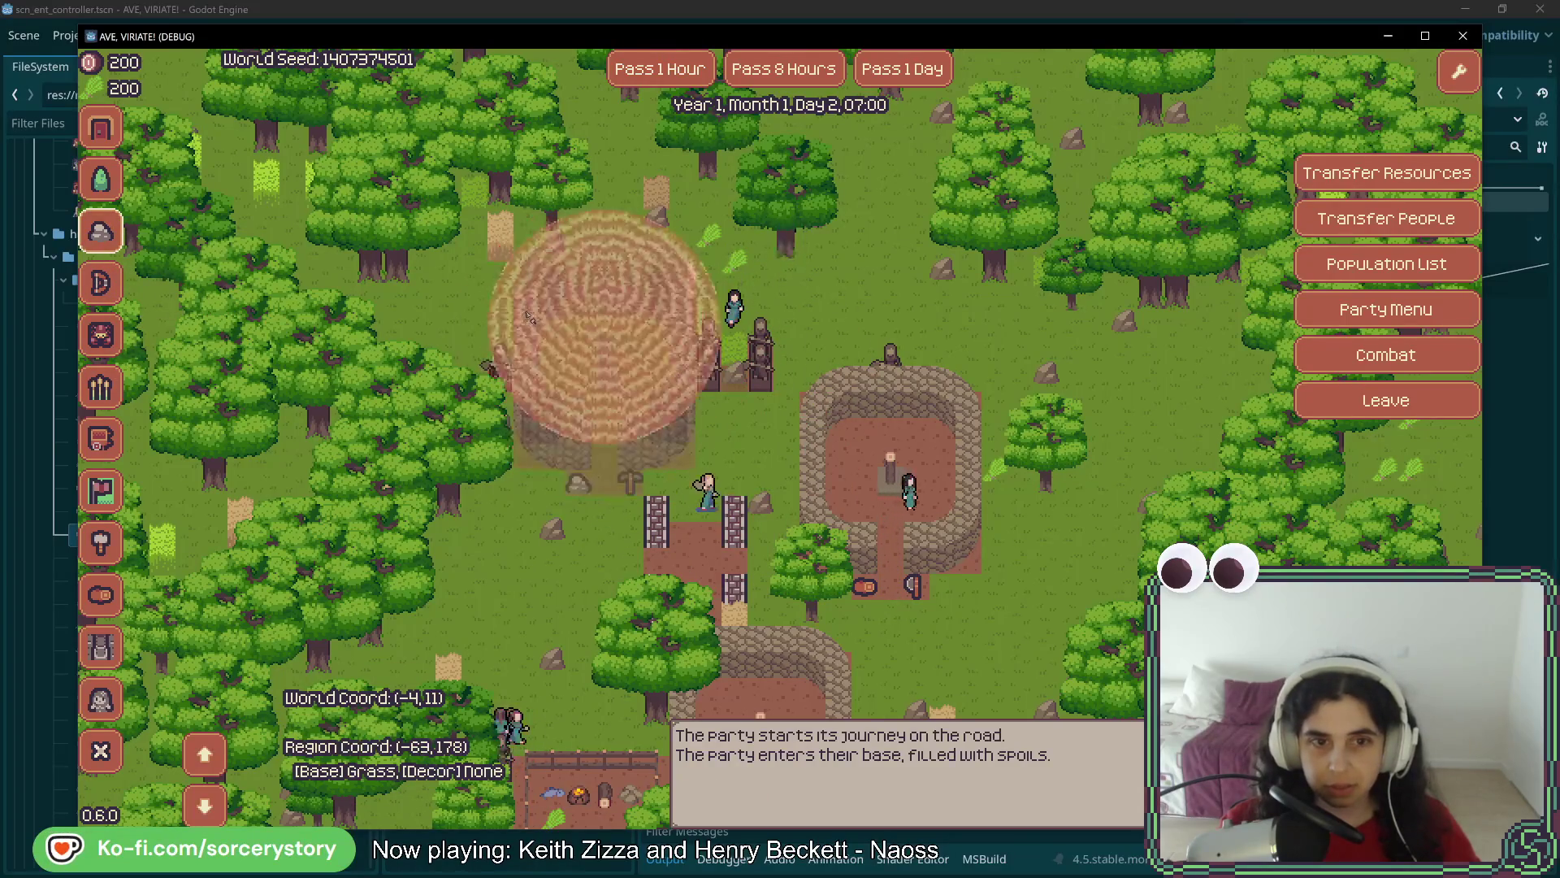
Place the Stone Hut west of the settlement and pass five hours until it is built
click(527, 333)
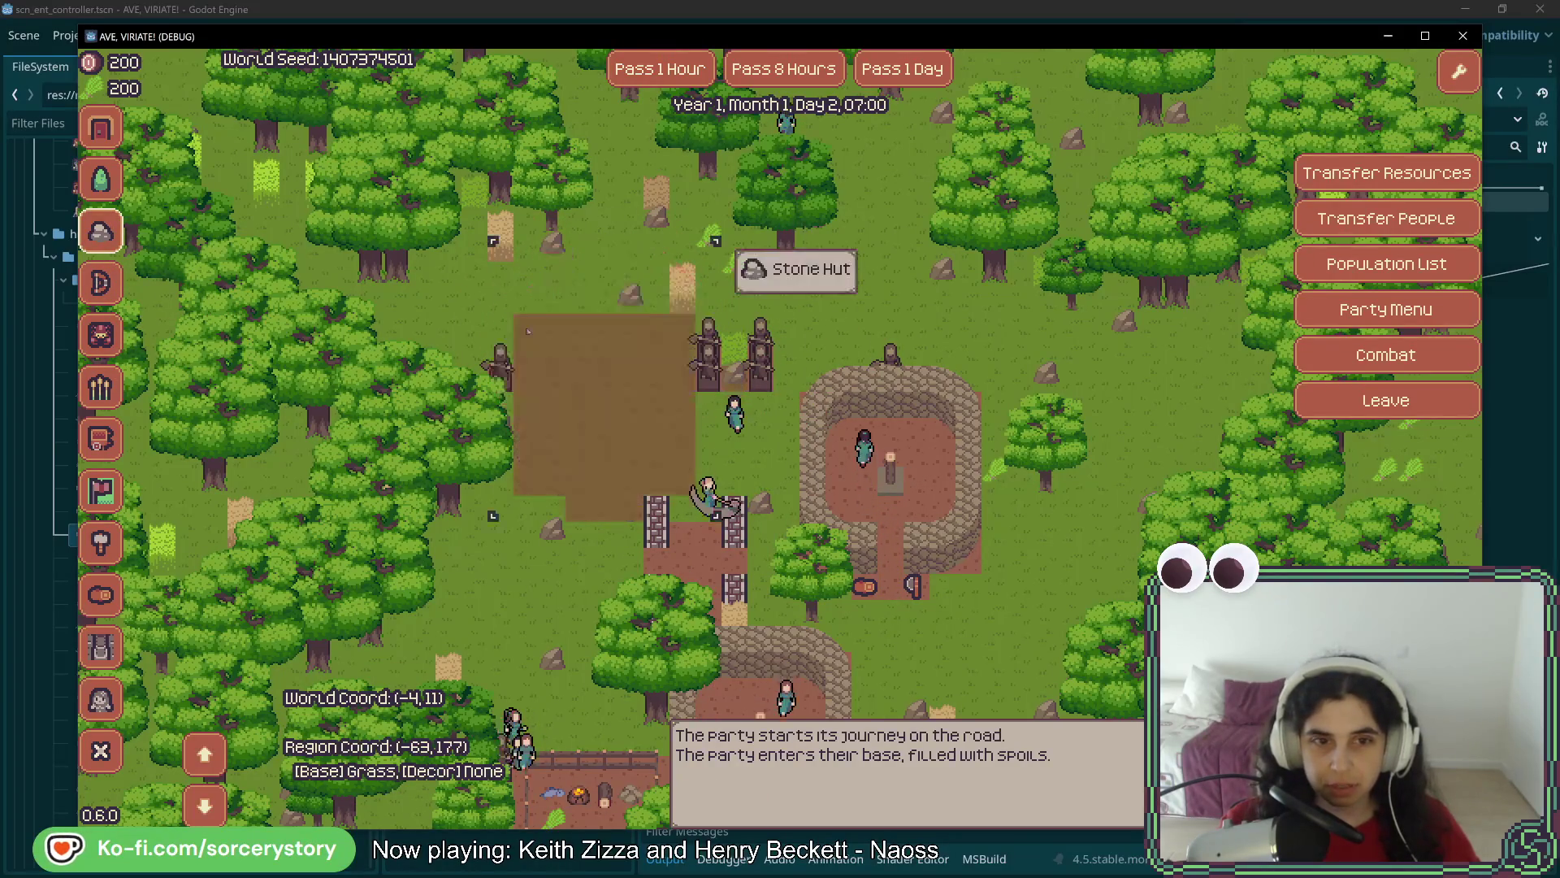
click(647, 79)
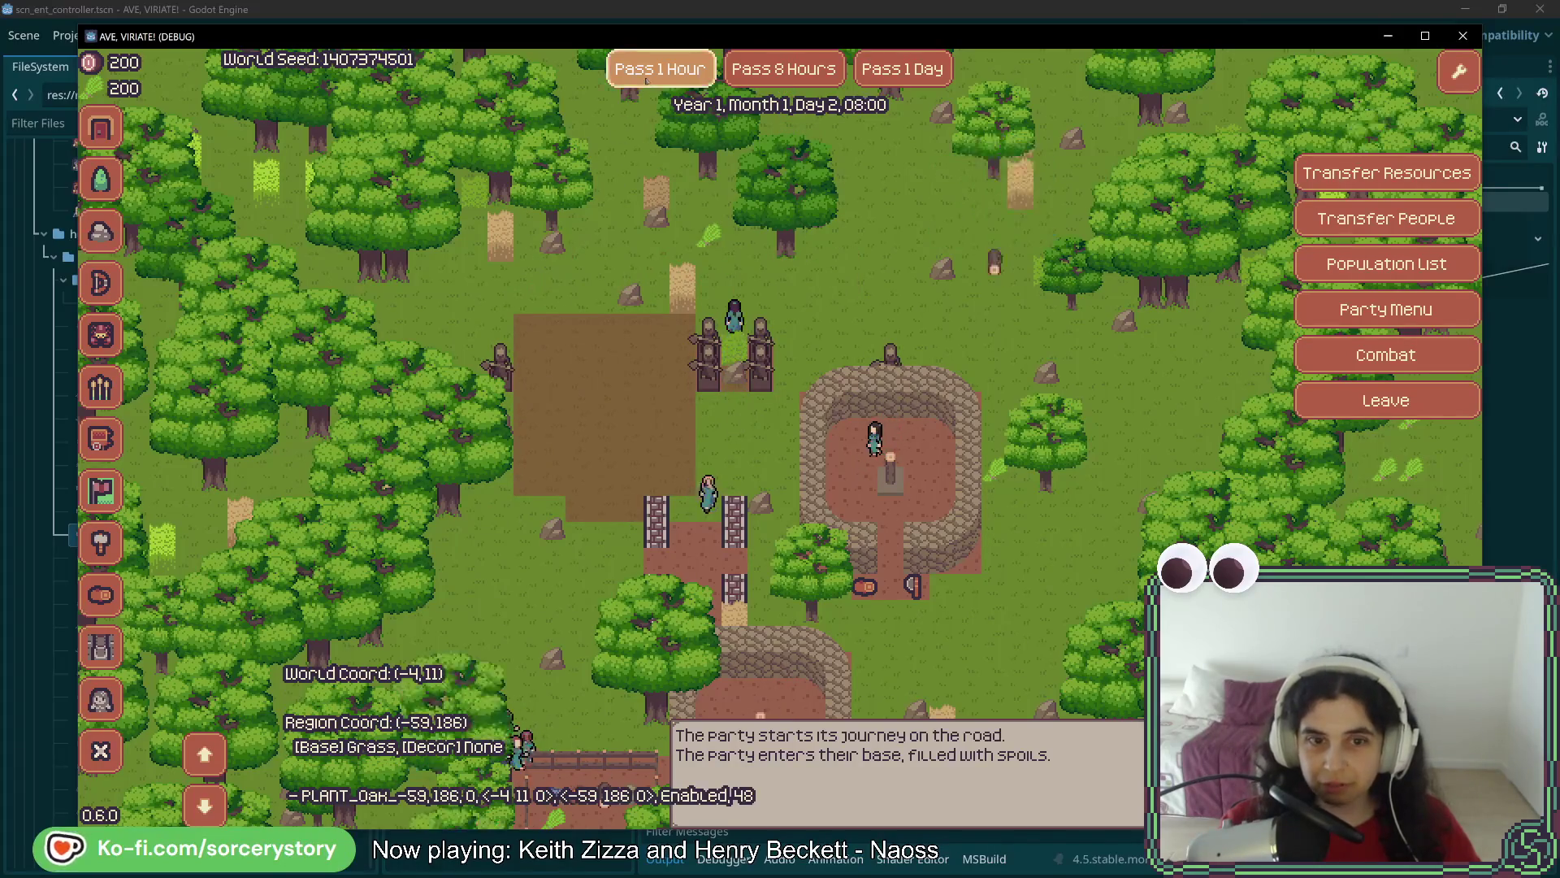
click(648, 79)
click(648, 79)
click(648, 79)
click(648, 78)
click(648, 79)
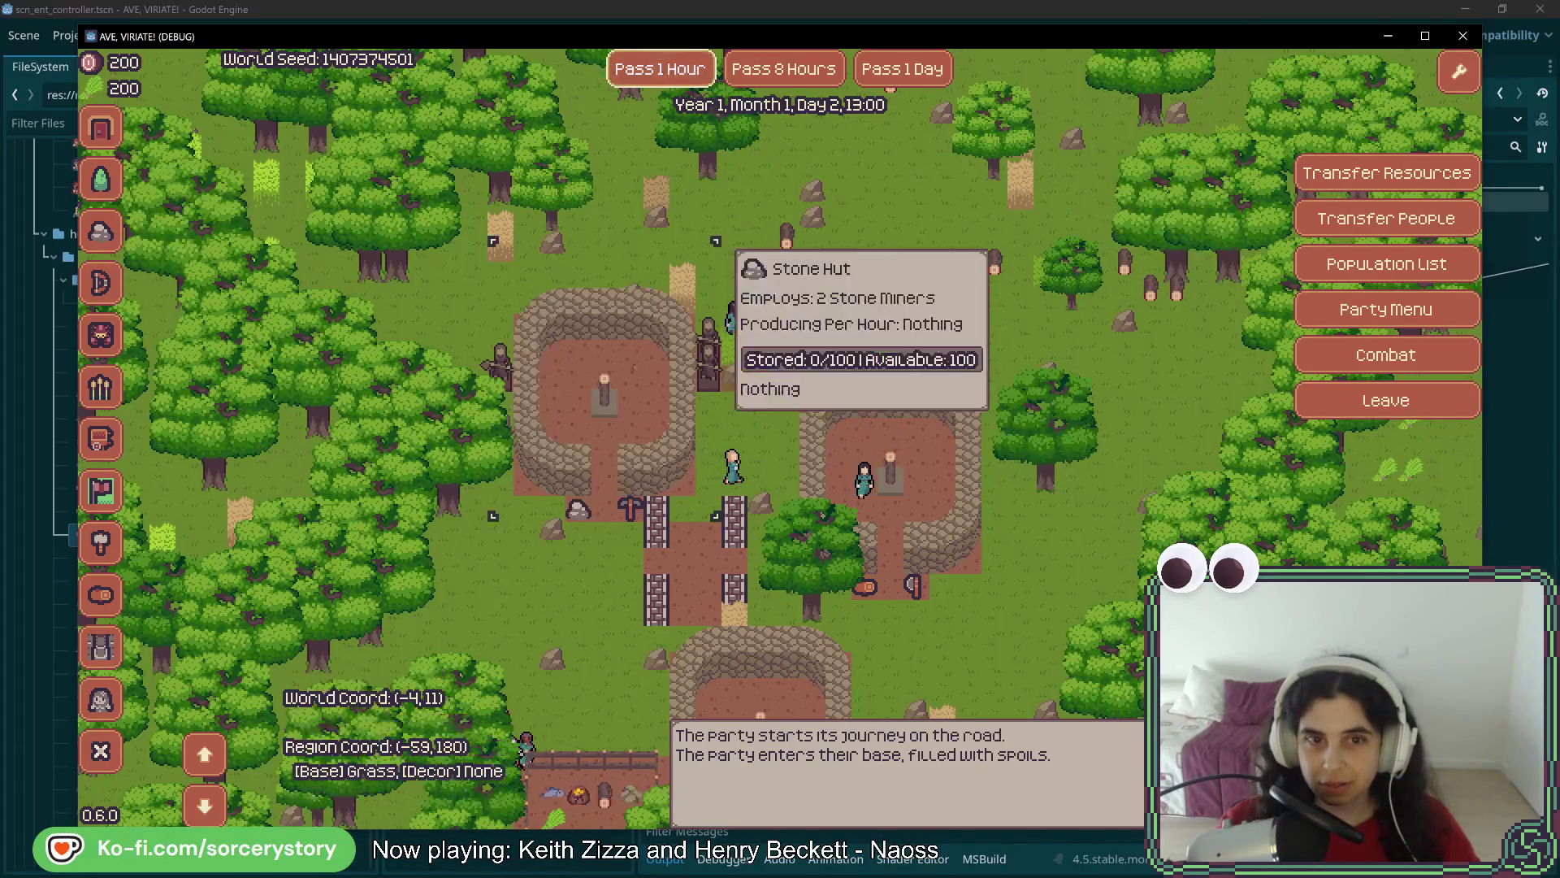
Assign Character3 to the Stone Hut as a Stone Miner
click(770, 384)
click(780, 417)
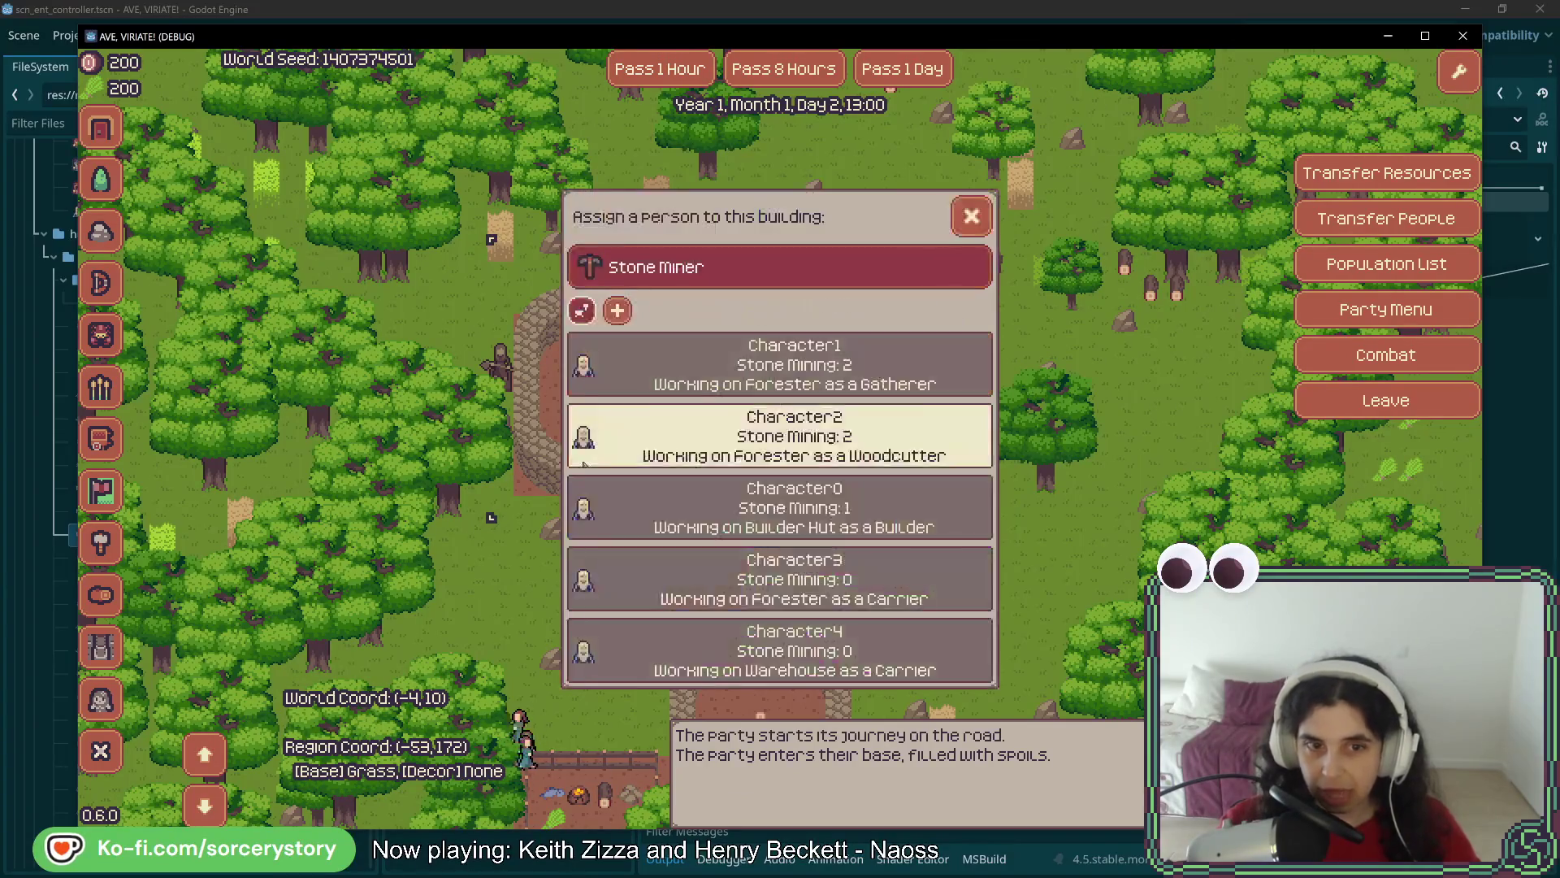
click(807, 590)
click(808, 605)
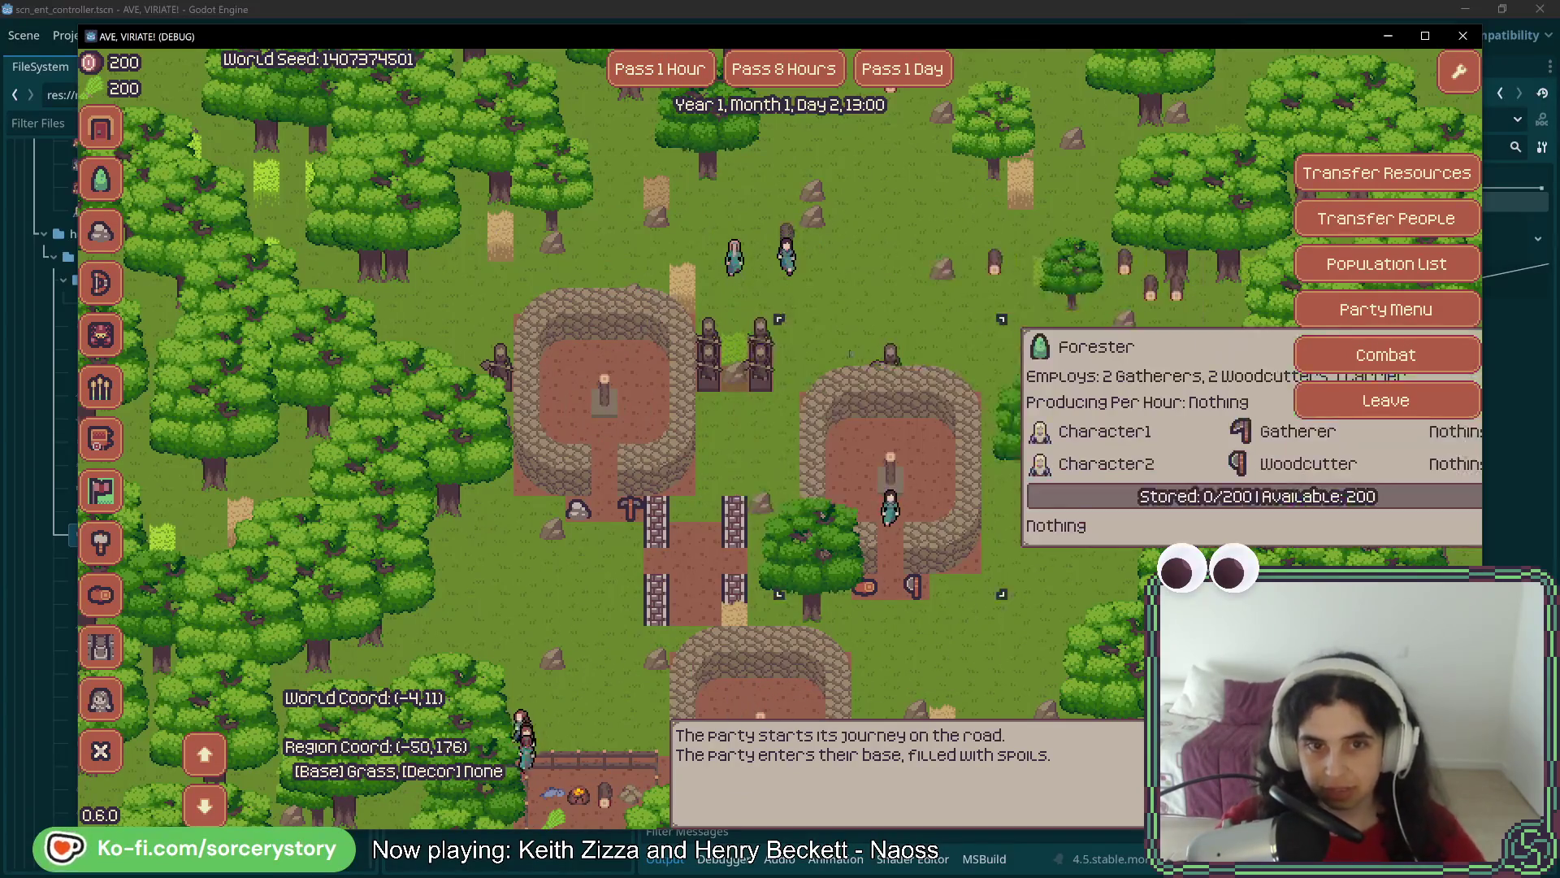
Pass two hours and check that Character3 now works at the Stone Hut
click(809, 606)
click(658, 78)
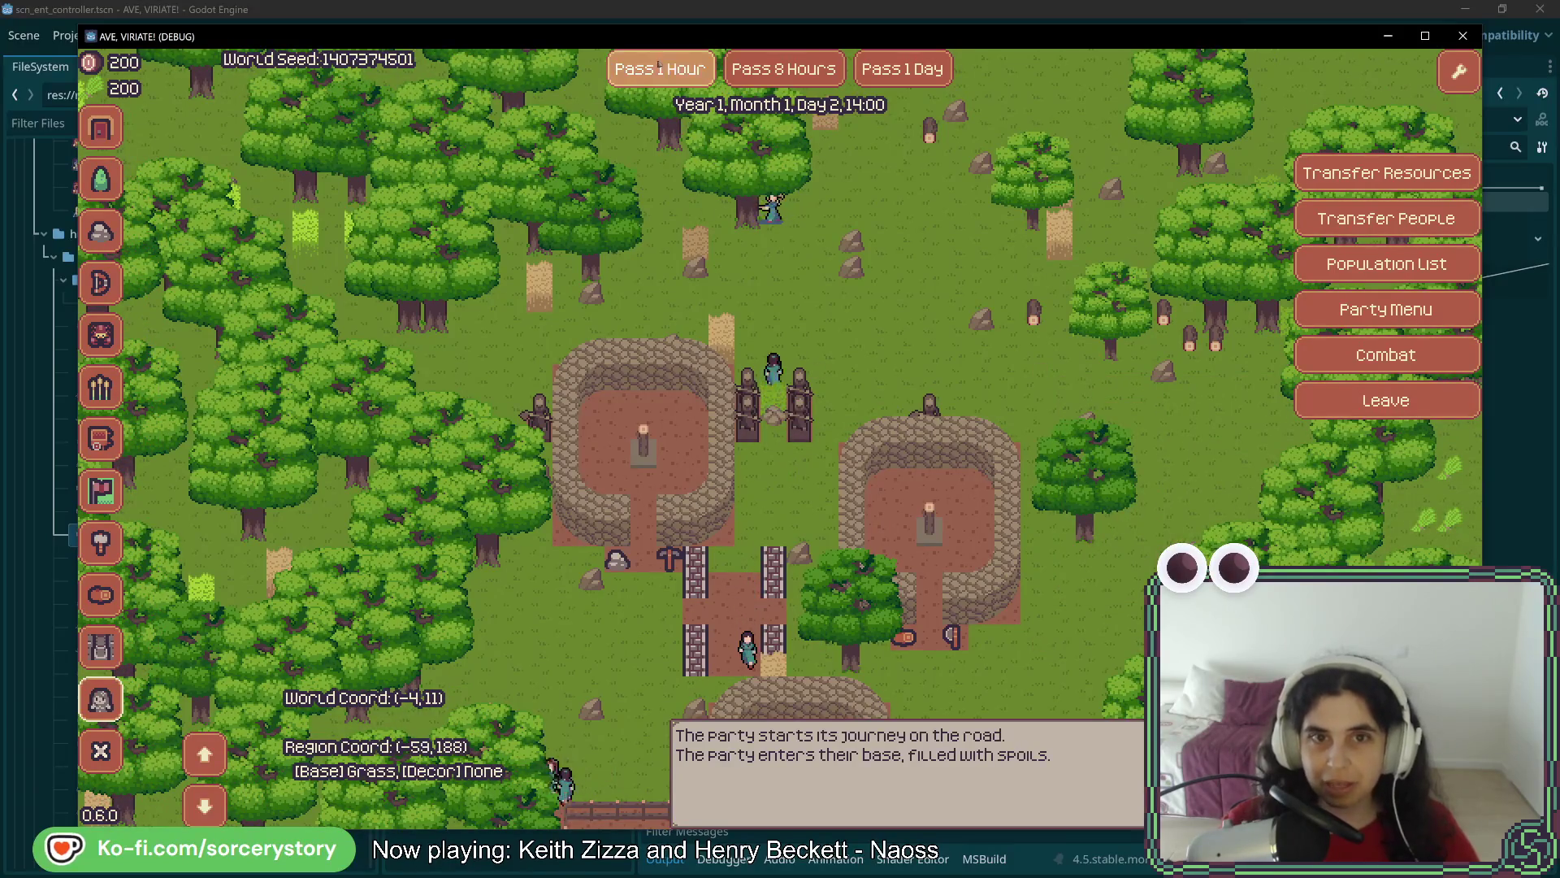
click(660, 69)
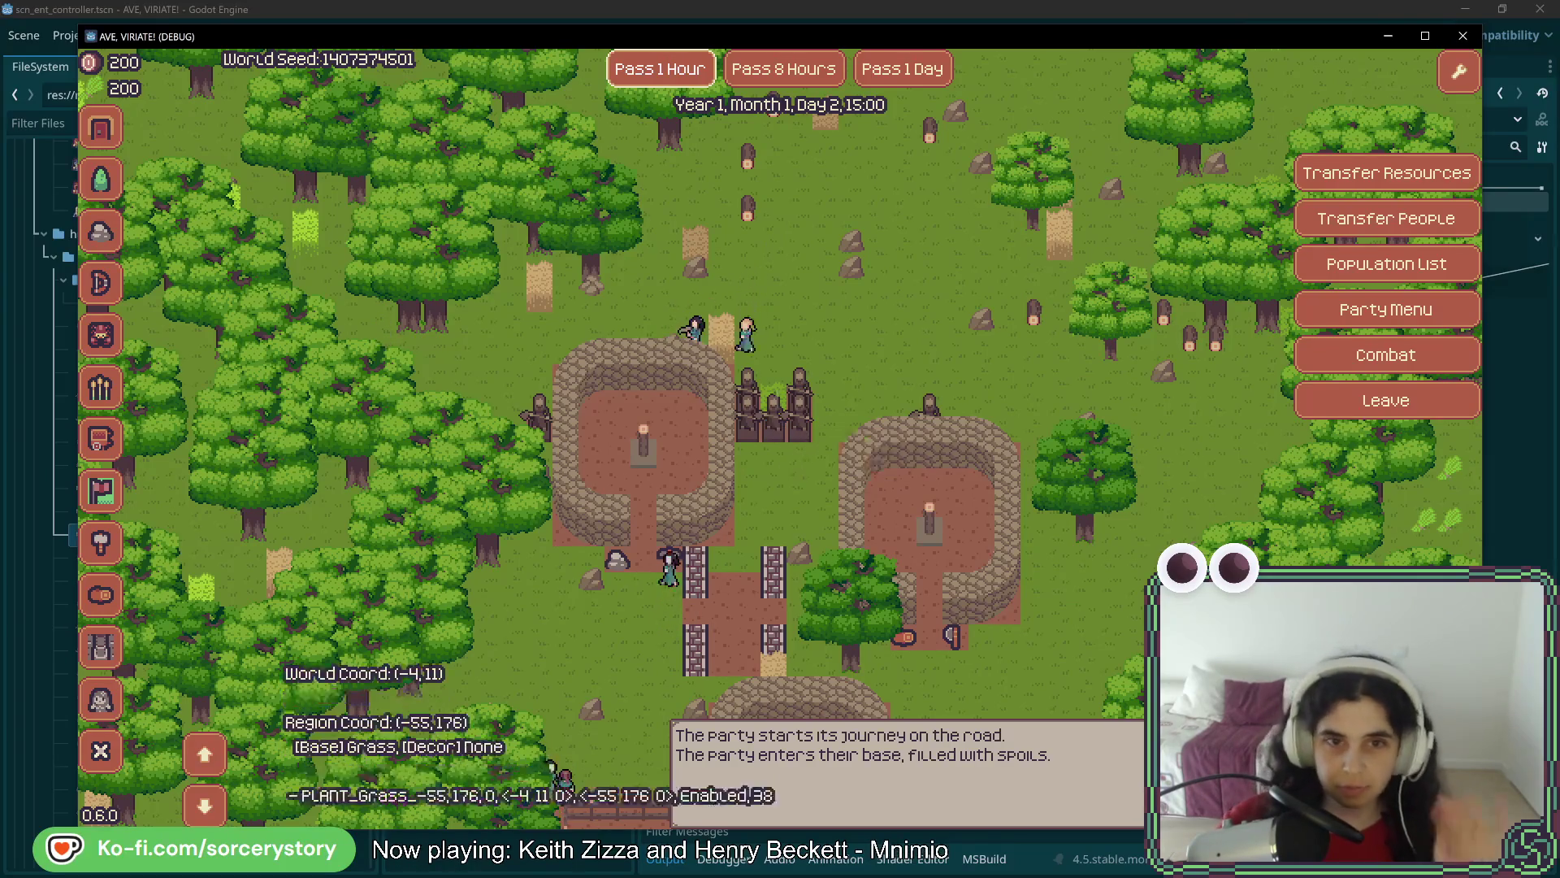
click(617, 366)
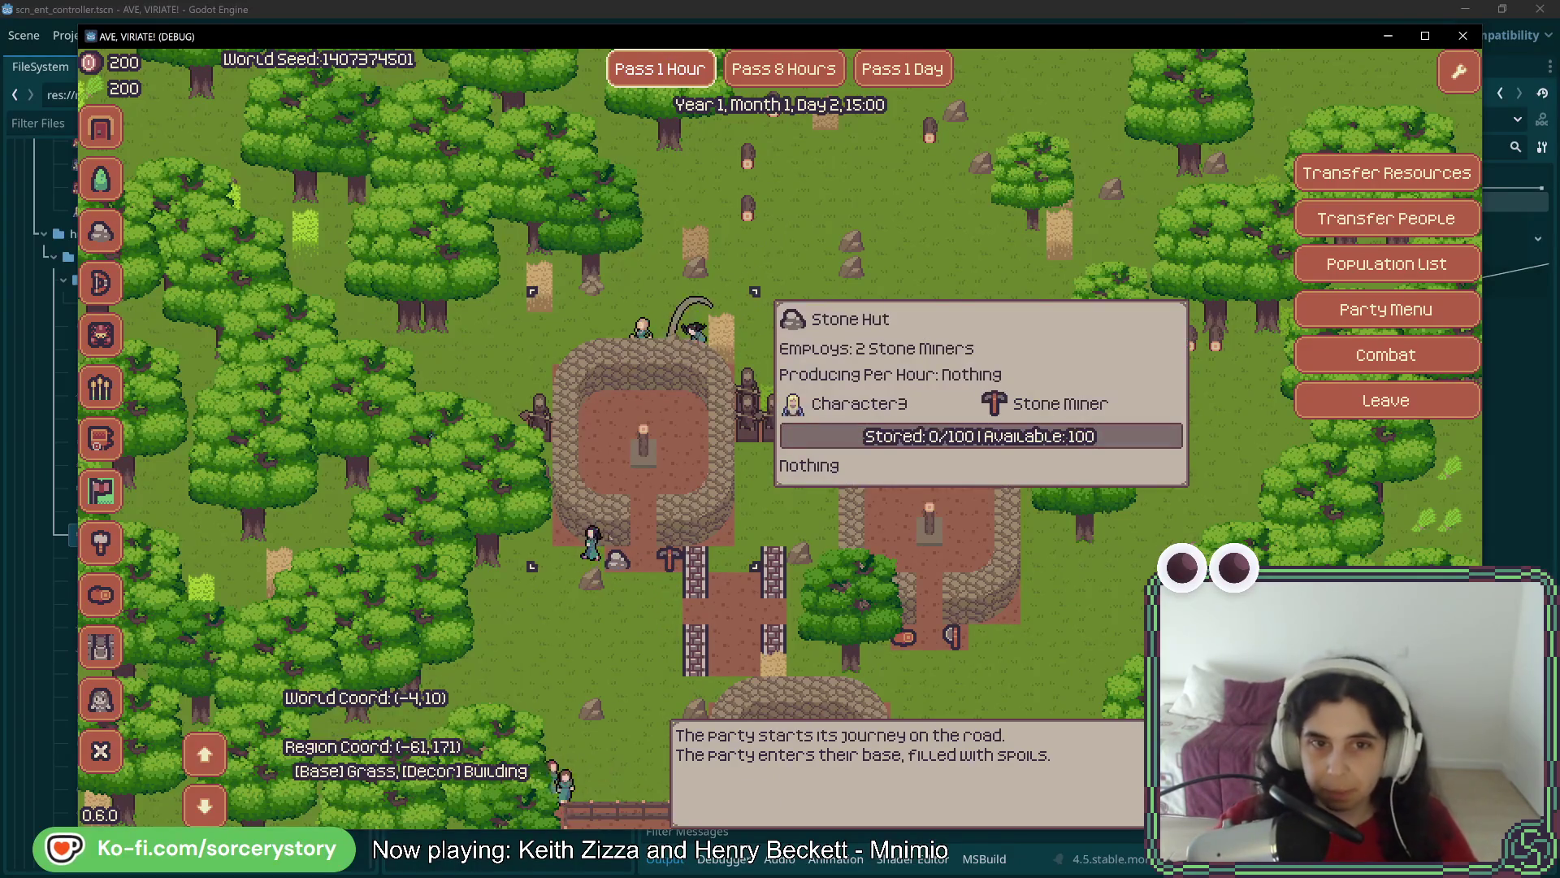
key(Escape)
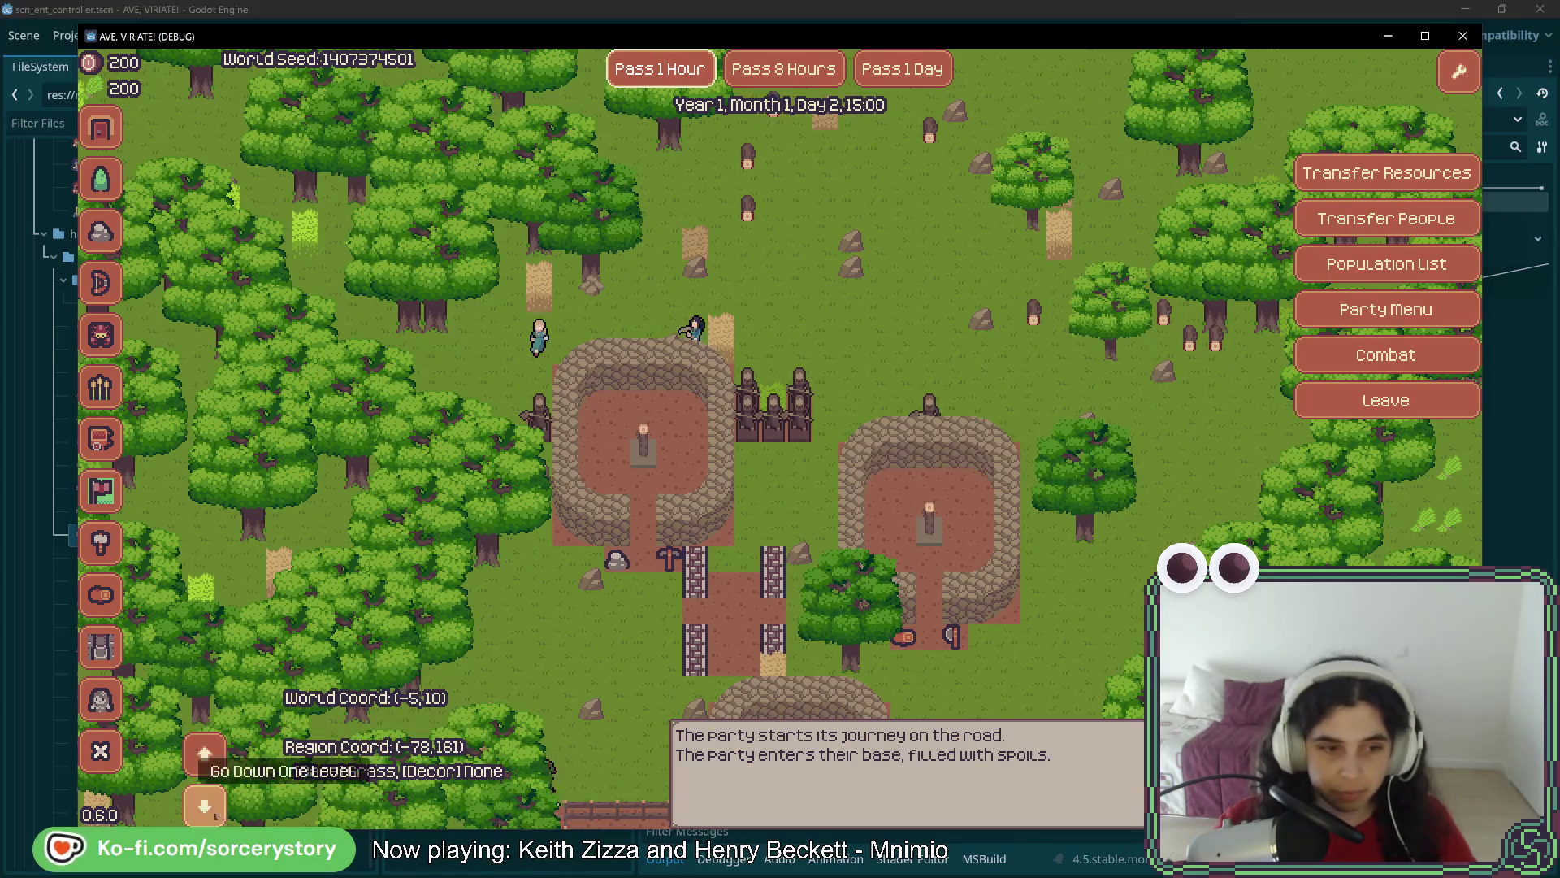
Try viewing the map level below, pan toward the Builder Hut, and pass another hour
click(205, 804)
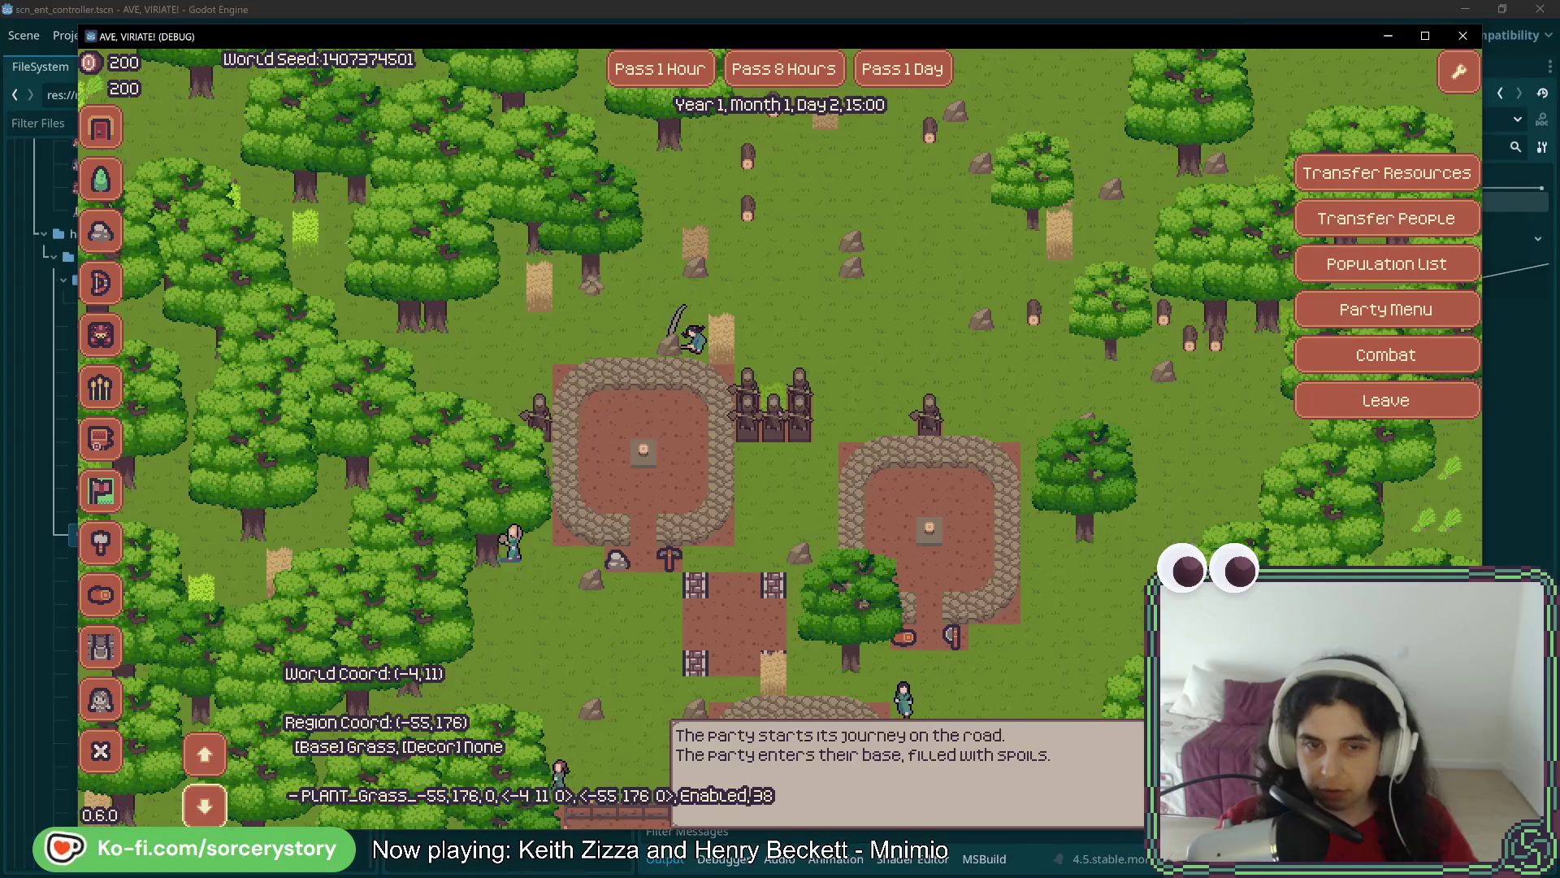
key(s)
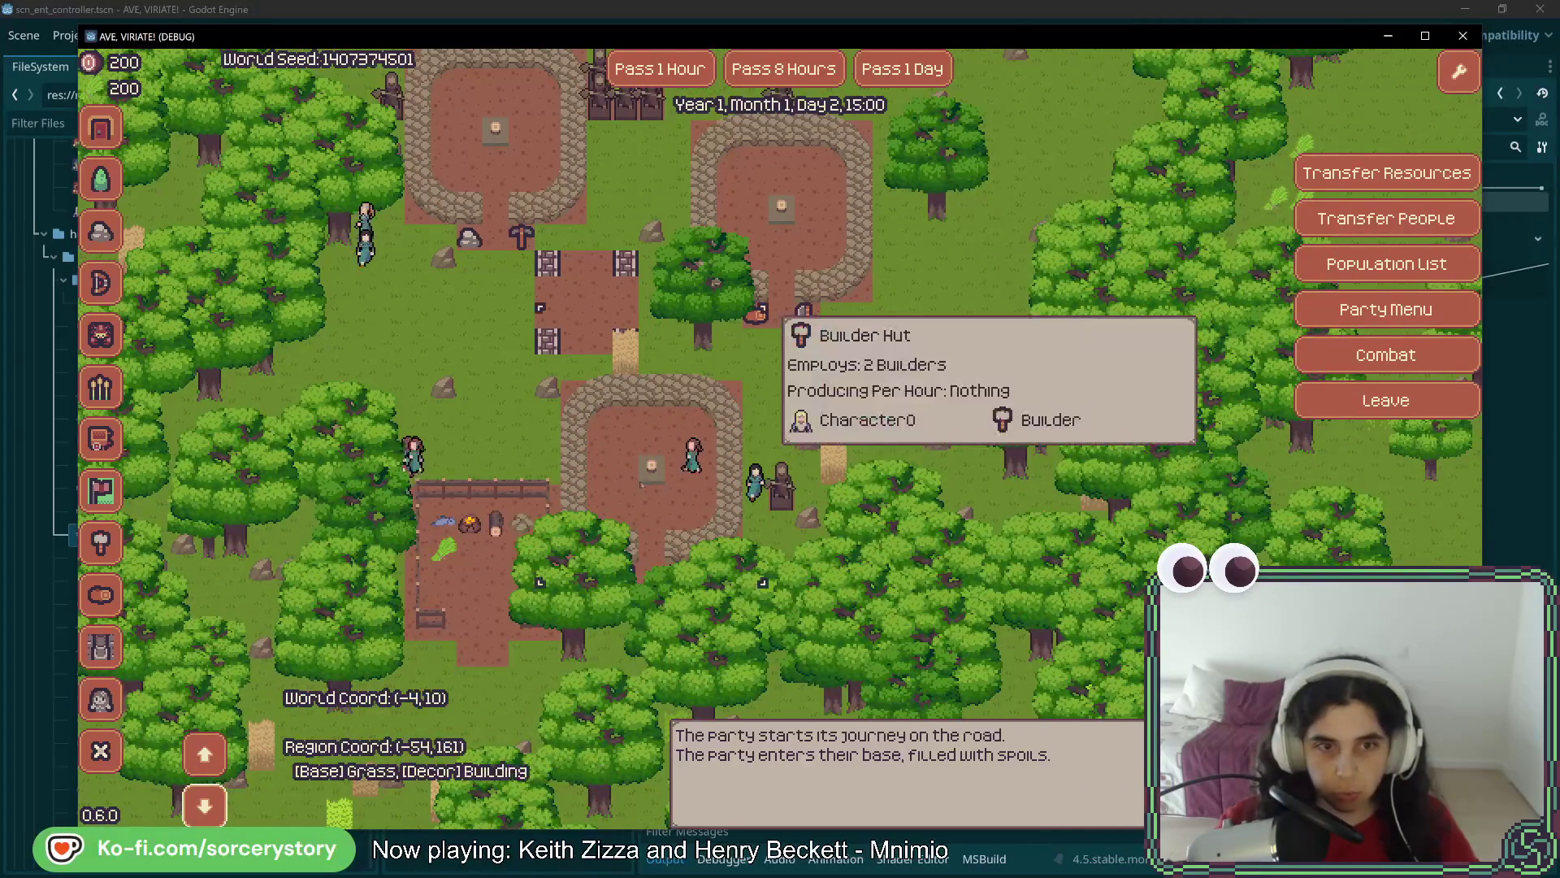
key(w)
key(a)
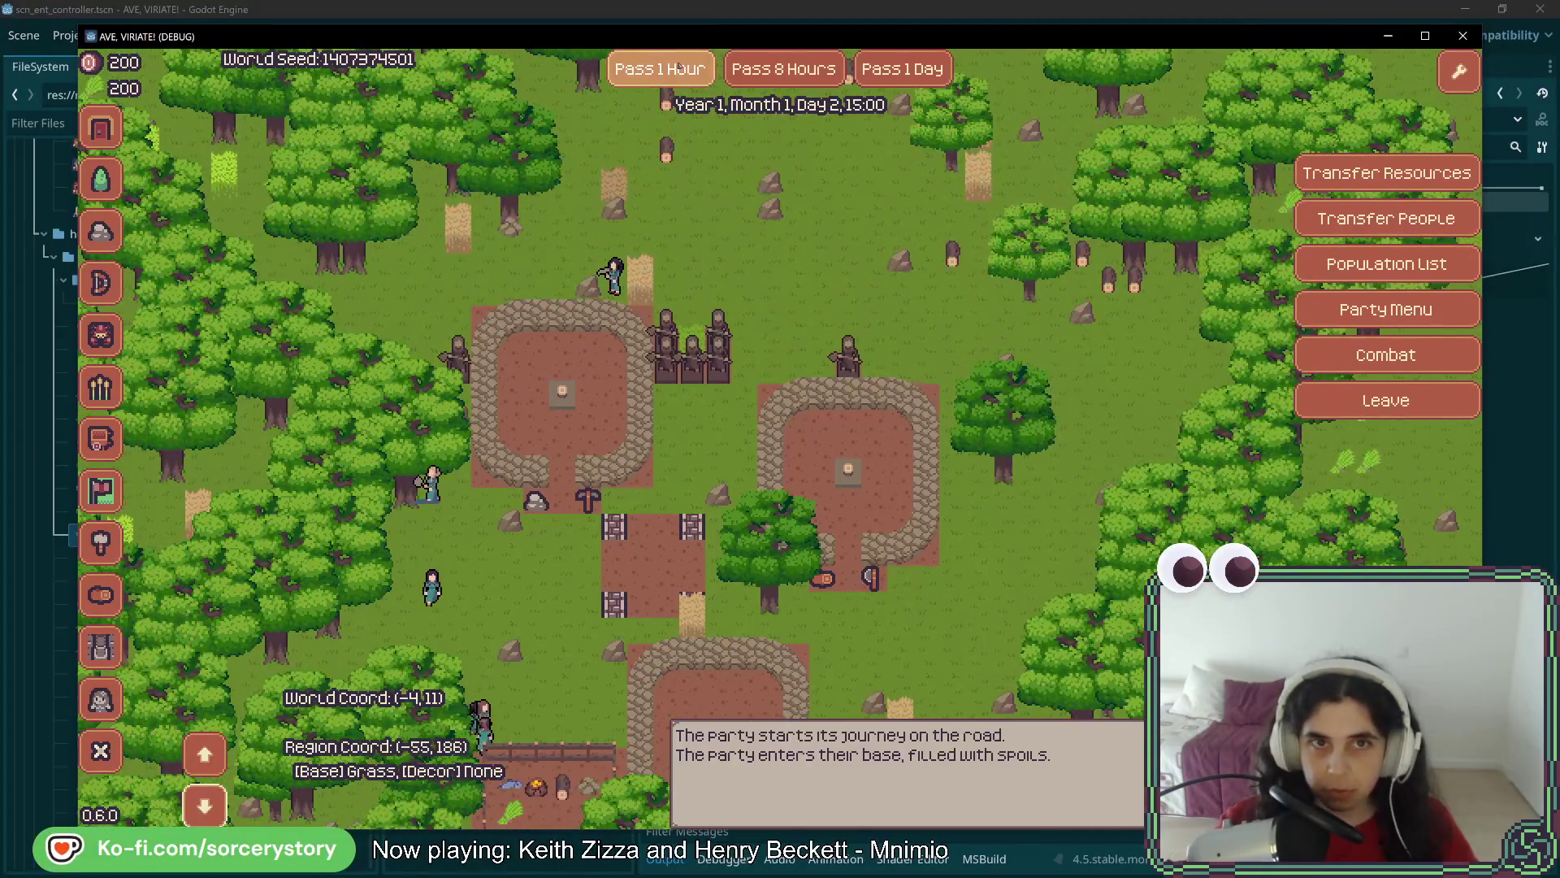
click(668, 69)
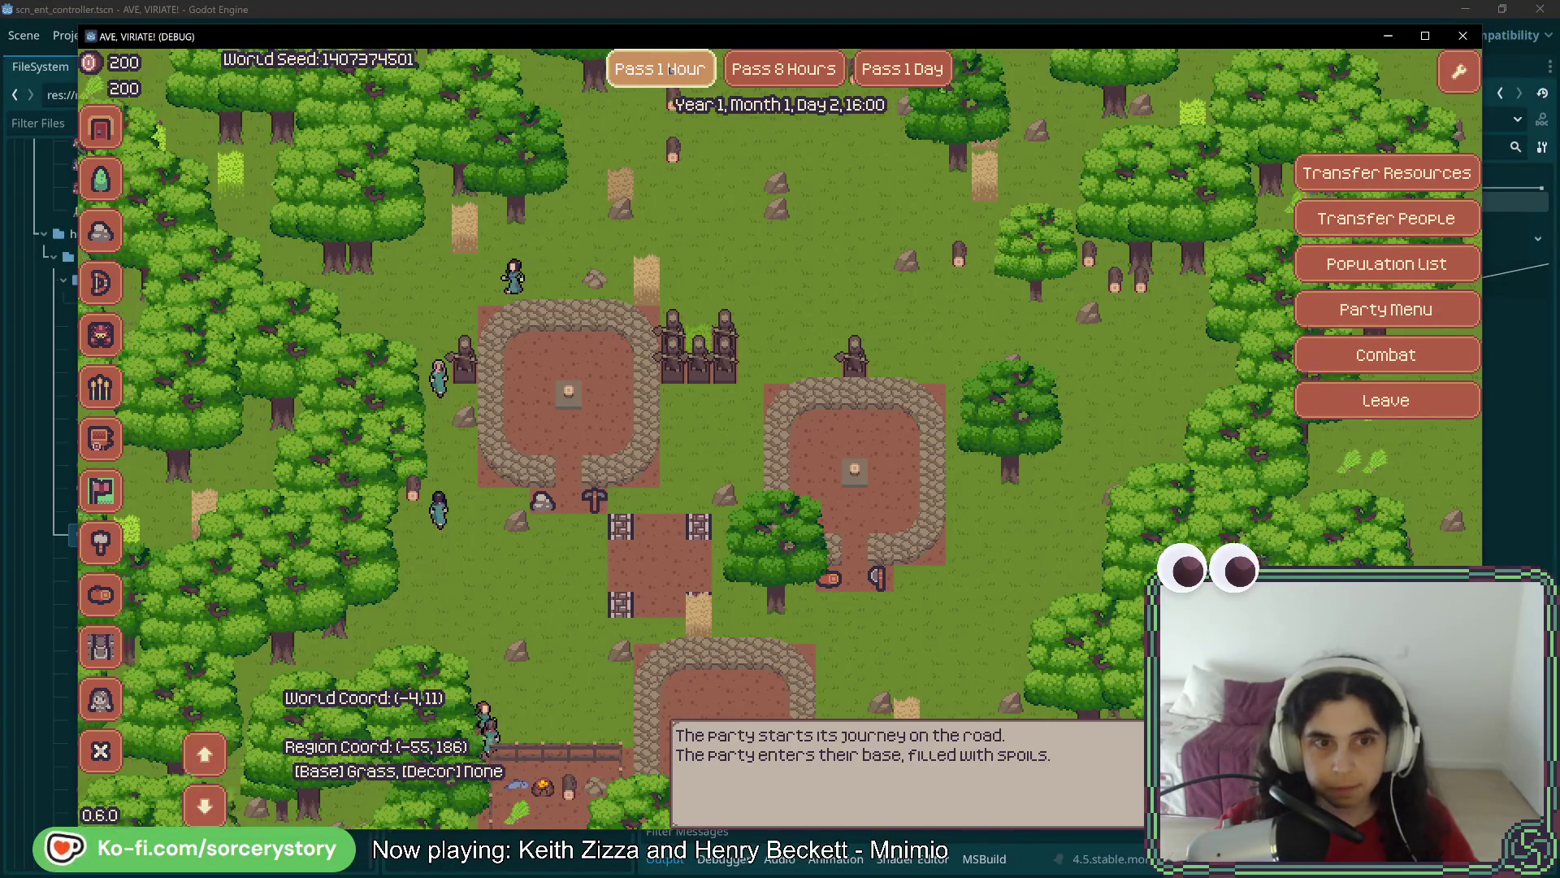
Pan around the settlement to follow the villagers, passing one more hour
key(a)
key(w)
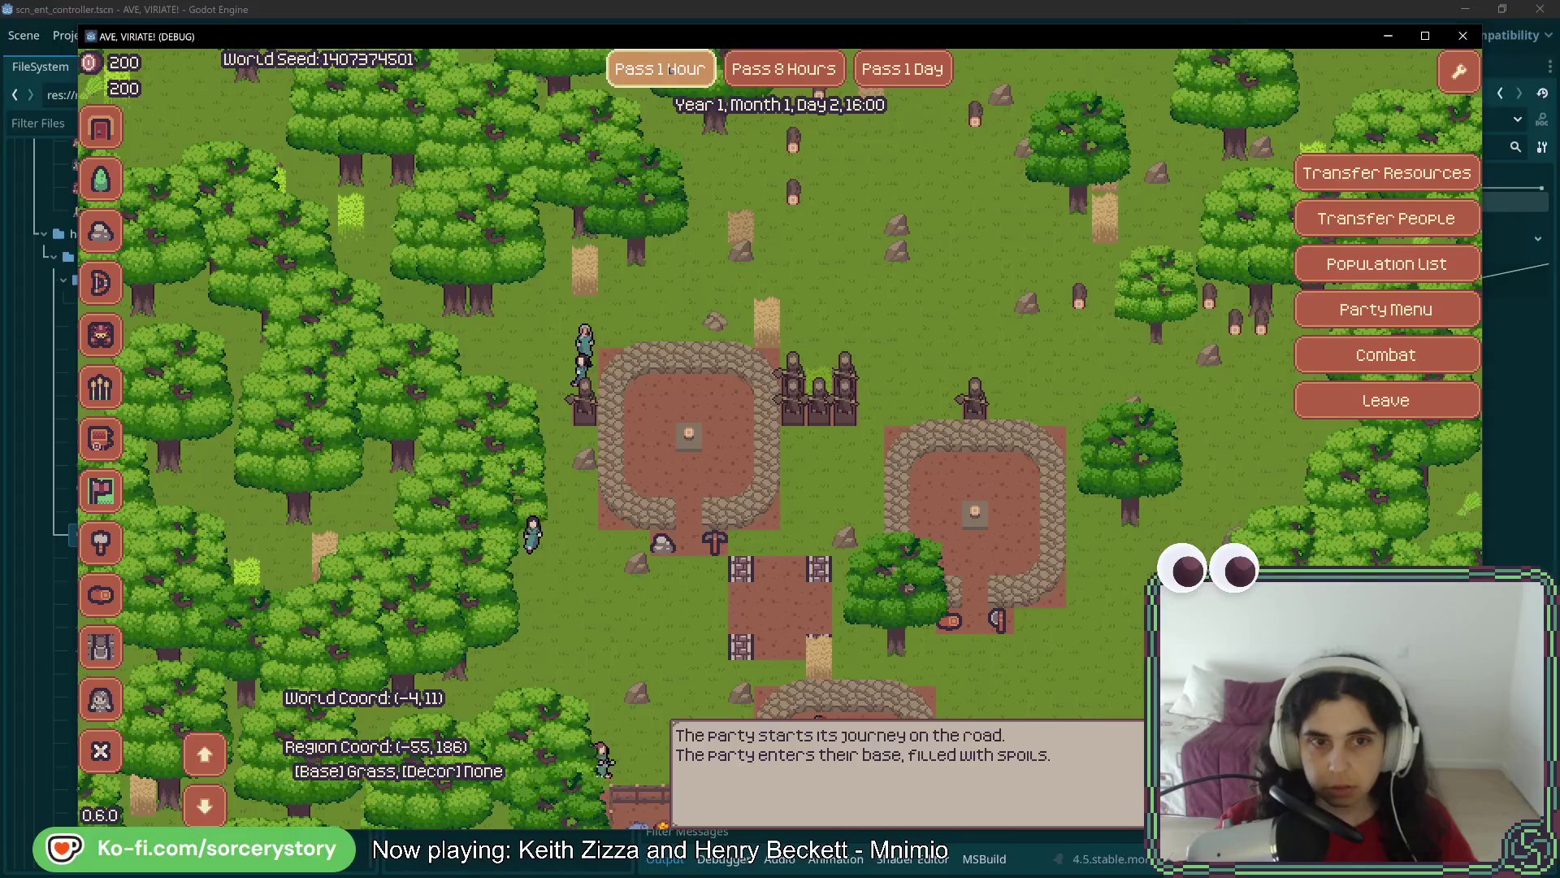
key(s)
key(d)
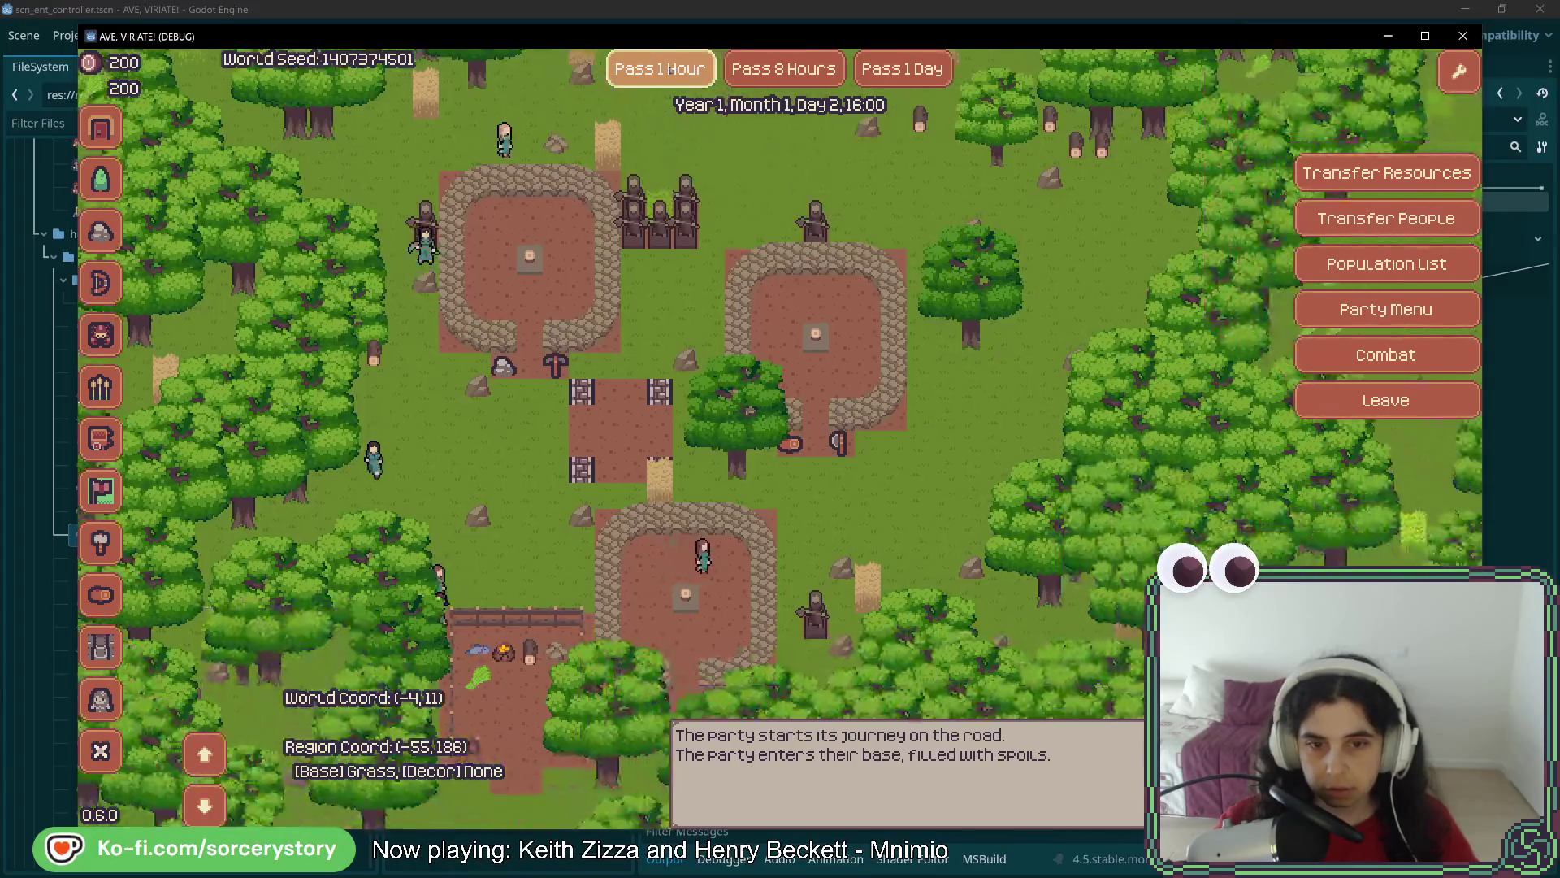
key(s)
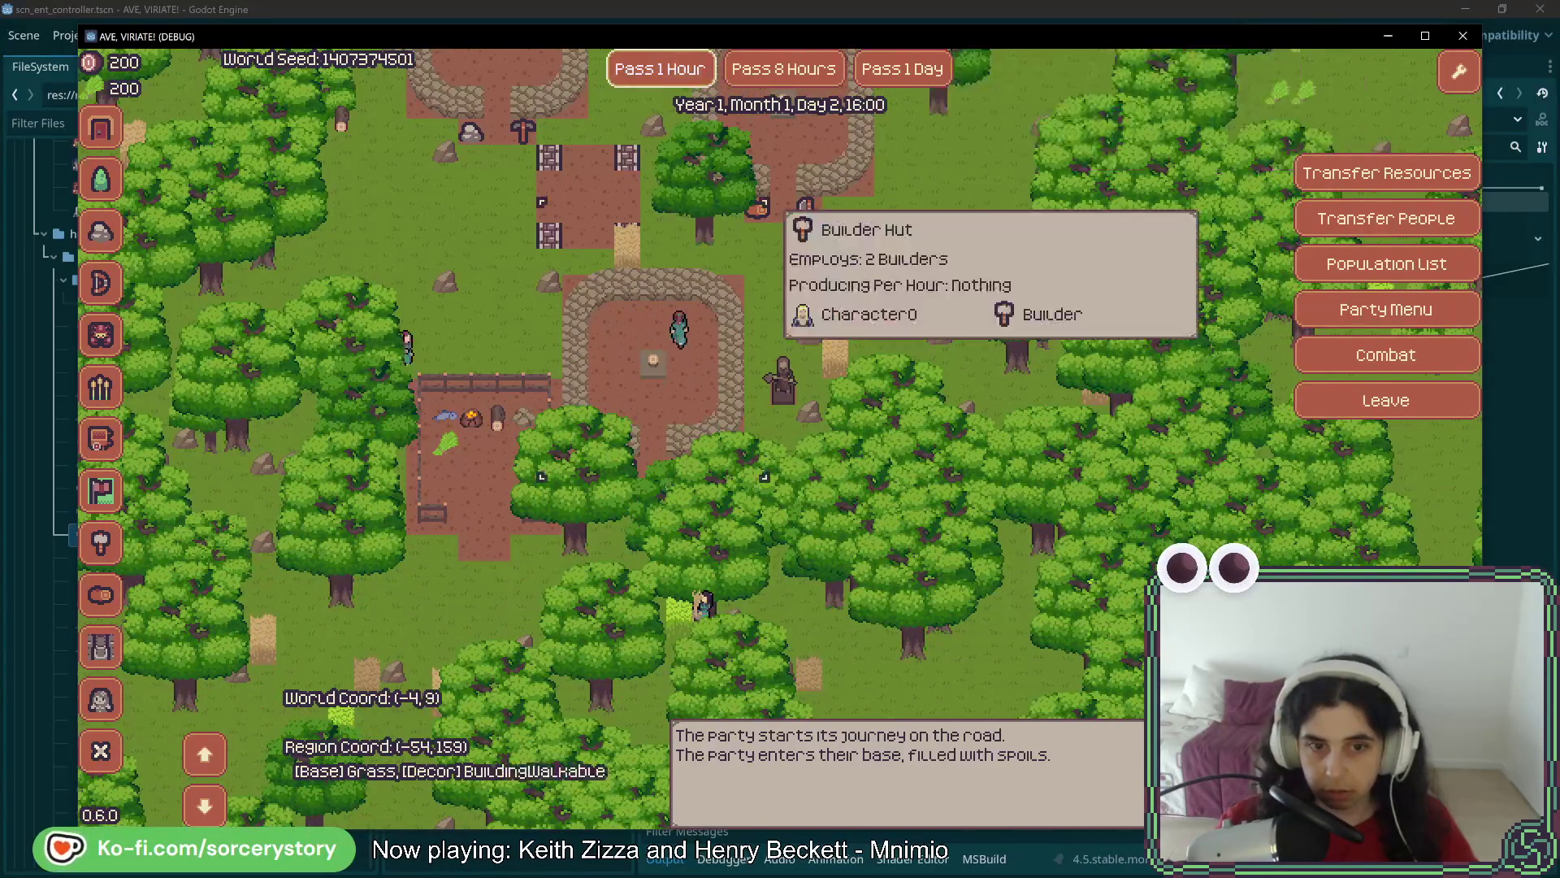
key(s)
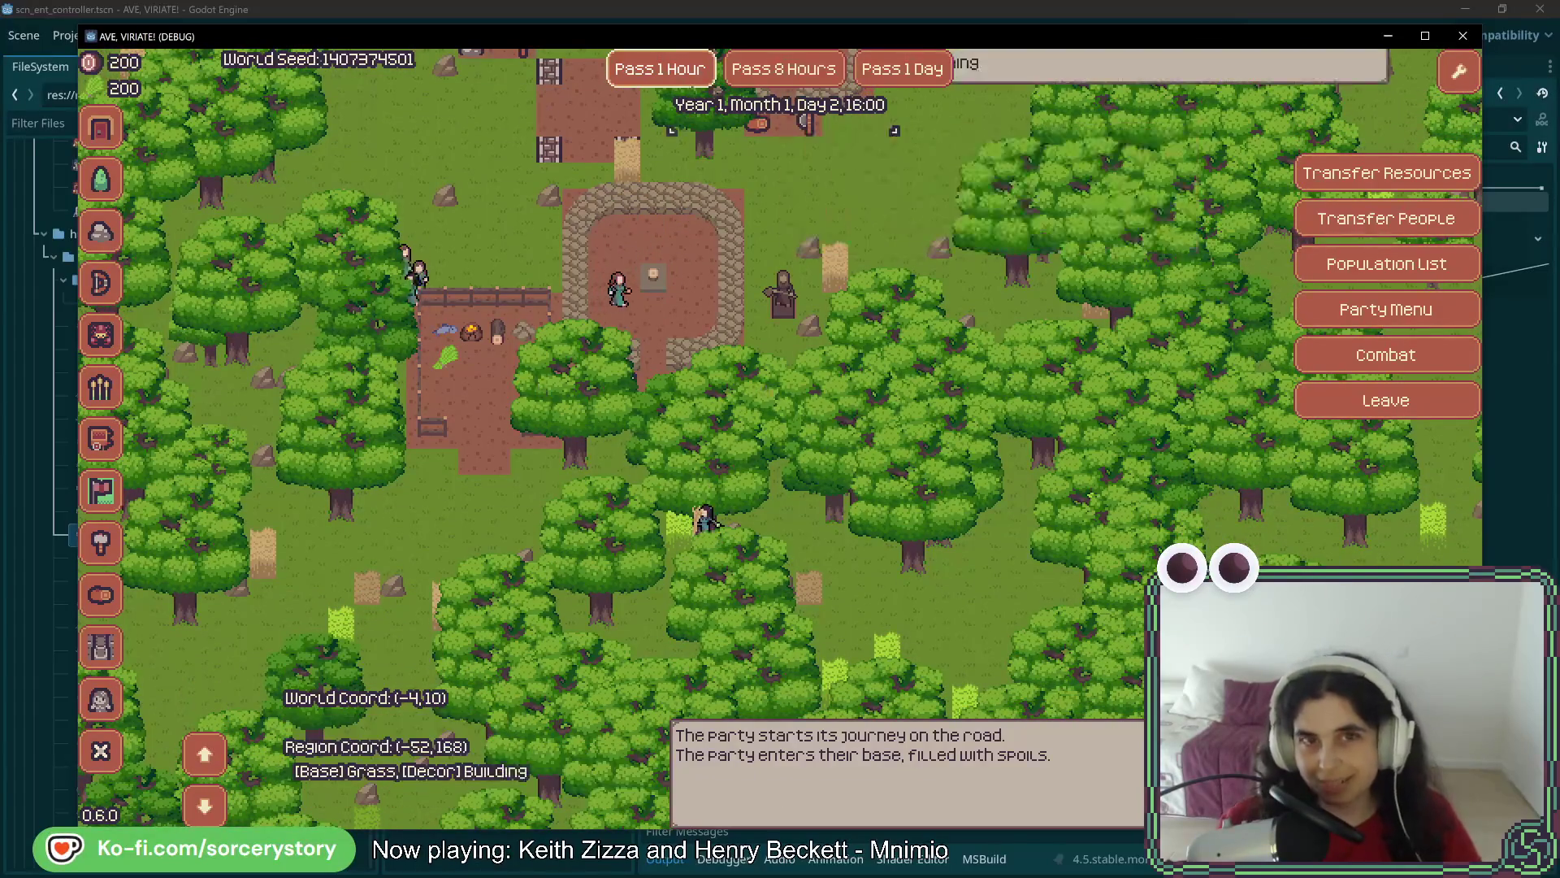
click(672, 71)
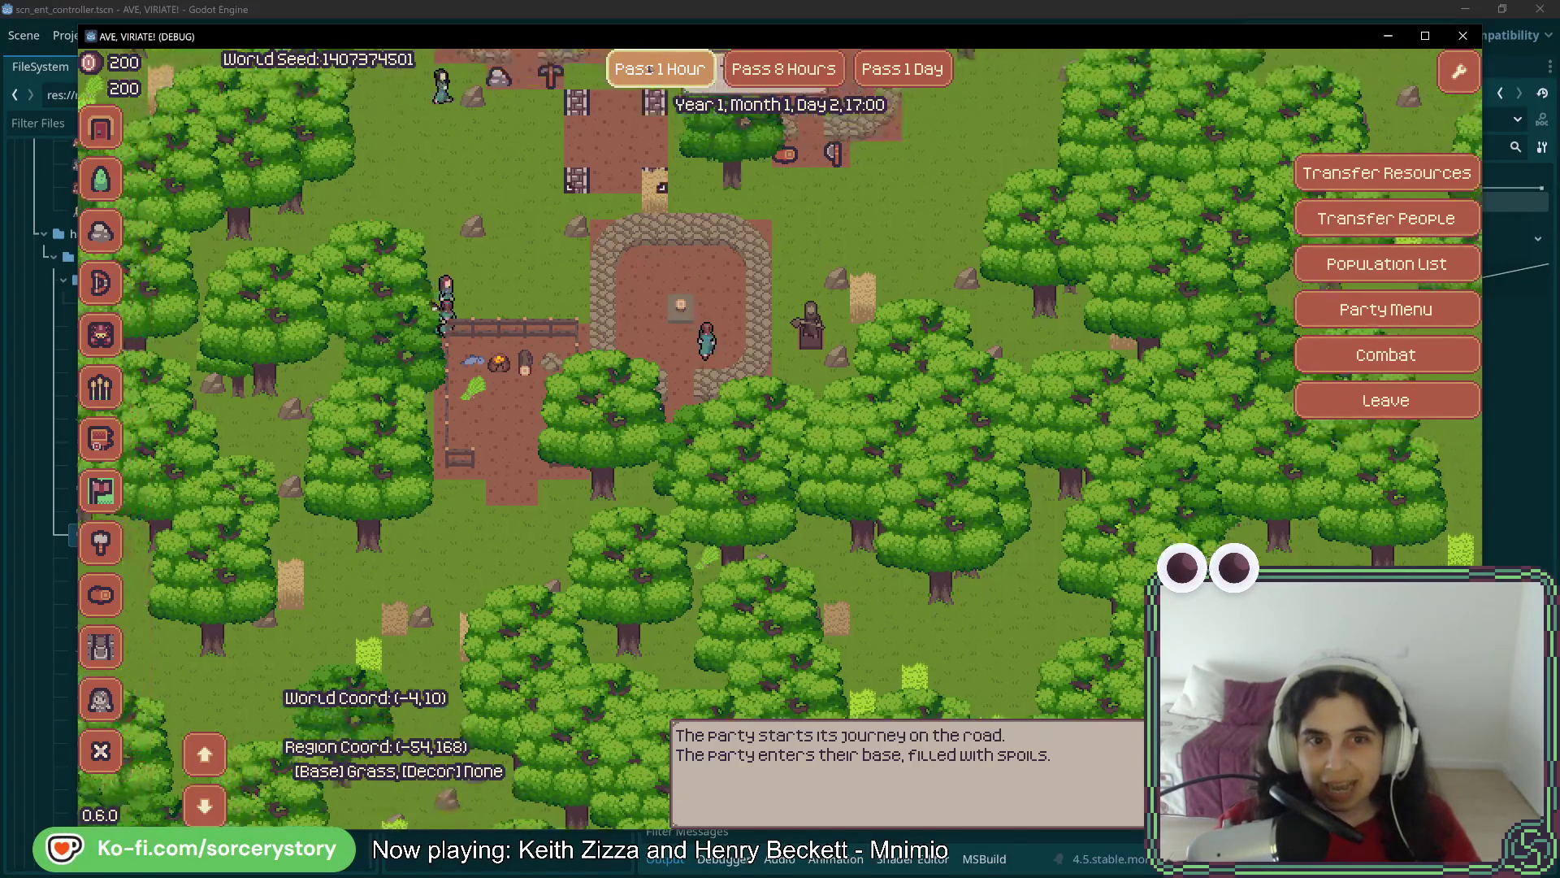
key(Up)
key(Left)
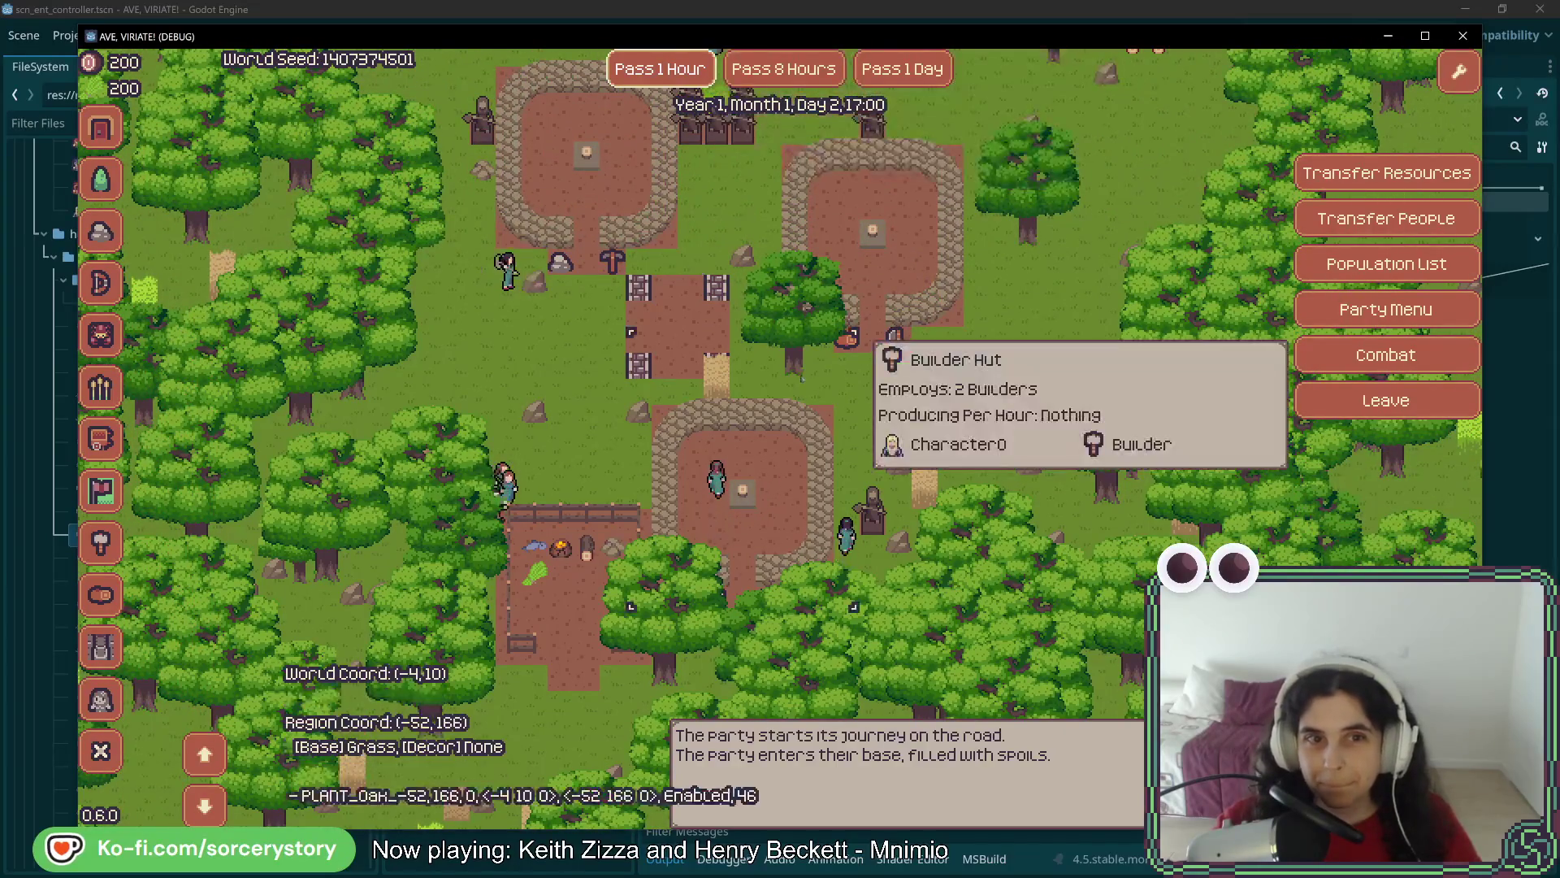
key(Up)
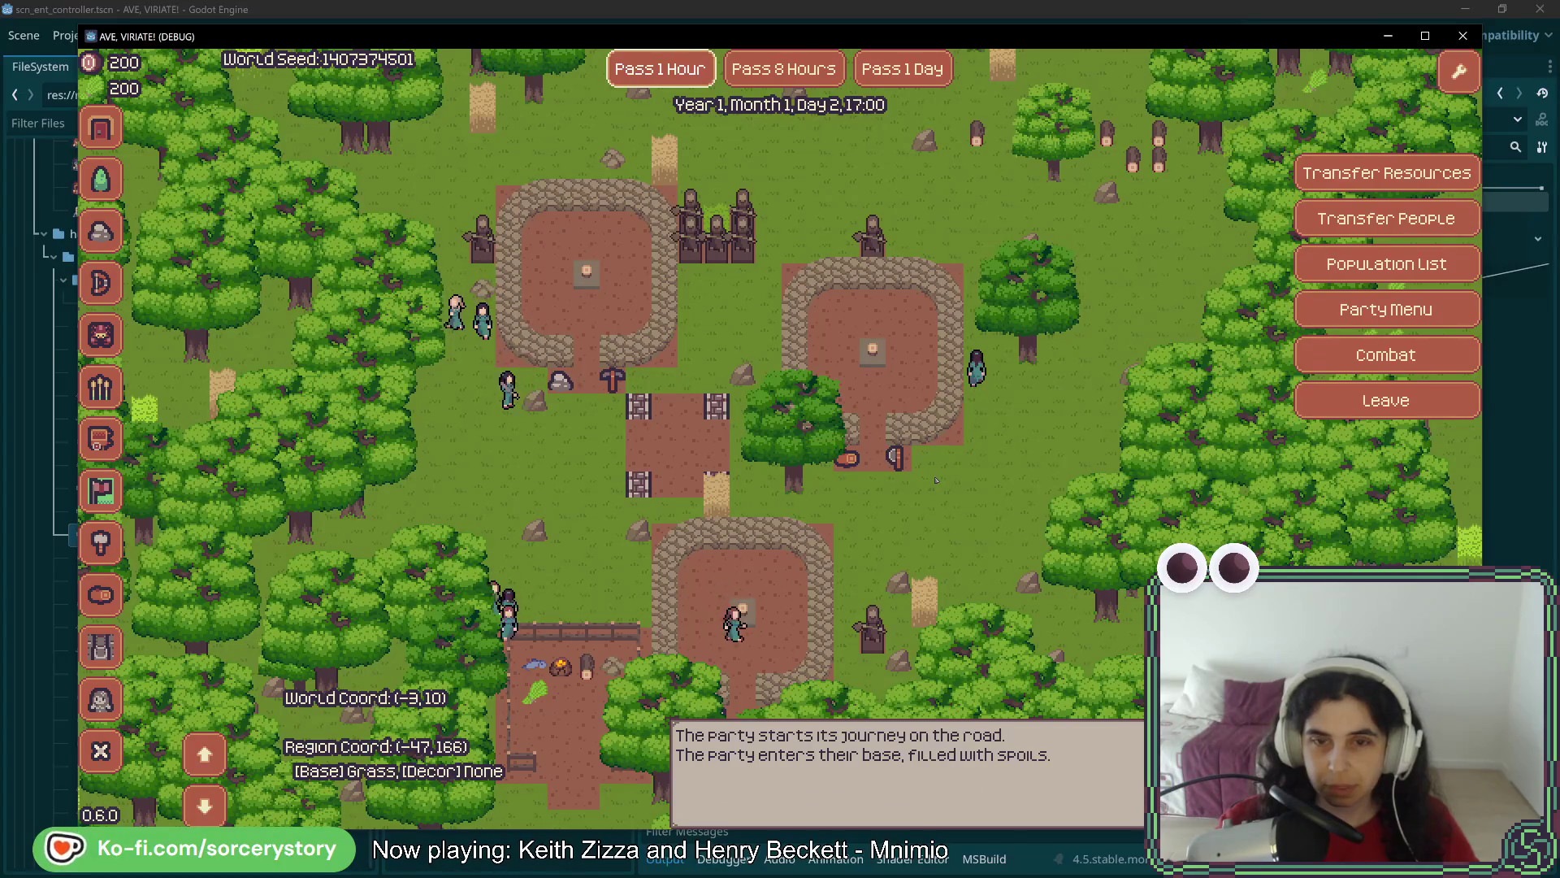
scroll(936, 480, up, 3)
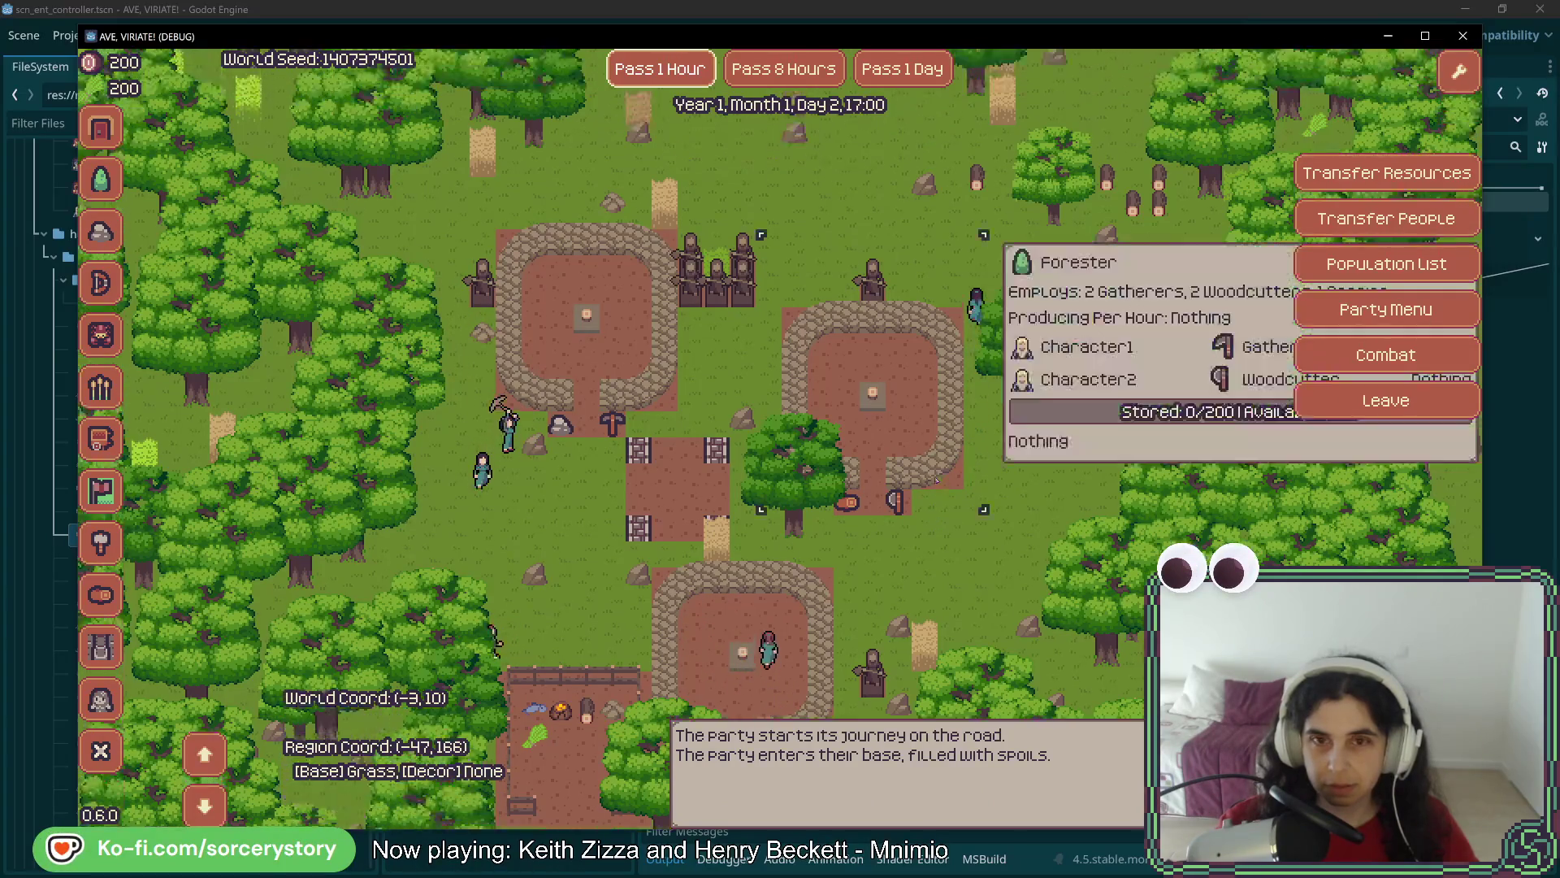
scroll(1023, 549, up, 3)
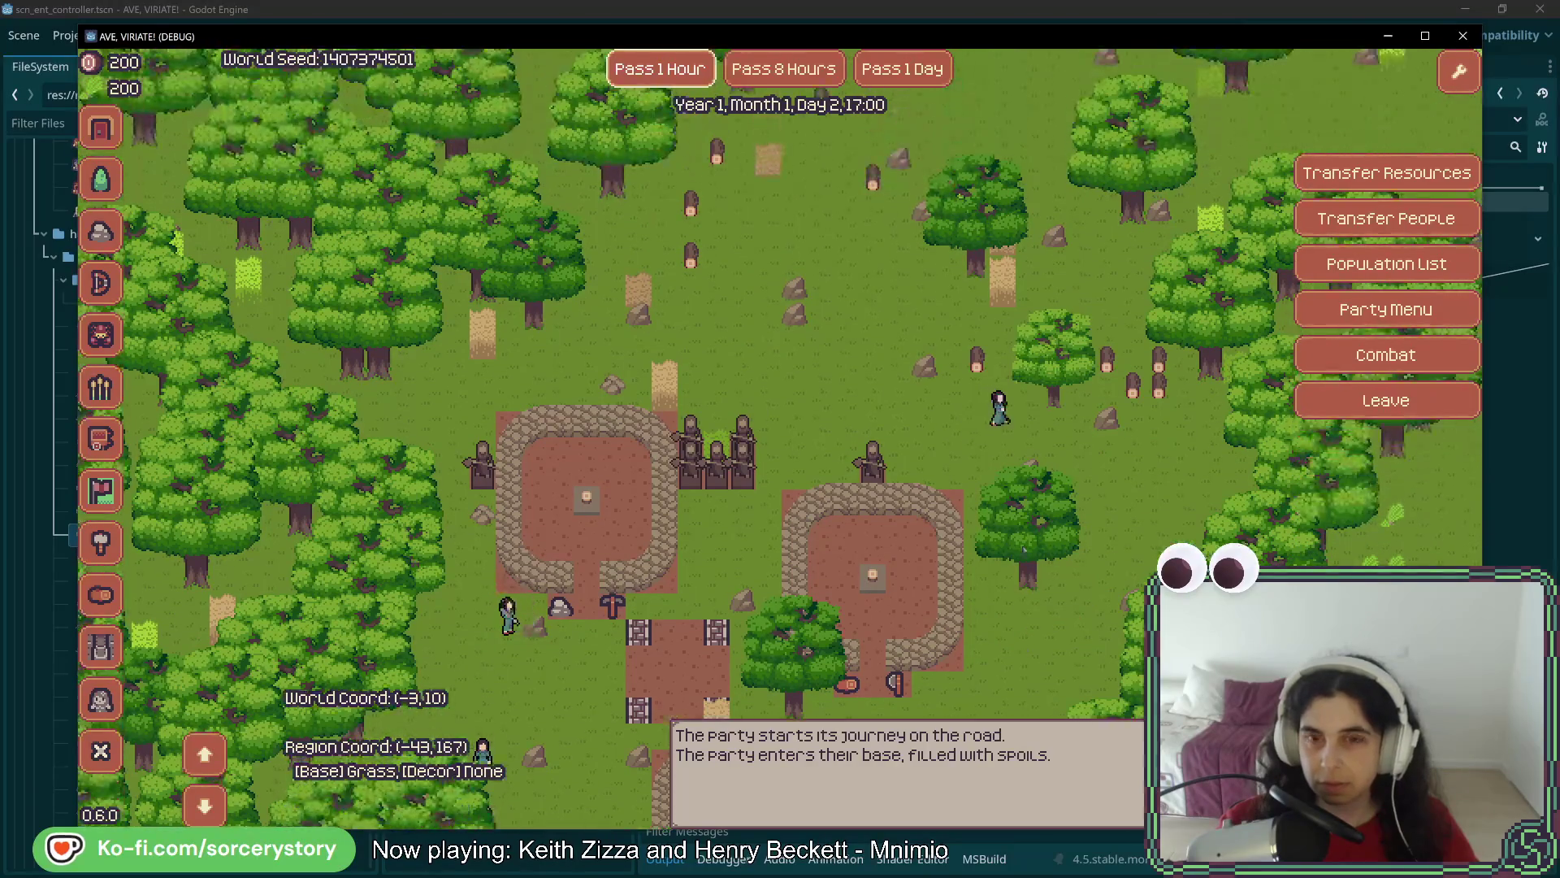
scroll(780, 439, right, 3)
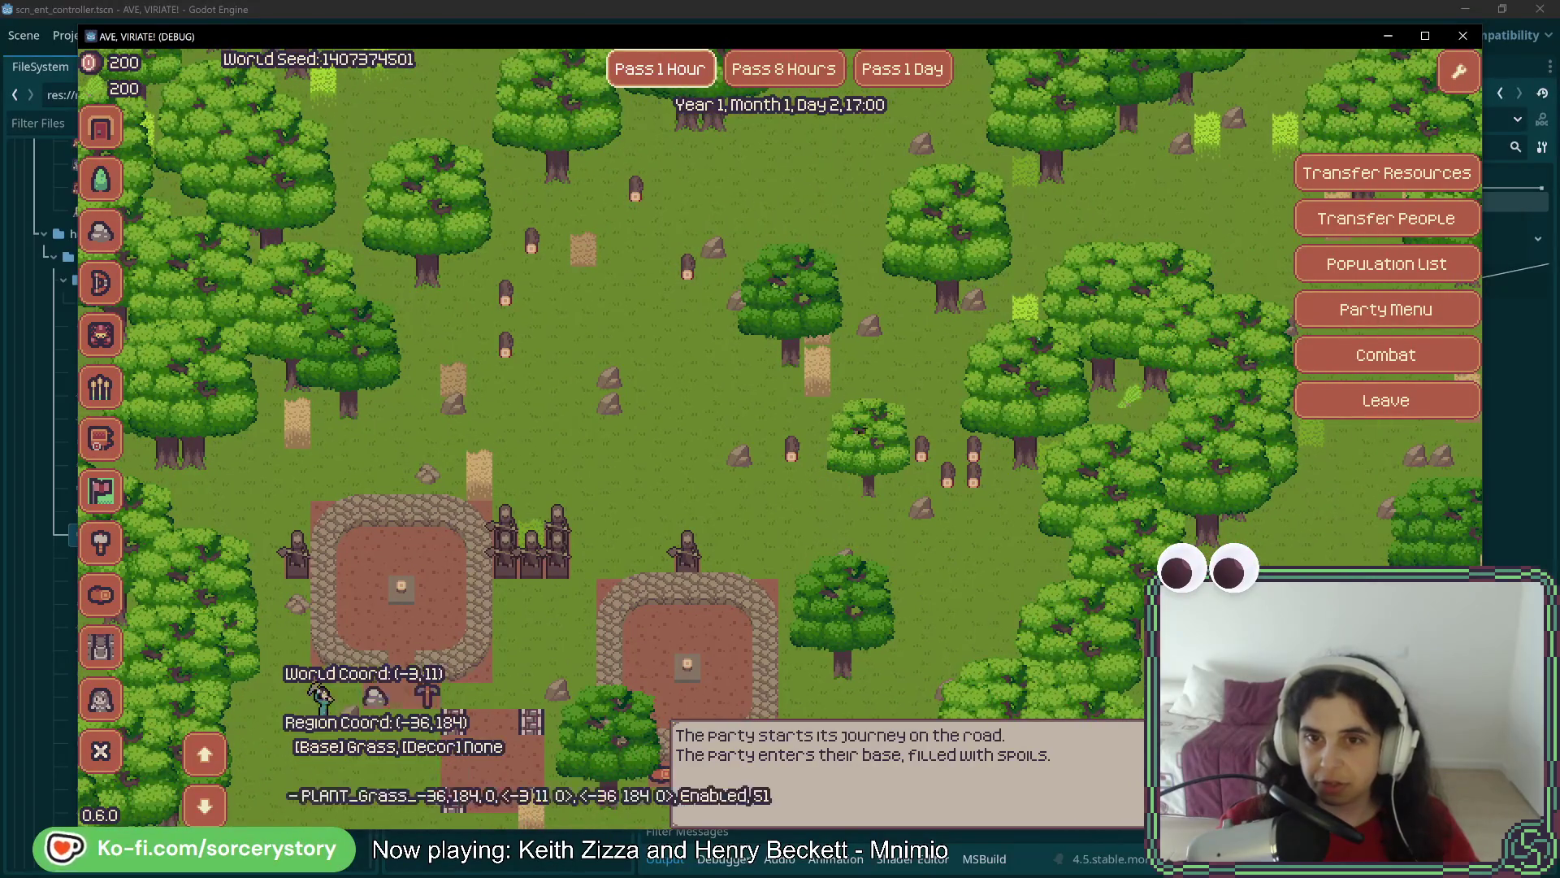
Pass hours through midnight until the clock reads Day 3, 05:00
click(668, 79)
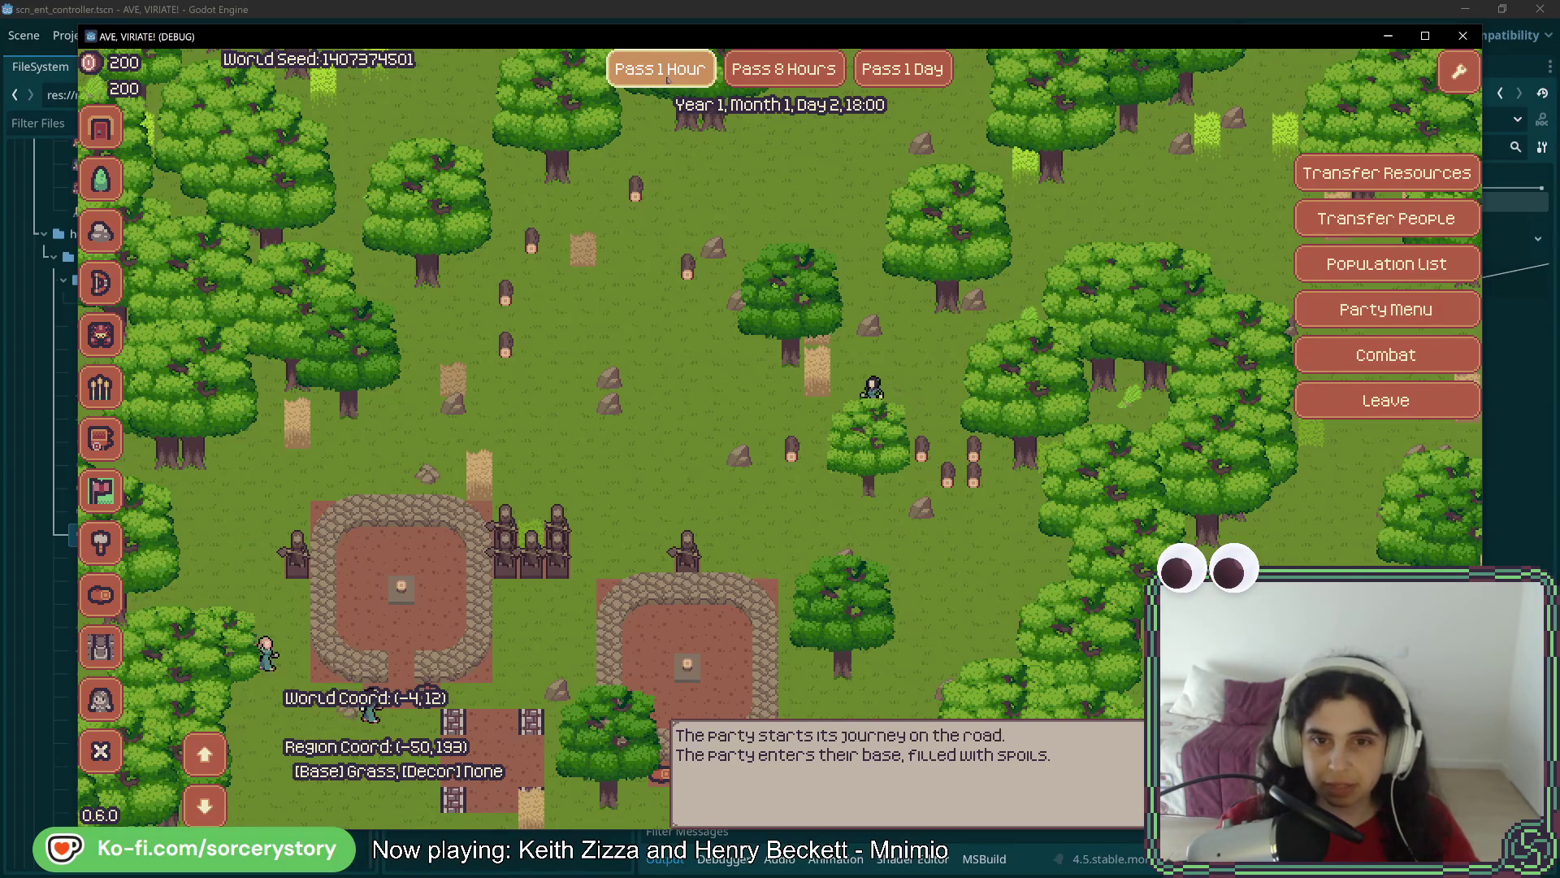
click(668, 78)
click(668, 79)
click(668, 79)
click(668, 79)
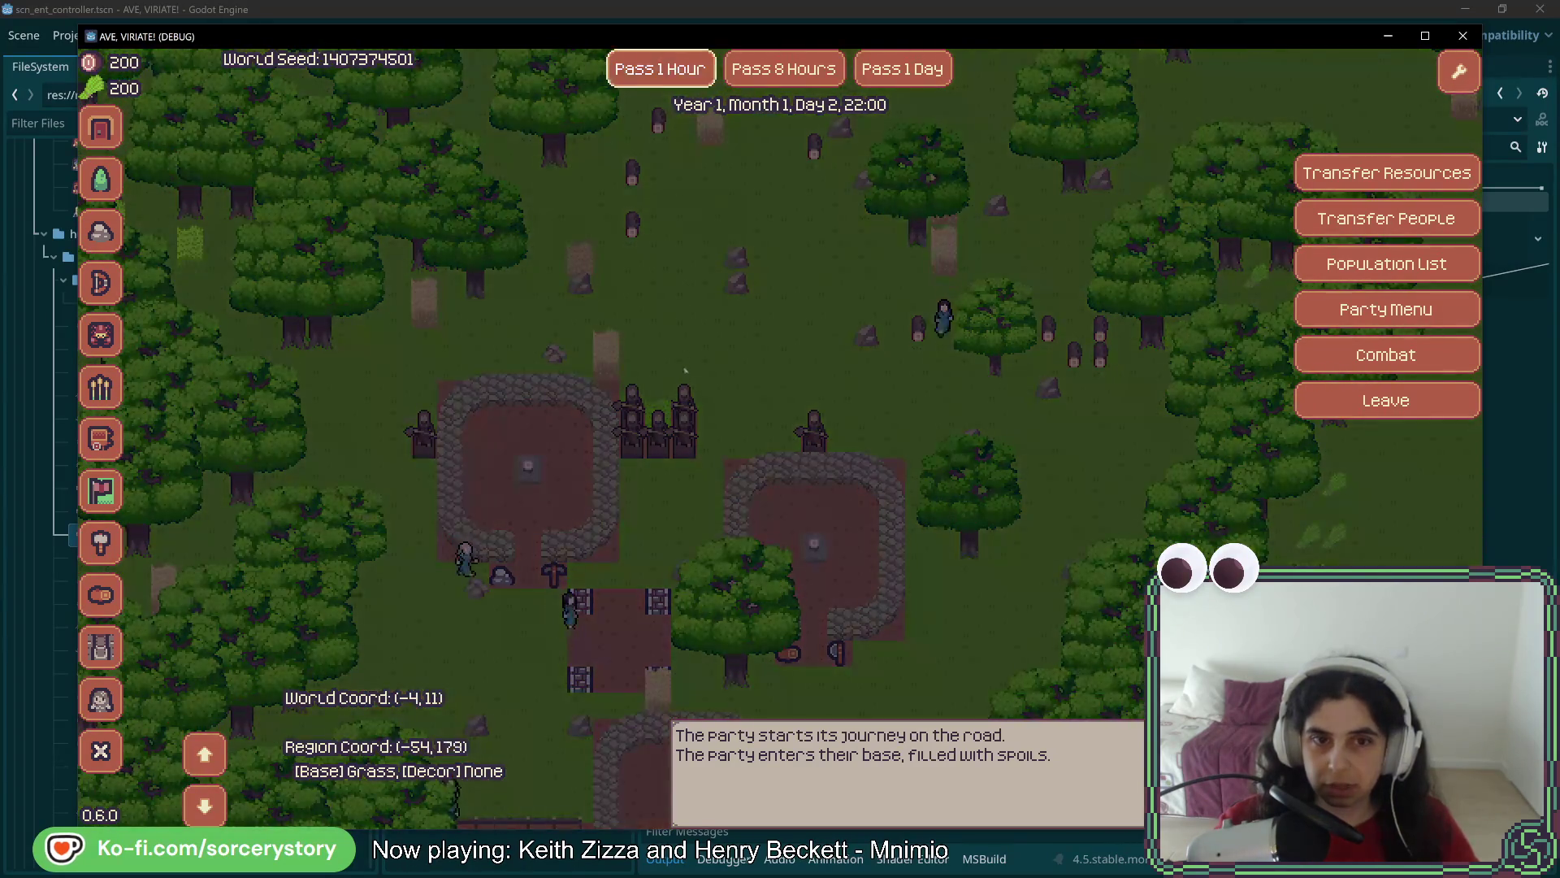
click(671, 71)
click(672, 71)
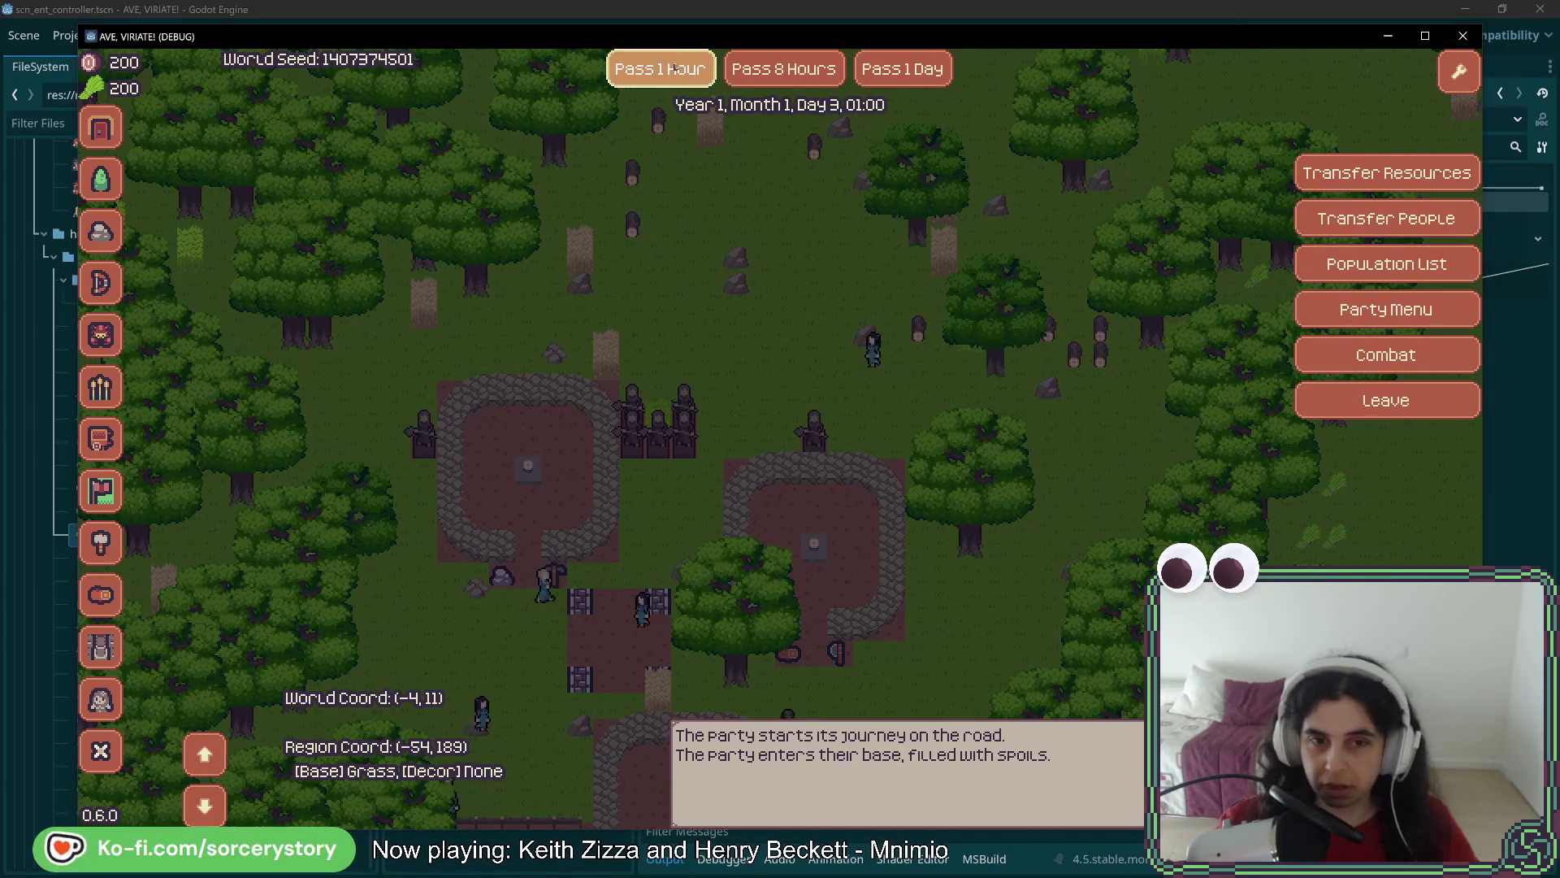
click(671, 71)
click(671, 71)
click(671, 71)
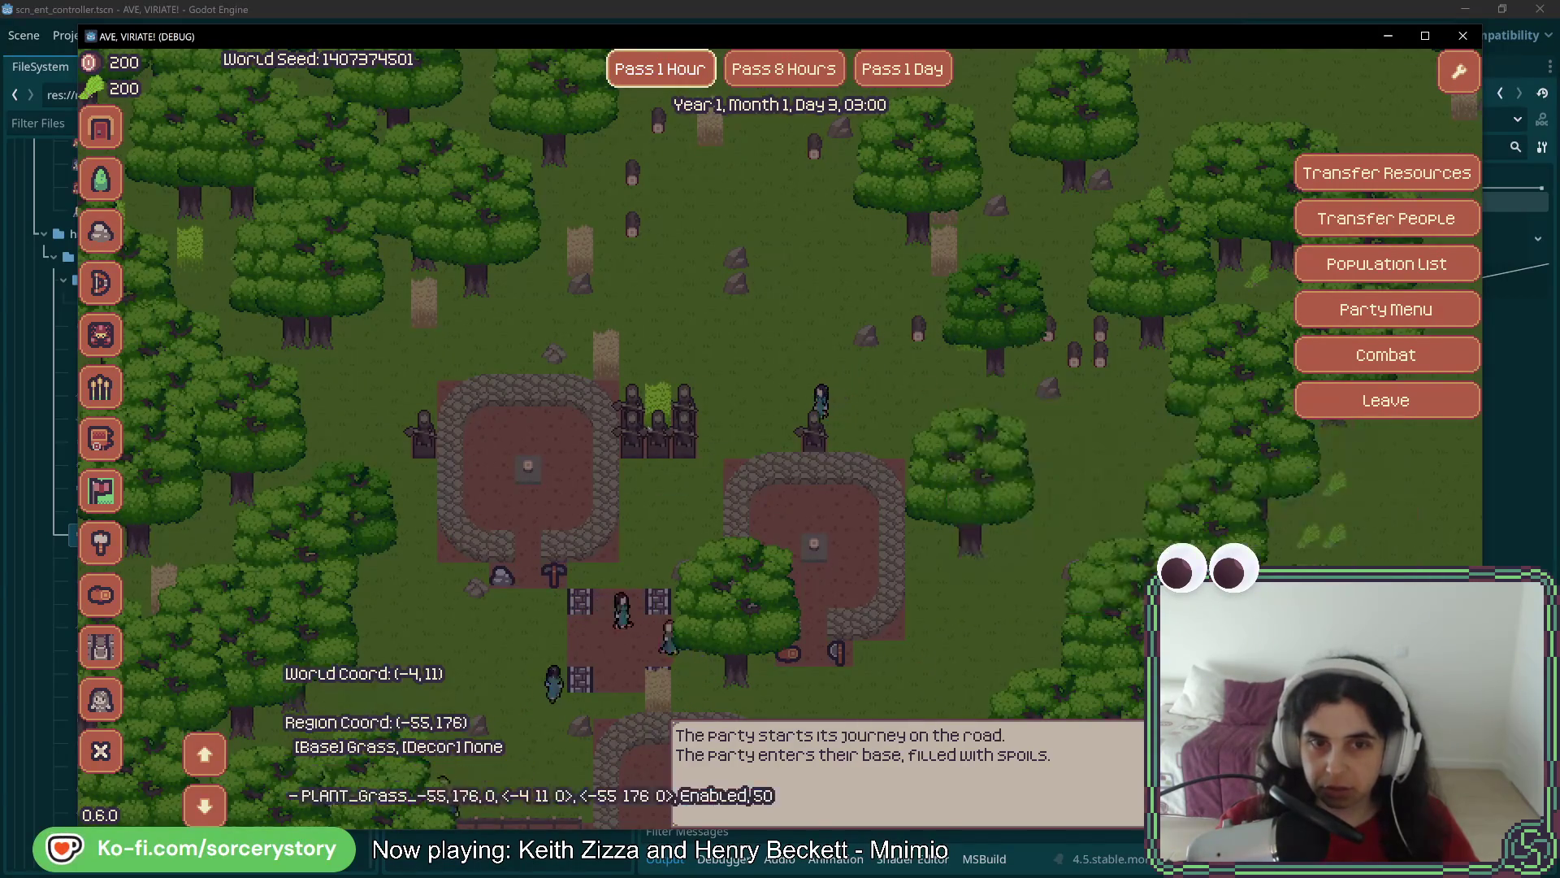
key(a)
click(659, 73)
click(660, 73)
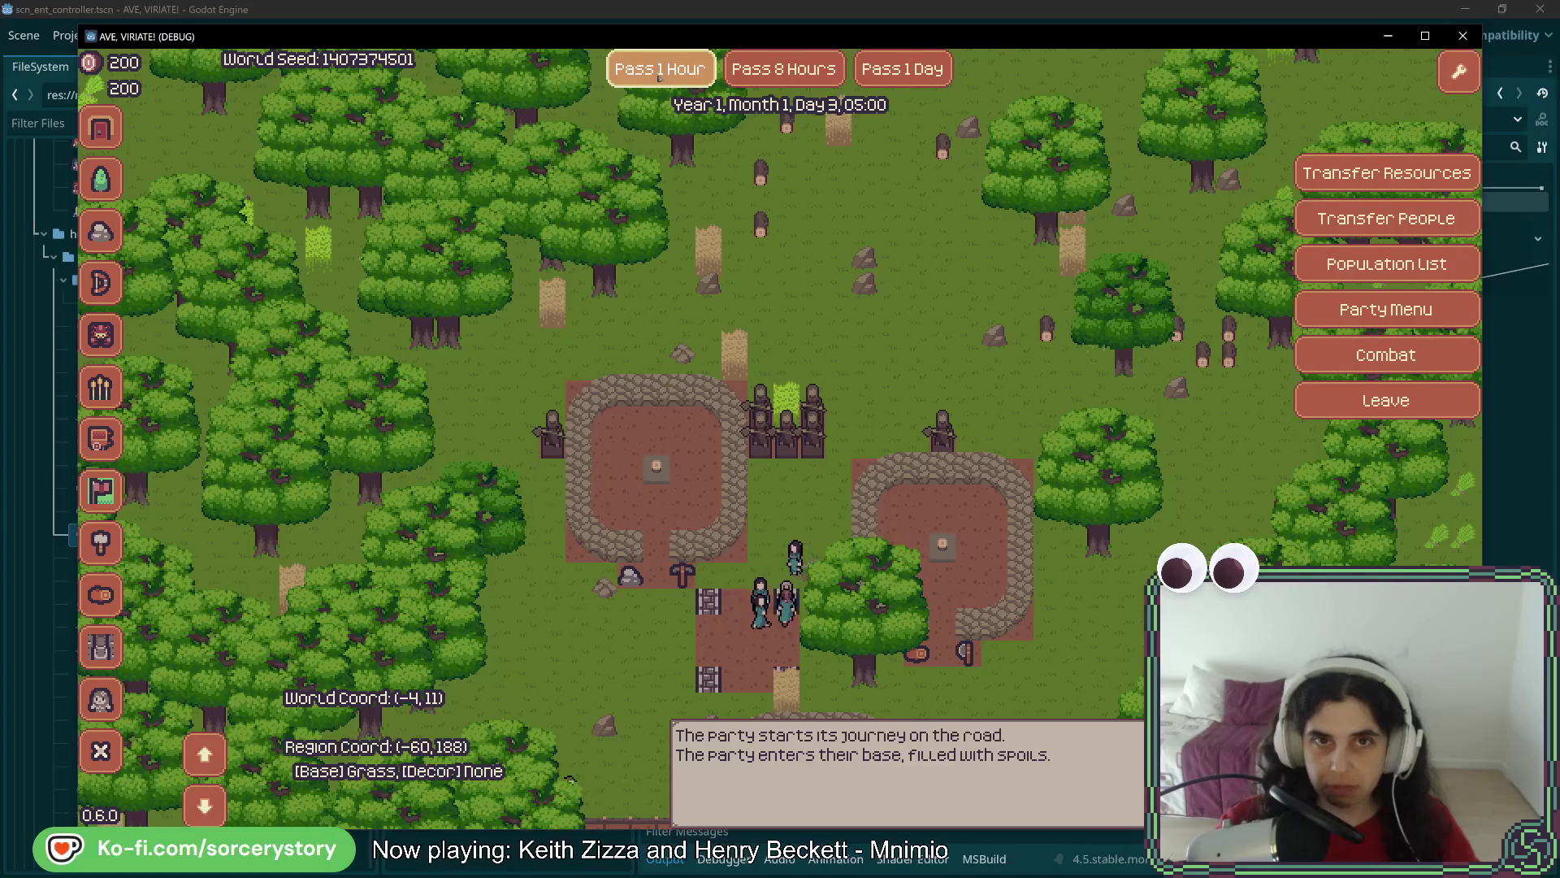
Advance to Day 3, 07:00 and read the Forester panel for its gatherers and woodcutters
click(660, 73)
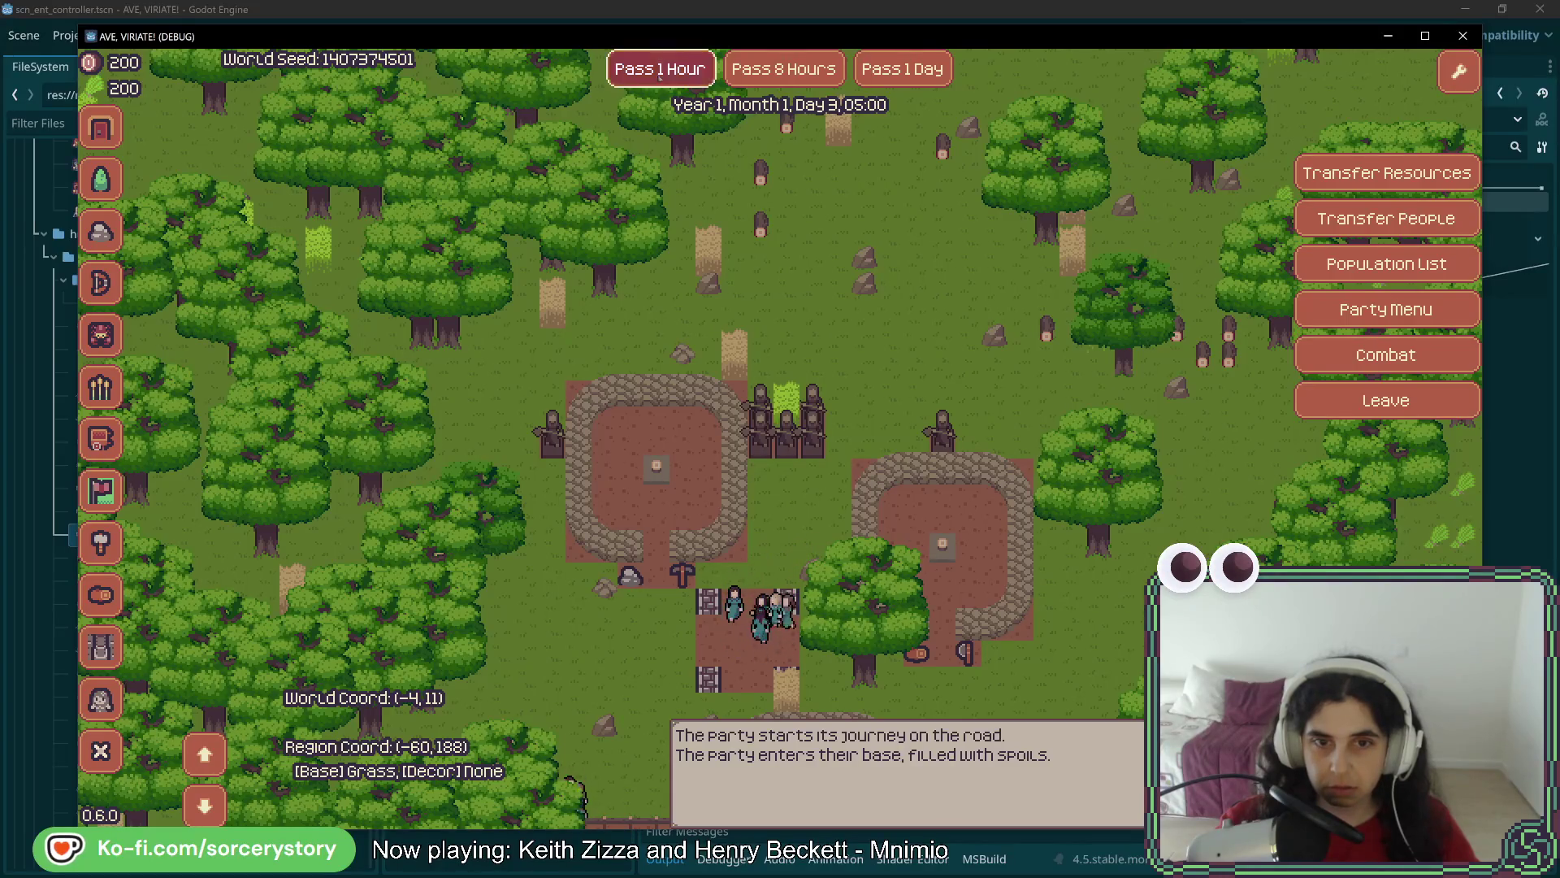
click(659, 73)
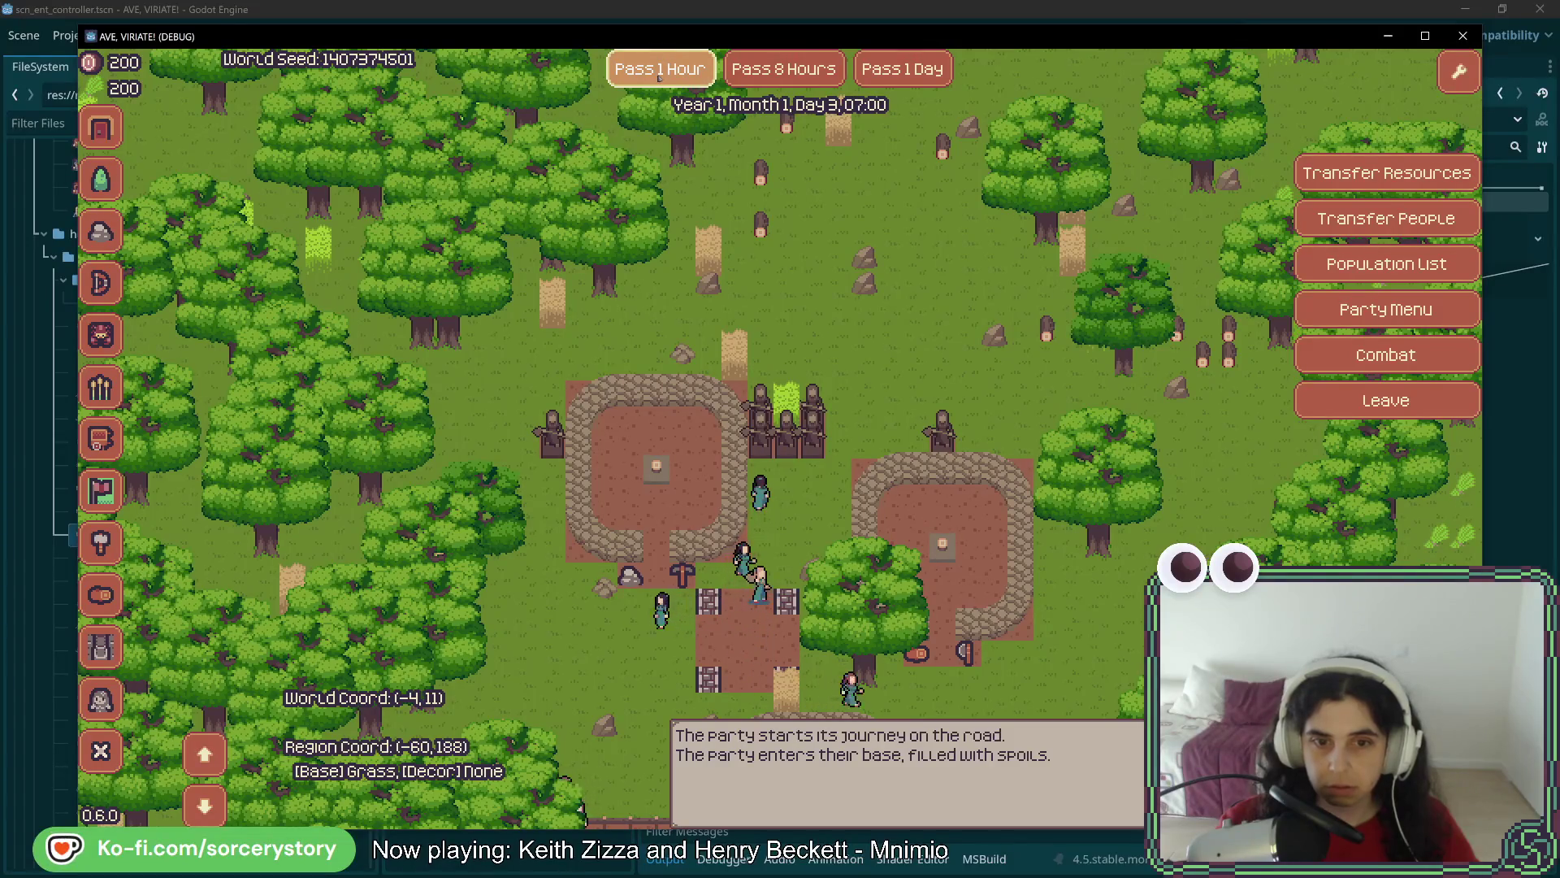
mouse_move(949, 594)
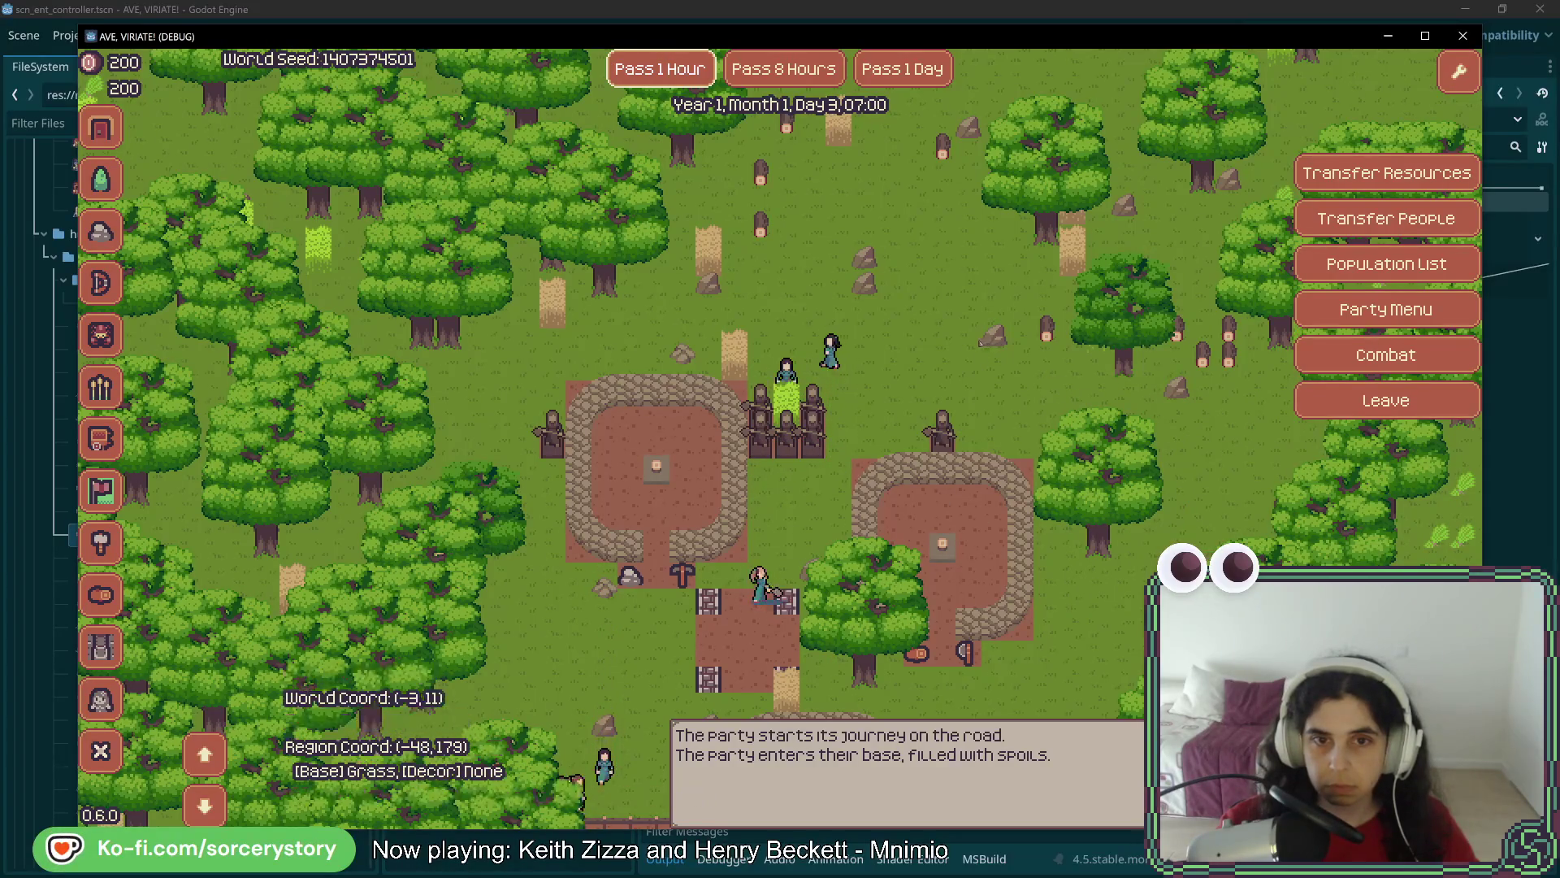
mouse_move(907, 398)
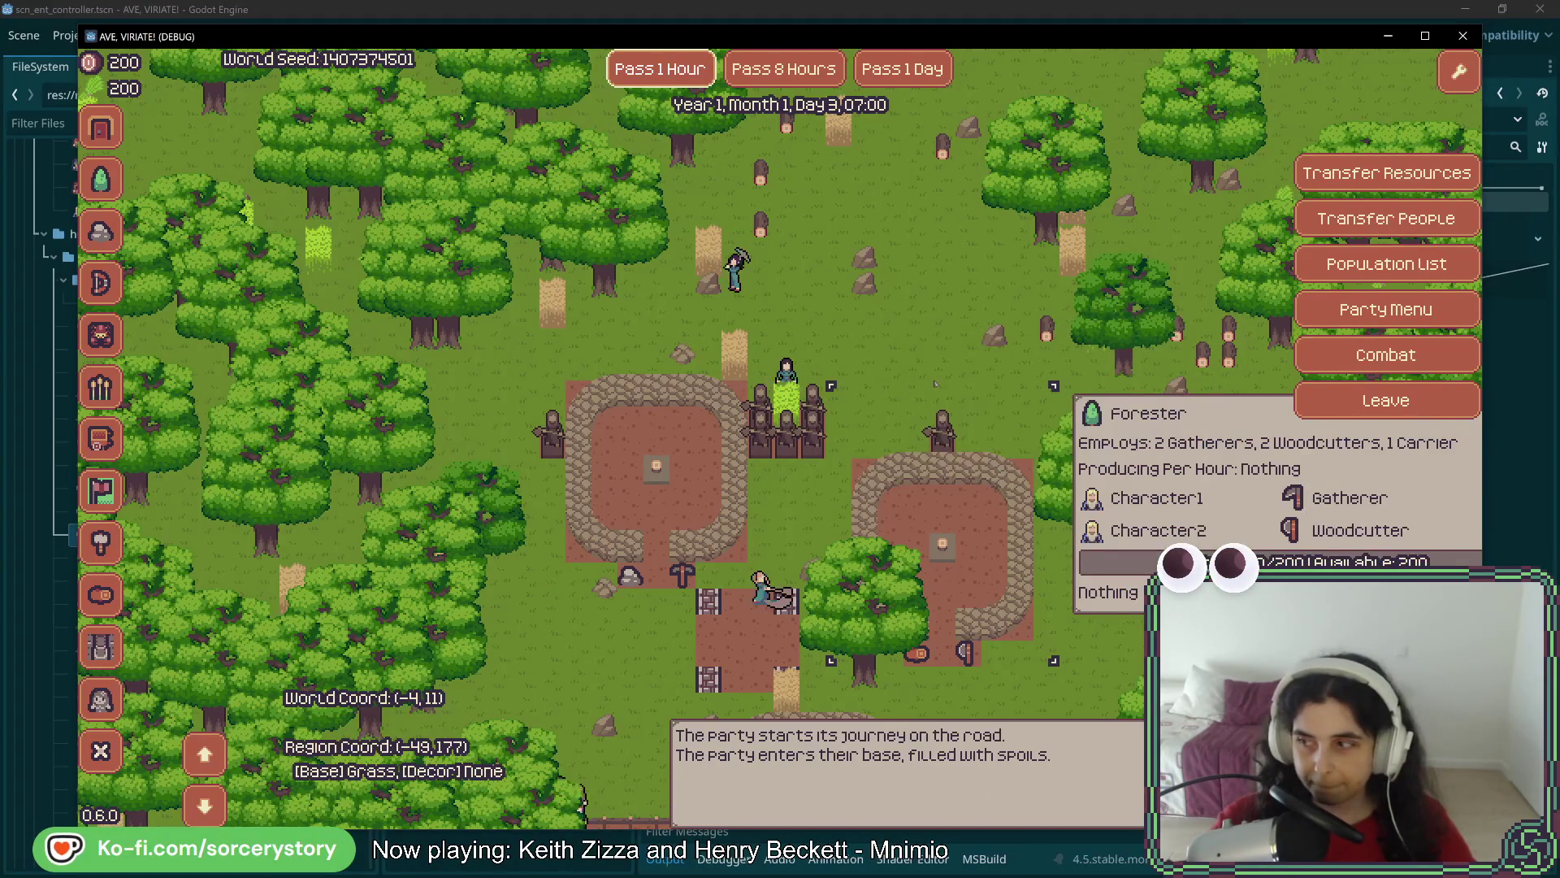
drag(933, 384, 845, 528)
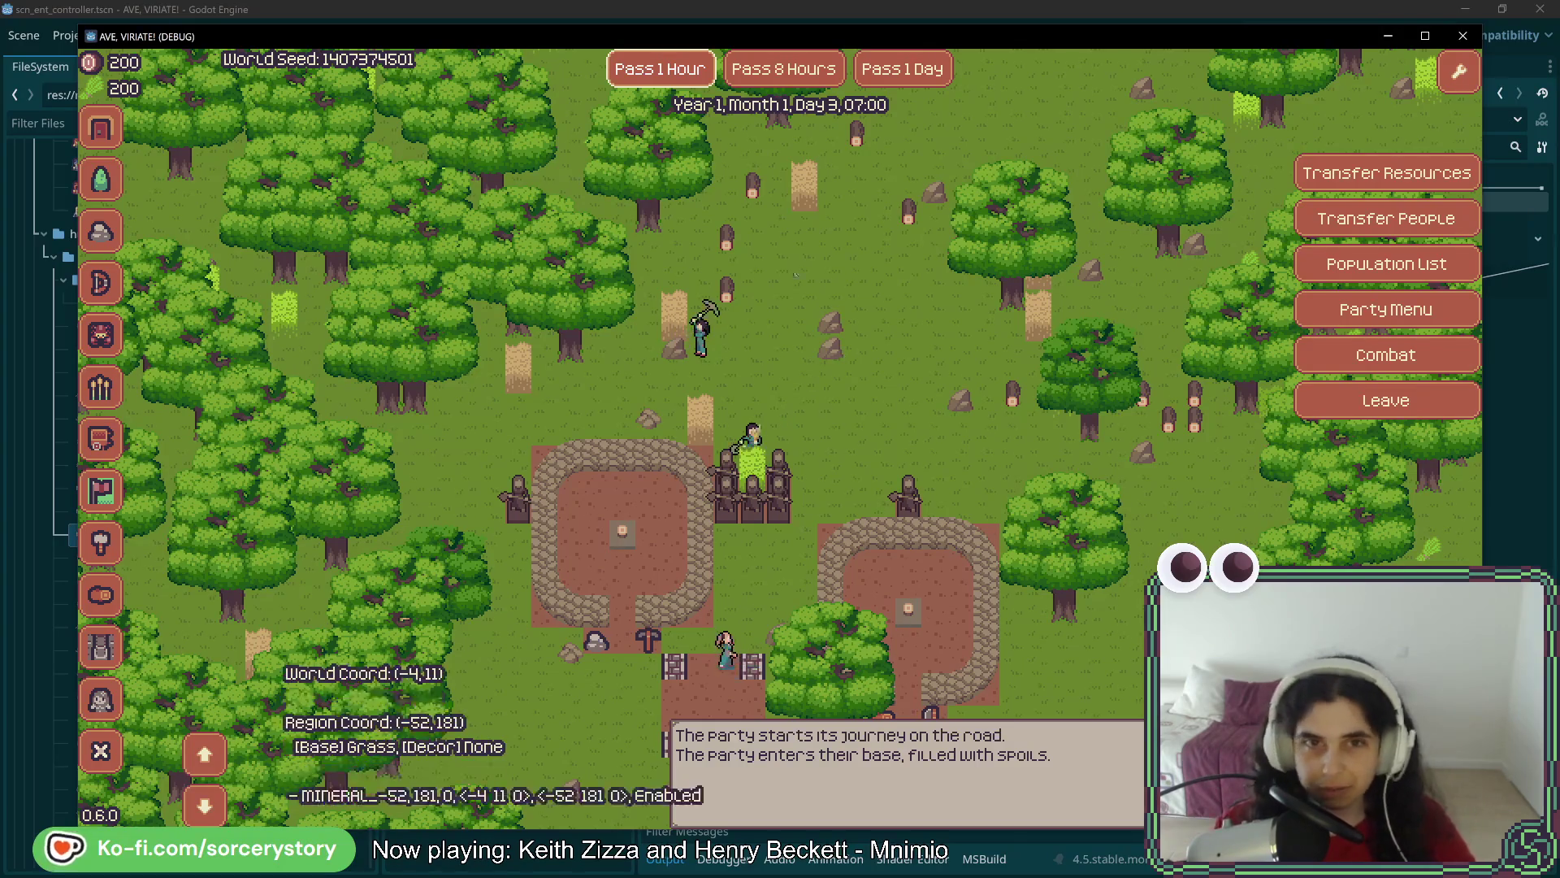
click(661, 71)
Pass hours repeatedly through the night until the clock reads Day 4, 13:00
click(661, 71)
click(661, 70)
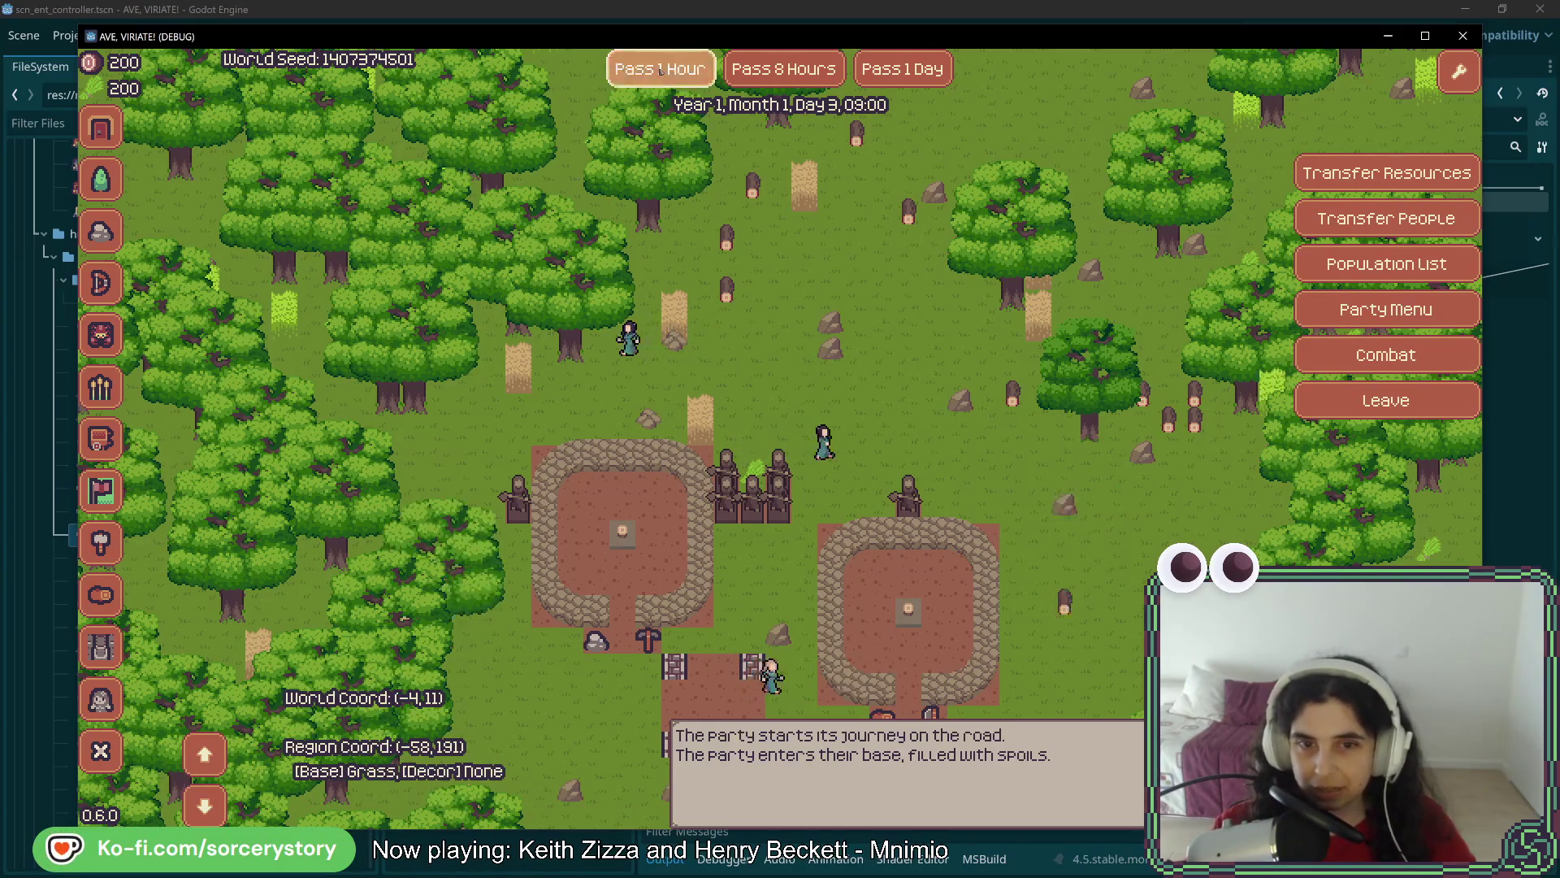
click(661, 70)
click(660, 71)
click(660, 71)
click(661, 71)
click(661, 70)
click(661, 71)
click(660, 70)
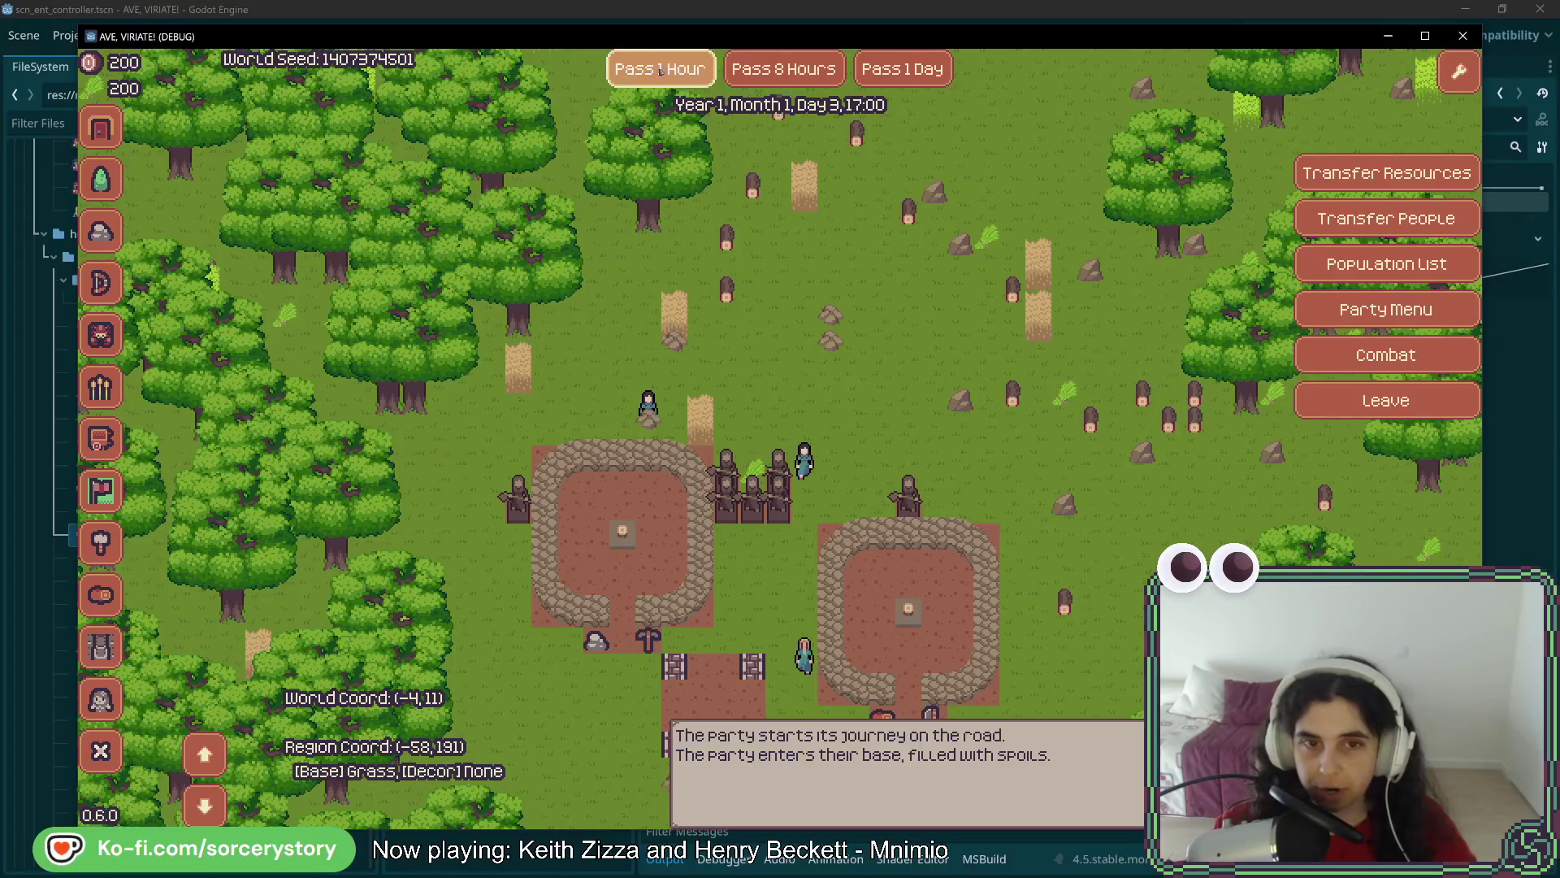
click(661, 70)
click(660, 71)
click(661, 71)
click(660, 71)
click(660, 71)
click(661, 71)
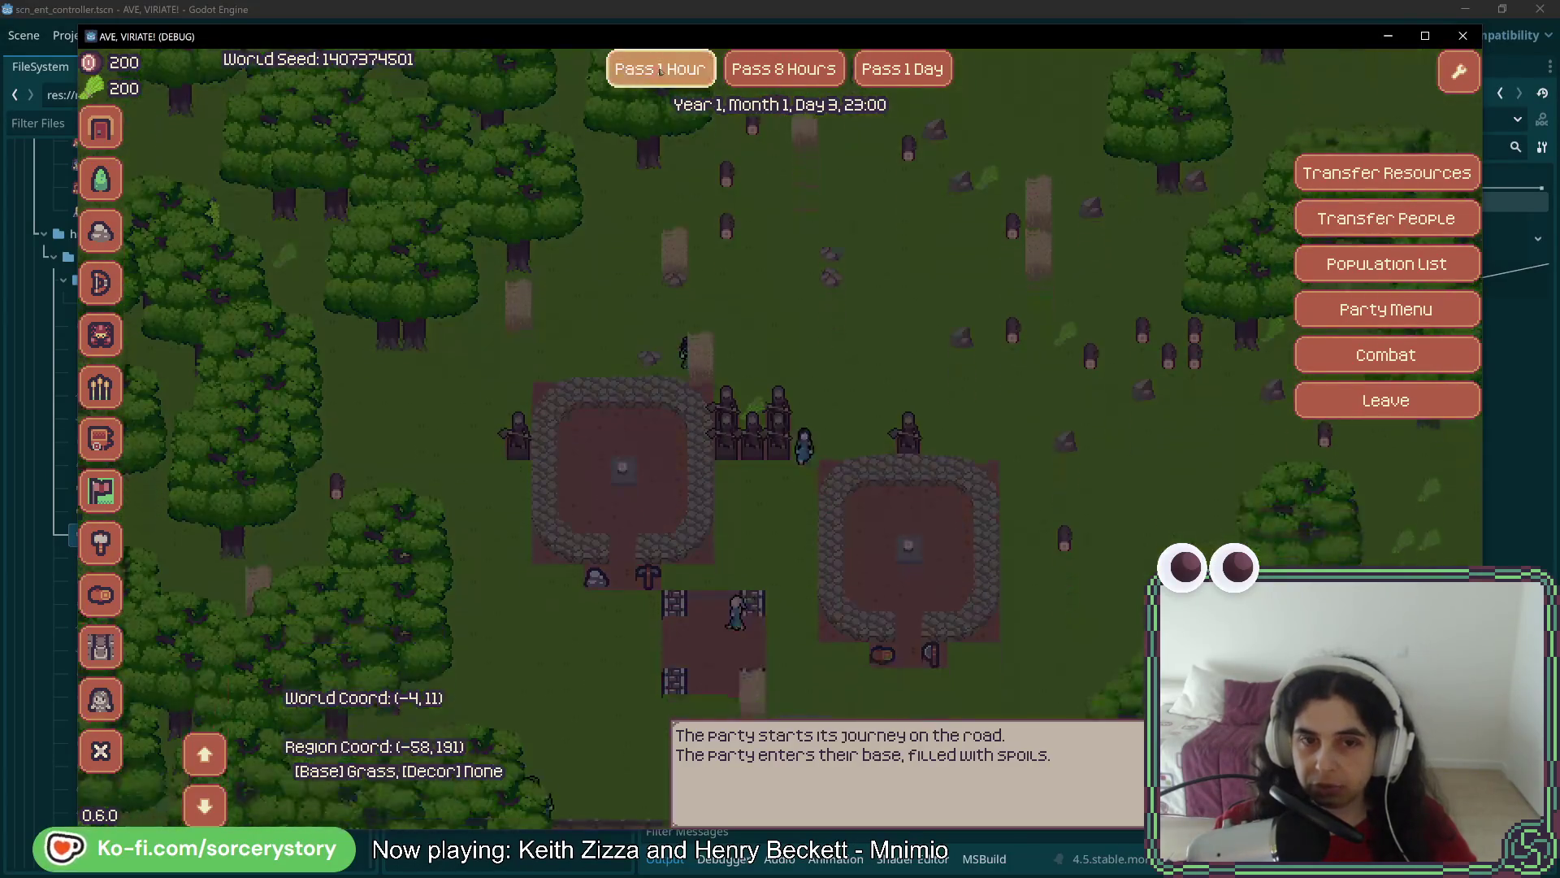
click(661, 71)
click(660, 71)
click(660, 71)
click(660, 71)
click(661, 71)
click(660, 71)
click(661, 71)
click(661, 70)
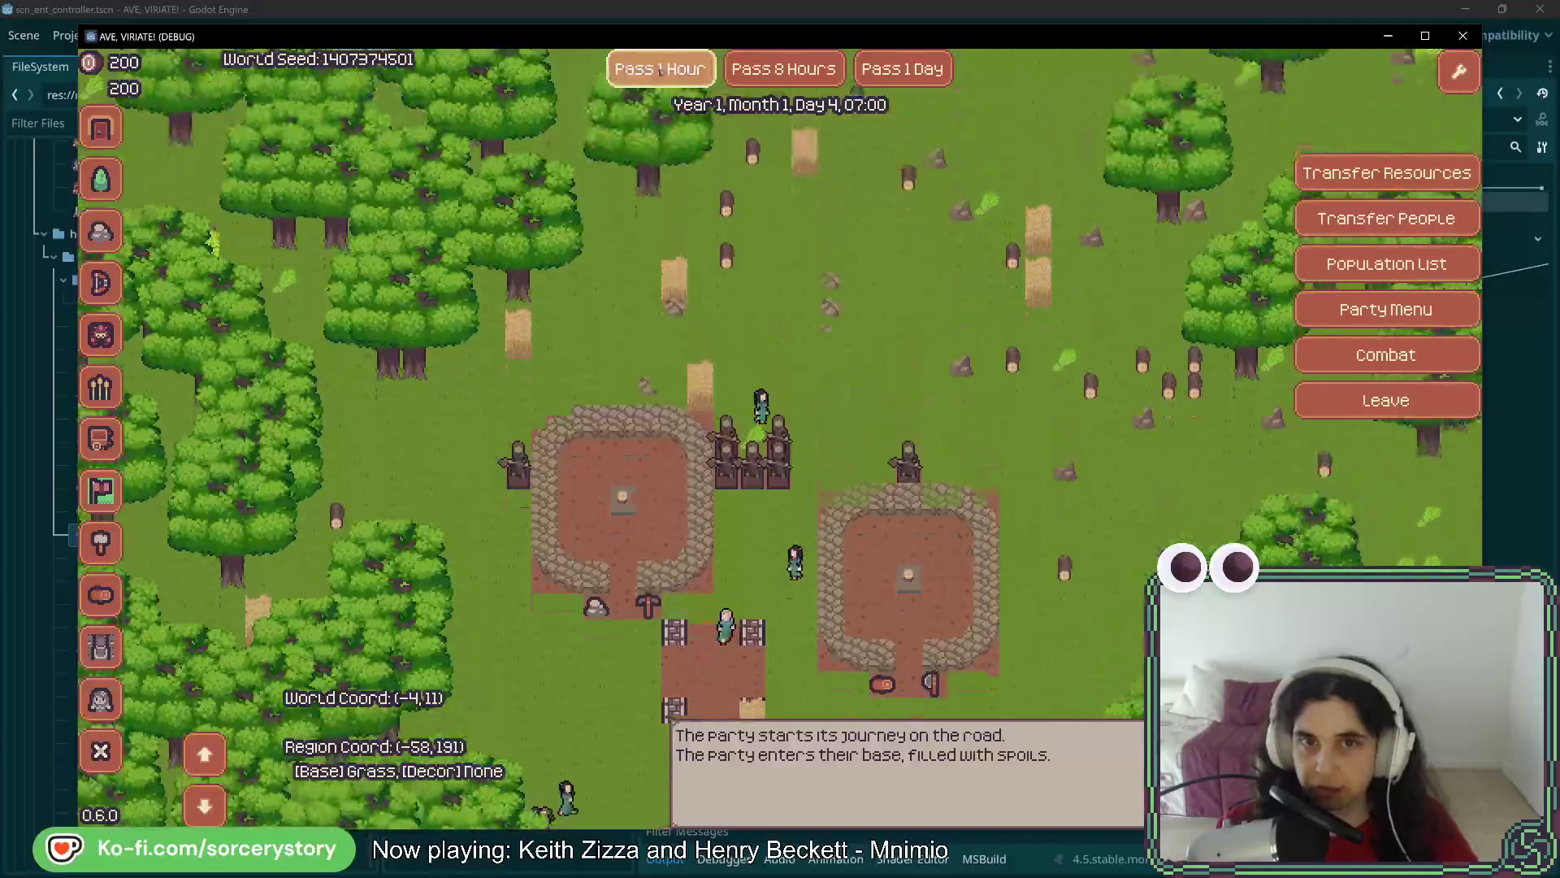
click(661, 70)
click(661, 71)
click(661, 70)
click(661, 70)
click(661, 70)
click(660, 71)
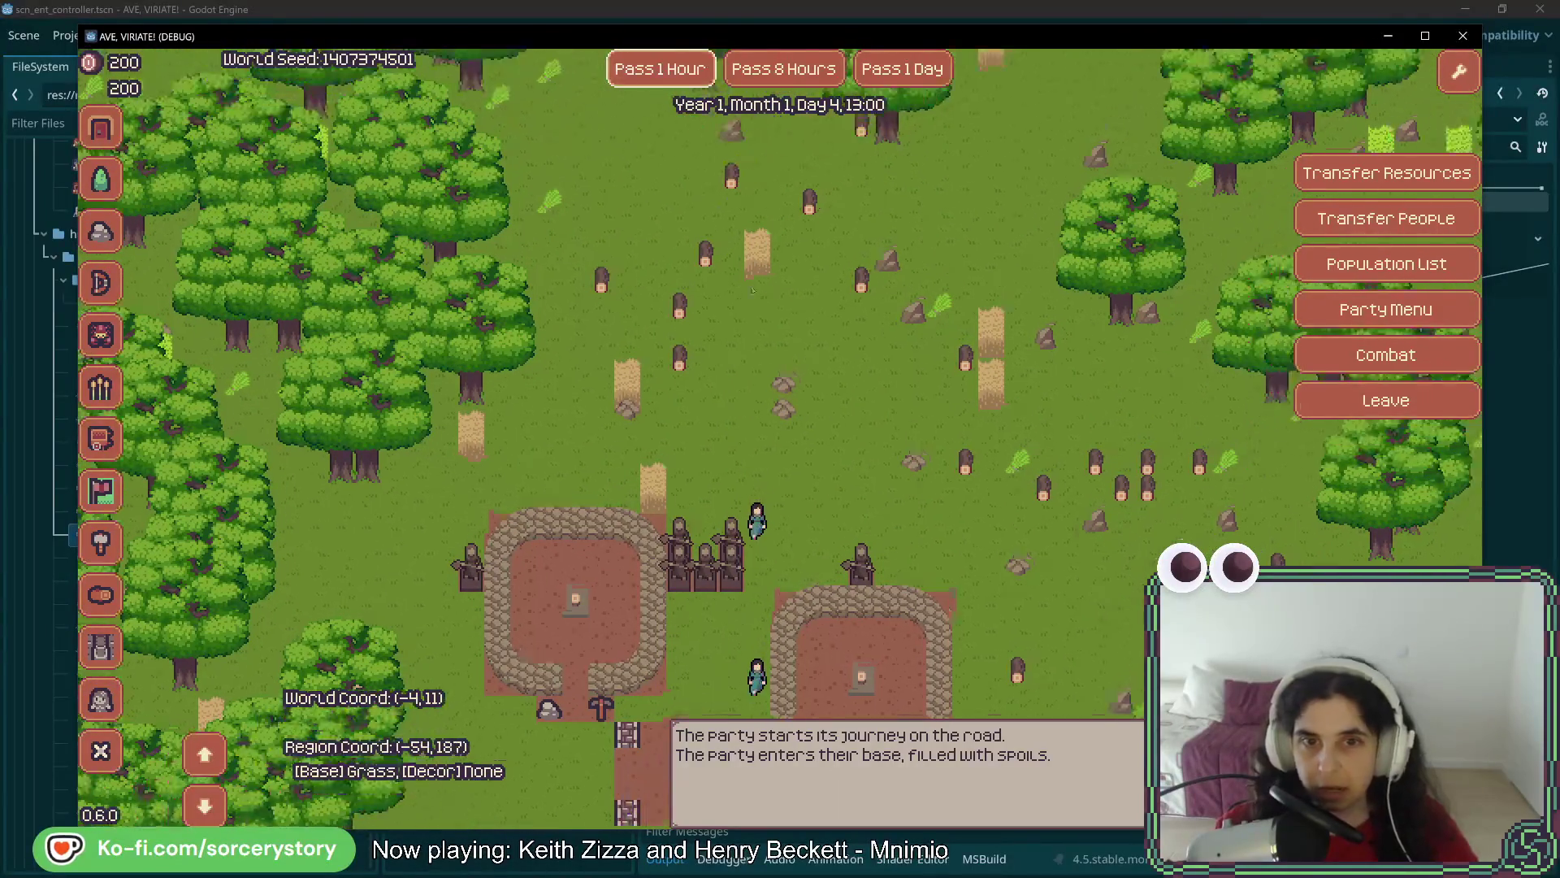
click(764, 421)
Place a Farm north of the settlement and pass one day so it gets built
key(w)
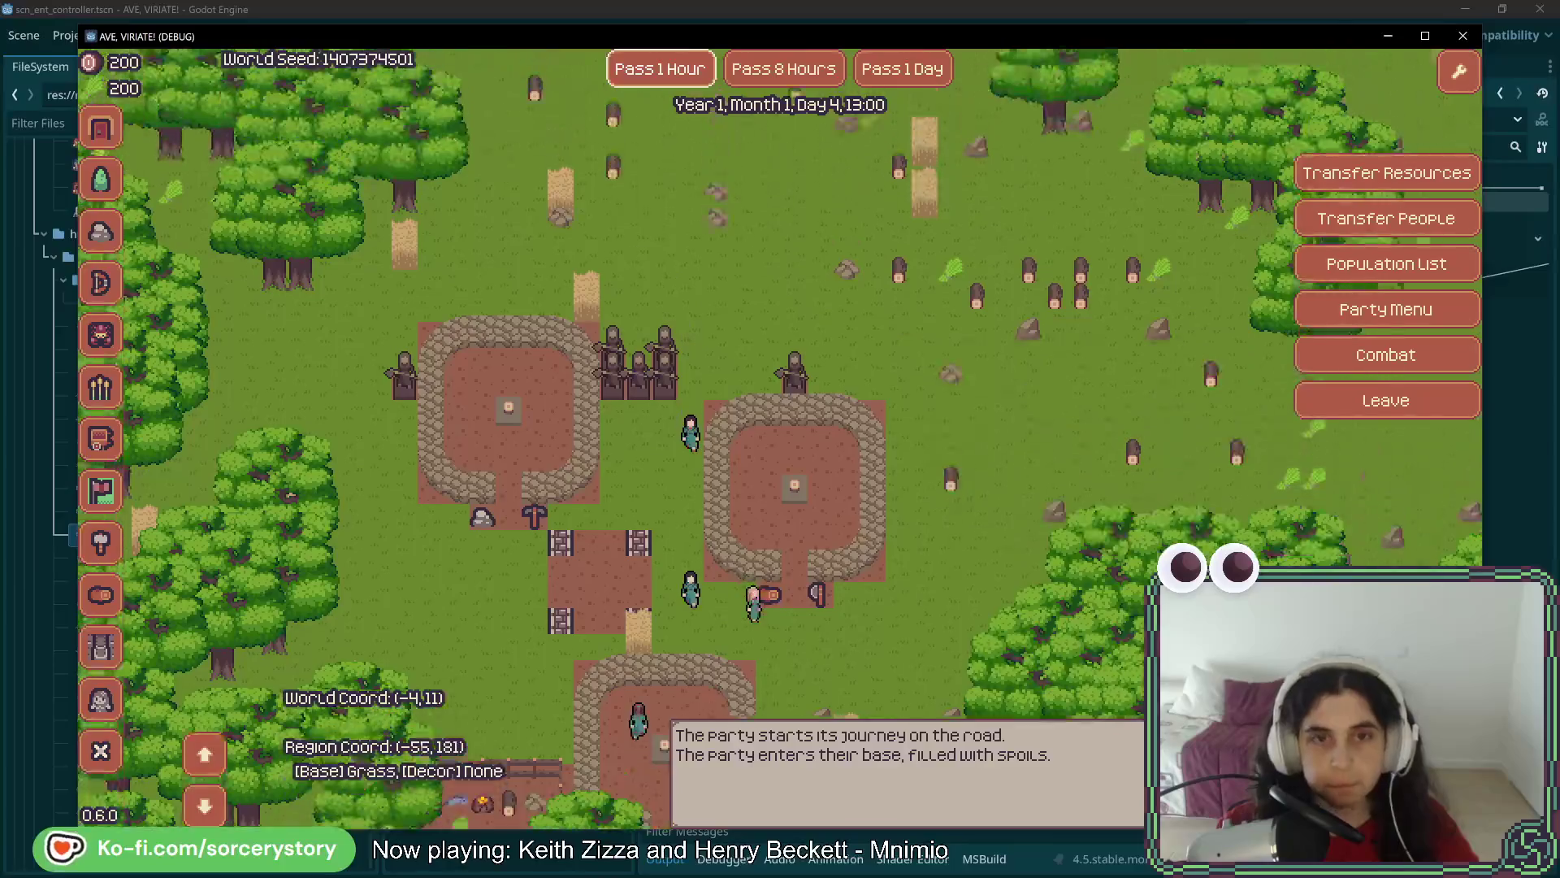
click(101, 388)
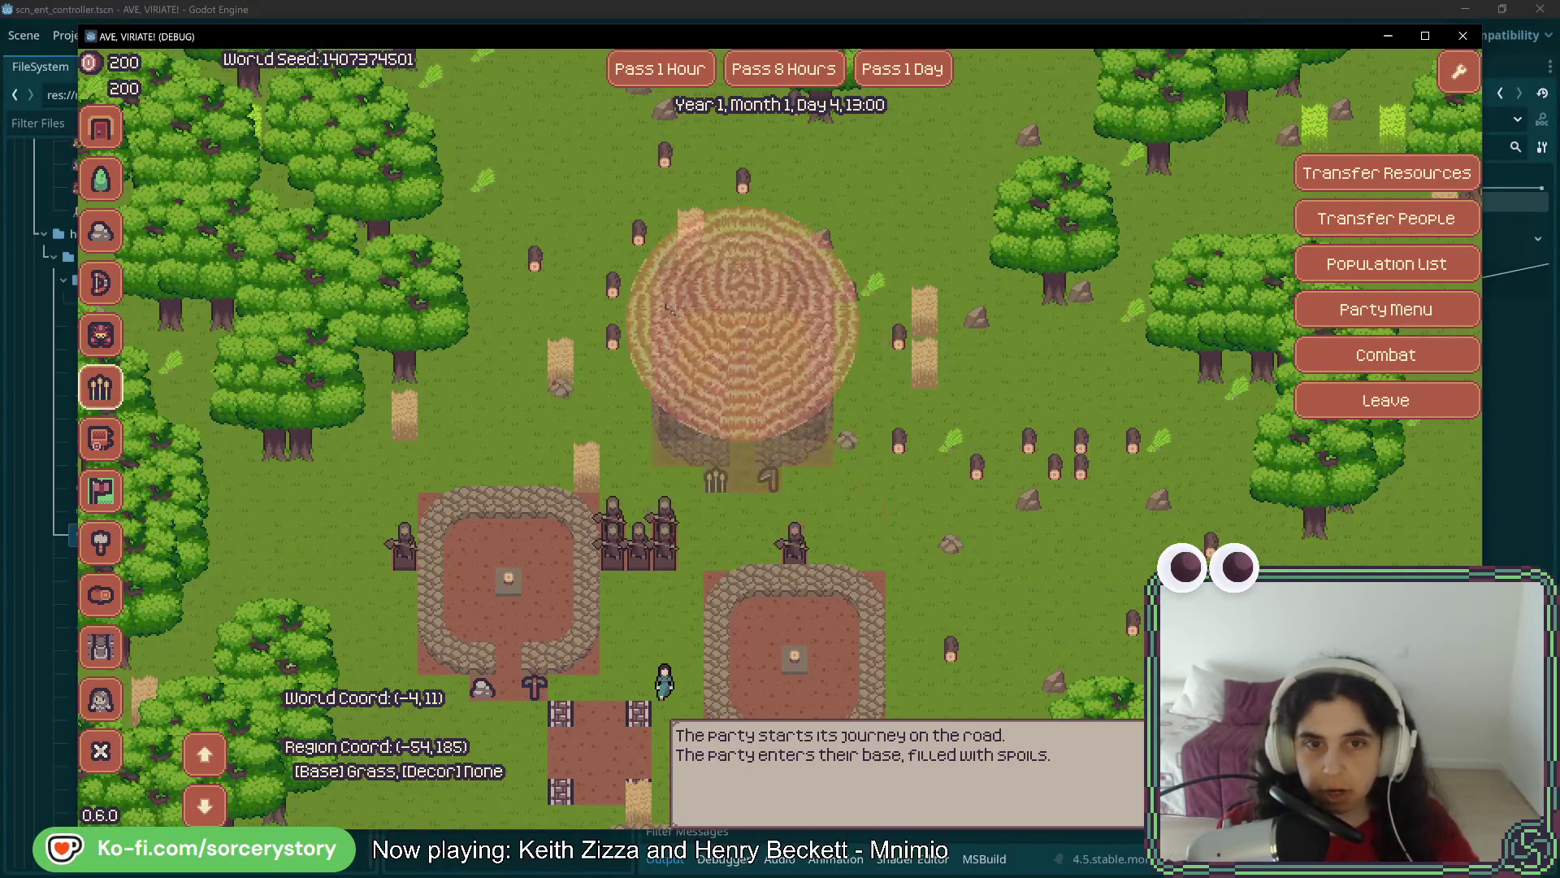
click(676, 285)
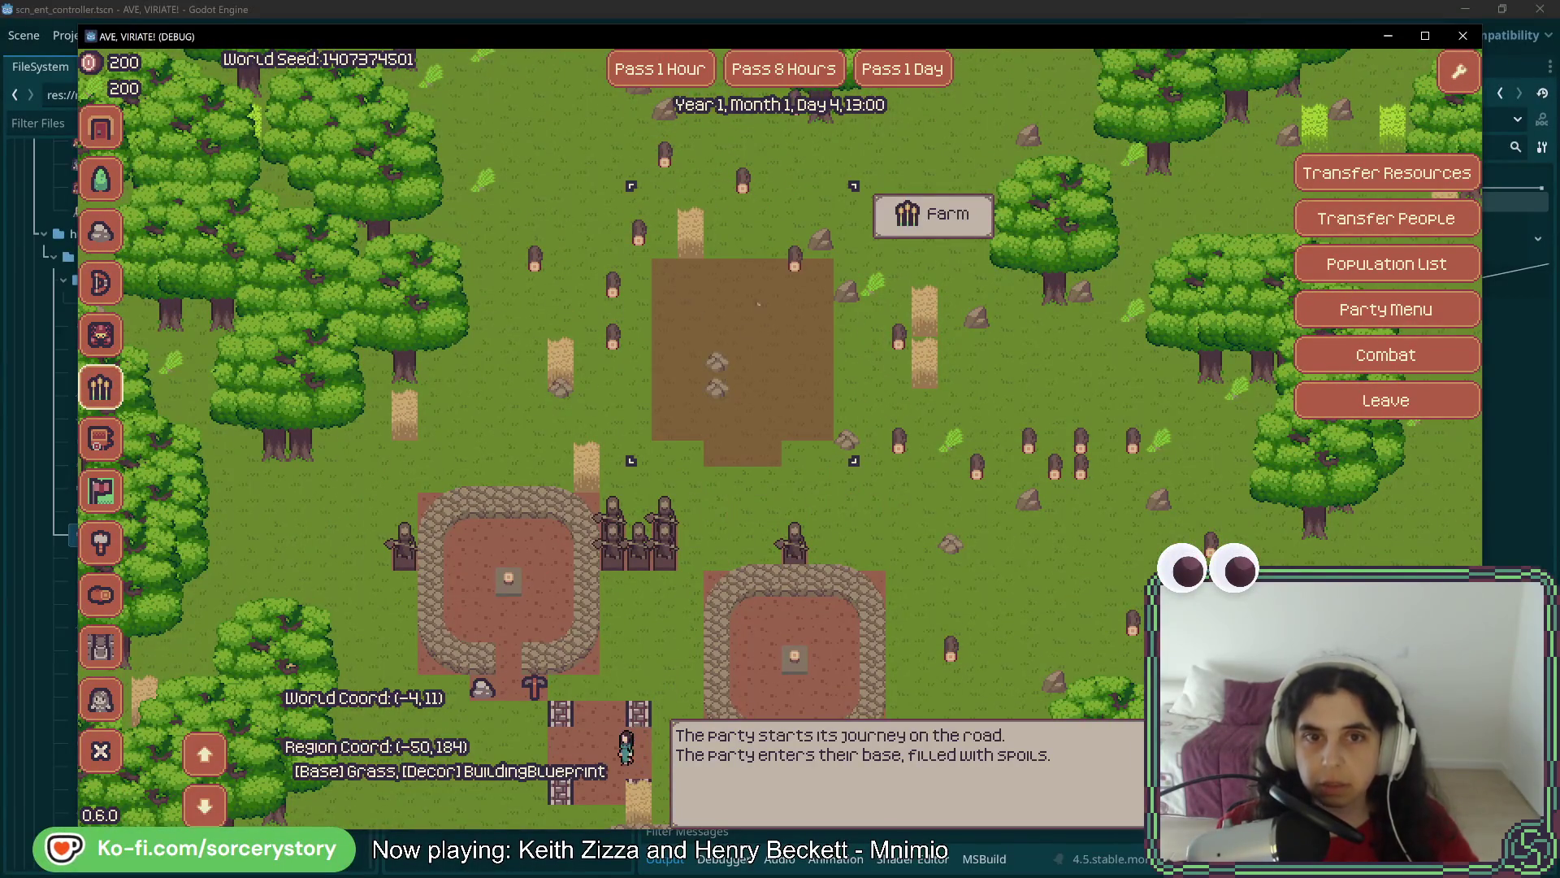
click(902, 69)
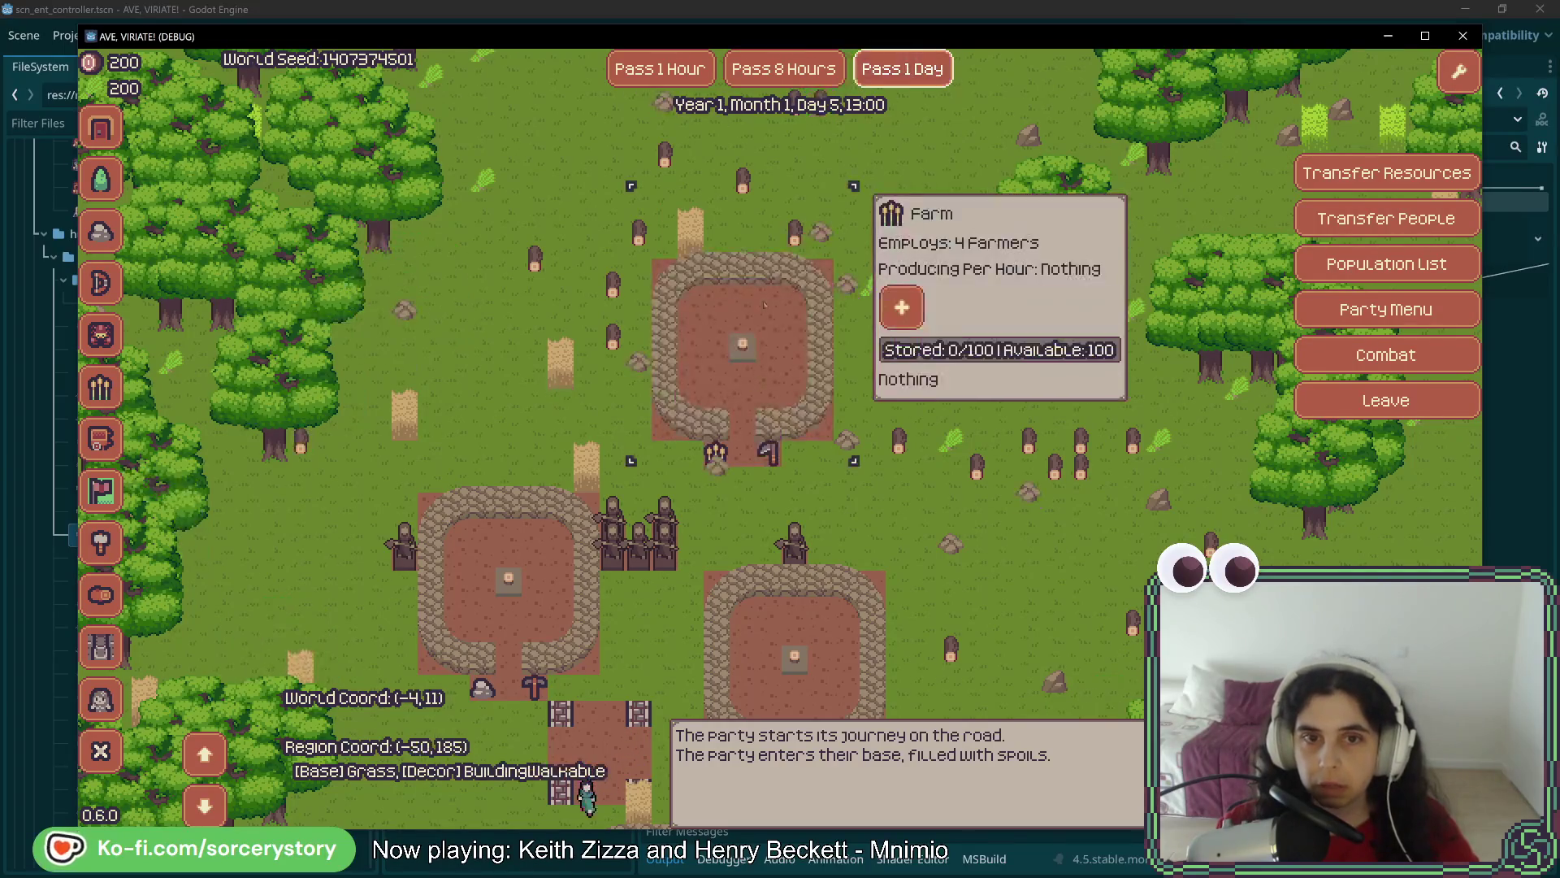
Assign Character1, Character2, Character3 and Character4 to the Farm as Farmers
click(897, 299)
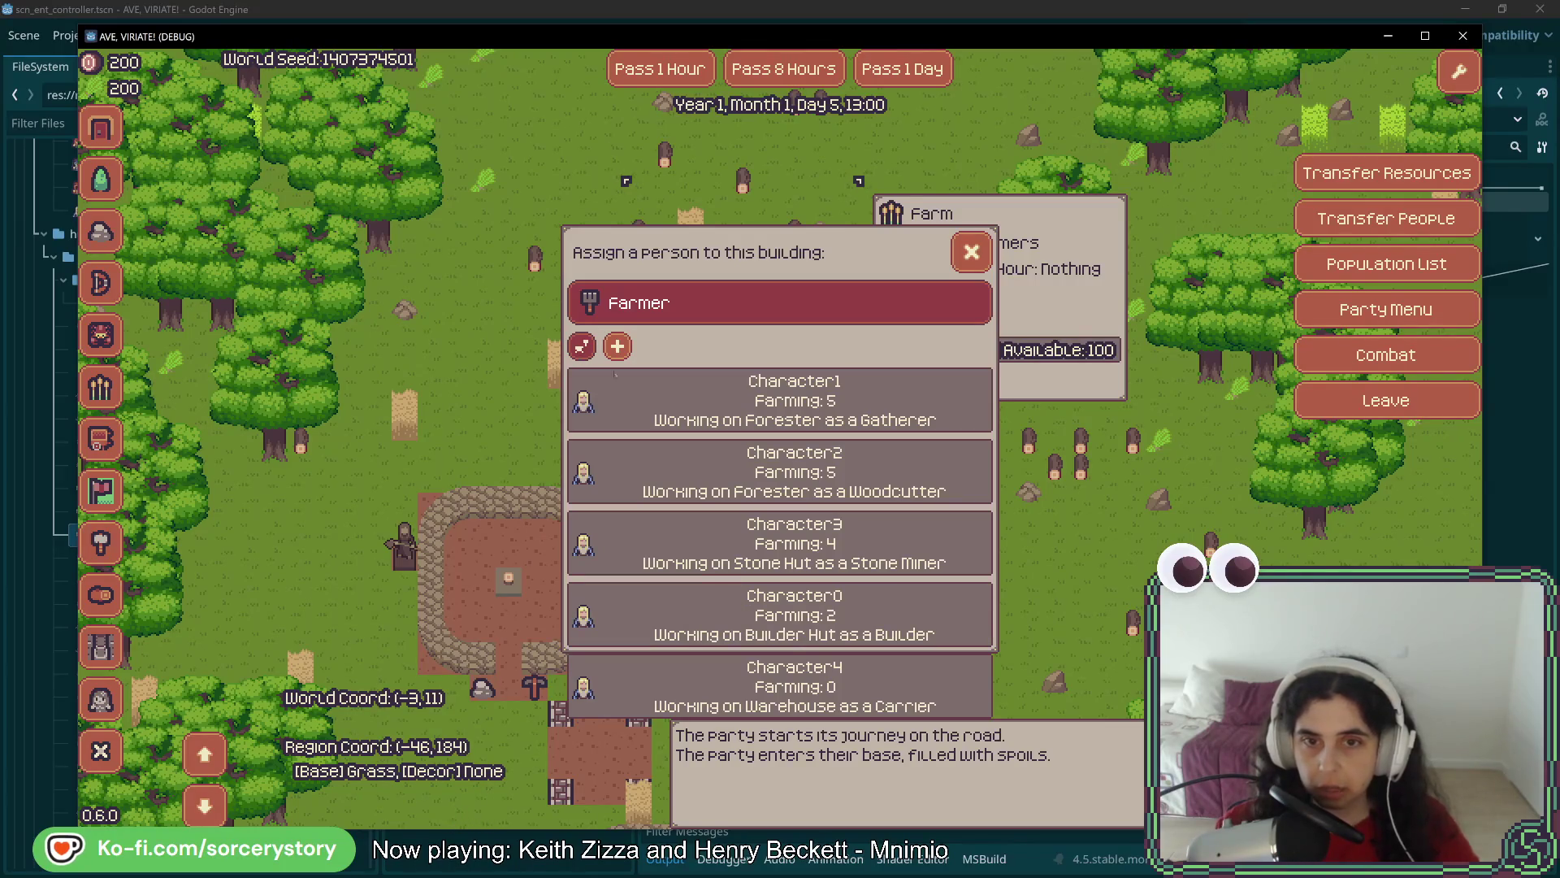
click(715, 418)
click(901, 359)
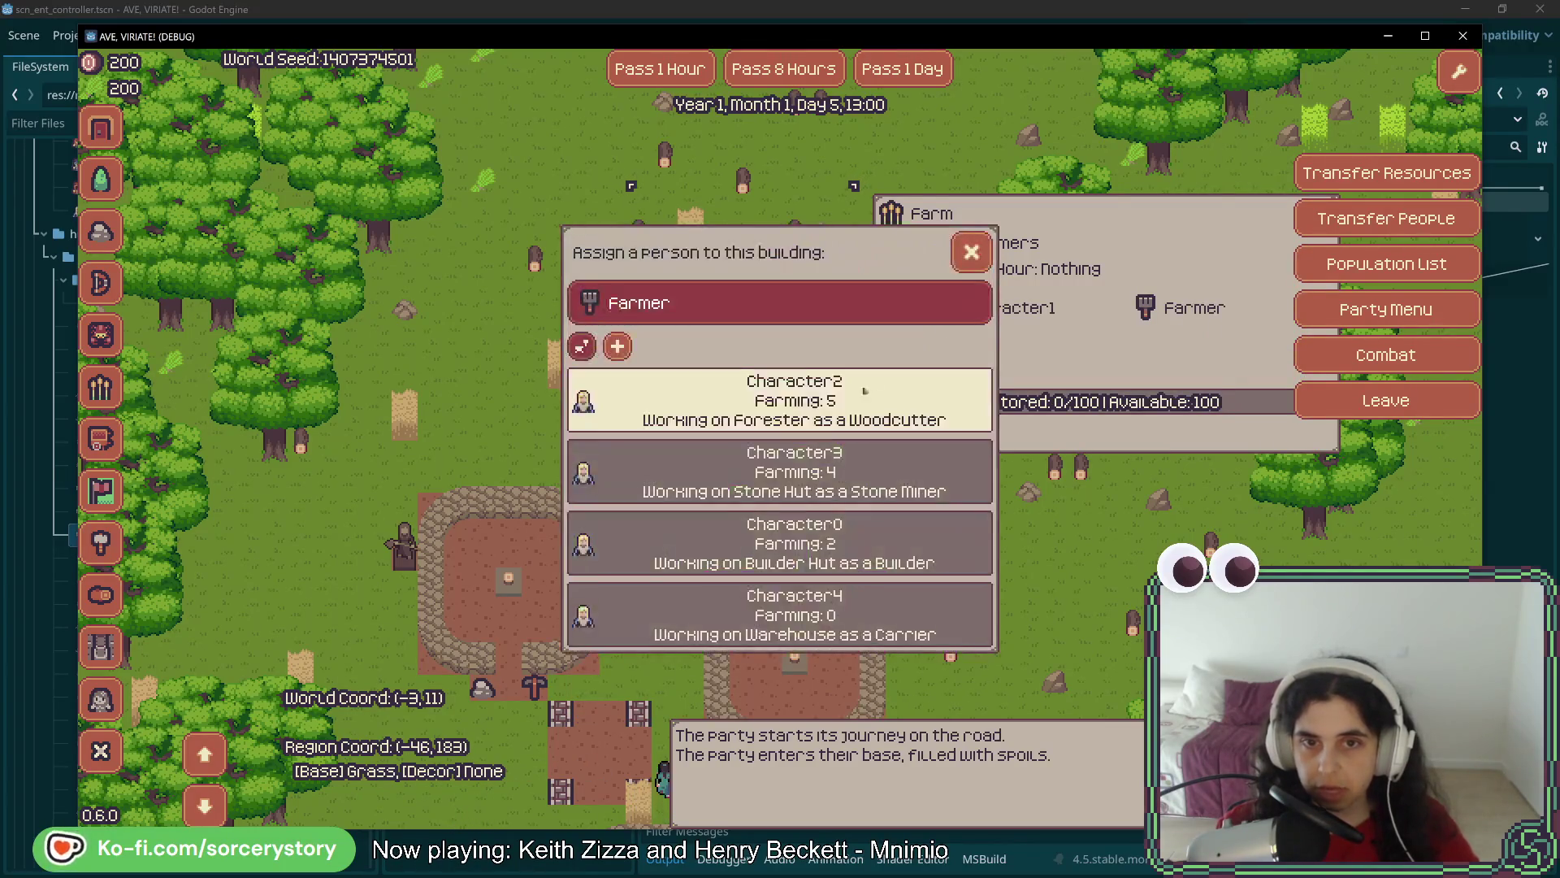
click(813, 382)
click(901, 410)
click(870, 410)
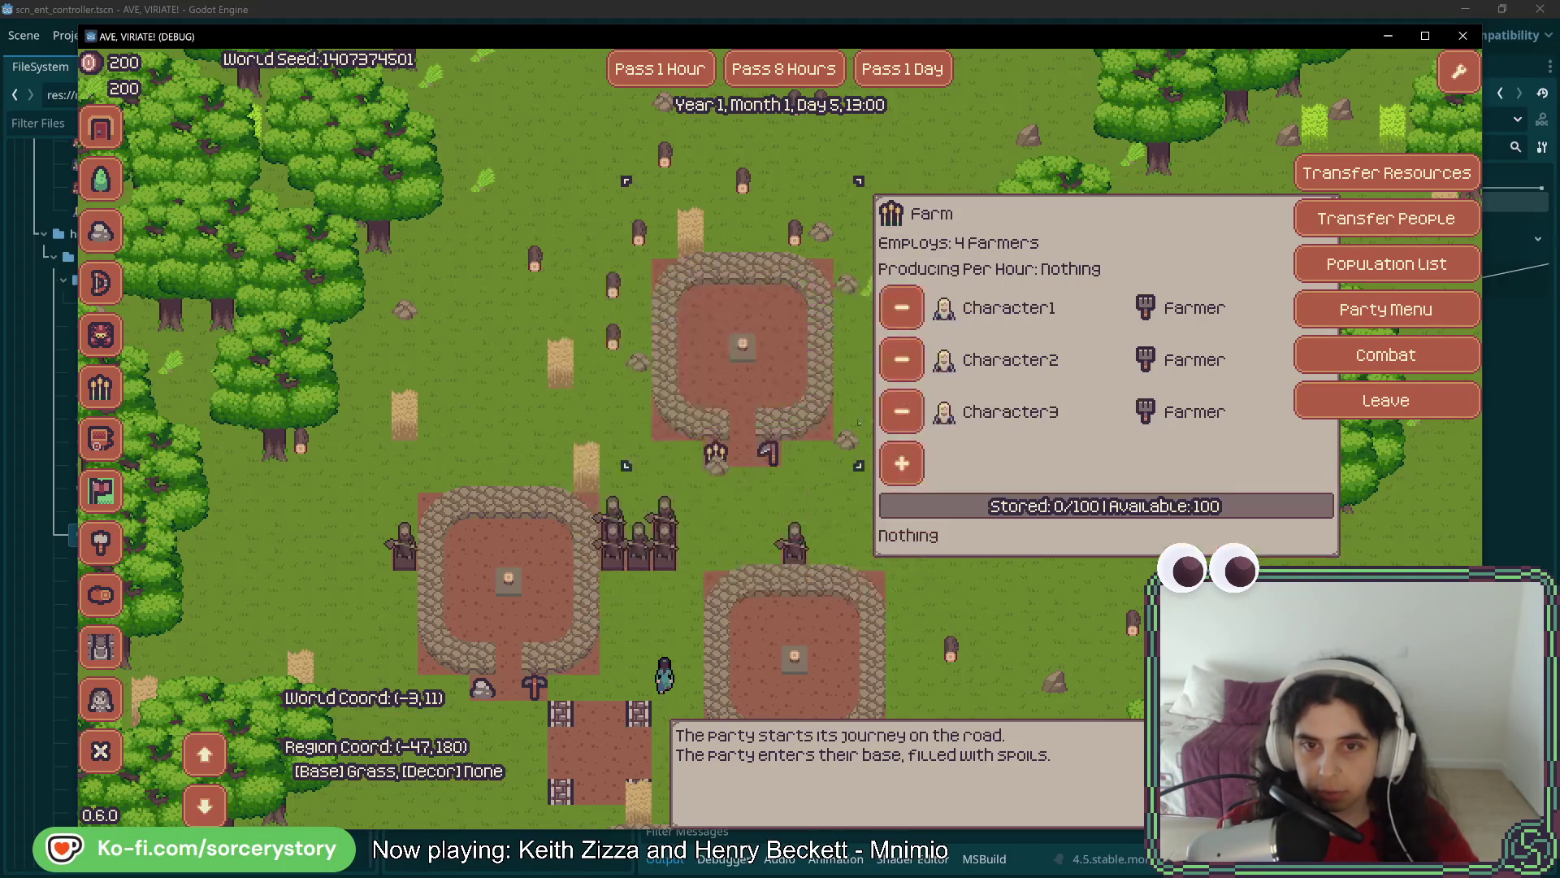
click(902, 460)
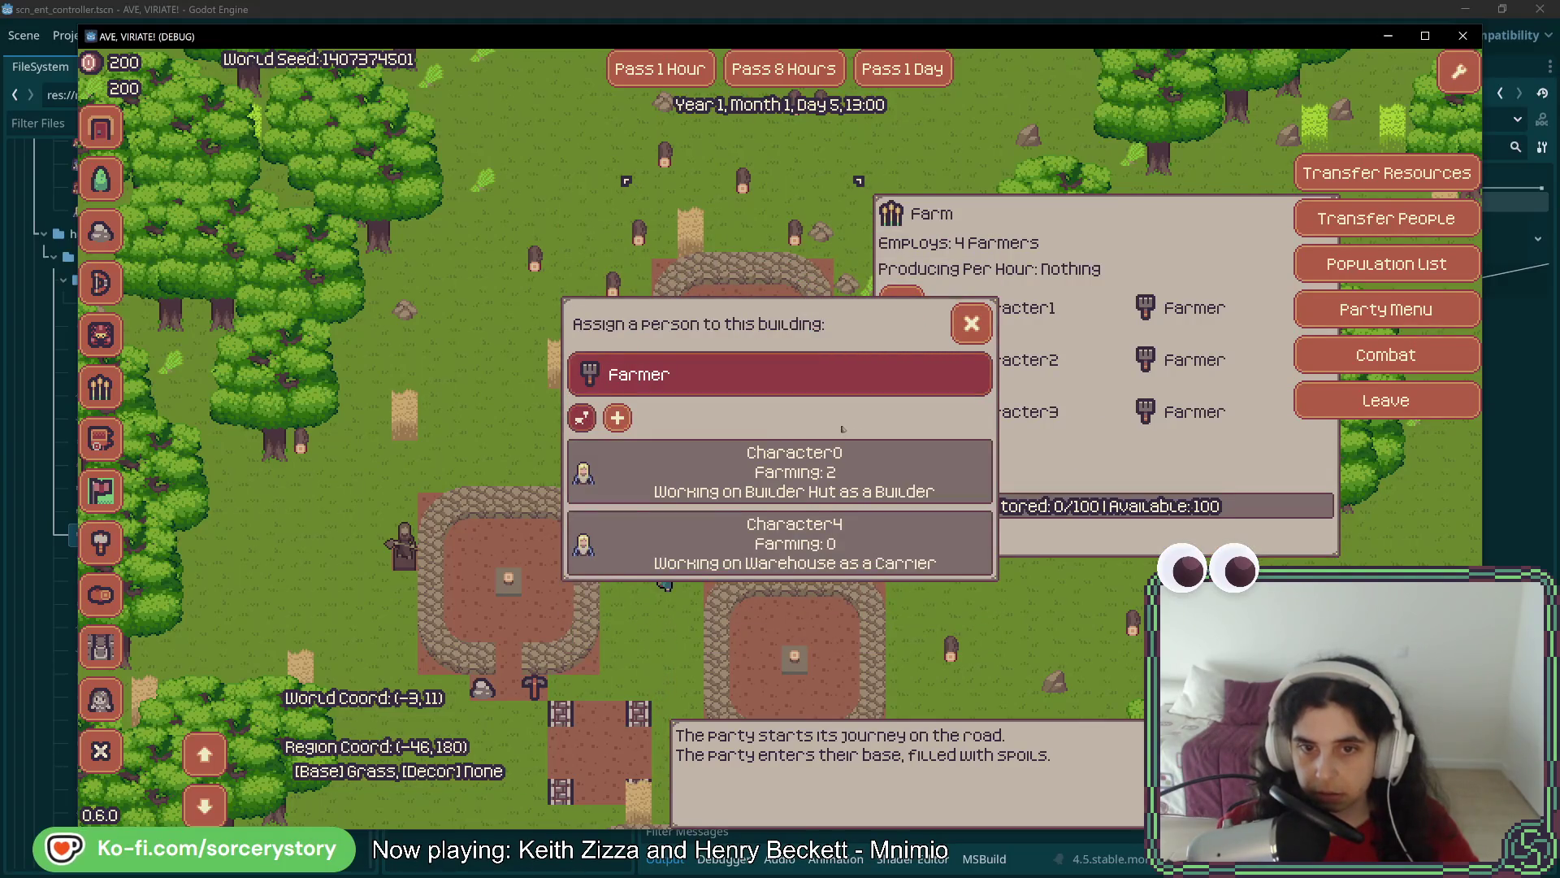
click(853, 543)
click(992, 561)
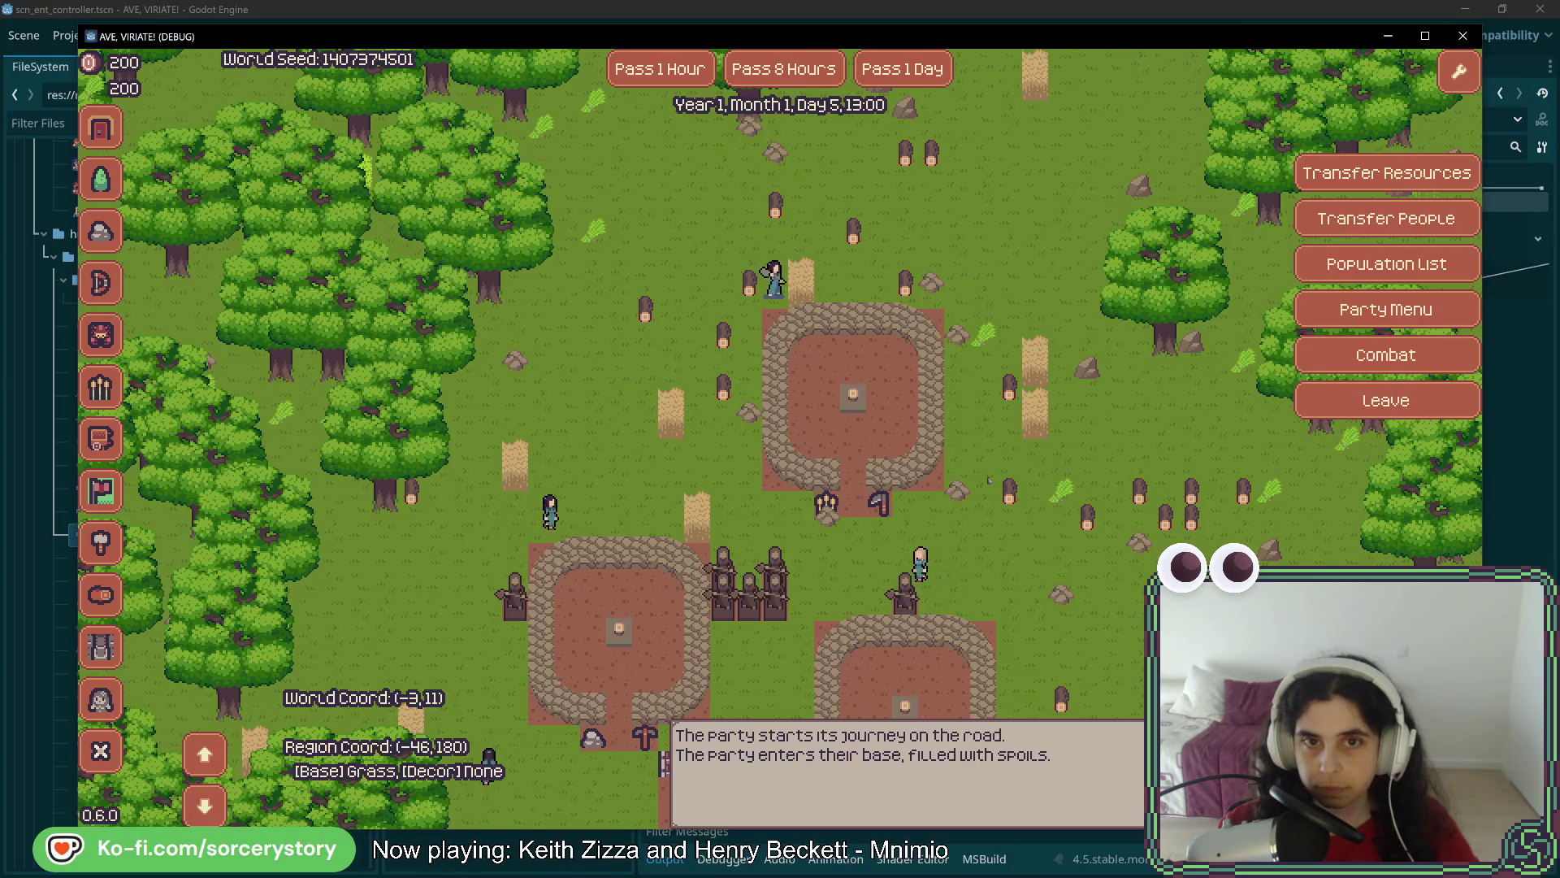
mouse_move(934, 487)
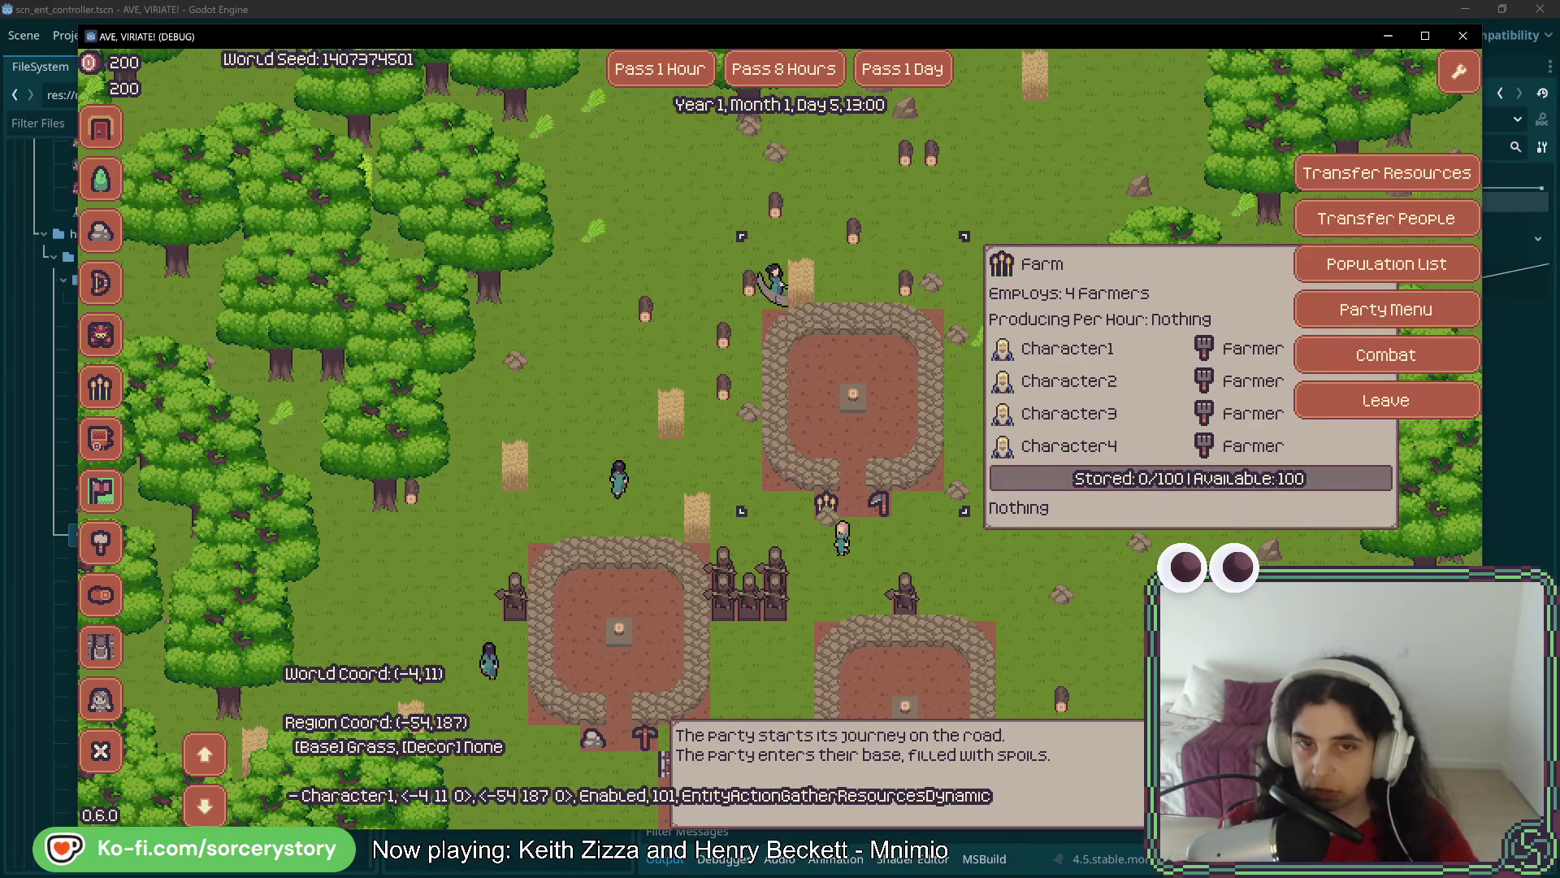